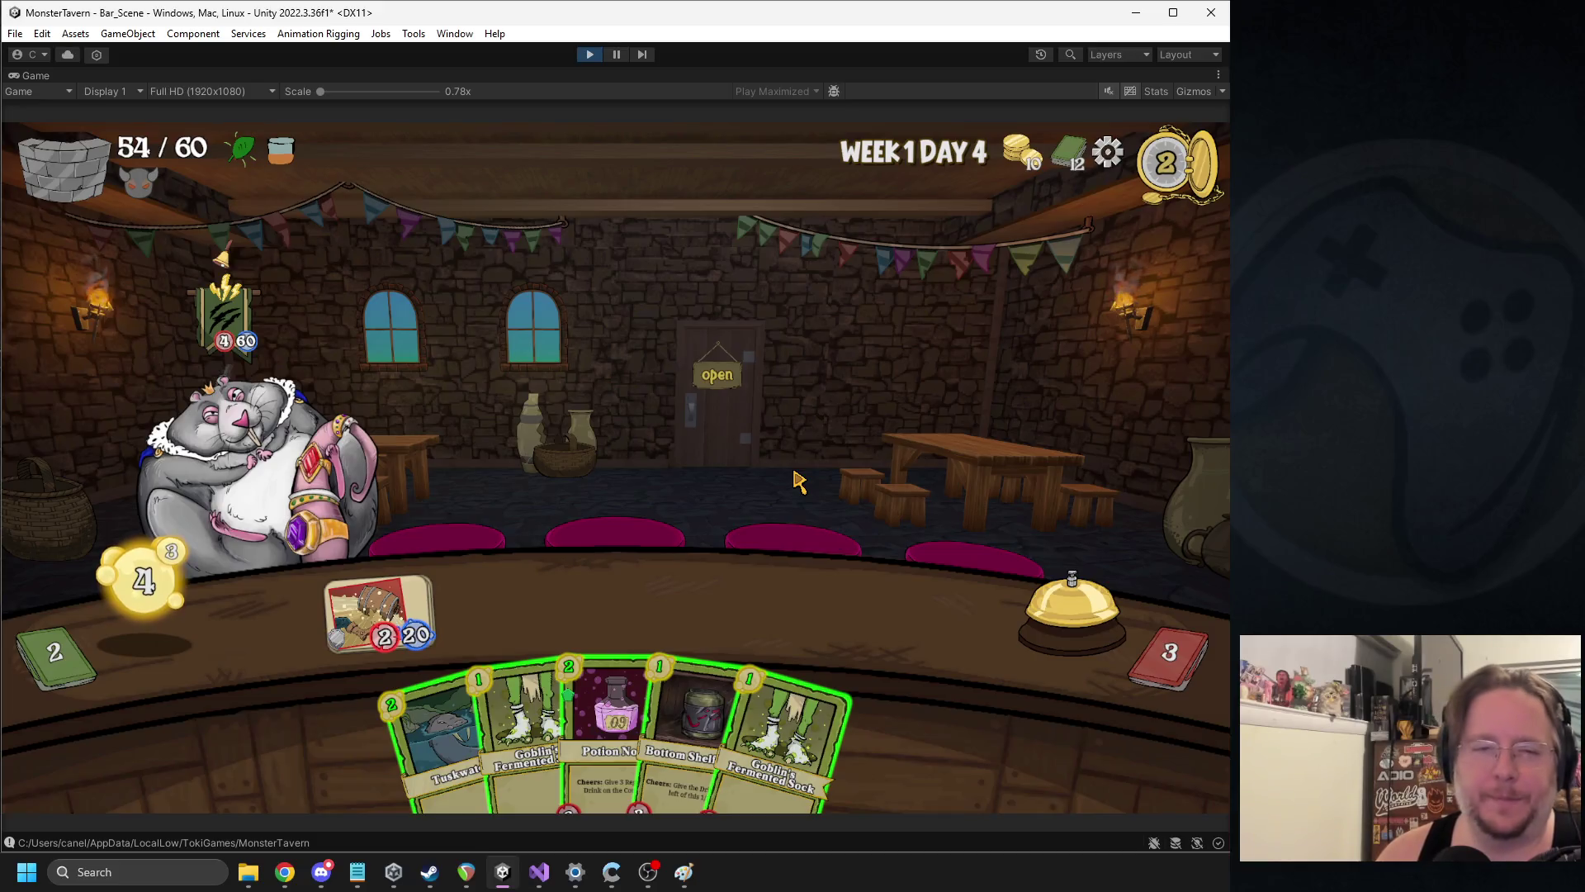
Play Bottom Shelf and Goblin's Fermented Socks onto the bar, hit the cheese rat, and end the turn
drag(673, 661, 508, 594)
drag(648, 710, 884, 607)
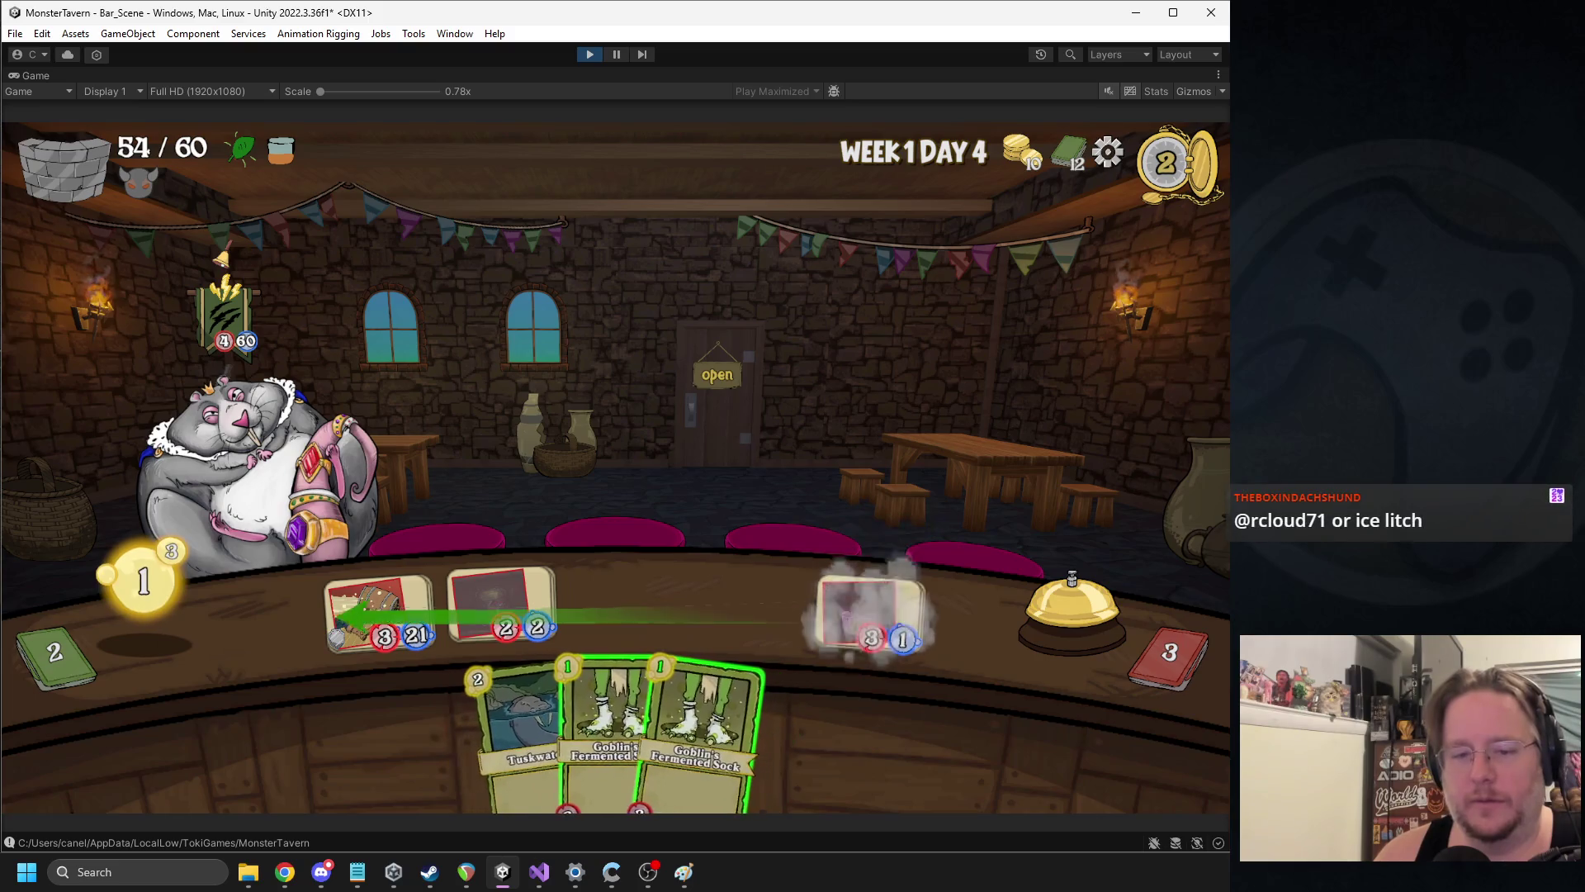
mouse_move(627, 710)
mouse_down()
mouse_move(706, 603)
mouse_move(627, 607)
mouse_up()
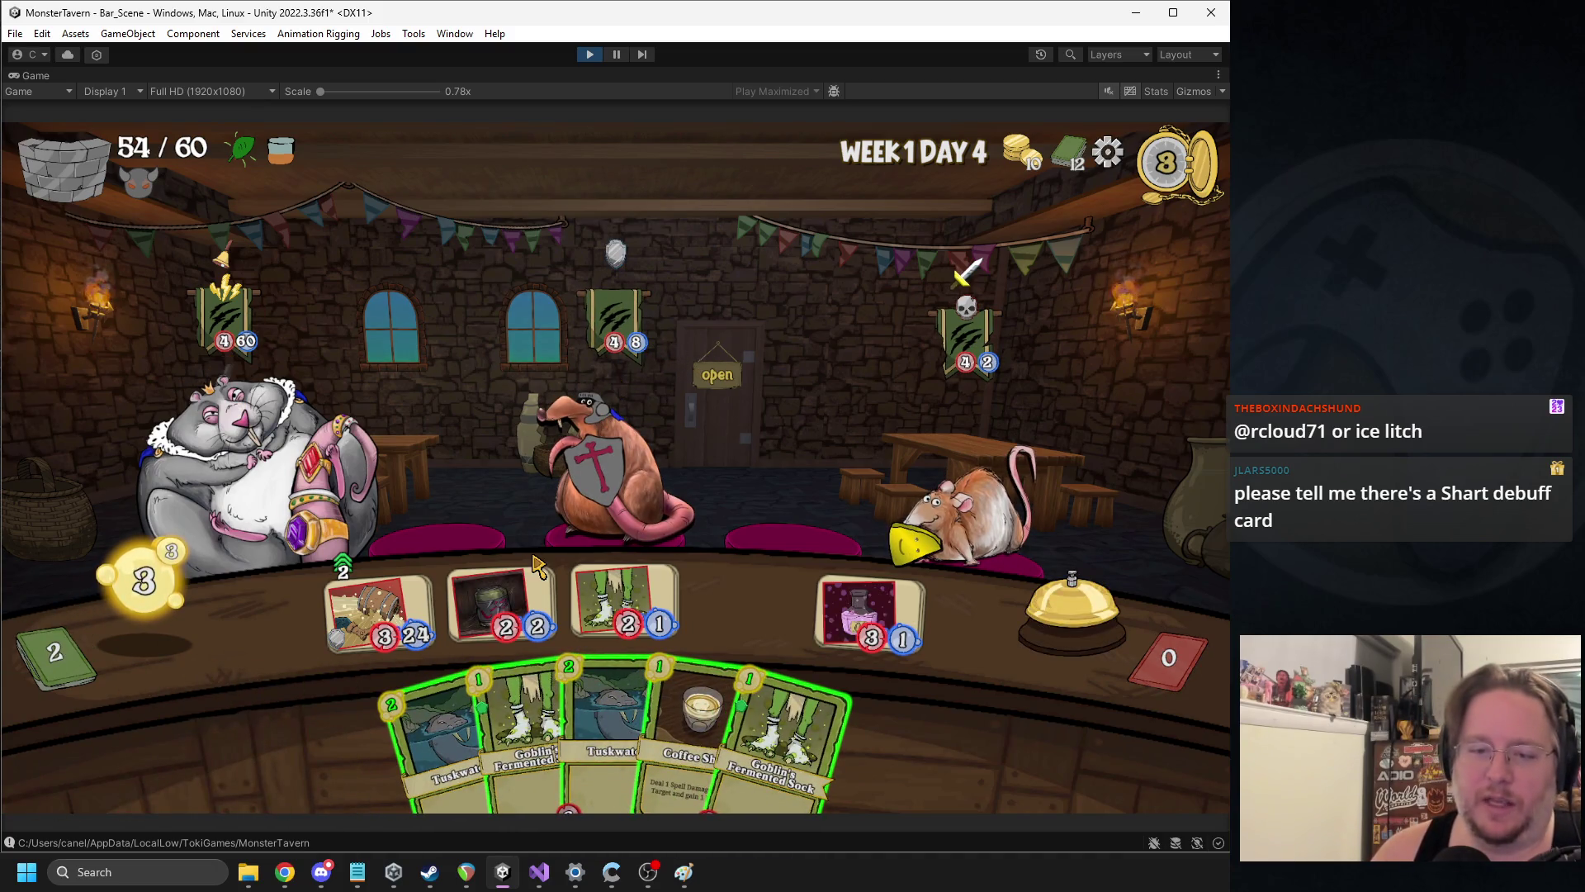
click(623, 612)
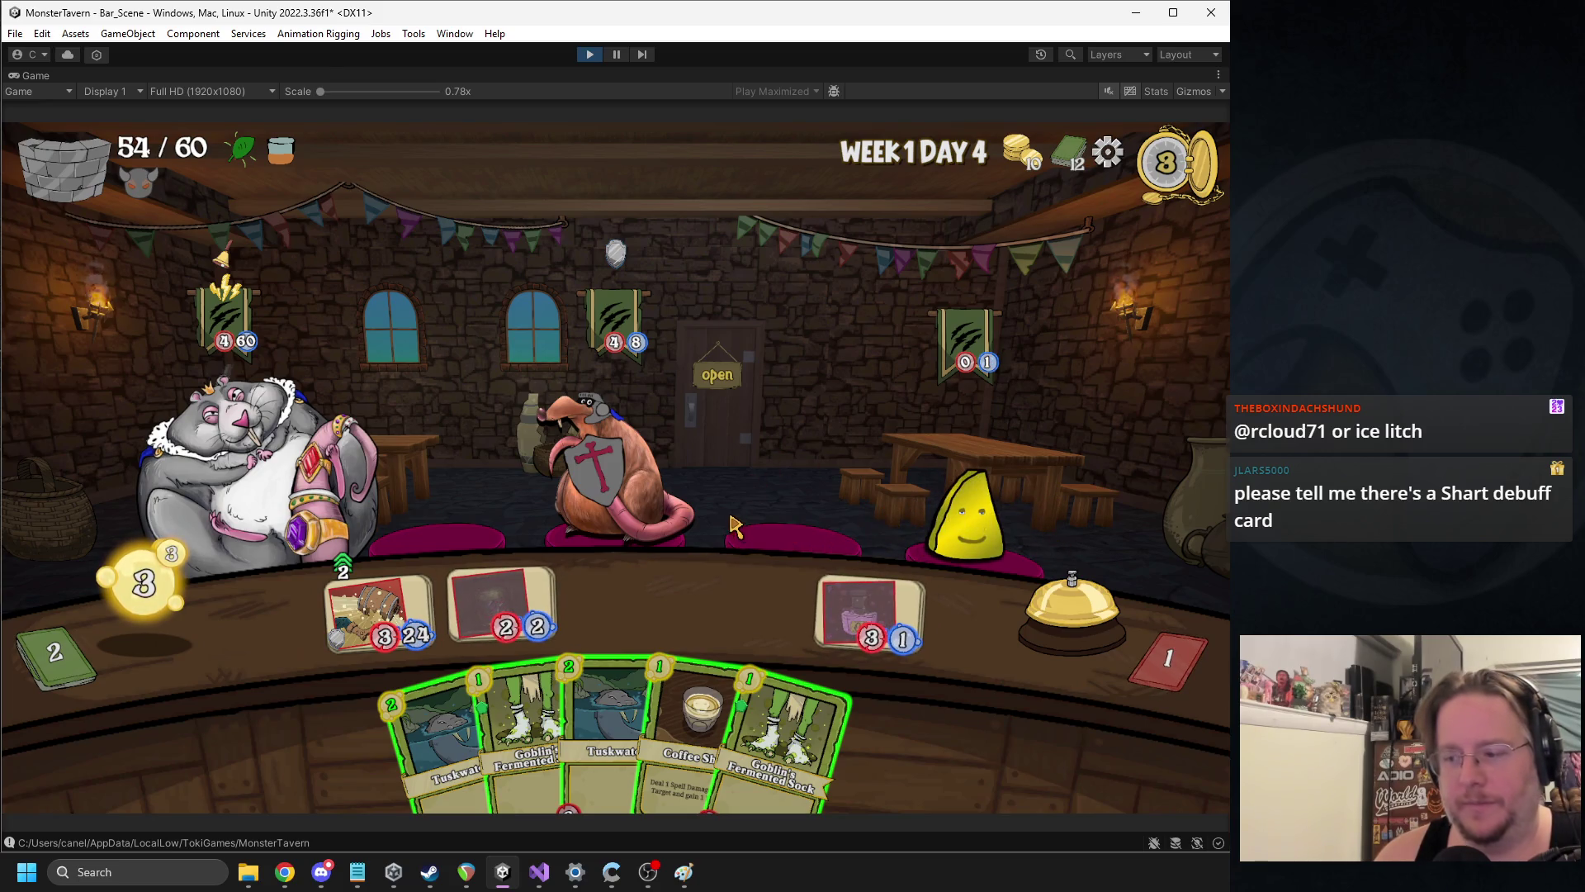
click(698, 718)
click(734, 718)
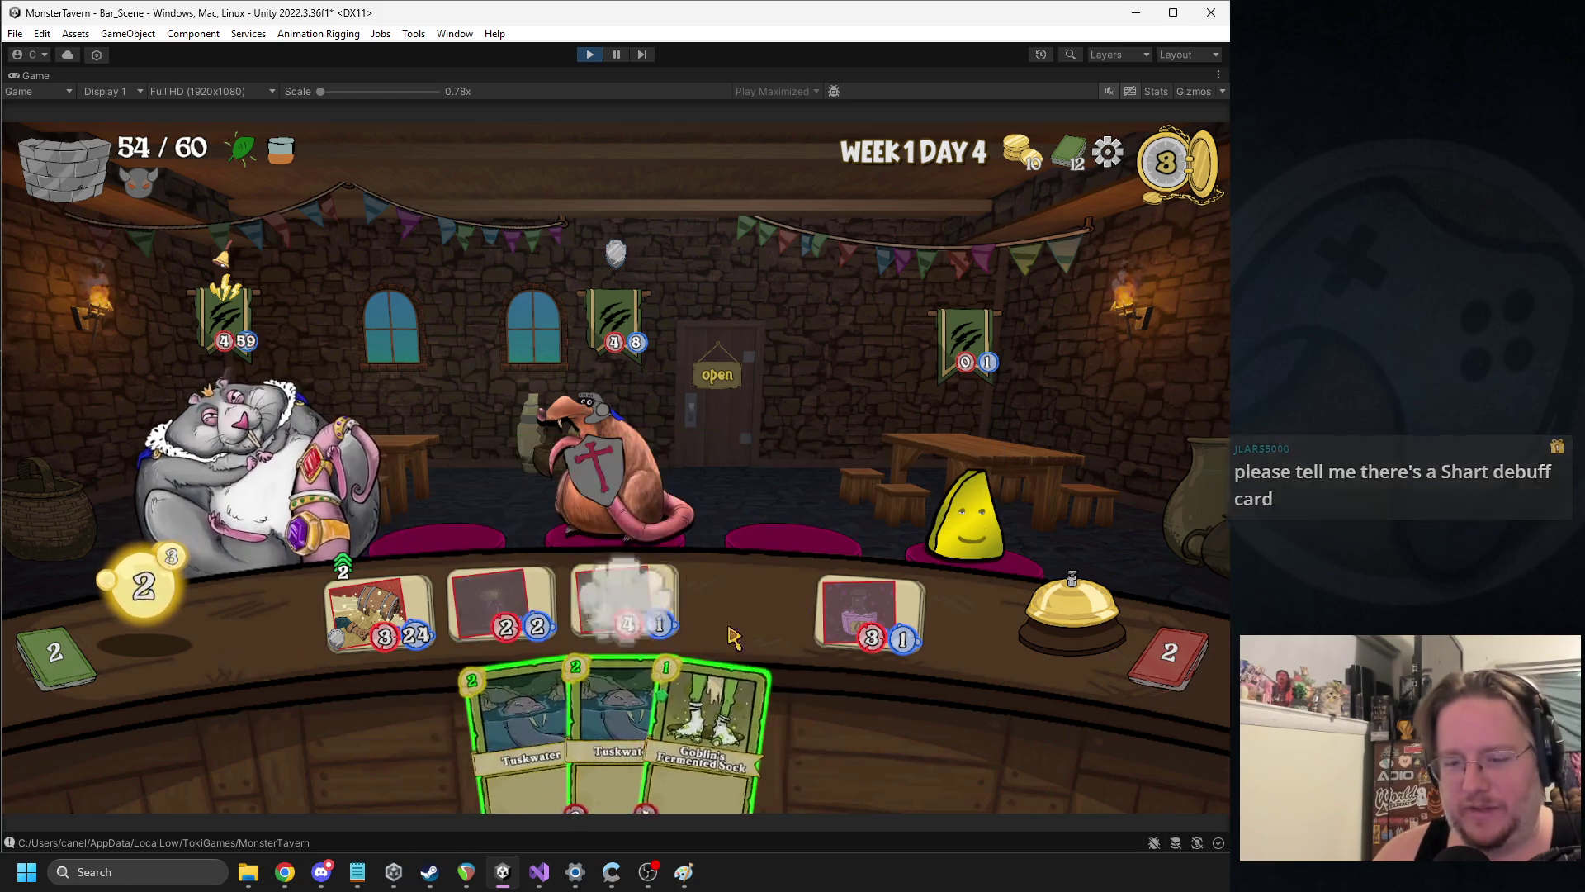
click(735, 652)
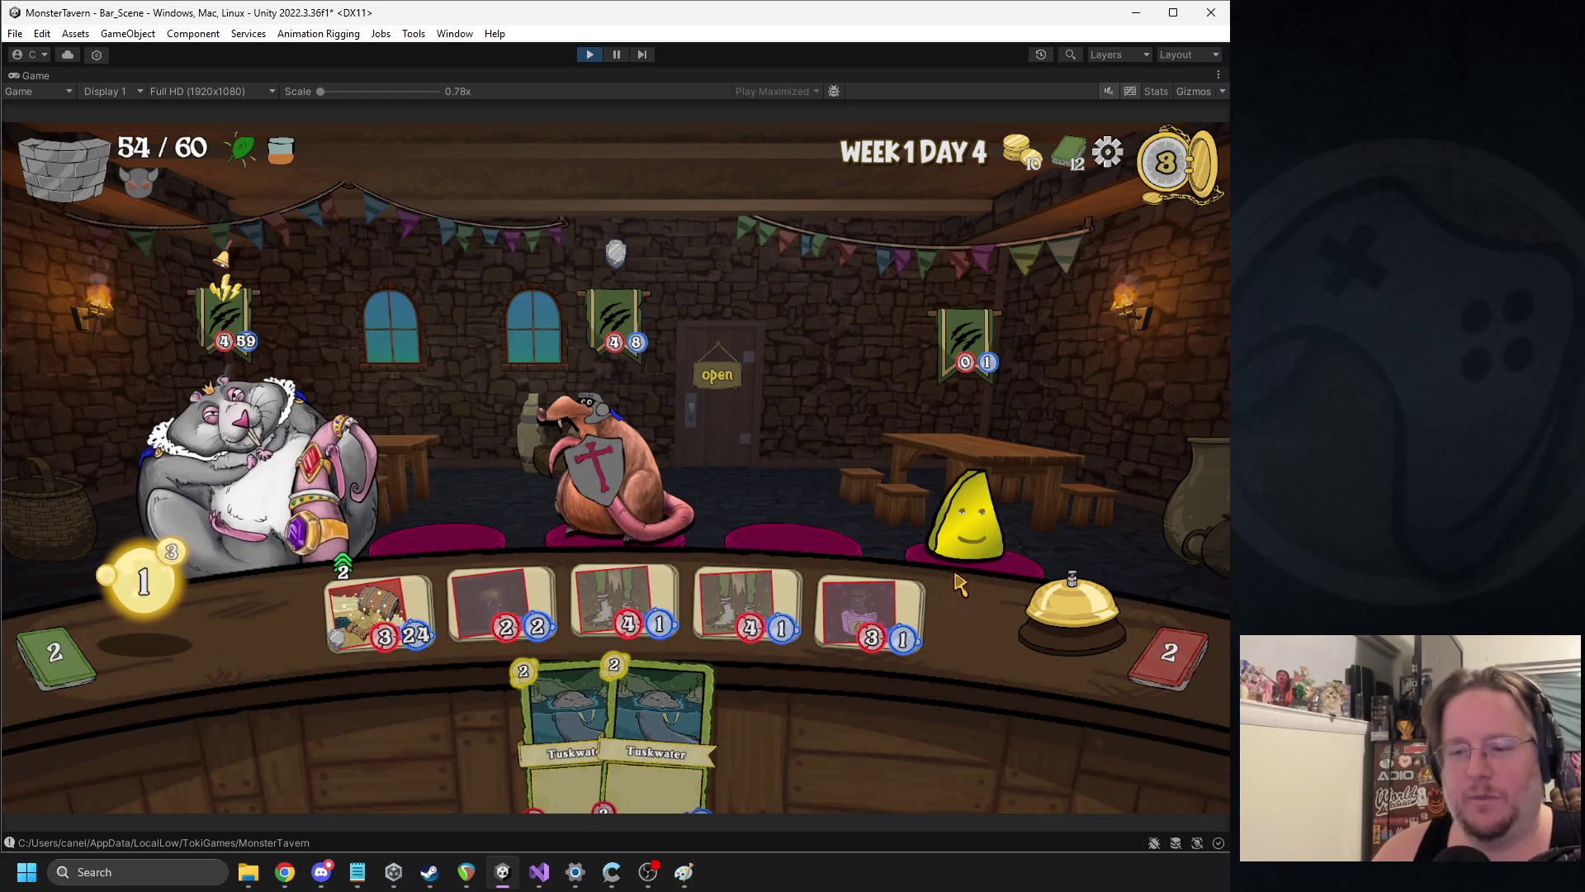
click(1024, 569)
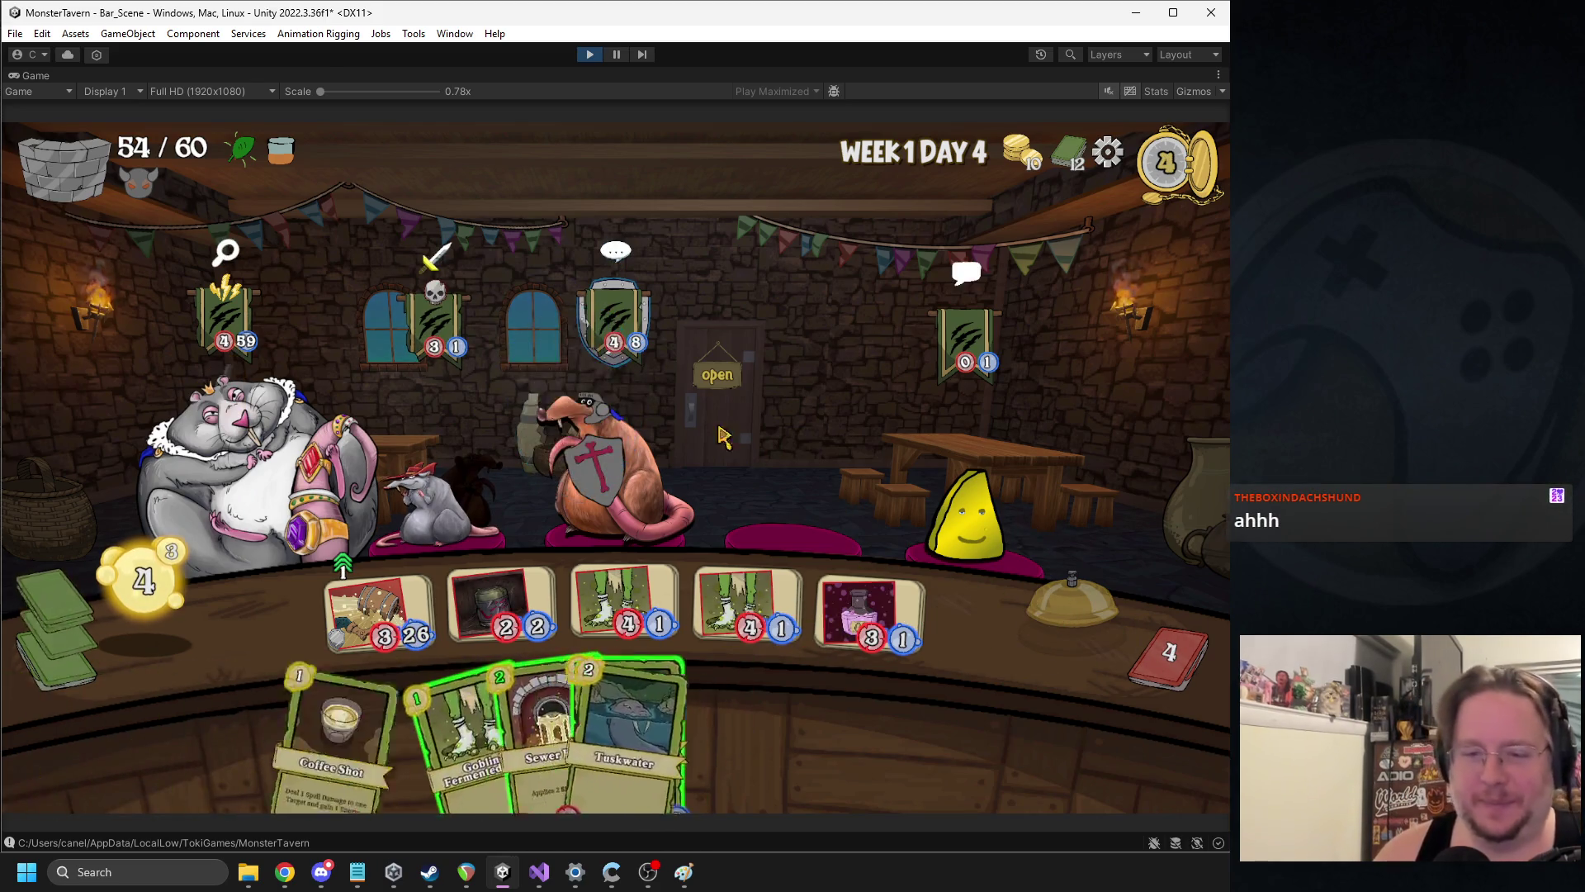
Coffee Shot the grey rat, clear the shield rat, play Sewer Brew and Goblin's Fermented, then end the turn
click(438, 516)
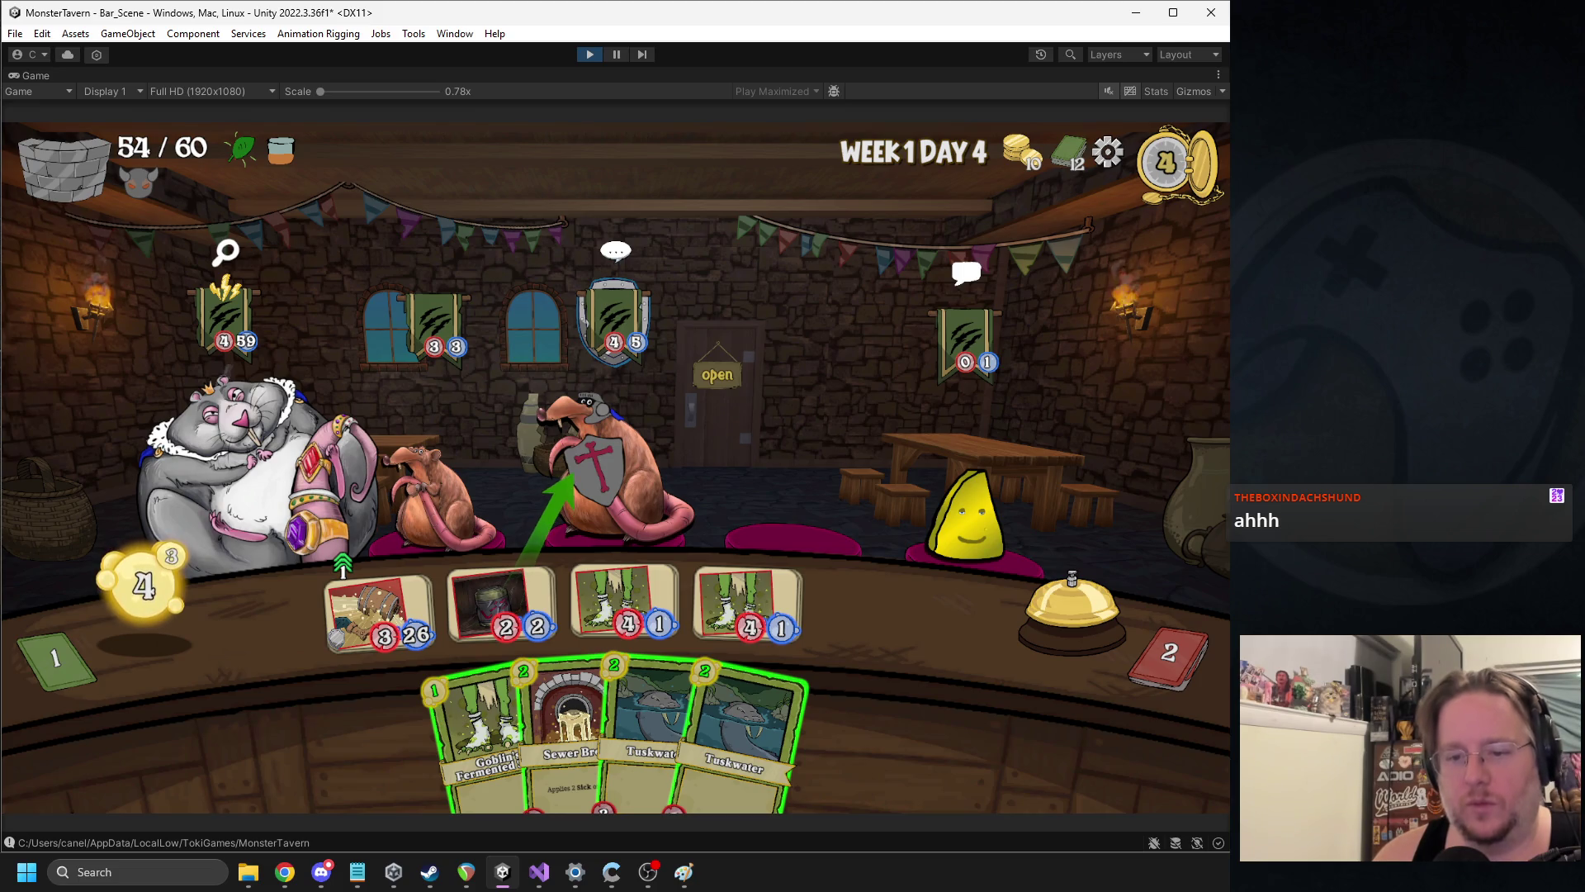
click(638, 591)
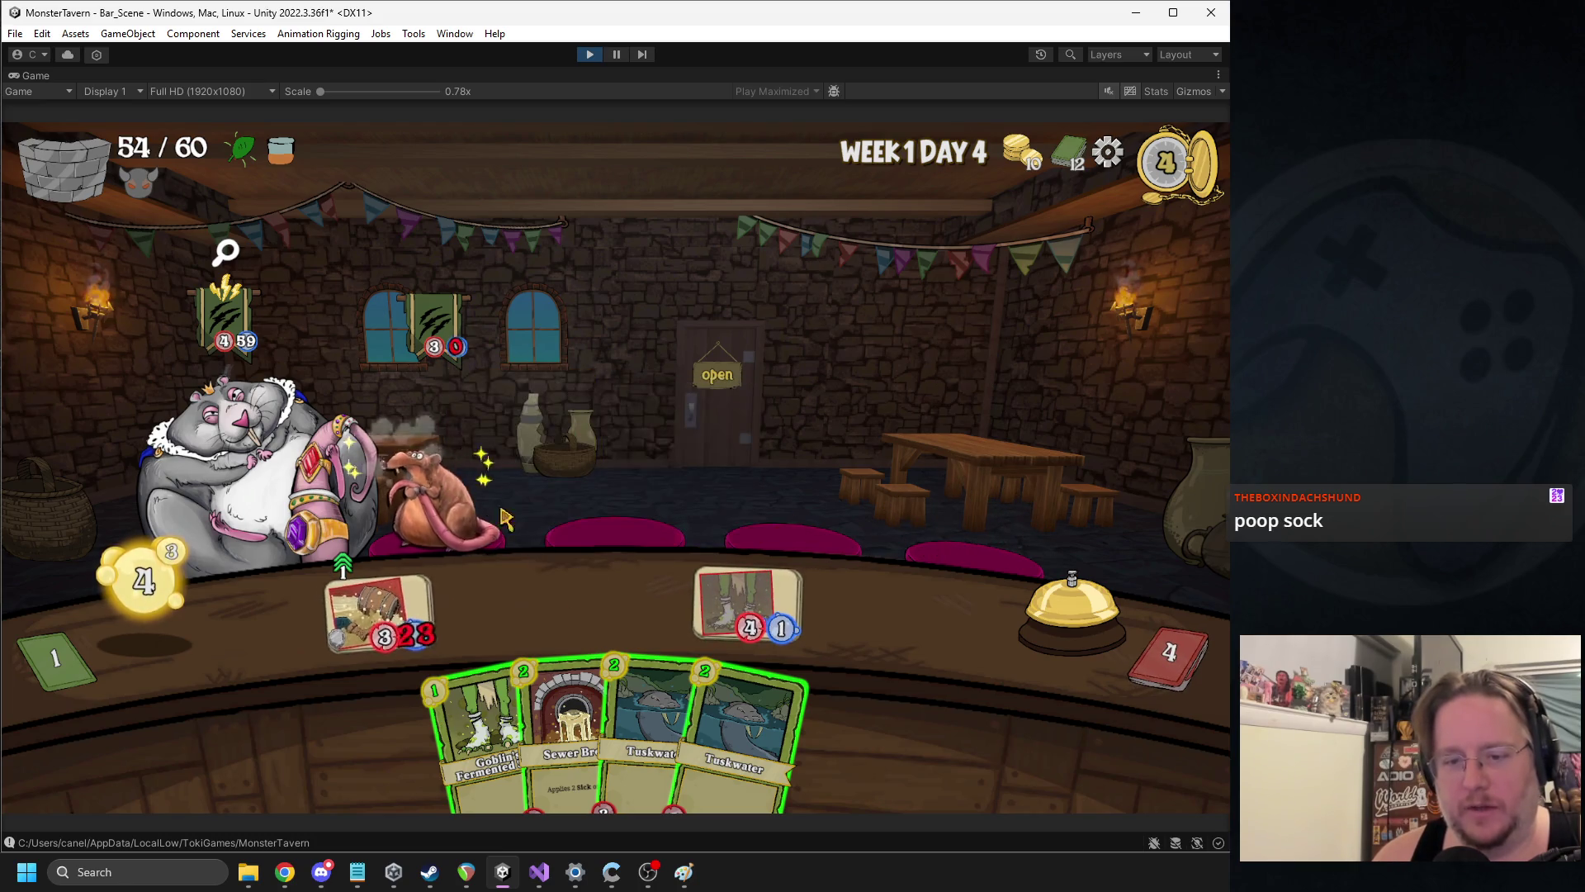
drag(568, 727, 501, 607)
mouse_move(495, 727)
mouse_down()
mouse_move(601, 578)
mouse_move(625, 603)
mouse_up()
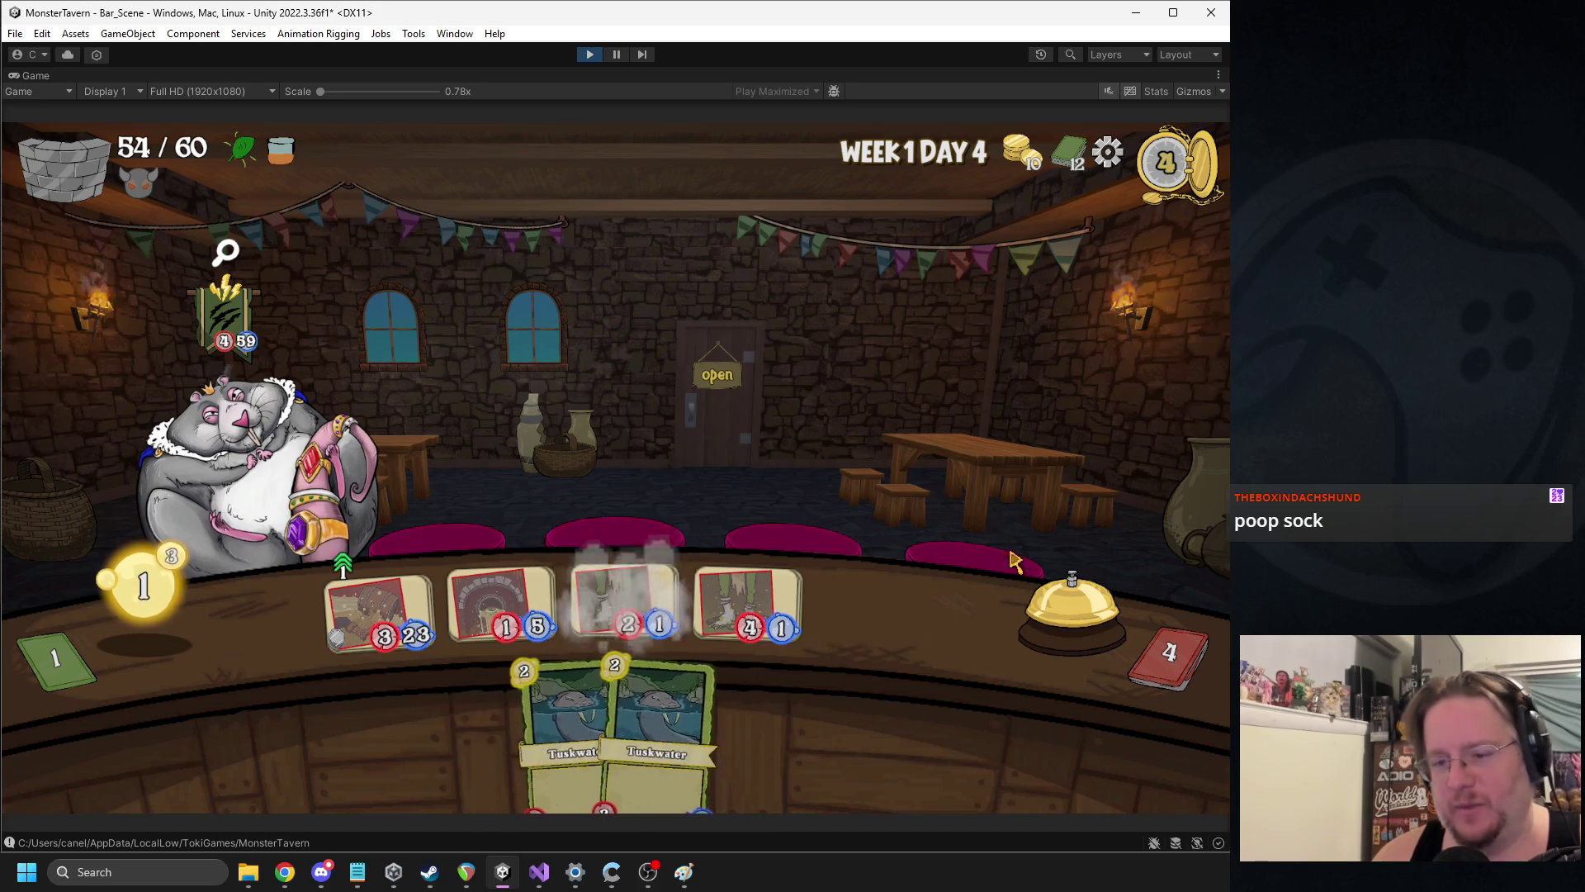
click(1014, 561)
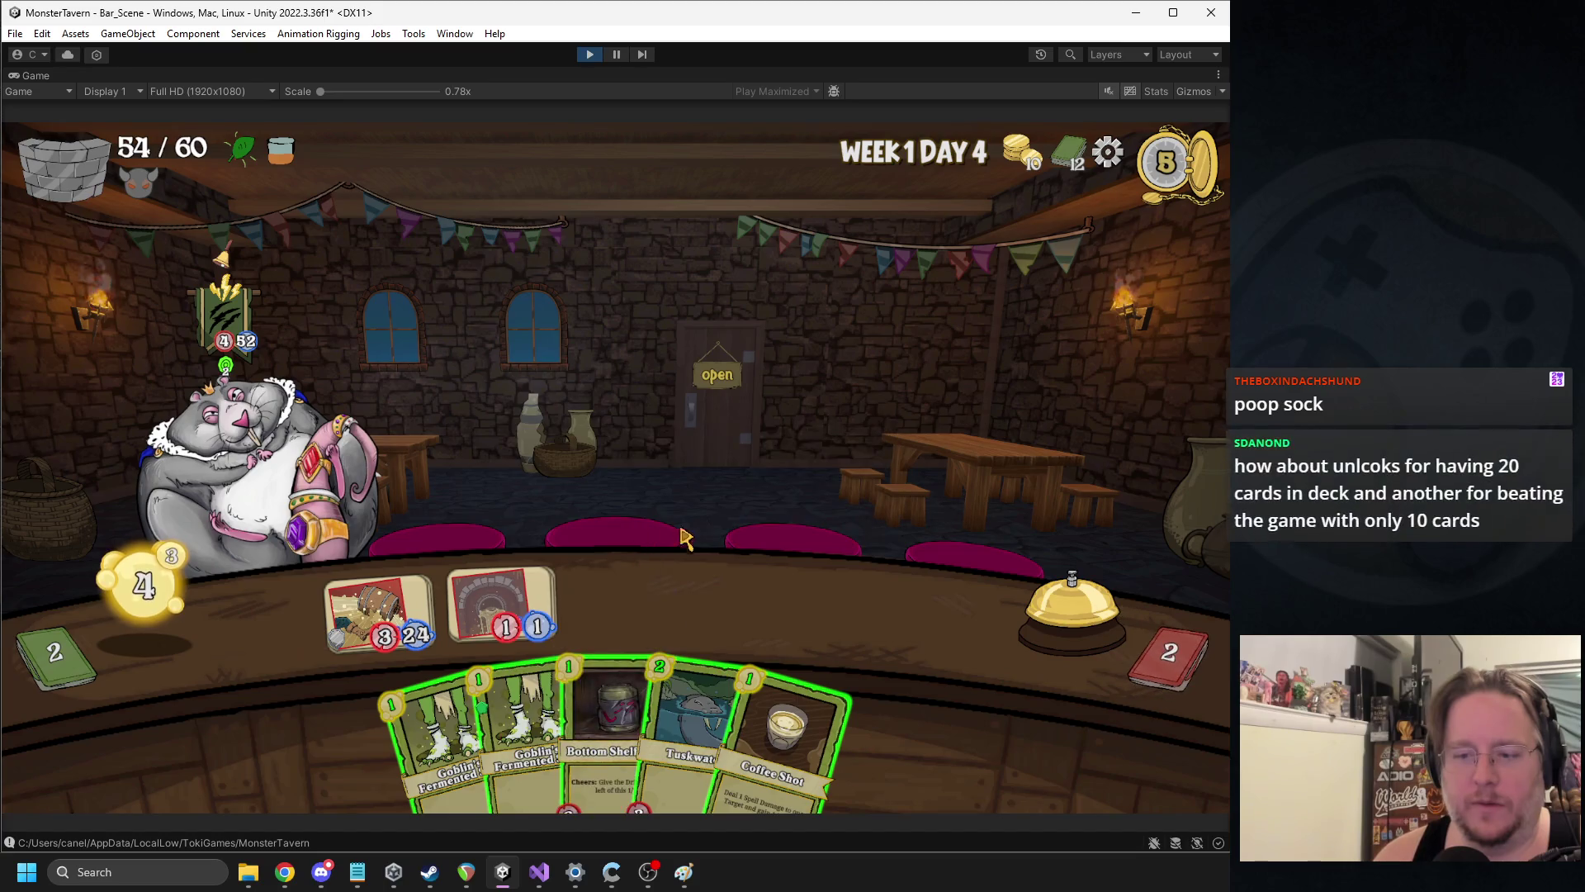
Buff the second slot with Bottom Shelf, play Goblin's Fermented cards, and end the turn
drag(607, 718, 625, 606)
mouse_move(772, 727)
mouse_down()
mouse_move(531, 443)
mouse_move(297, 445)
mouse_up()
mouse_move(529, 727)
mouse_down()
mouse_move(747, 603)
mouse_move(871, 607)
mouse_up()
click(1060, 607)
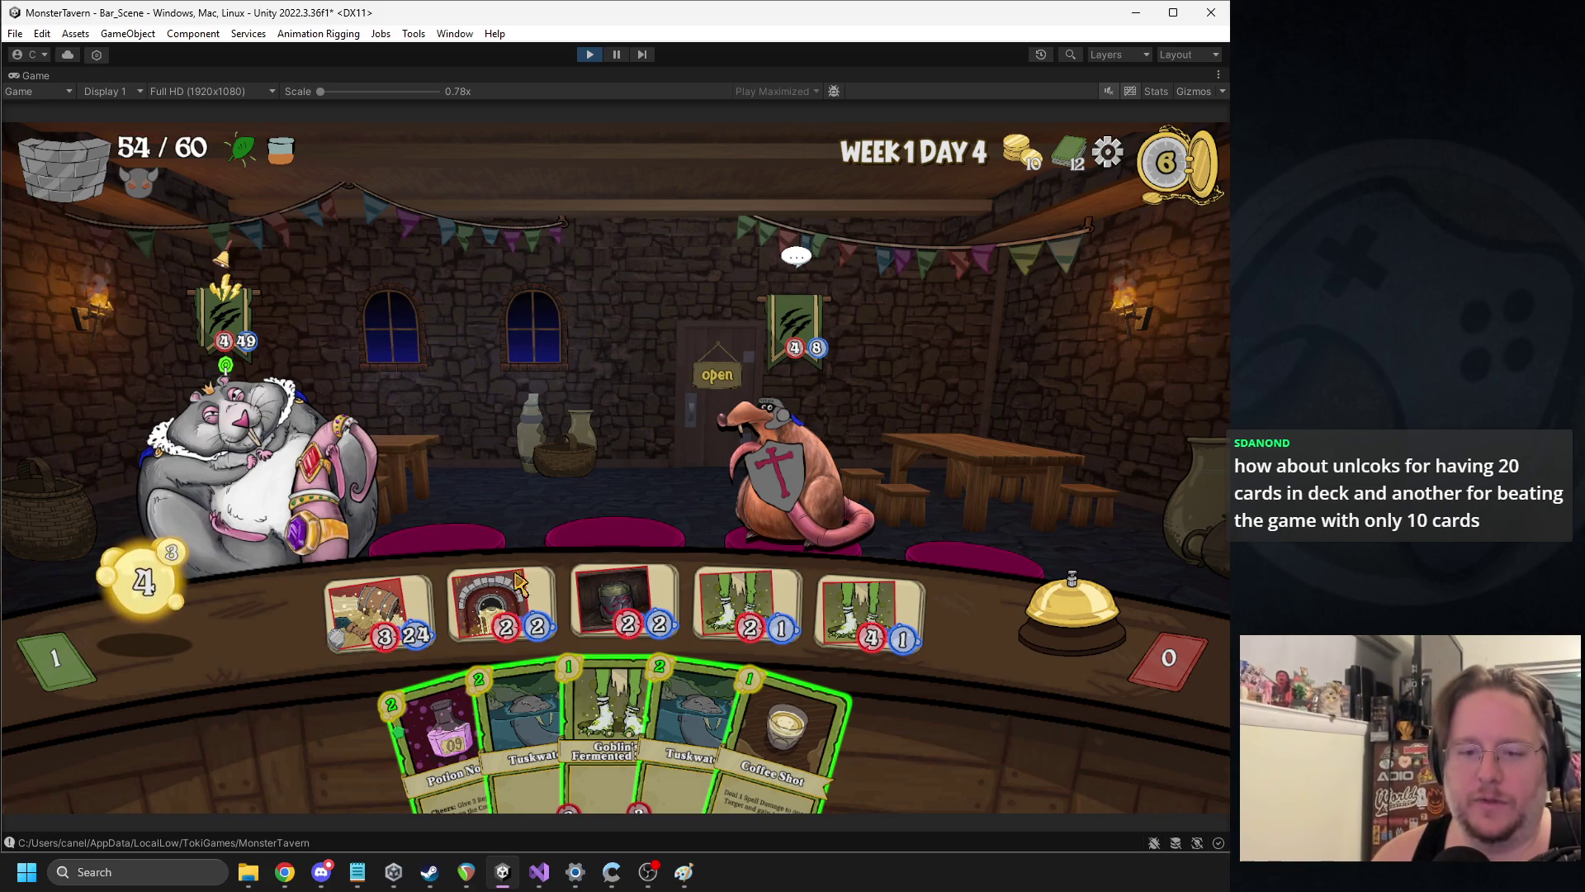
Coffee Shot the king rat, play Potion and Goblin's Fermented, then bring up the Monster Tavern spreadsheet
drag(785, 735, 240, 396)
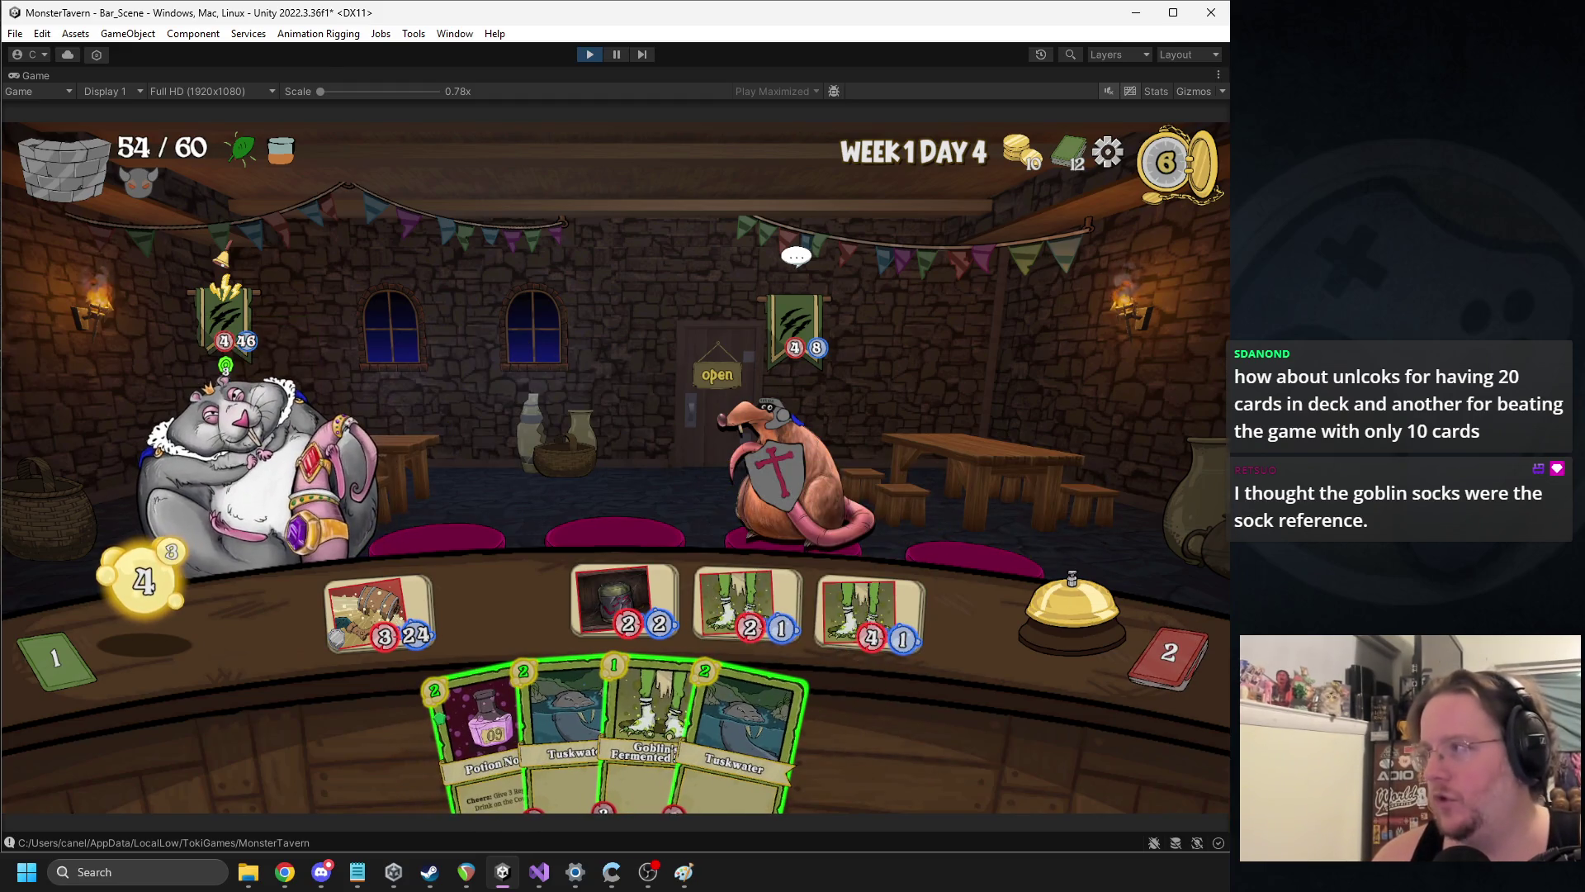
drag(475, 743, 371, 606)
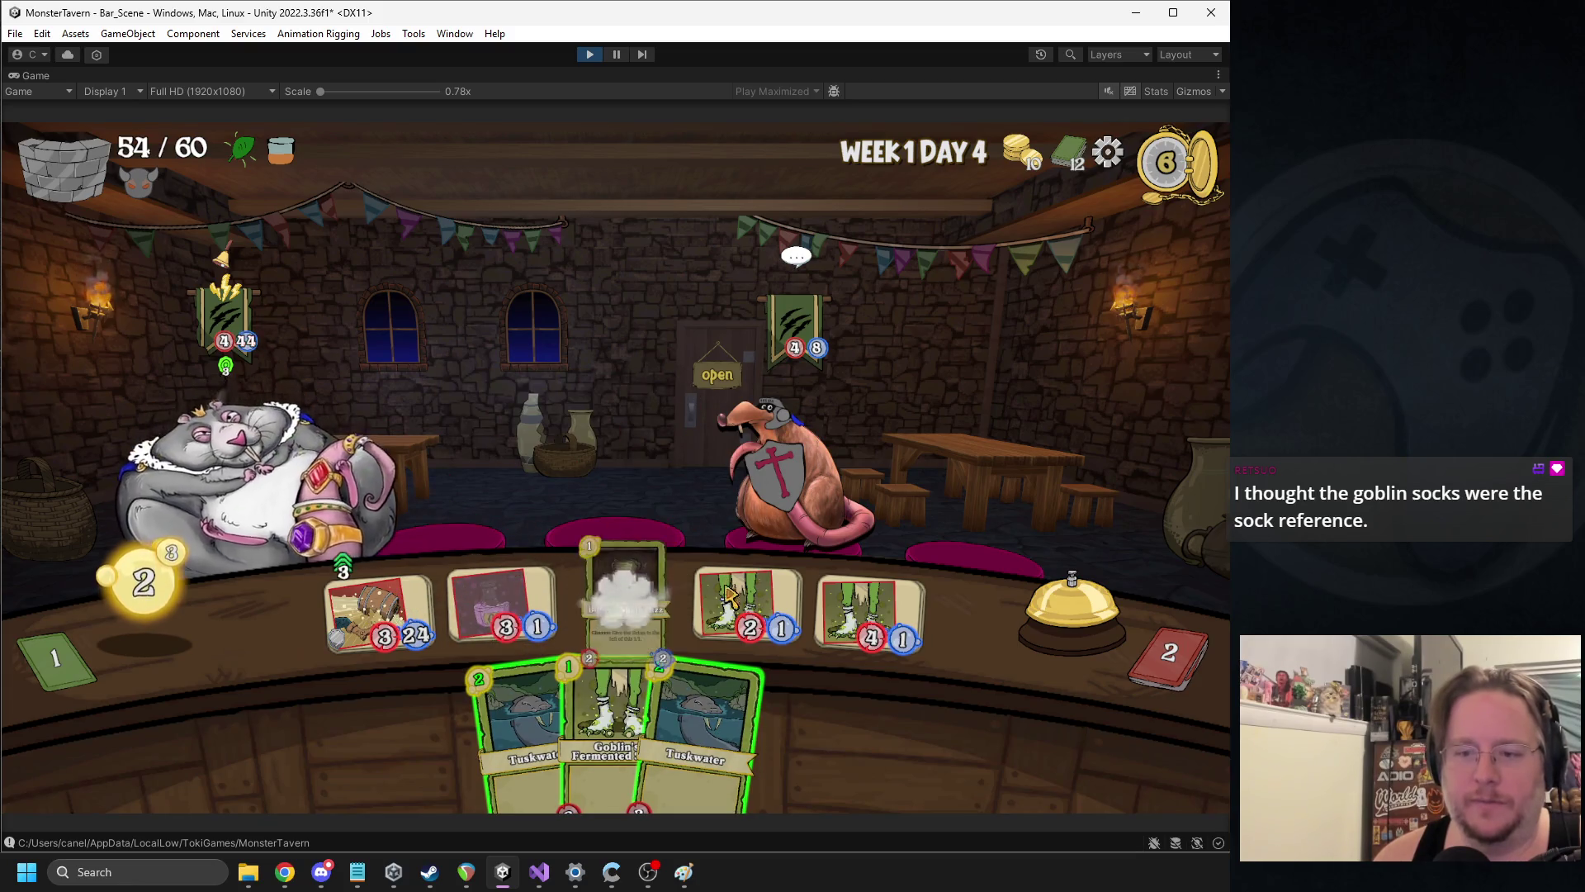
drag(603, 709, 625, 607)
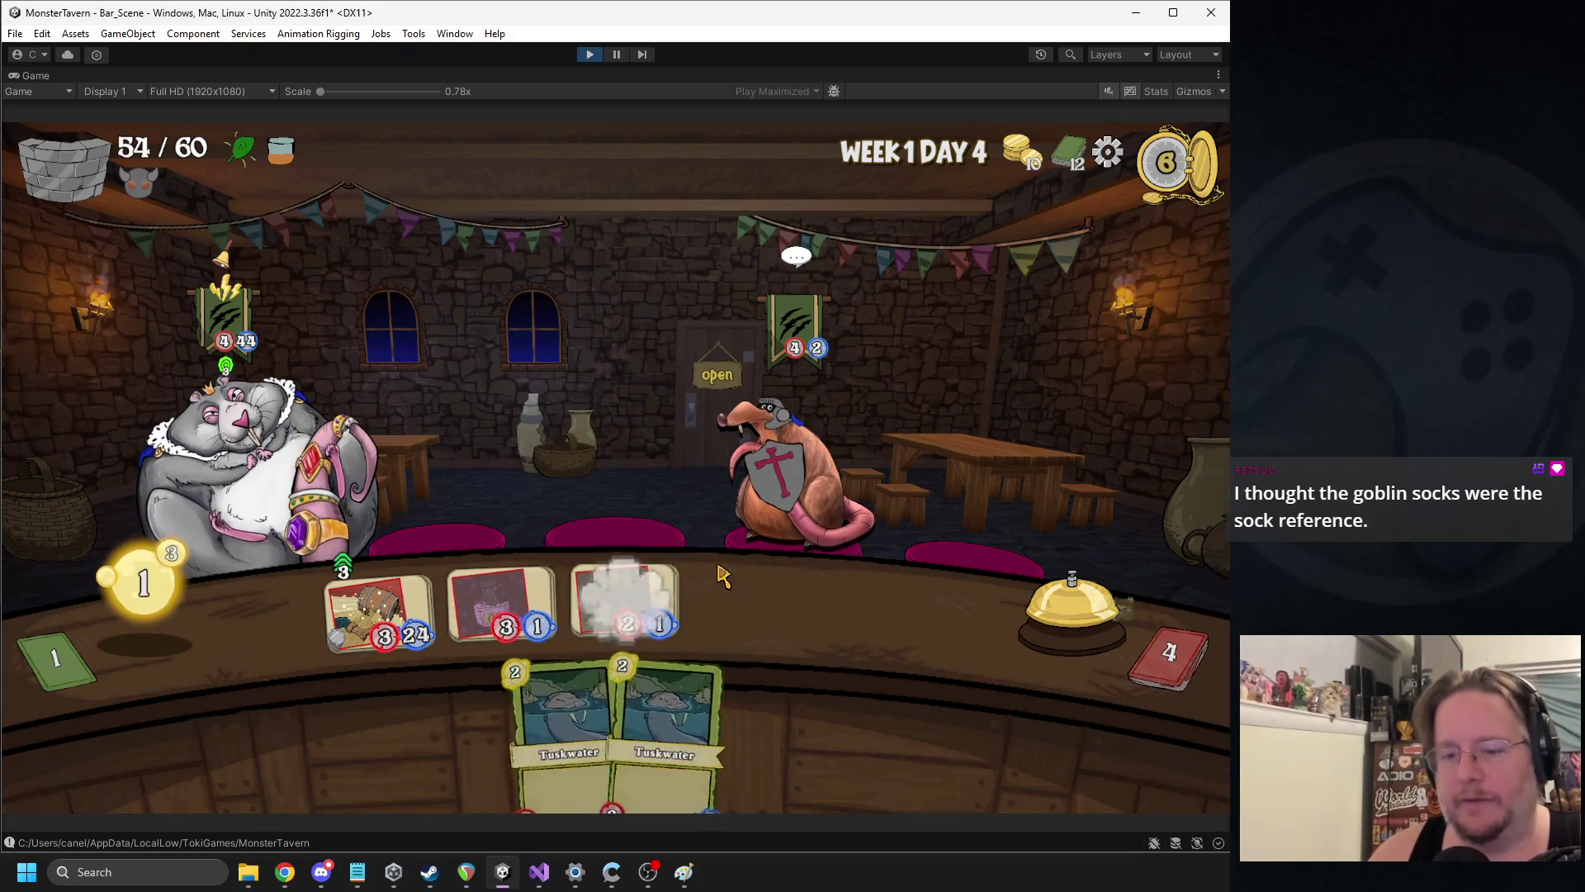
key(alt+Tab)
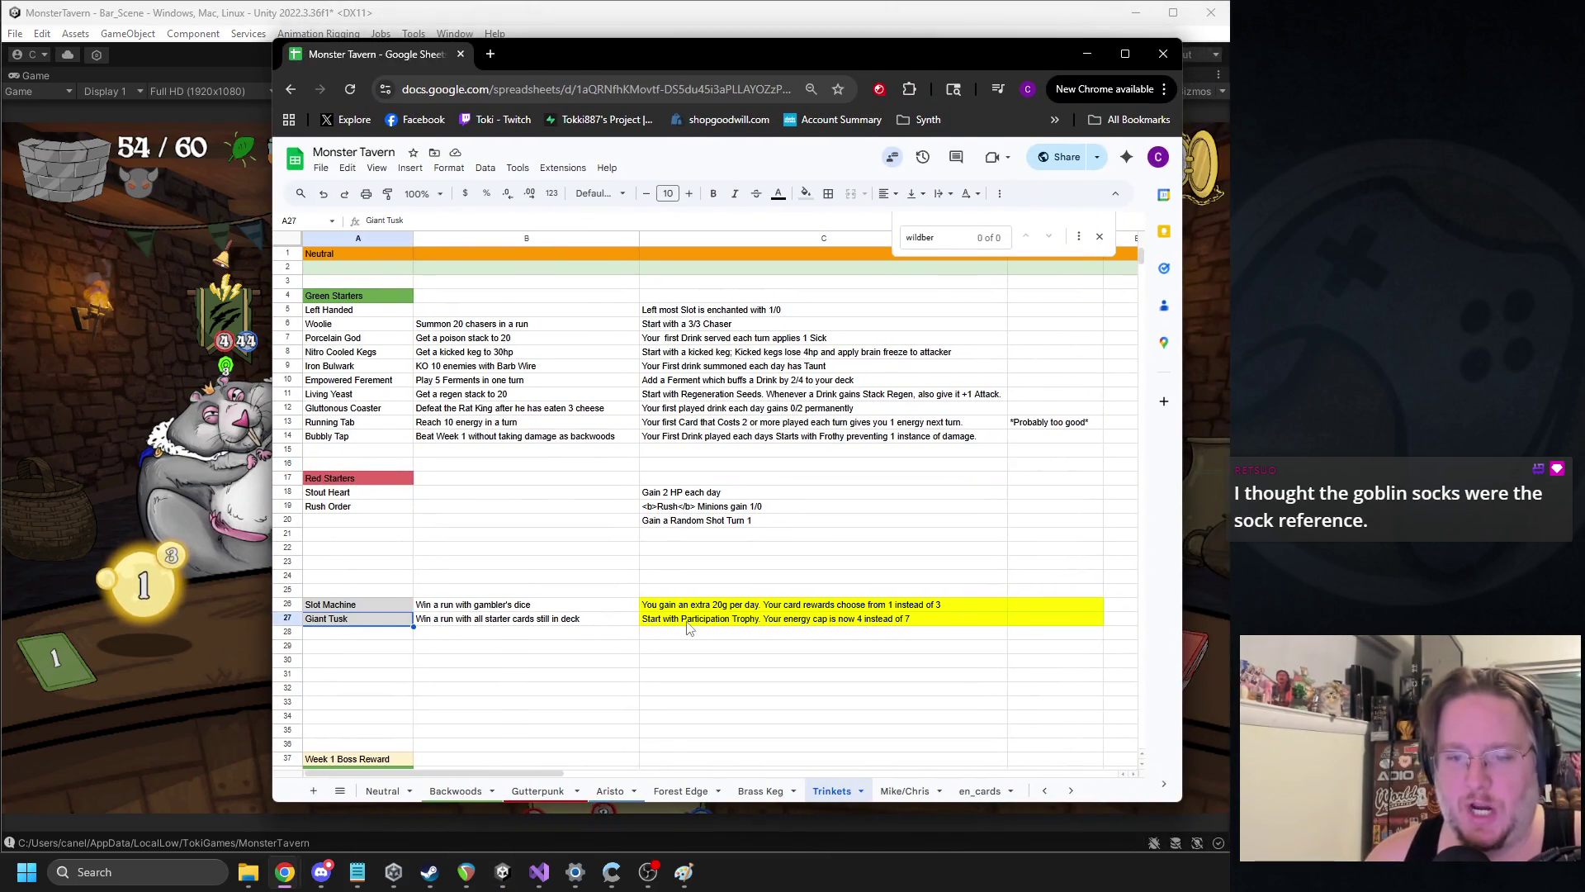
shift+click(713, 623)
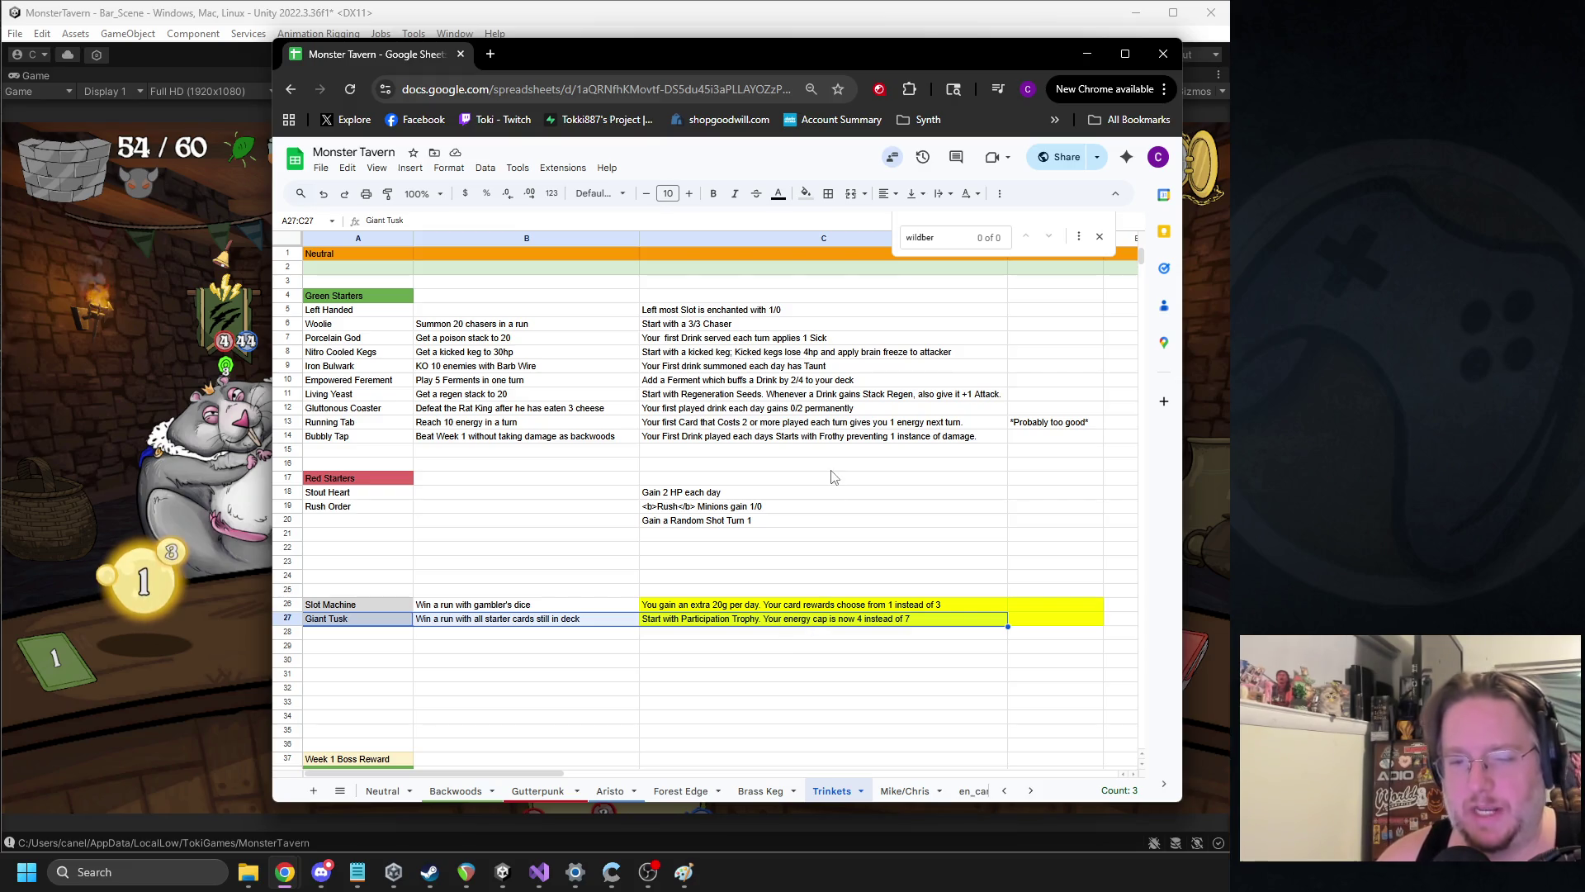
key(alt+Tab)
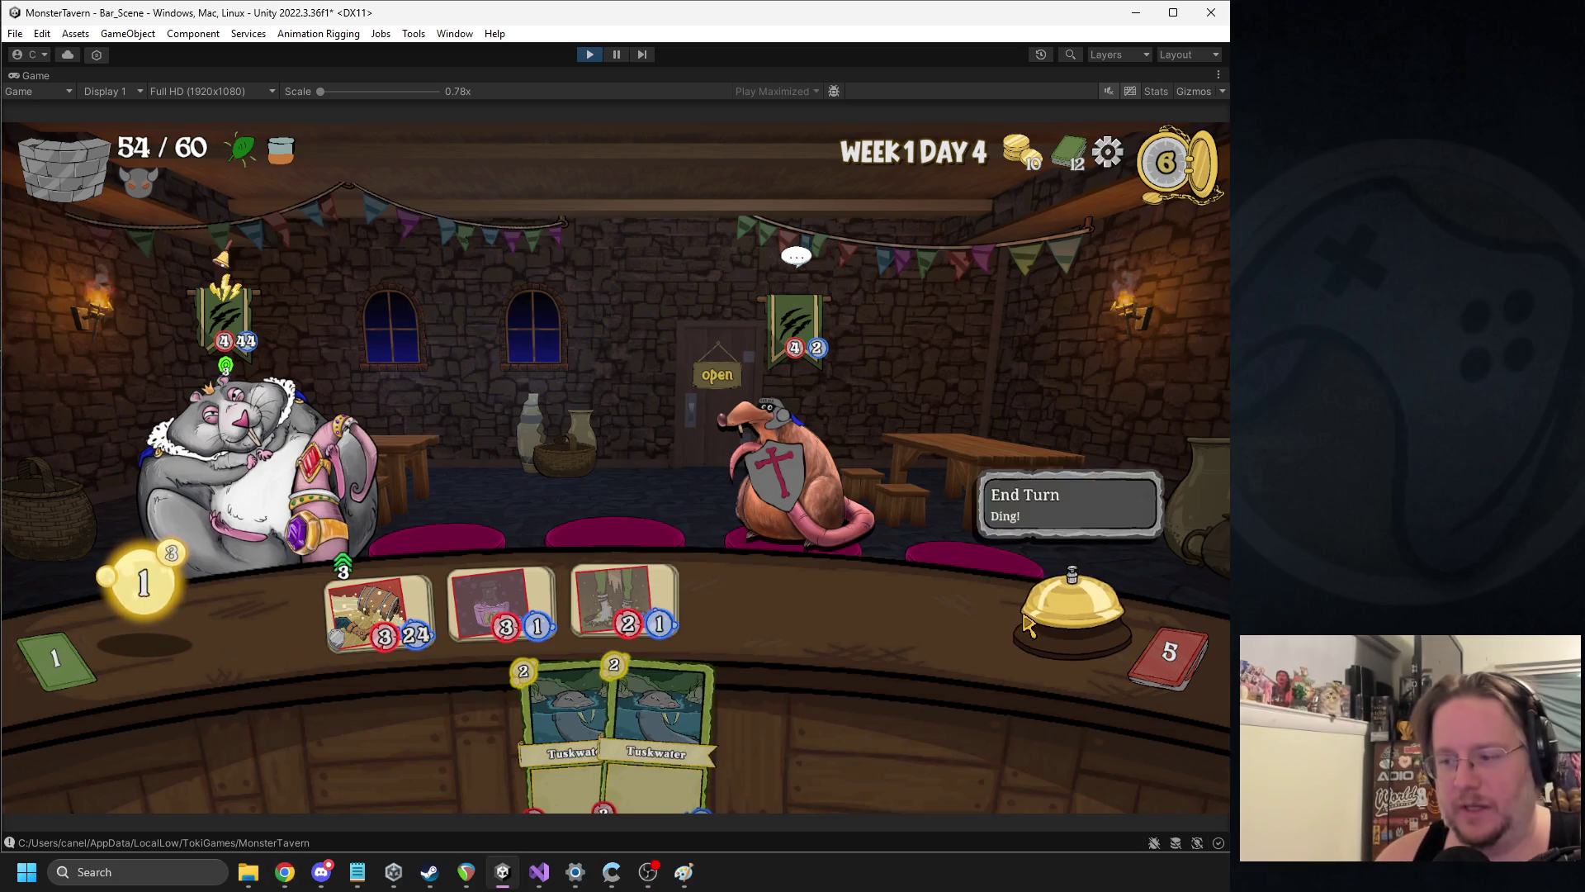
End the turn, then play two Goblin's Fermented cards, Coffee Shot the rats, and play Sewer Brew
click(1065, 606)
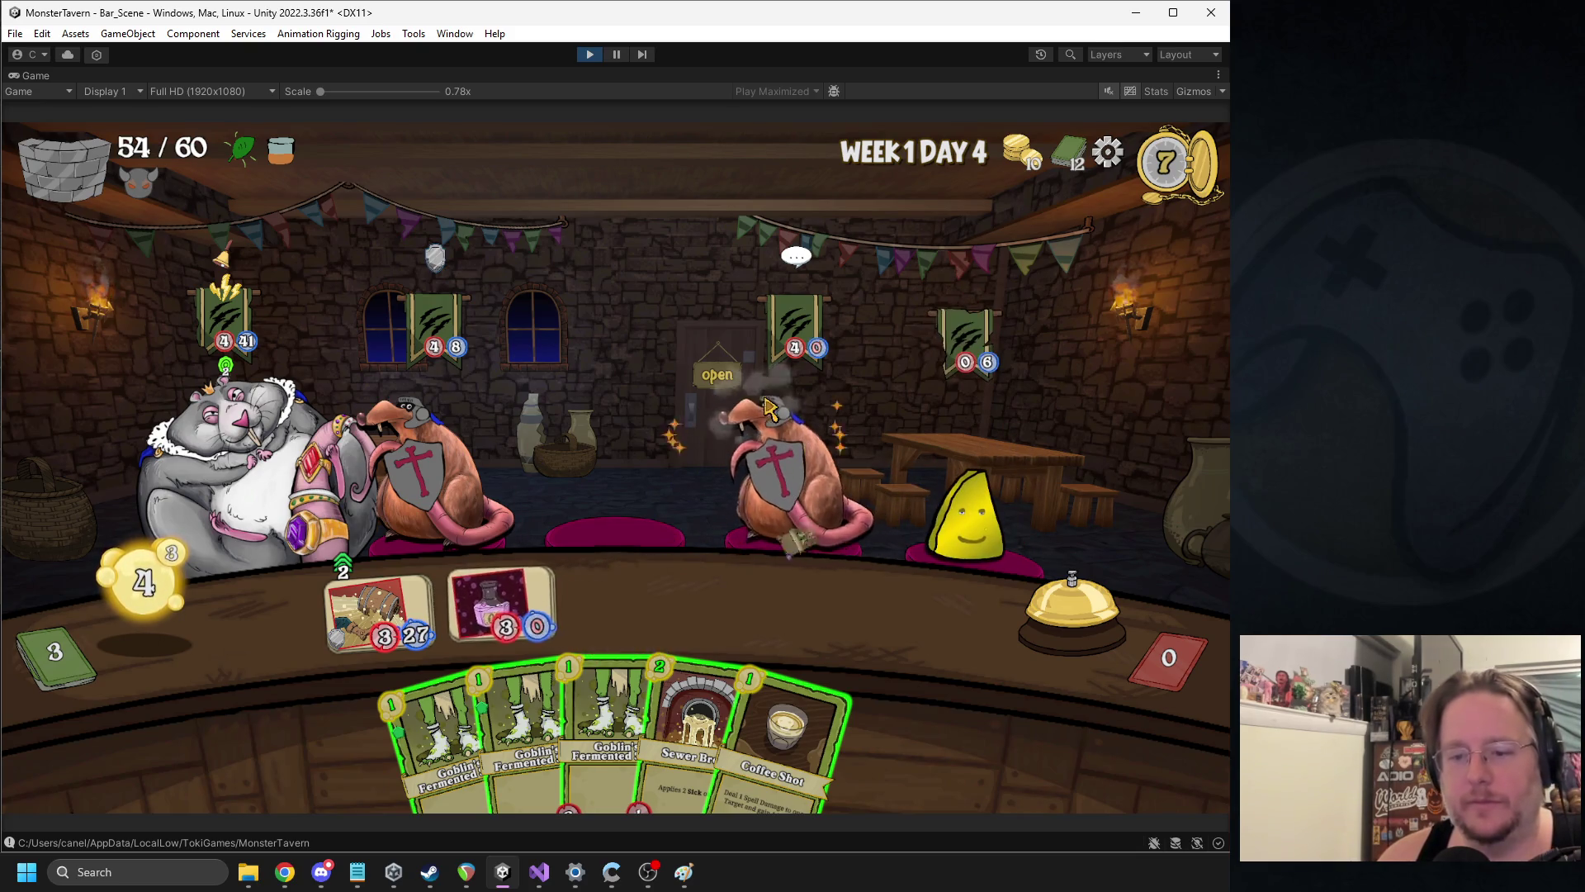
drag(437, 743, 512, 587)
mouse_move(529, 734)
mouse_down()
mouse_move(601, 577)
mouse_move(600, 648)
mouse_up()
mouse_move(702, 726)
mouse_down()
mouse_move(673, 628)
mouse_move(413, 471)
mouse_move(272, 462)
mouse_move(478, 528)
mouse_up()
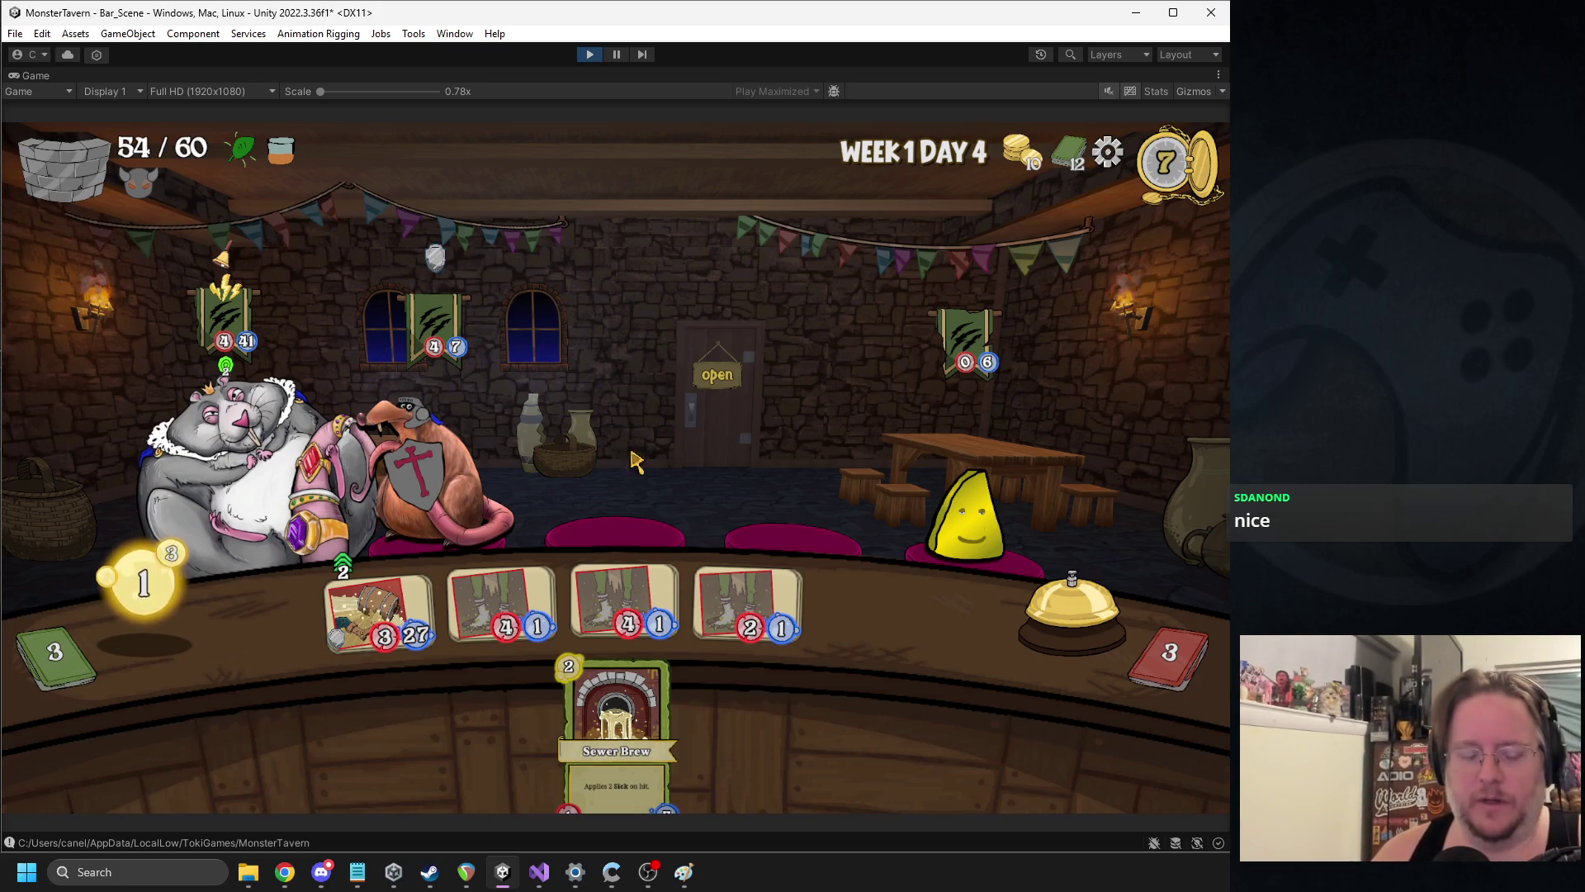
click(1069, 596)
Aim Coffee Shot at the yellow guest, play Bottom Shelf and Tuskwater, and end the turn
mouse_move(735, 598)
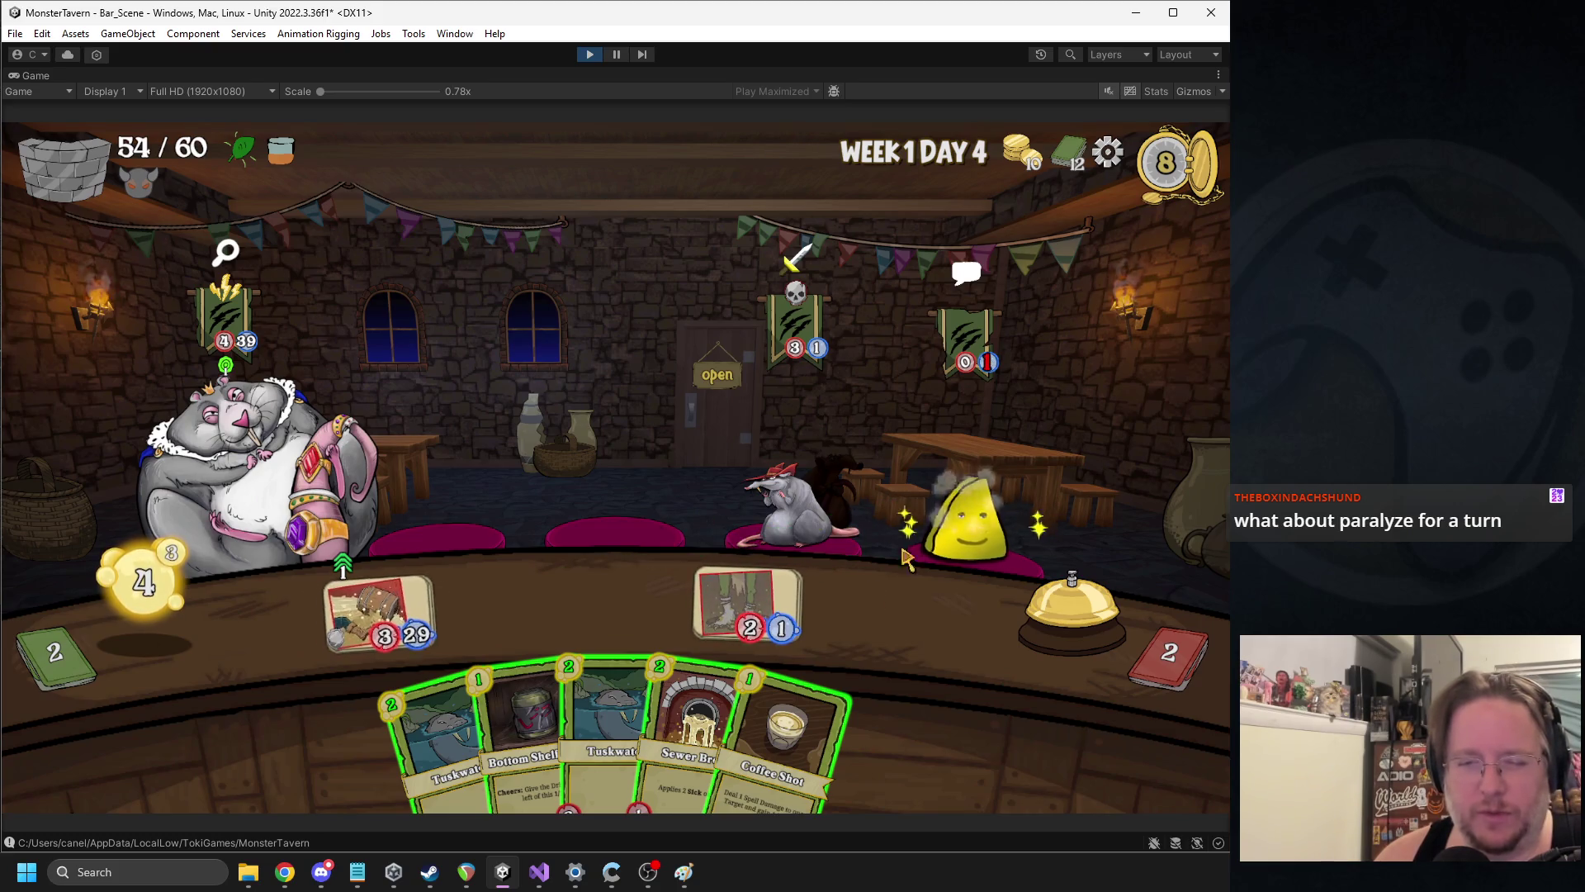
key(5)
click(988, 524)
key(2)
key(1)
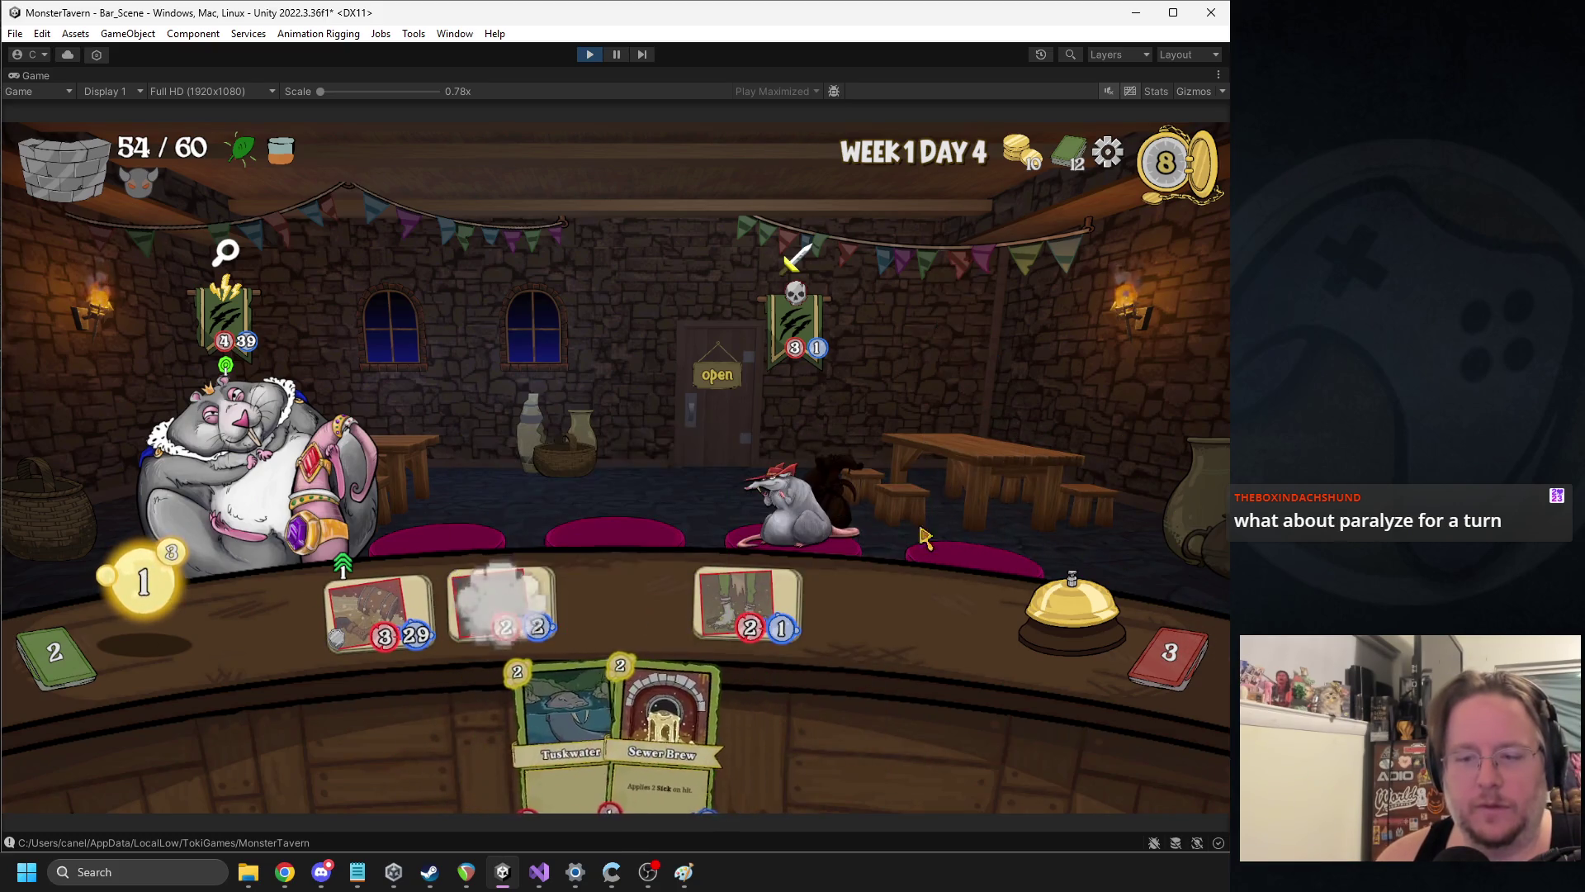
click(1069, 625)
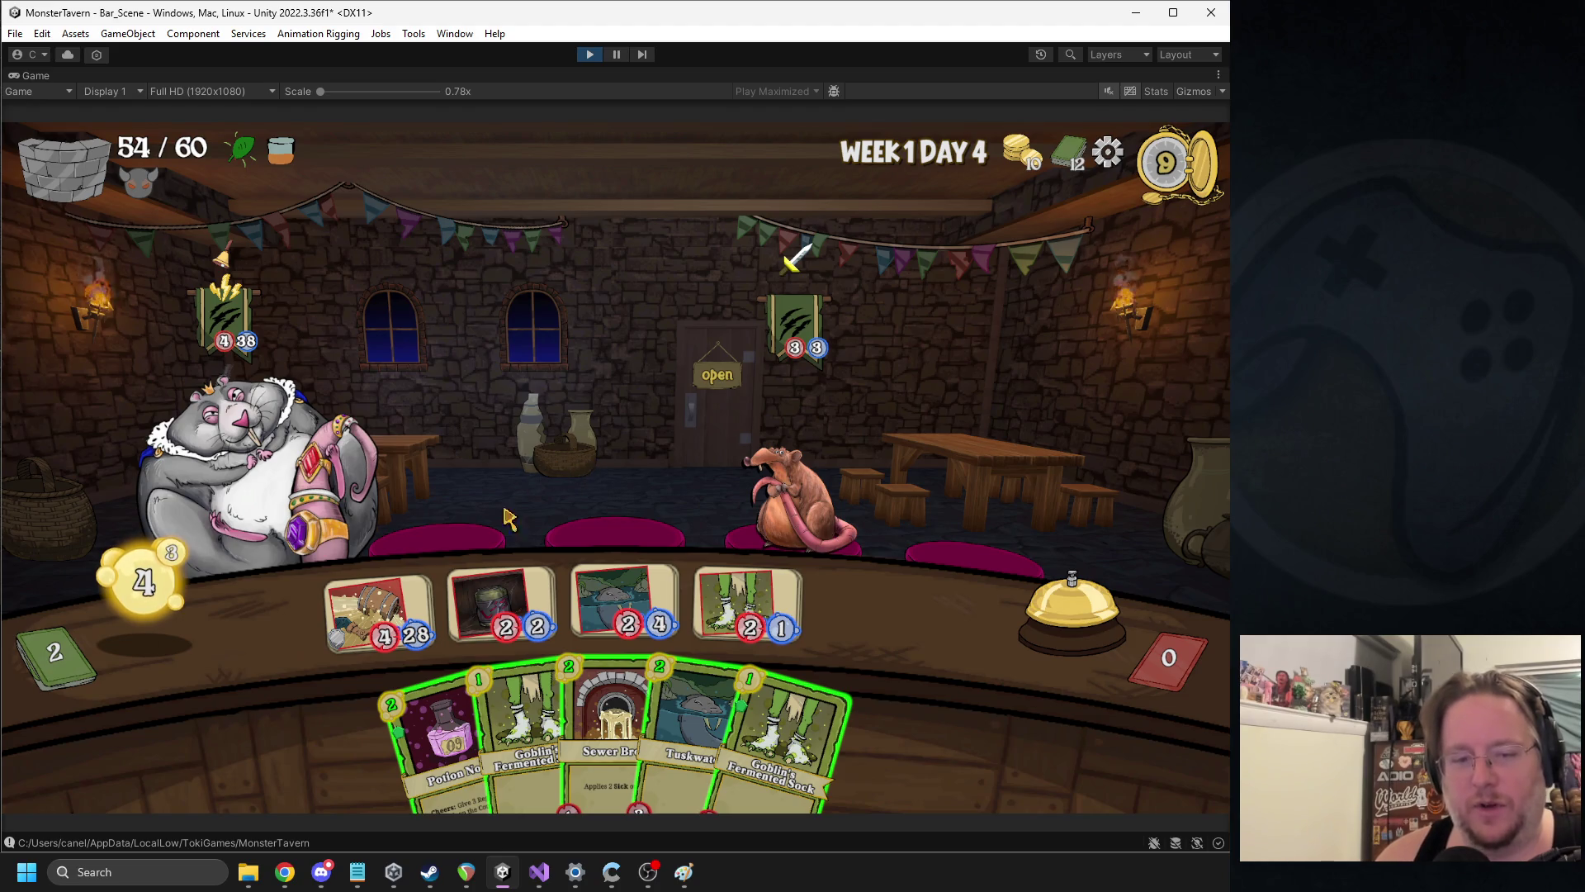
Potion the second bar card, attack the guest, fill the empty slot with Sewer Brew, and end the turn
key(1)
click(474, 589)
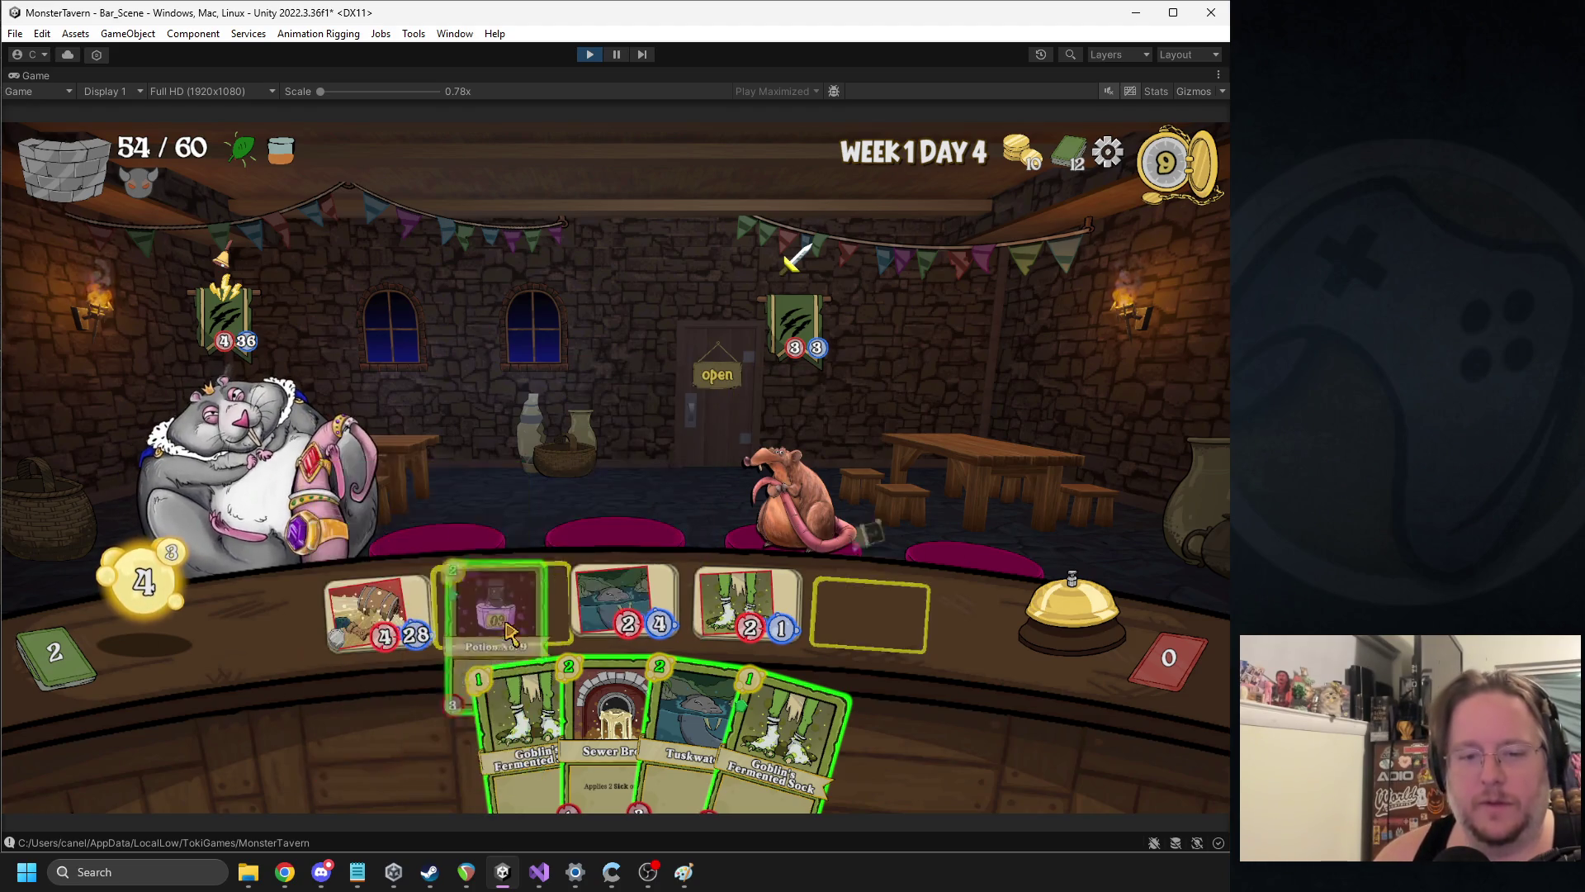
click(752, 378)
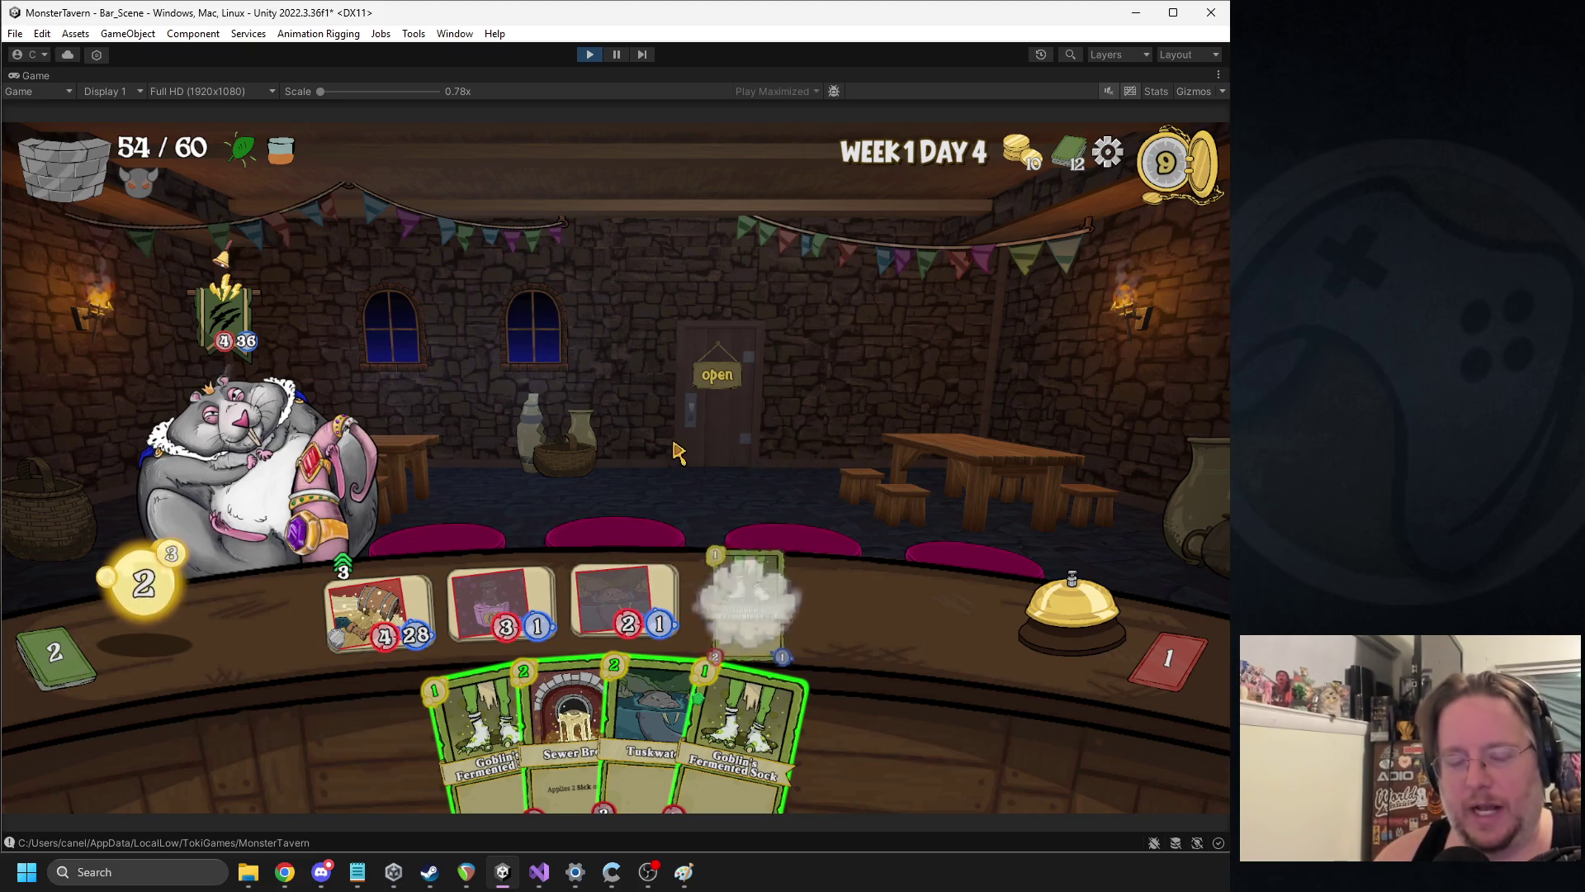
click(570, 726)
click(866, 611)
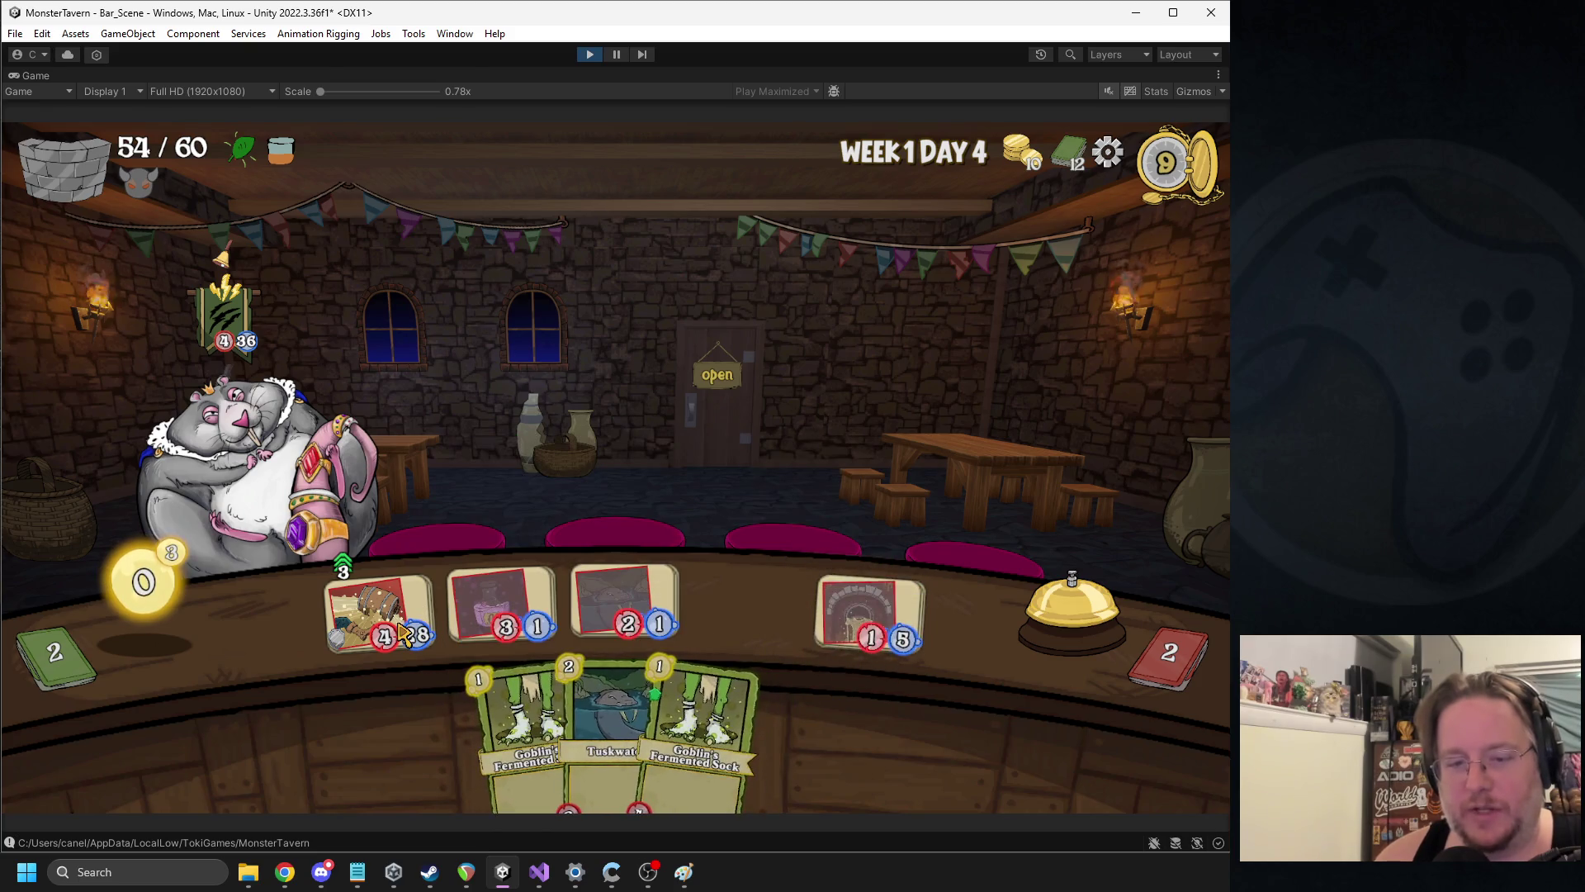
mouse_move(404, 634)
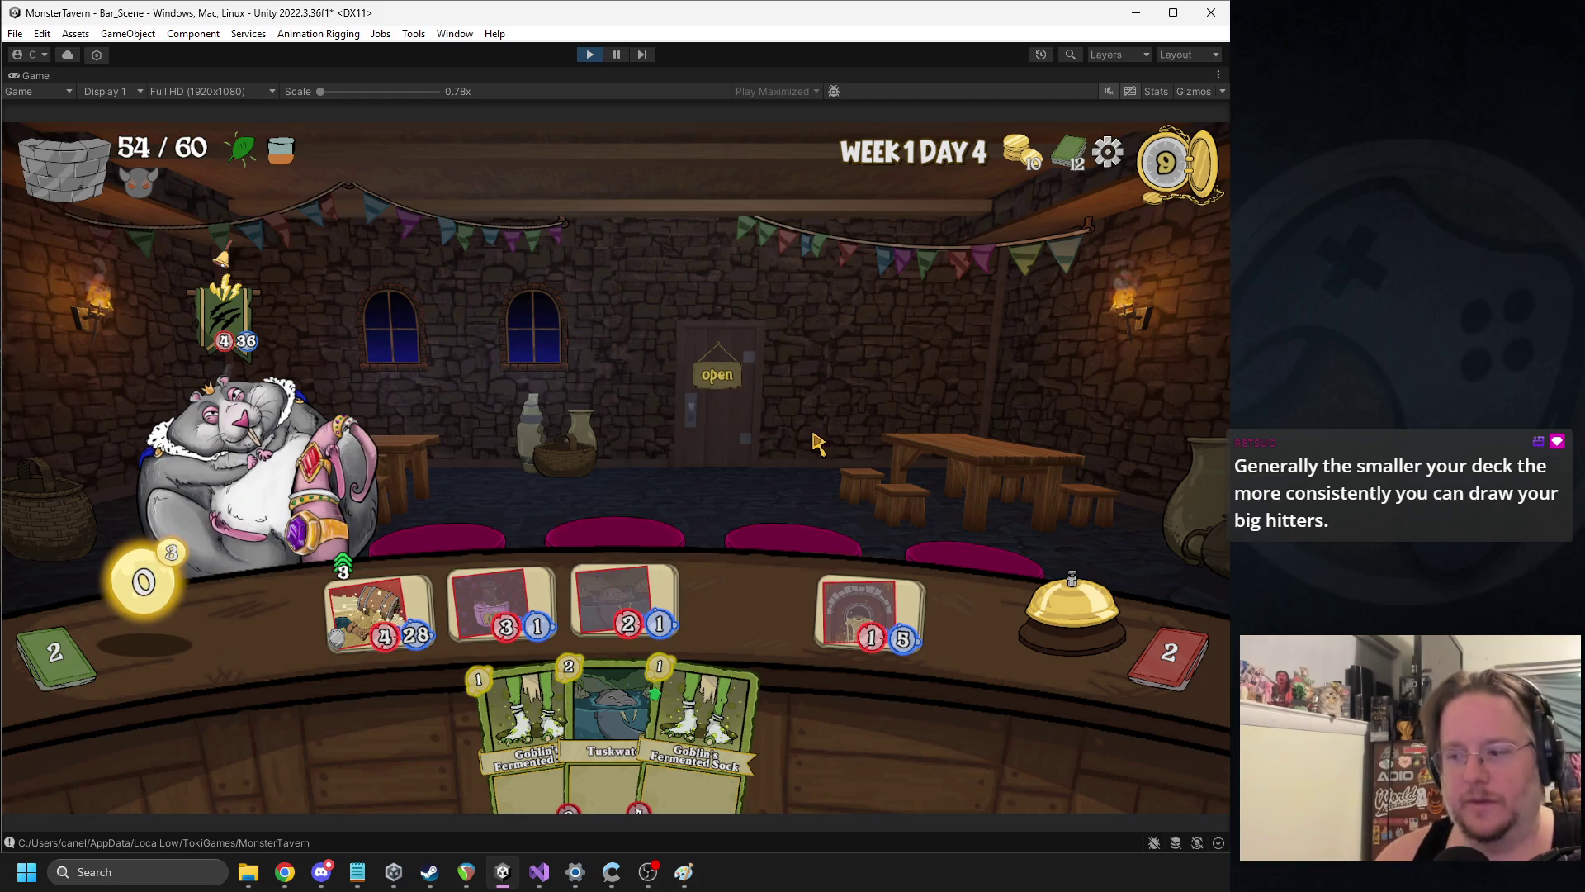
click(1065, 602)
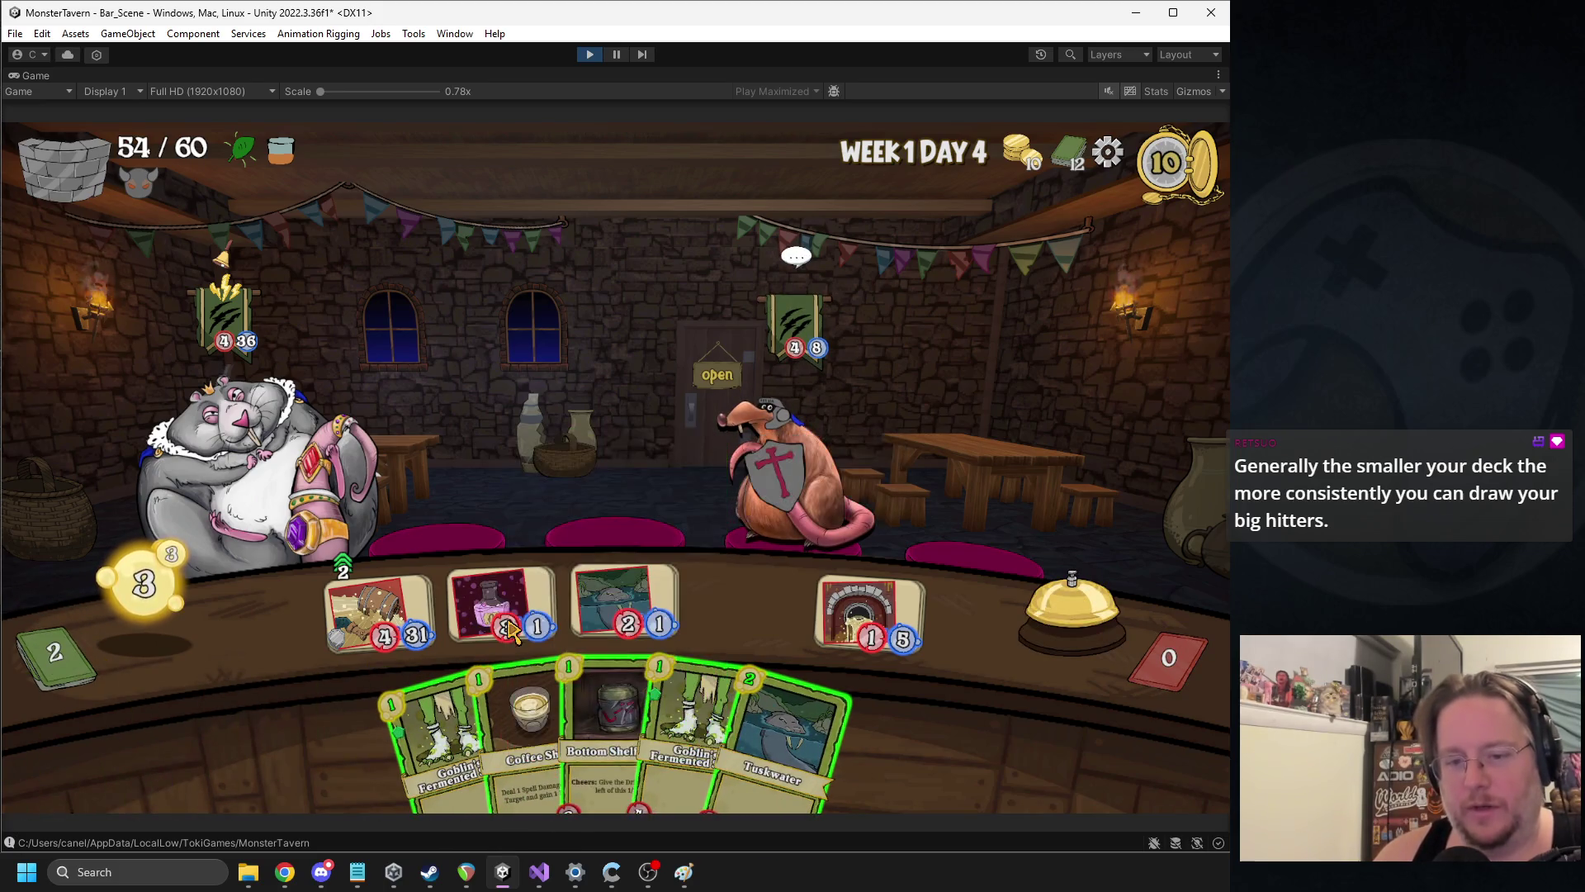
Play Bottom Shelf, Coffee Shot the king rat, add two Goblin's Fermented Socks, and end the turn
drag(603, 726, 504, 594)
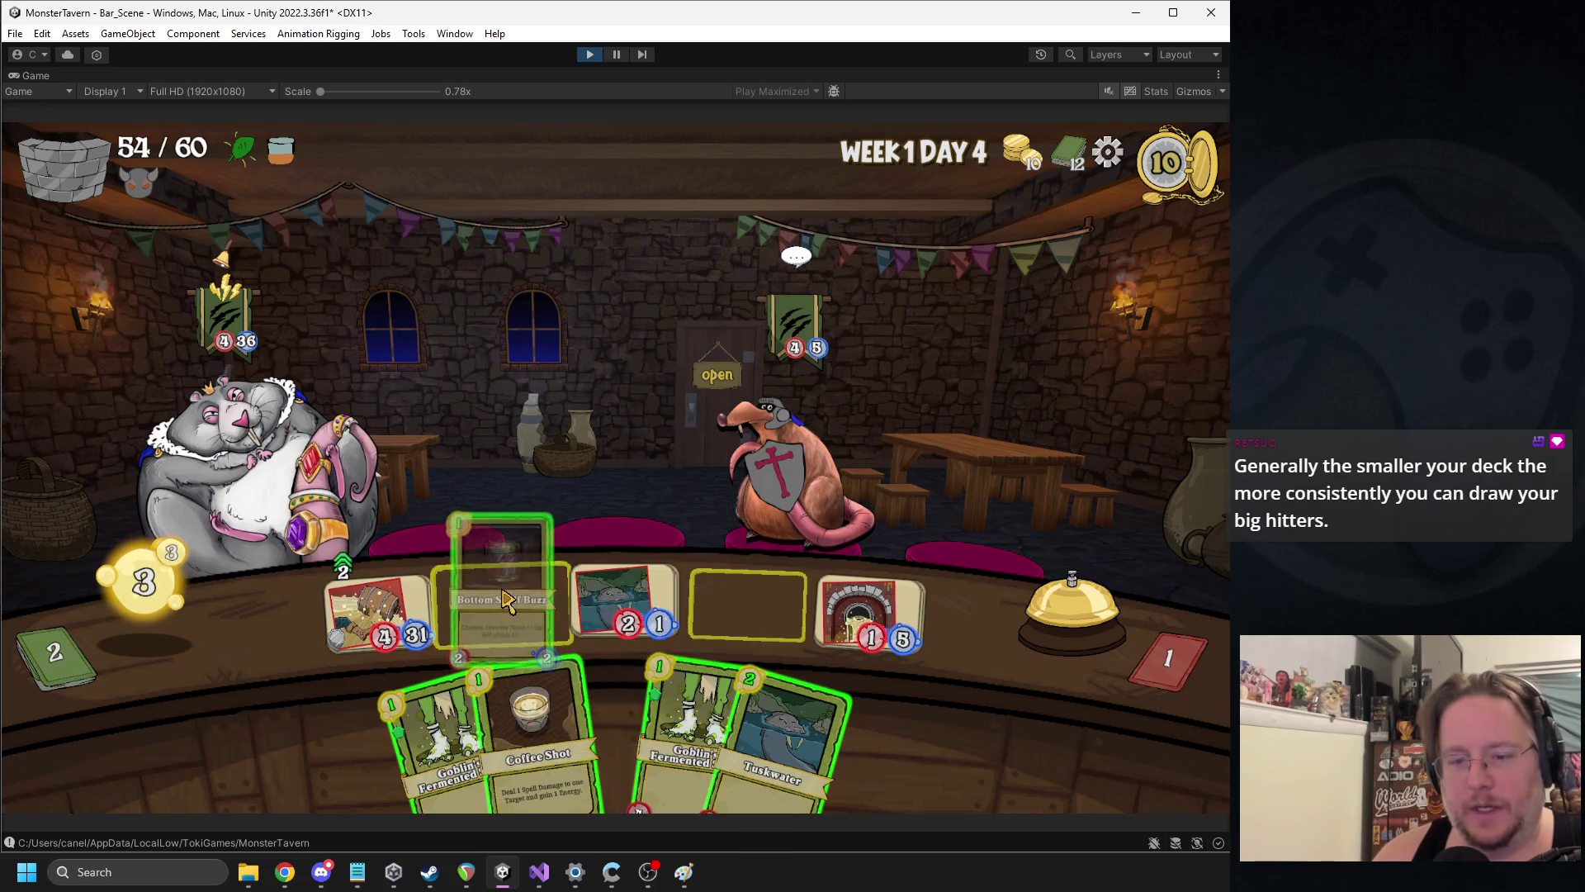
drag(569, 710, 396, 467)
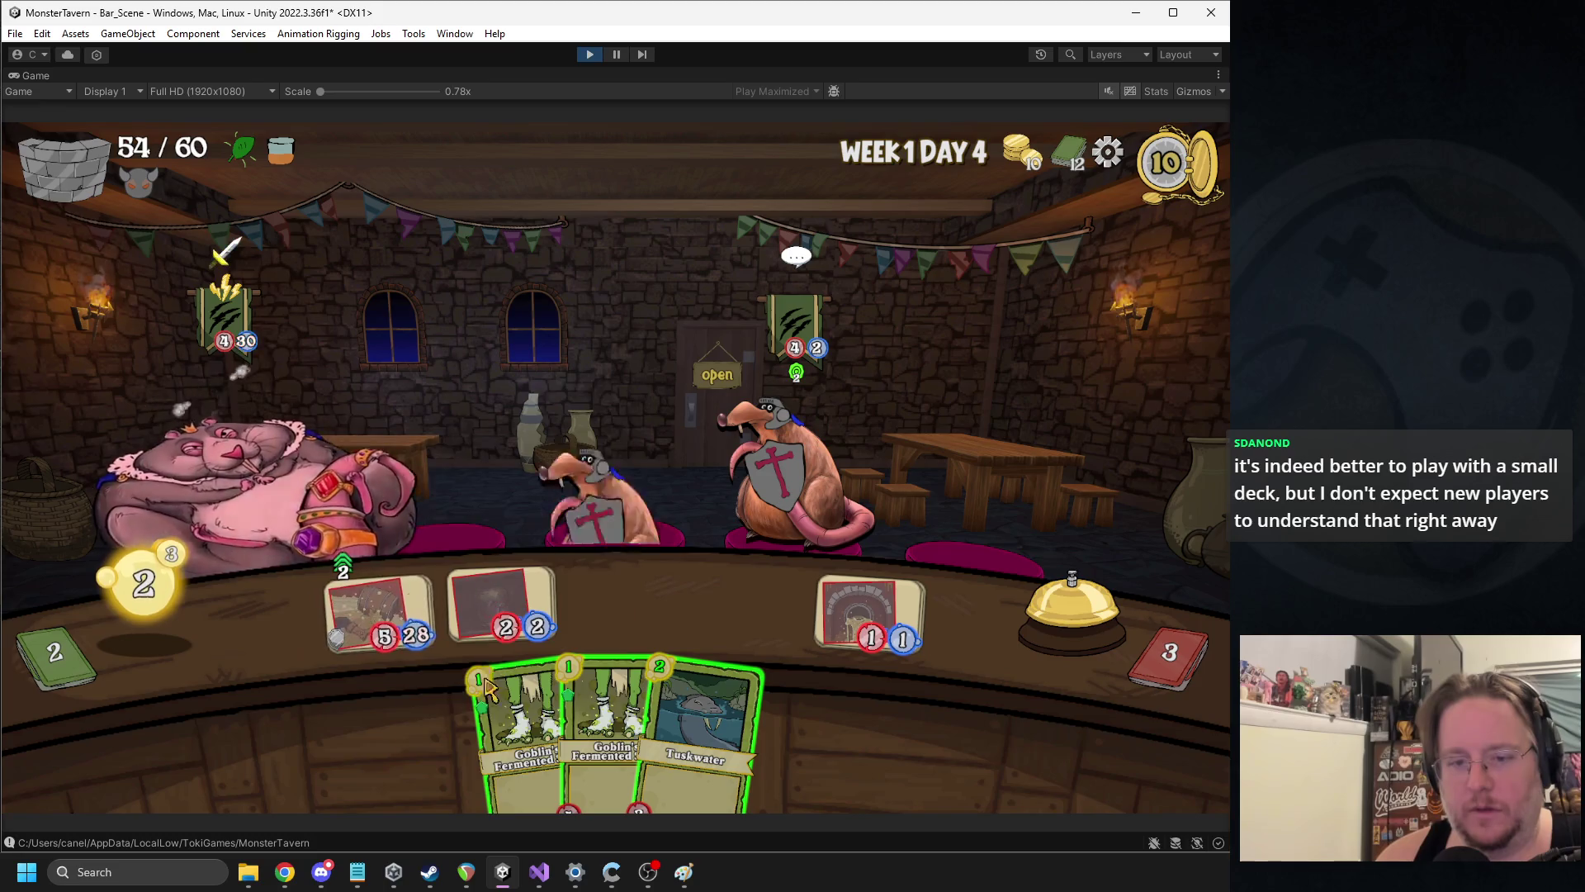
drag(520, 726, 623, 598)
drag(602, 727, 742, 586)
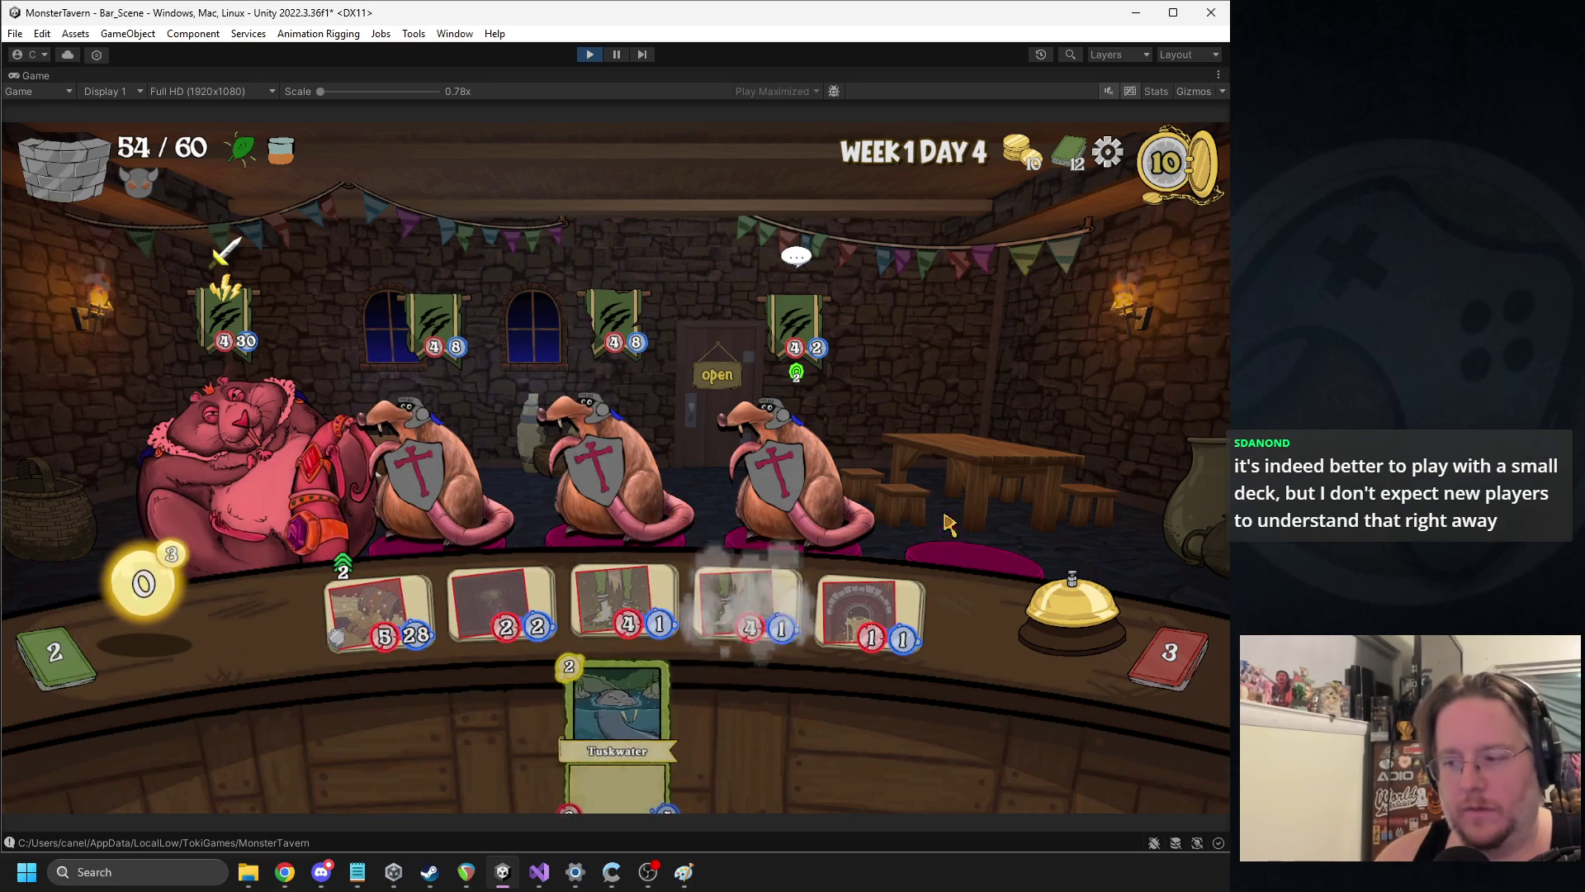
click(1042, 587)
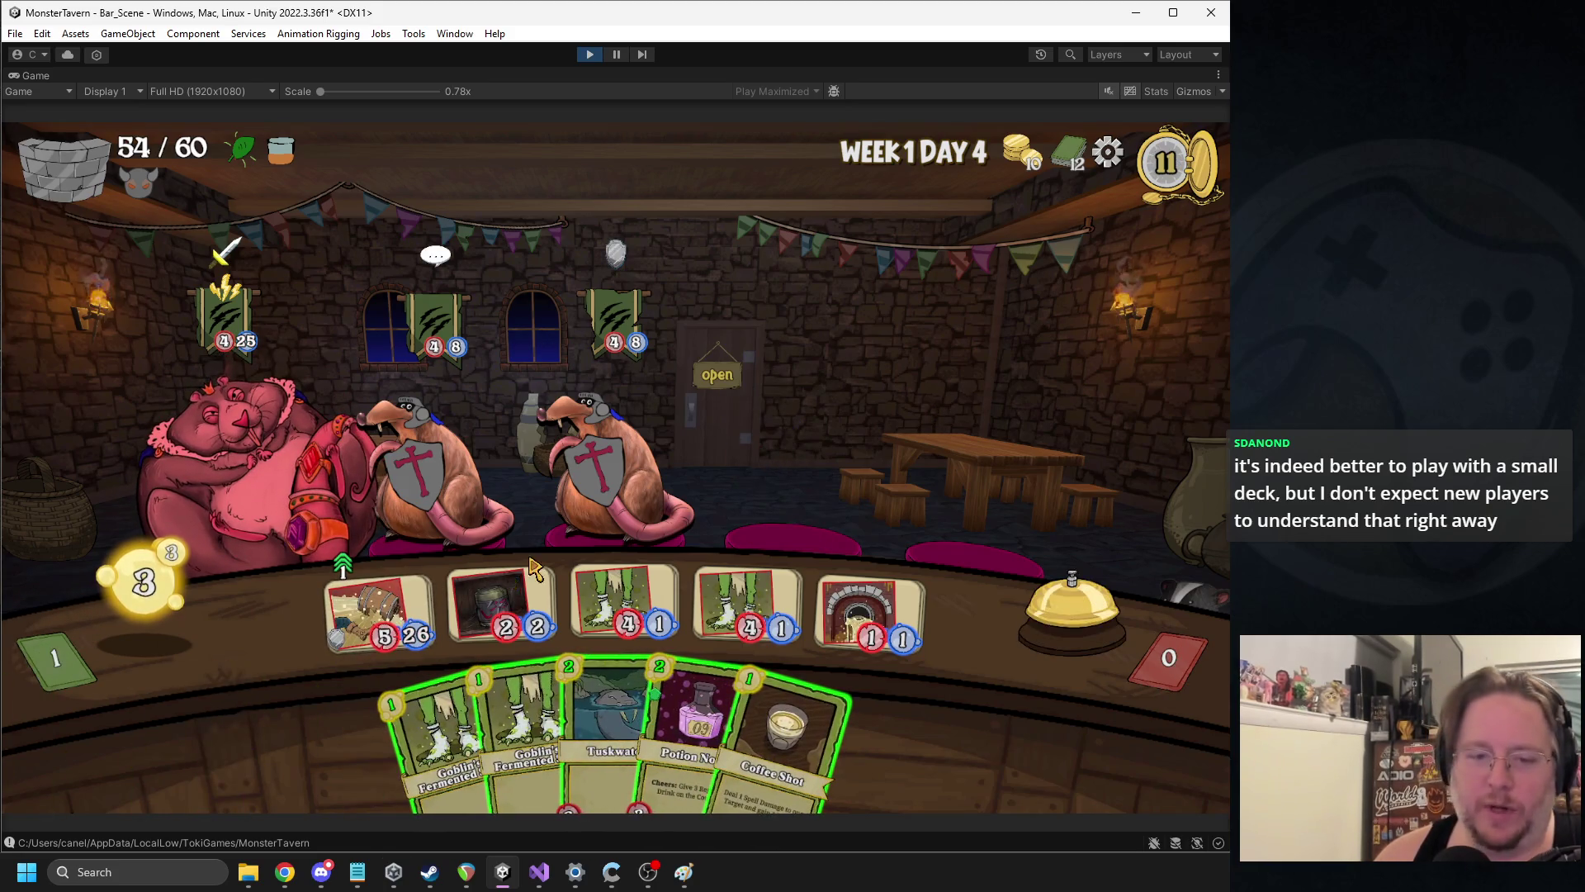
Use Potion No 09 on the second bar card, Coffee Shot the left rat, add Goblin's Fermented, end turn
drag(698, 727, 501, 603)
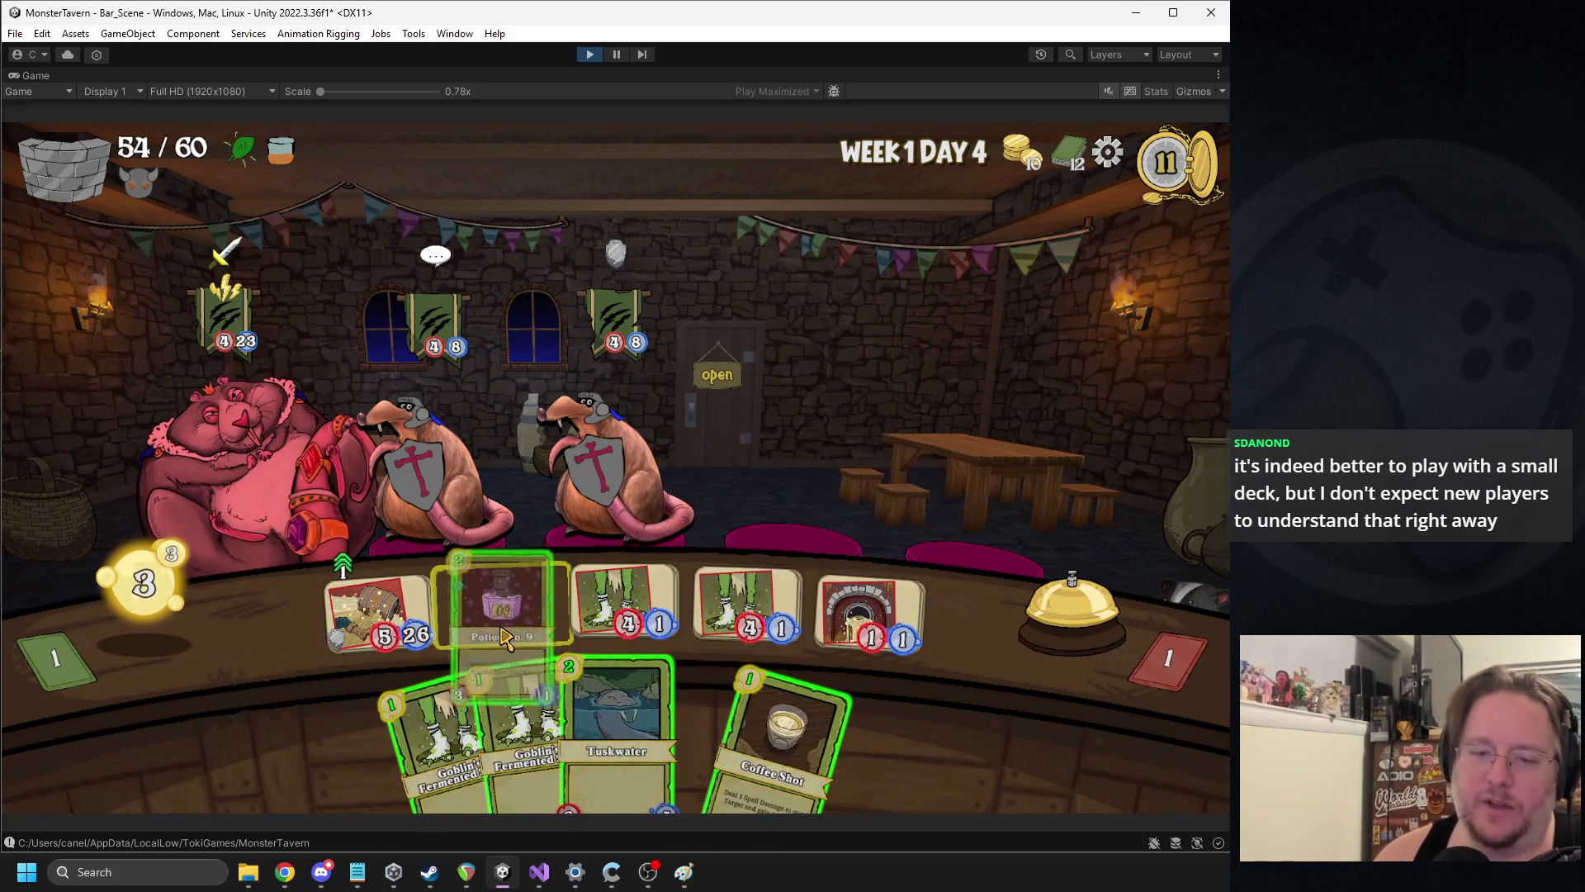
mouse_move(697, 635)
mouse_down()
mouse_move(388, 561)
mouse_move(446, 462)
mouse_up()
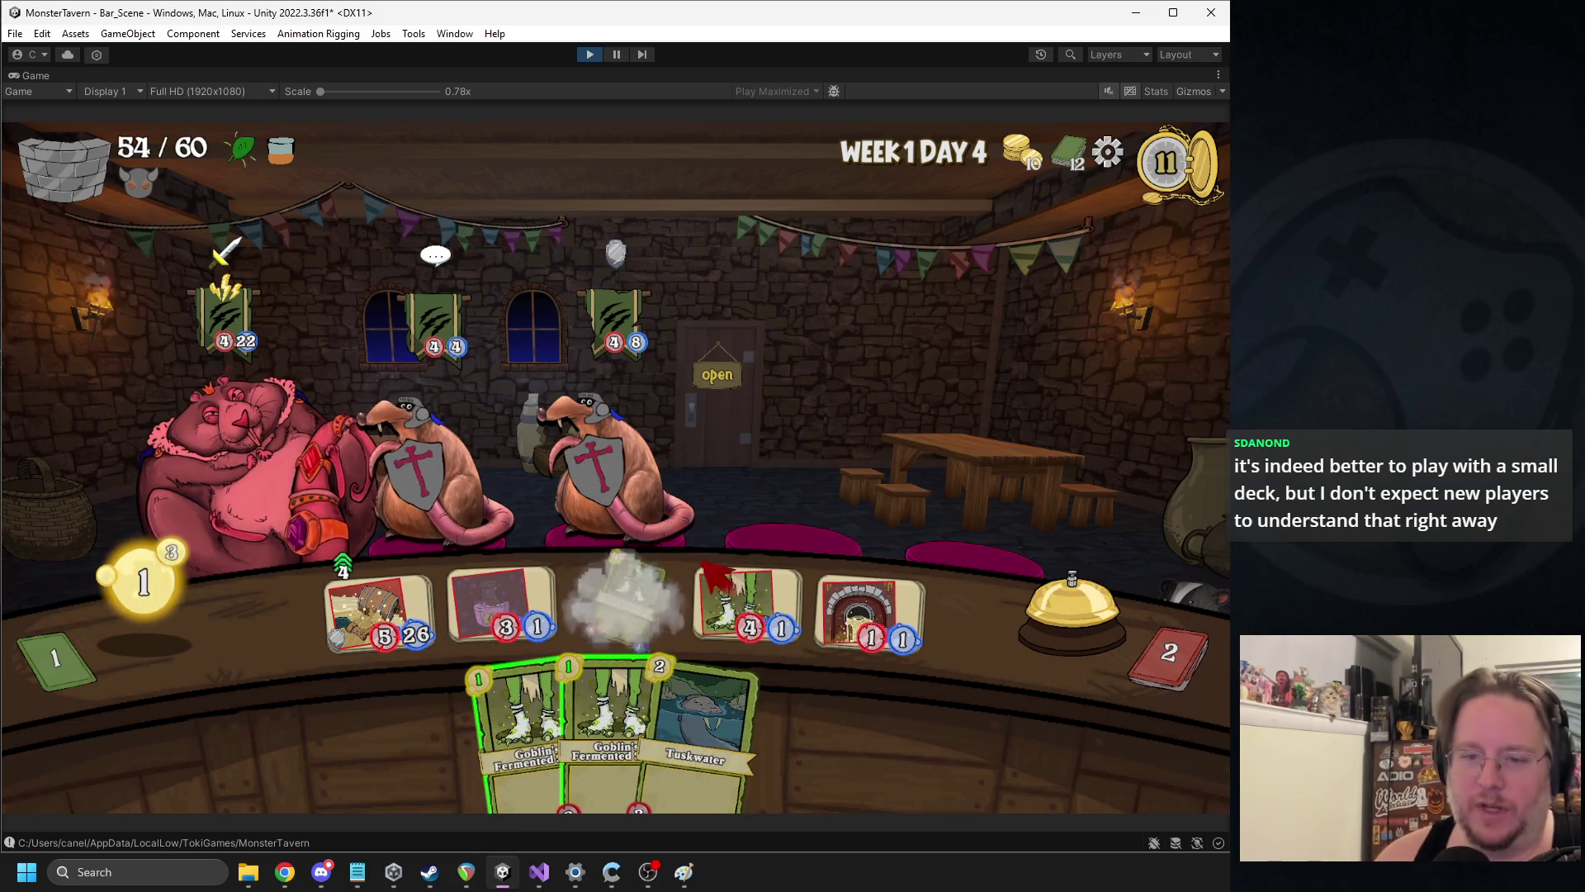
drag(602, 727, 625, 603)
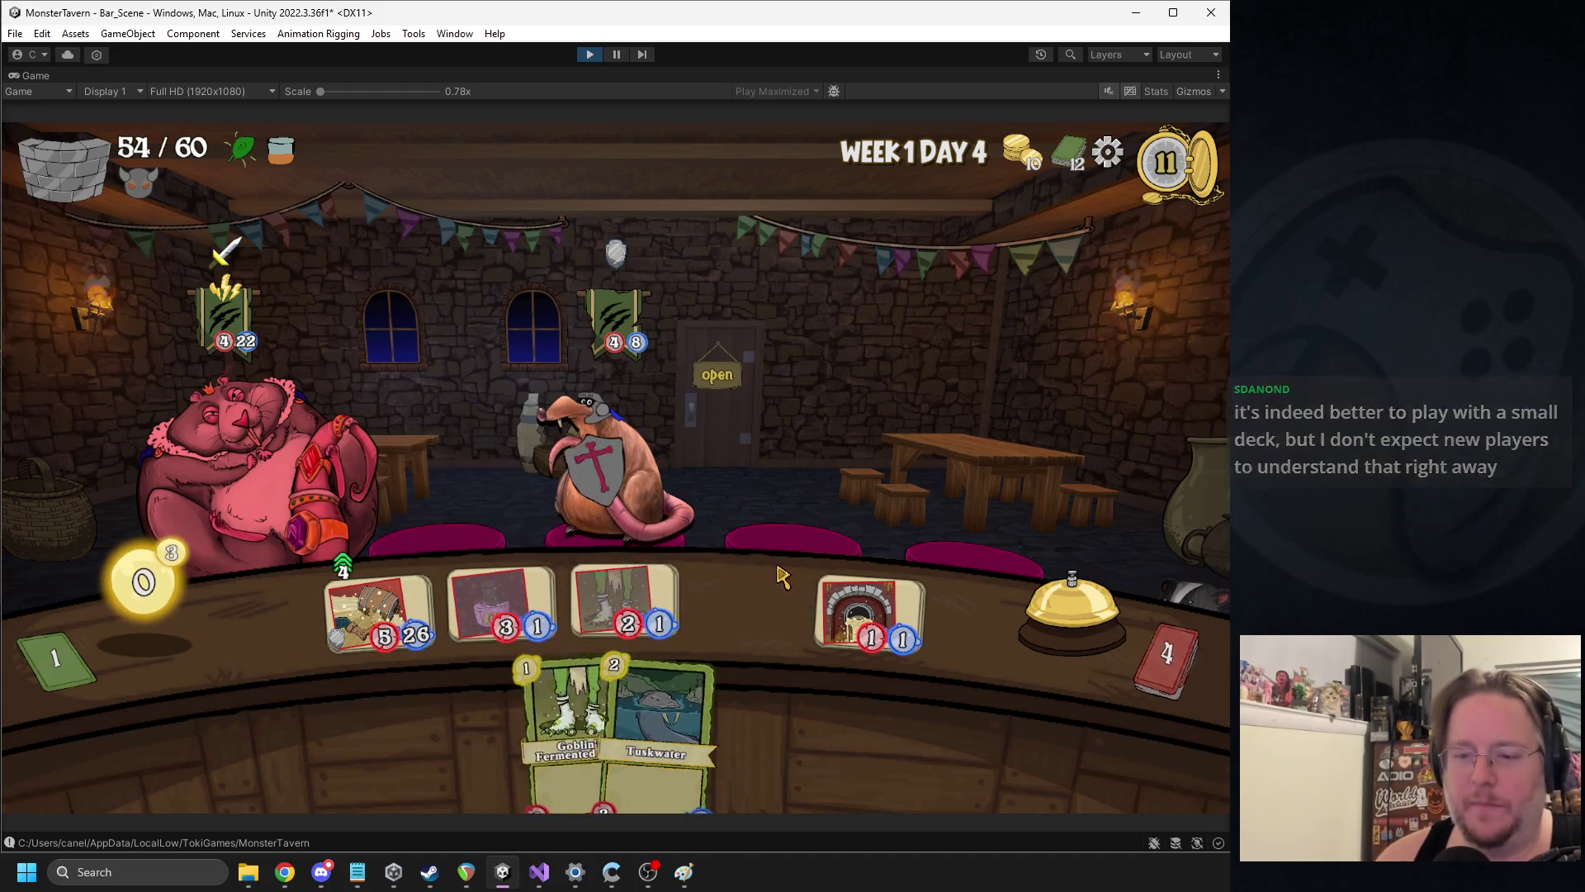
click(1024, 590)
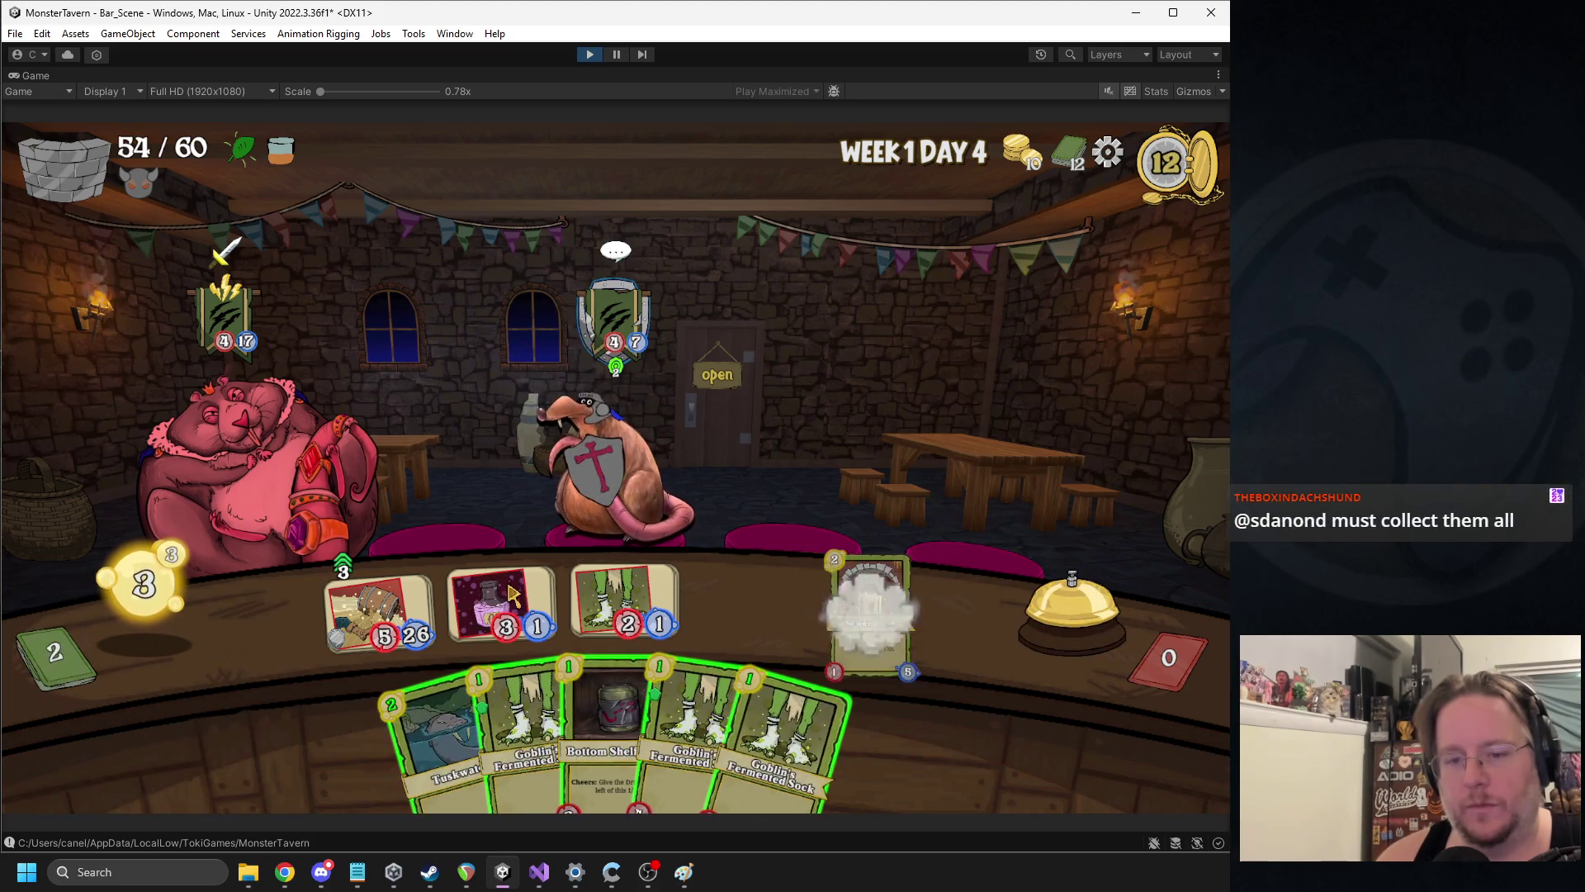
Play Bottom Shelf and two Goblin's Fermented Socks, end the turn, then play Potion No. 9 and Ferment
drag(603, 726, 504, 602)
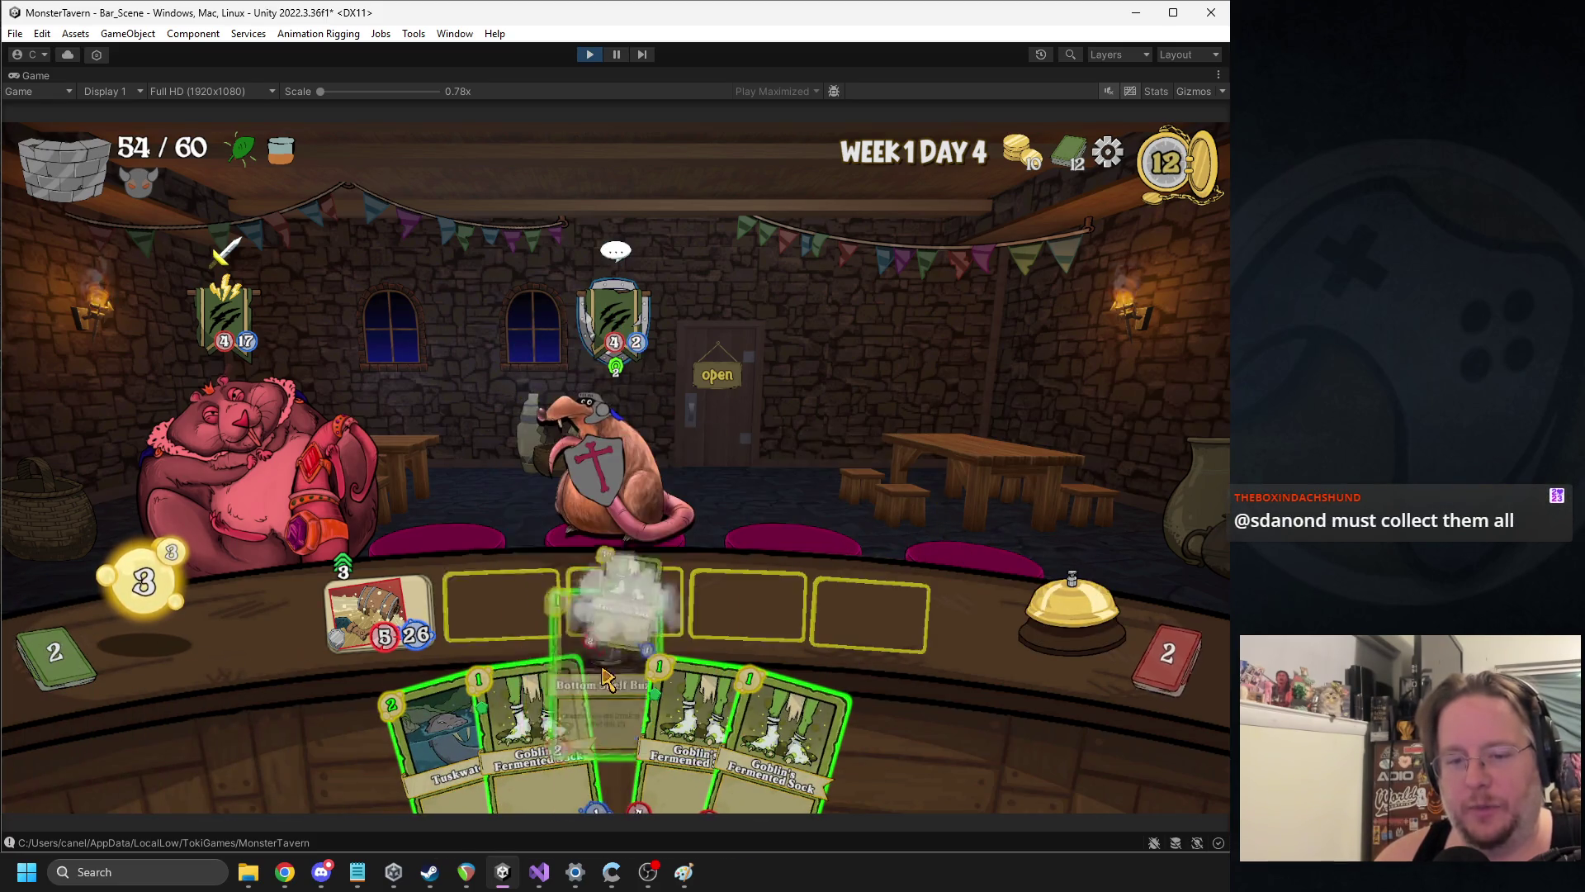
drag(528, 727, 625, 602)
drag(685, 726, 747, 603)
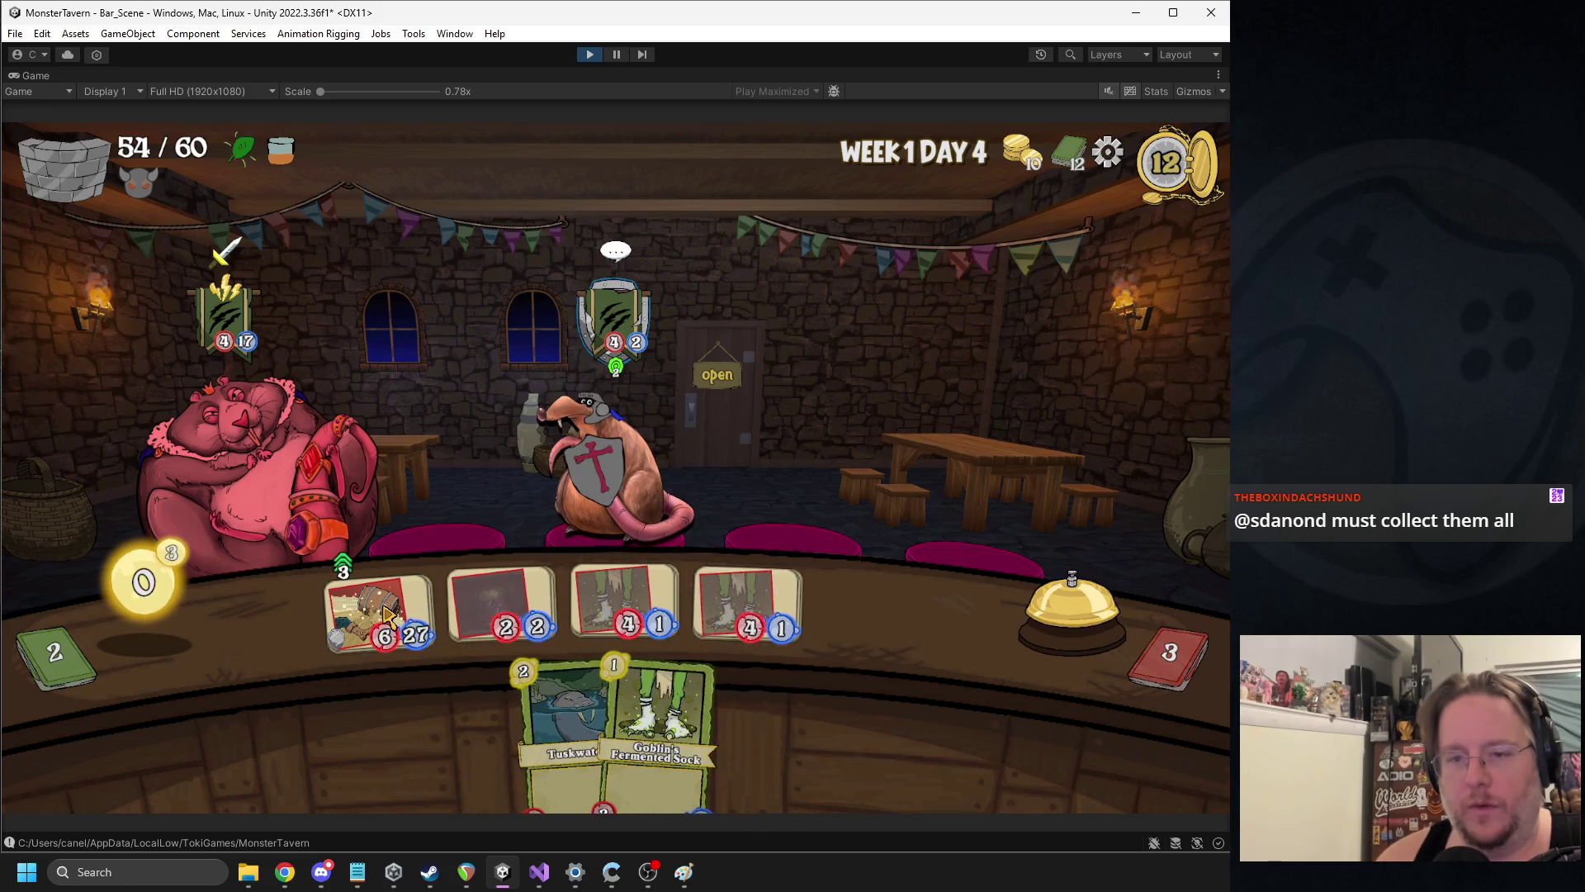
click(1071, 607)
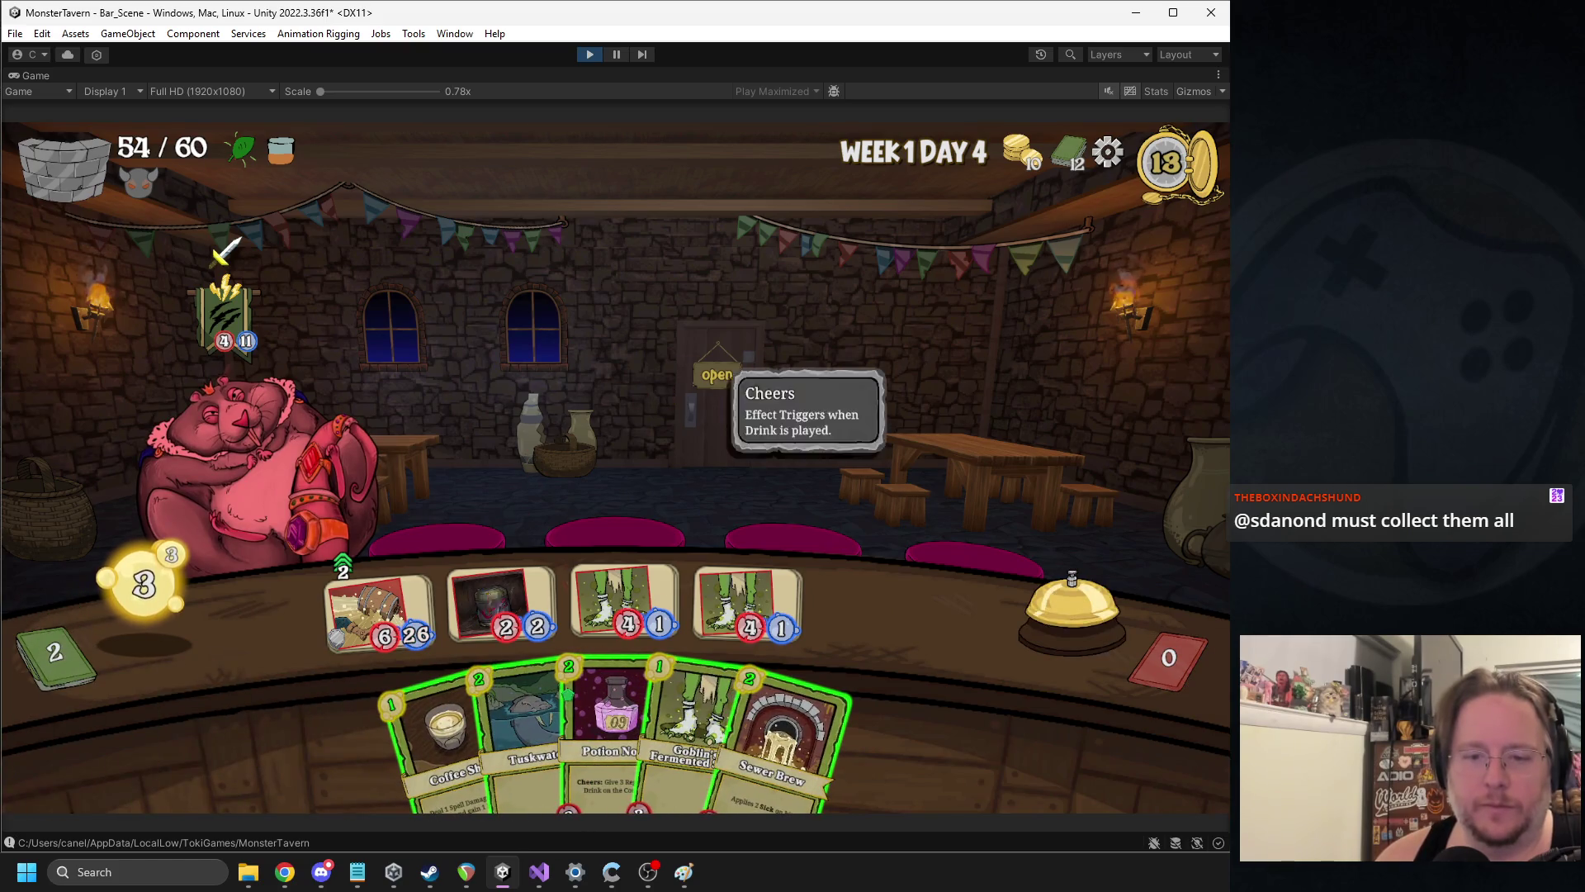
drag(611, 726, 863, 609)
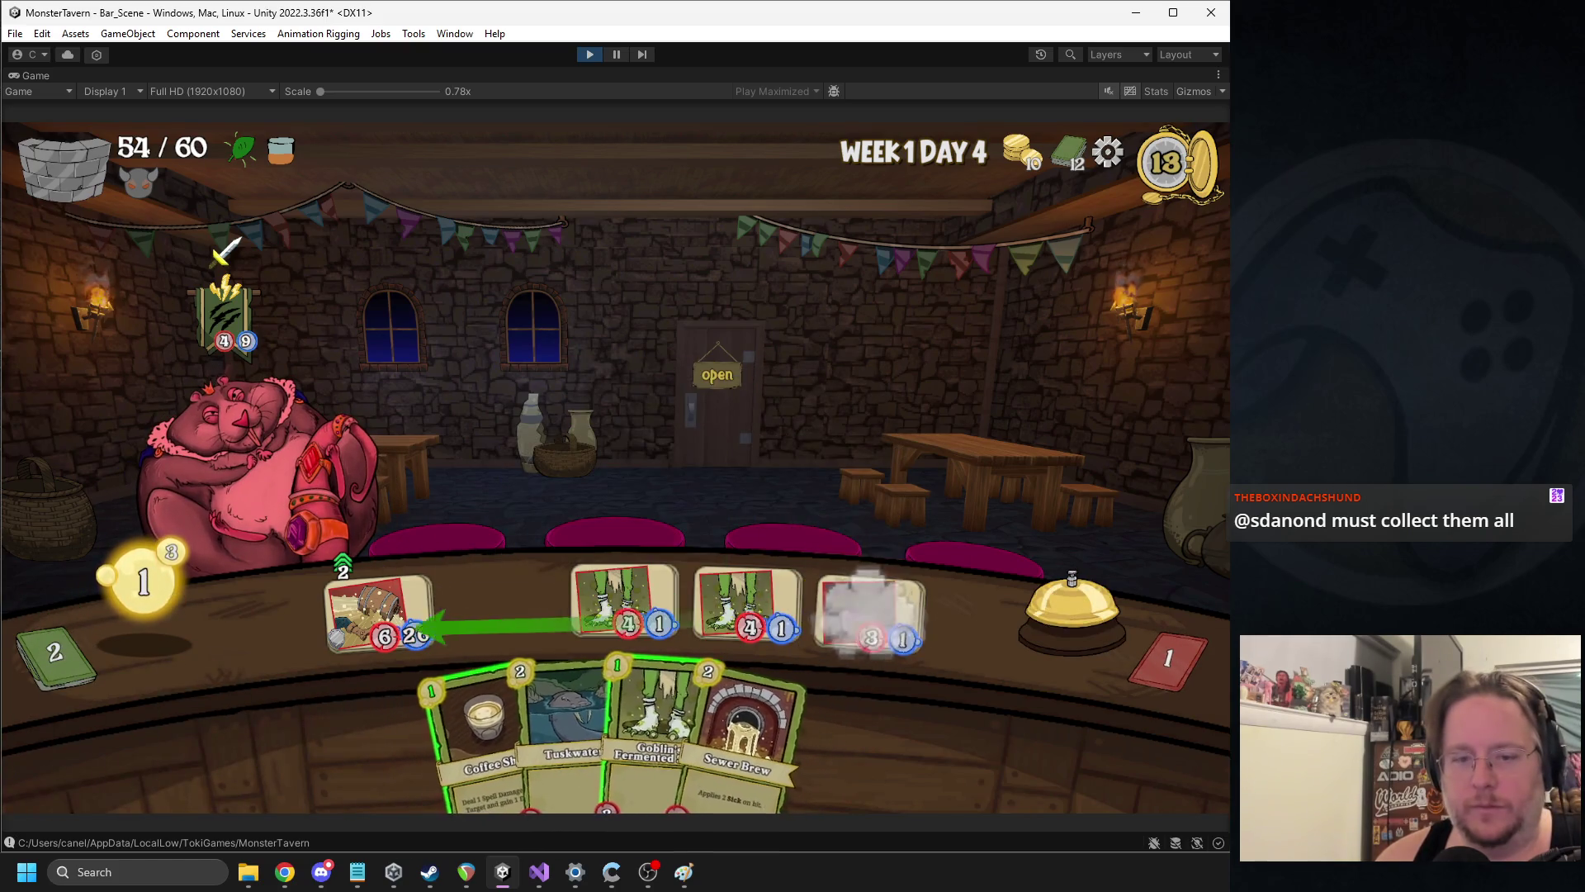
mouse_move(590, 710)
mouse_down()
mouse_move(479, 603)
mouse_move(500, 602)
mouse_up()
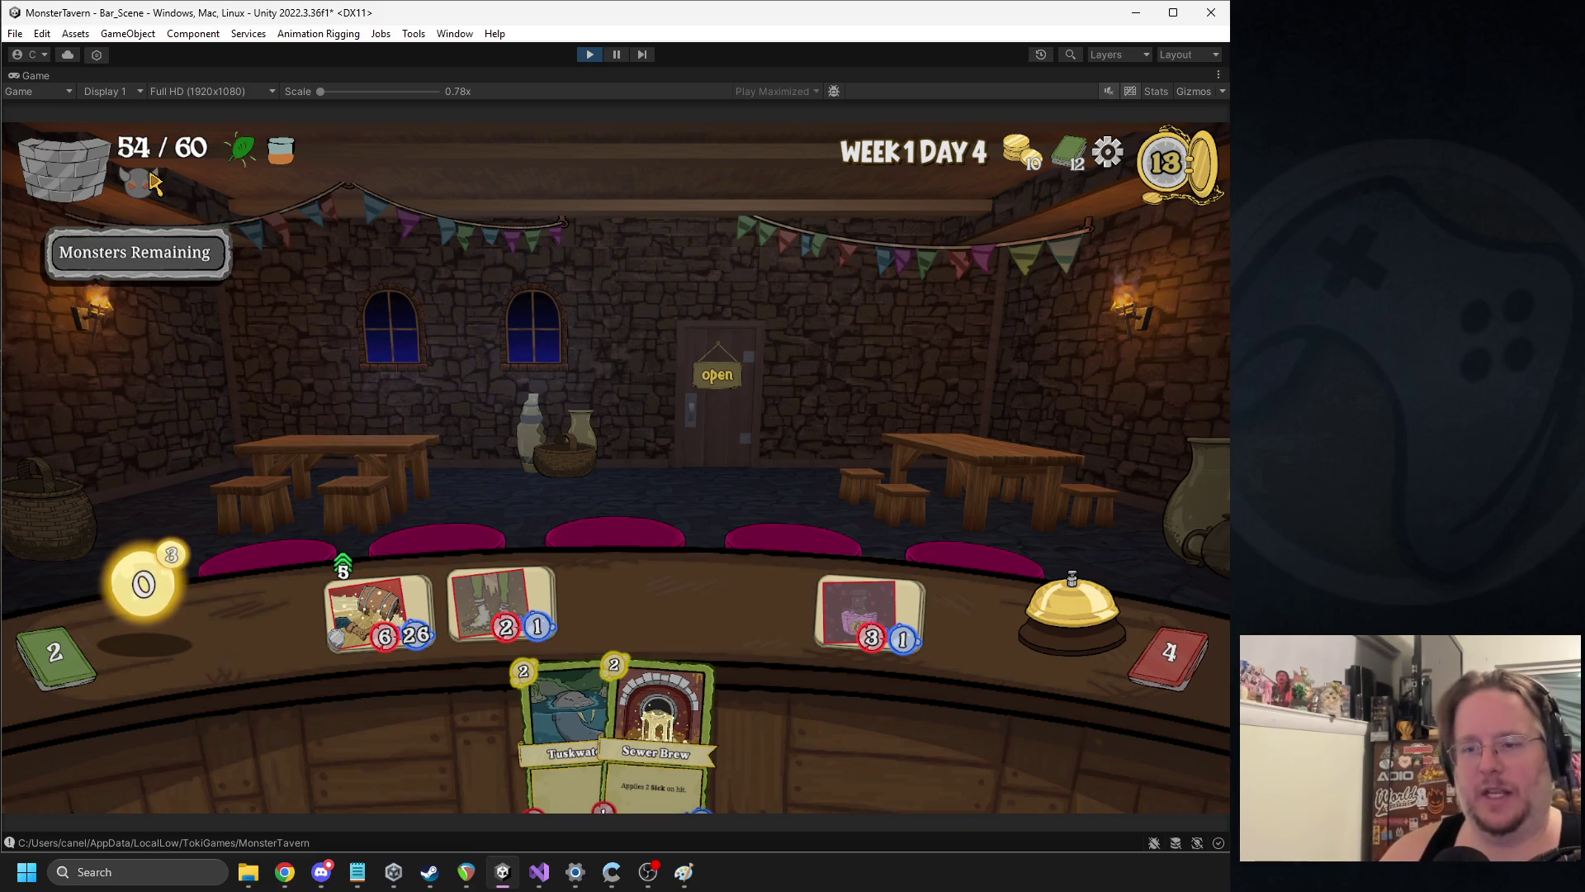
Finish Day 4 with the bell, stop play mode, and clear the Project search field
mouse_move(235, 167)
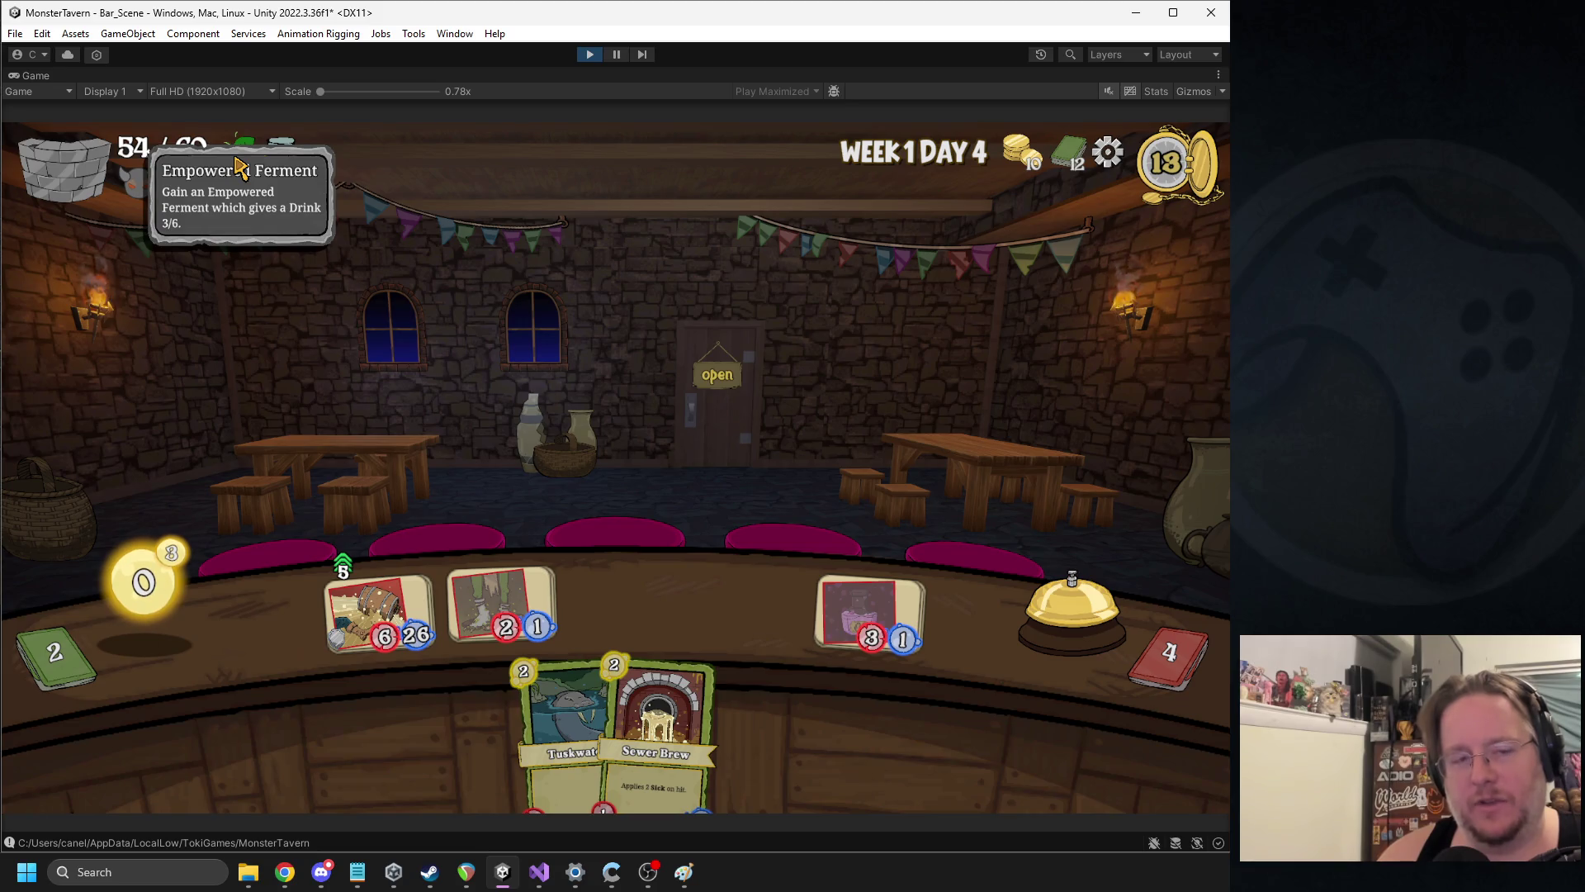
click(1088, 601)
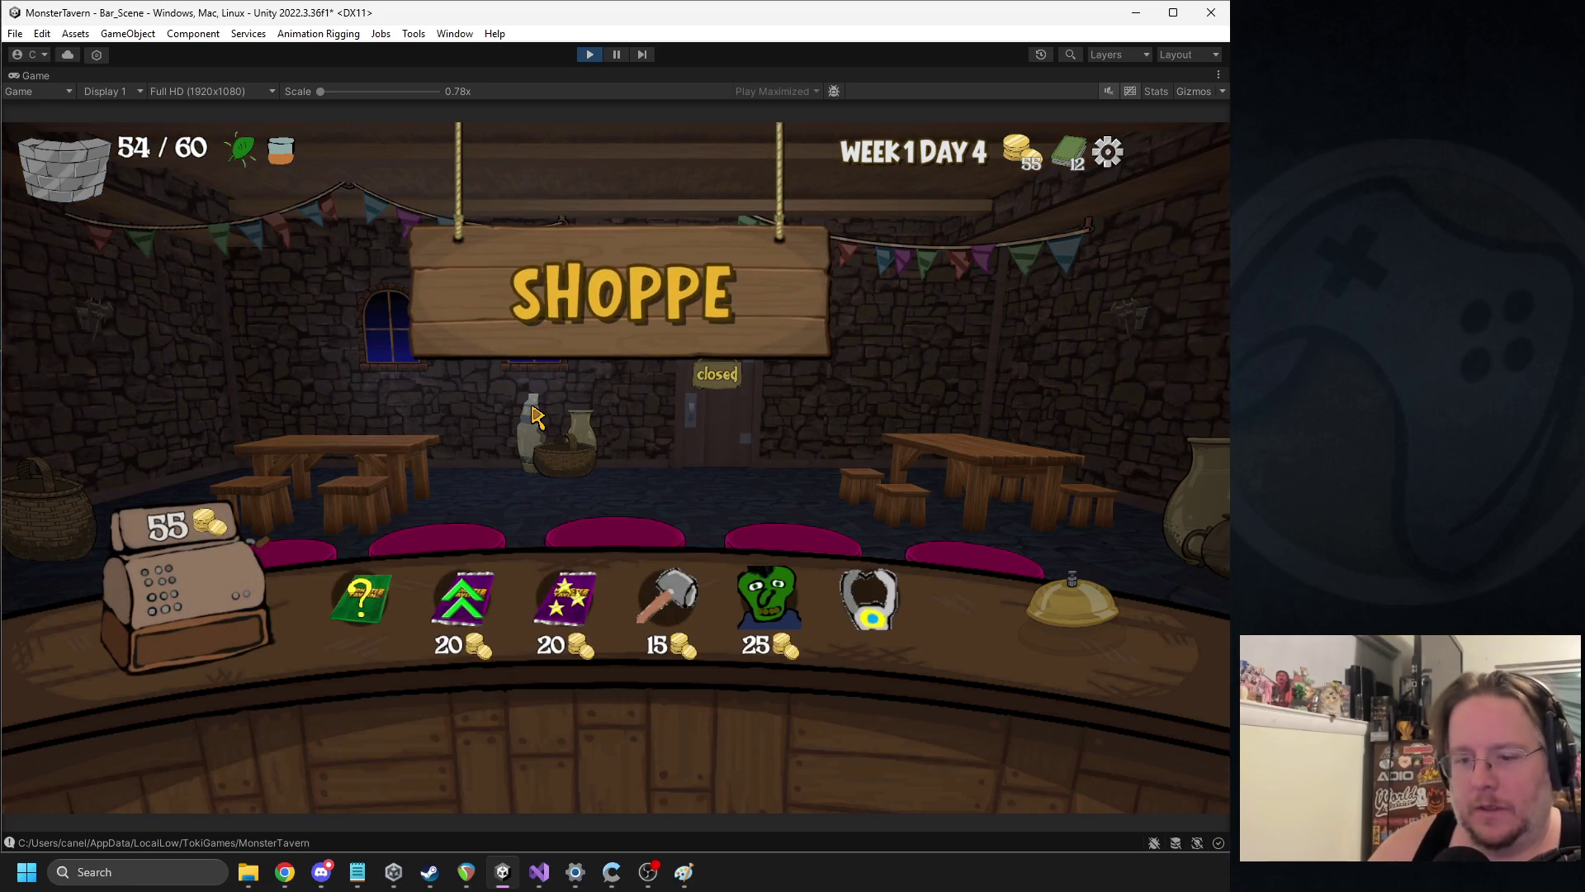
click(591, 55)
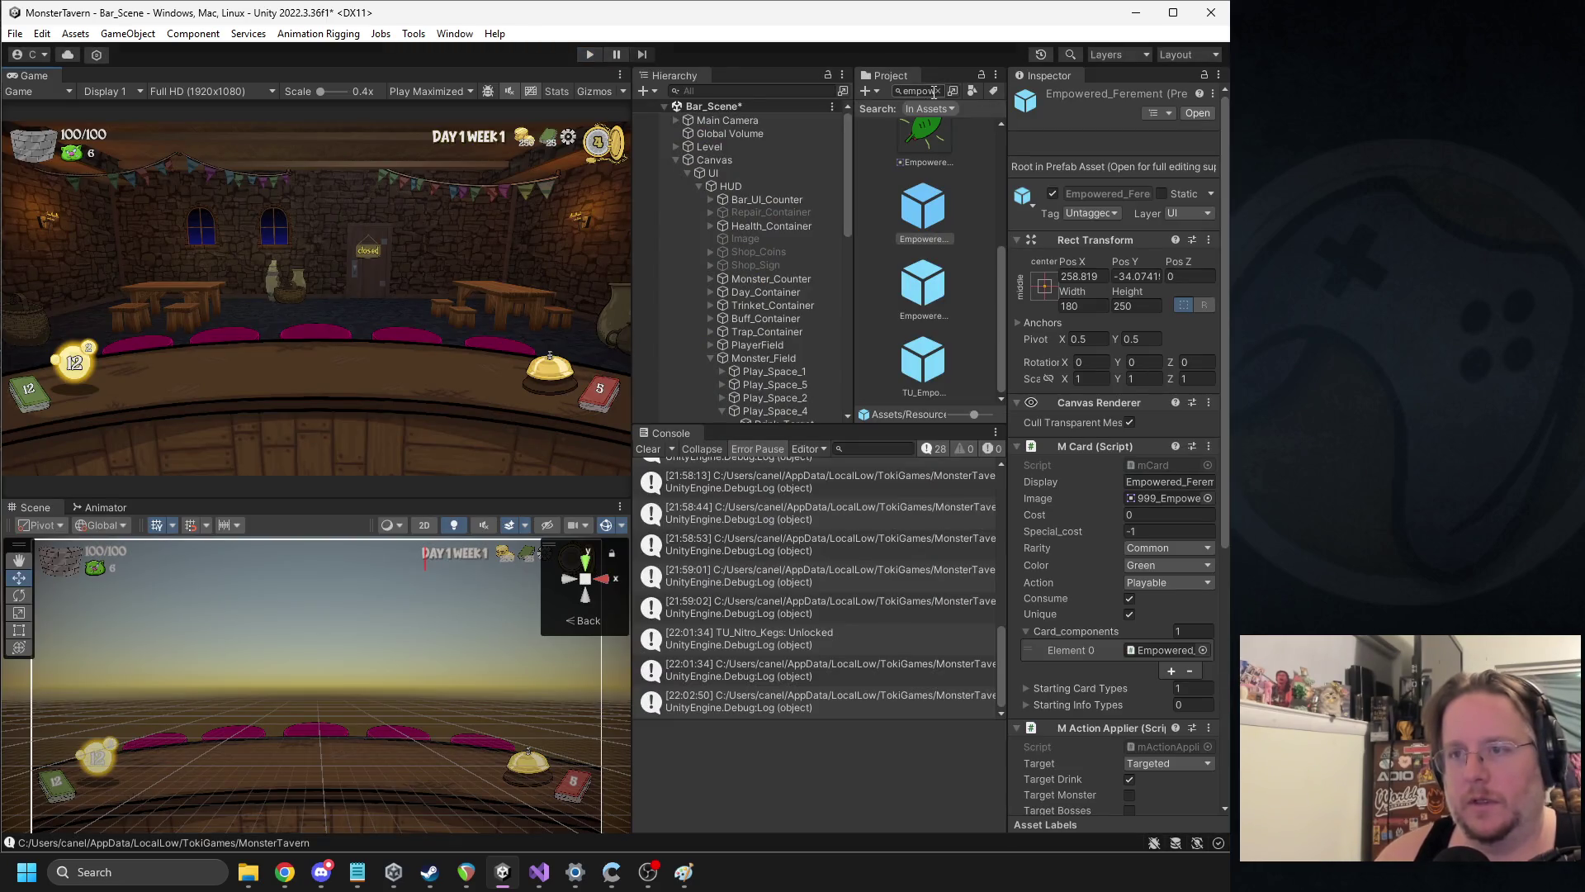
click(936, 90)
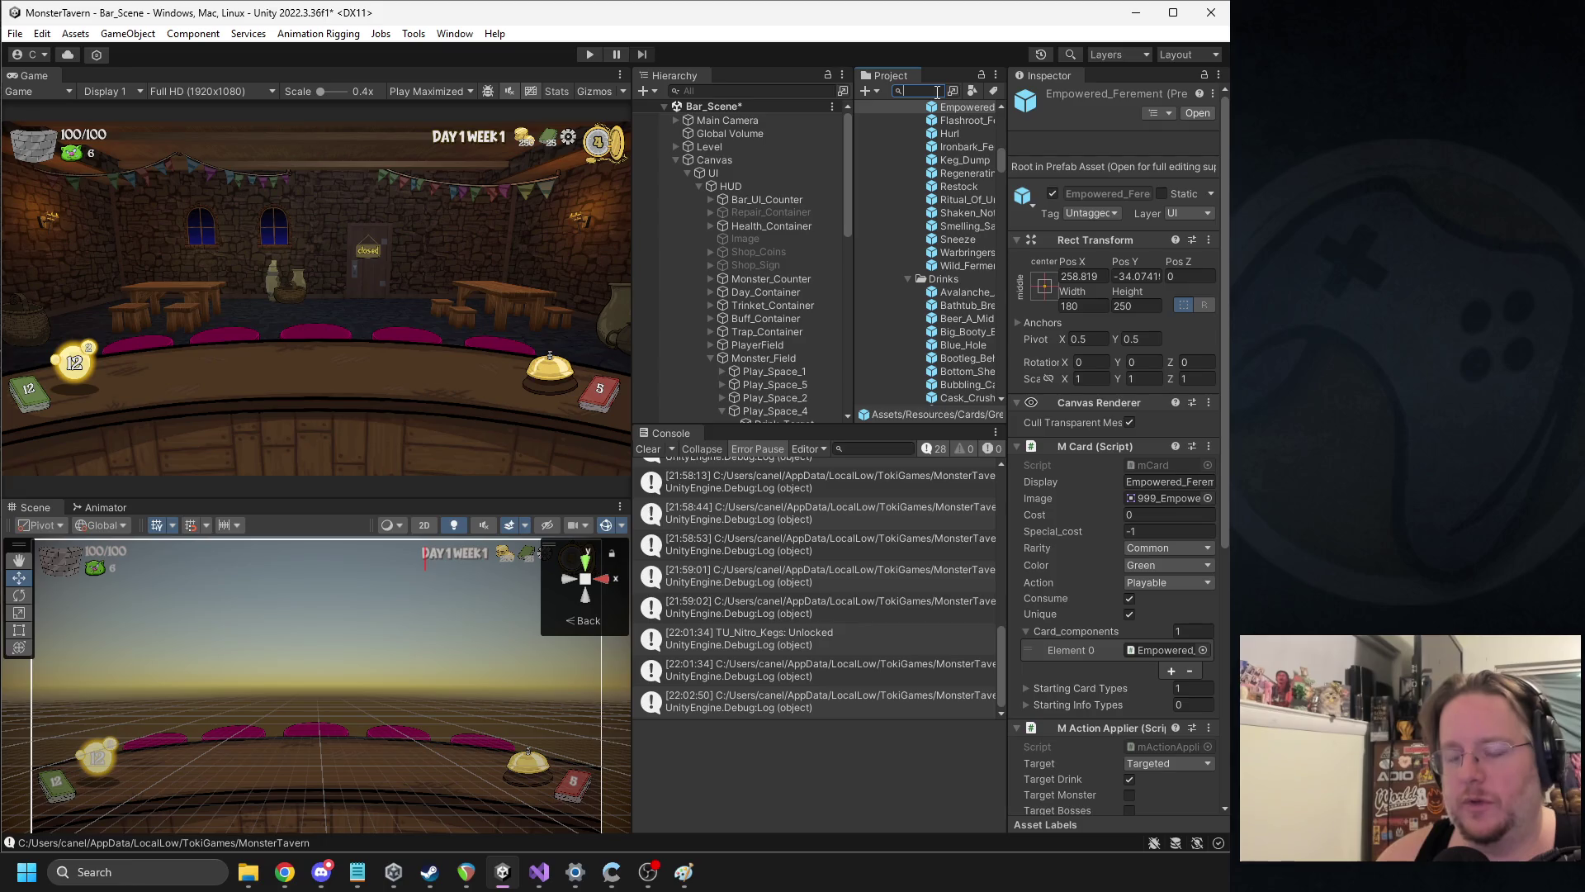
Widen the Hierarchy, Console, Project and Inspector panels and collapse the VFX folder
click(285, 872)
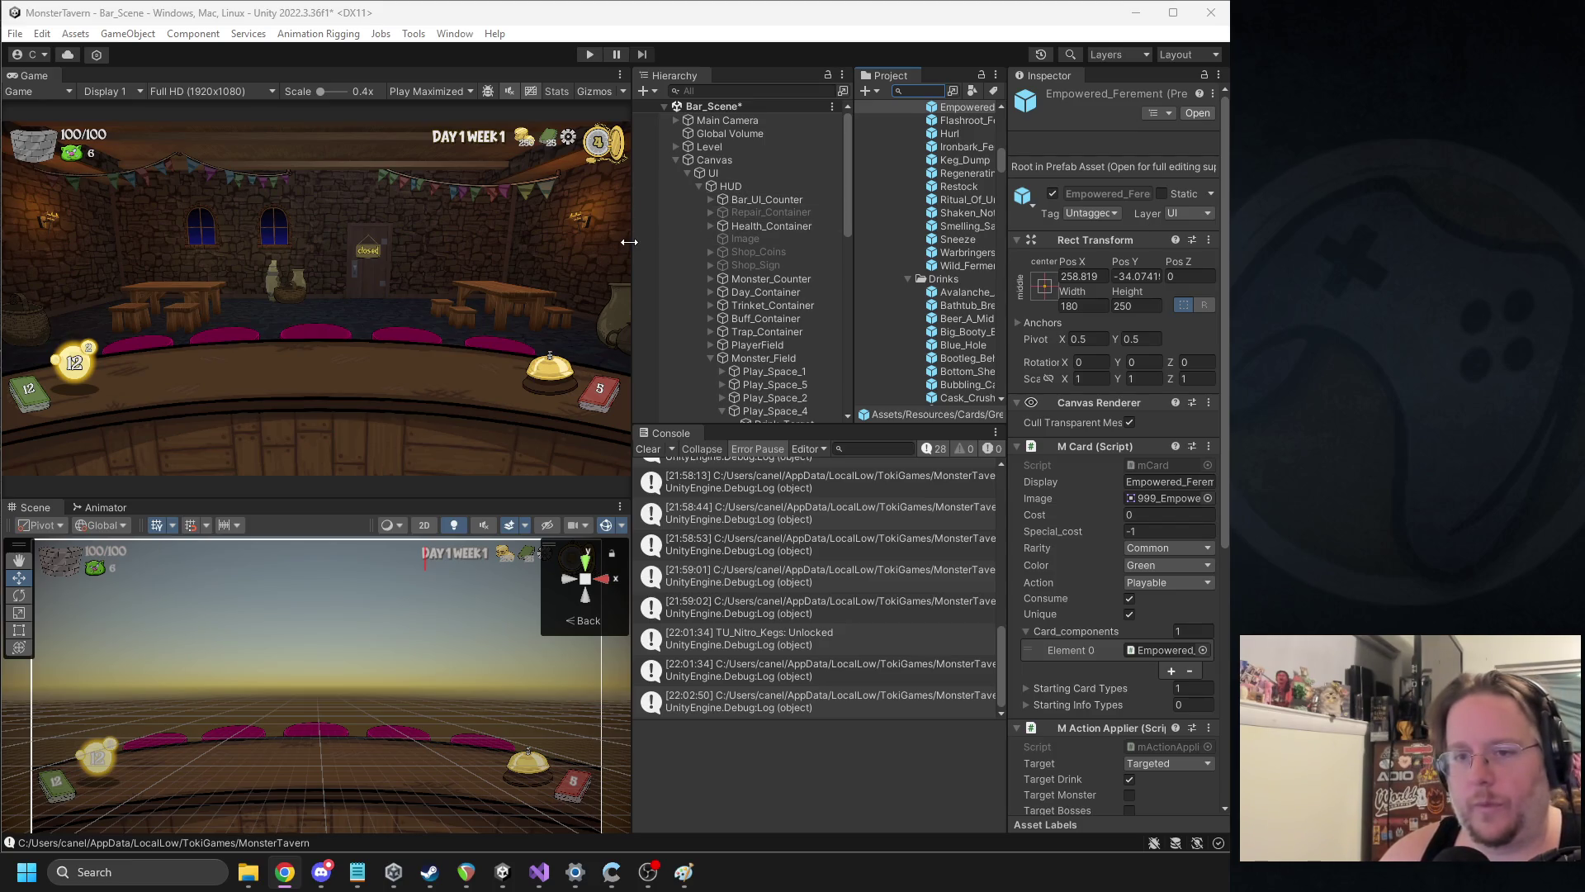
drag(633, 149, 525, 149)
drag(810, 280, 776, 281)
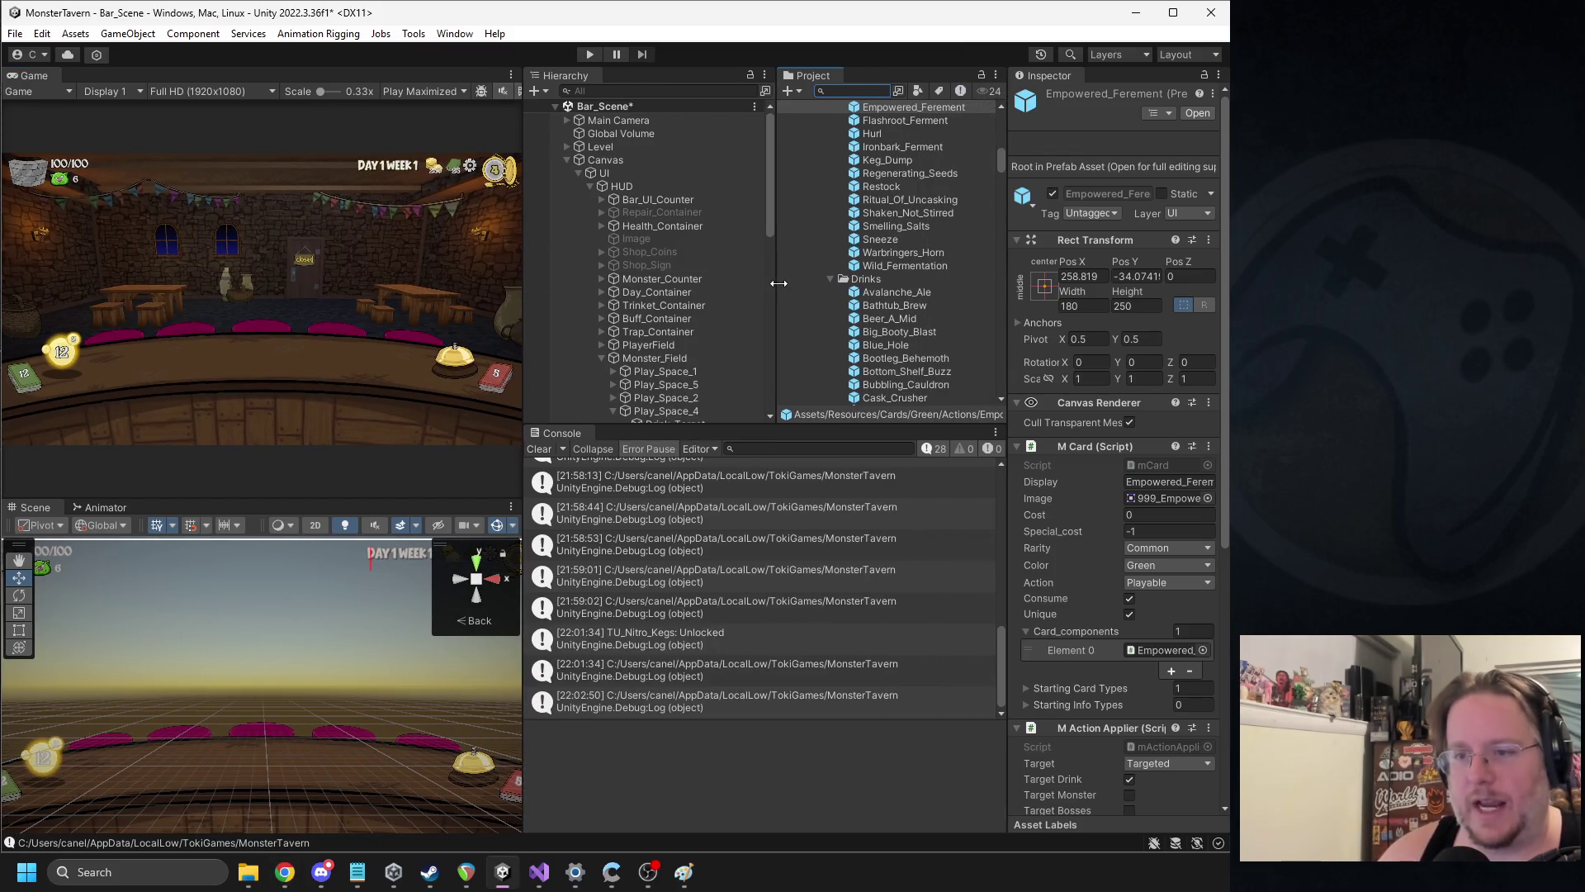
scroll(889, 185, up, 2)
scroll(896, 185, up, 3)
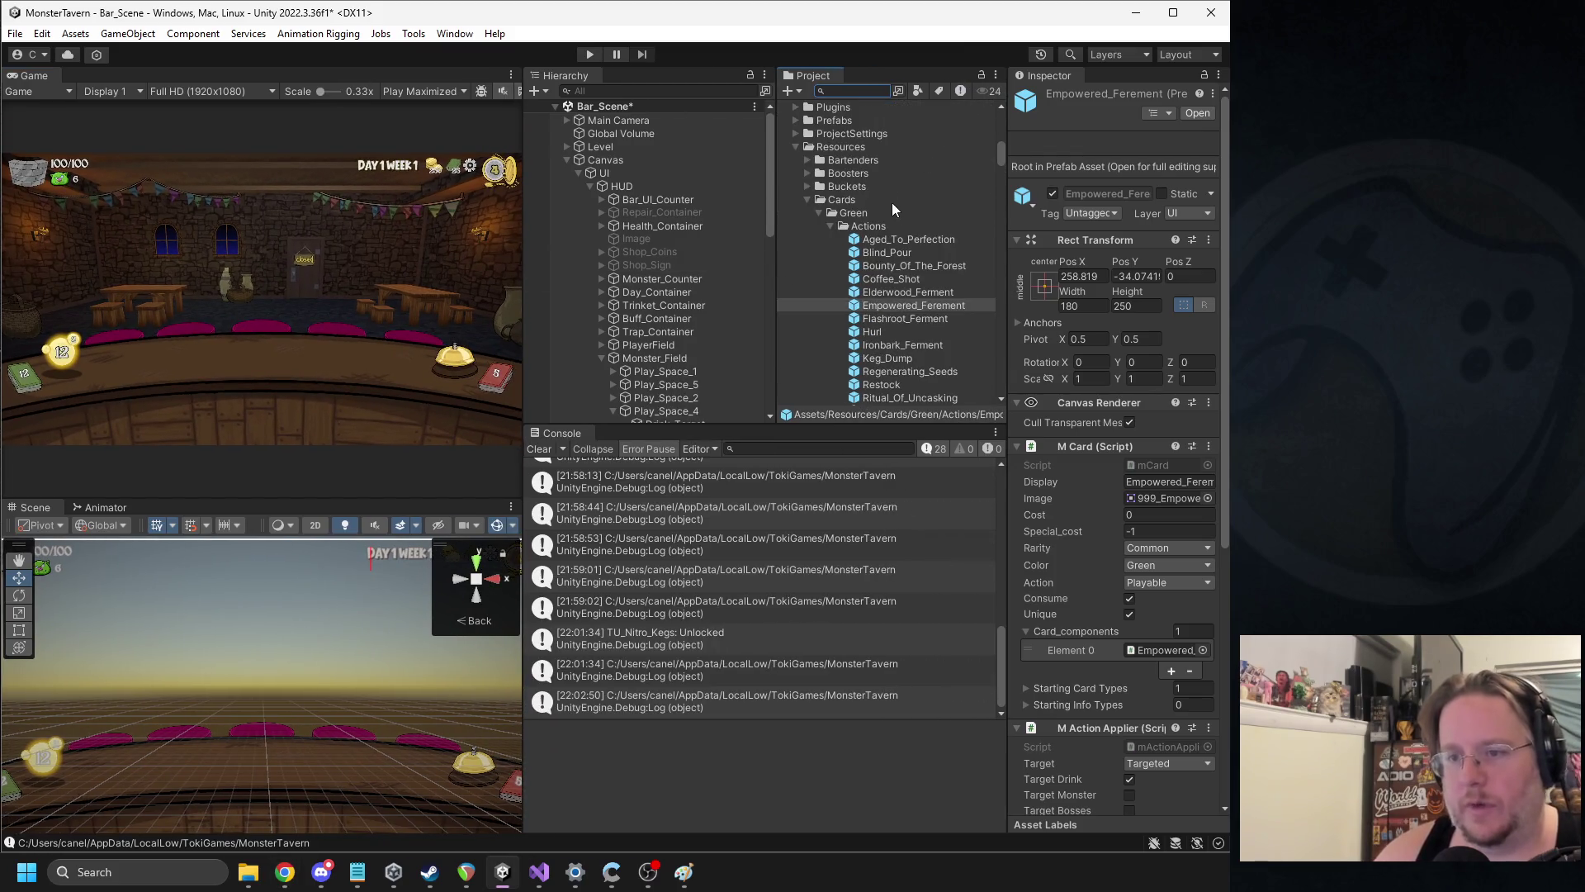
scroll(894, 204, down, 7)
scroll(897, 236, up, 10)
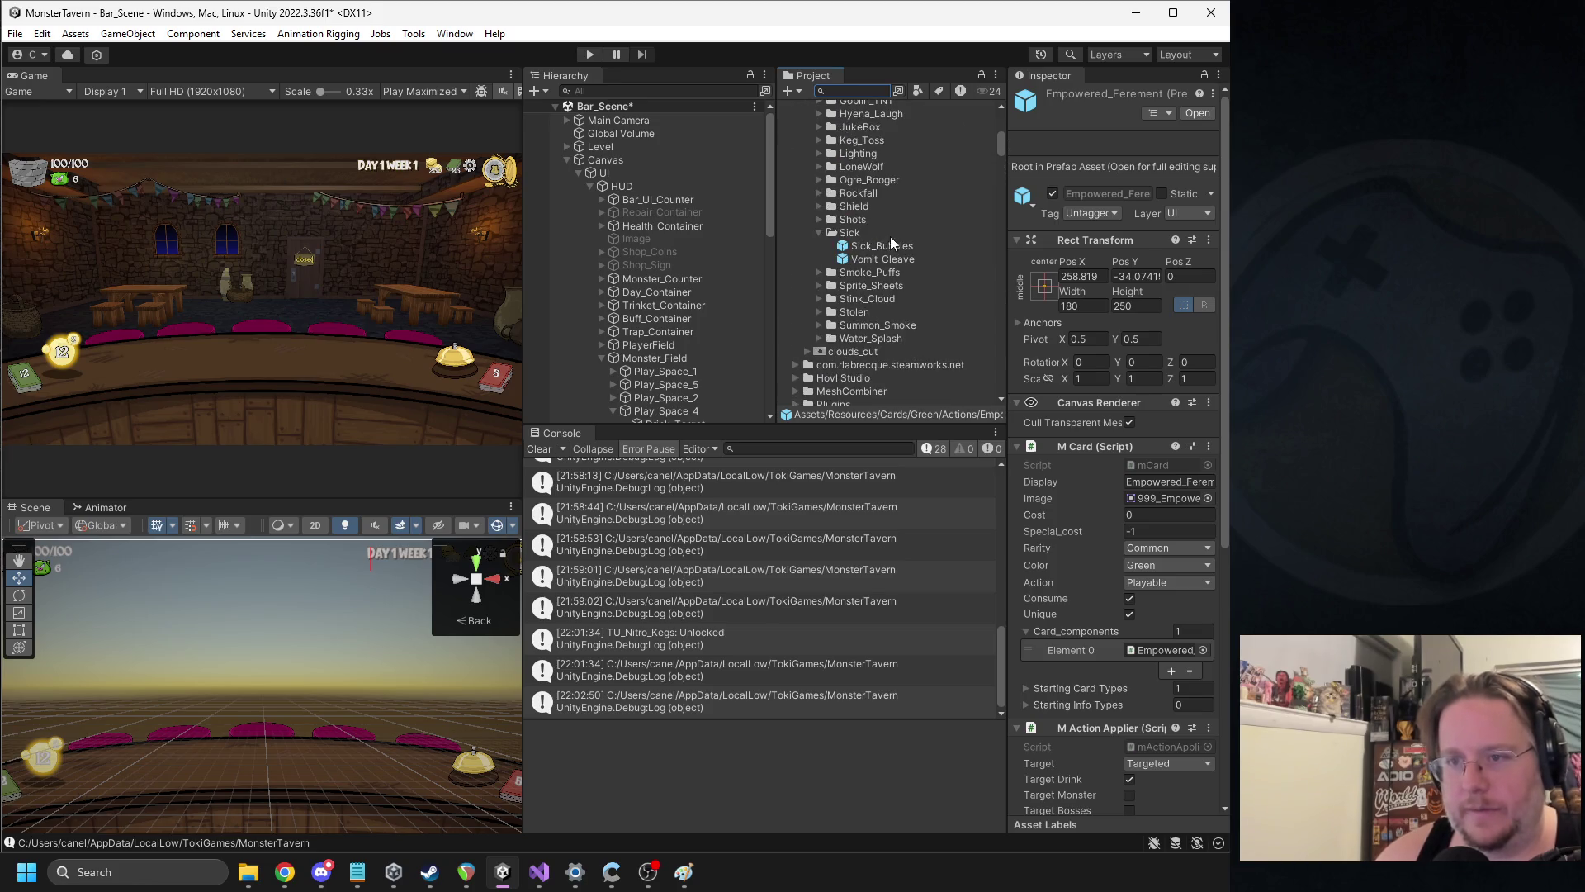
scroll(830, 241, up, 5)
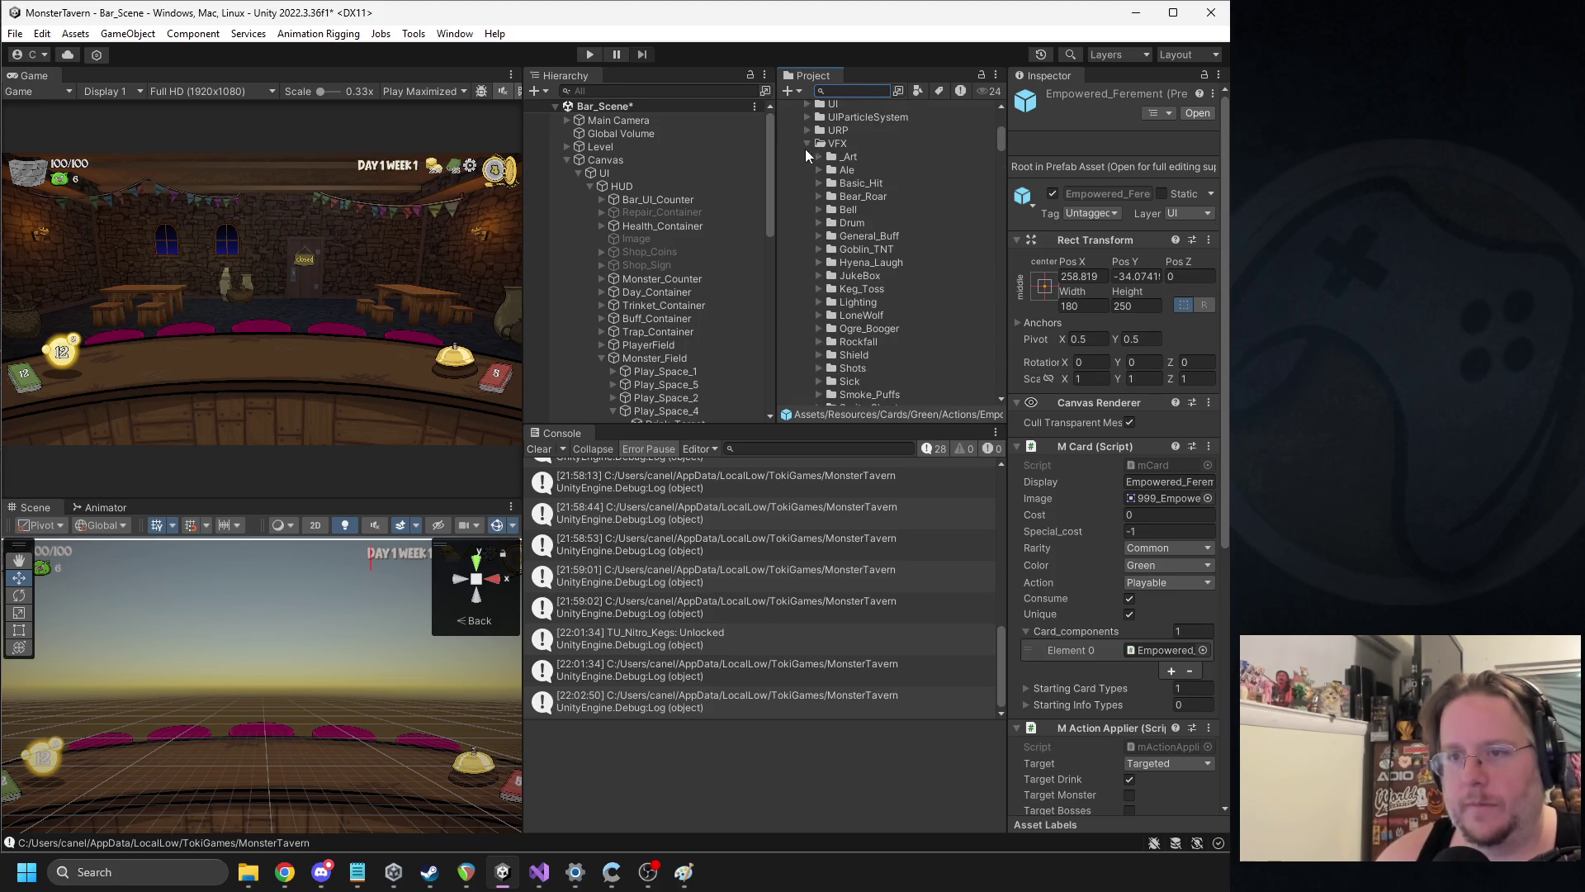
scroll(805, 145, up, 2)
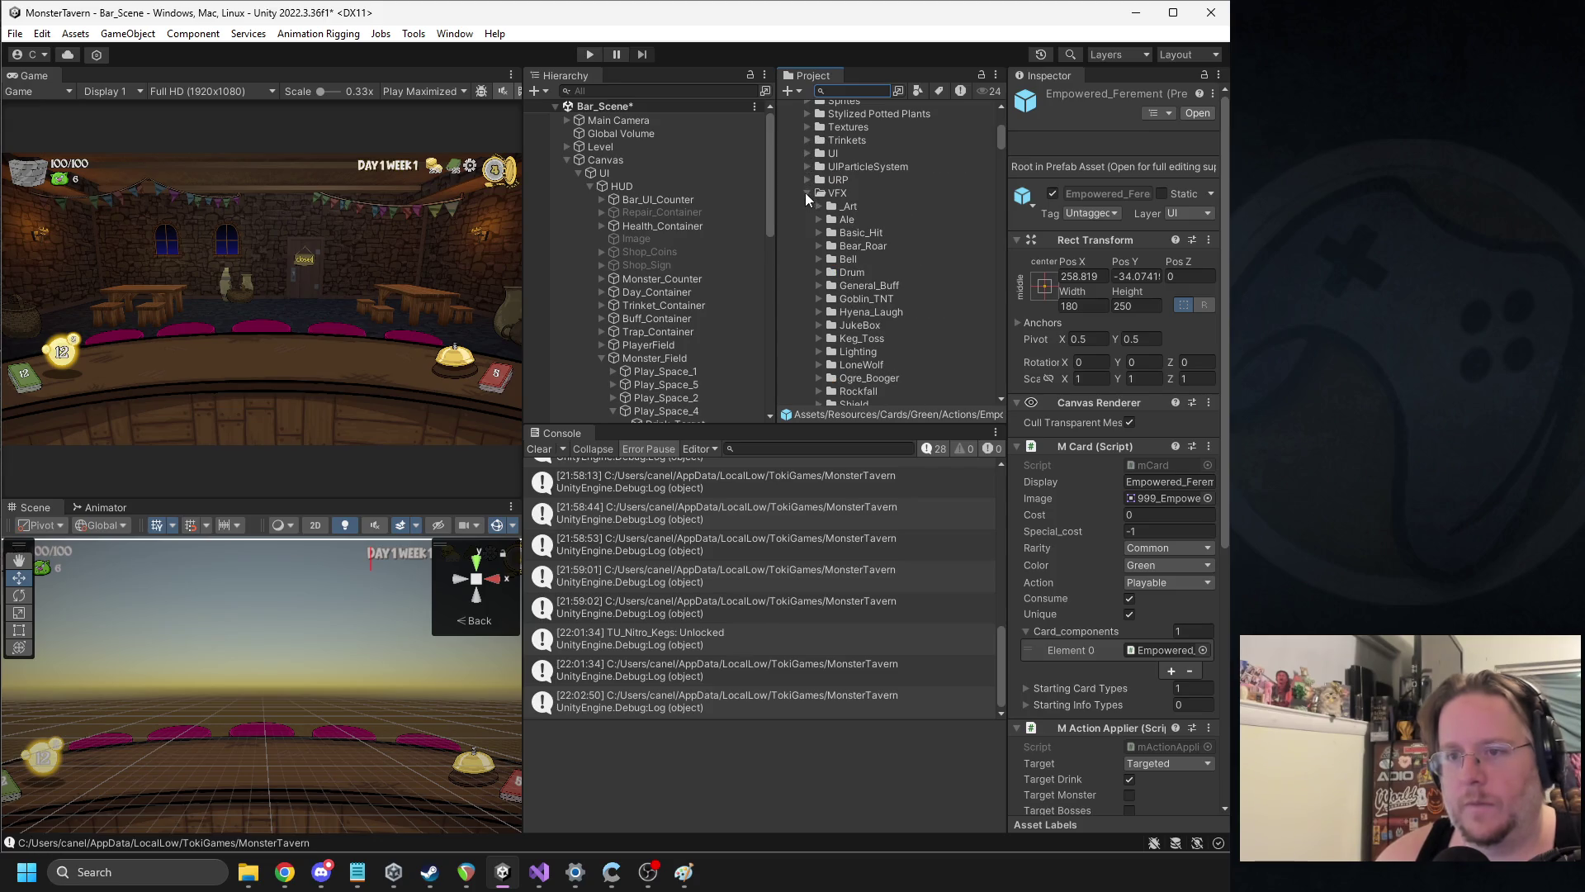
click(806, 192)
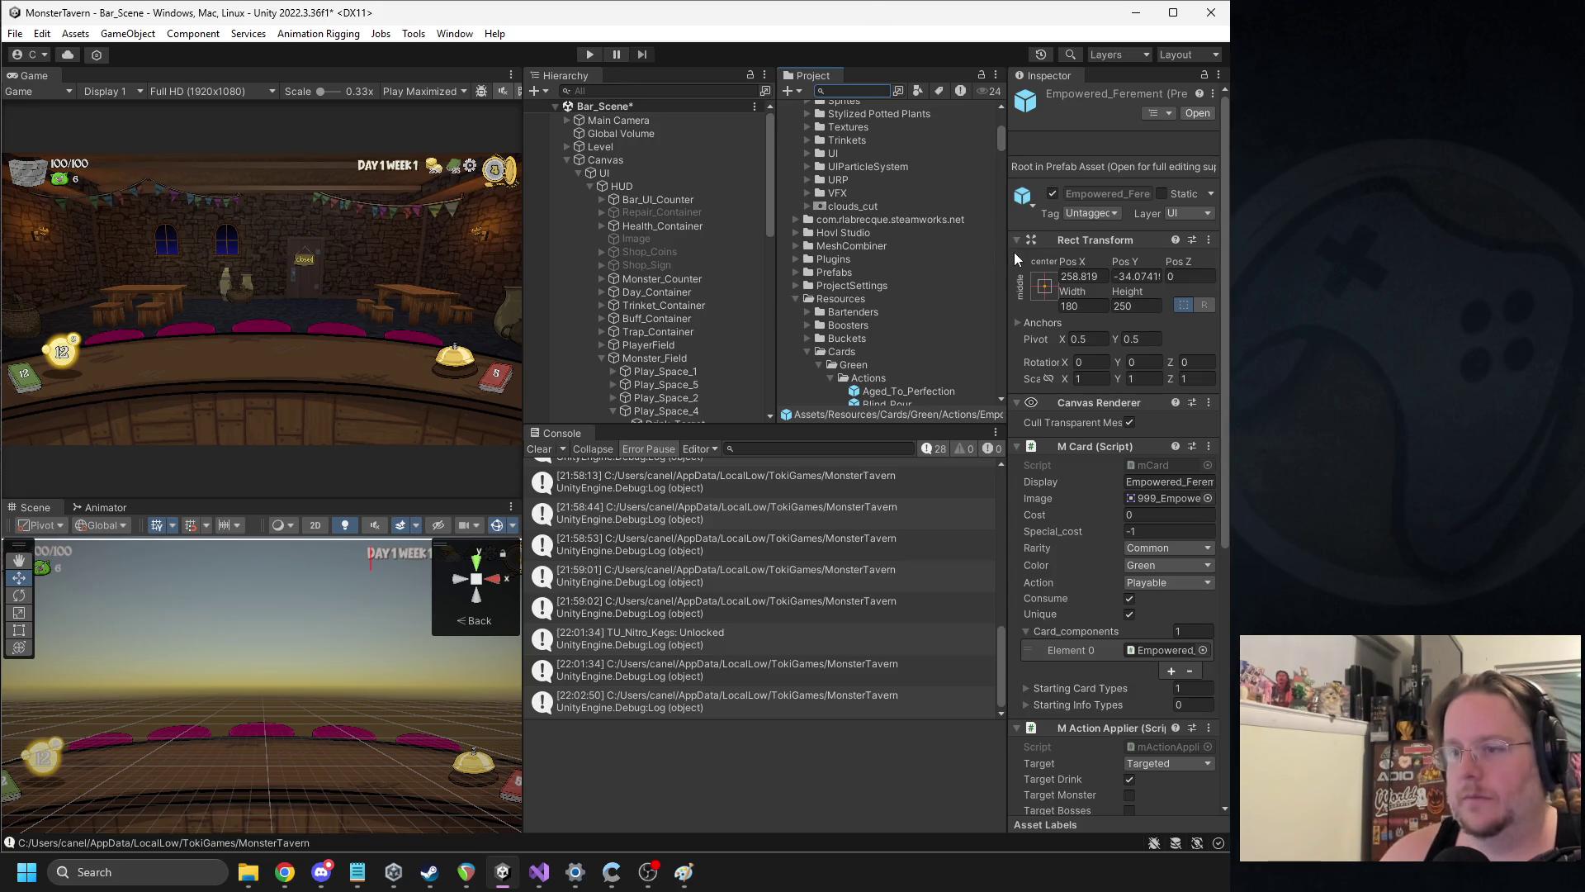
drag(1011, 251, 971, 256)
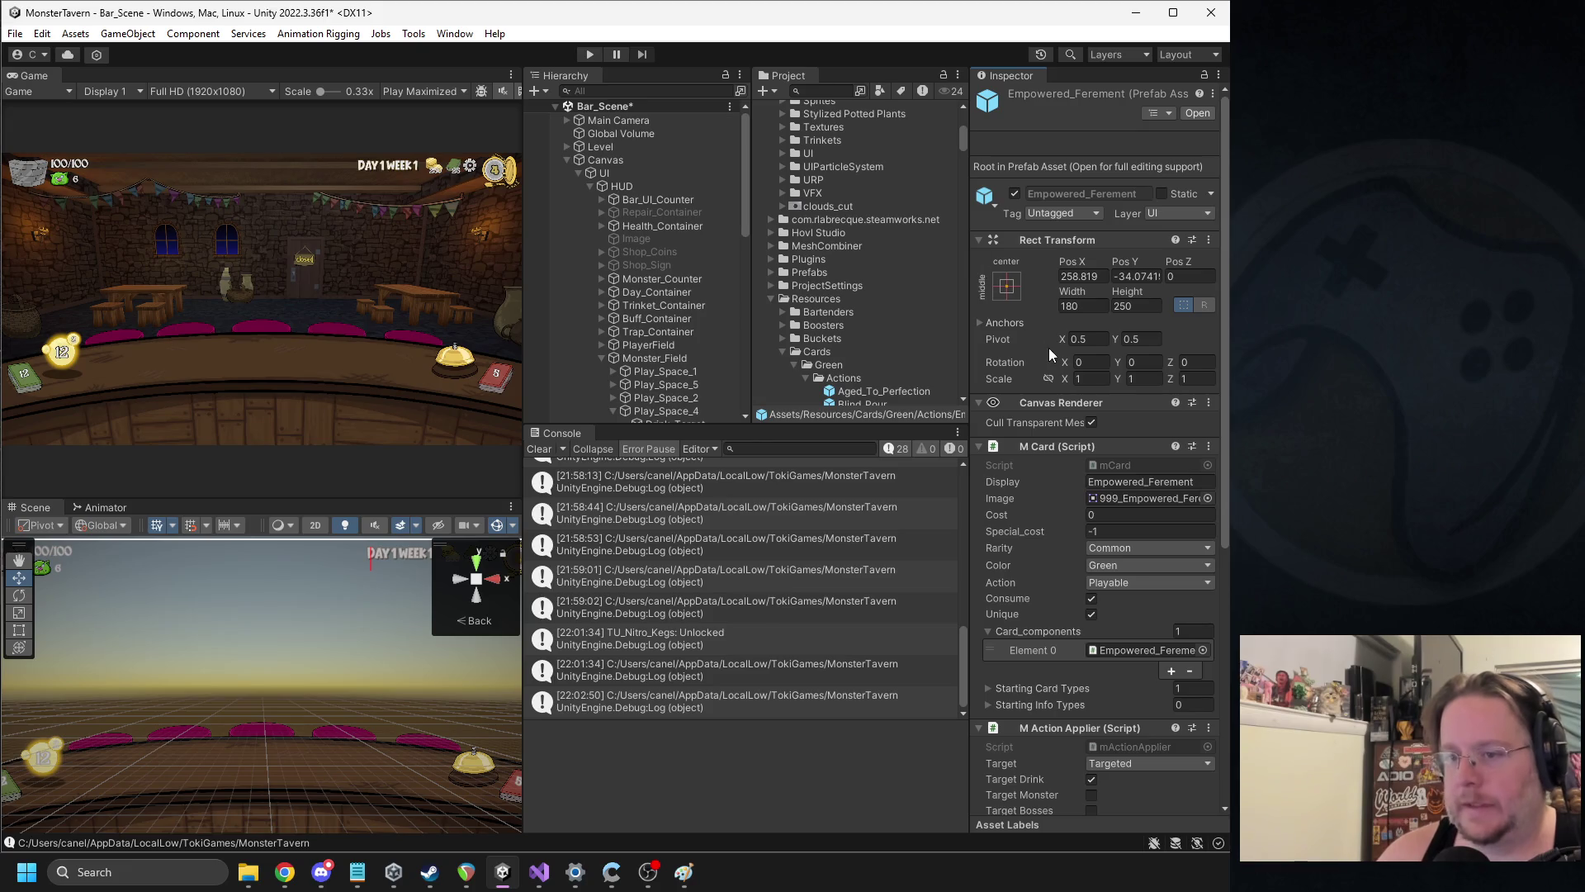
Collapse the Cards, Bottom_Shelf_Buzz and FieldItems folders in the Project panel
scroll(1021, 324, down, 3)
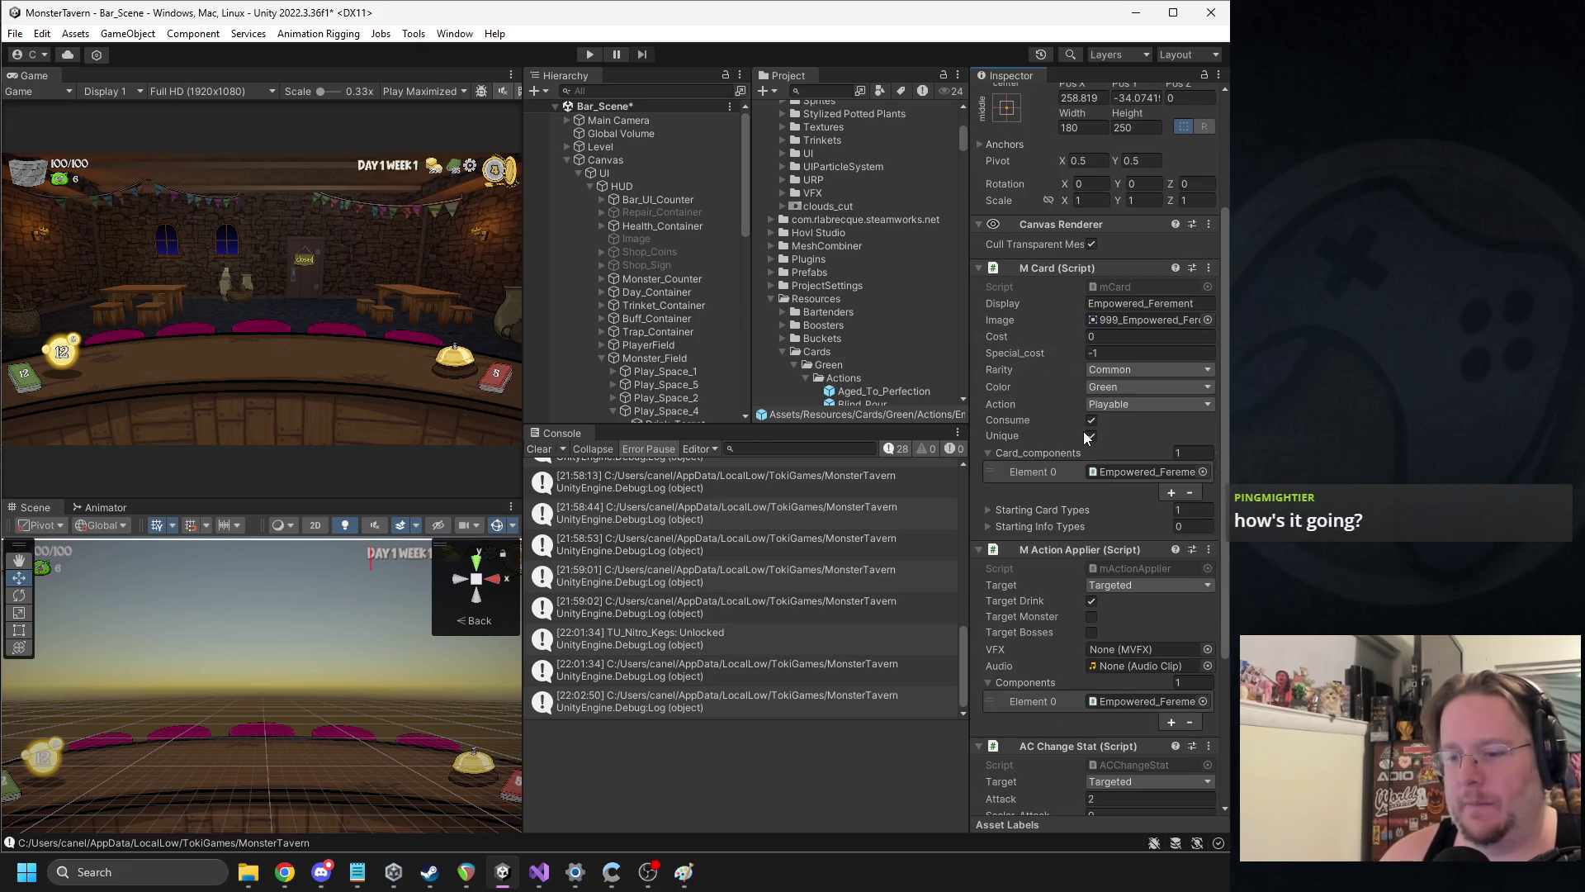
scroll(895, 340, down, 3)
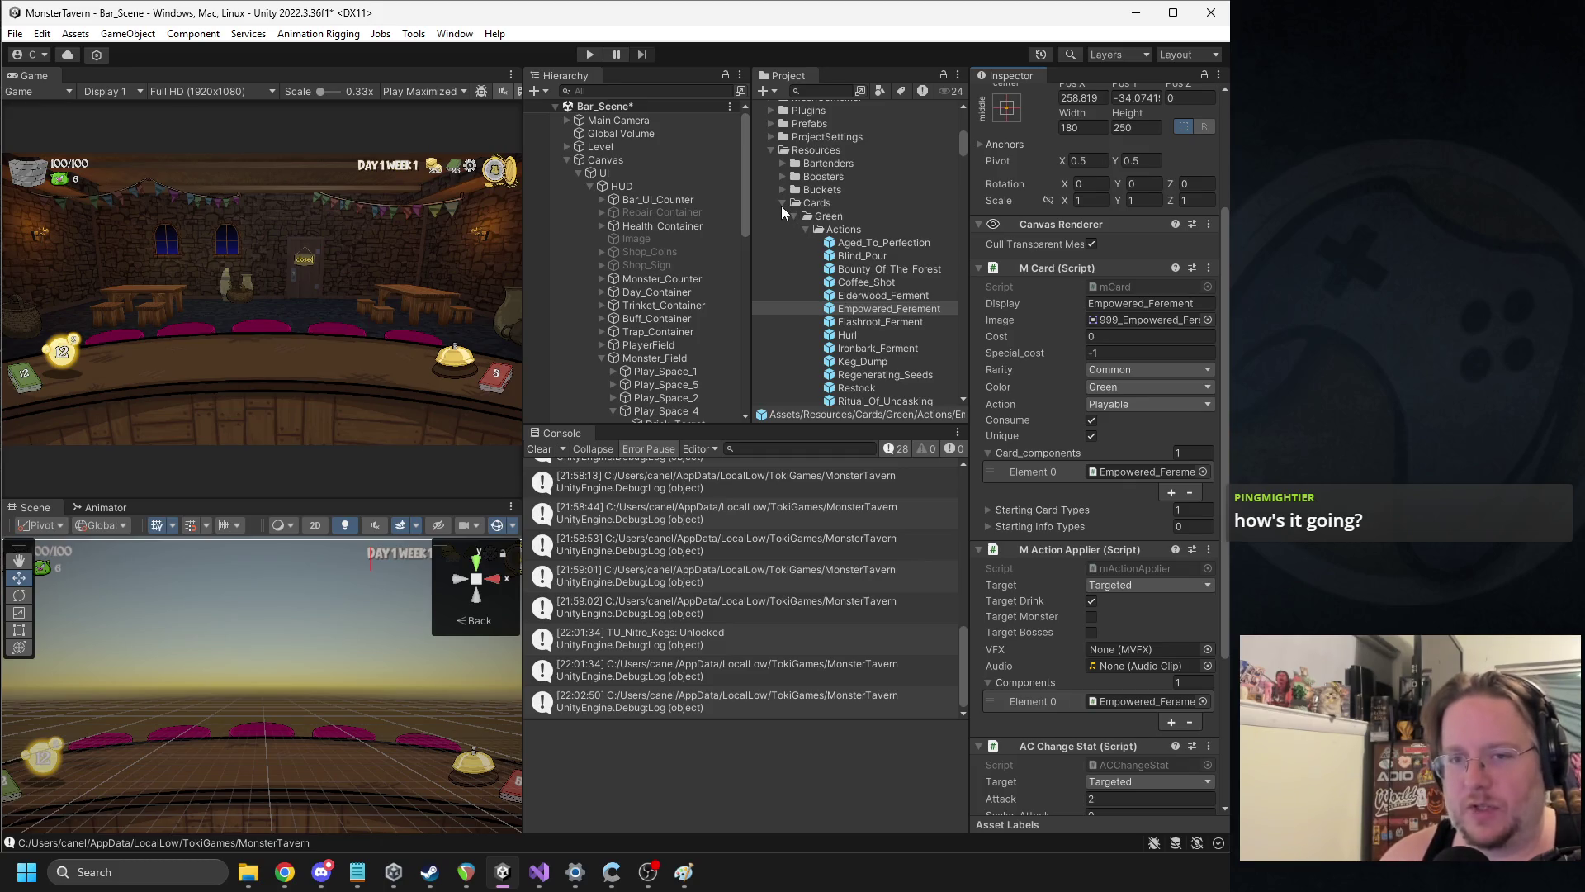
click(781, 203)
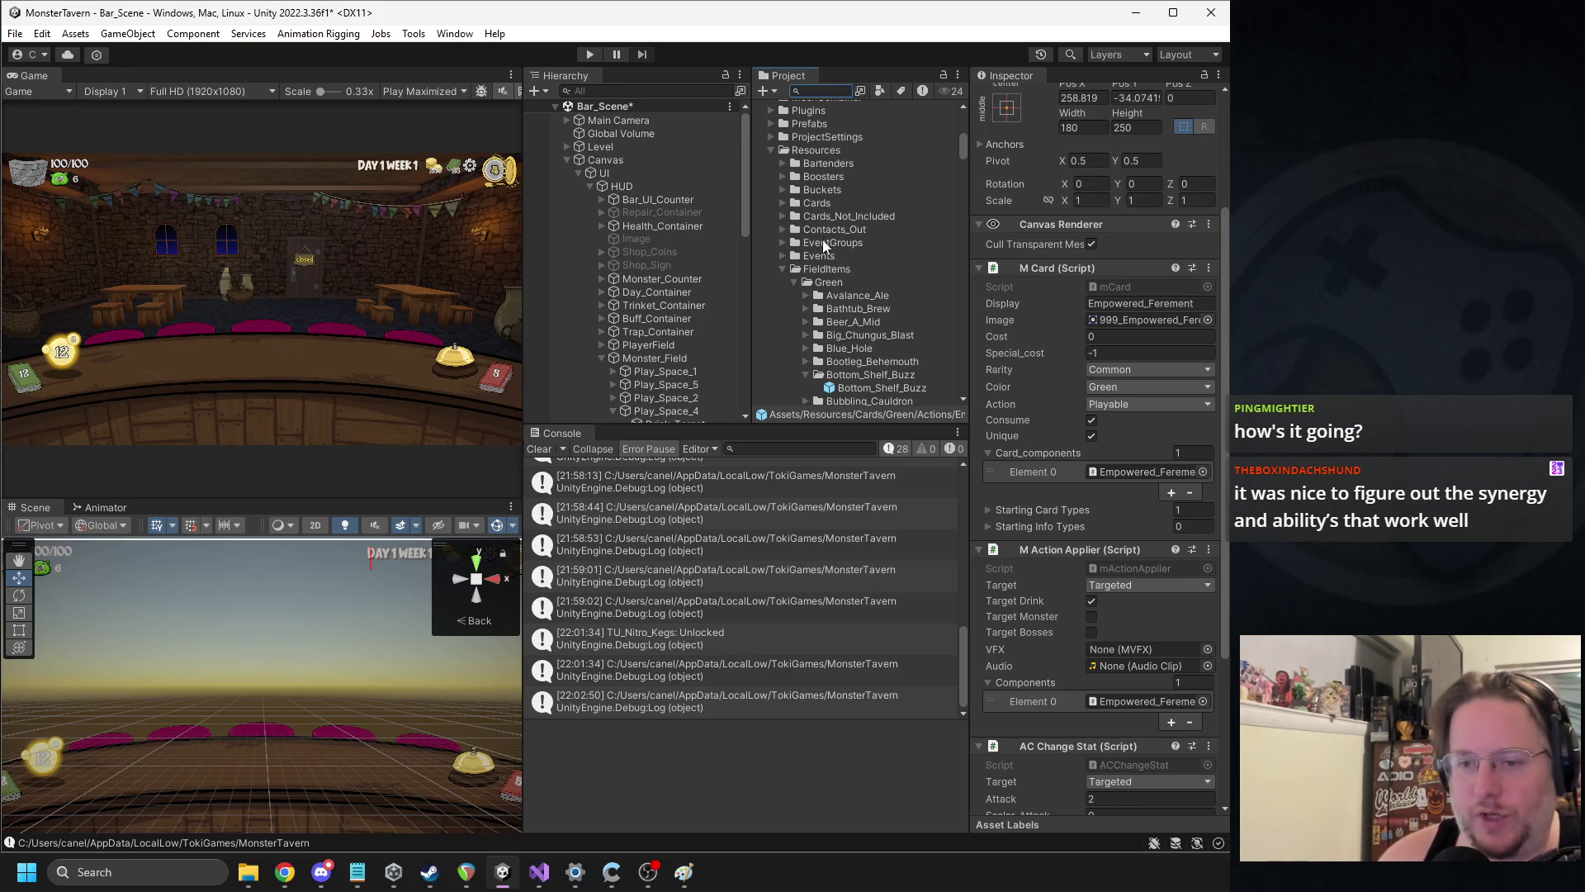
scroll(833, 293, down, 3)
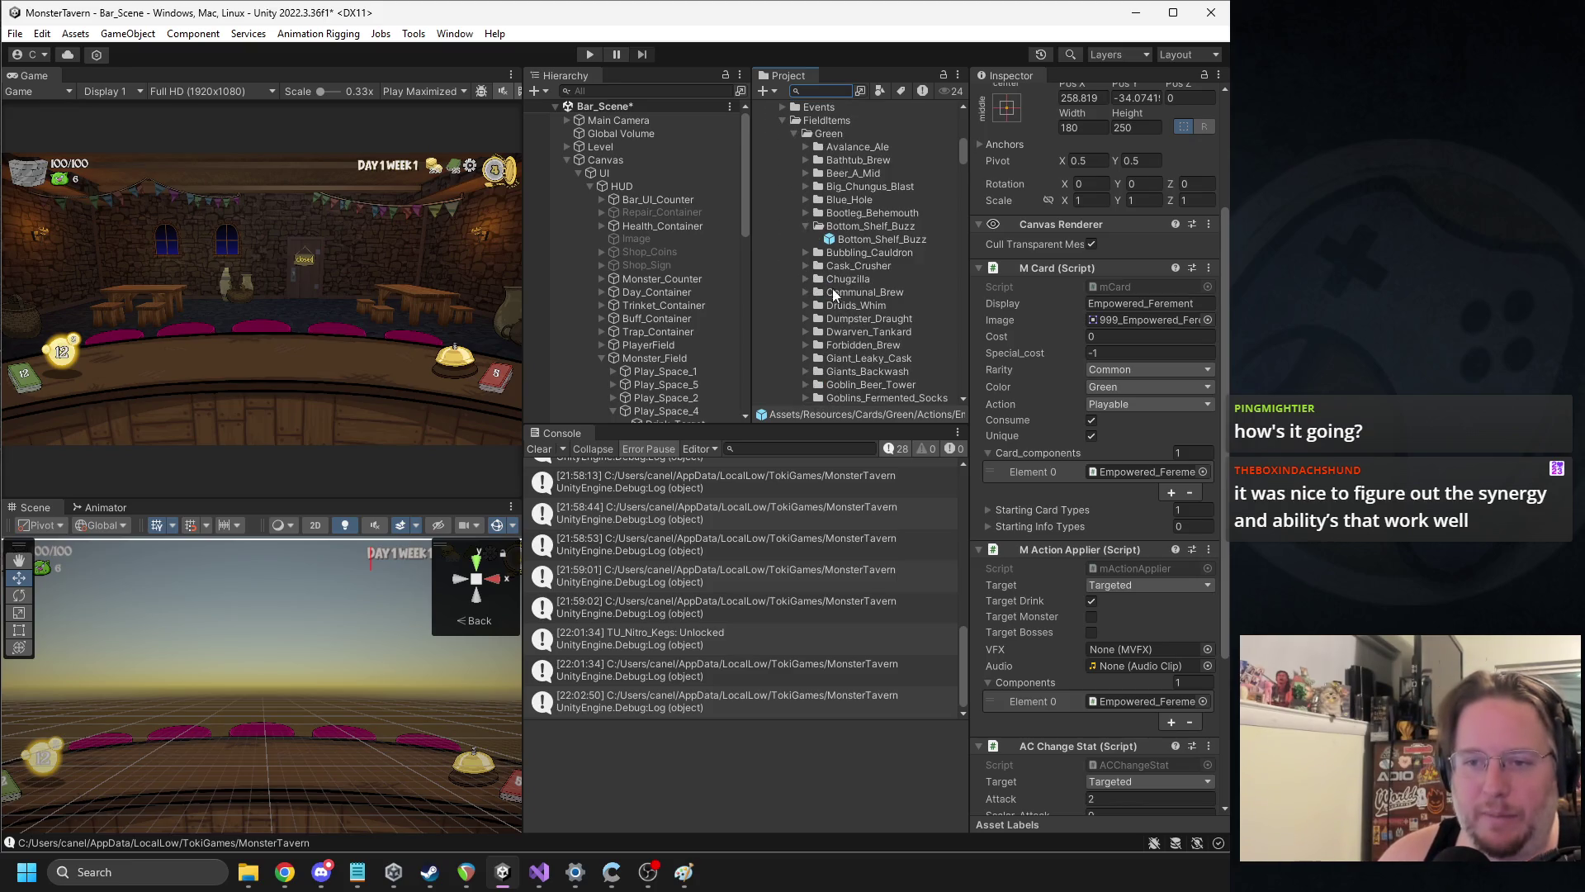
click(806, 223)
click(783, 120)
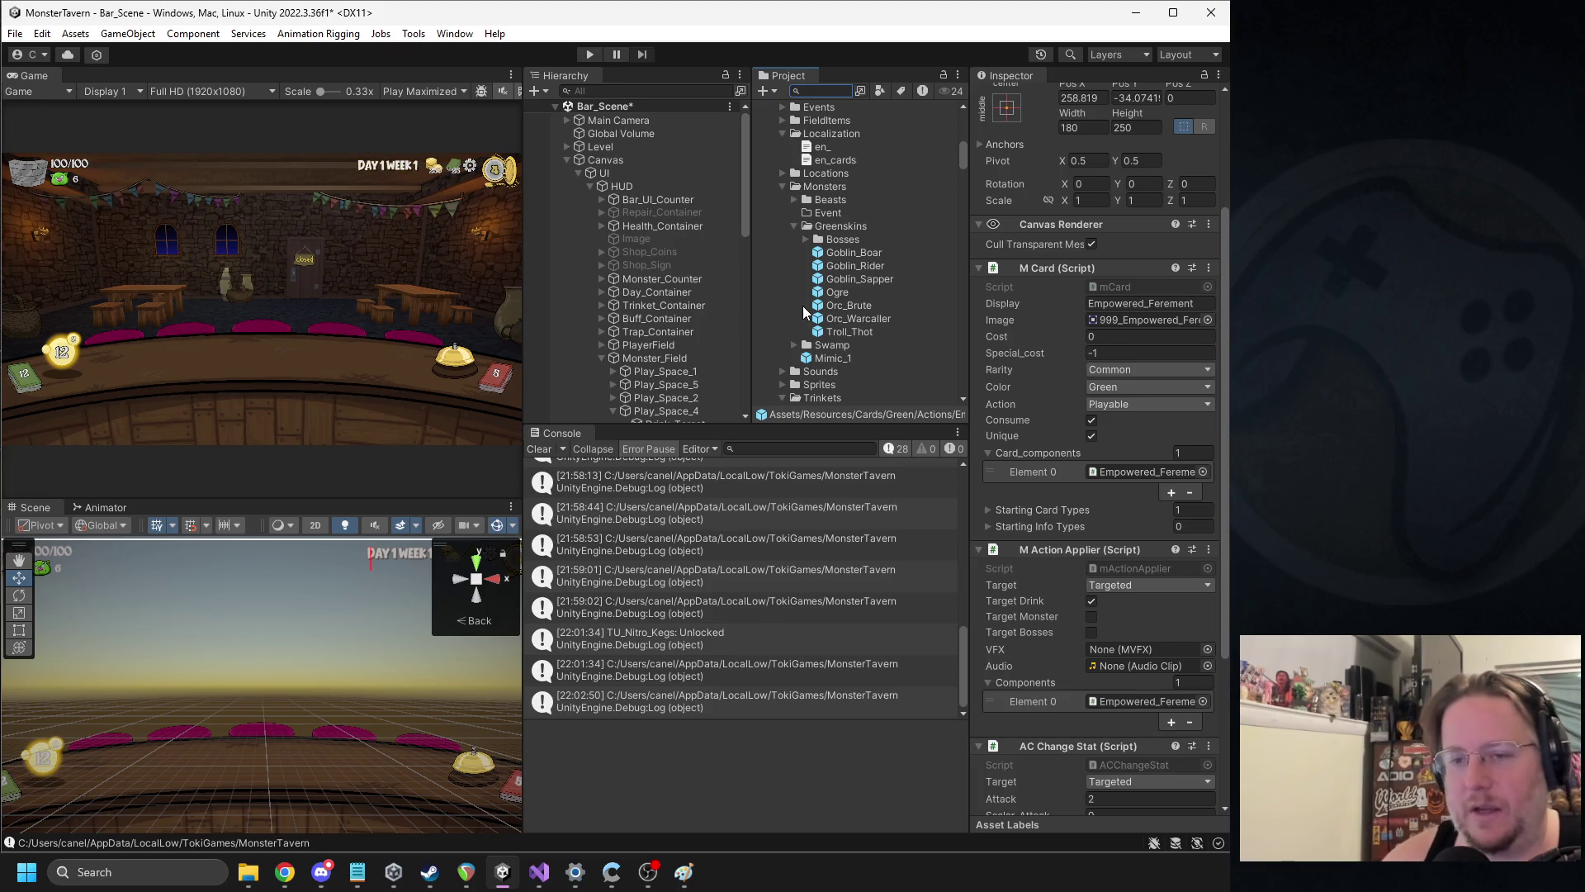
Collapse Monsters and Bacwoods_Trinkets, peek at Lessor's Rush_Order, and bring up the Trinkets folder's context menu
click(783, 187)
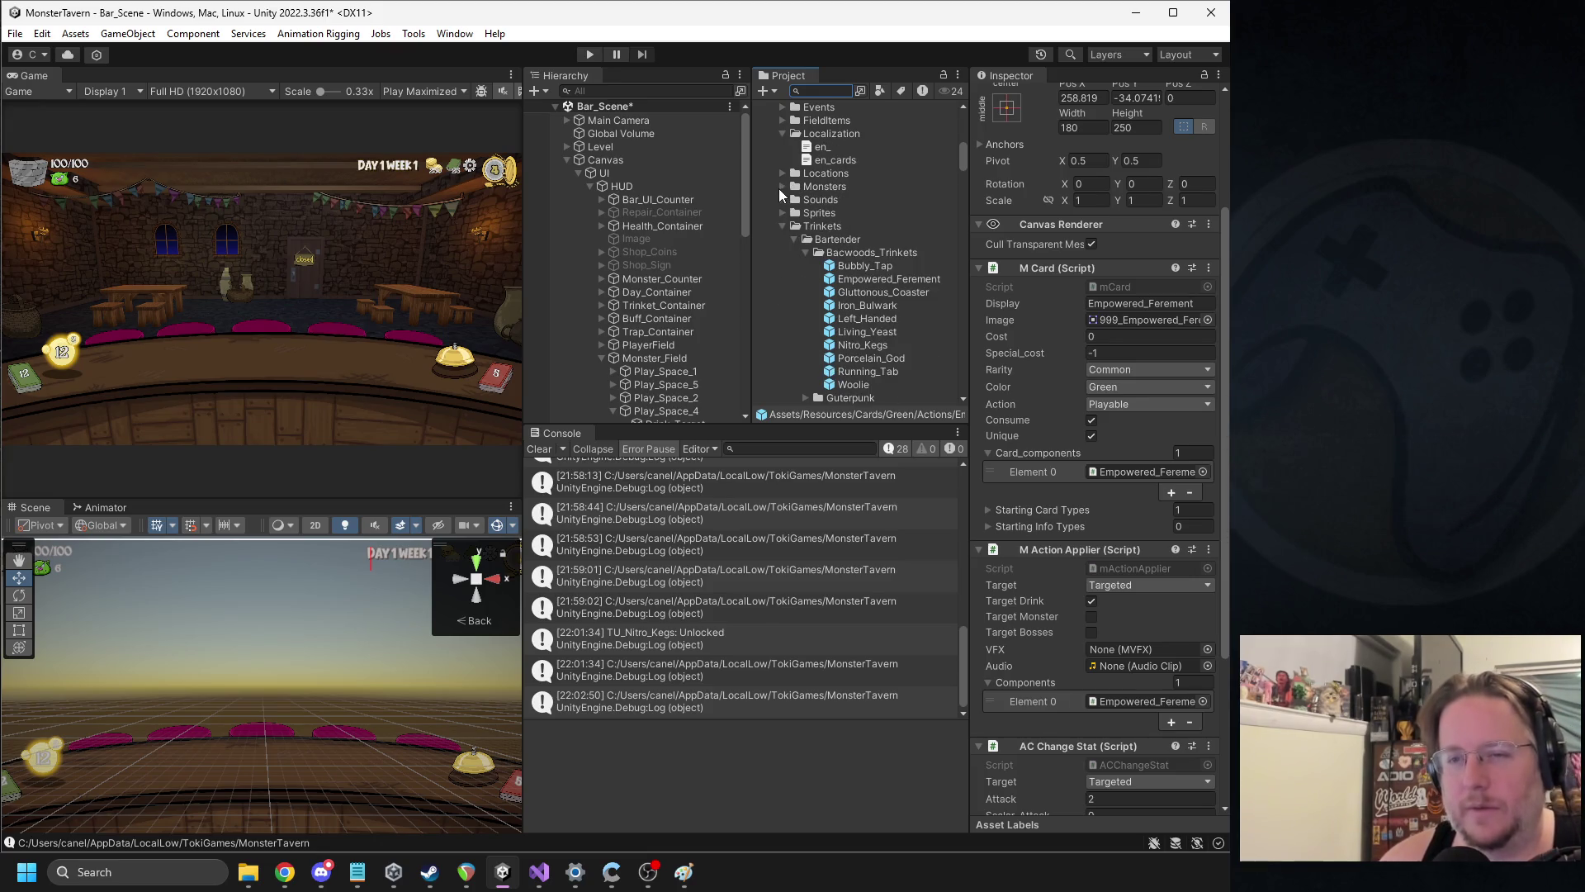
click(805, 246)
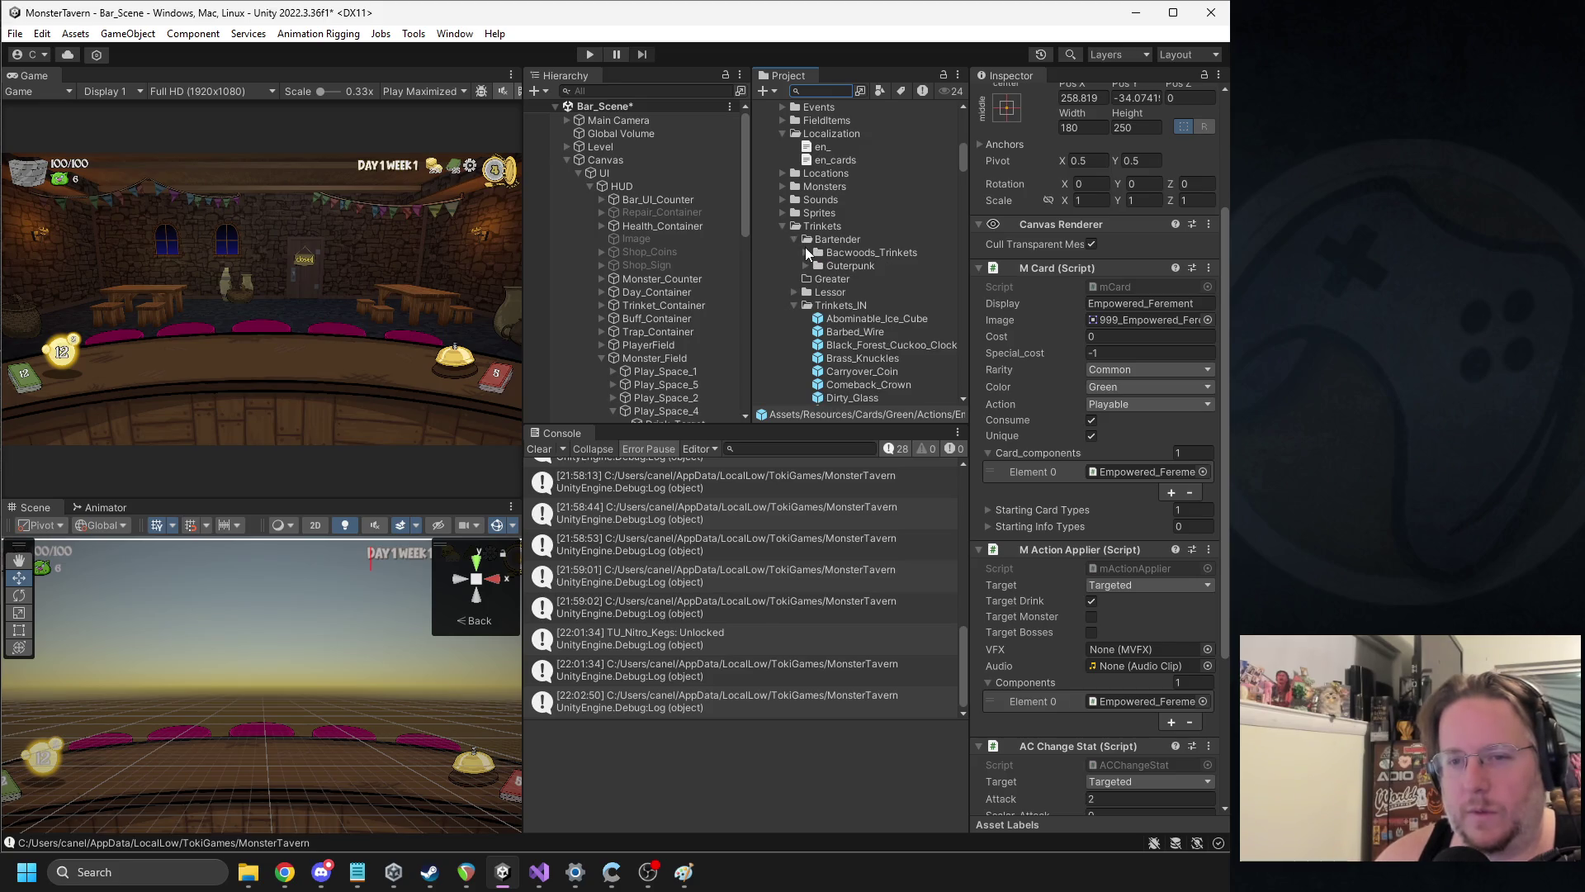
click(792, 293)
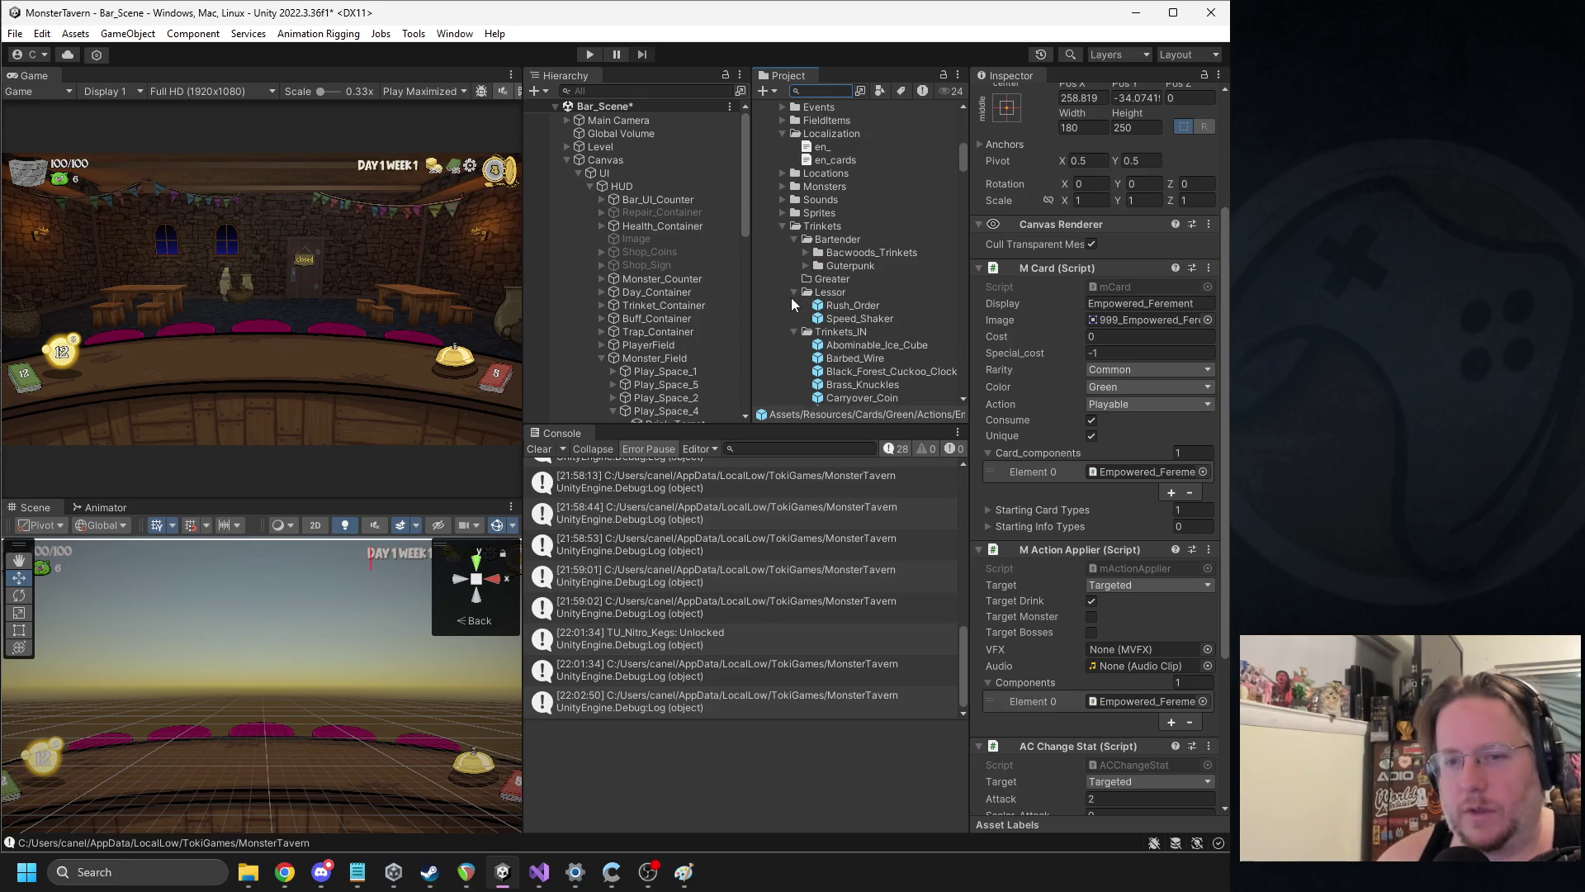
click(791, 299)
click(794, 292)
right_click(809, 227)
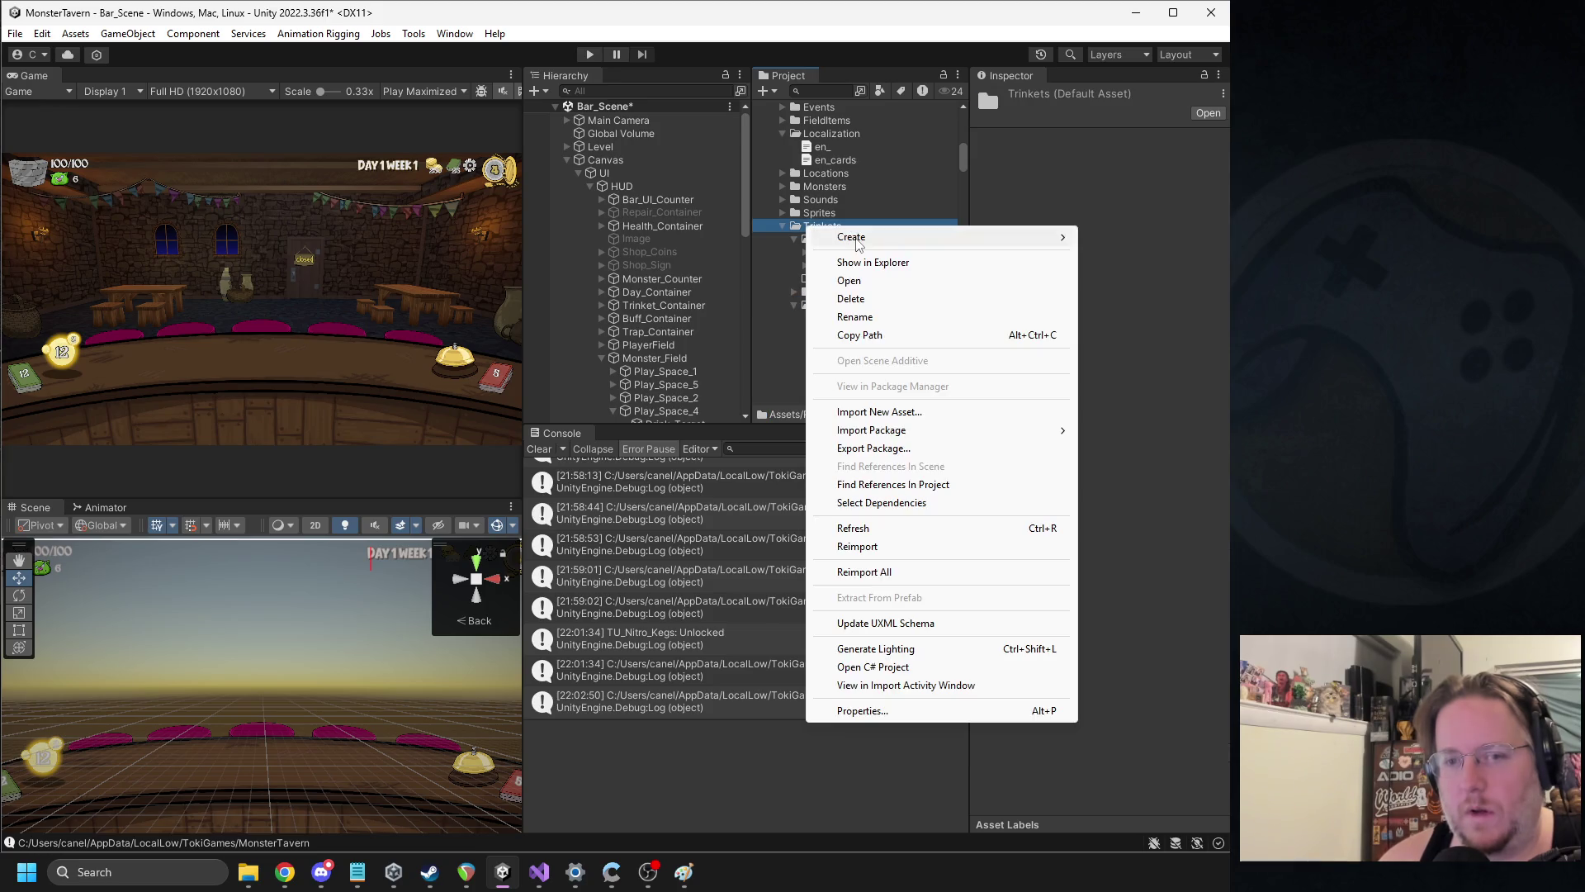
Create a new folder named Week1 via Create > Folder
mouse_move(858, 236)
click(1120, 18)
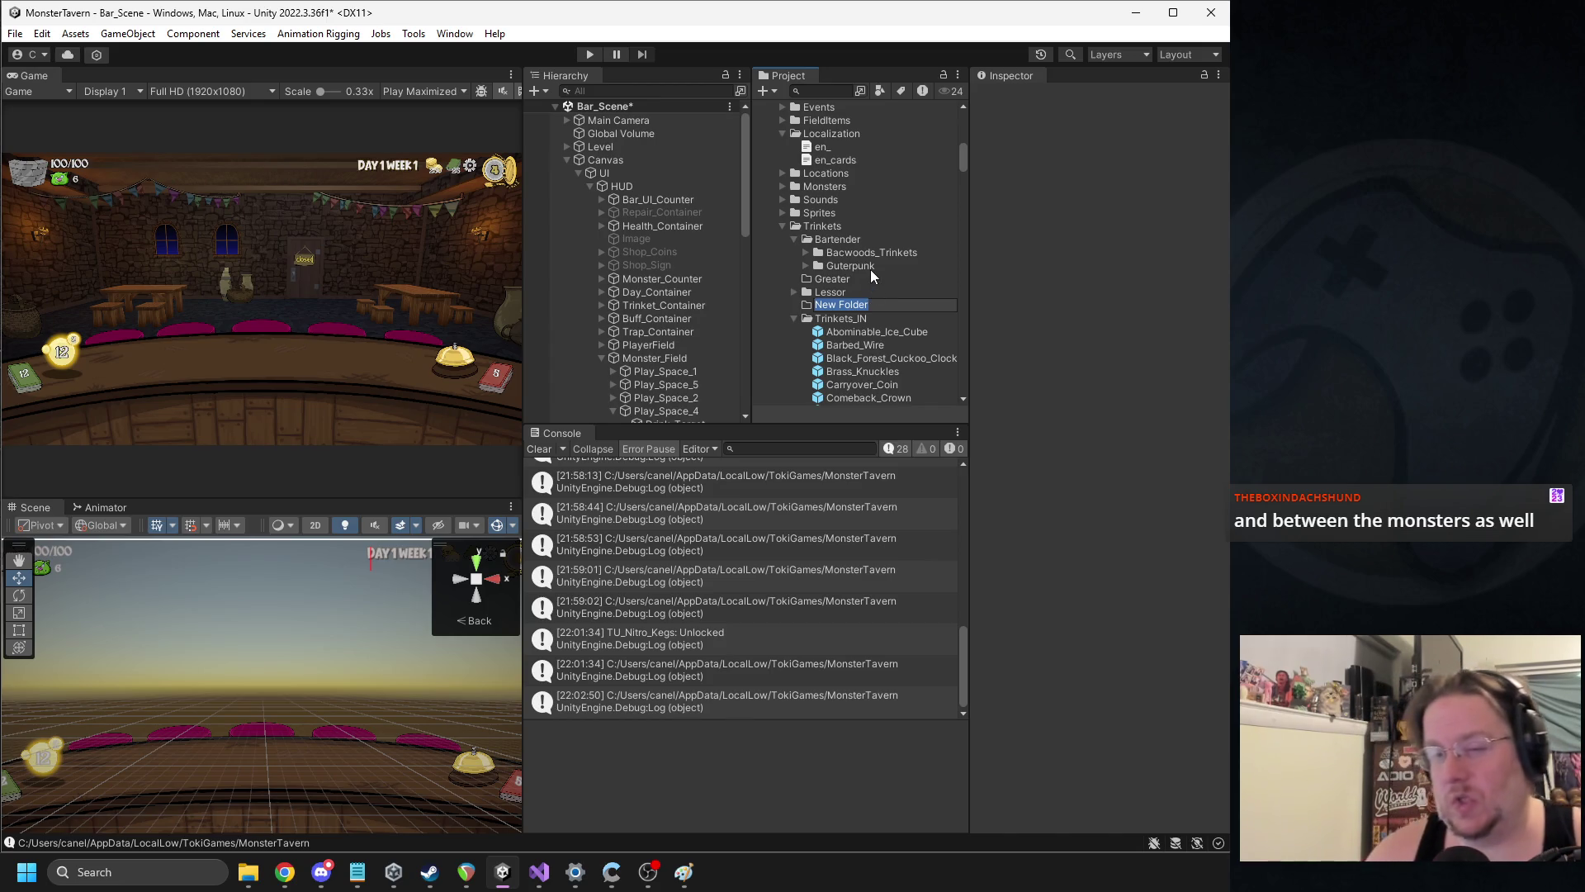
text(Week1)
key(Return)
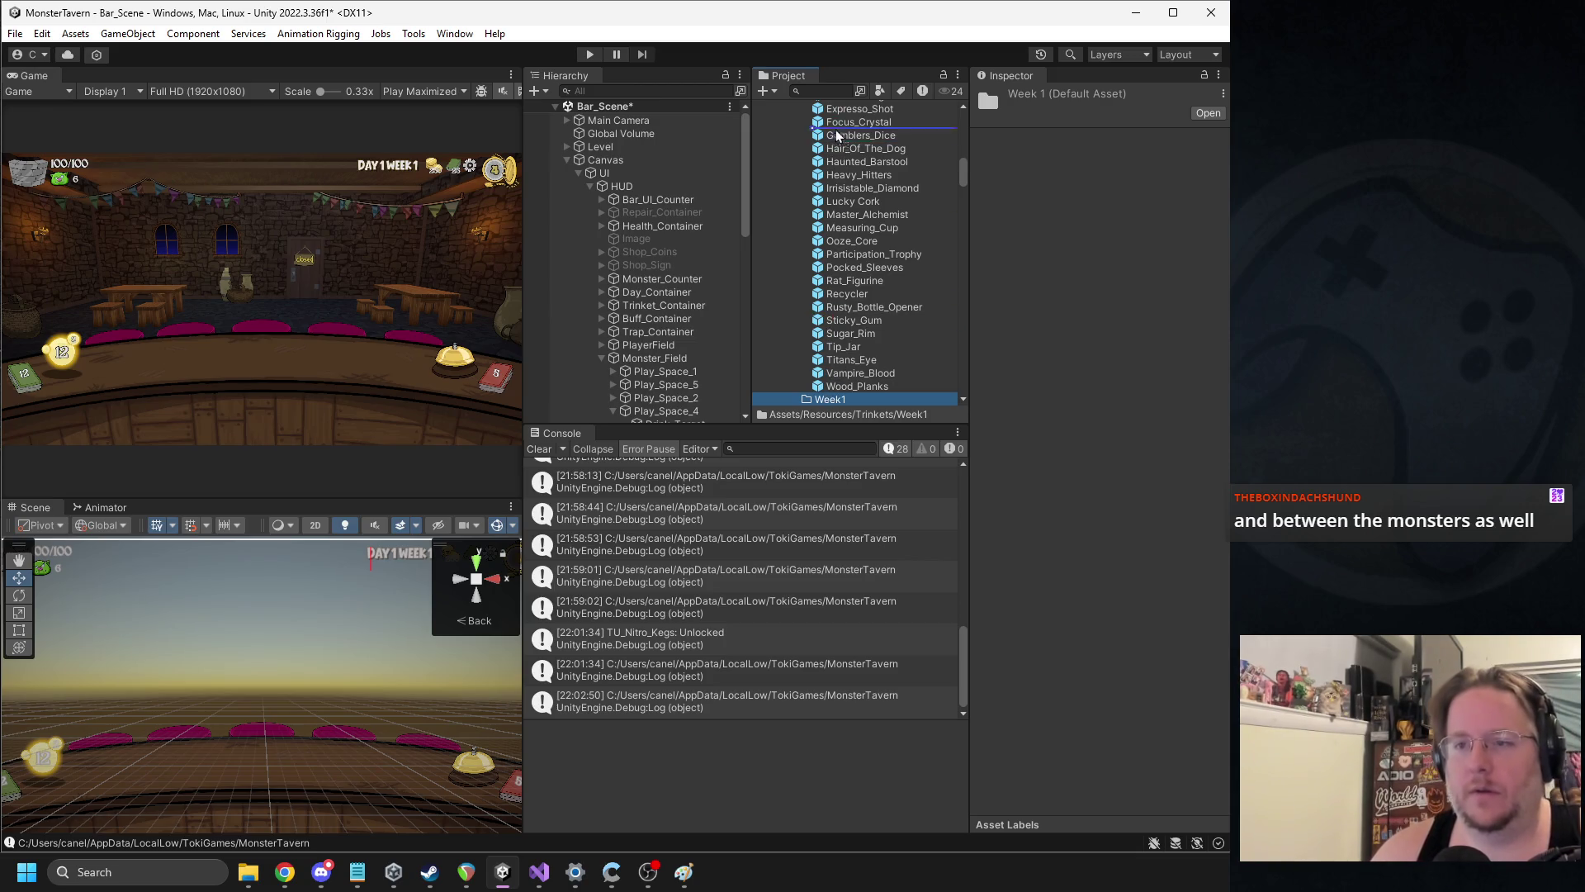
Move Week1 into Trinkets_IN and select the Abominable_Ice_Cube trinket
scroll(834, 133, up, 4)
scroll(831, 136, up, 6)
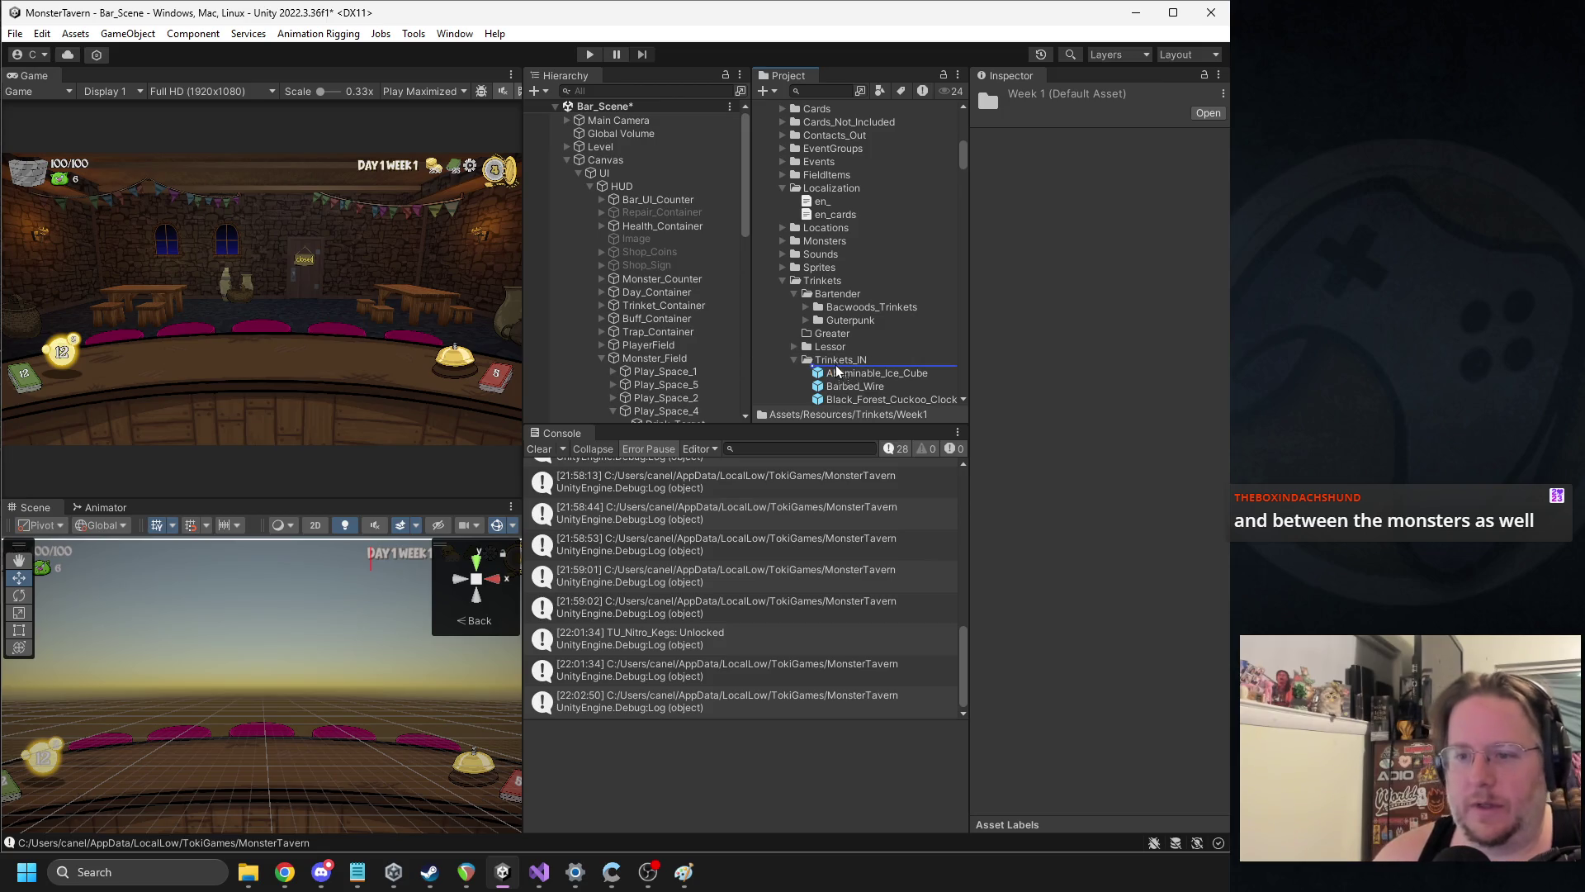
drag(833, 361, 835, 363)
scroll(884, 364, down, 3)
click(860, 285)
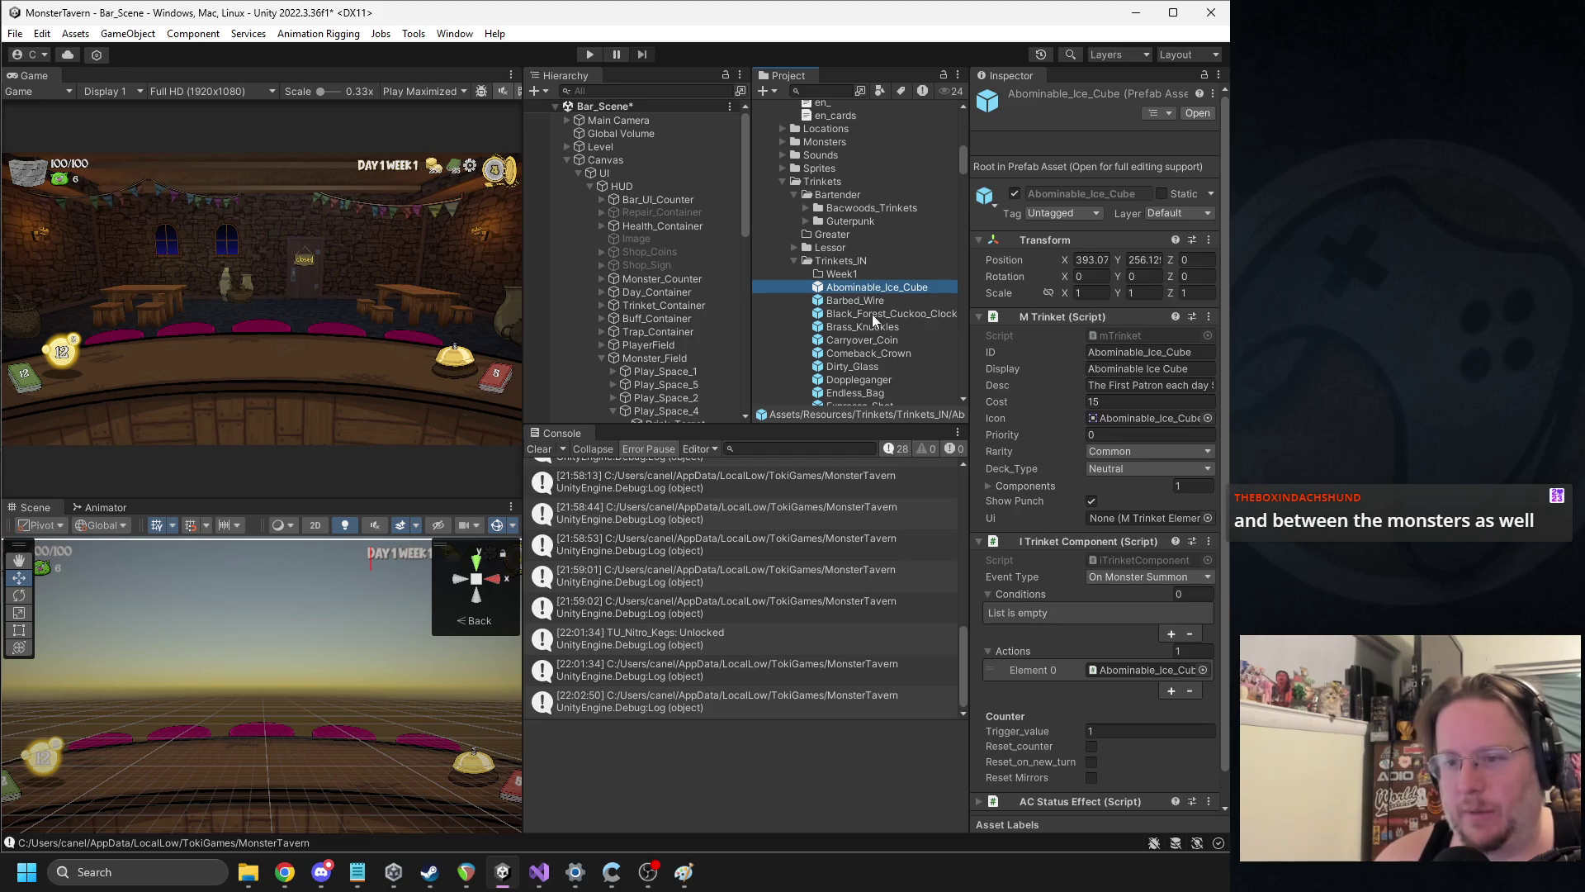
Move the Brass_Knuckles trinket into Week1, then browse to the Master_Alchemist trinket
click(859, 327)
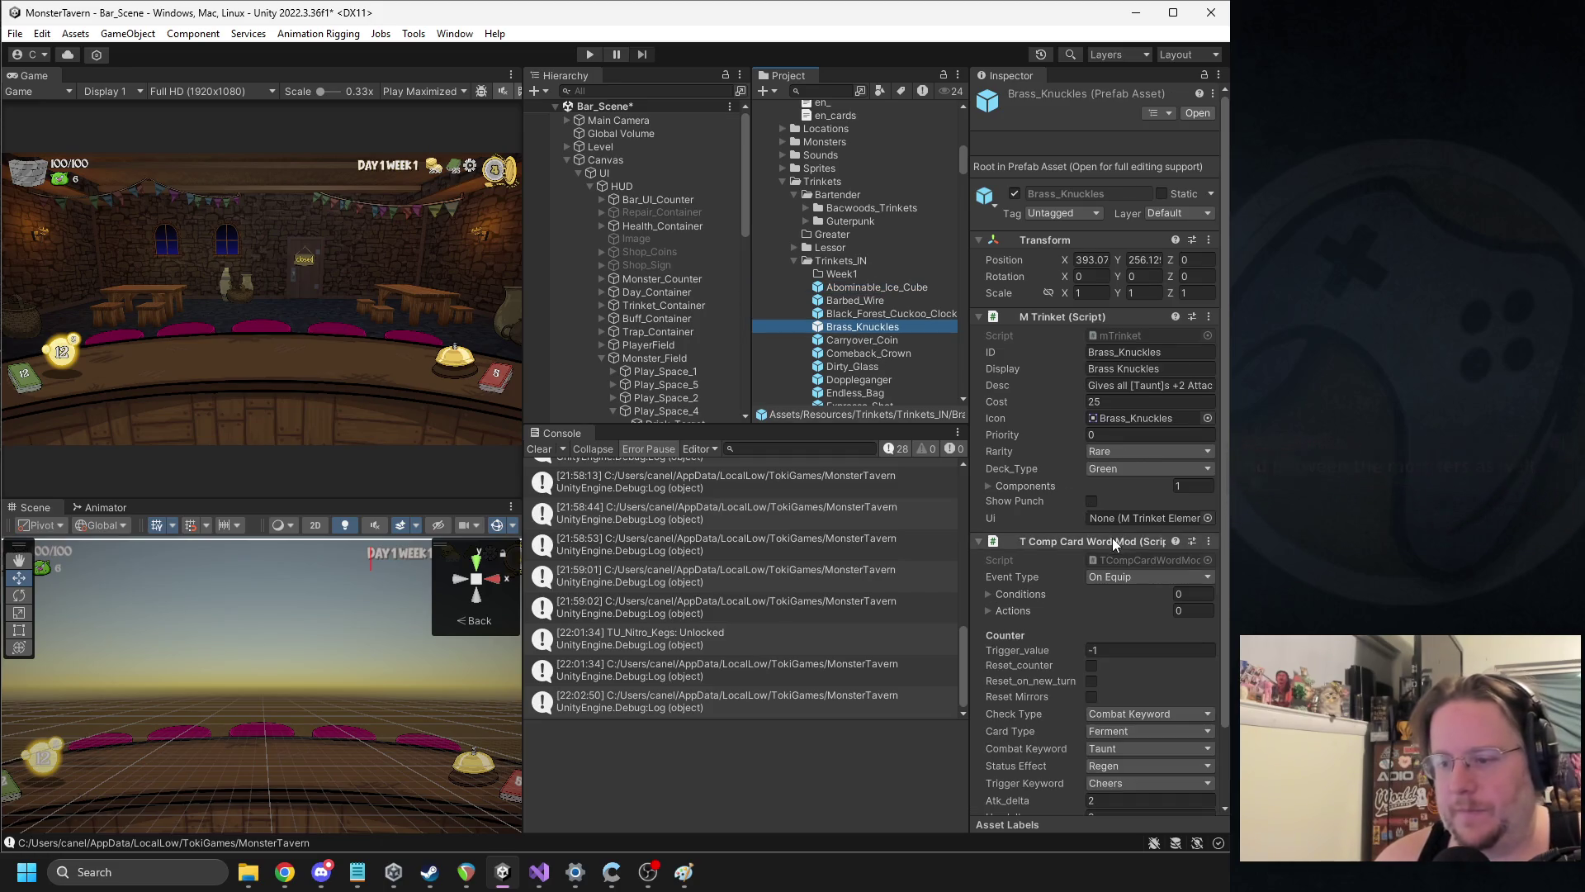
drag(859, 327, 841, 274)
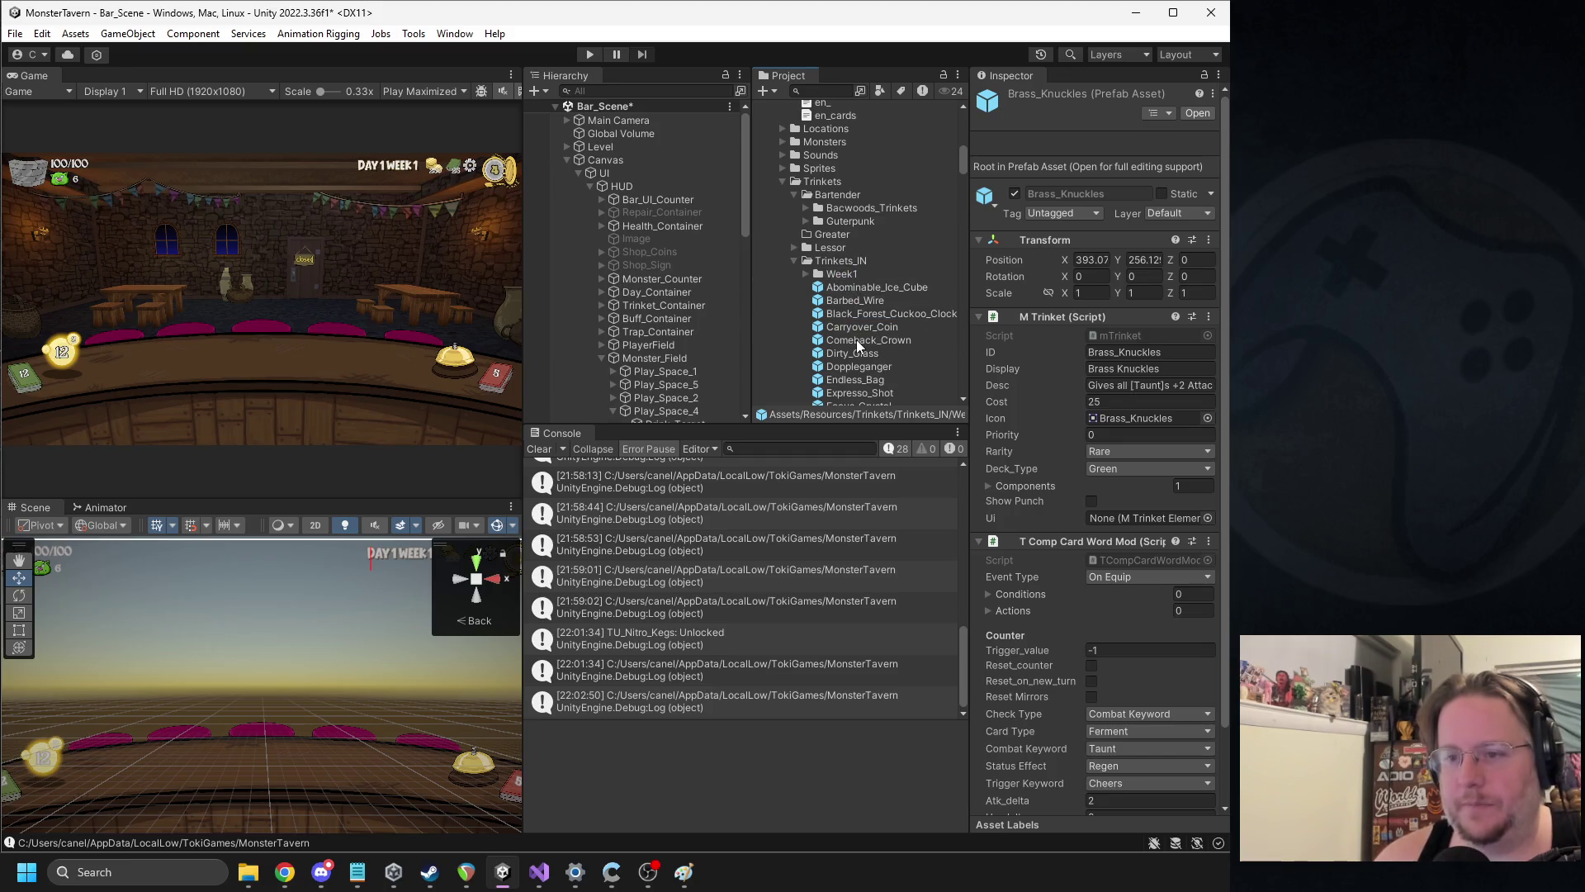
scroll(898, 368, down, 2)
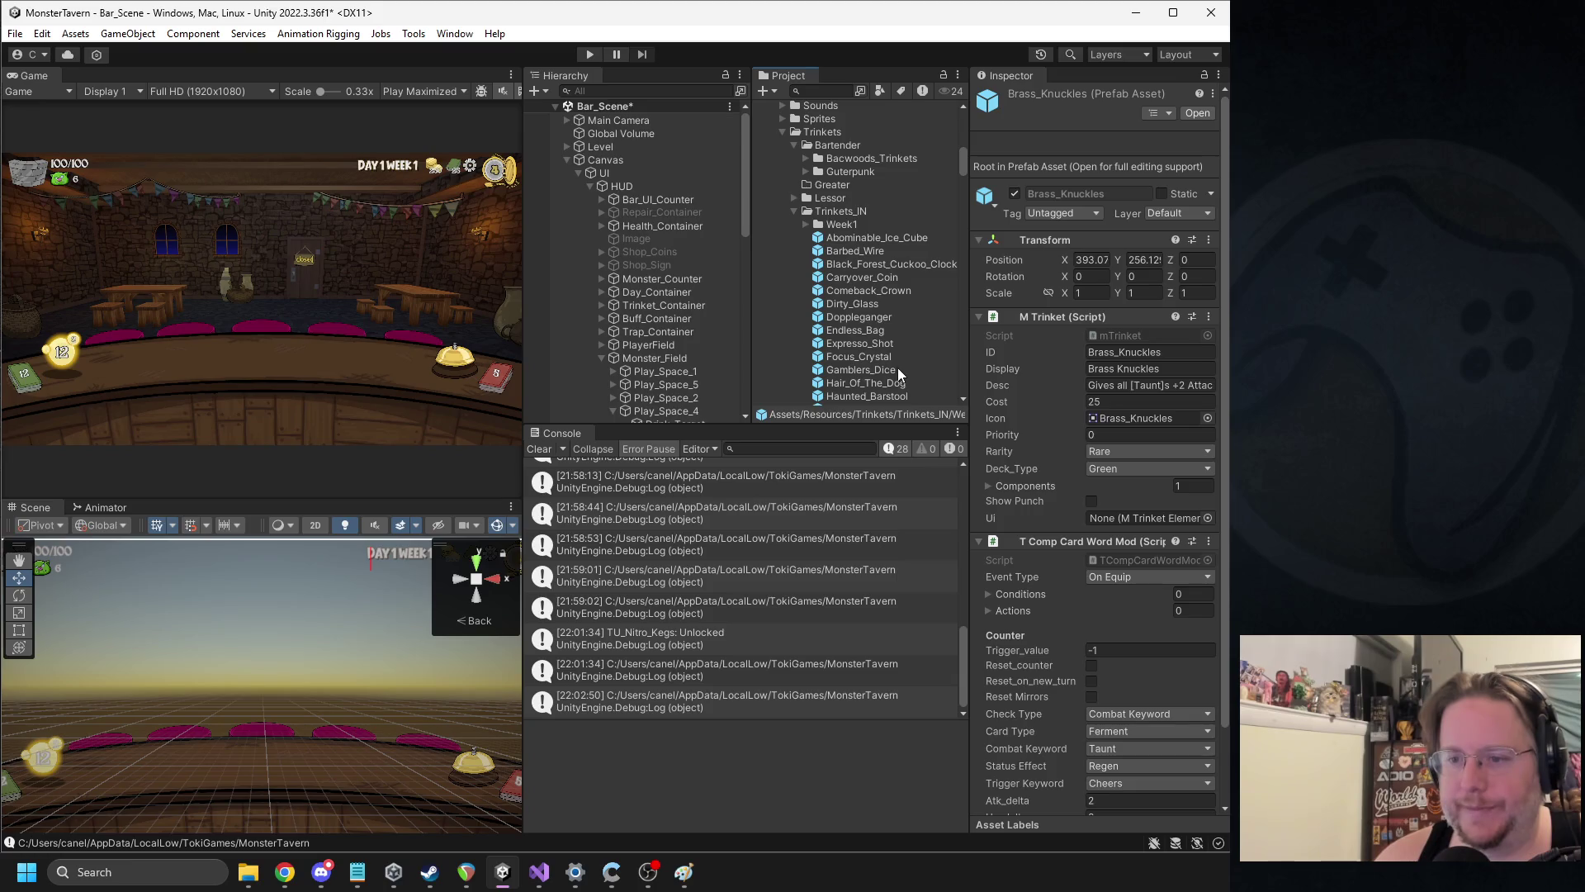
scroll(872, 357, down, 2)
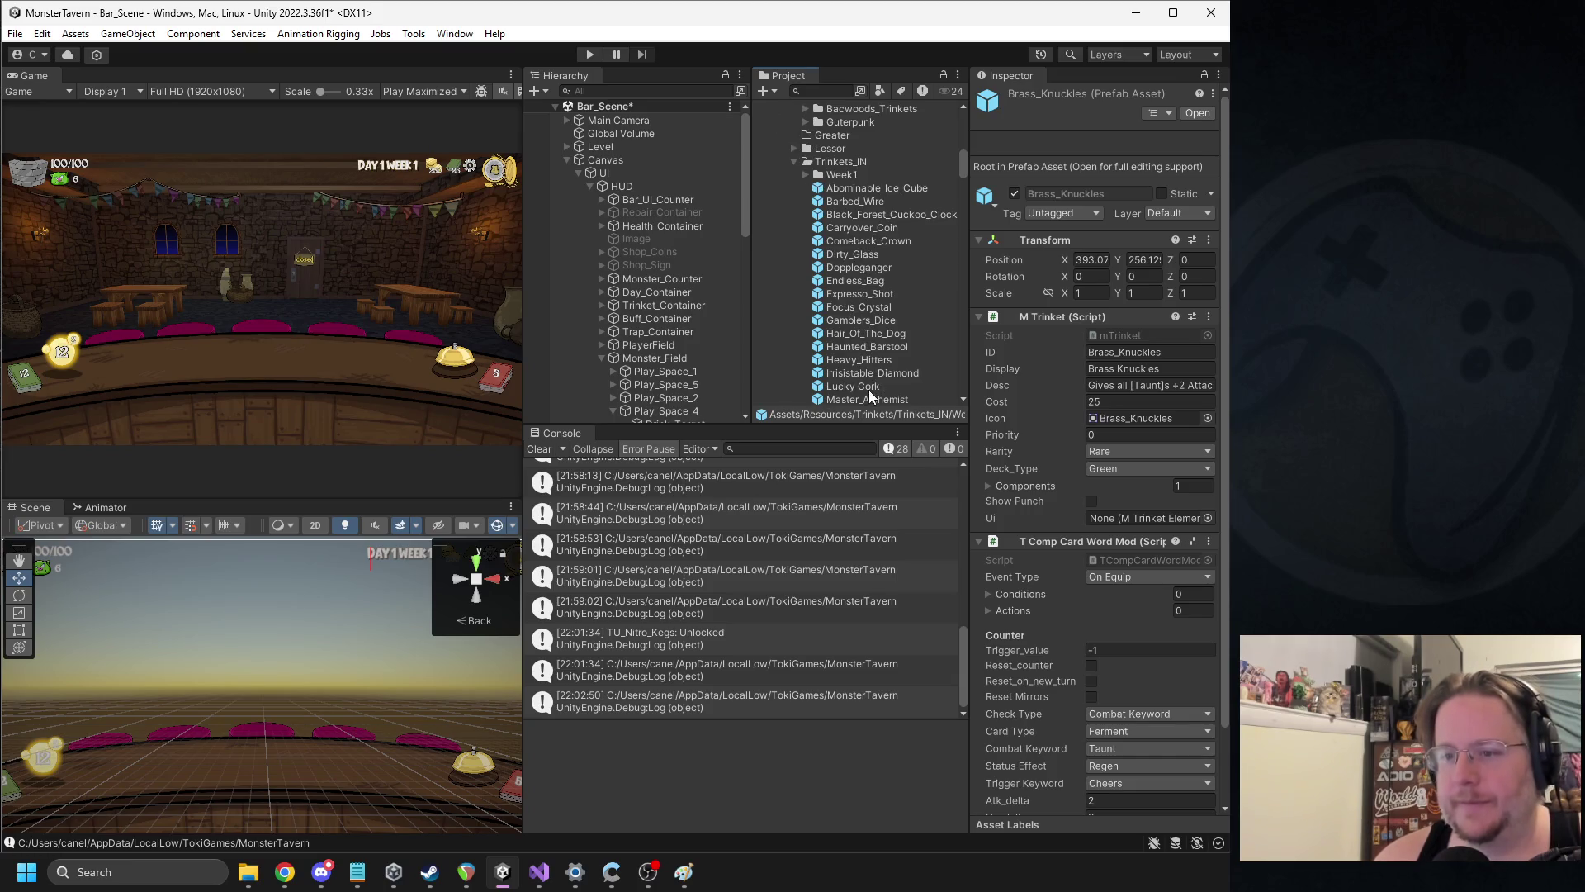
scroll(868, 389, down, 2)
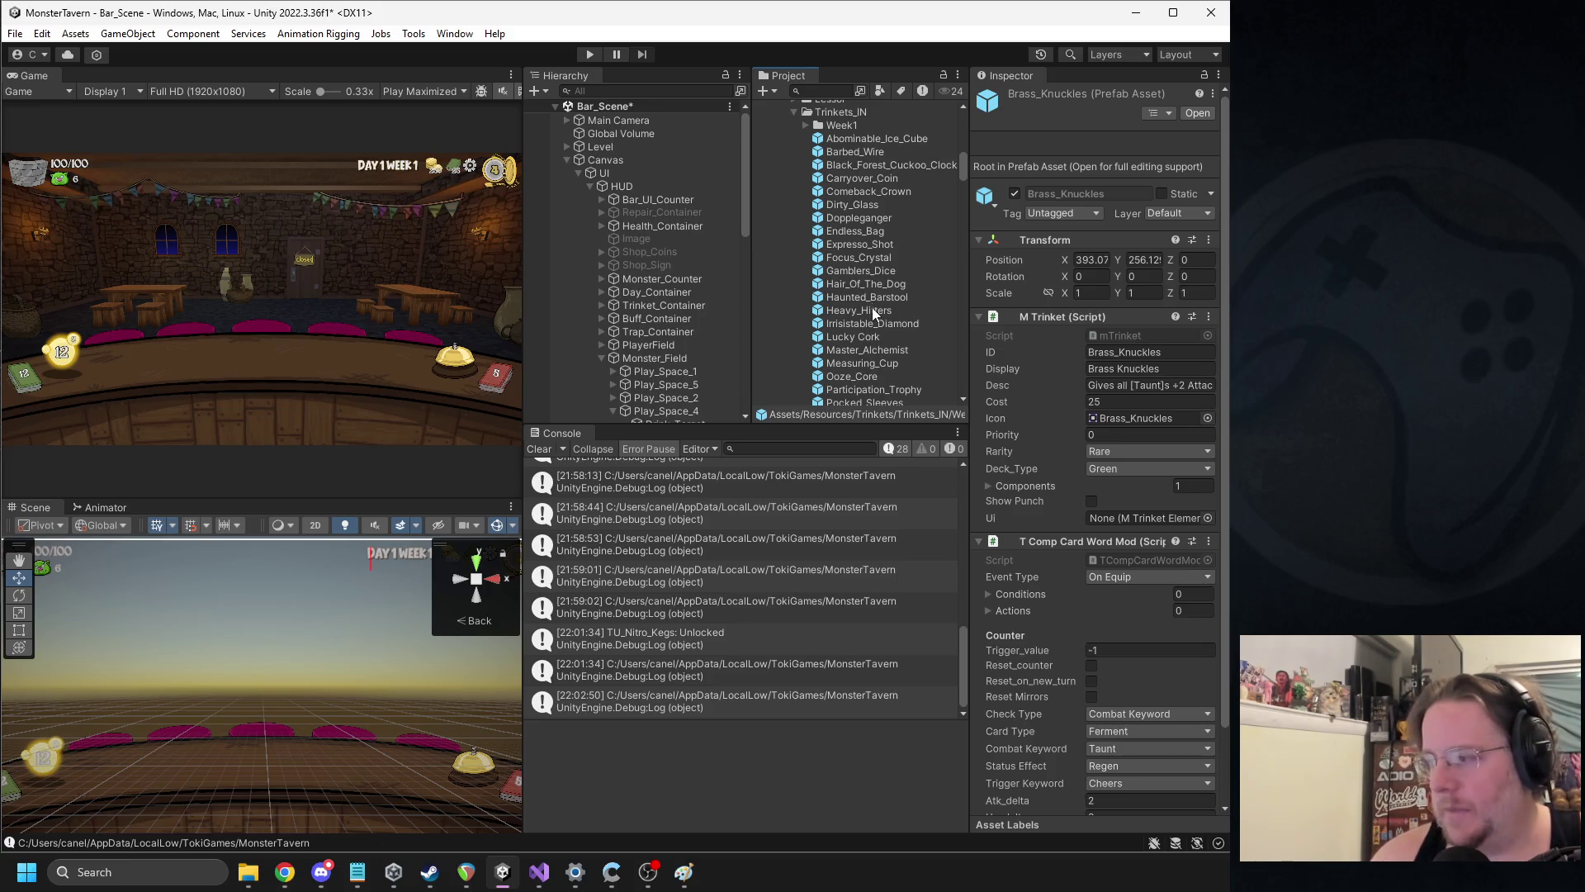
scroll(864, 274, down, 2)
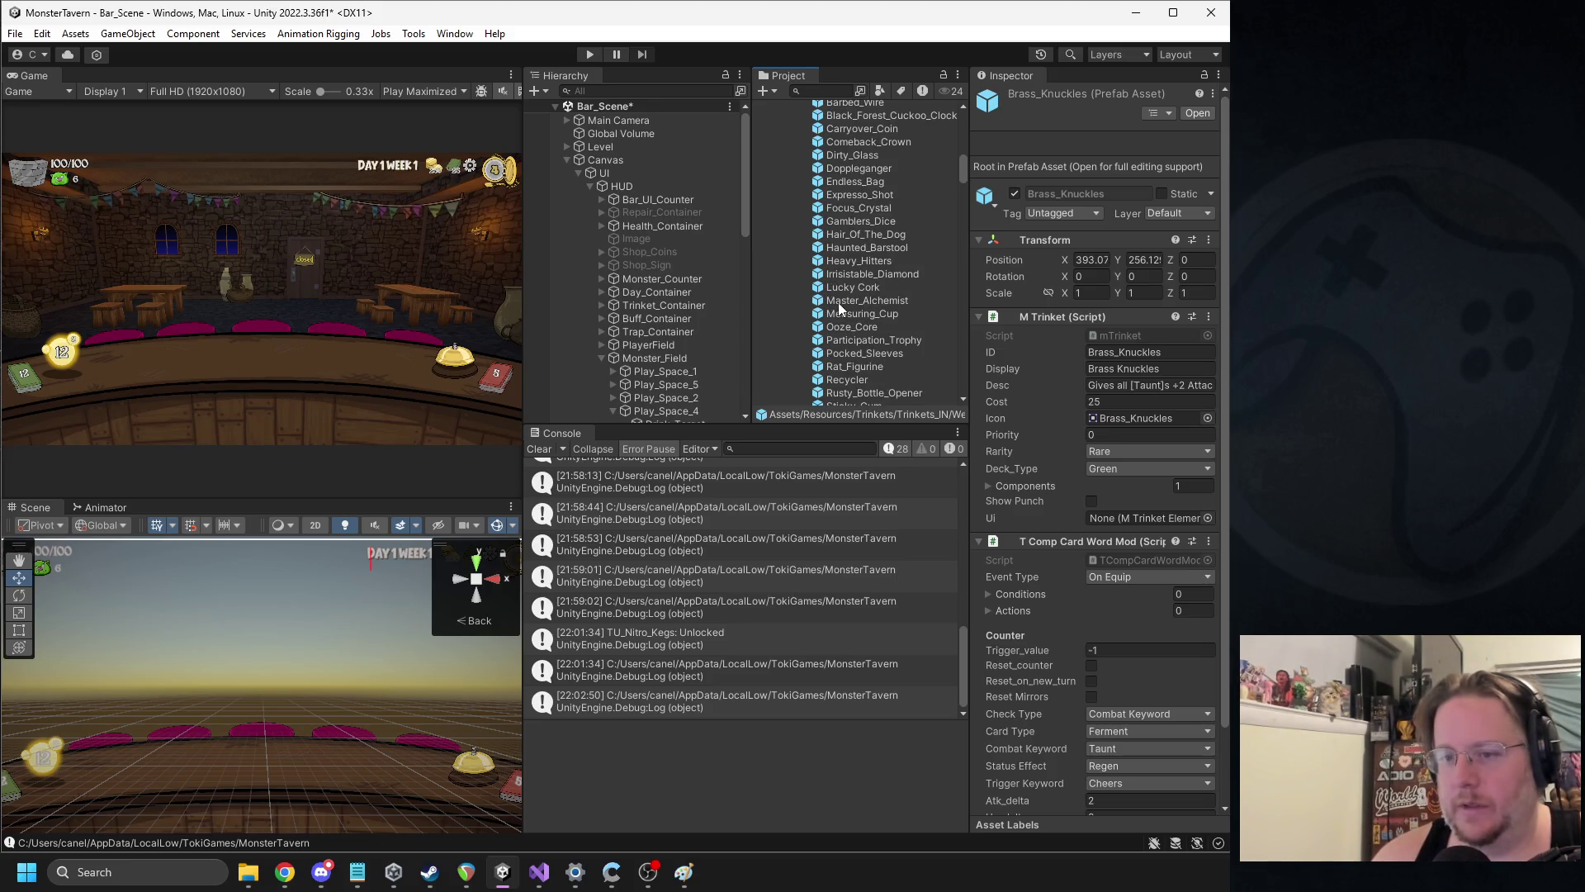
click(839, 302)
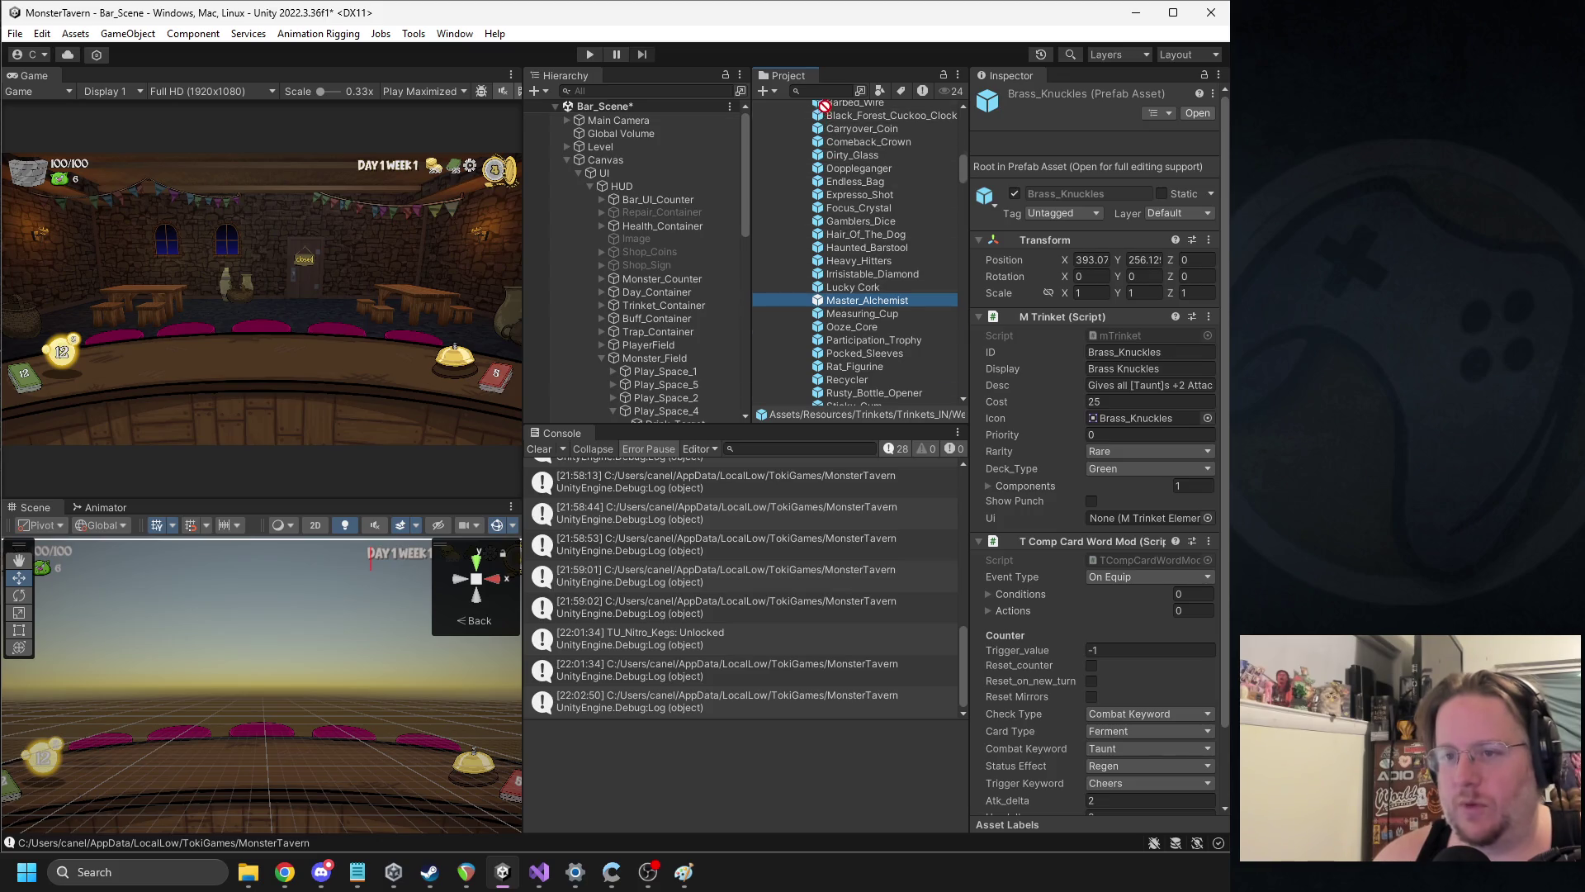
scroll(829, 198, up, 5)
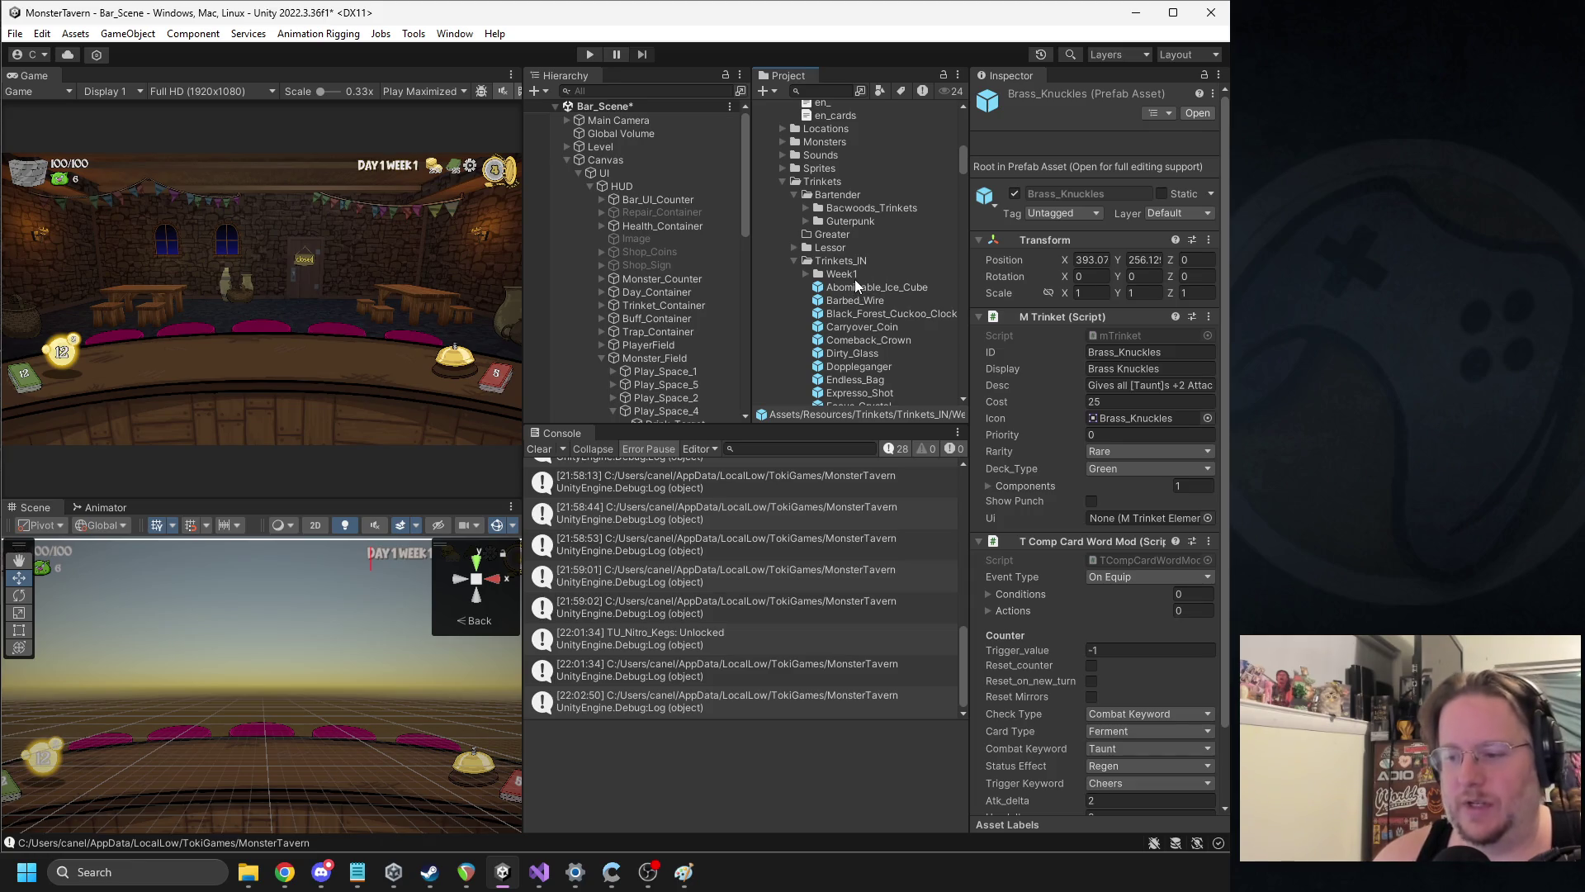
scroll(859, 296, down, 2)
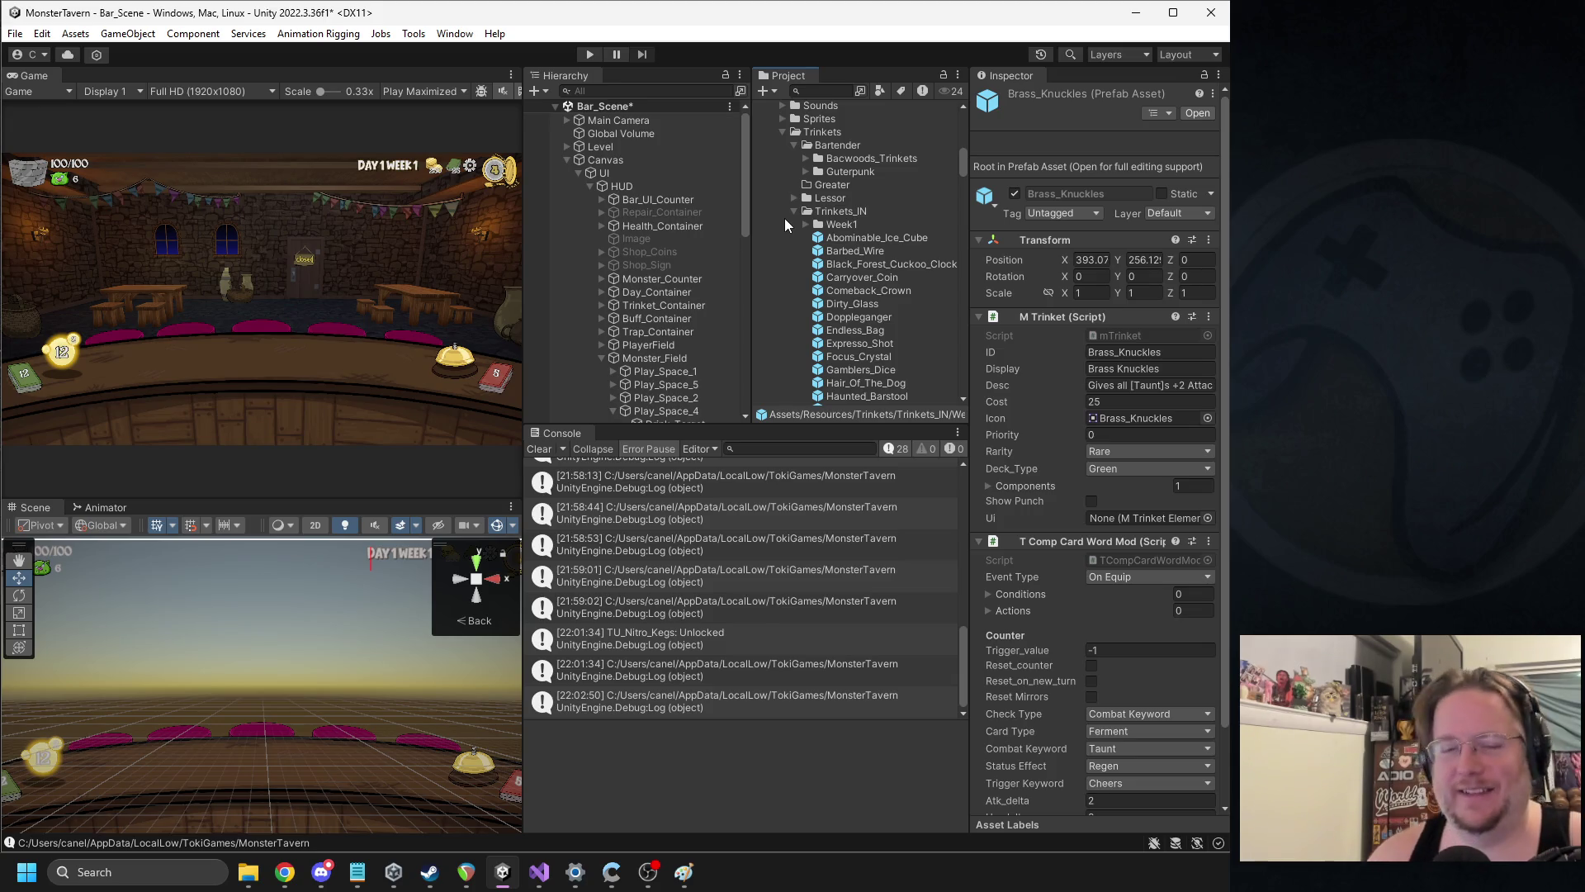
Search Windows for 'gimp' and launch GIMP 2.10
click(161, 873)
text(gi)
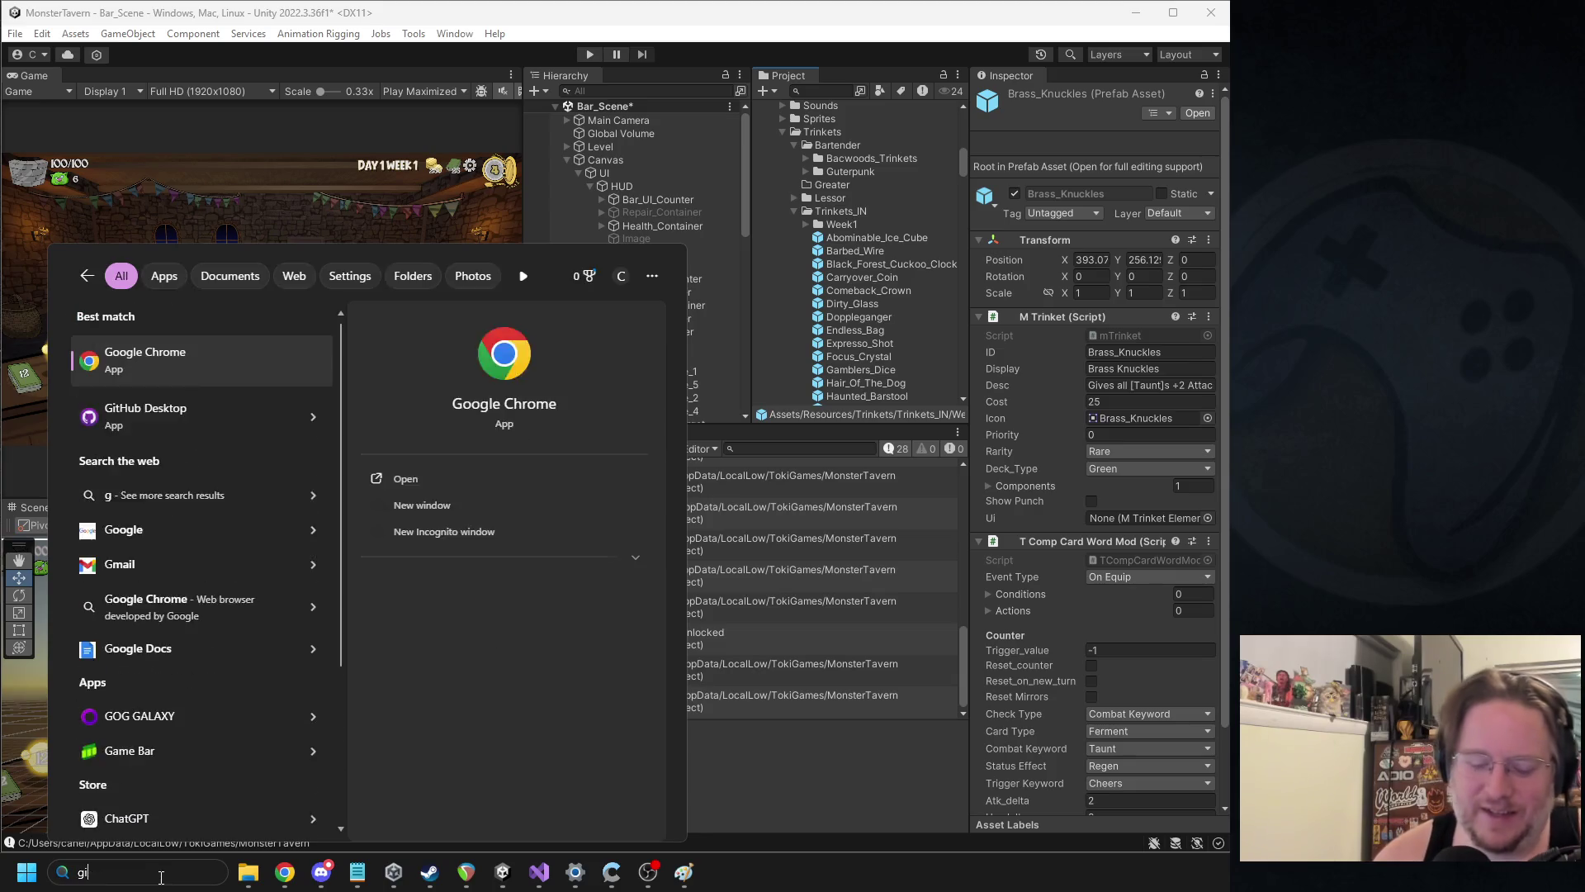
key(BackSpace)
key(BackSpace)
text(gimp)
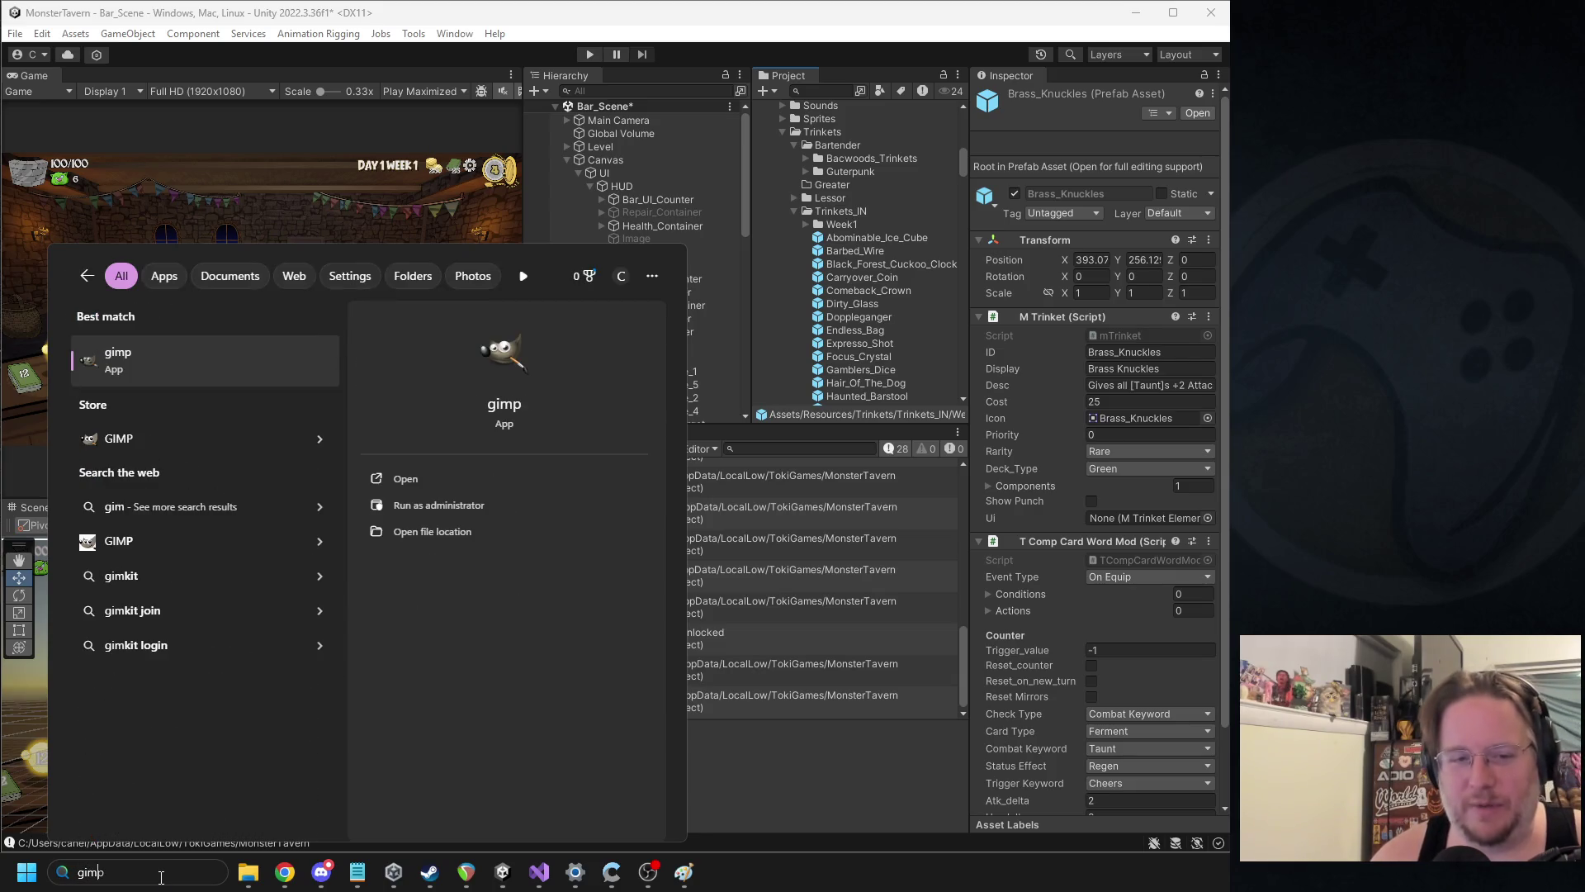
key(Return)
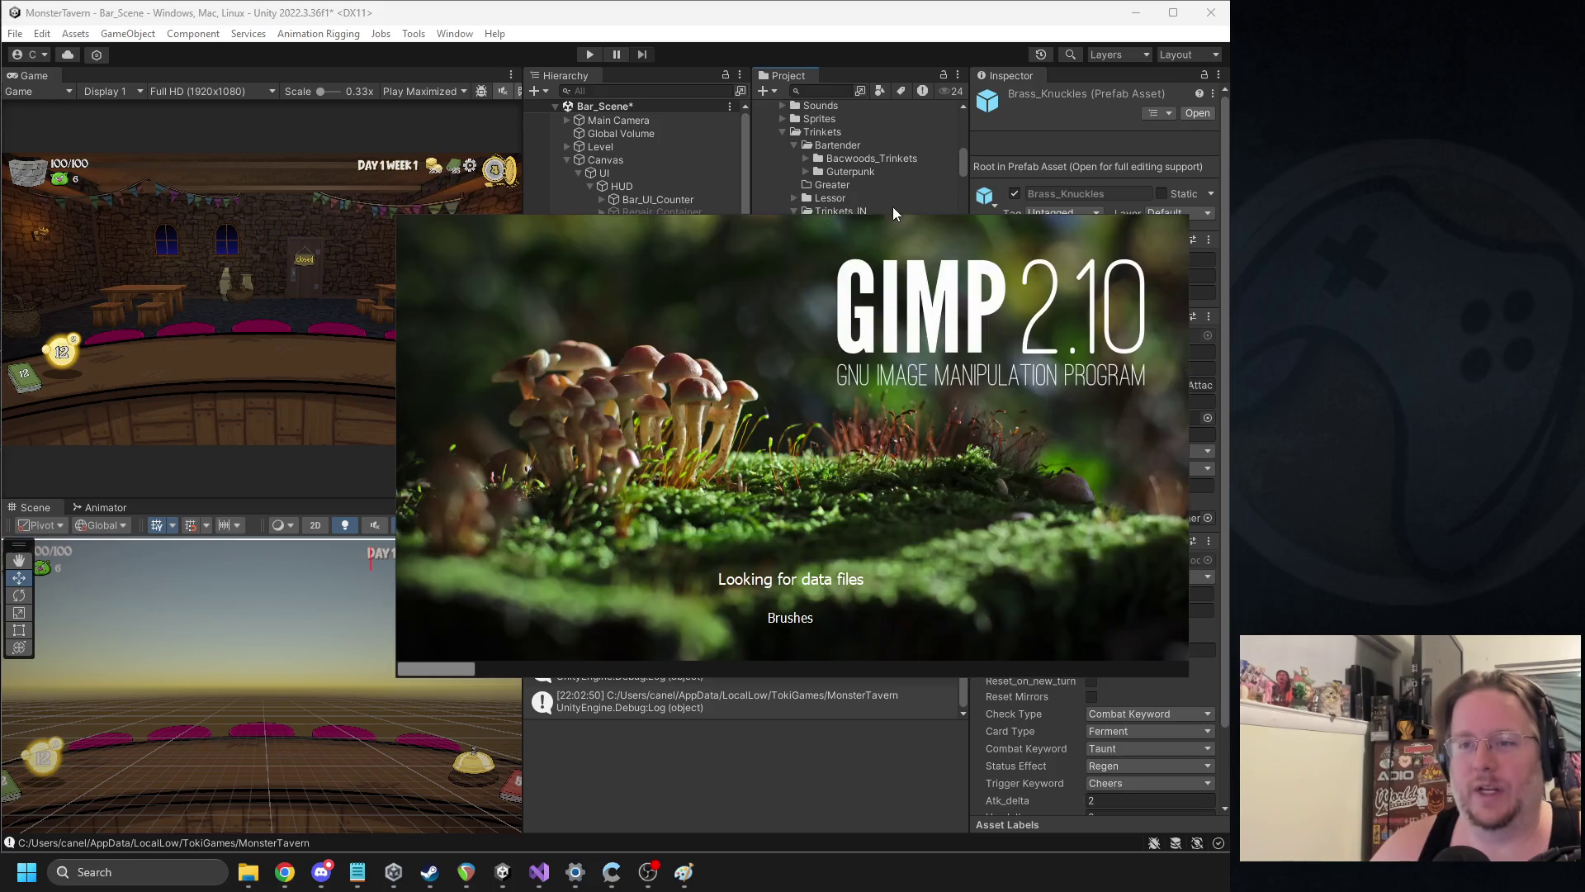
scroll(875, 202, up, 5)
scroll(825, 247, down, 5)
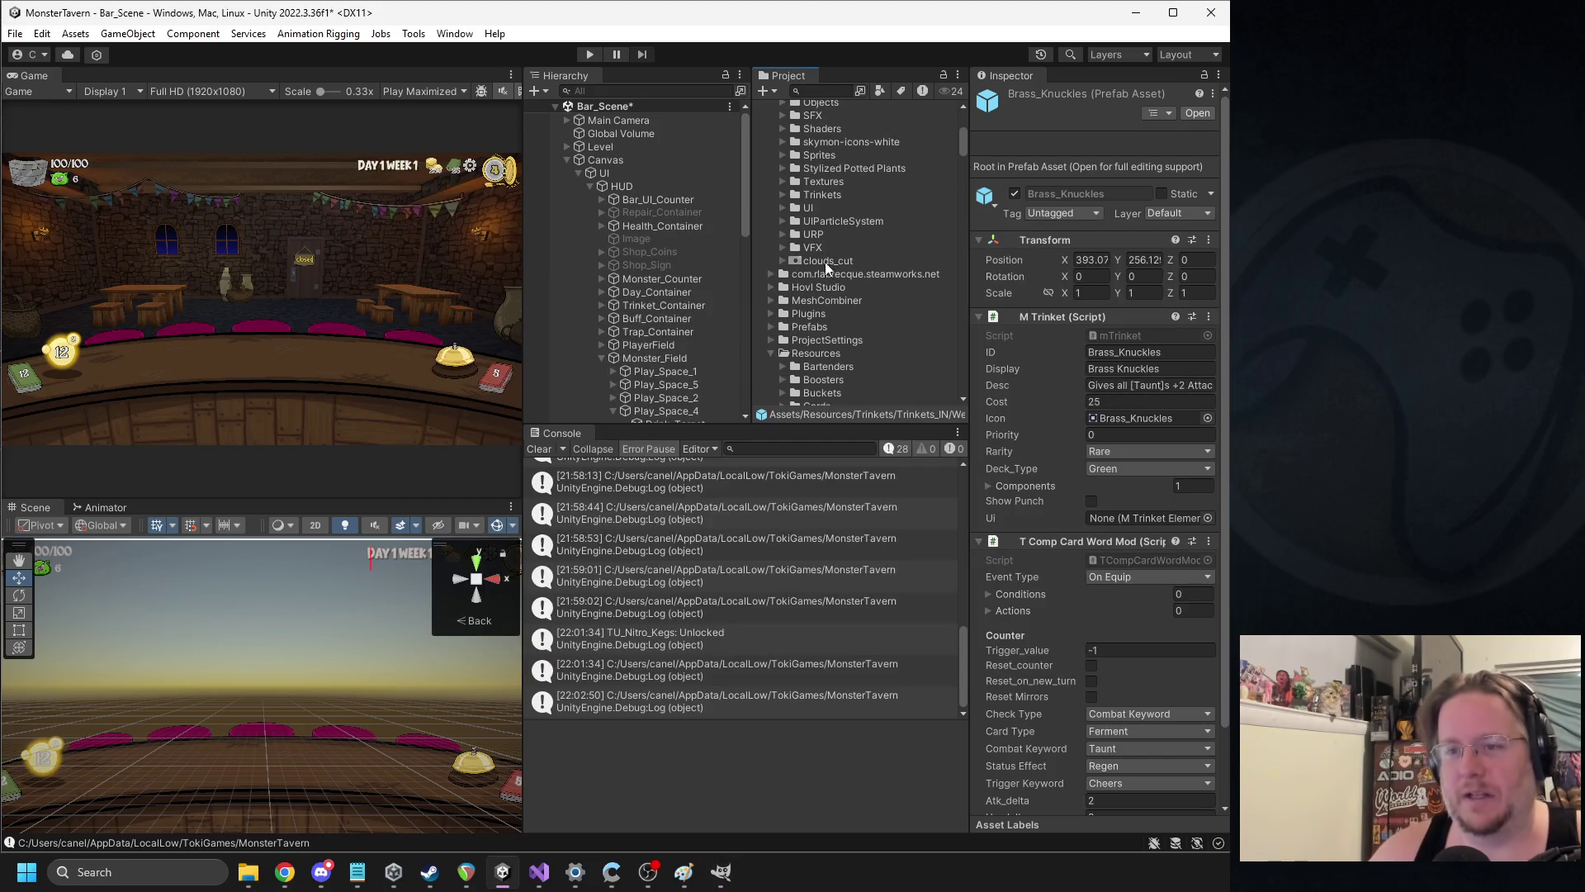
Collapse Monsters, expand the Trinkets art folder, and select the Chewed_Gum sprite
scroll(822, 248, up, 3)
click(781, 308)
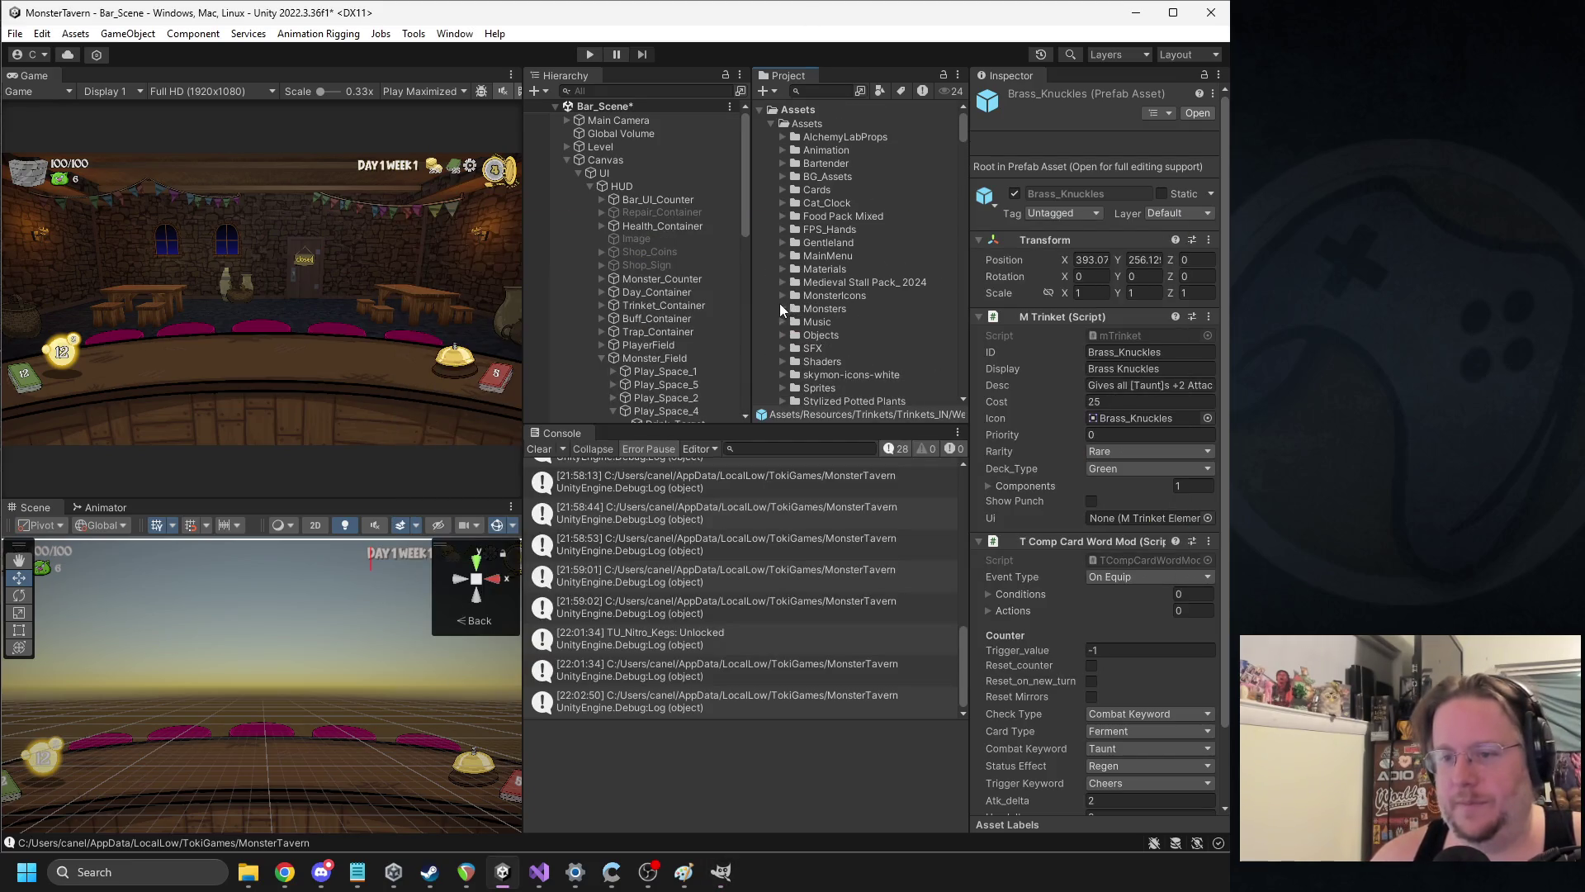
scroll(788, 255, down, 5)
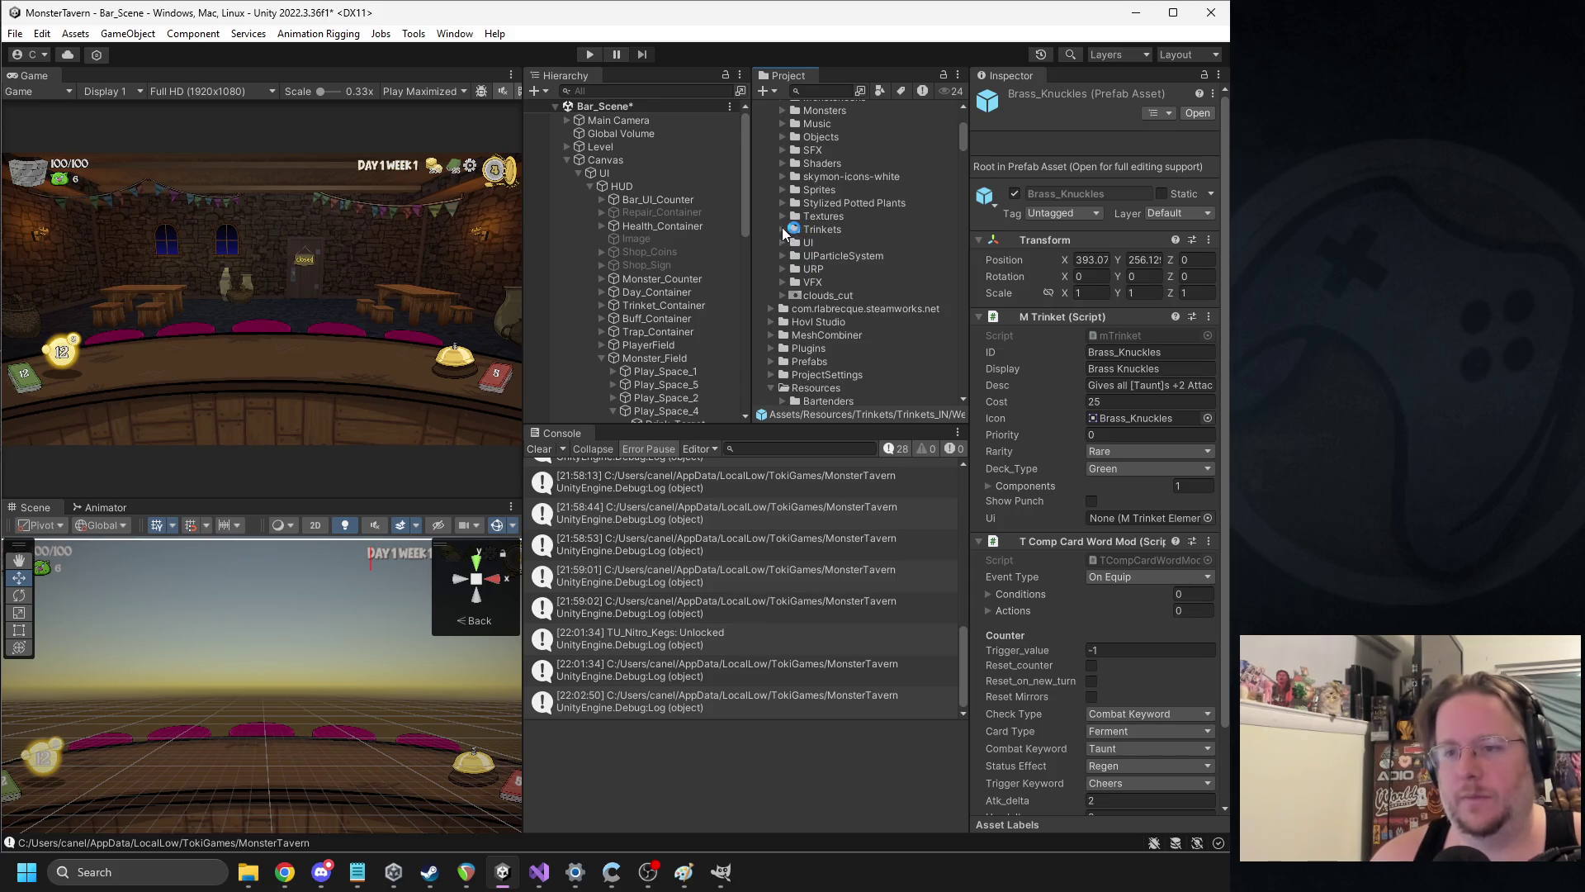
click(782, 229)
click(849, 335)
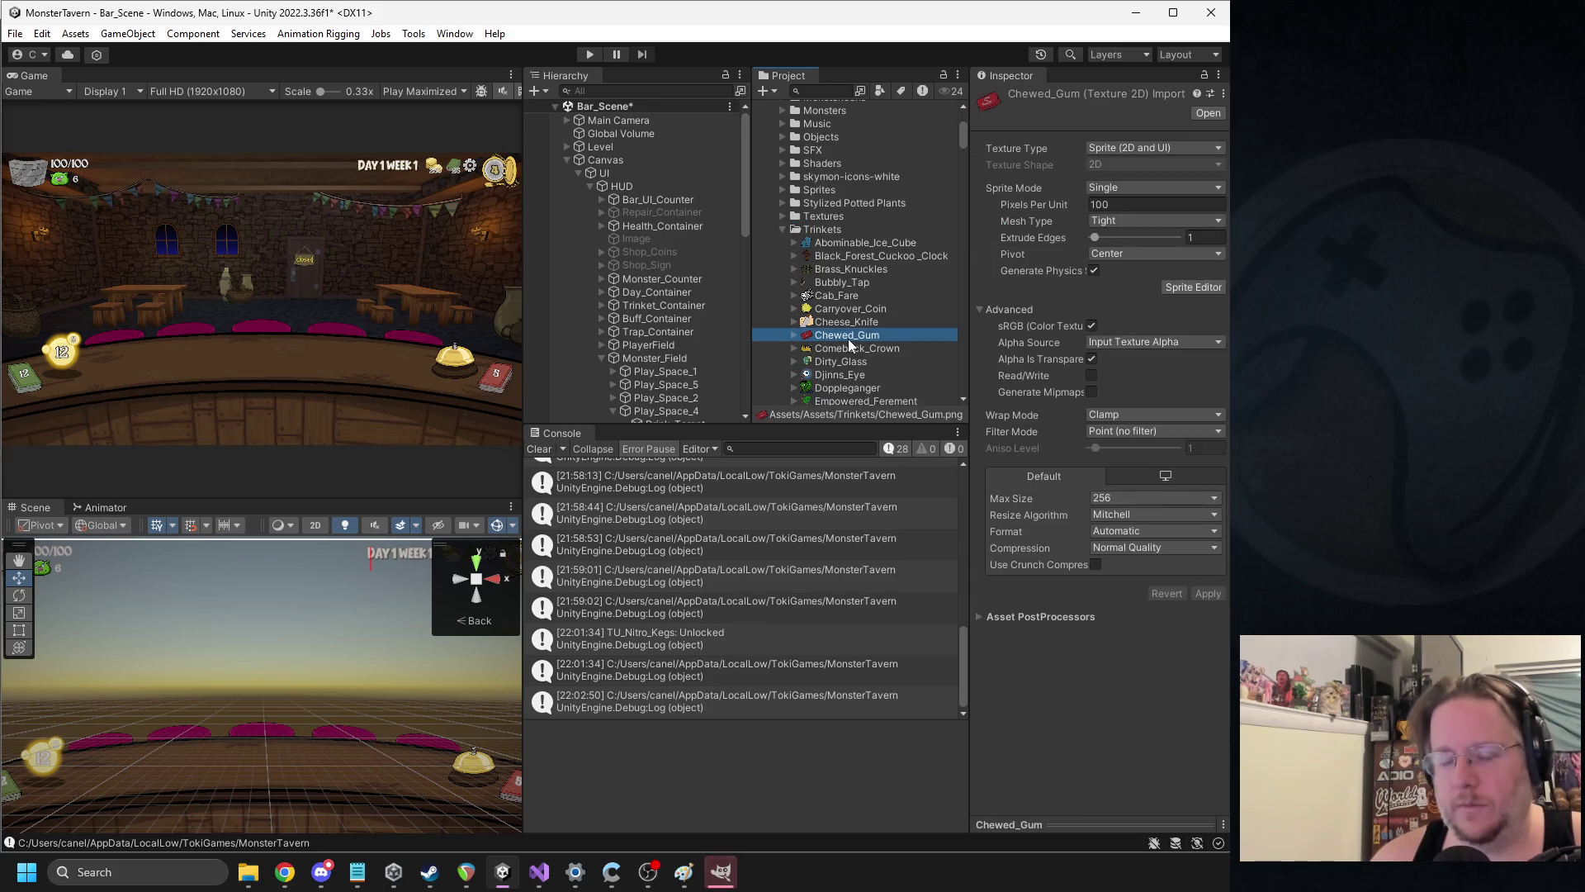
Duplicate Chewed_Gum, rename the copy Size_Queen, and switch to GIMP to edit it
key(ctrl+d)
key(F2)
text(S)
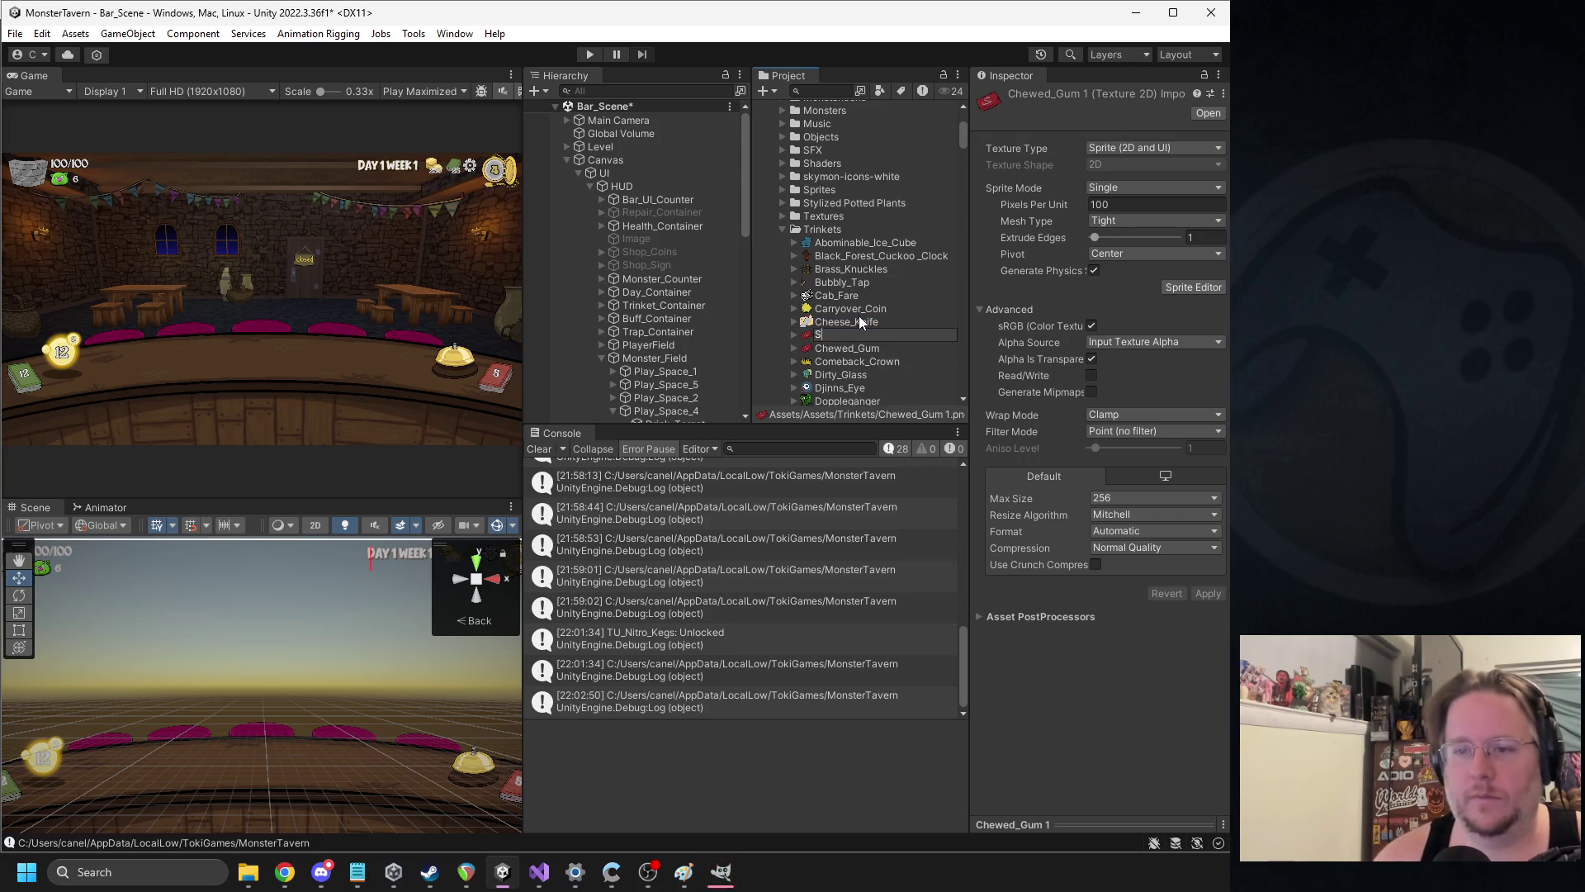
text(ize_Queen)
key(Return)
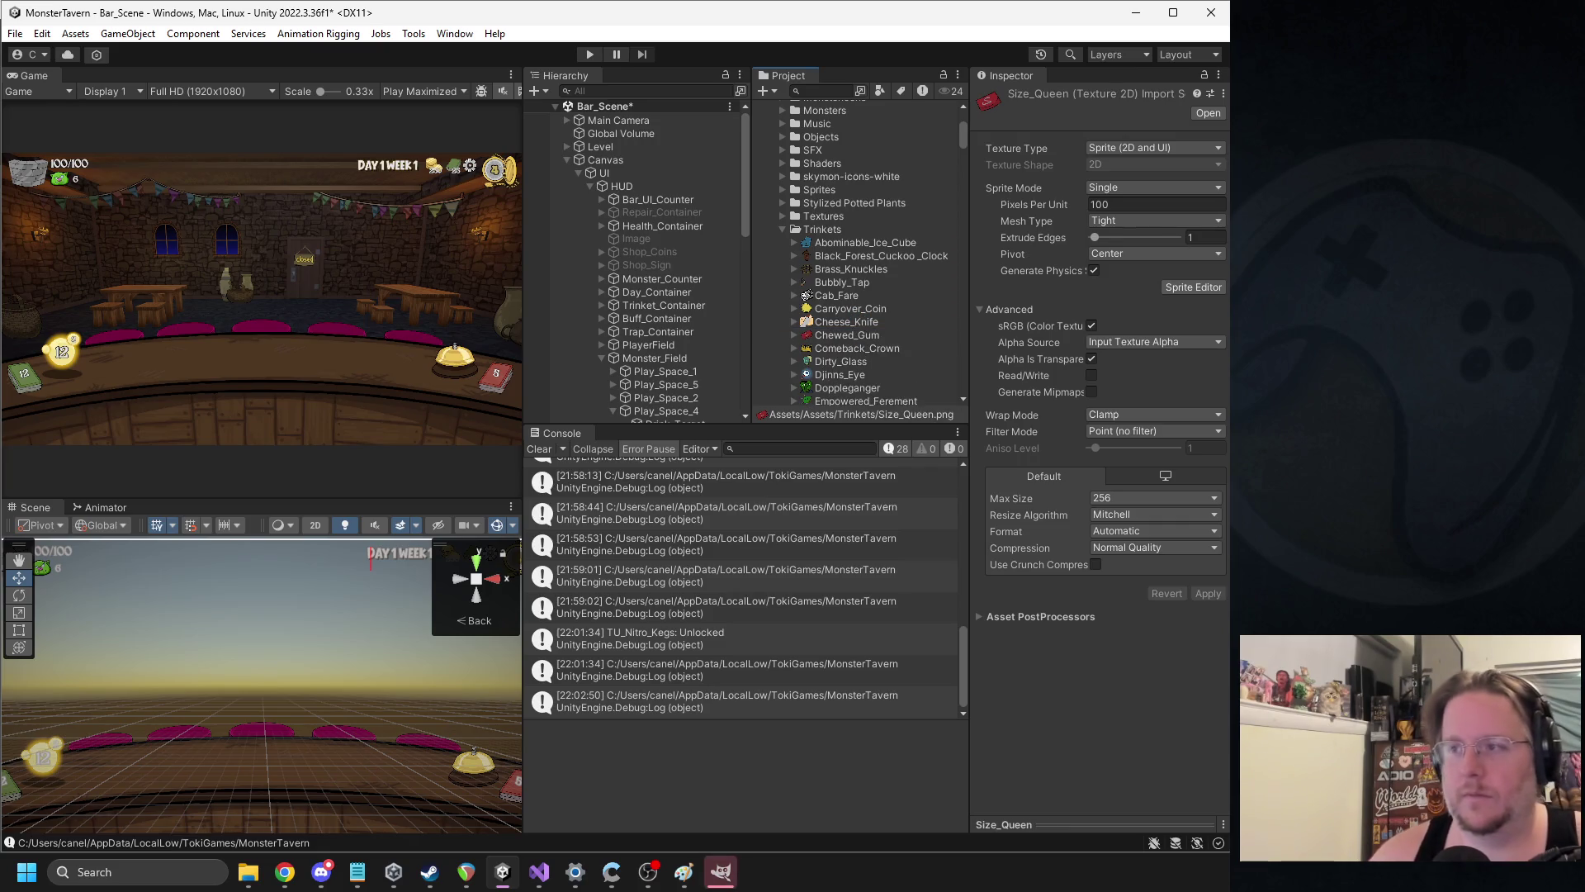
scroll(905, 304, down, 10)
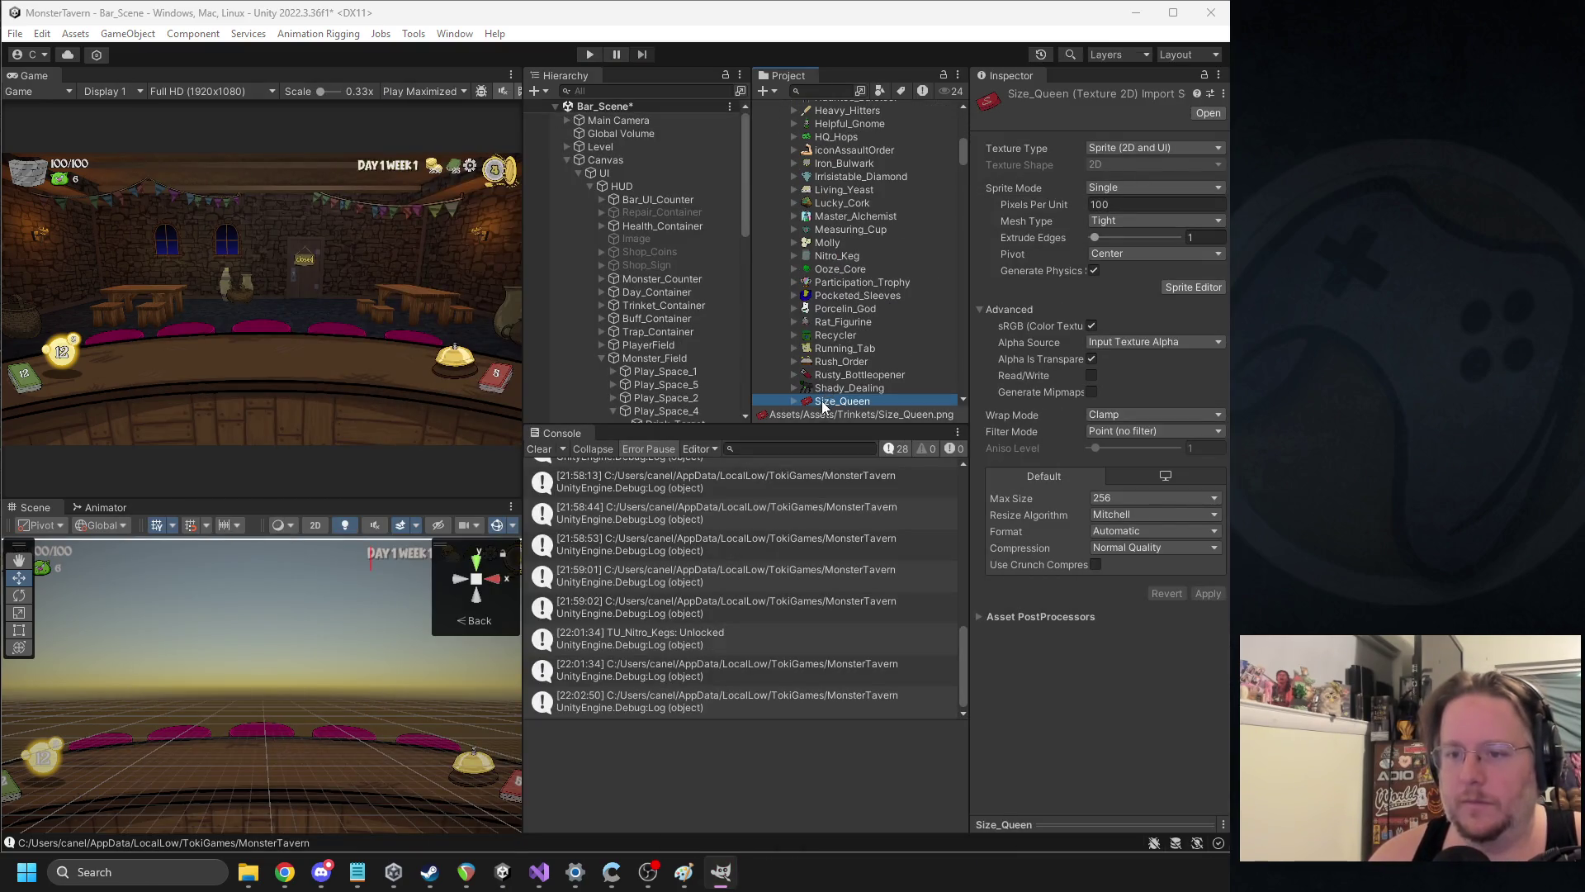
scroll(833, 359, down, 5)
key(alt+Tab)
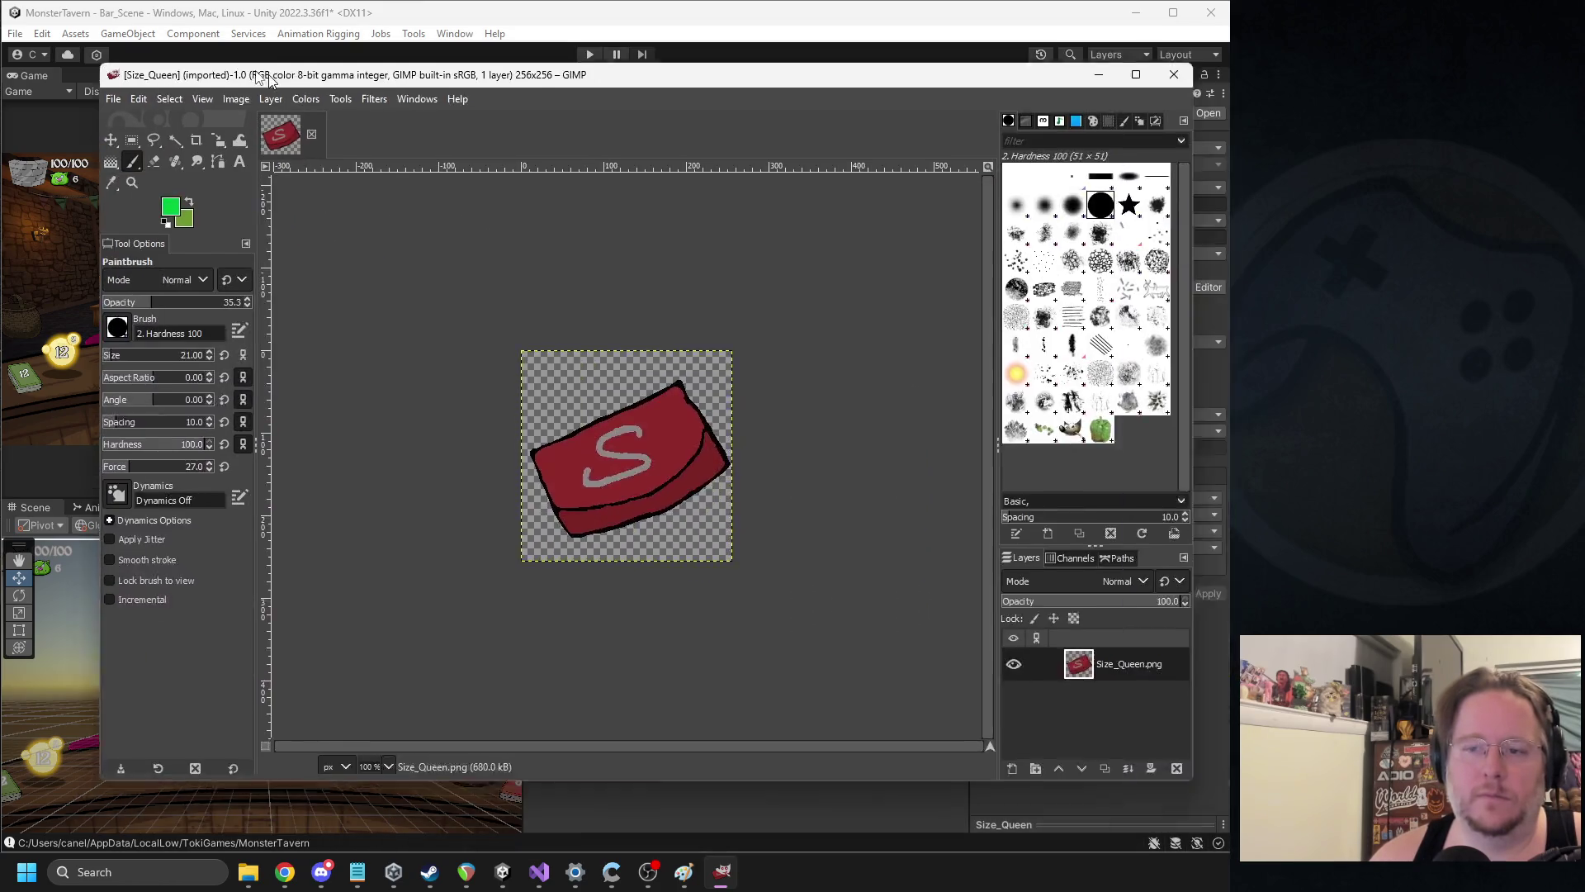
Wipe the old artwork from the 256x256 Size_Queen canvas and pick 0f0f0f as the foreground colour
scroll(799, 435, up, 1)
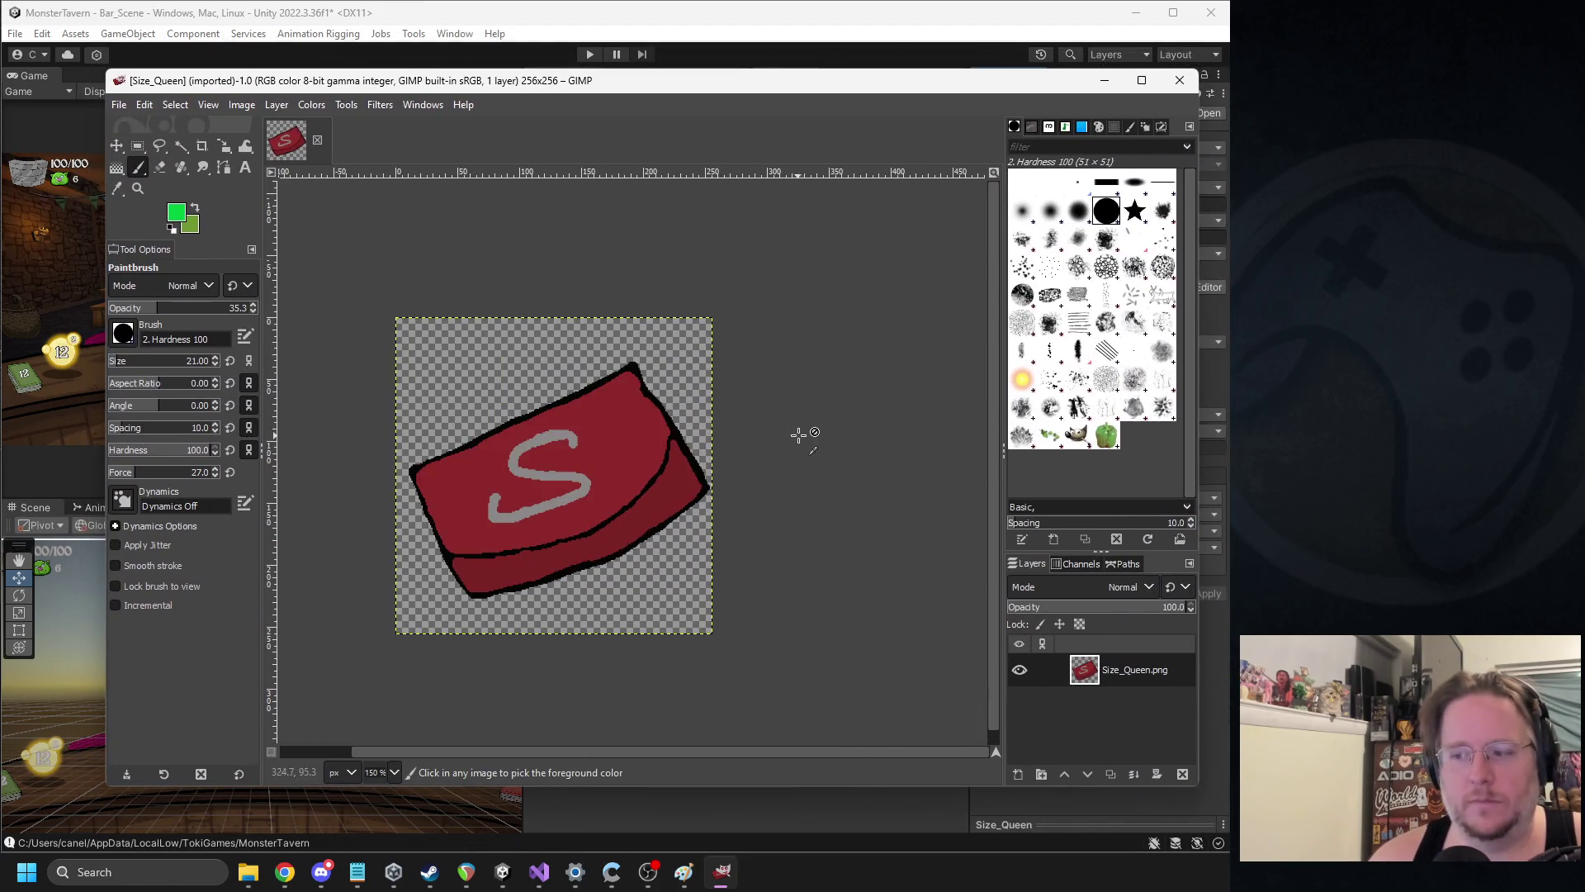
key(ctrl+a)
key(Delete)
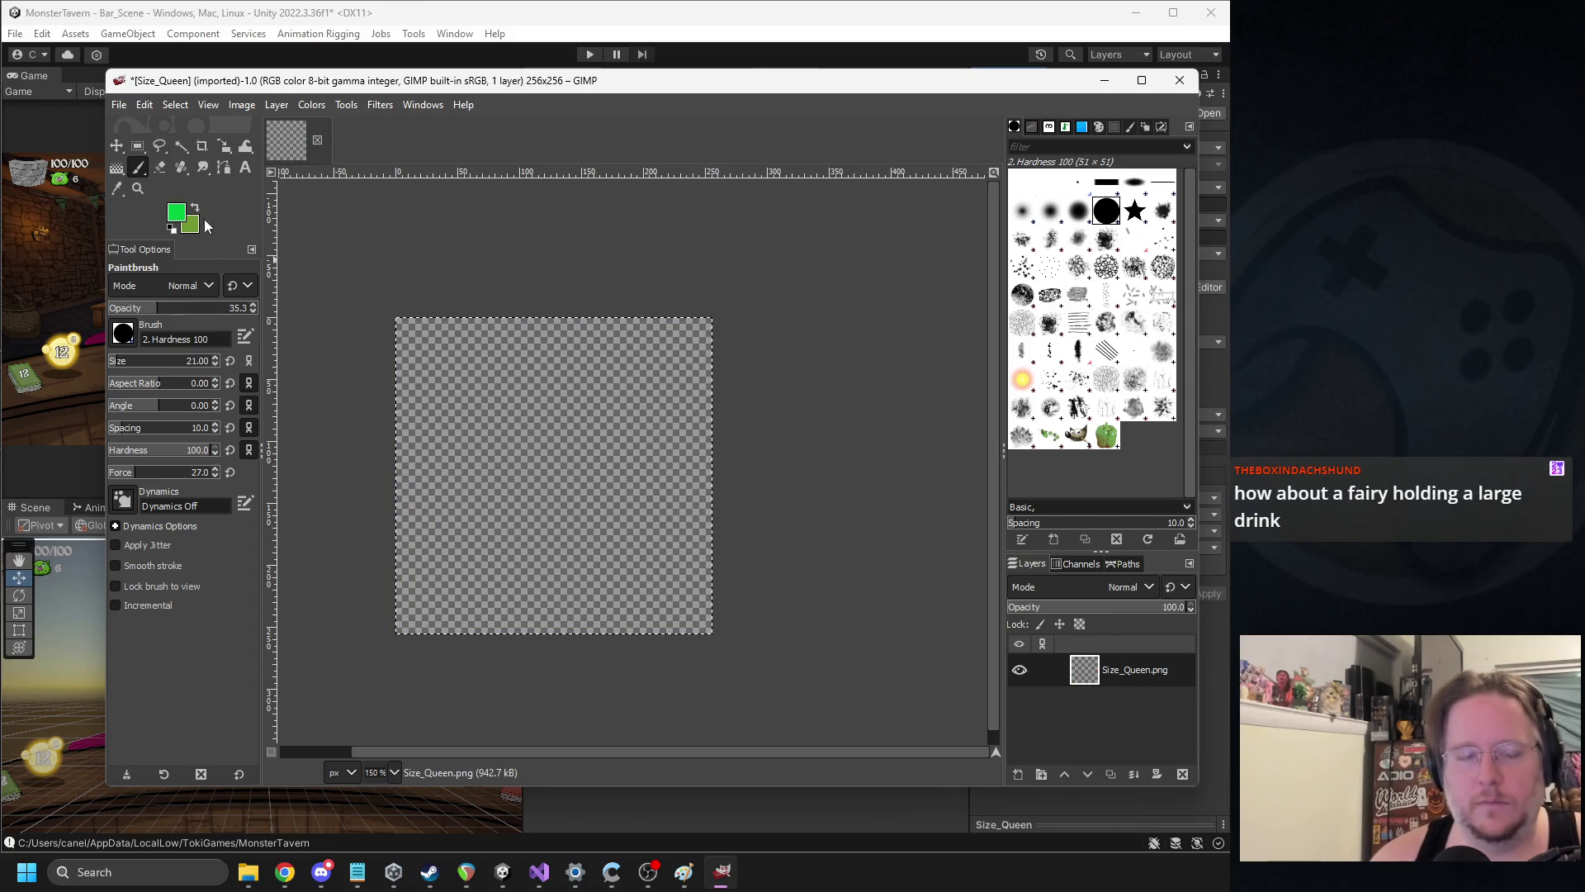
click(175, 216)
click(219, 254)
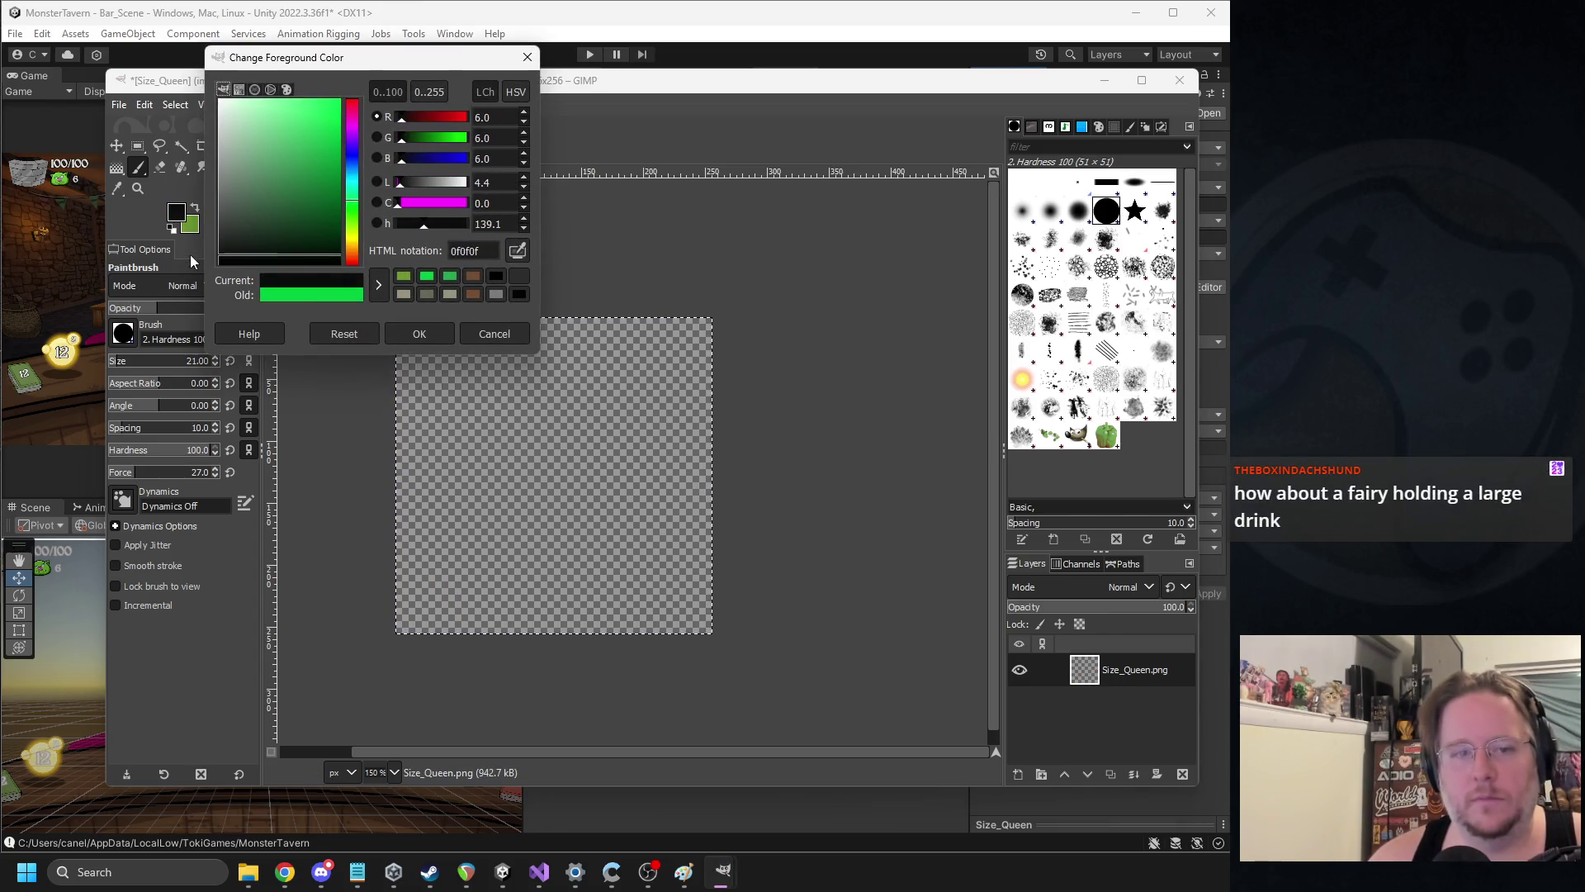
Confirm the near-black colour, test and clear a stroke, and raise Paintbrush opacity to 100
click(419, 333)
mouse_move(516, 499)
mouse_down()
mouse_move(506, 523)
mouse_move(460, 542)
mouse_move(598, 406)
mouse_move(495, 545)
mouse_up()
key(Delete)
drag(183, 318, 301, 311)
mouse_move(868, 85)
mouse_down()
mouse_move(812, 83)
mouse_move(841, 89)
mouse_up()
key(alt+Tab)
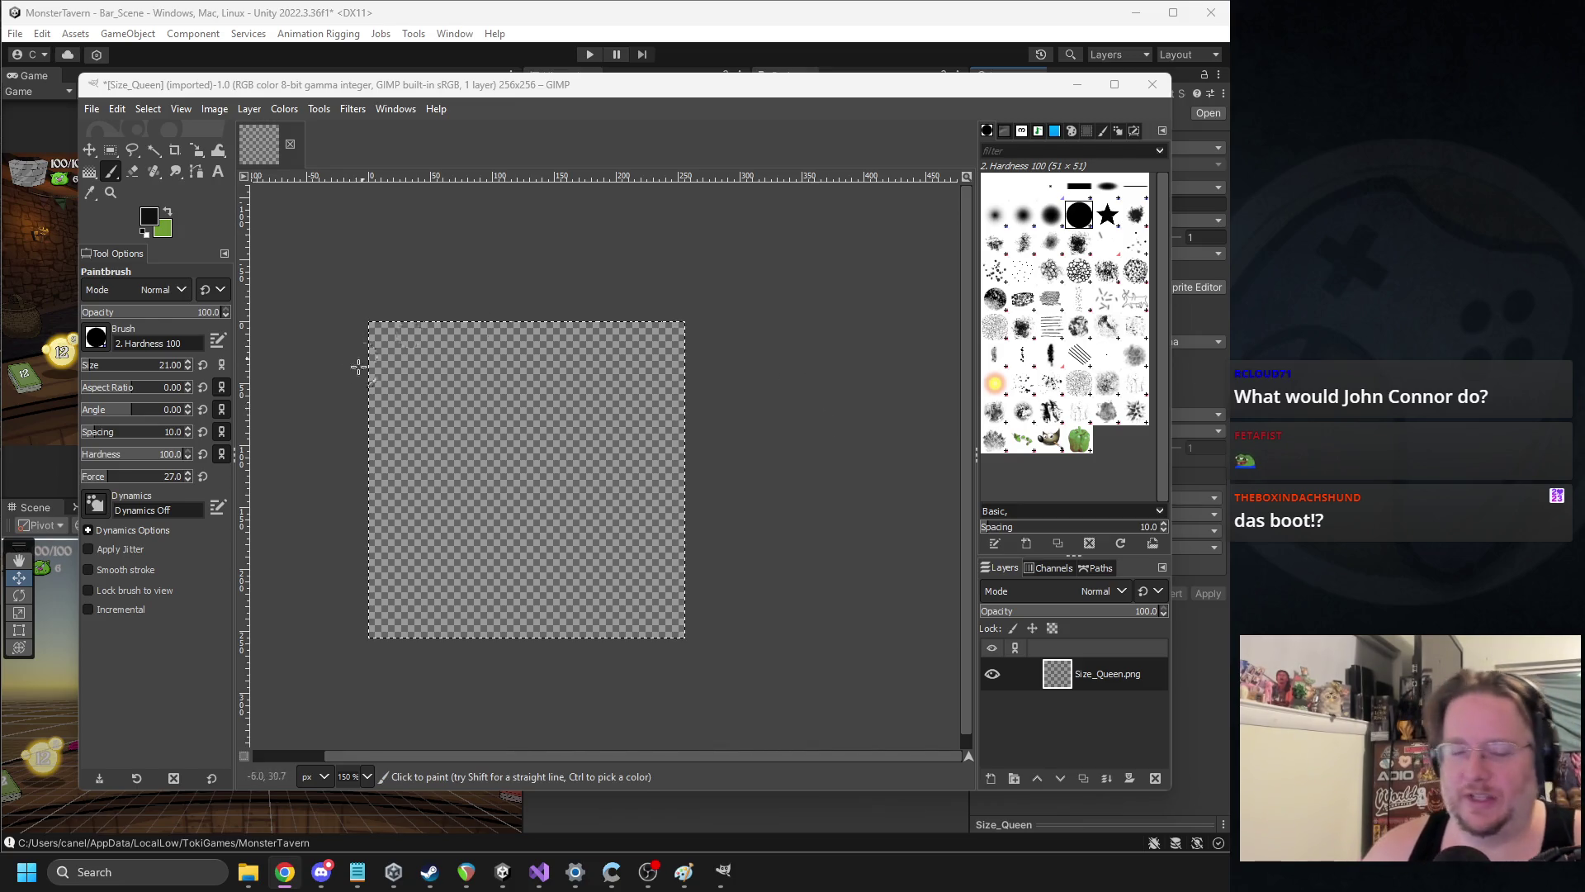
Draw a thick black boot outline across the empty Size_Queen canvas
scroll(497, 512, up, 3)
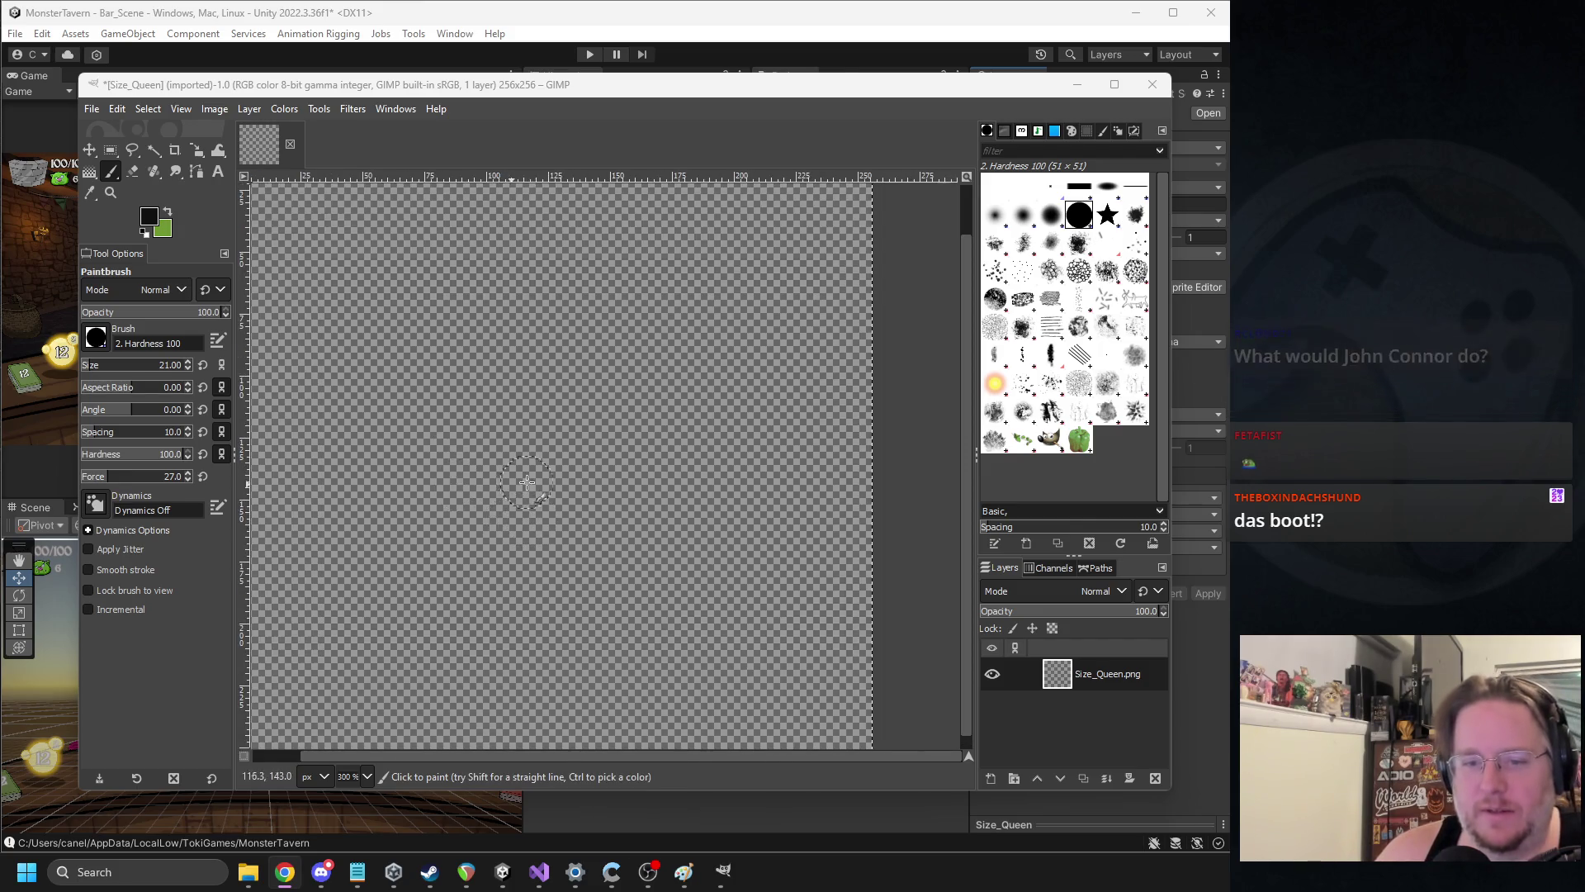
scroll(513, 477, down, 3)
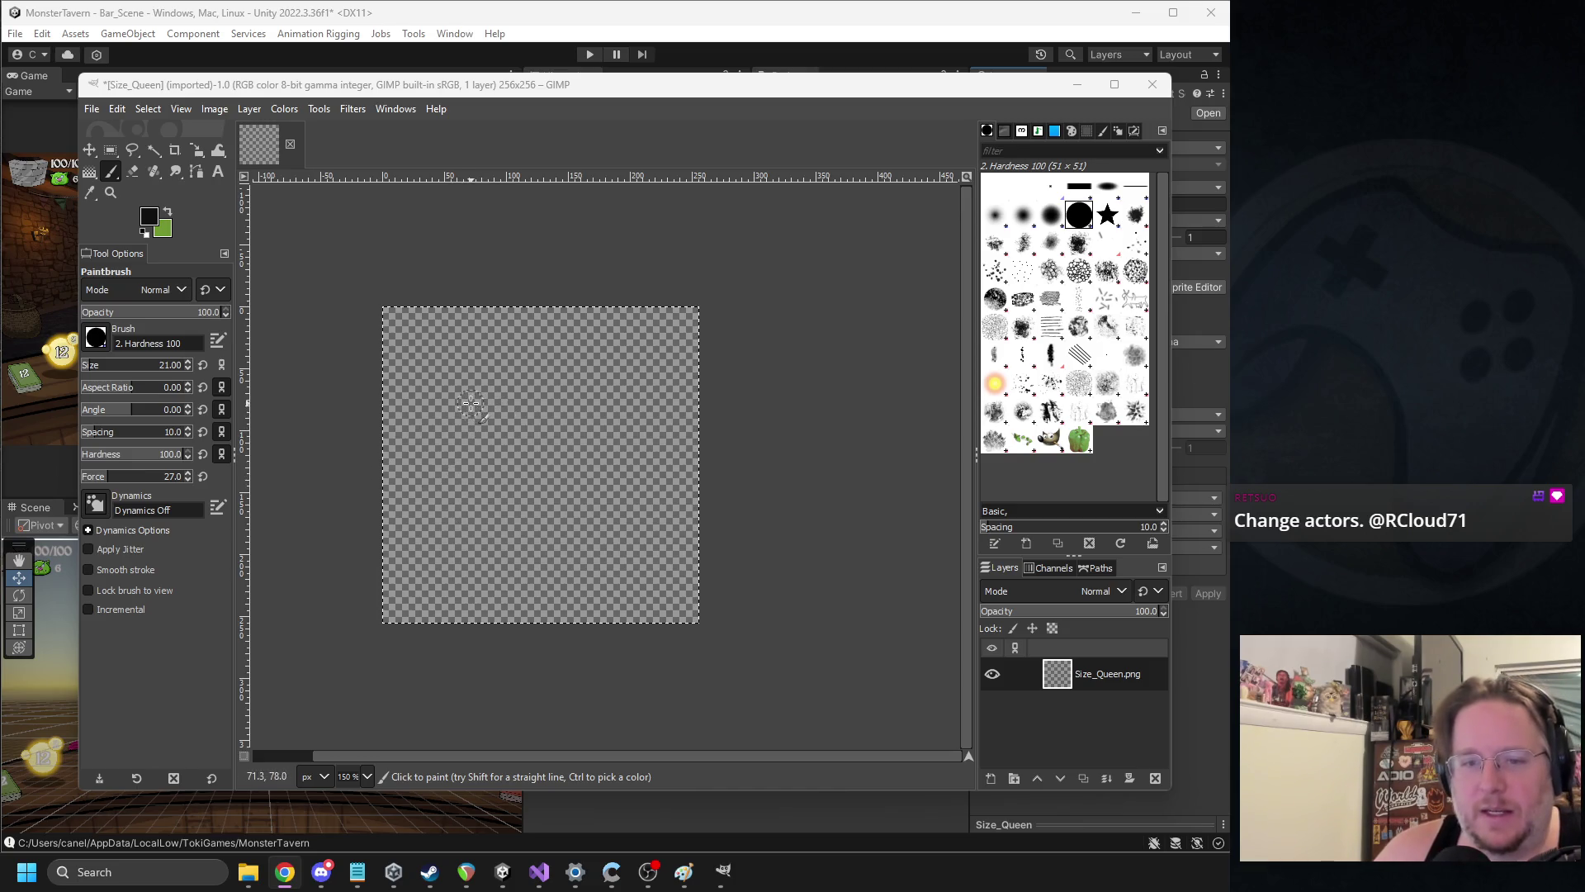
mouse_move(482, 386)
mouse_down()
mouse_move(478, 507)
mouse_move(446, 545)
mouse_move(487, 582)
mouse_move(518, 567)
mouse_move(550, 576)
mouse_move(586, 378)
mouse_move(487, 376)
mouse_move(495, 401)
mouse_move(580, 390)
mouse_up()
scroll(537, 488, up, 4)
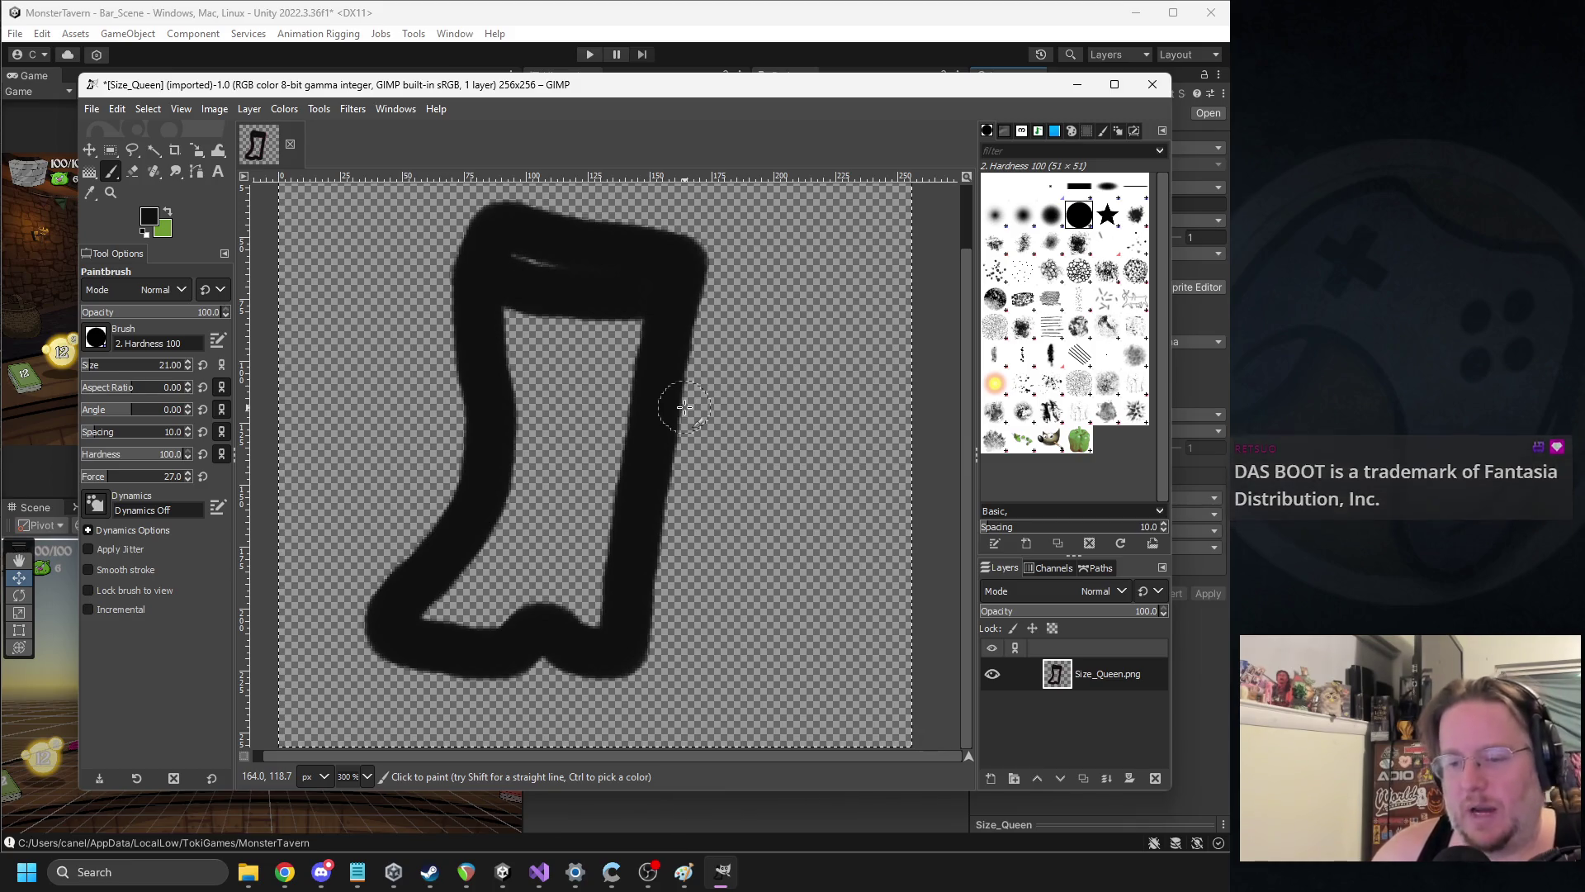
click(683, 871)
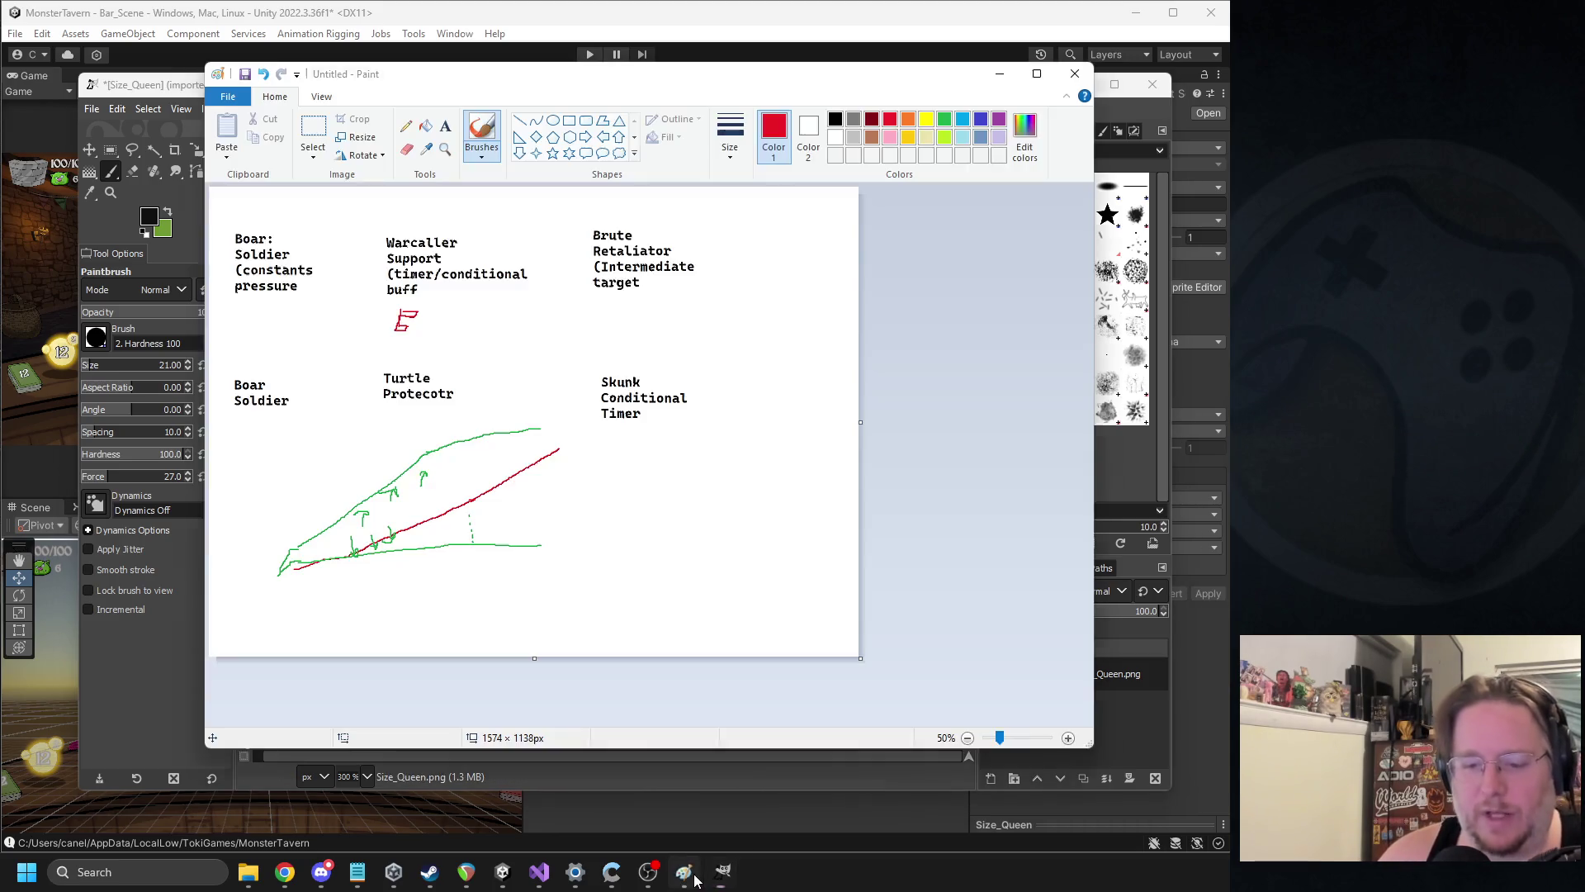
ctrl+scroll(423, 539, up, 1)
scroll(424, 539, down, 5)
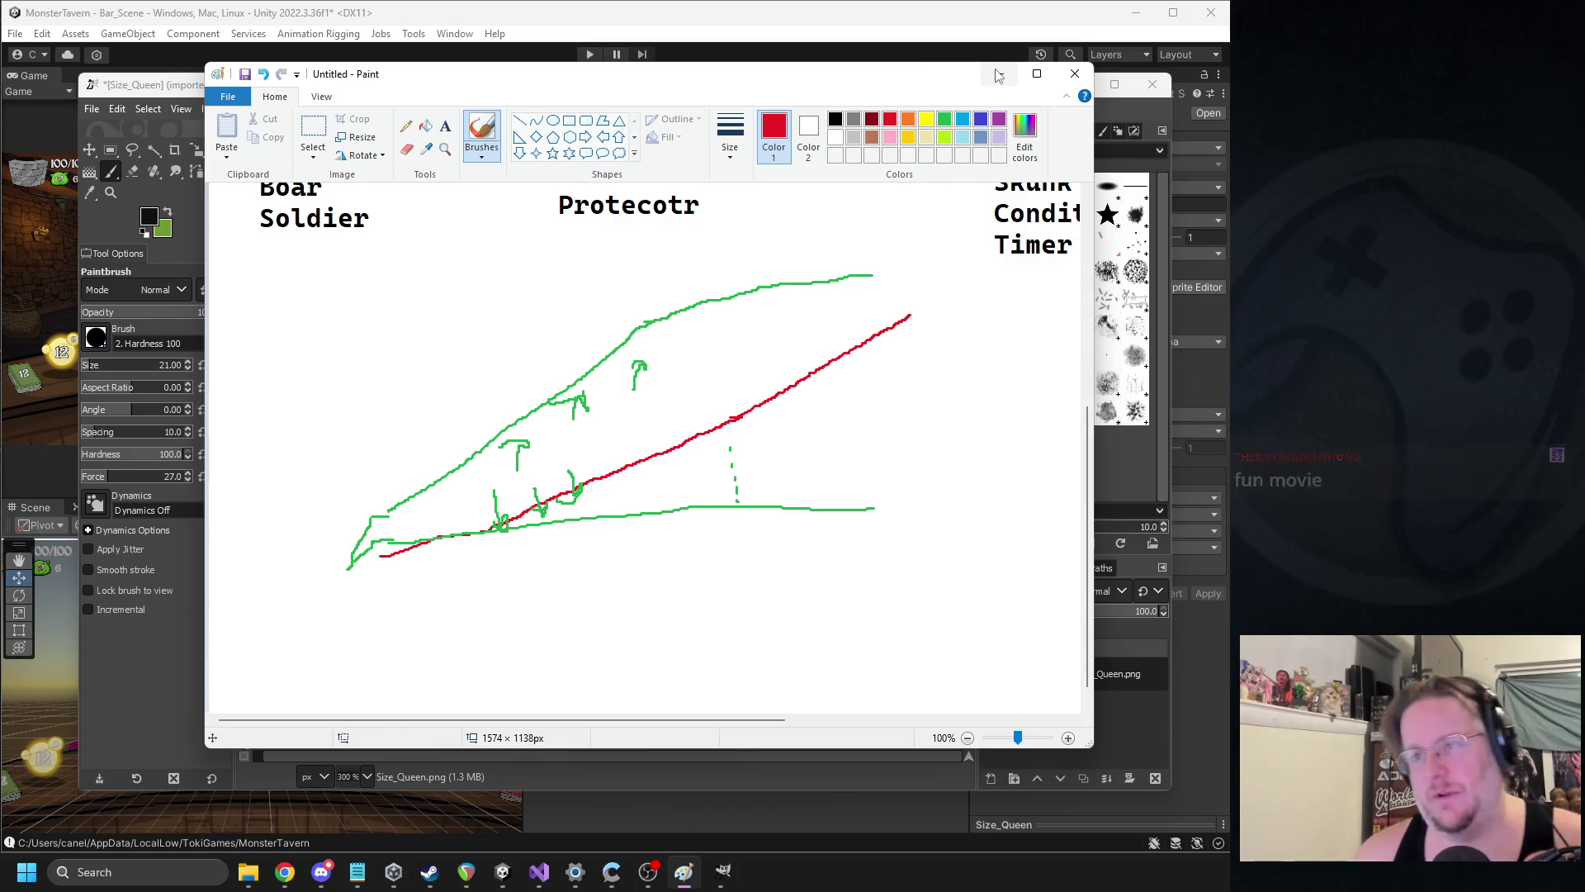
click(998, 75)
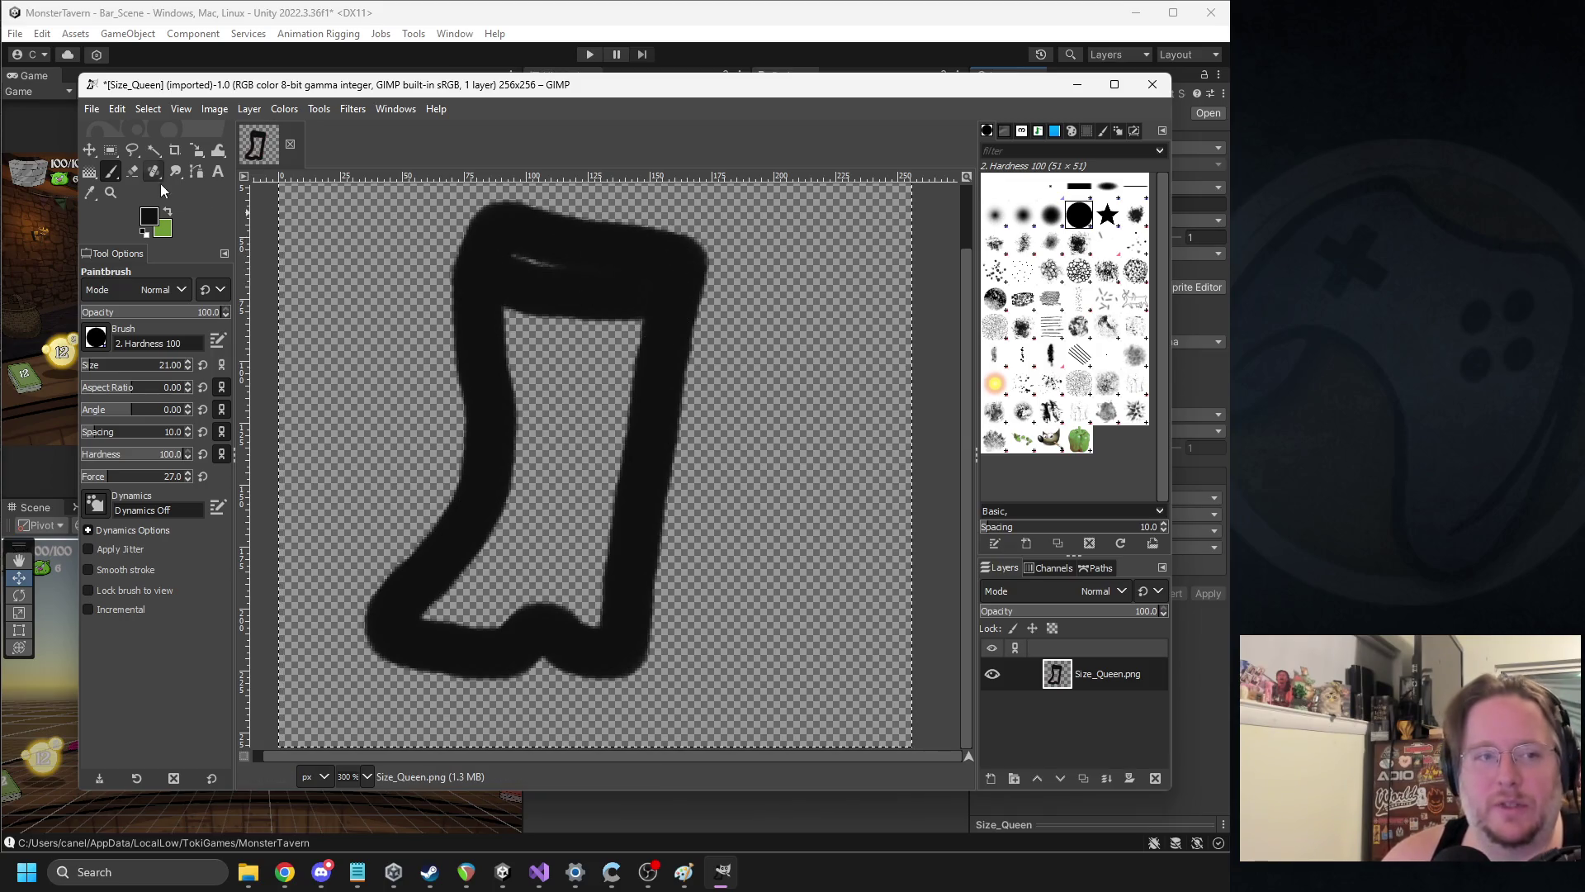
click(148, 219)
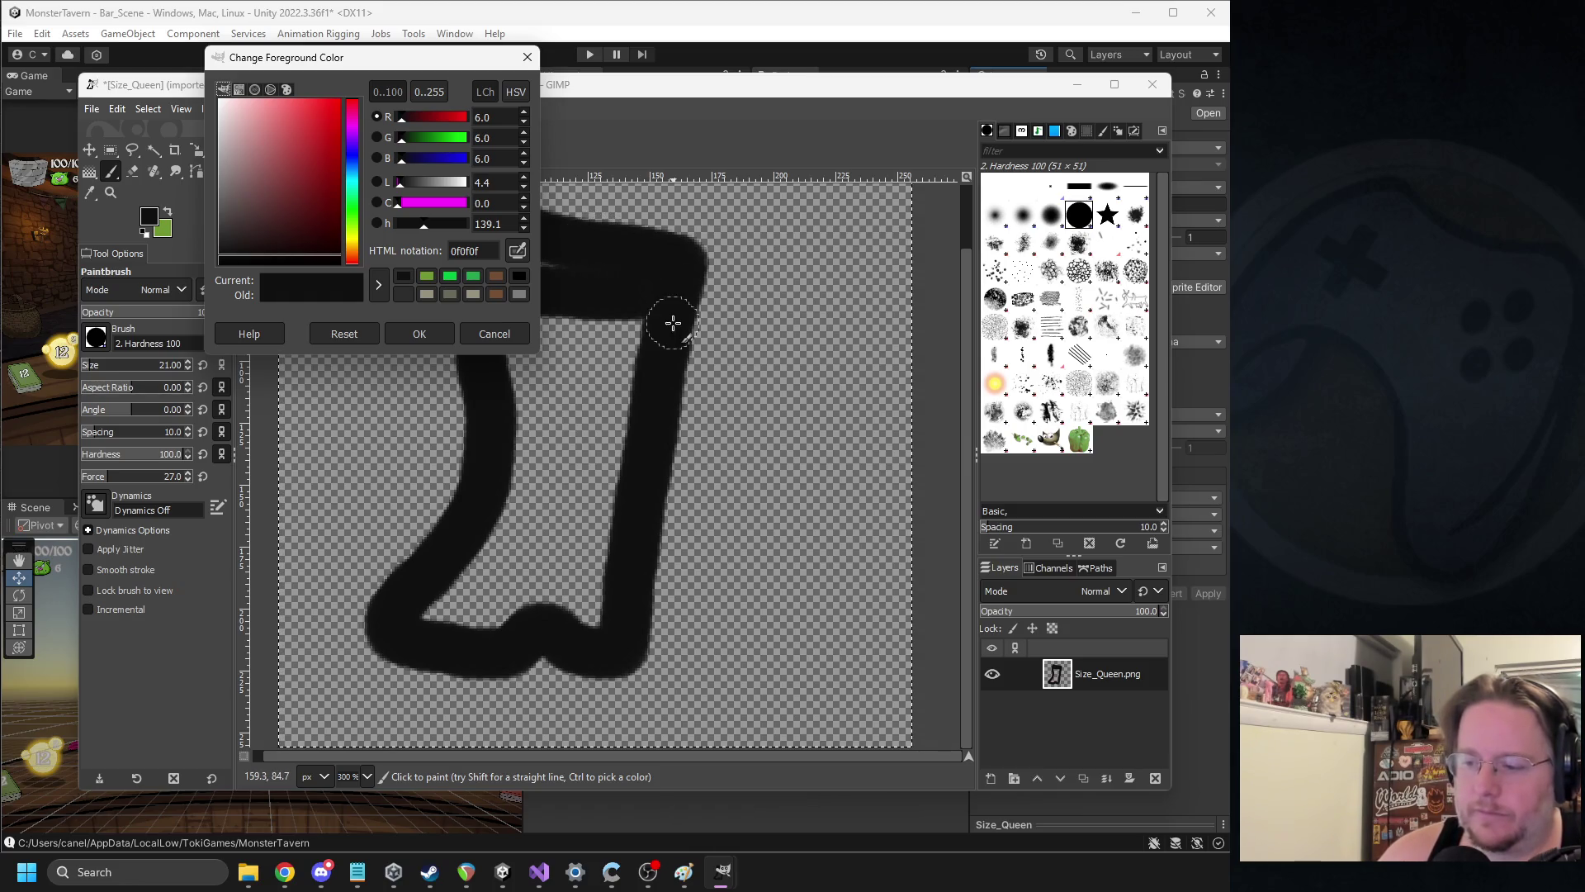
click(494, 326)
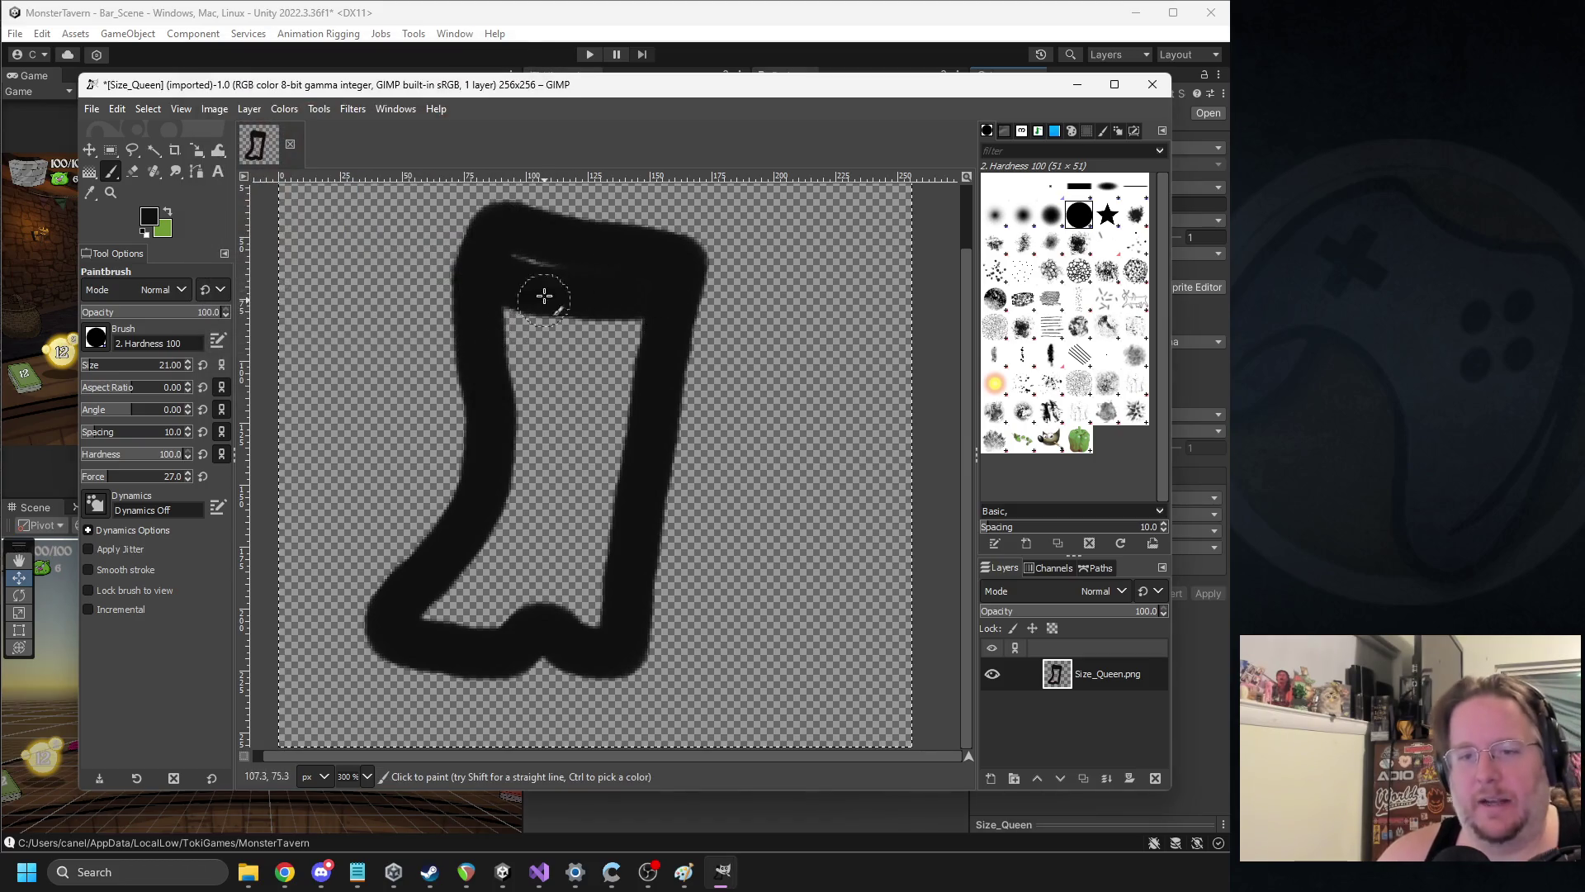
key(alt+Tab)
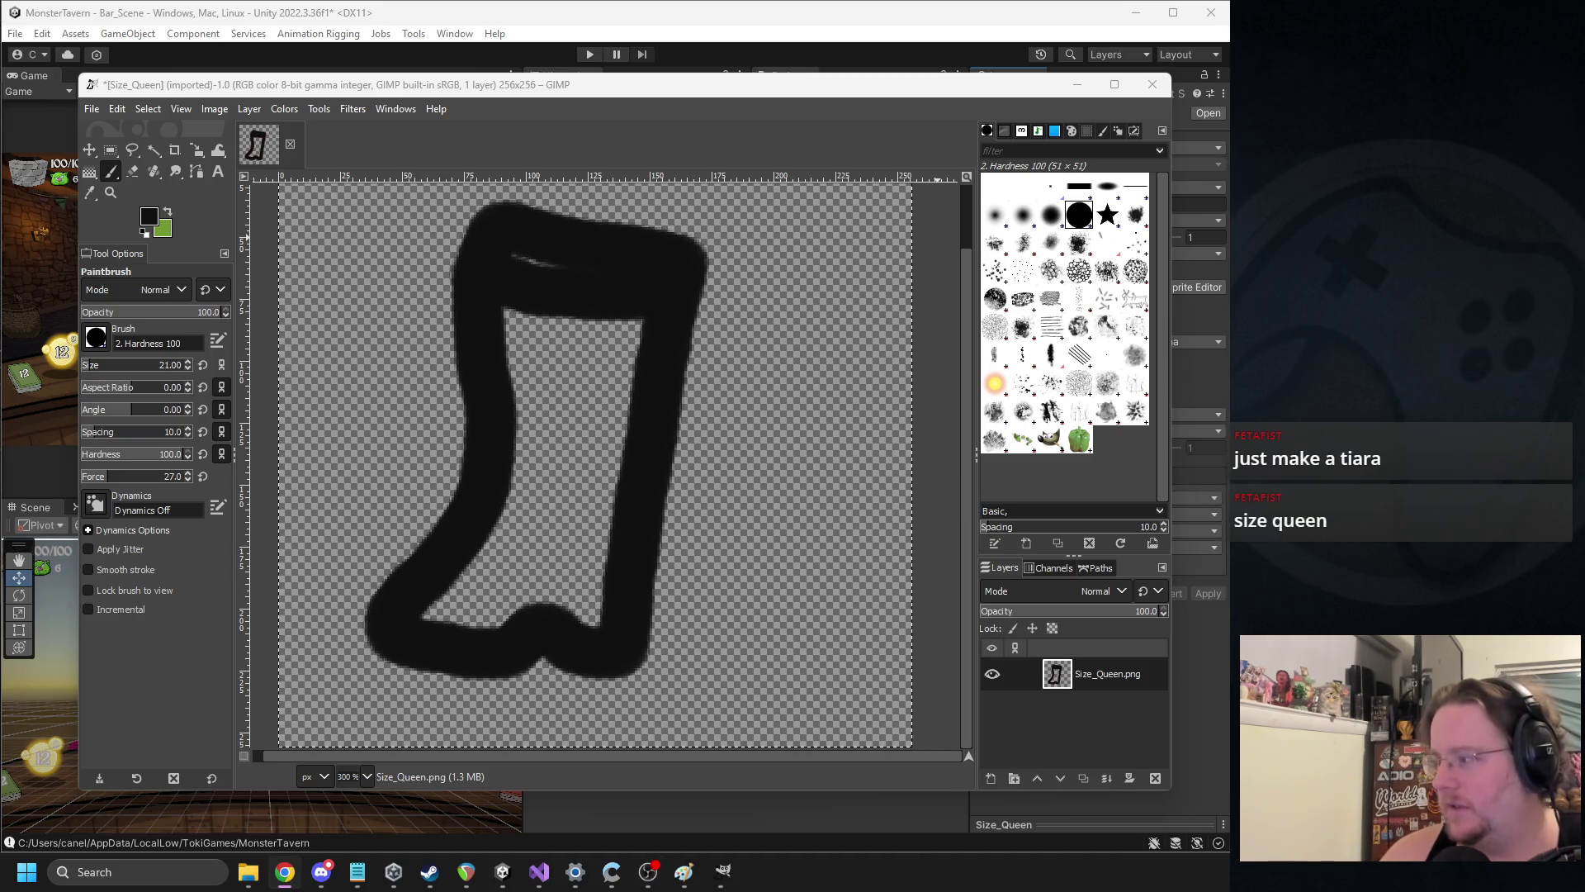
Switch to the Eraser and try an erase stroke across the boot's top band, undoing it
scroll(602, 312, up, 2)
scroll(601, 311, left, 3)
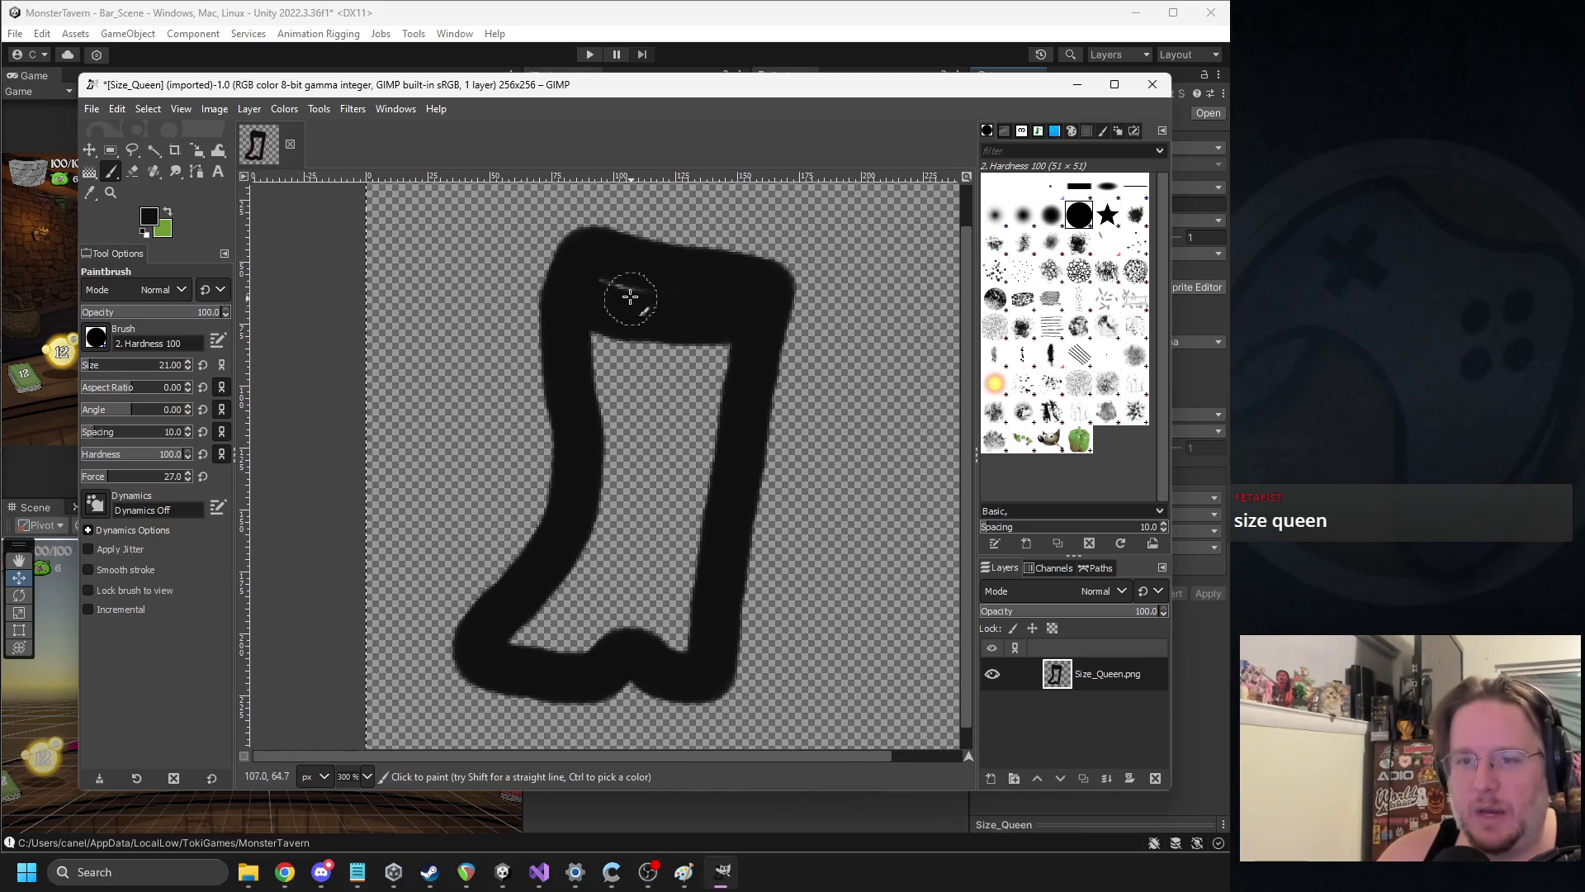
scroll(660, 322, up, 1)
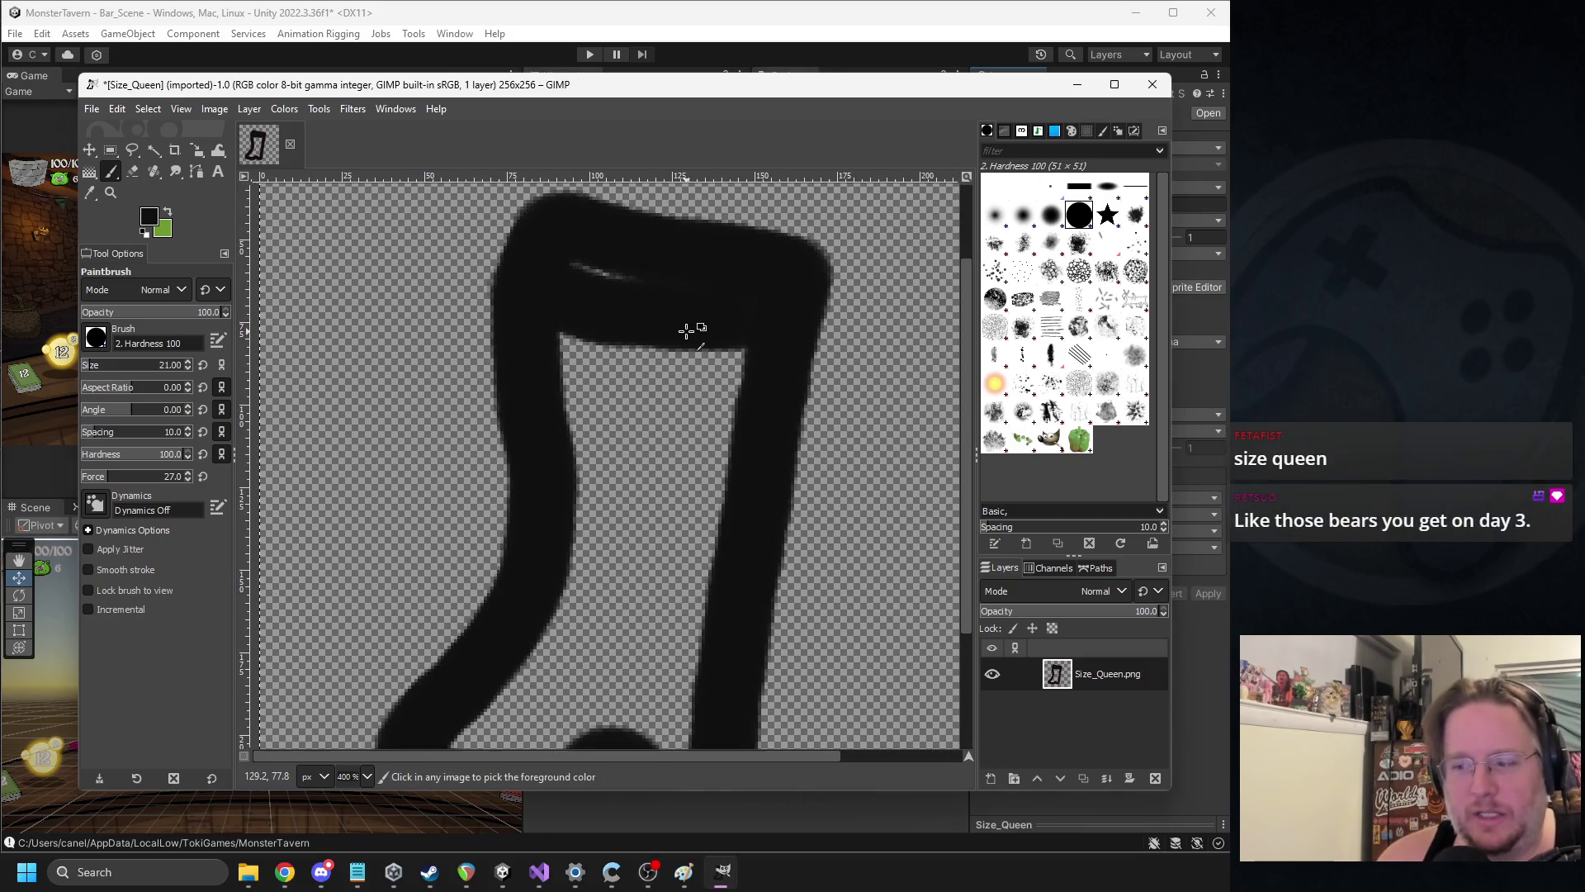
click(146, 217)
click(479, 335)
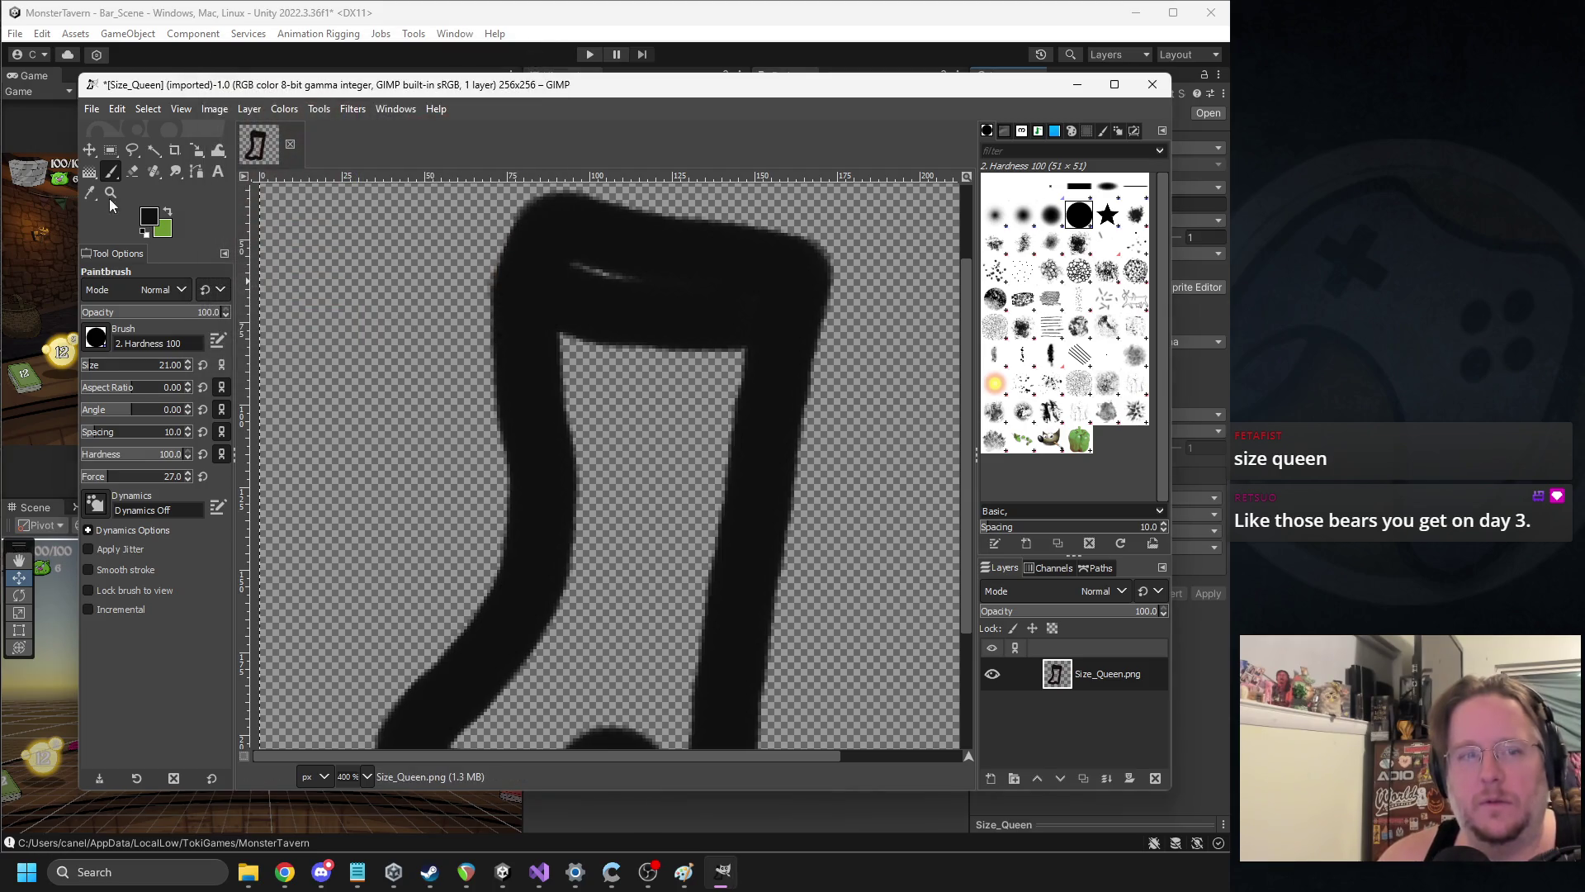
click(132, 171)
drag(576, 255, 736, 272)
key(ctrl+z)
Erase an opening through the boot's top band to form a hollow oval collar
scroll(688, 270, up, 2)
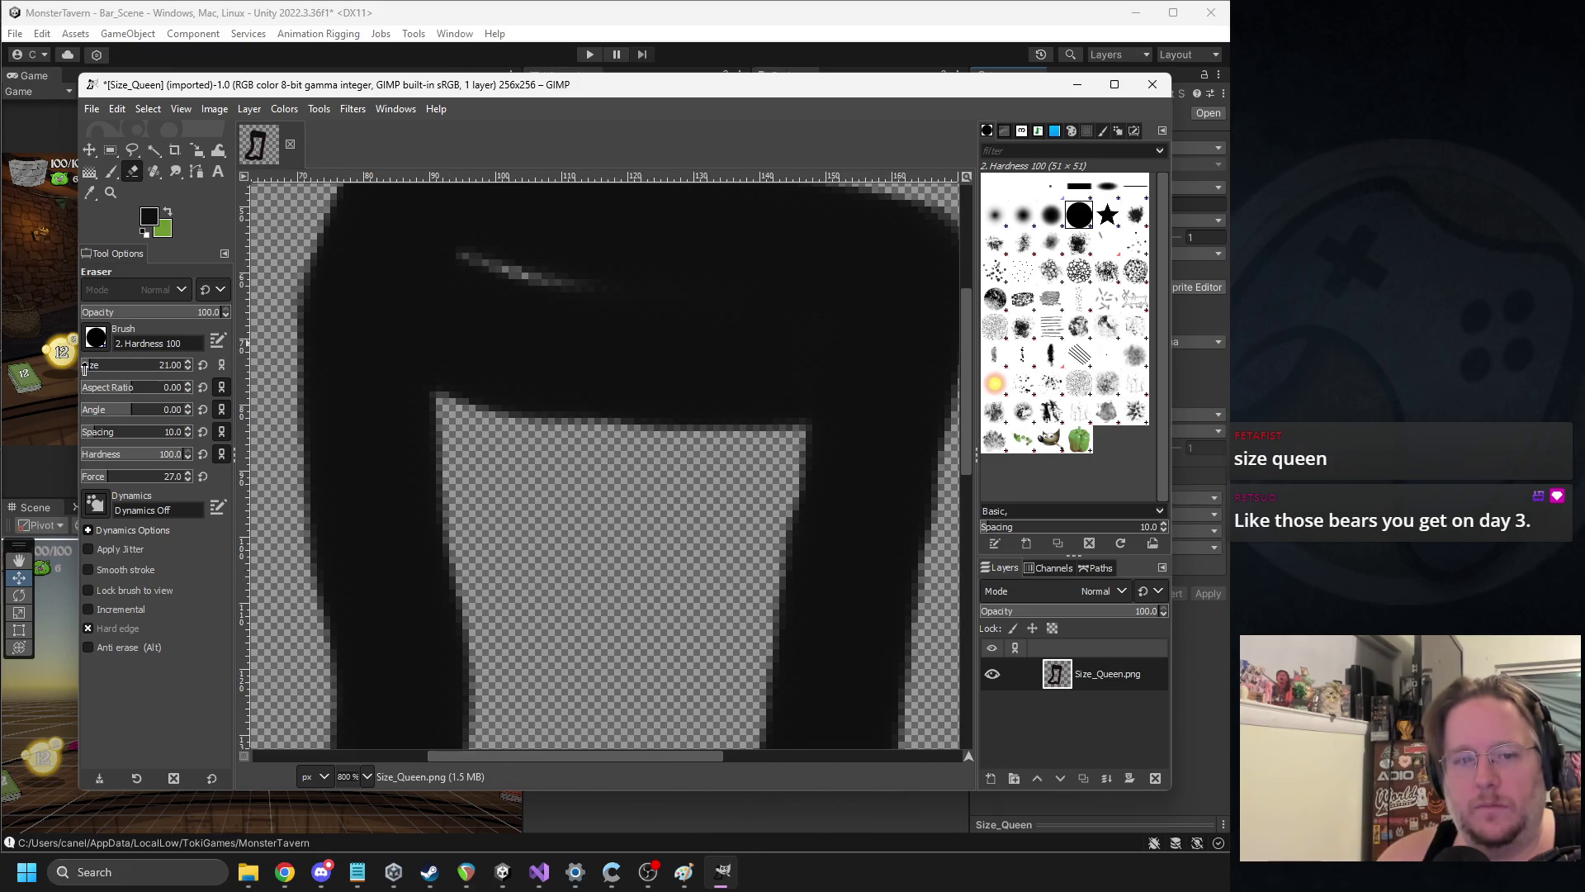
scroll(91, 368, up, 3)
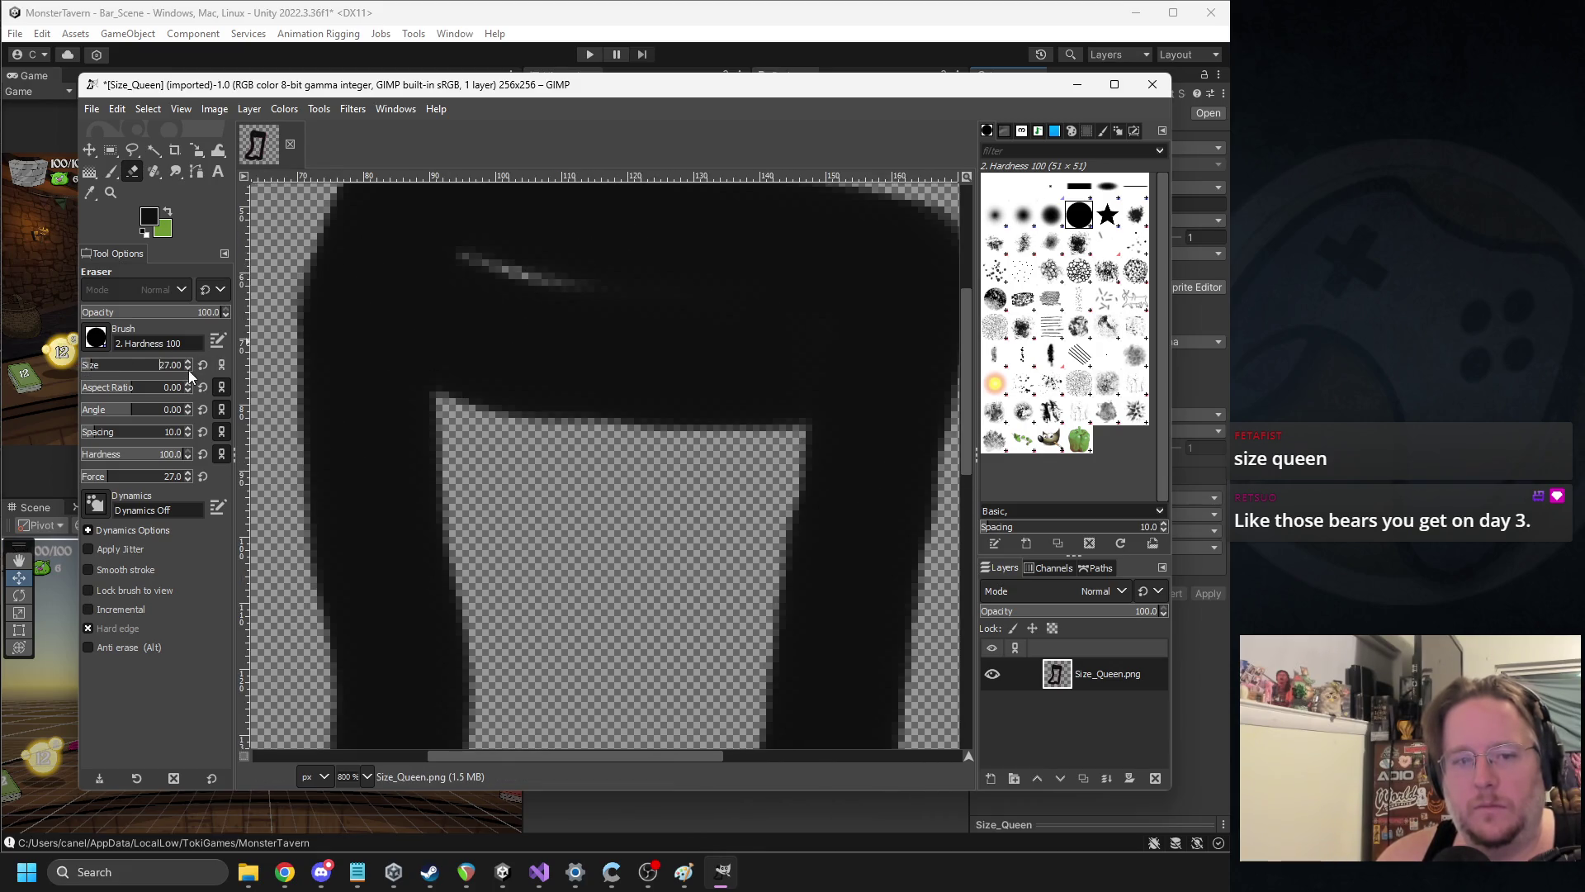
scroll(188, 370, down, 15)
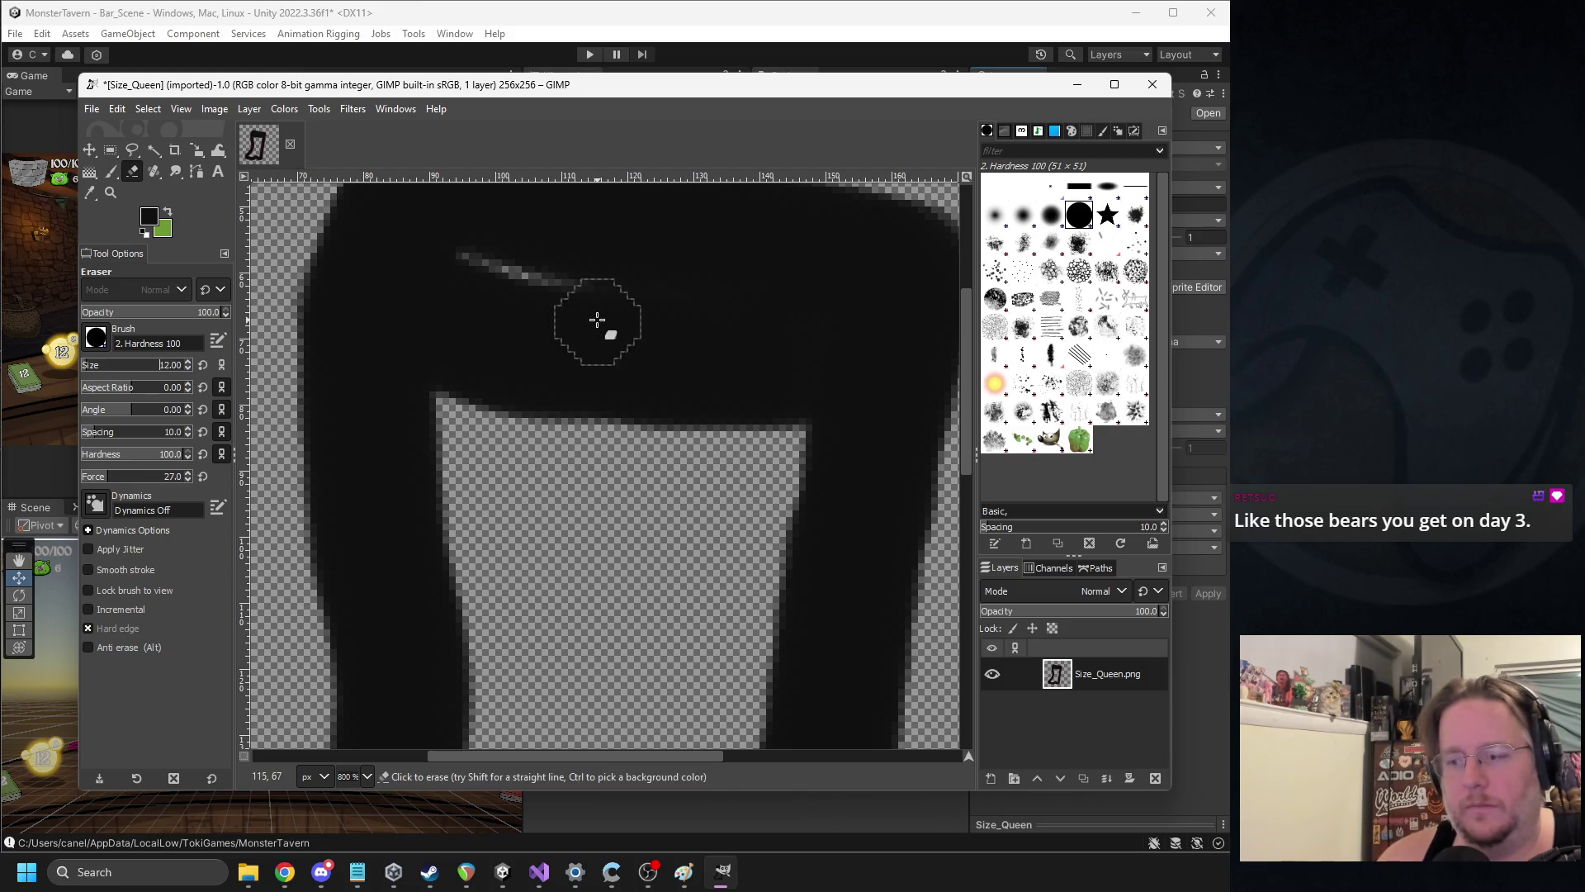
scroll(597, 319, up, 2)
drag(395, 305, 743, 326)
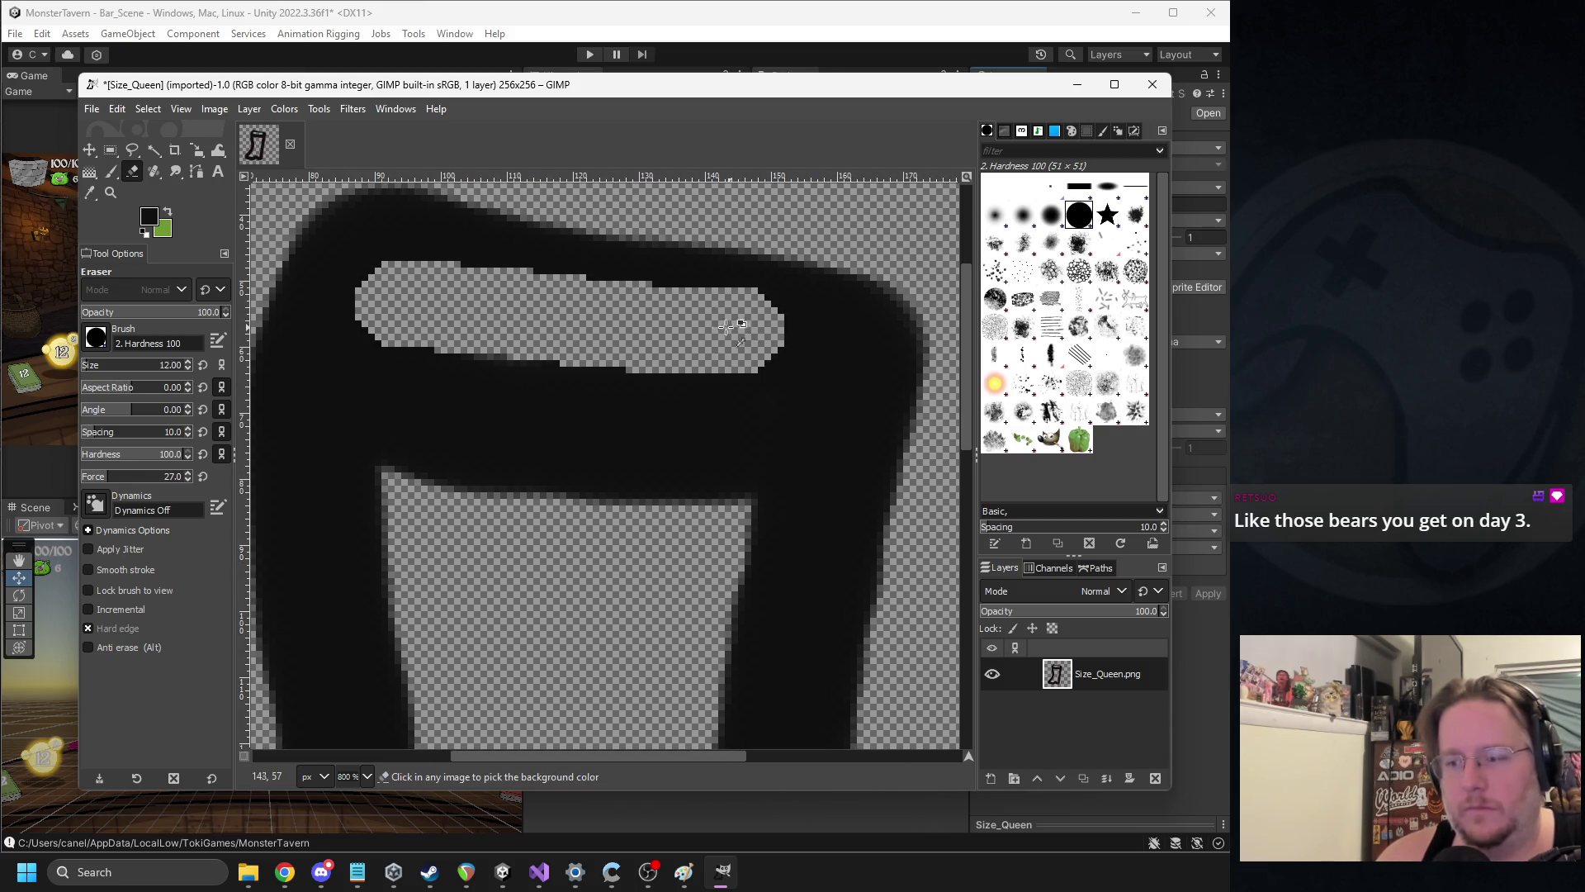
key(ctrl+z)
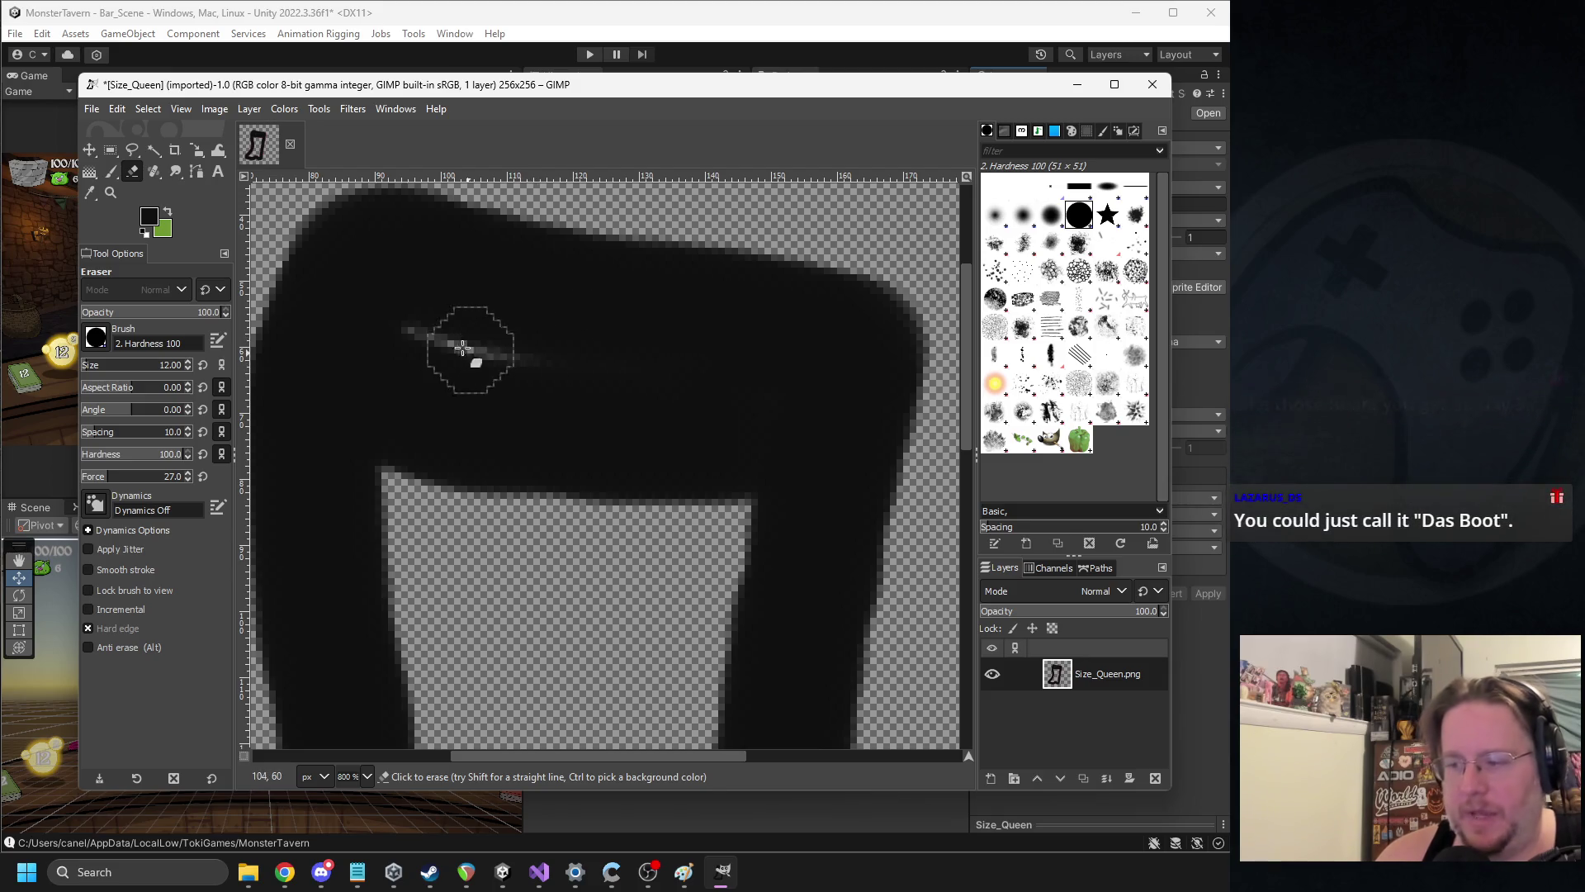
mouse_move(439, 311)
mouse_down()
mouse_move(792, 369)
mouse_move(506, 396)
mouse_move(417, 331)
mouse_move(404, 364)
mouse_move(718, 387)
mouse_move(602, 341)
mouse_up()
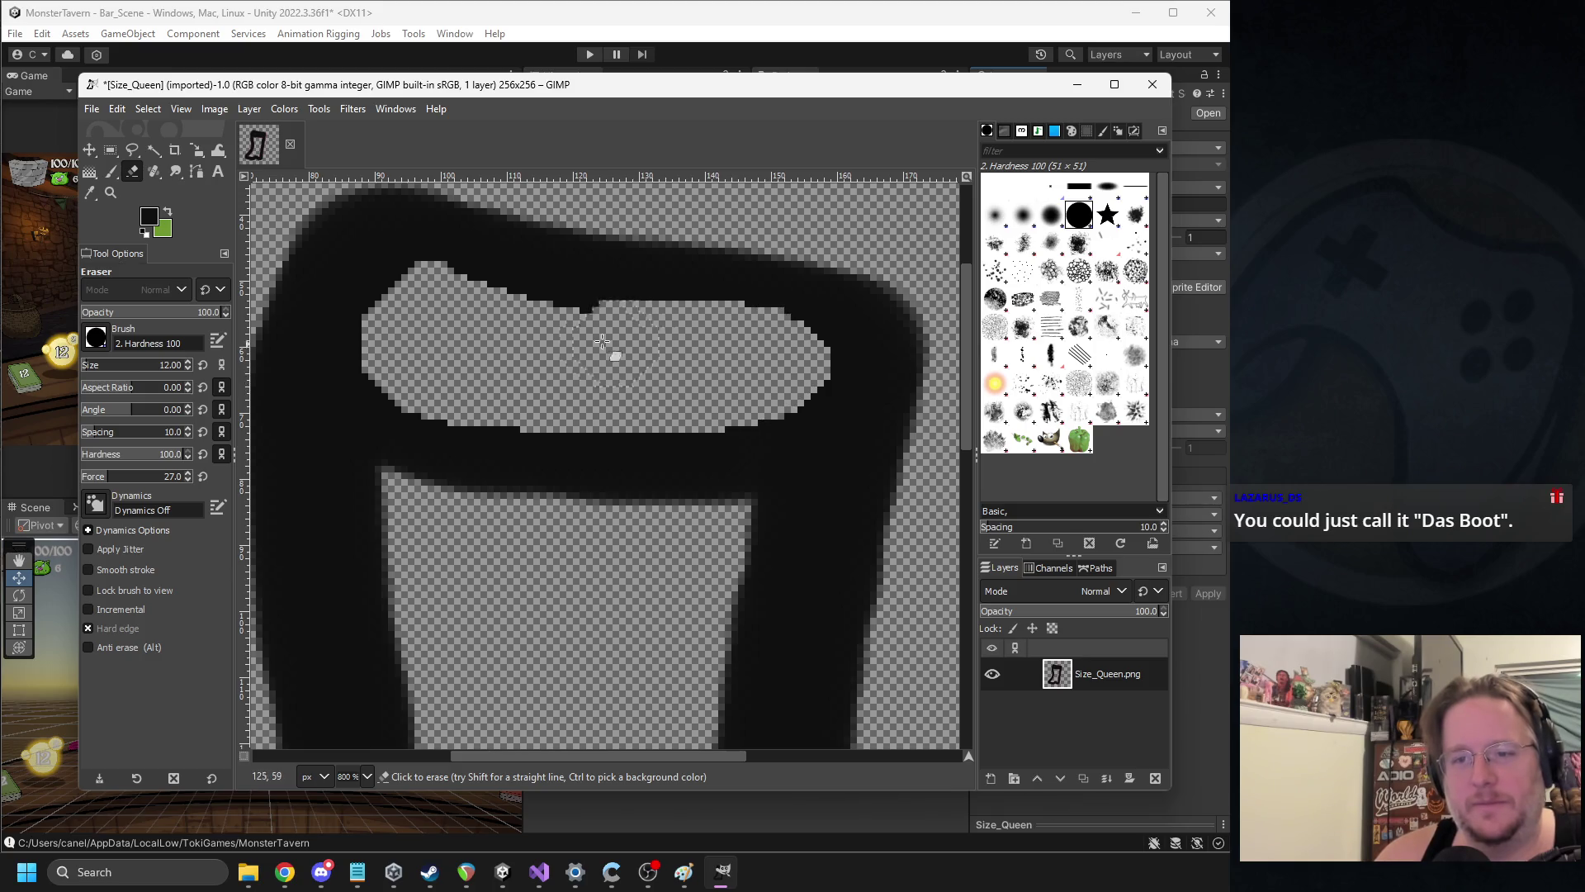
key(2)
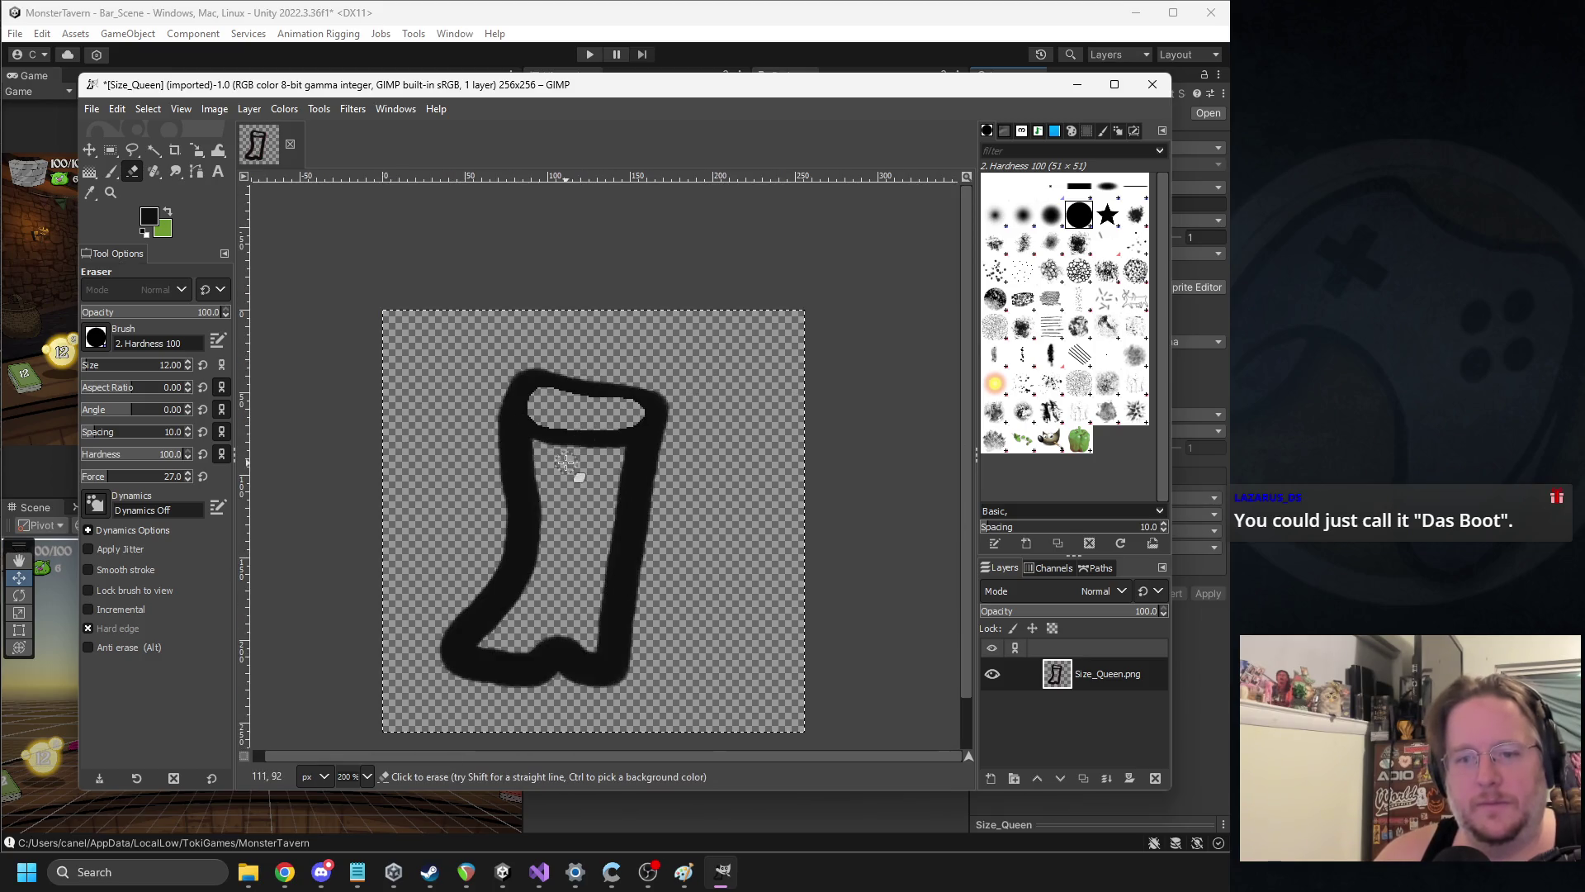
key(3)
scroll(551, 404, down, 3)
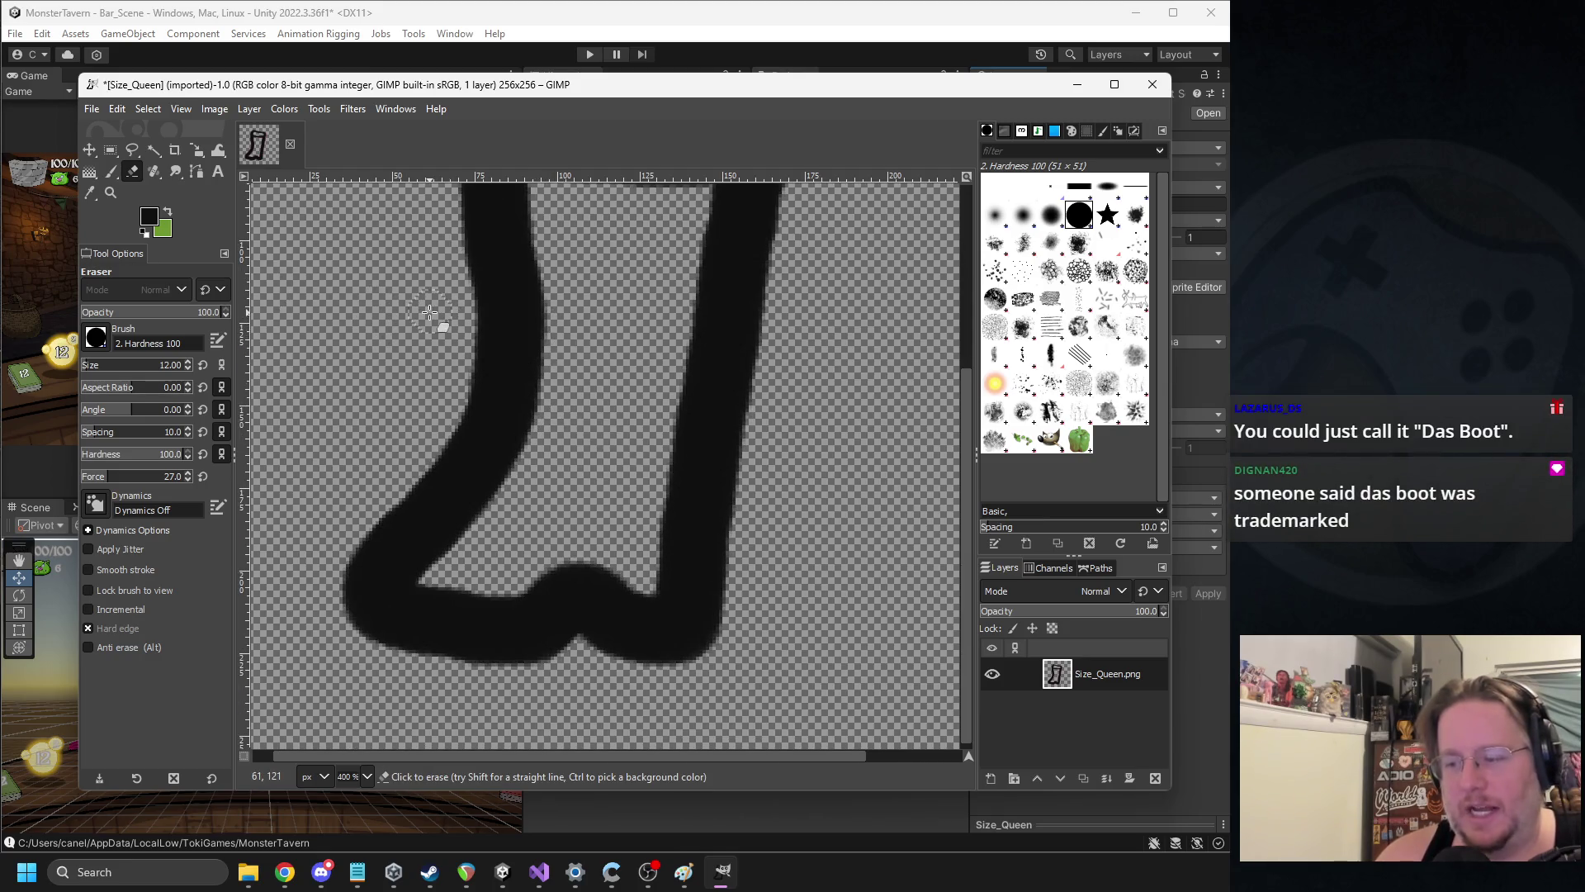
click(148, 218)
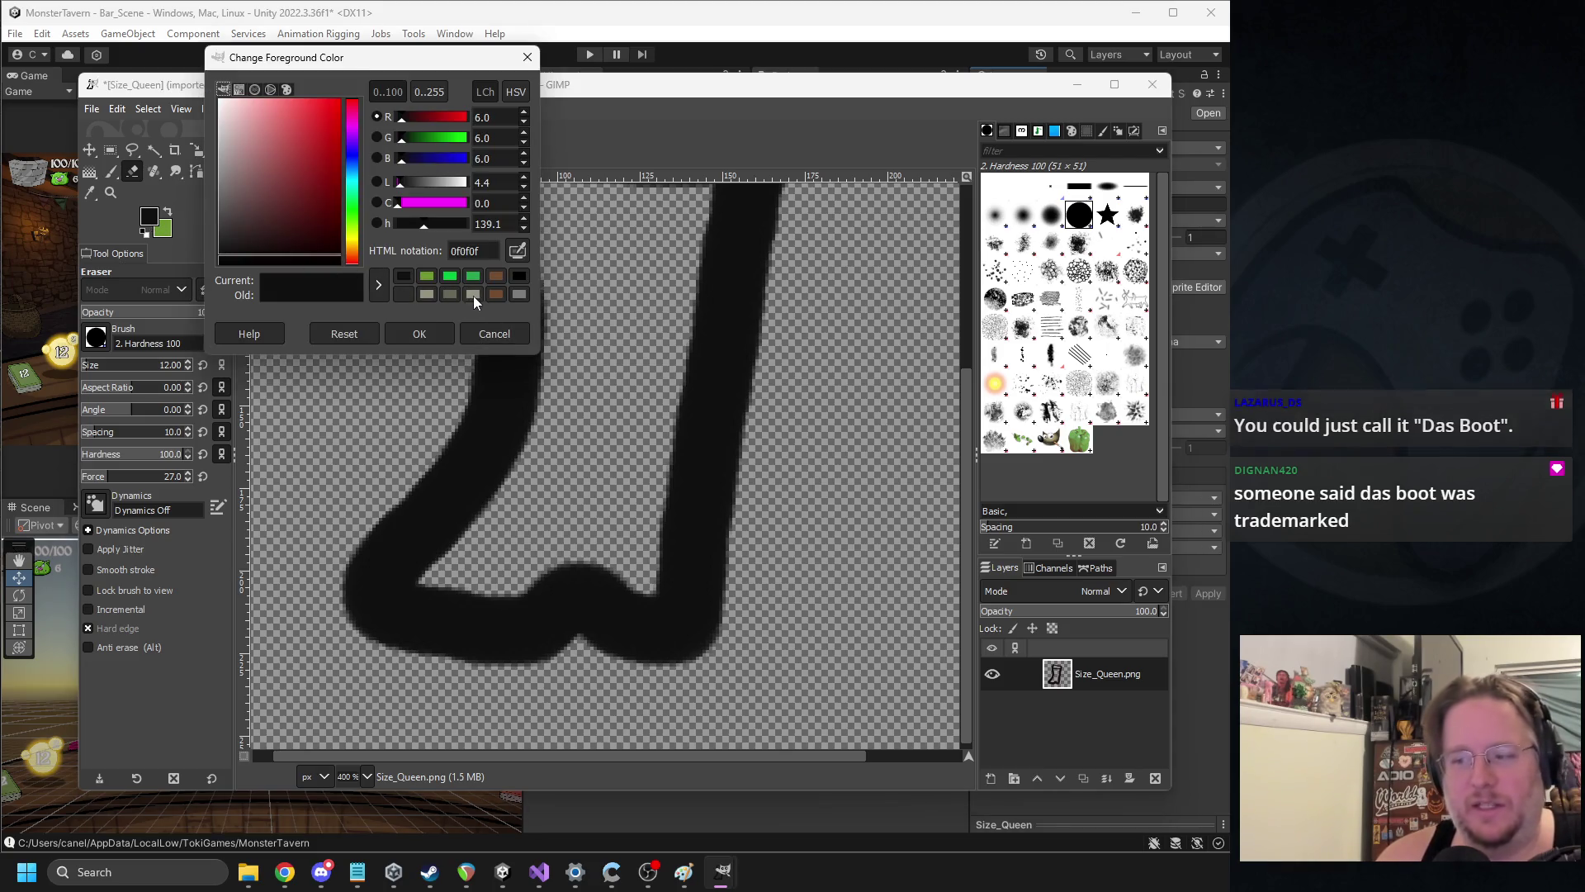
Try a grey foreground from recent colours and a test erase stroke, undoing it
click(452, 295)
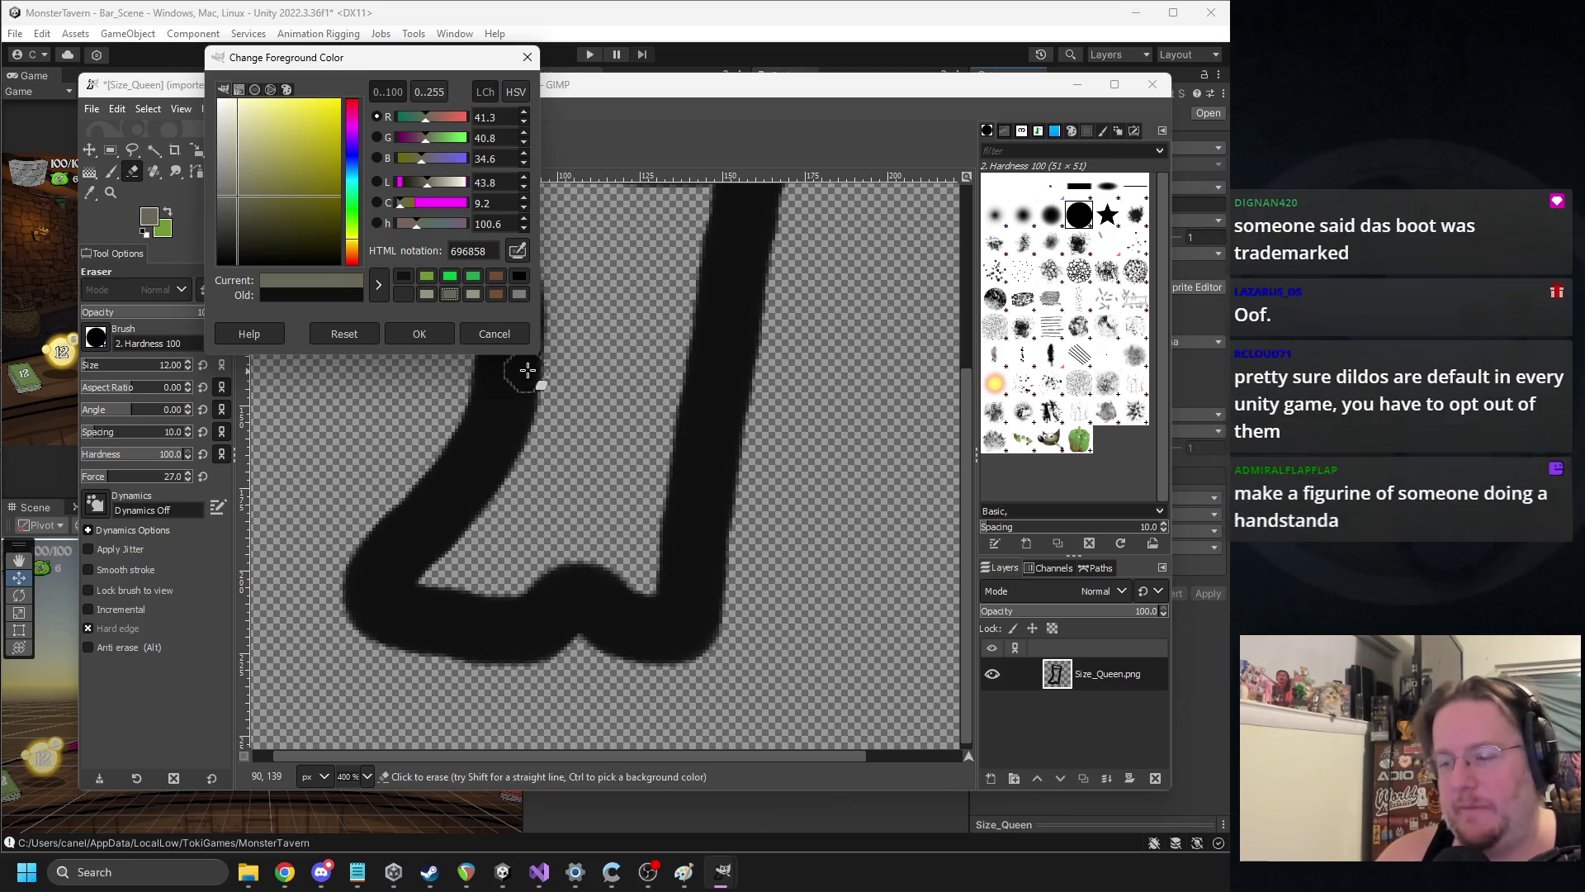
click(418, 334)
mouse_move(421, 569)
mouse_down()
mouse_move(478, 559)
mouse_move(504, 496)
mouse_up()
key(ctrl+z)
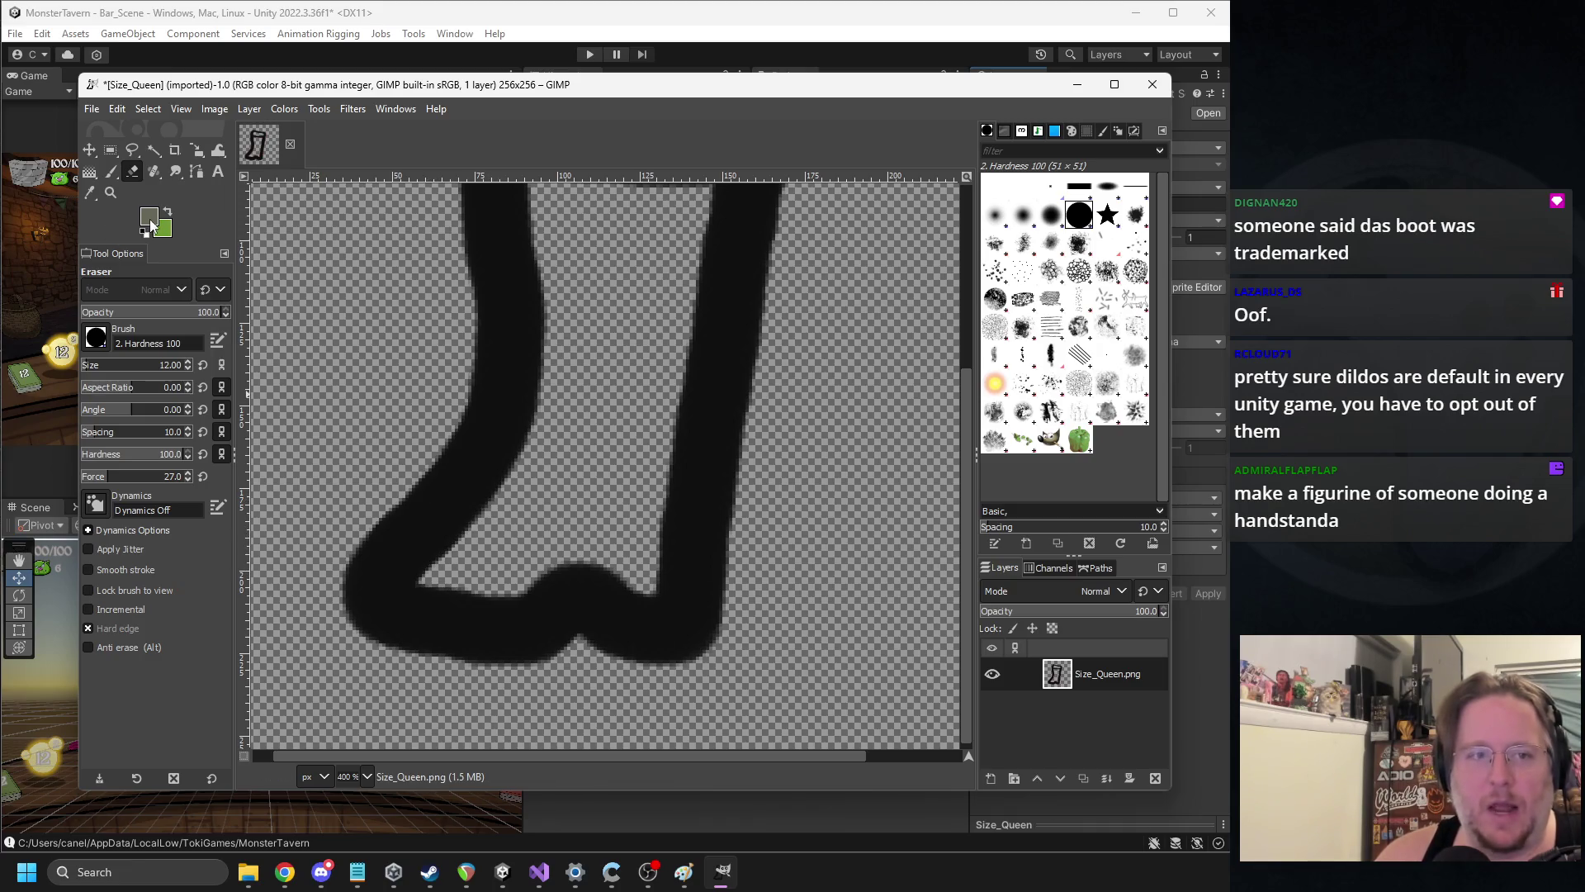
Set the foreground colour to olive 8a821d and switch back to the Paintbrush
click(151, 221)
click(314, 175)
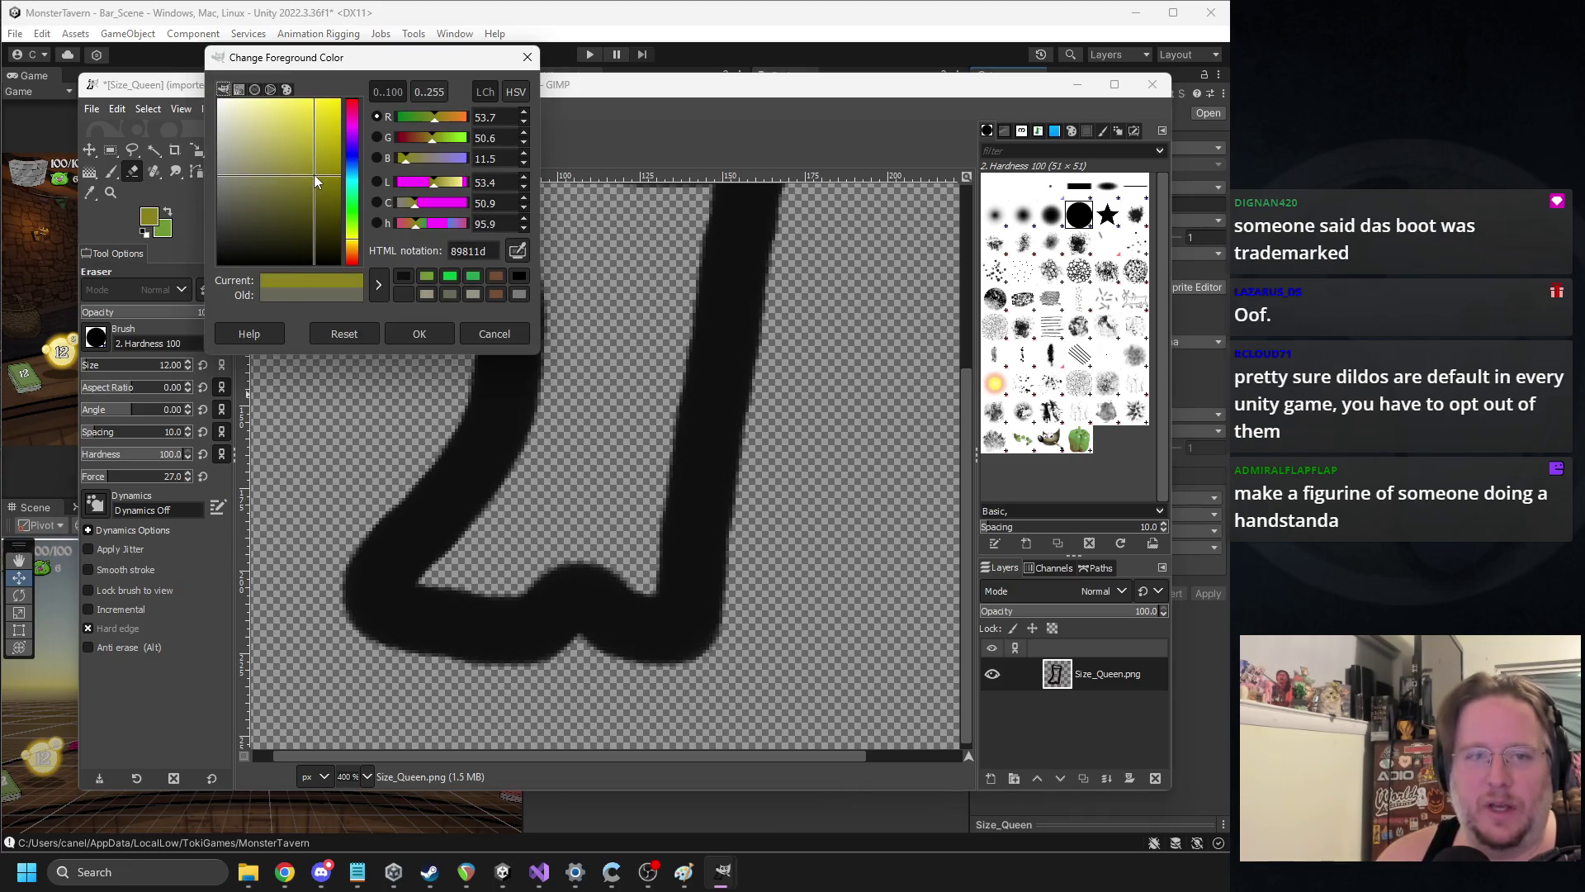
click(419, 333)
click(111, 170)
Paint the olive fill inside the boot, up the shaft to just below the collar
mouse_move(415, 576)
mouse_down()
mouse_move(519, 460)
mouse_move(558, 260)
mouse_up()
scroll(596, 430, up, 3)
mouse_move(541, 386)
mouse_down()
mouse_move(508, 554)
mouse_move(479, 626)
mouse_move(410, 697)
mouse_move(417, 728)
mouse_move(499, 731)
mouse_move(609, 705)
mouse_move(660, 726)
mouse_move(685, 437)
mouse_move(656, 395)
mouse_move(553, 390)
mouse_move(650, 431)
mouse_move(650, 301)
mouse_move(628, 536)
mouse_move(525, 533)
mouse_move(454, 567)
mouse_move(605, 396)
mouse_move(573, 354)
mouse_move(604, 400)
mouse_move(612, 488)
mouse_up()
scroll(648, 430, down, 3)
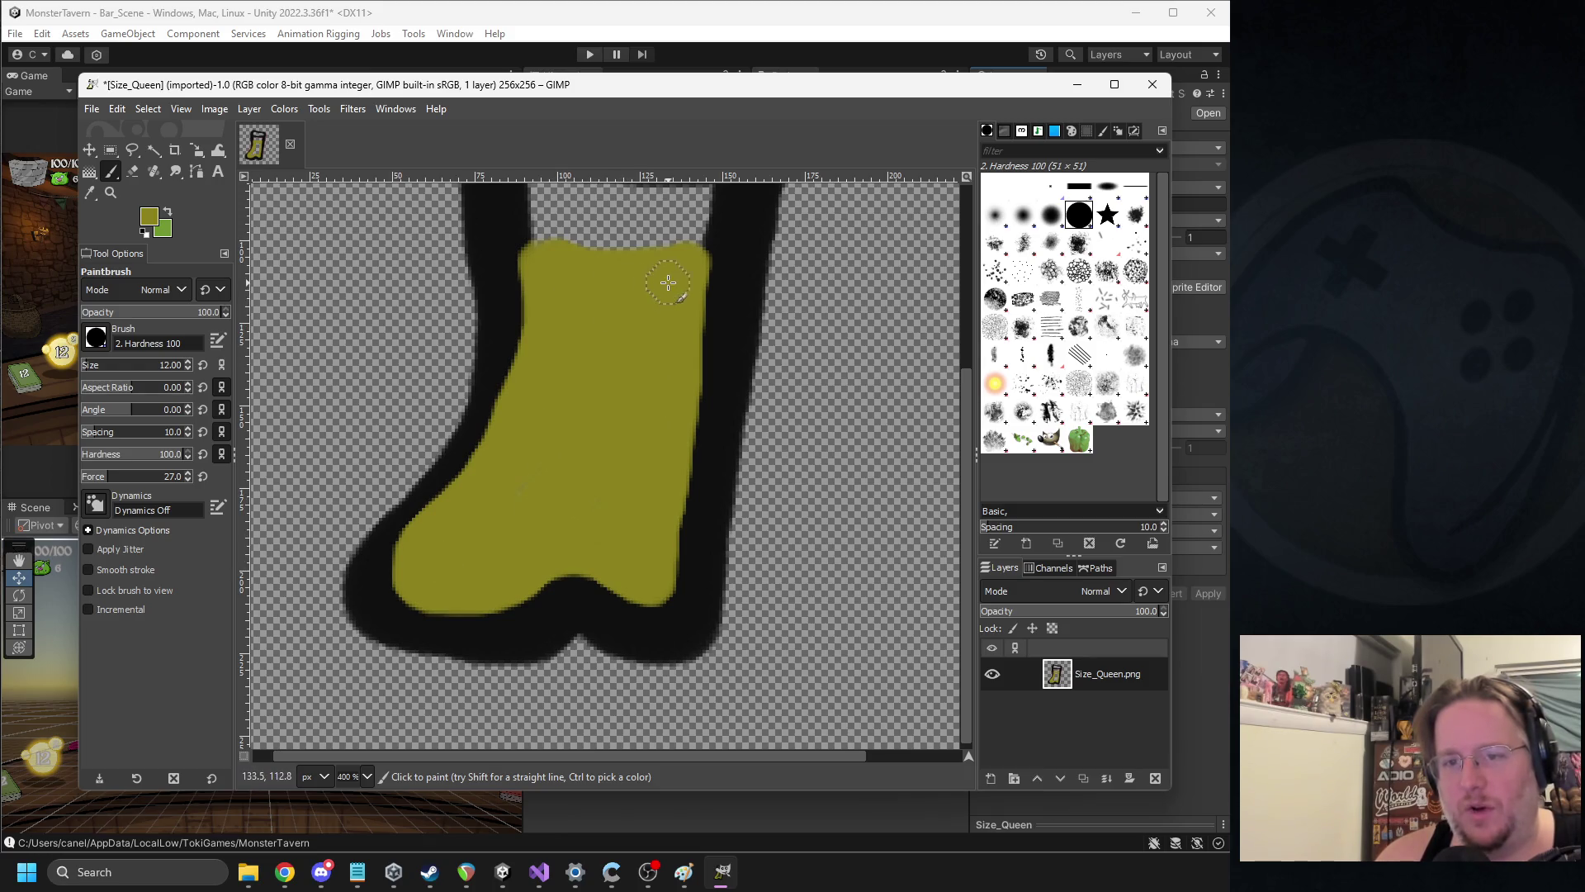
mouse_move(400, 575)
mouse_down()
mouse_move(425, 584)
mouse_move(494, 537)
mouse_move(480, 483)
mouse_move(495, 506)
mouse_move(506, 478)
mouse_move(435, 583)
mouse_move(404, 577)
mouse_move(460, 588)
mouse_move(602, 566)
mouse_move(659, 581)
mouse_move(698, 376)
mouse_move(702, 223)
mouse_up()
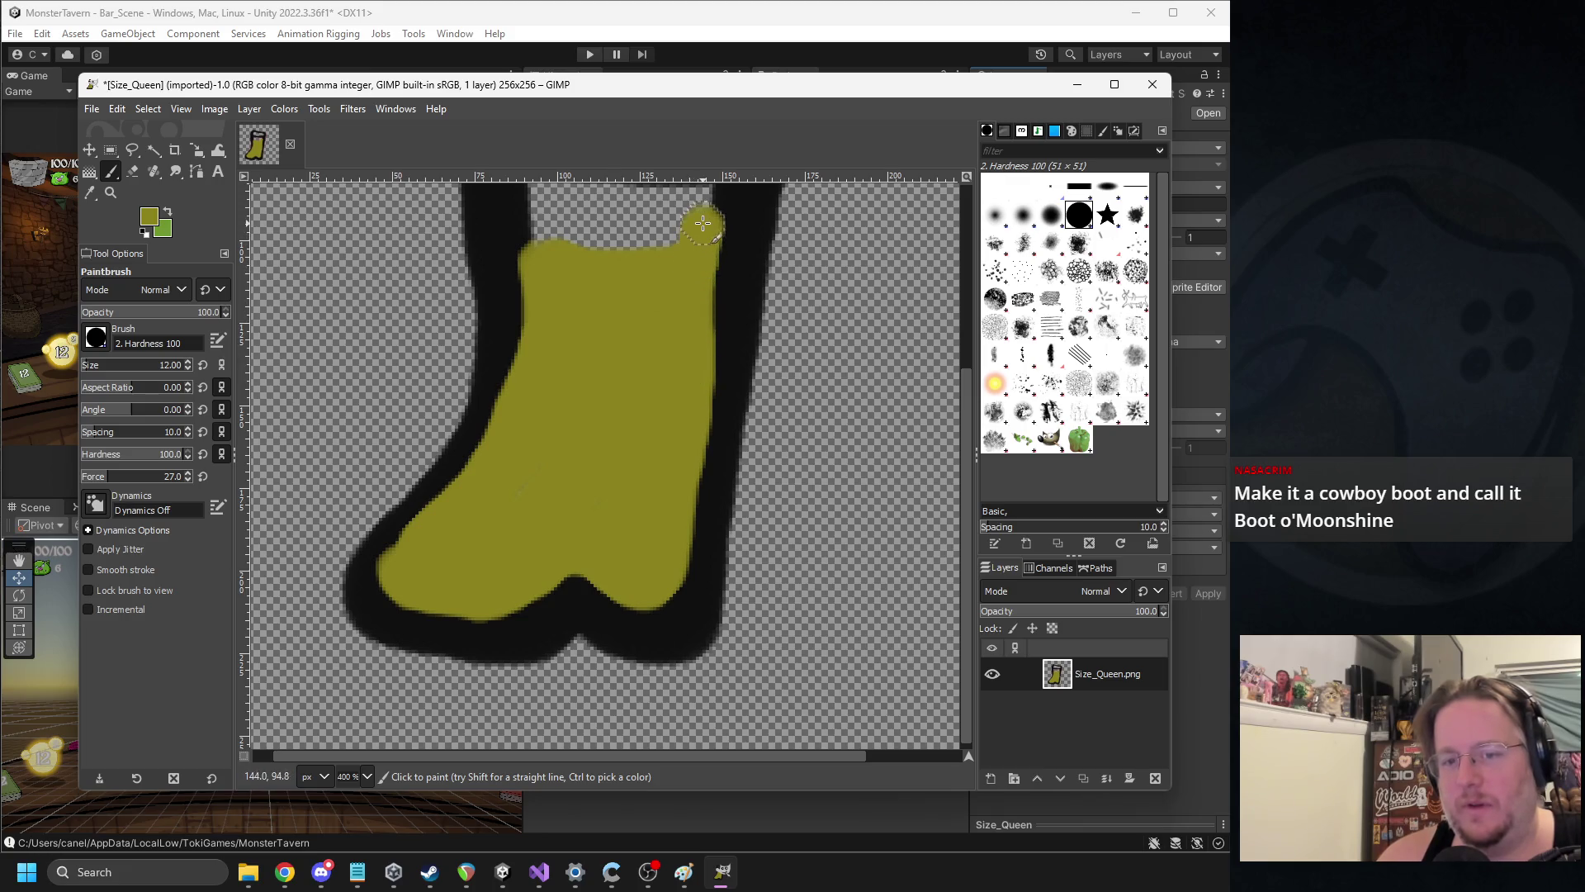
scroll(548, 407, up, 3)
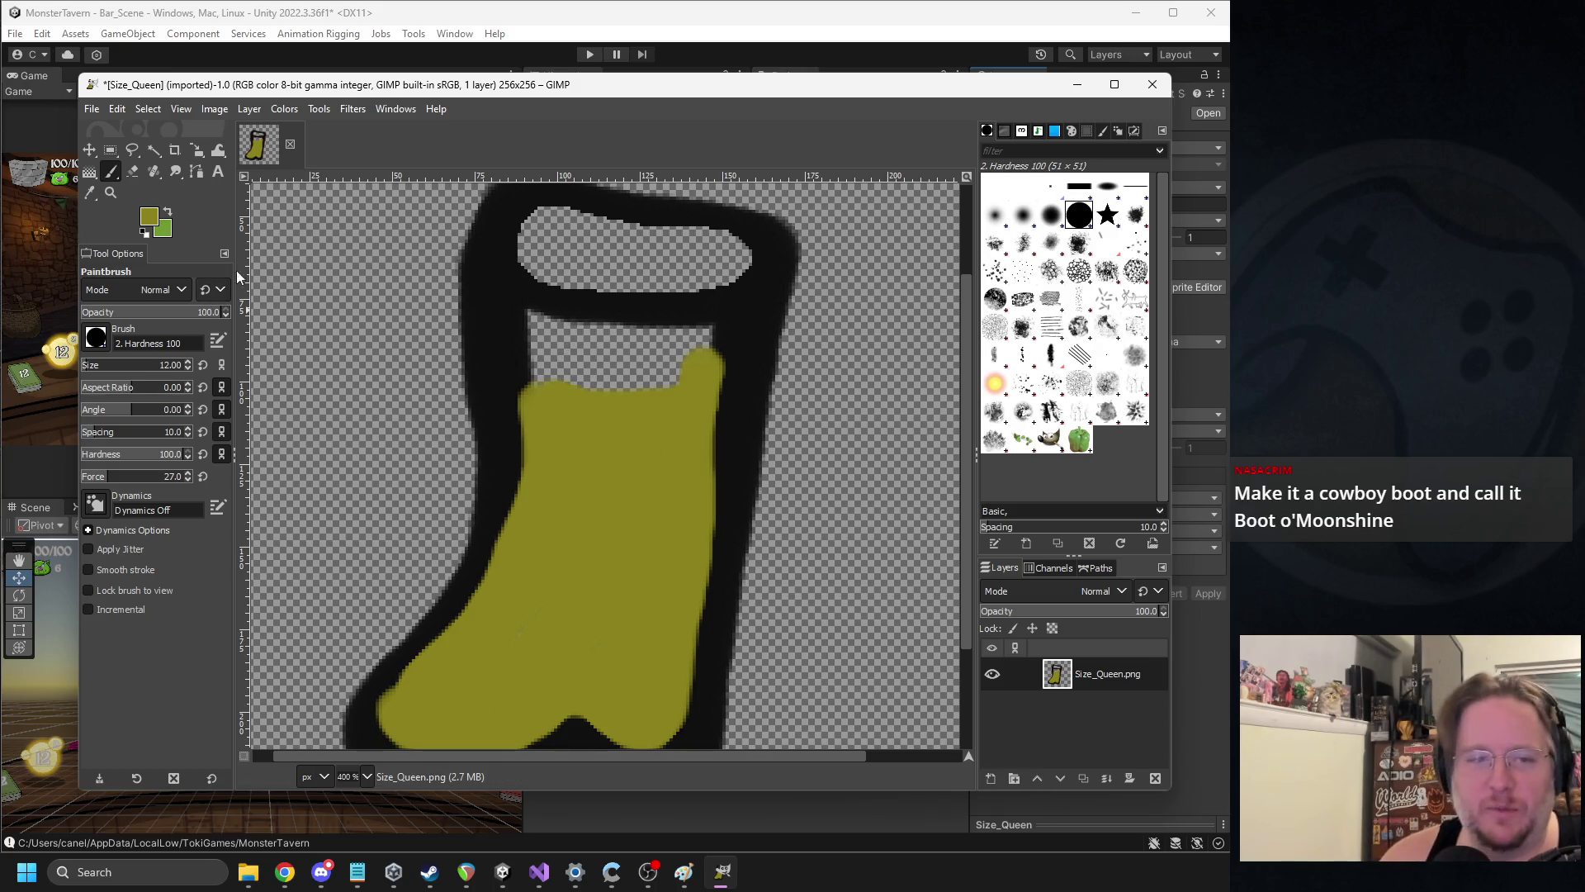
click(147, 218)
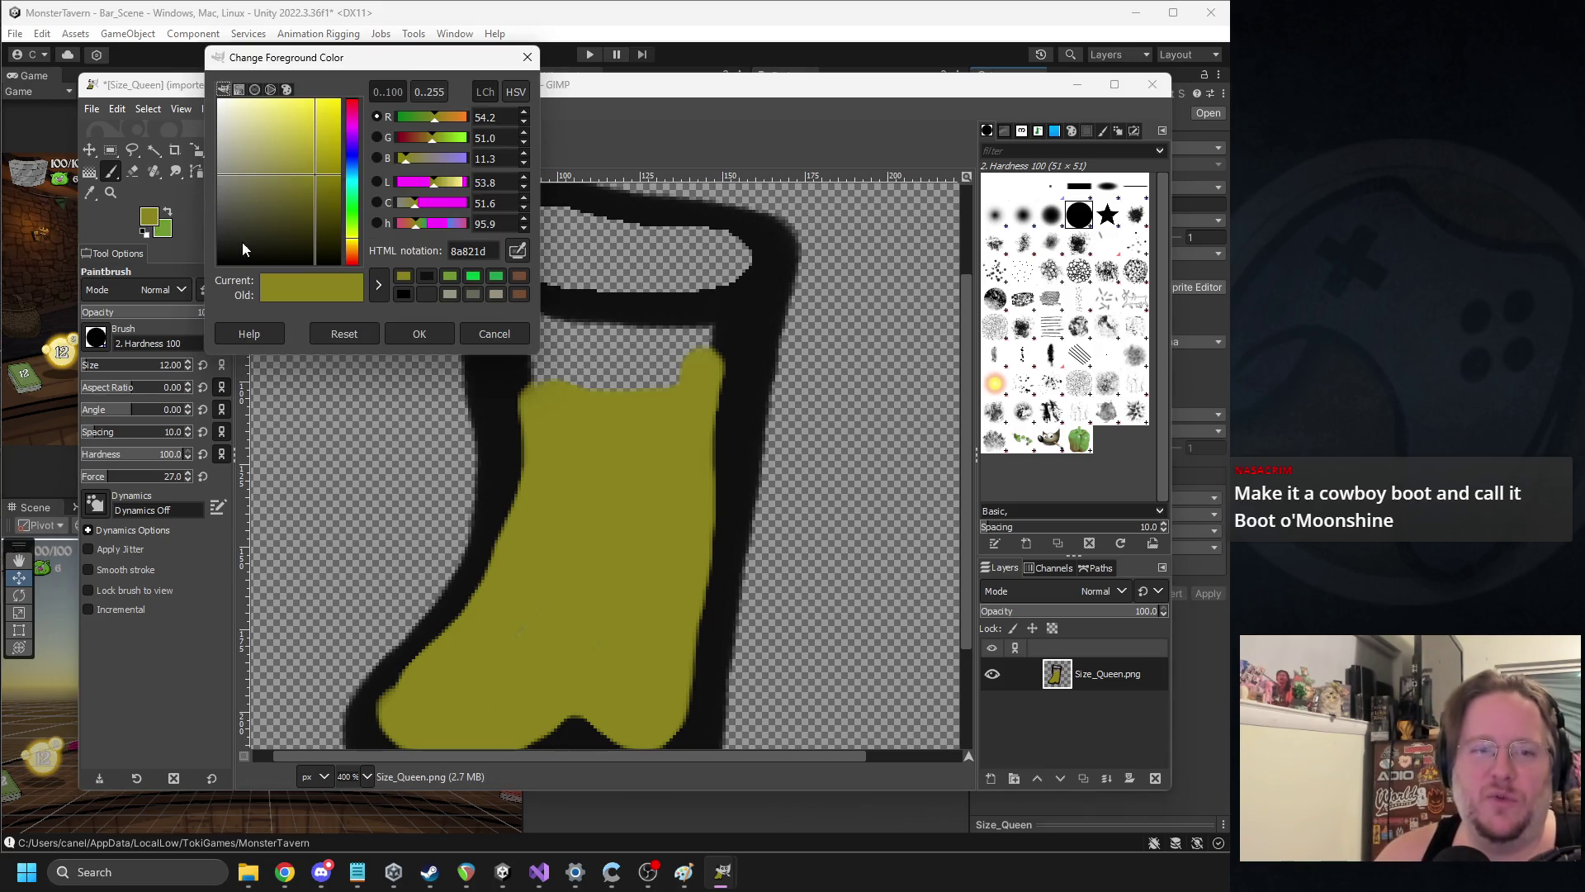
Discard a trial dark grey and erase the olive fill's ragged top, leaving a gap below the collar
click(236, 223)
drag(236, 223, 240, 223)
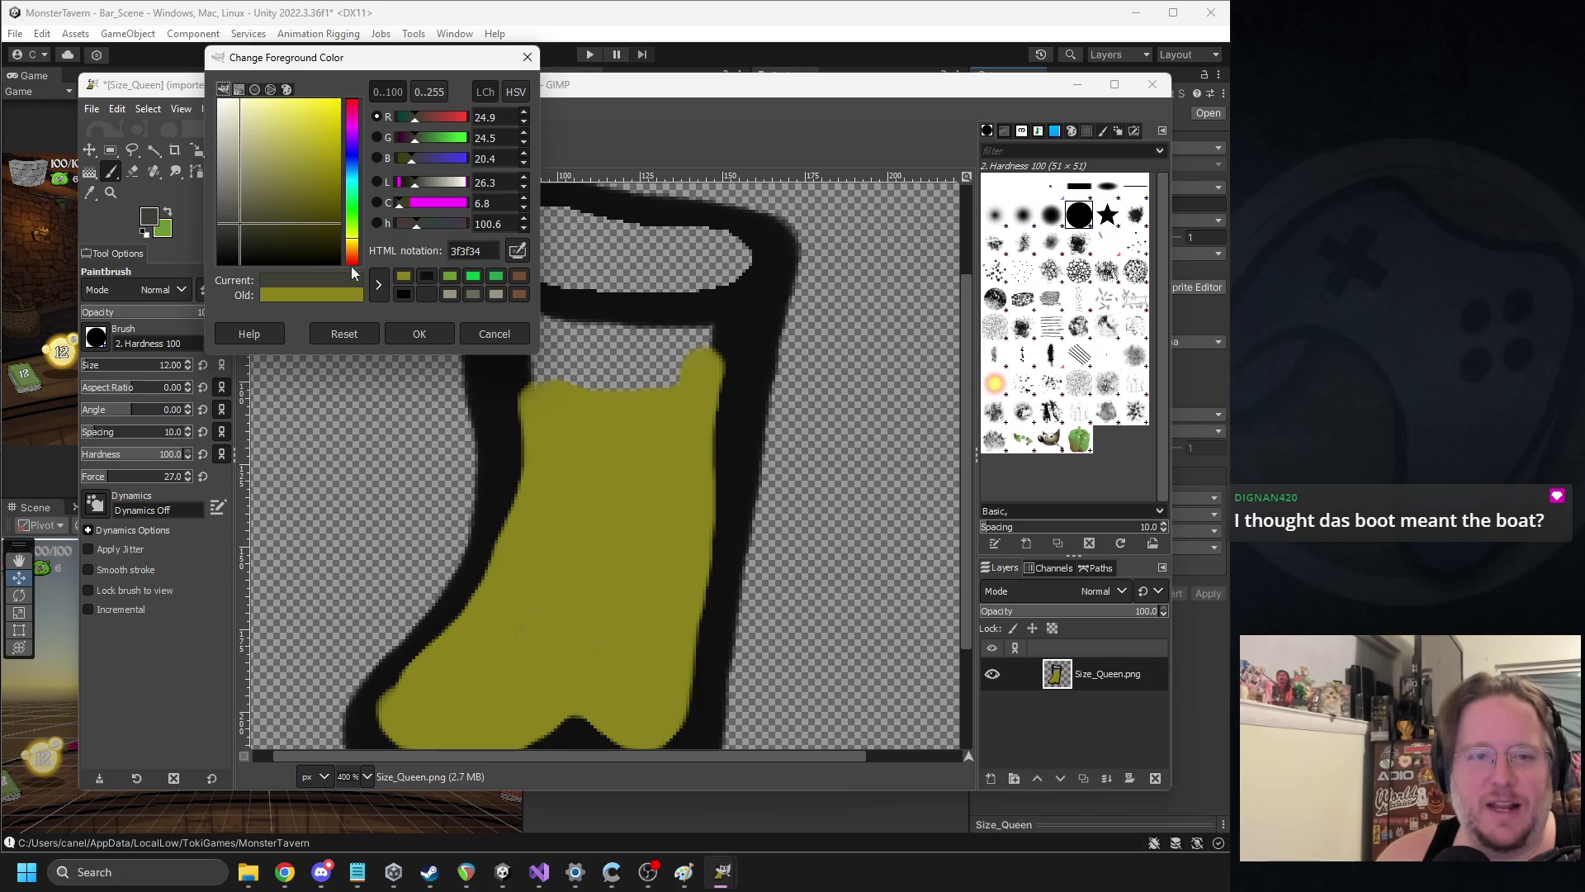
click(494, 333)
click(132, 171)
mouse_move(537, 388)
mouse_down()
mouse_move(526, 322)
mouse_move(704, 357)
mouse_move(559, 388)
mouse_move(672, 379)
mouse_move(718, 354)
mouse_up()
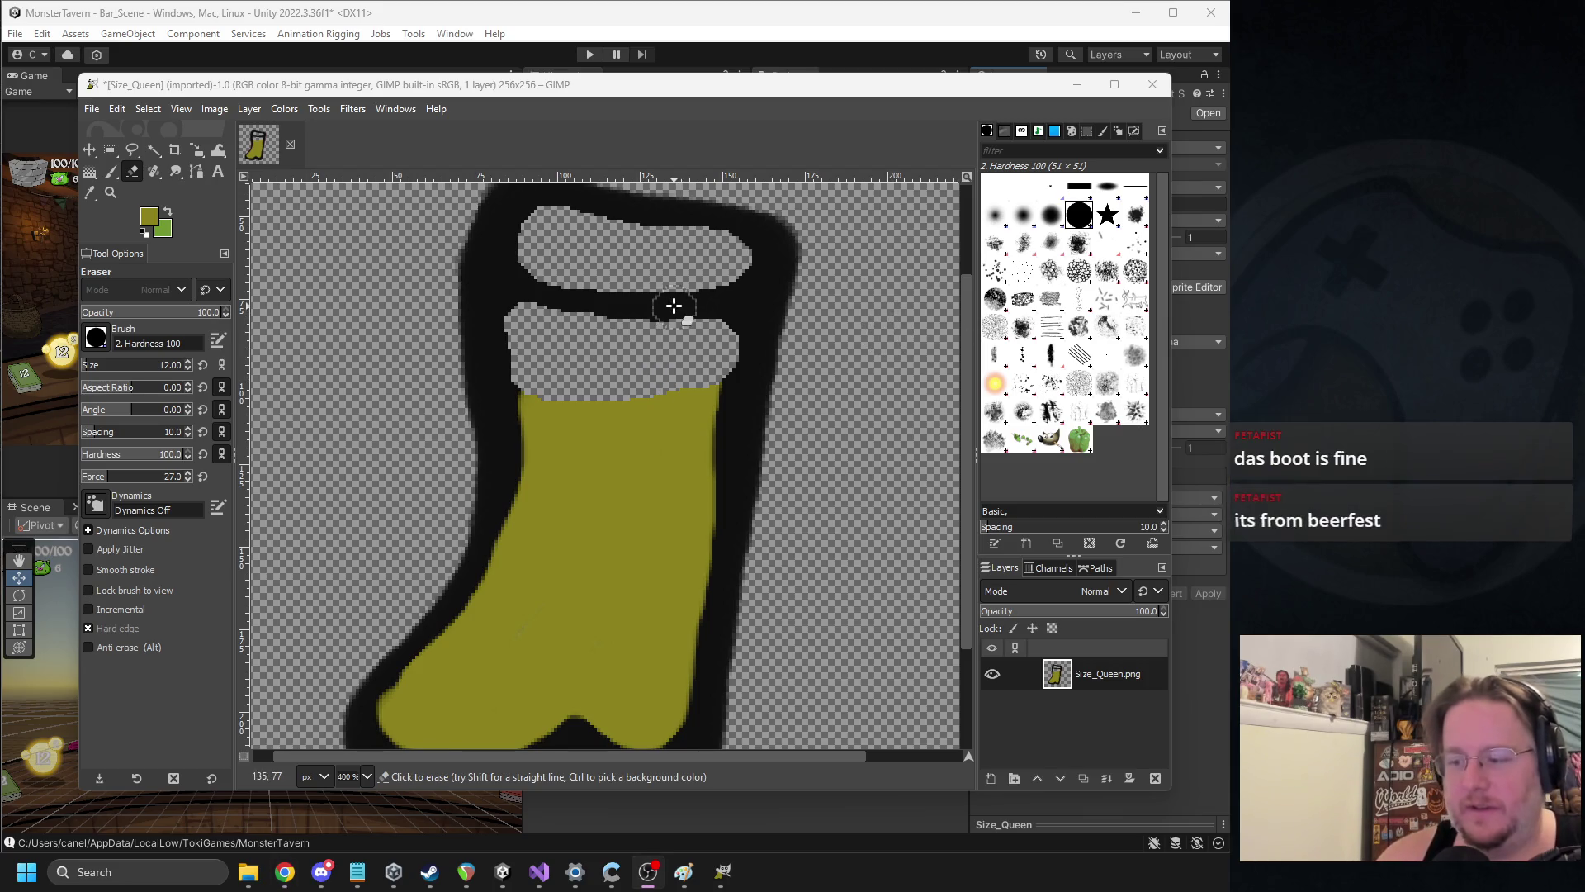
scroll(618, 315, up, 1)
drag(619, 316, 590, 266)
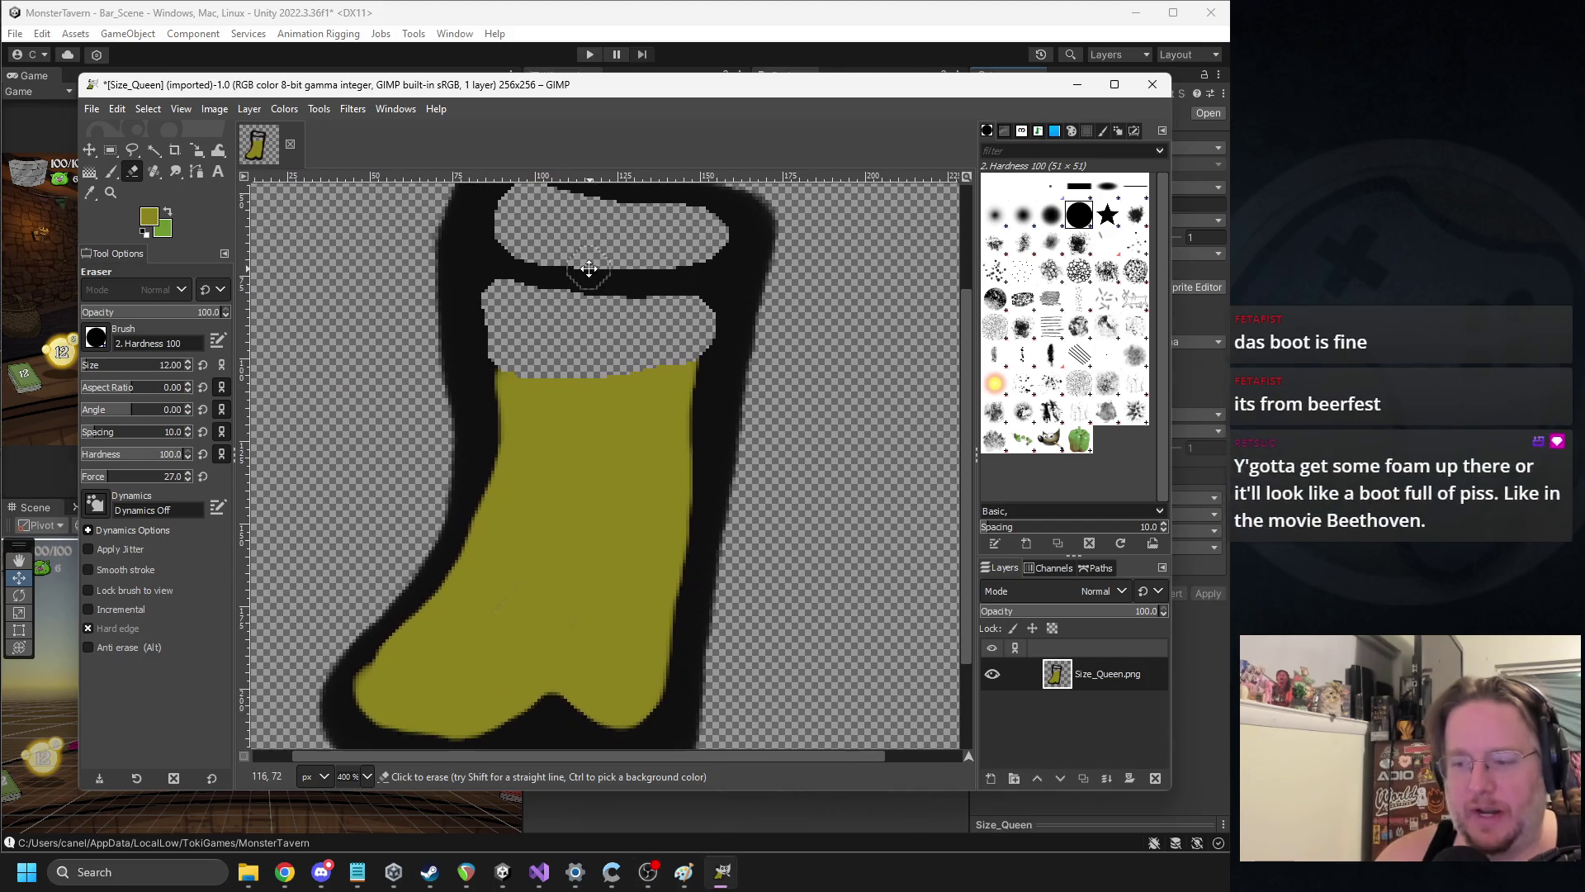
Choose a muted mid blue as the foreground colour
click(149, 218)
click(351, 173)
click(321, 185)
drag(321, 184, 294, 165)
click(421, 333)
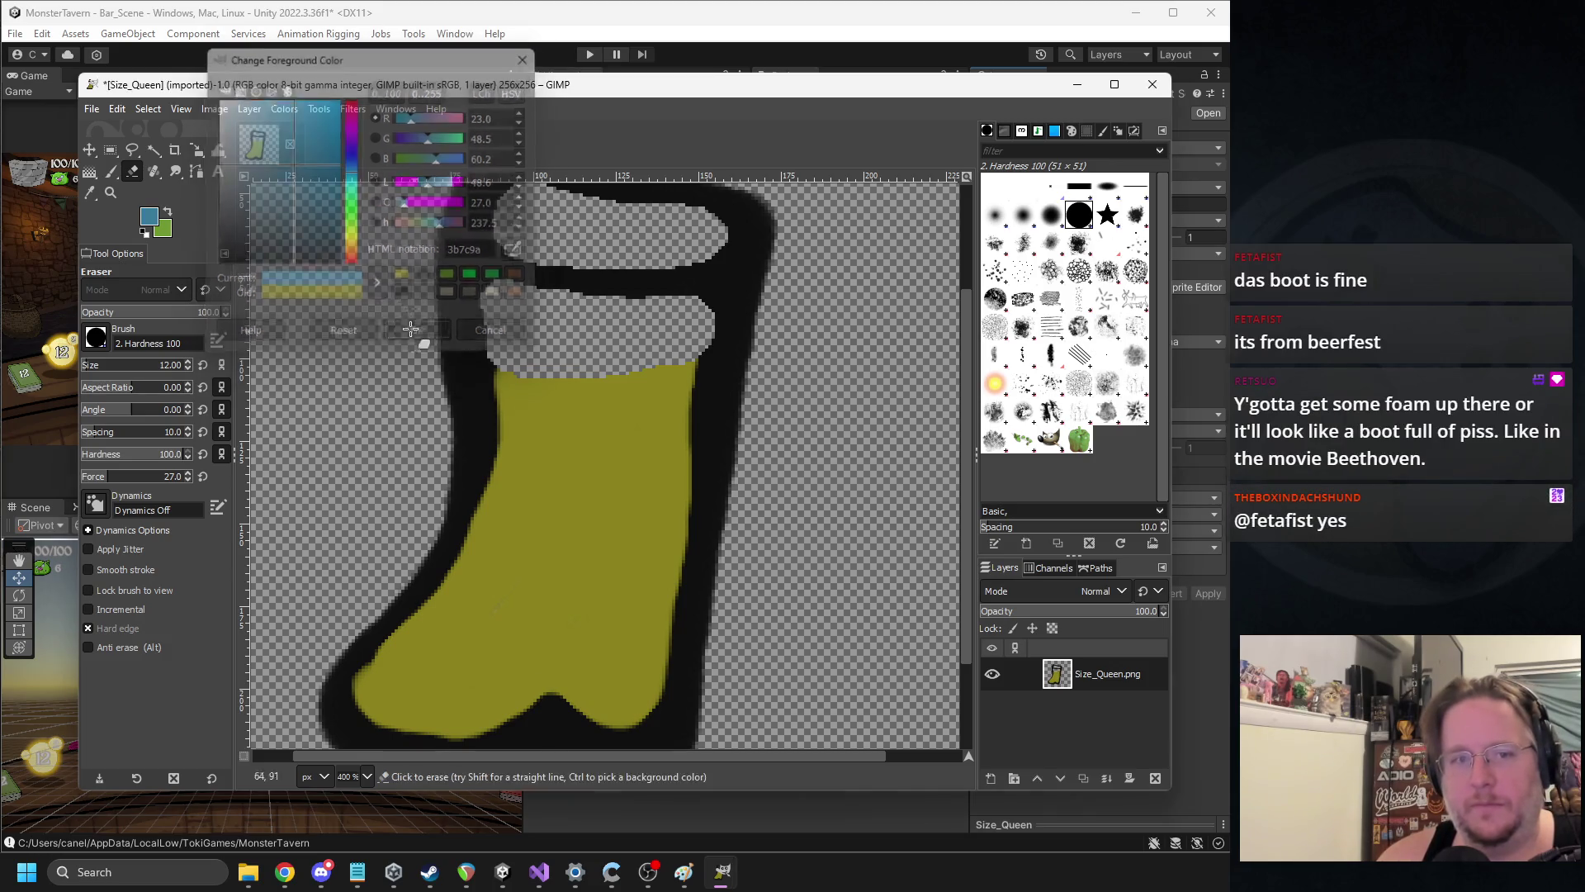
Lower the eraser opacity to 40 and test a faint erase and a blue stroke, undoing both
drag(126, 316, 137, 314)
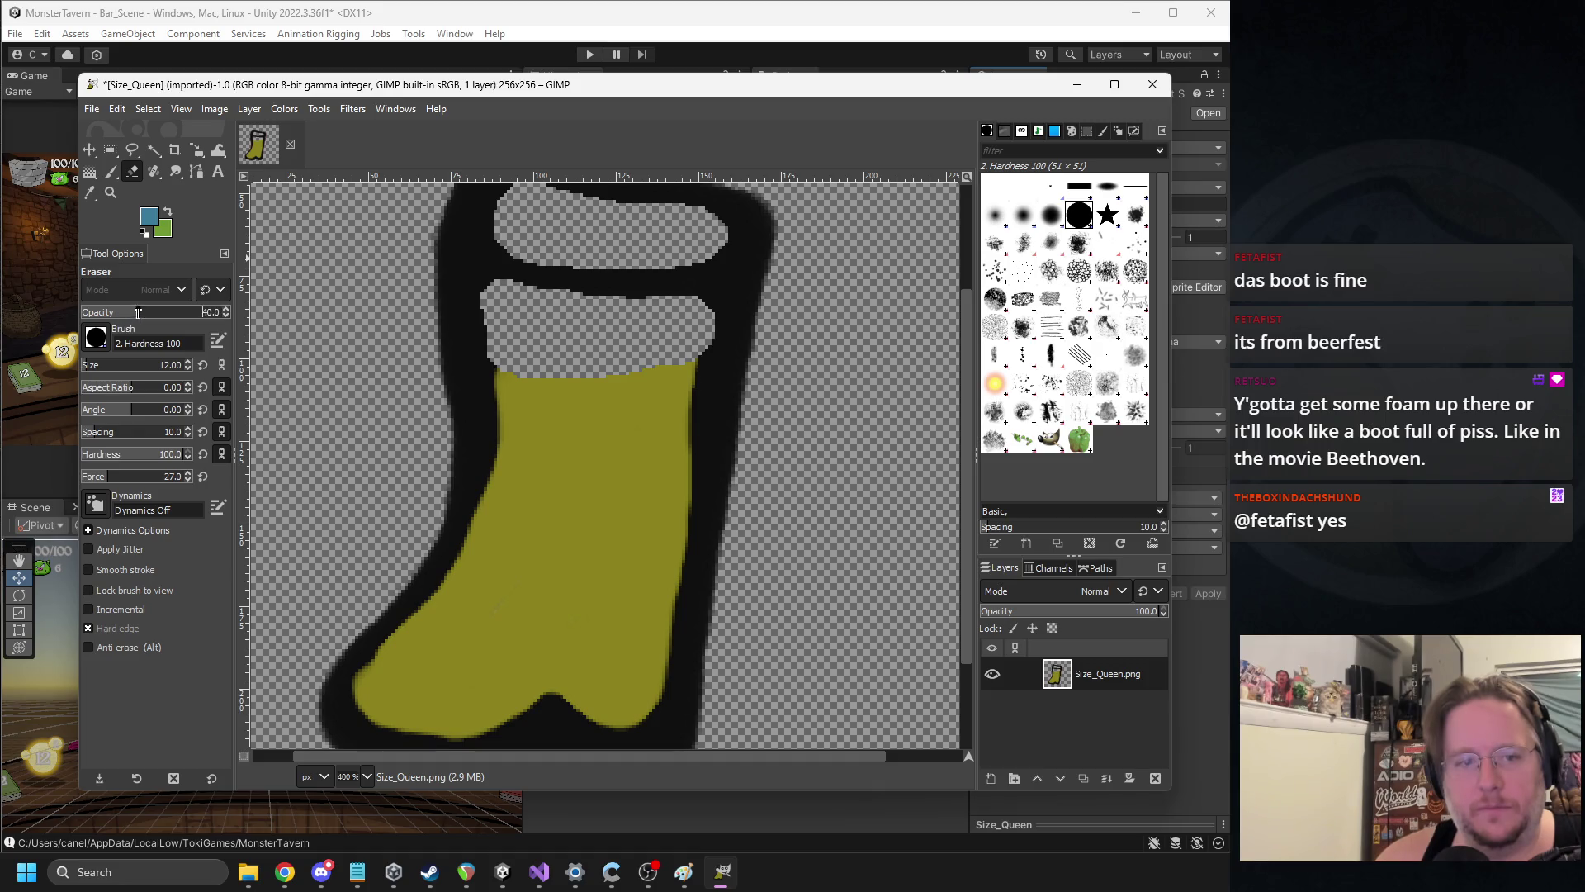
scroll(500, 347, down, 2)
click(460, 566)
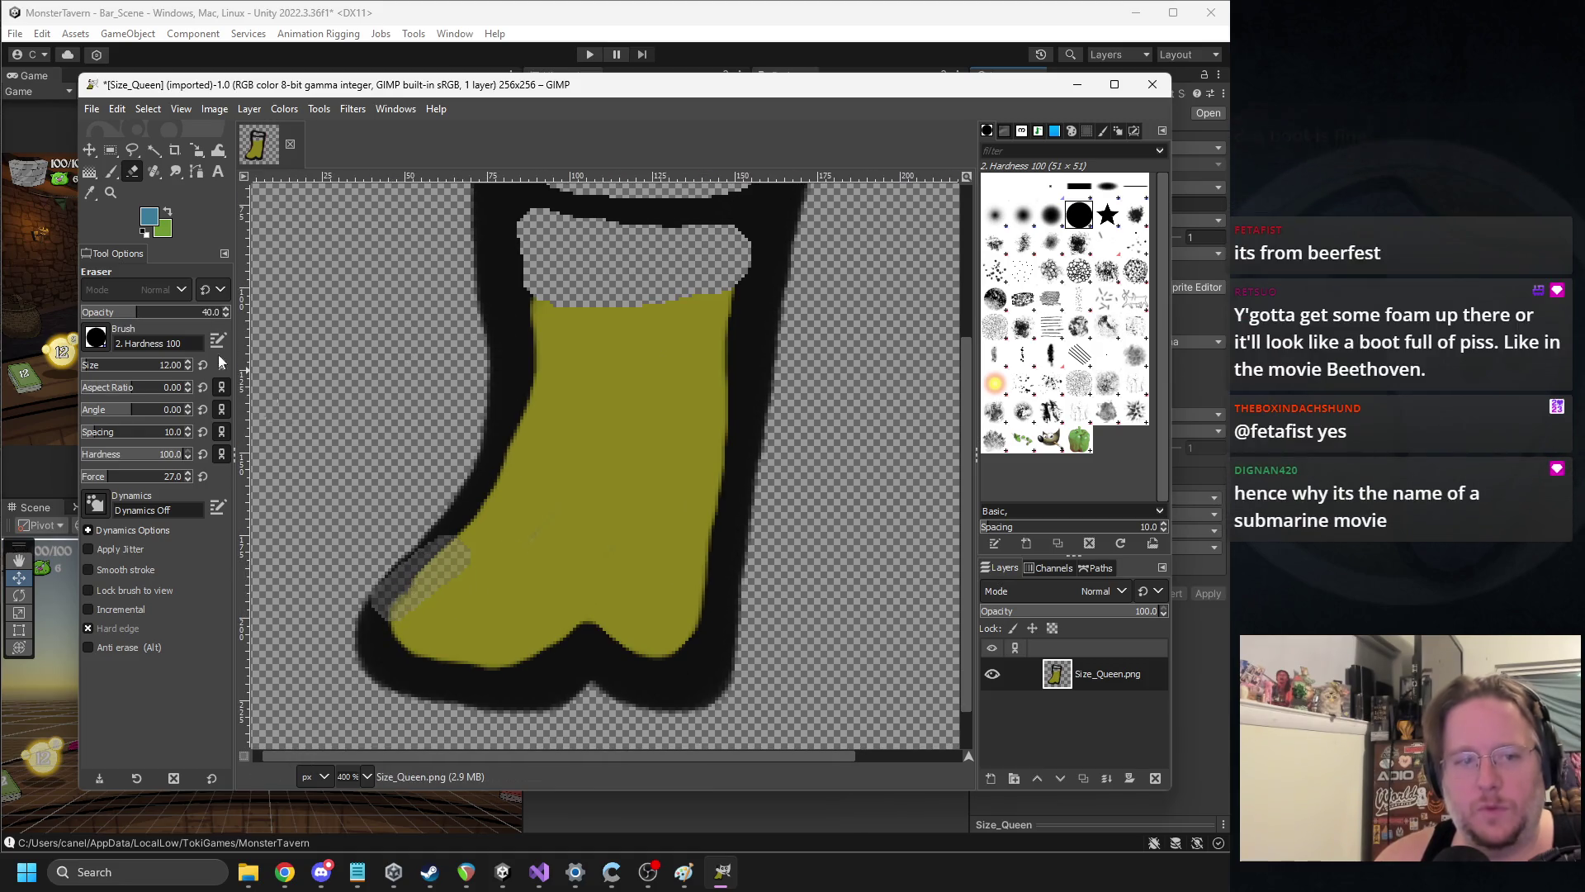
key(ctrl+z)
drag(479, 526, 404, 587)
key(ctrl+z)
Set the Paintbrush to size 78 at about half opacity, then reduce it to size 27
click(116, 368)
drag(116, 368, 104, 367)
click(148, 312)
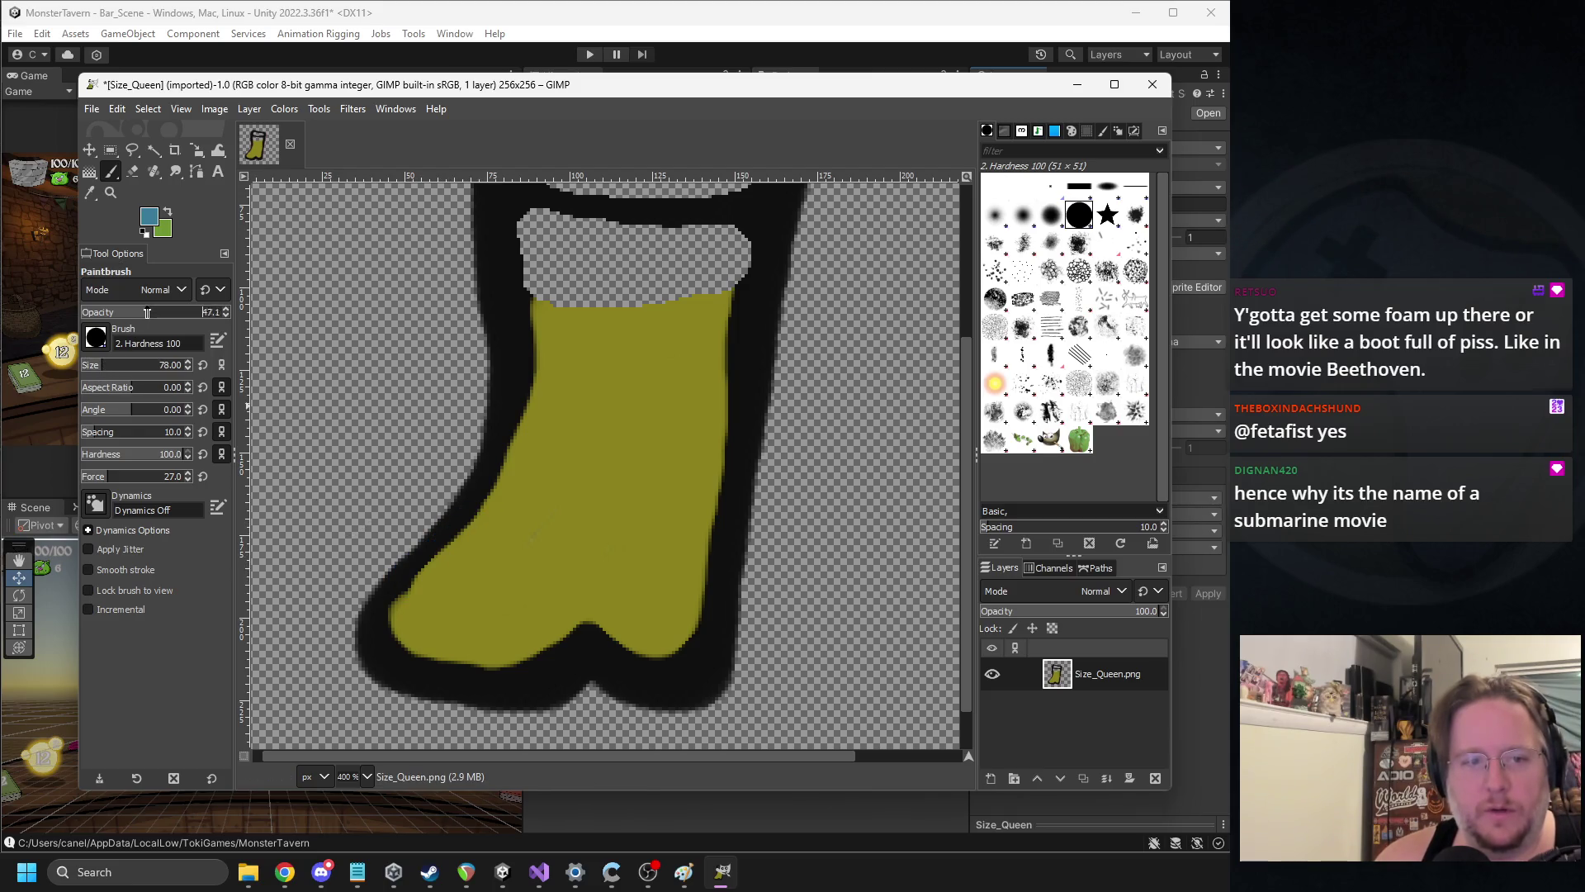
click(89, 366)
Set the brush to size 12 and paint translucent blue along the boot's lower-left edge
click(89, 365)
mouse_move(454, 552)
mouse_down()
mouse_move(422, 569)
mouse_move(391, 629)
mouse_move(492, 671)
mouse_move(700, 631)
mouse_move(740, 296)
mouse_move(536, 323)
mouse_move(495, 483)
mouse_move(423, 624)
mouse_up()
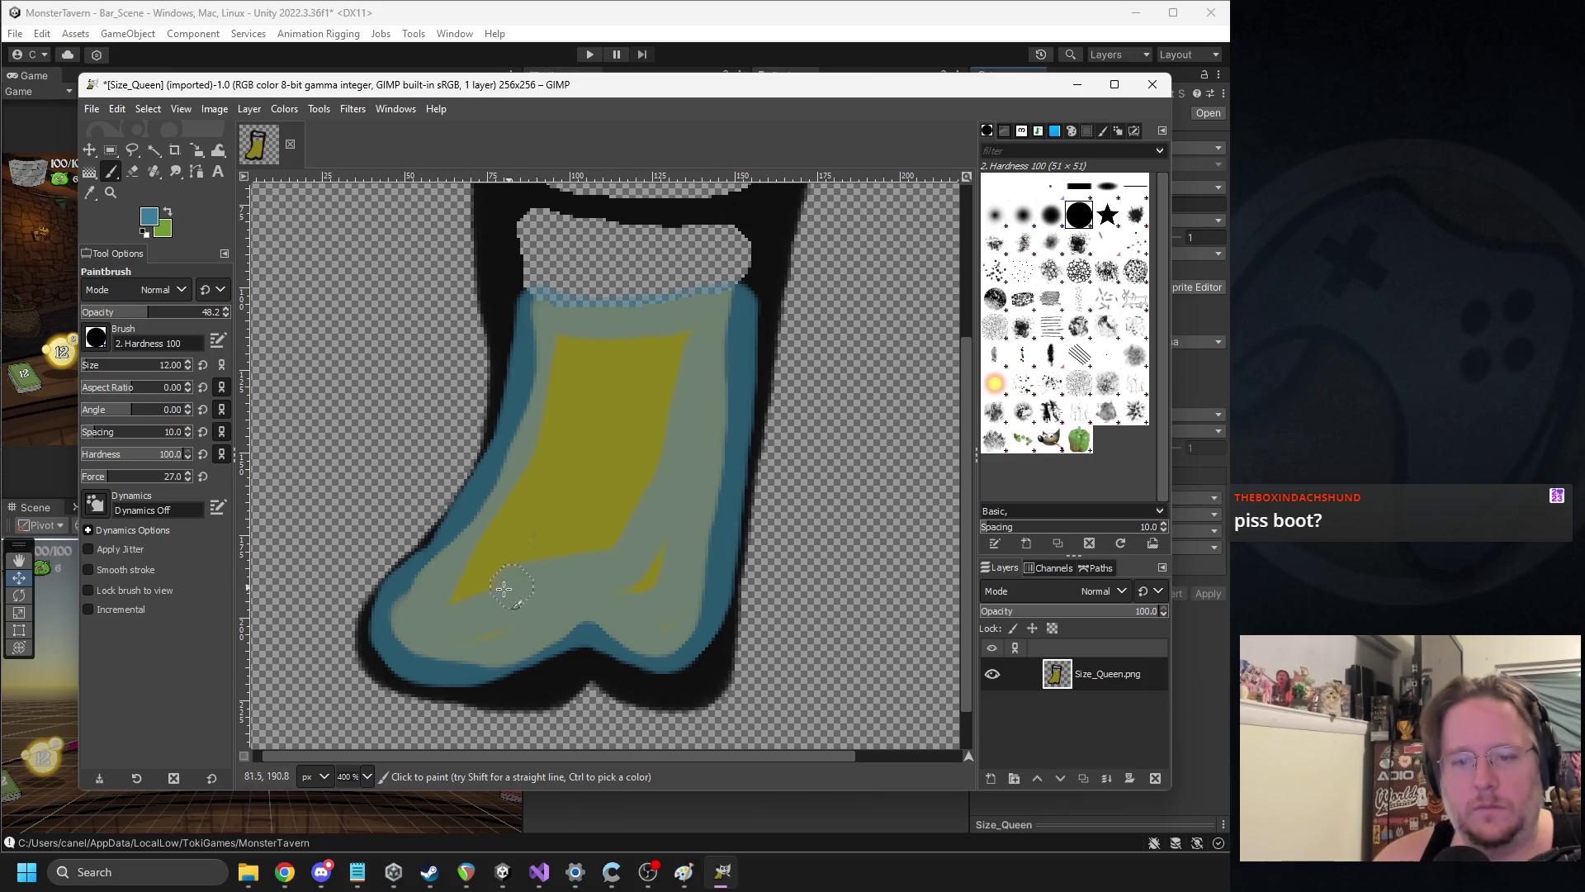
key(ctrl+z)
scroll(639, 437, up, 3)
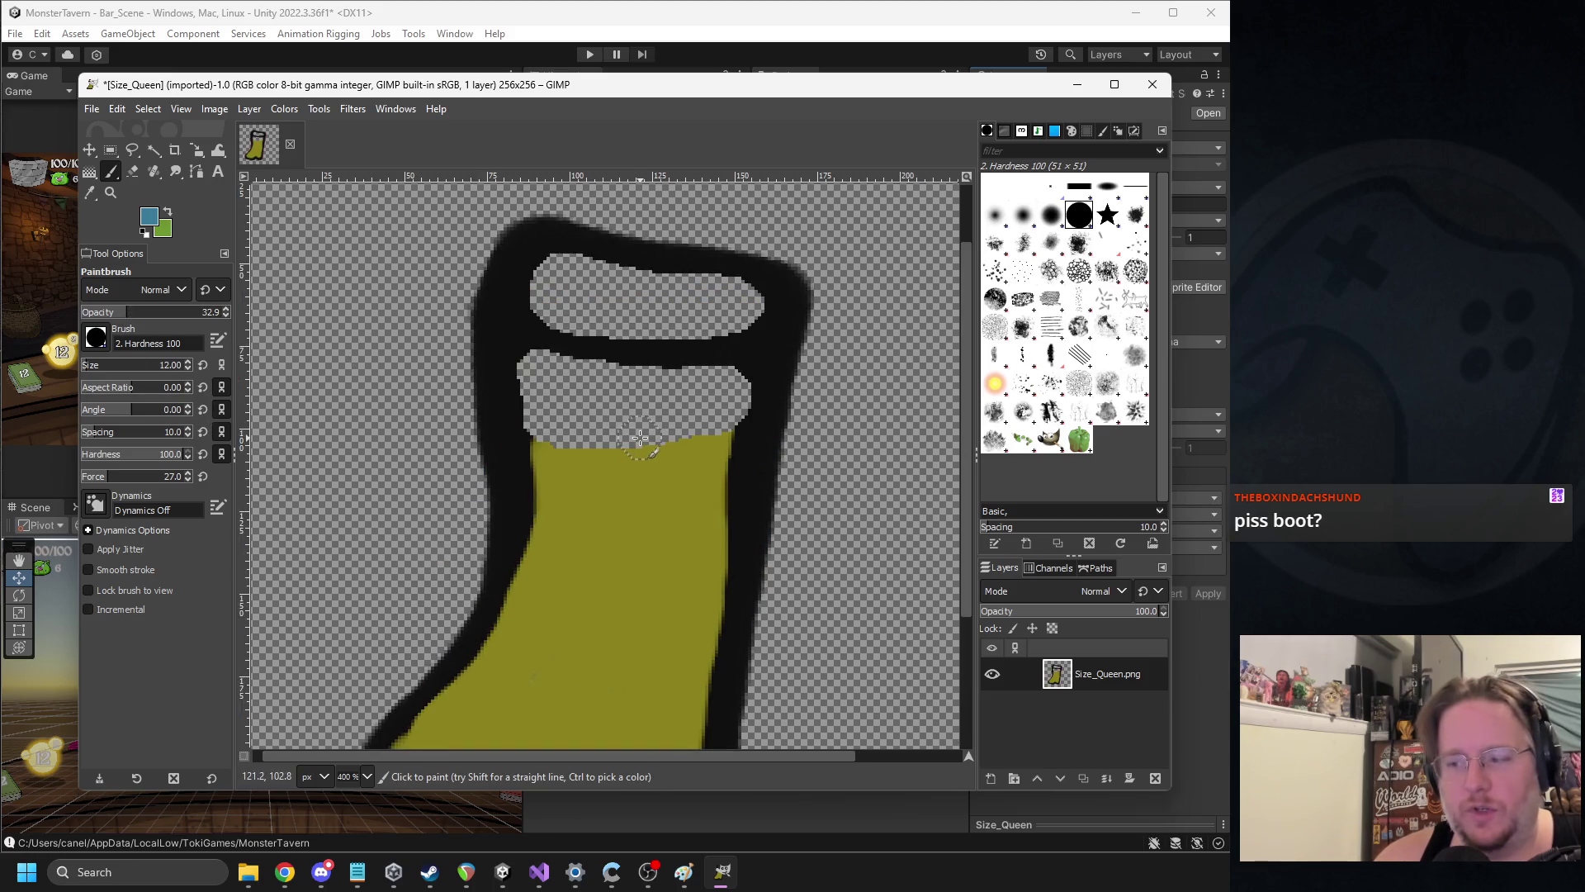
scroll(639, 437, down, 1)
scroll(636, 425, down, 1)
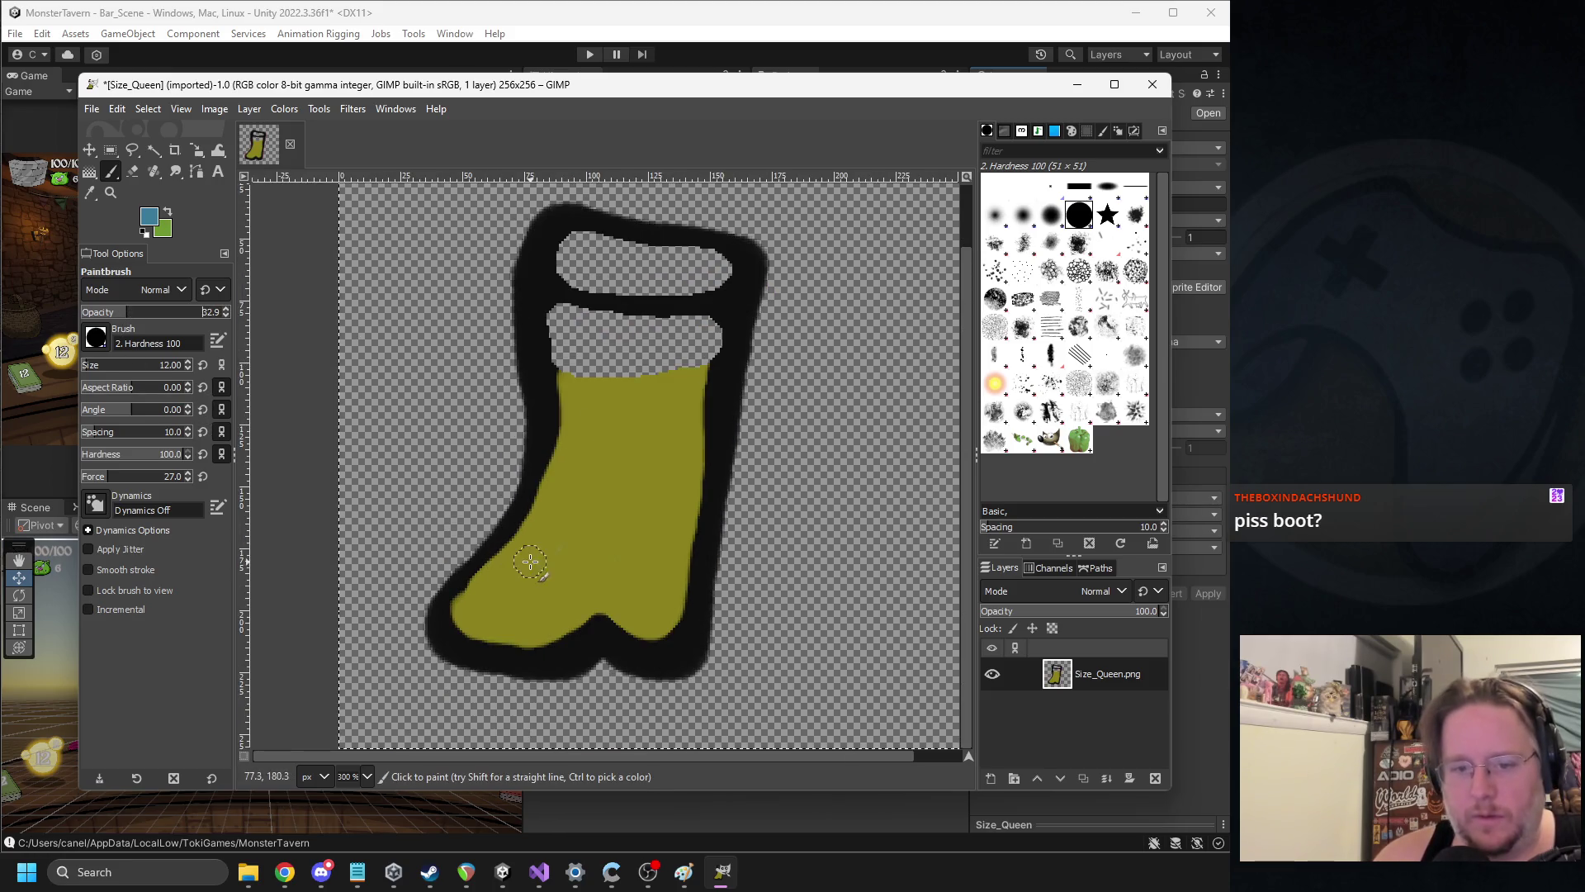
mouse_move(489, 578)
mouse_down()
mouse_move(456, 625)
mouse_move(516, 648)
mouse_move(606, 621)
mouse_move(666, 629)
mouse_move(691, 566)
mouse_move(717, 336)
mouse_move(550, 316)
mouse_move(548, 459)
mouse_move(477, 610)
mouse_up()
Glaze the rest of the olive liquid with translucent blue so it turns grey-green
mouse_move(577, 595)
mouse_down()
mouse_move(636, 601)
mouse_move(658, 578)
mouse_move(687, 355)
mouse_move(582, 357)
mouse_move(658, 369)
mouse_move(576, 434)
mouse_move(513, 584)
mouse_move(630, 566)
mouse_move(649, 404)
mouse_move(601, 419)
mouse_move(584, 530)
mouse_move(610, 395)
mouse_move(654, 451)
mouse_move(625, 359)
mouse_move(541, 264)
mouse_move(553, 230)
mouse_move(715, 256)
mouse_move(727, 291)
mouse_move(578, 299)
mouse_move(607, 249)
mouse_move(609, 288)
mouse_move(743, 273)
mouse_move(627, 283)
mouse_move(561, 247)
mouse_move(628, 260)
mouse_move(545, 299)
mouse_move(648, 326)
mouse_move(726, 312)
mouse_move(676, 652)
mouse_move(460, 634)
mouse_move(527, 506)
mouse_move(555, 314)
mouse_up()
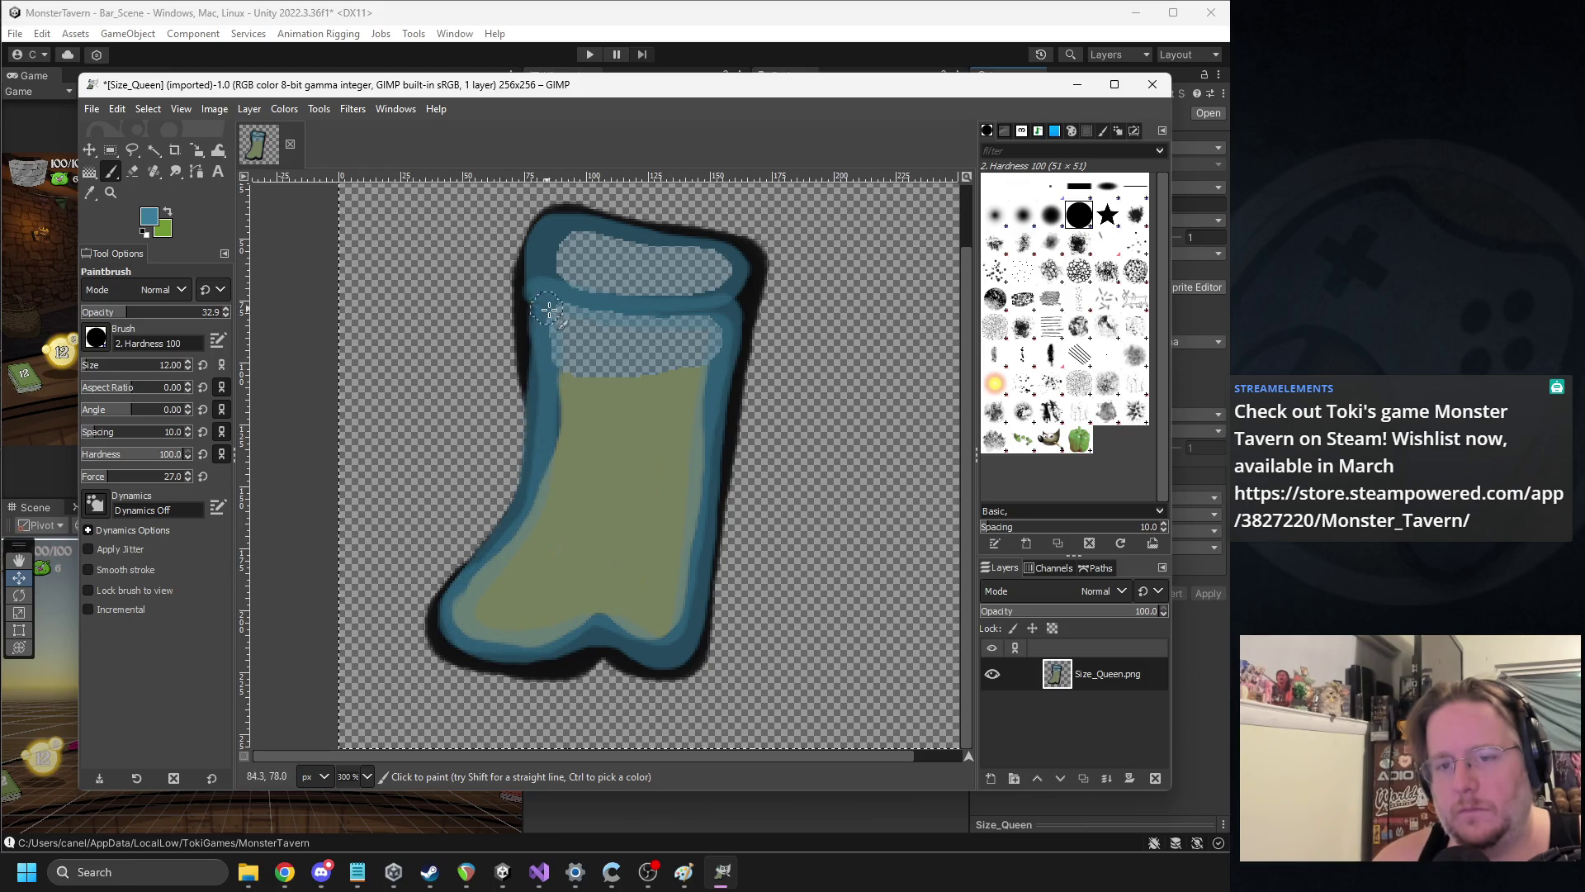
drag(683, 354, 688, 504)
mouse_move(652, 628)
mouse_down()
mouse_move(505, 607)
mouse_move(561, 439)
mouse_move(658, 378)
mouse_move(658, 523)
mouse_move(556, 587)
mouse_move(608, 530)
mouse_move(569, 459)
mouse_up()
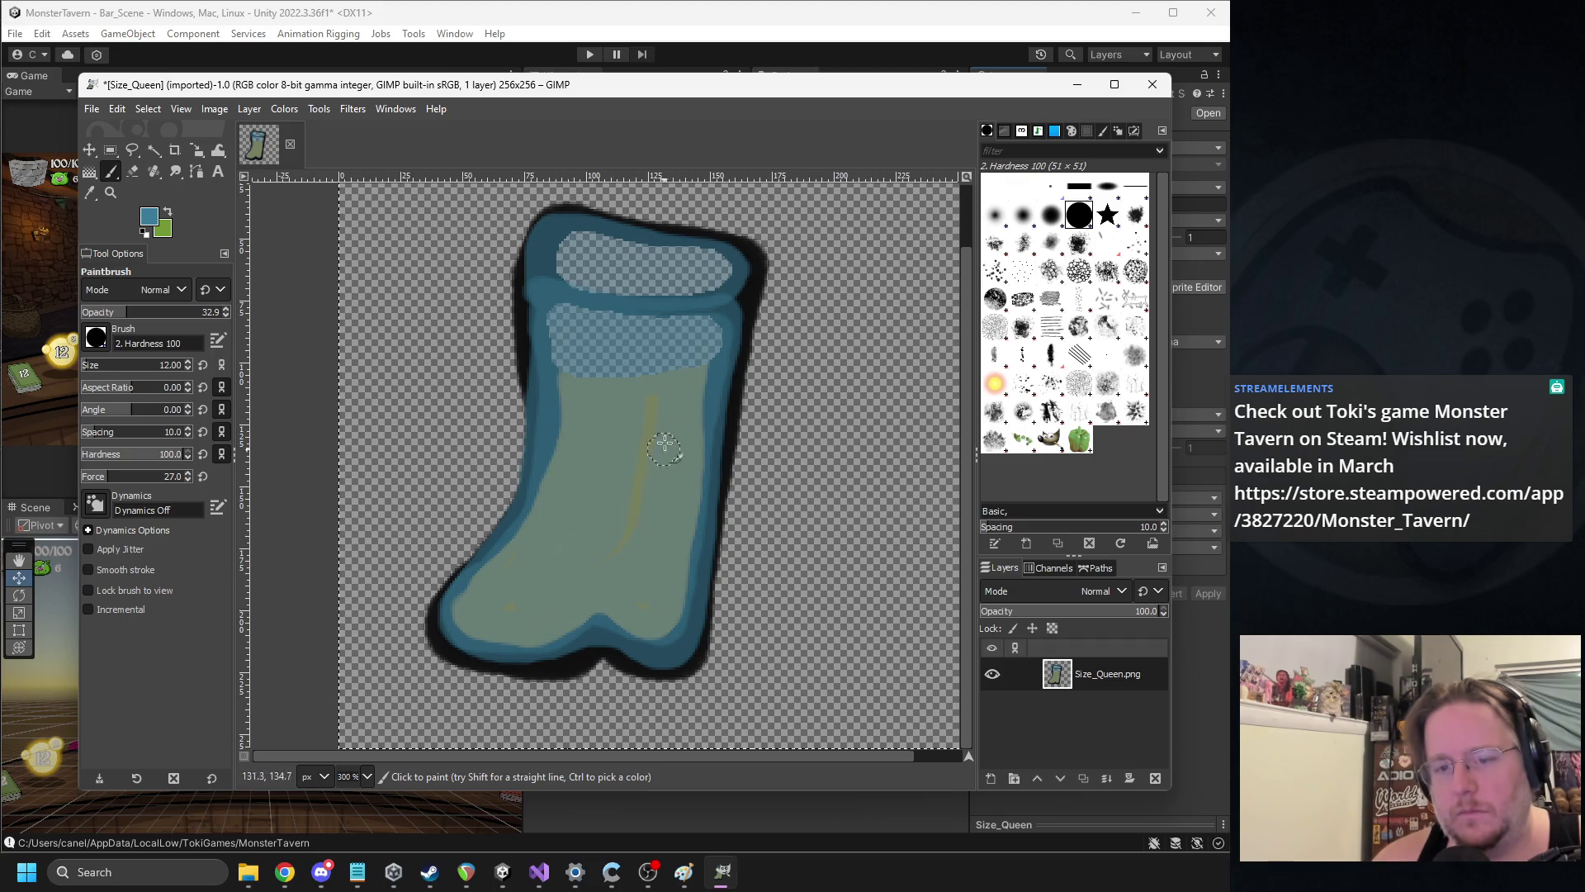
mouse_move(623, 524)
mouse_down()
mouse_move(523, 594)
mouse_move(633, 601)
mouse_up()
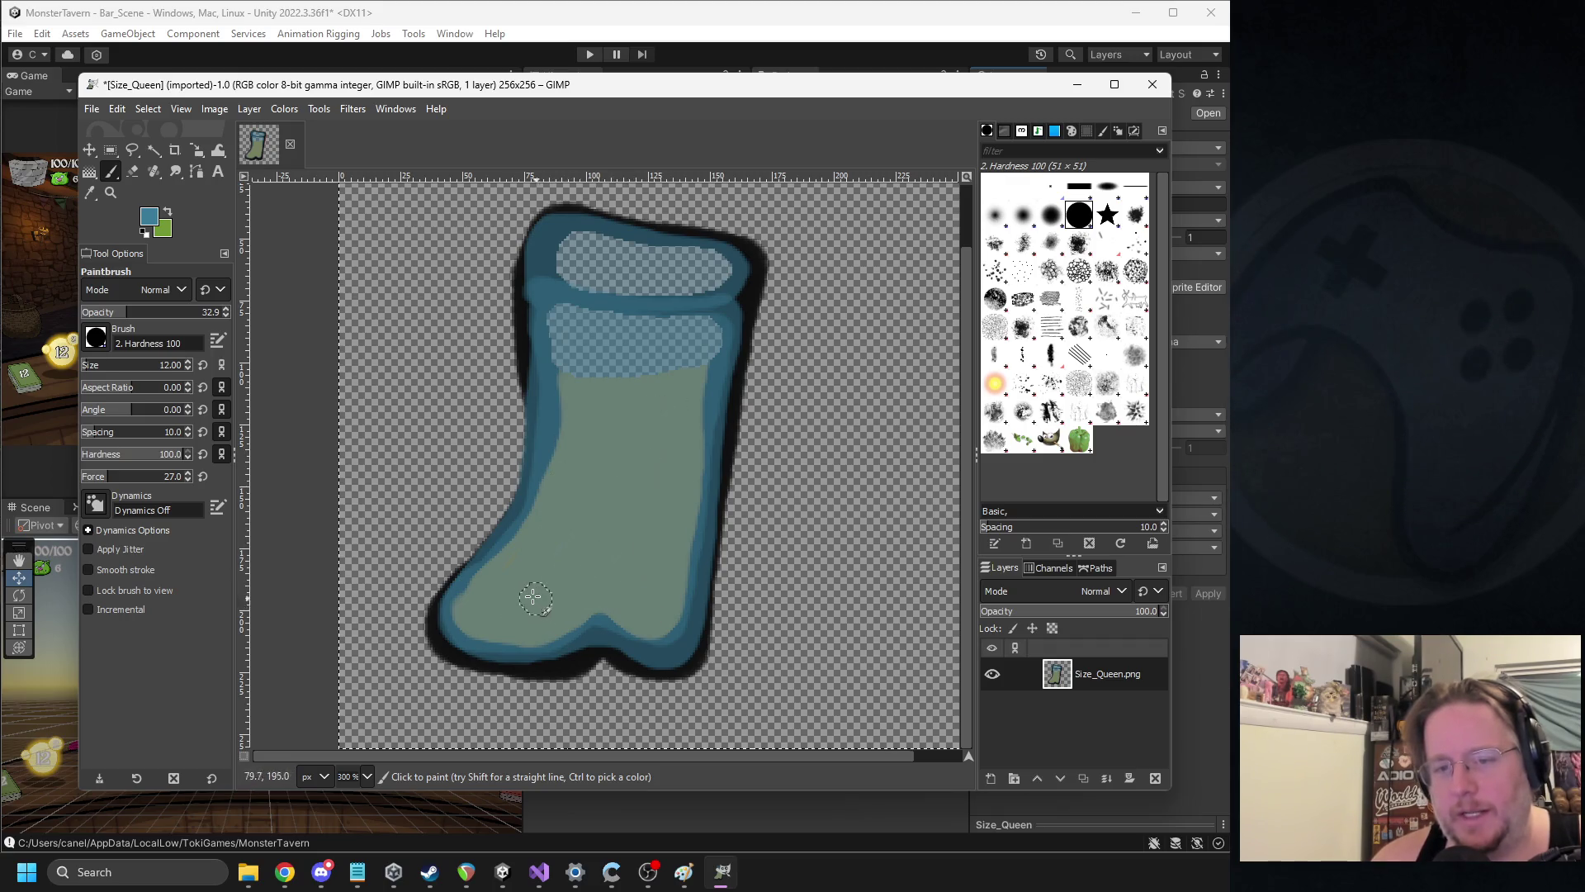
key(minus)
key(minus)
click(92, 110)
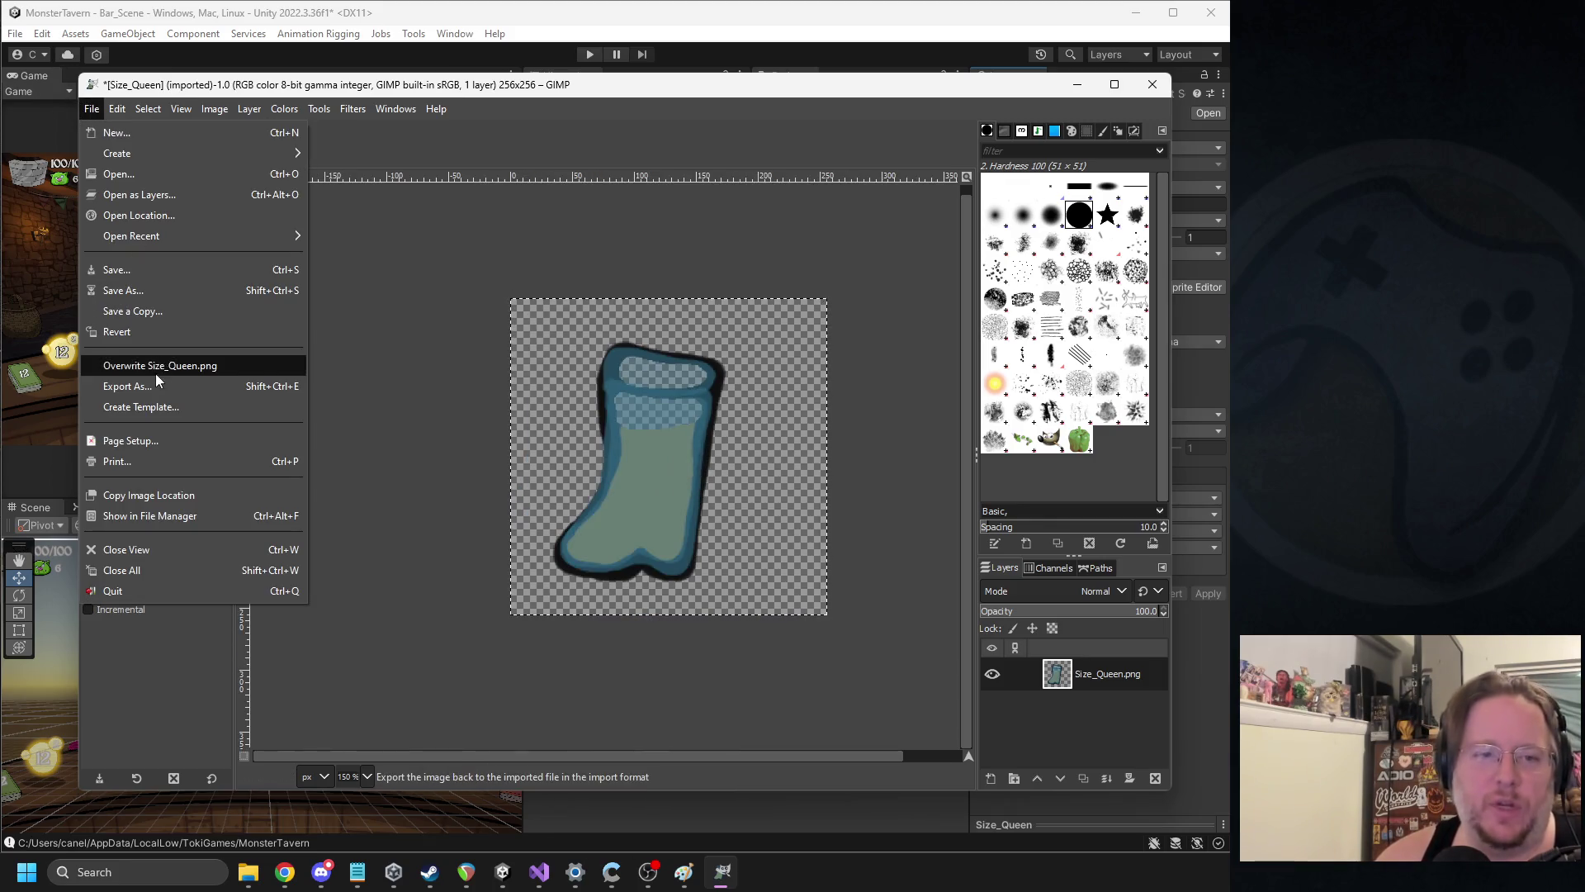
Export the boot as PNG, replacing Size_Queen.png in the Trinkets folder, then minimize GIMP
click(128, 386)
click(665, 631)
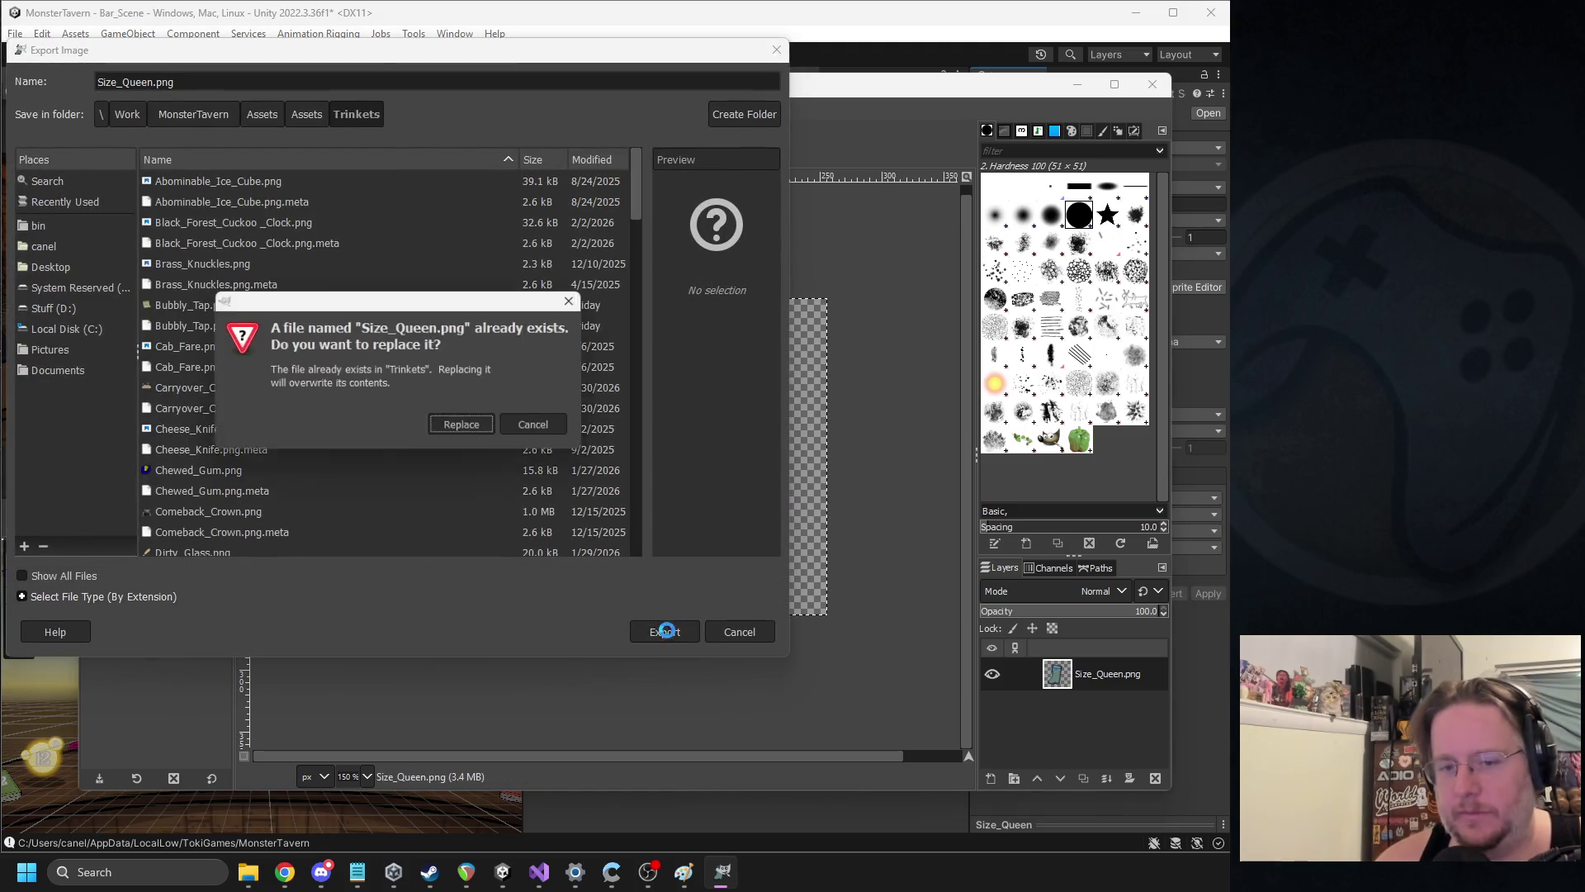
click(464, 428)
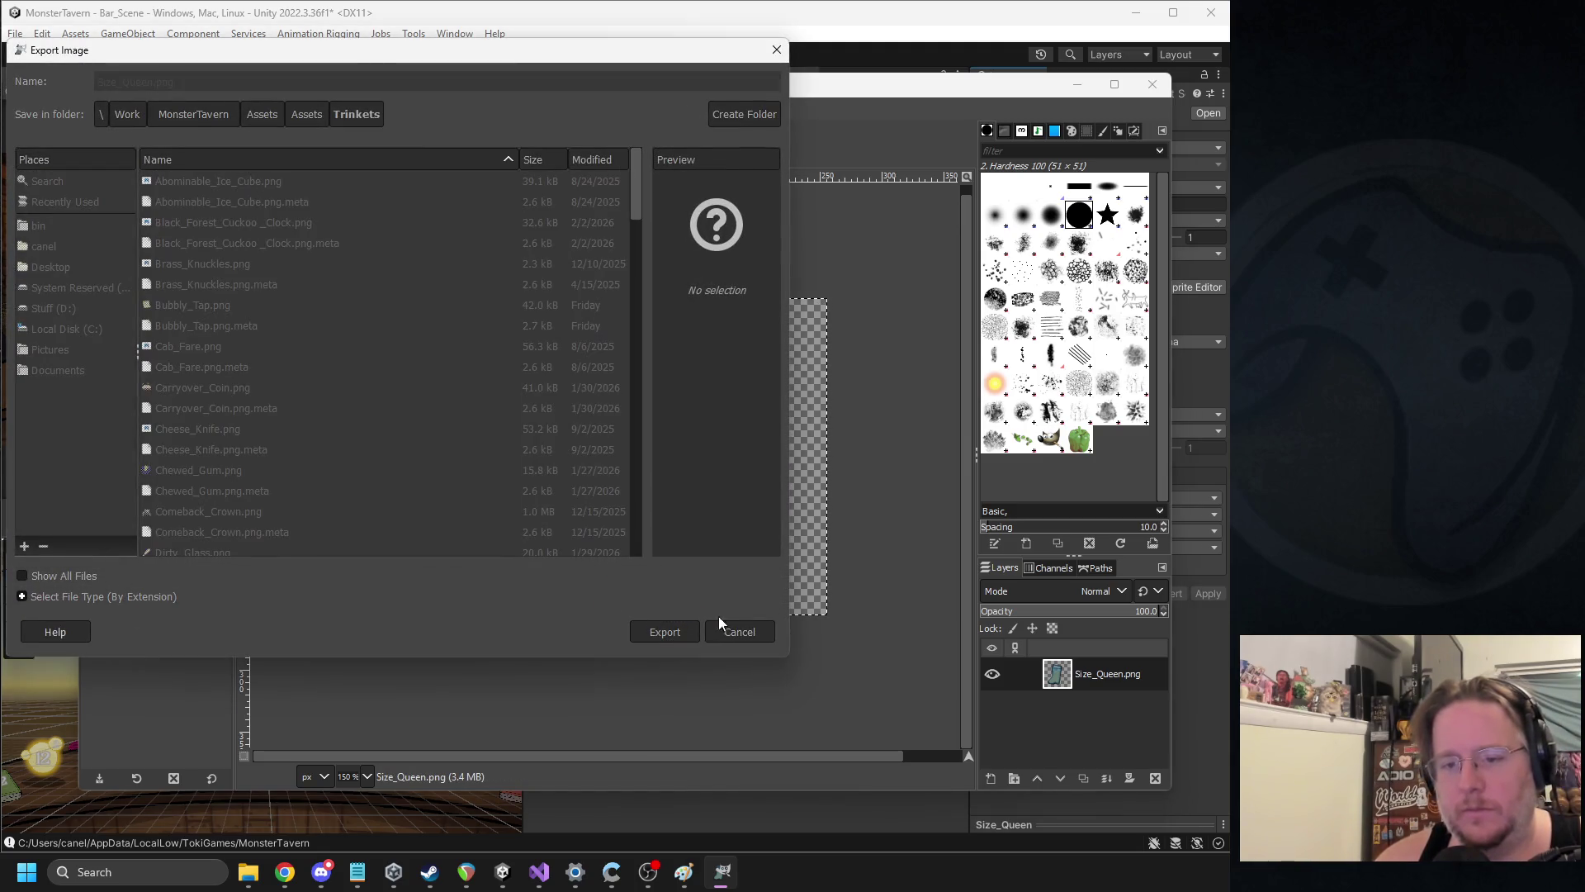
click(797, 640)
click(1077, 84)
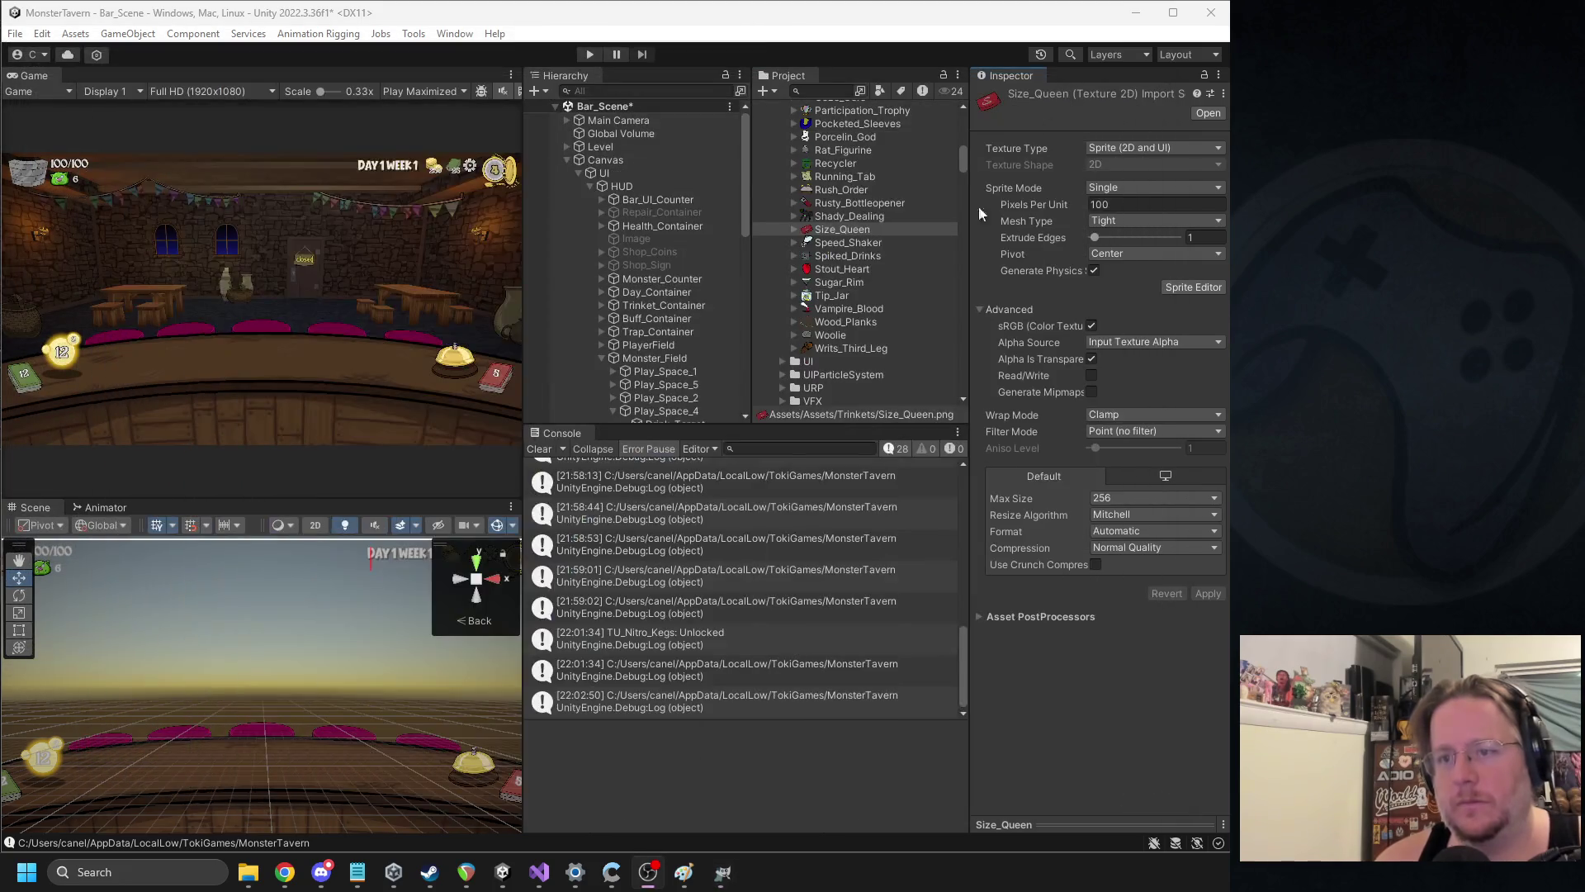
Rename the Size_Queen sprite to Das_Boot
scroll(879, 230, up, 5)
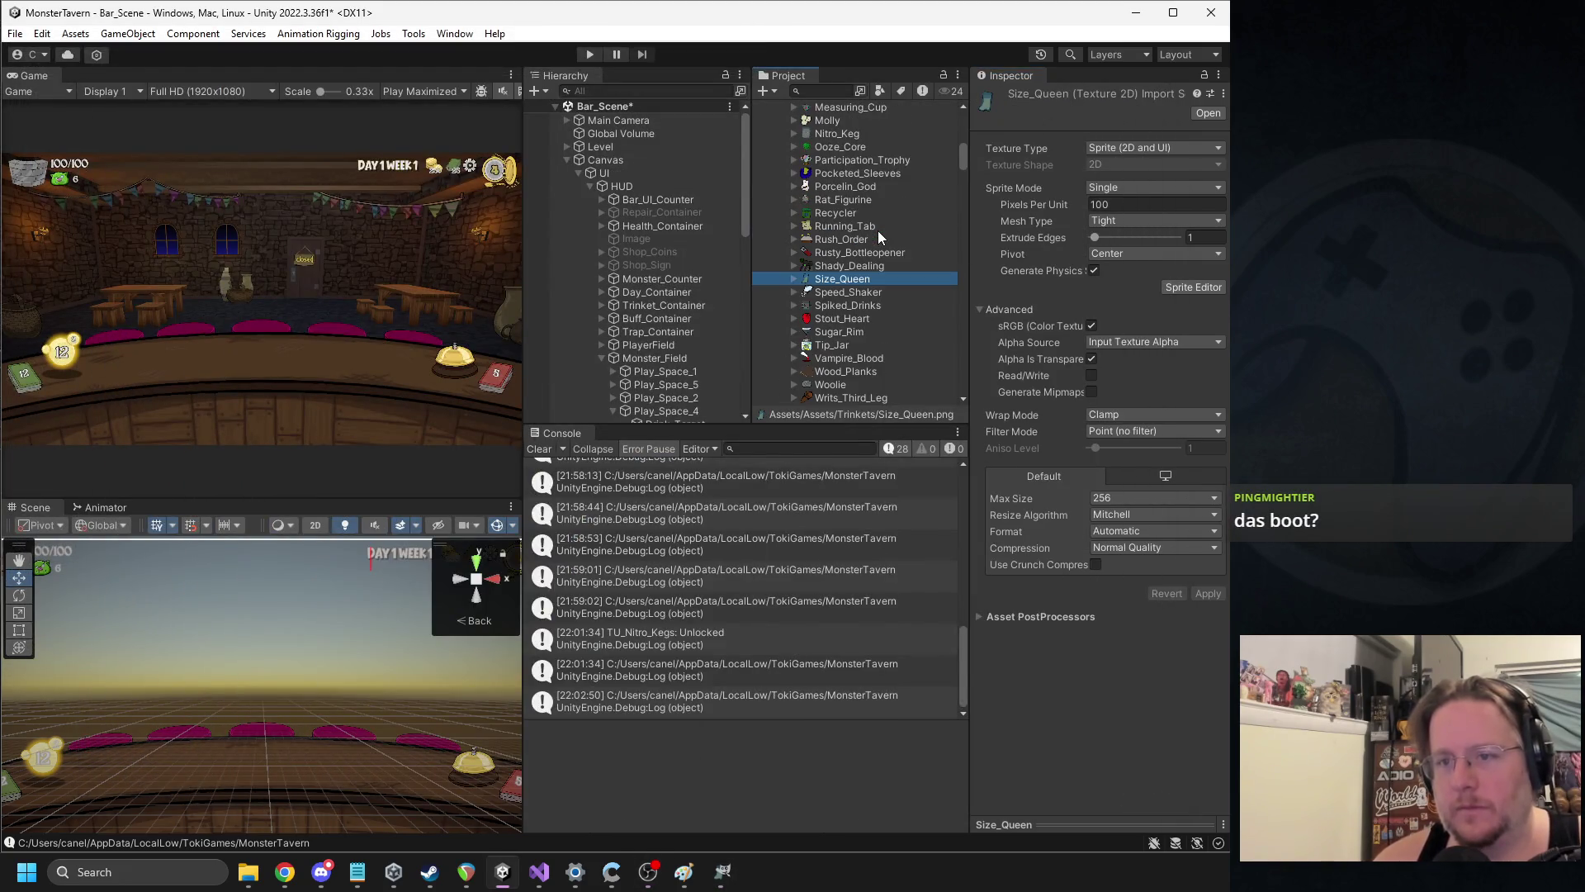
scroll(810, 196, down, 4)
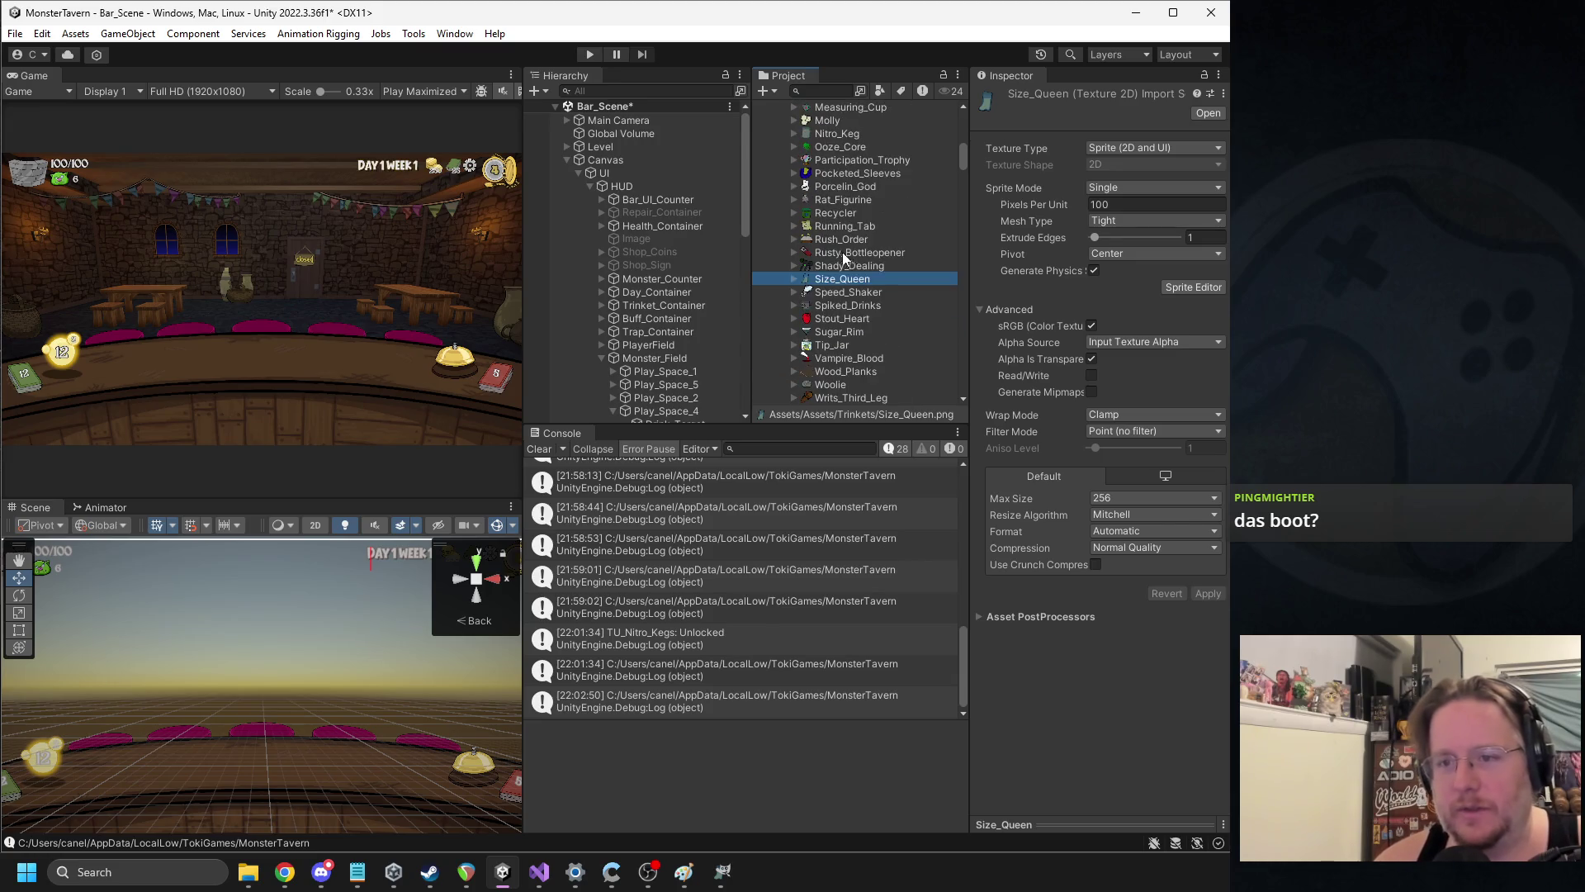
key(F2)
text(Das_Boot)
key(Return)
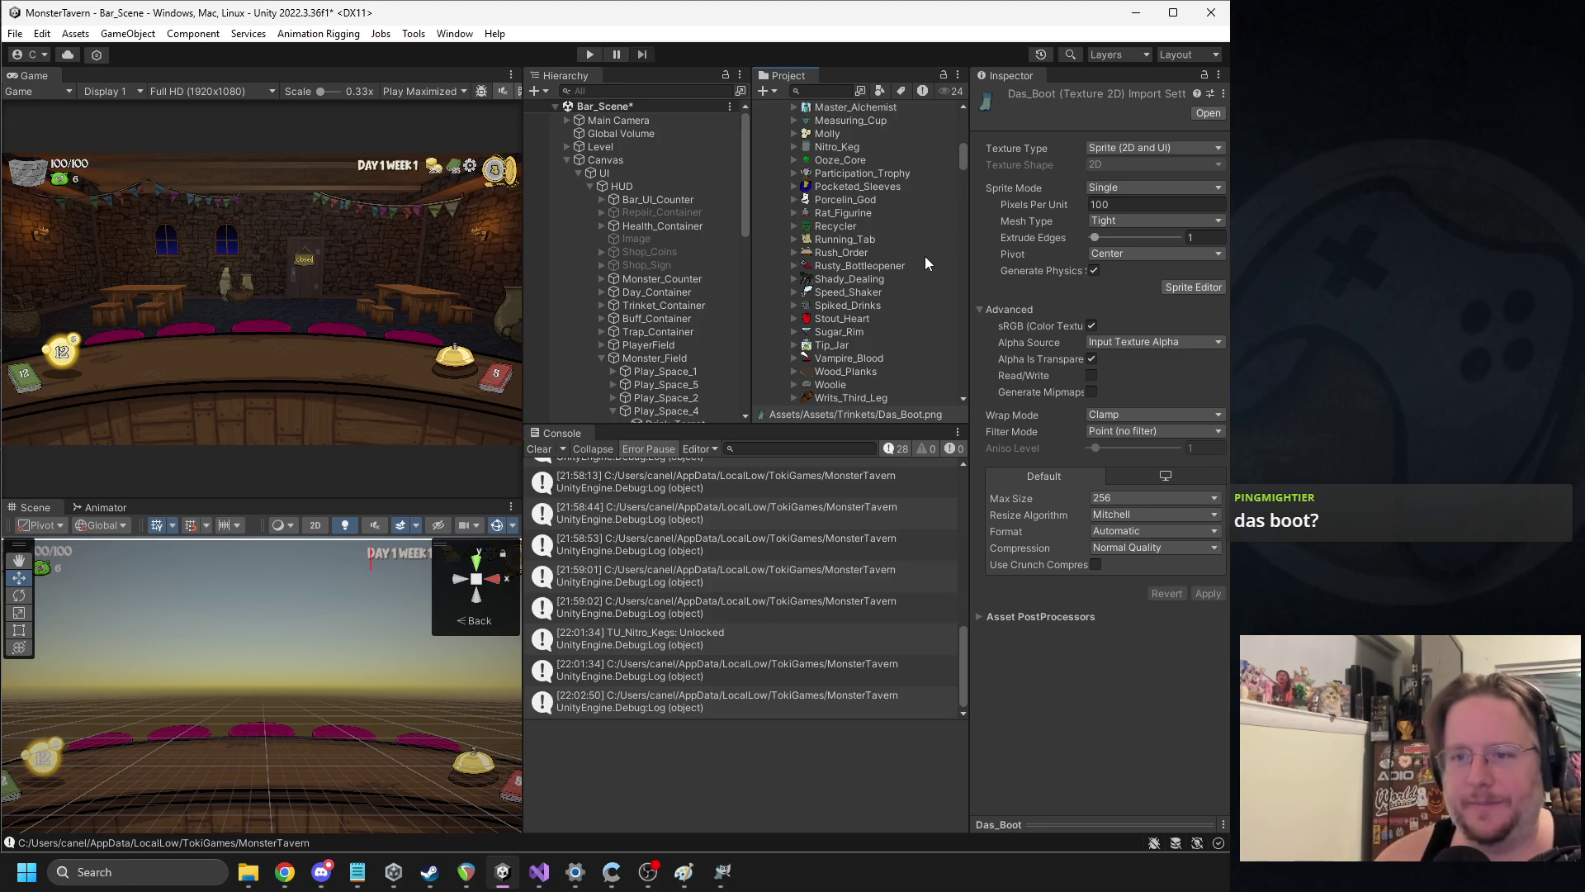
Expand the Week1 trinkets folder and select the Brass_Knuckles 1 prefab for renaming
scroll(925, 255, up, 10)
scroll(903, 248, down, 6)
scroll(889, 245, up, 3)
scroll(895, 251, up, 3)
click(806, 279)
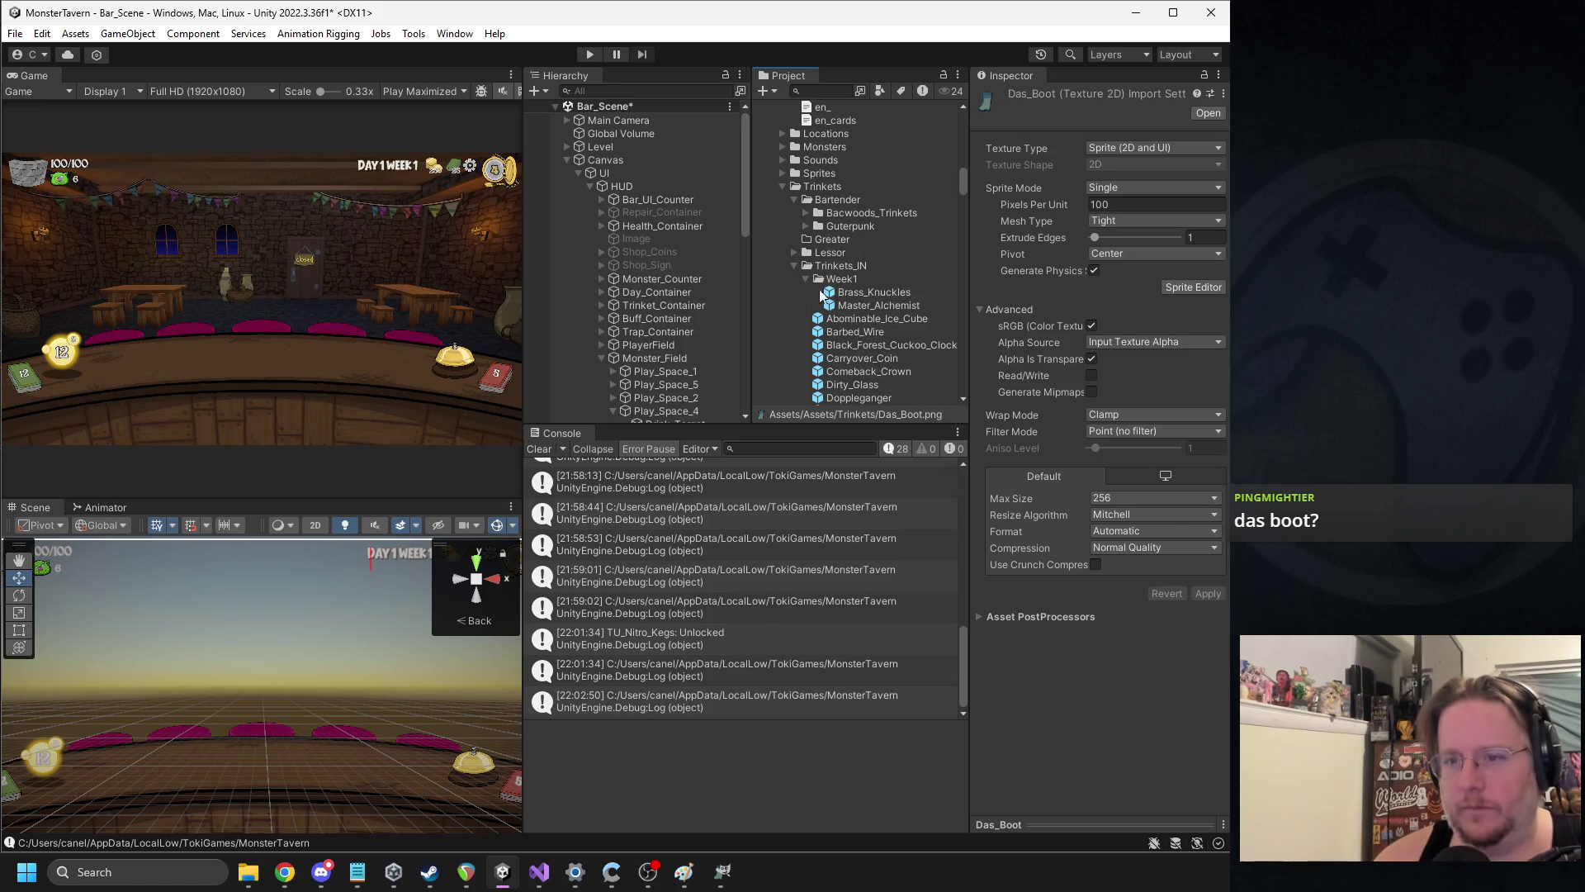
click(864, 293)
click(895, 291)
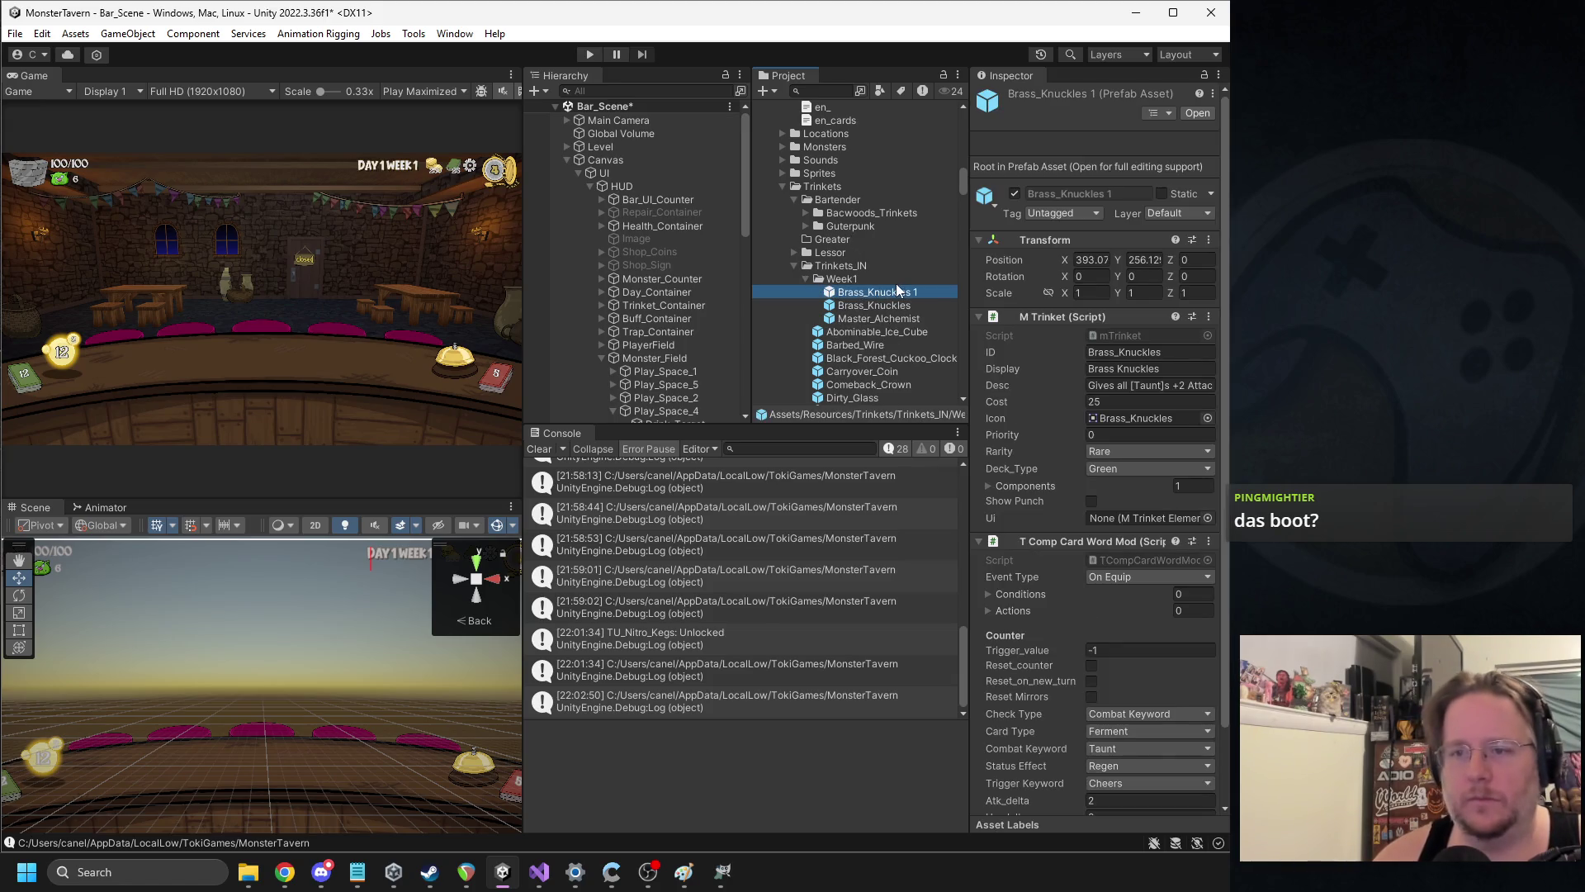
Rename the prefab to Das_Boot and assign the Das_Boot sprite as its icon
text(Has_Boot)
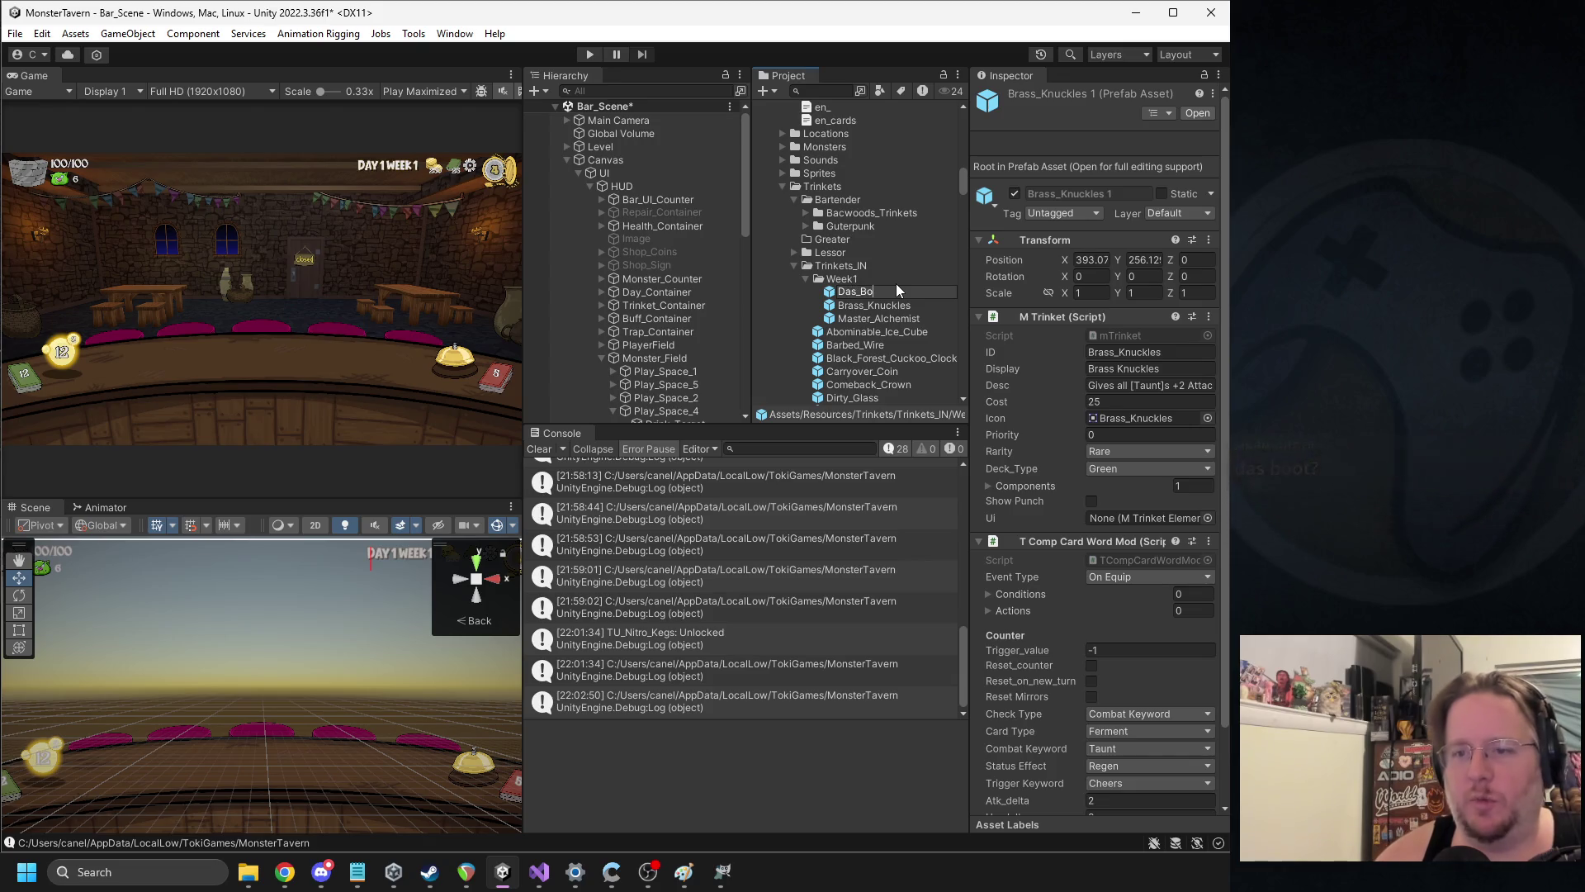
key(Return)
click(1207, 418)
text(das)
double_click(857, 488)
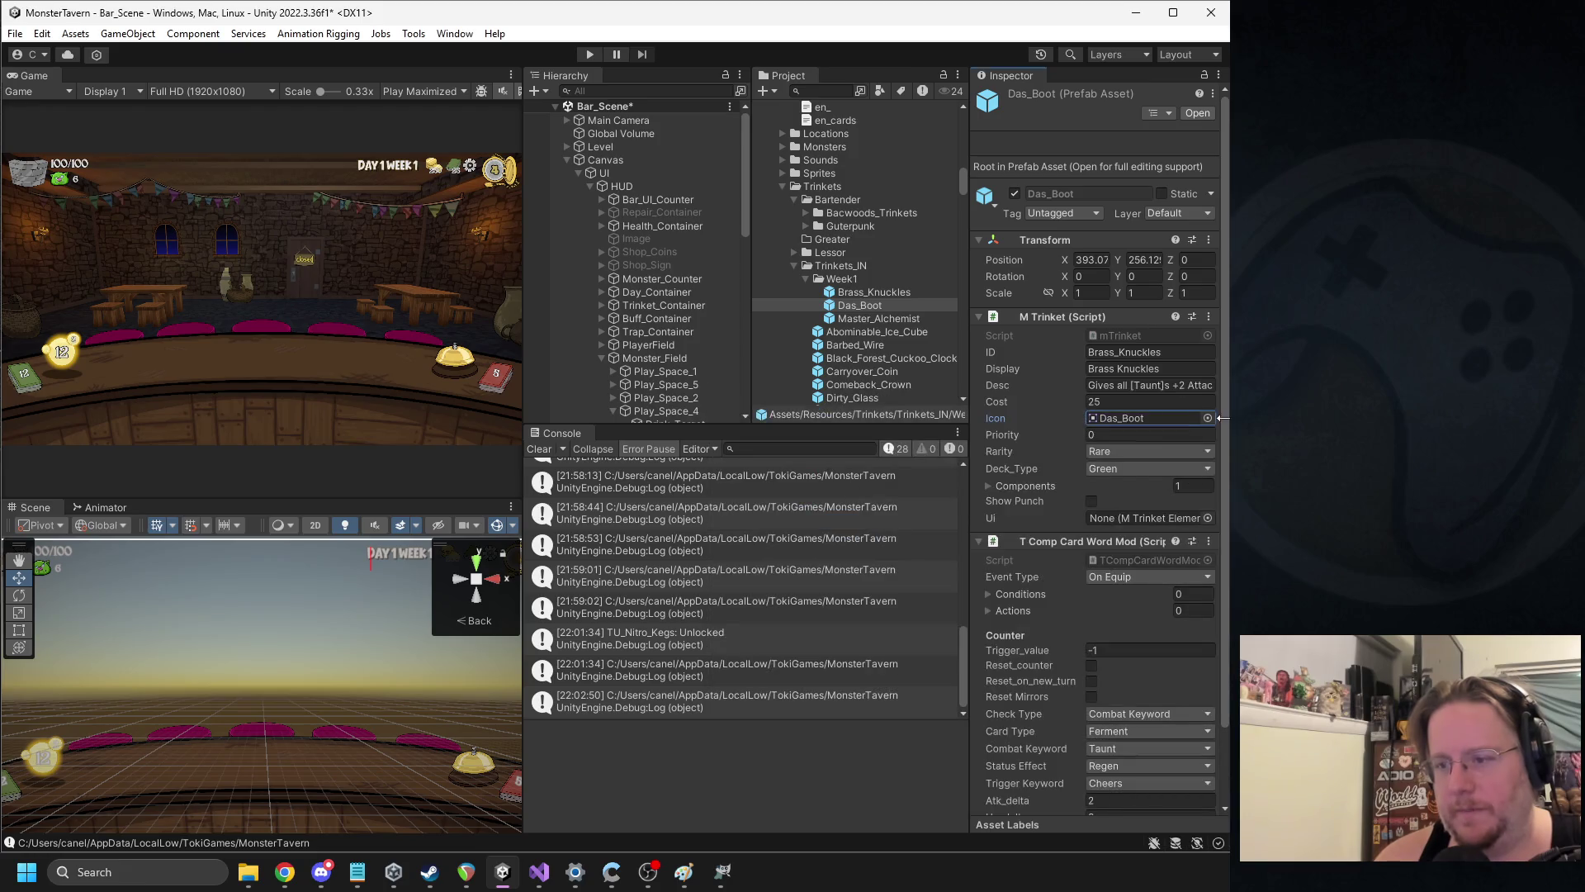
Clear the description, set ID Das_Boot and display name 'Das Boot', then open the T Comp Card Word Mod menu
click(1122, 385)
key(Delete)
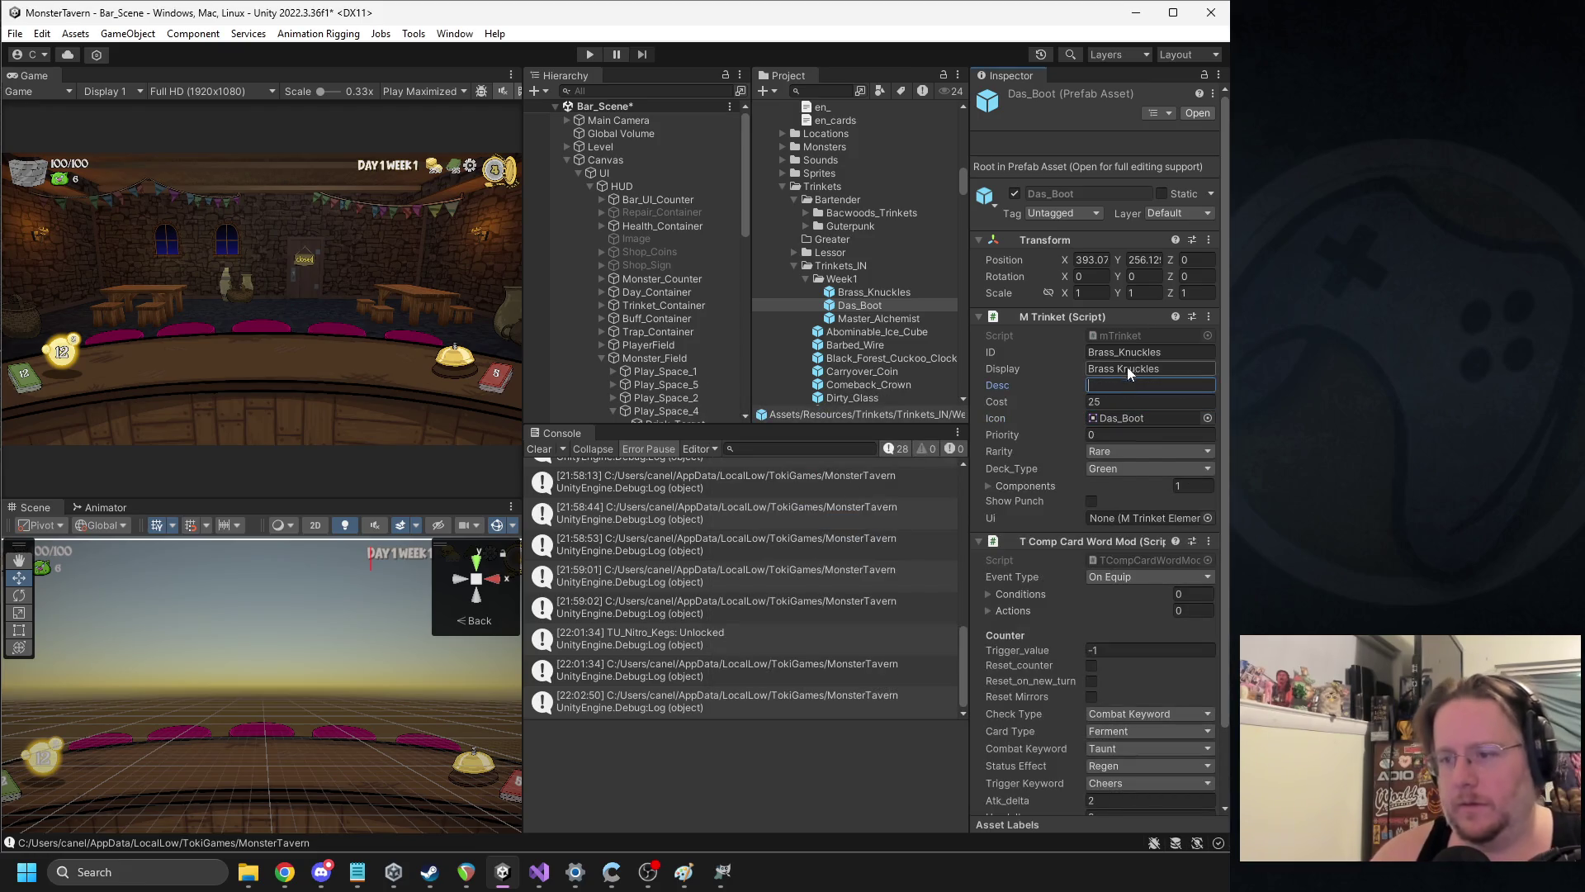
click(1106, 354)
text(Das_boot)
key(Tab)
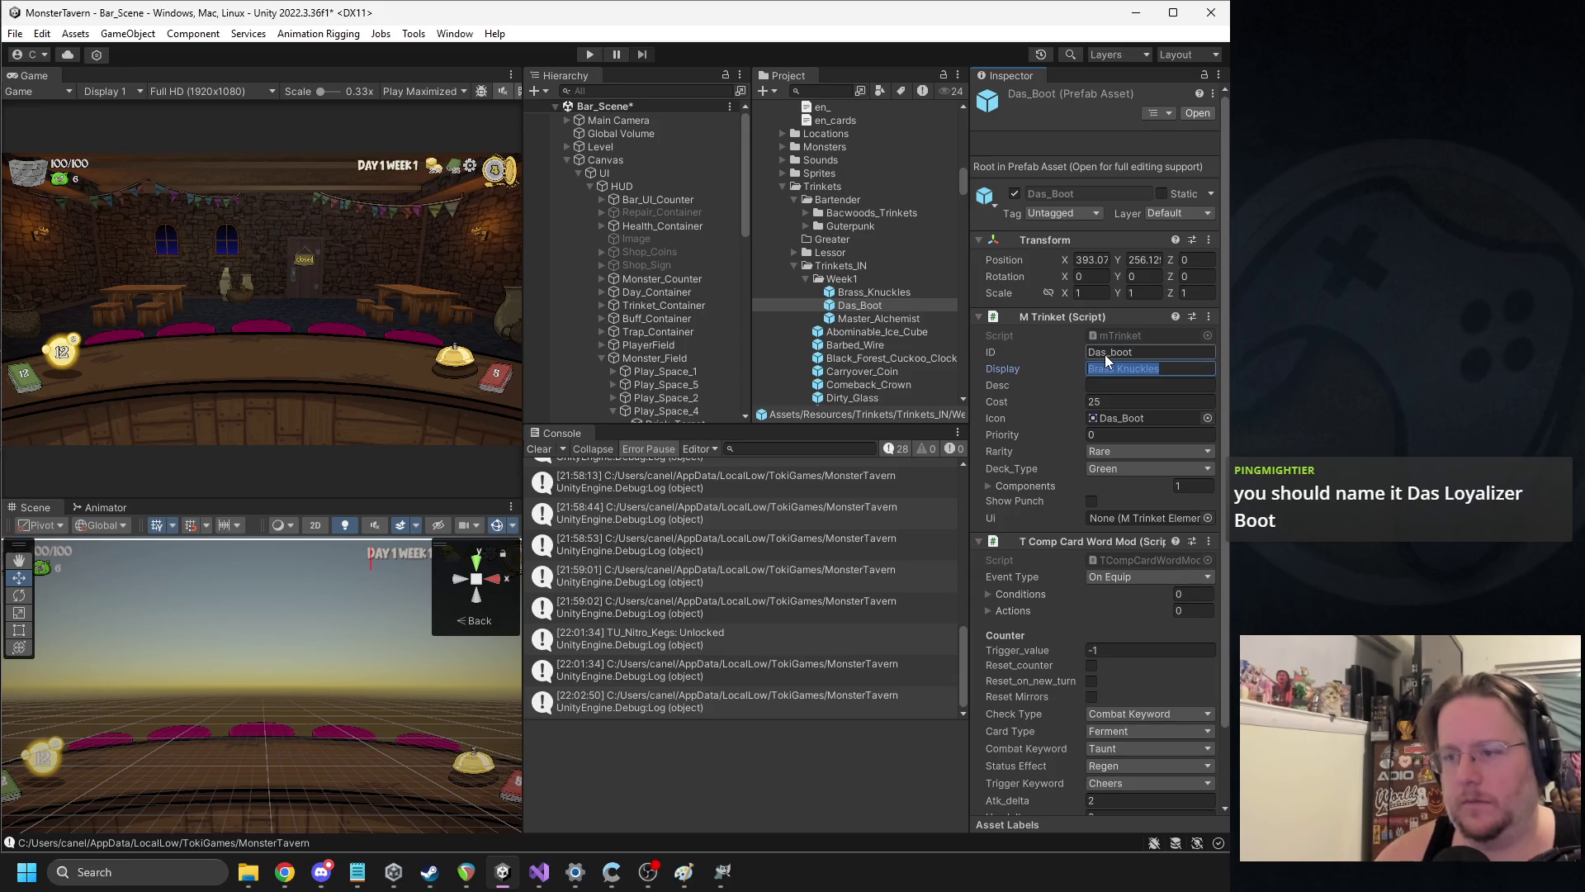
text(Das Boot)
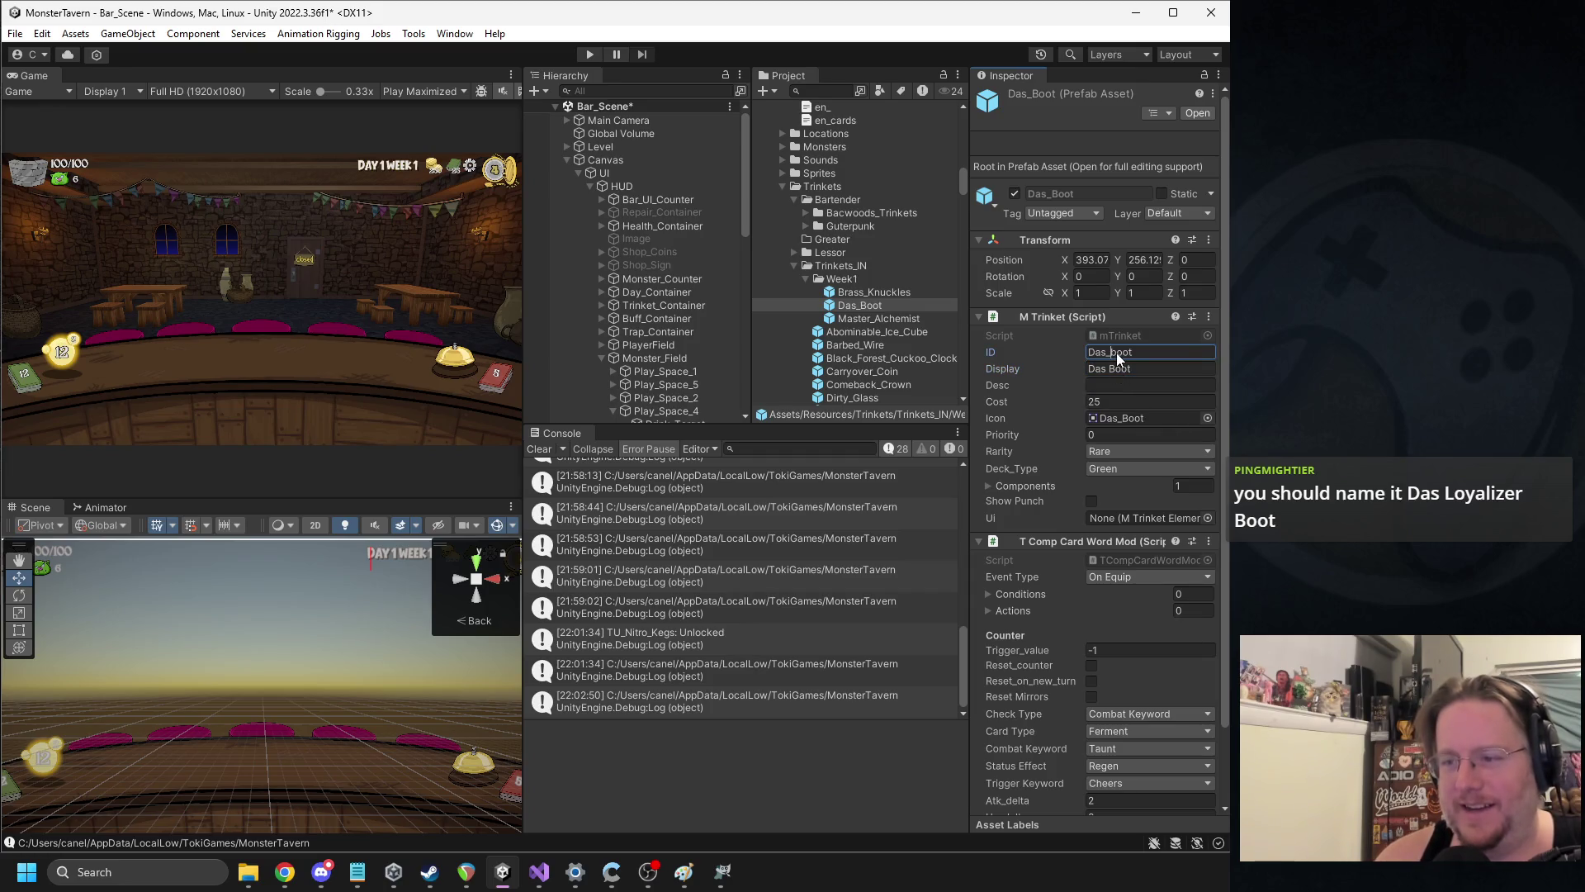
key(Delete)
text(B)
click(1117, 401)
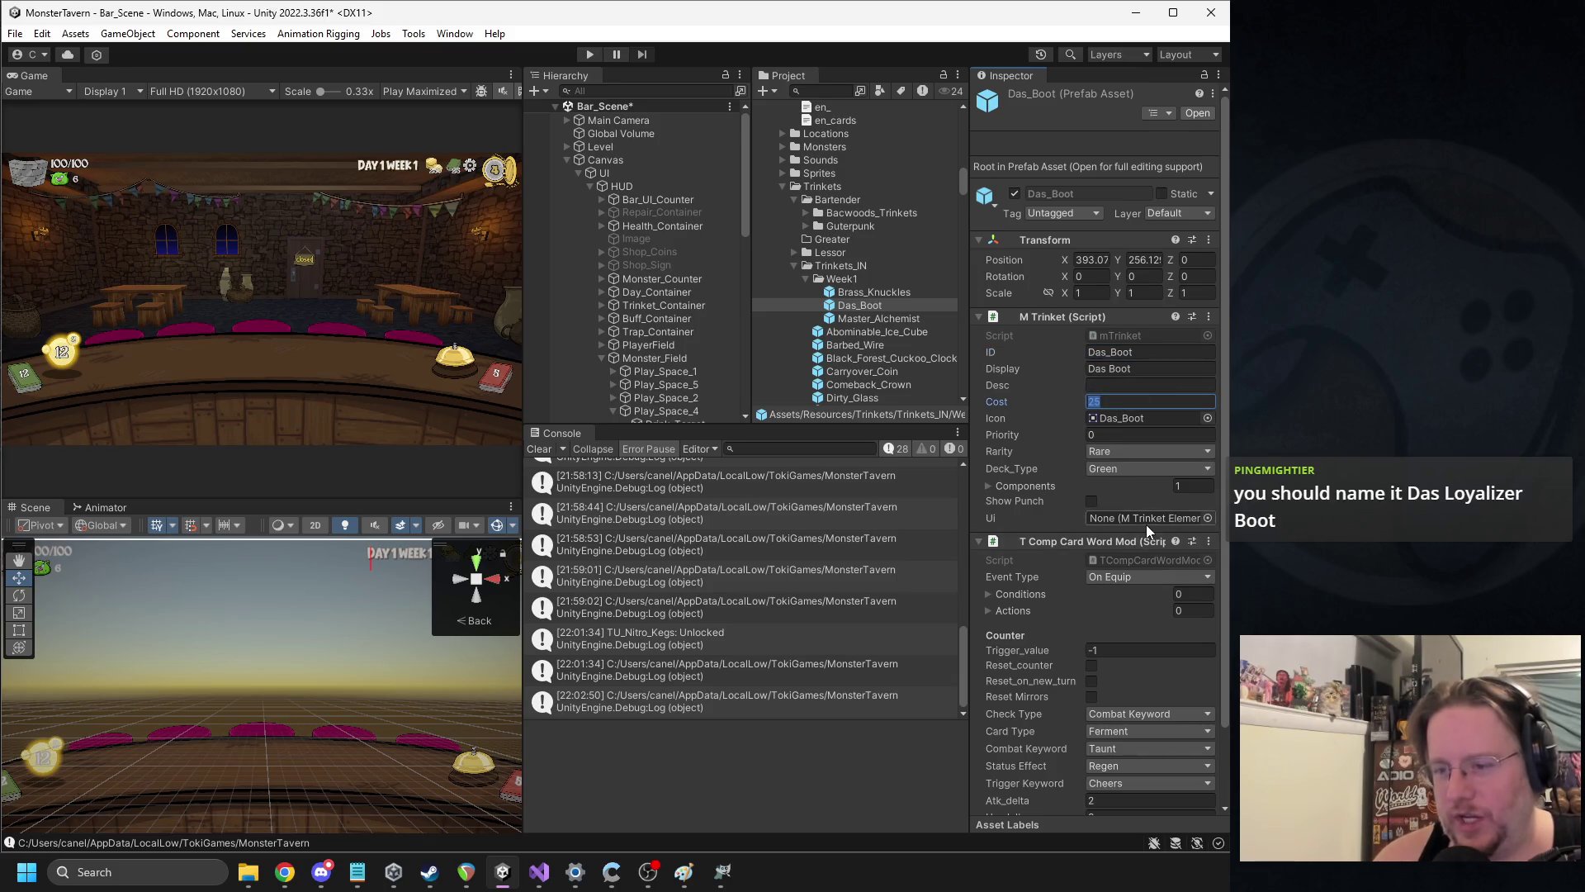
scroll(1142, 496, down, 3)
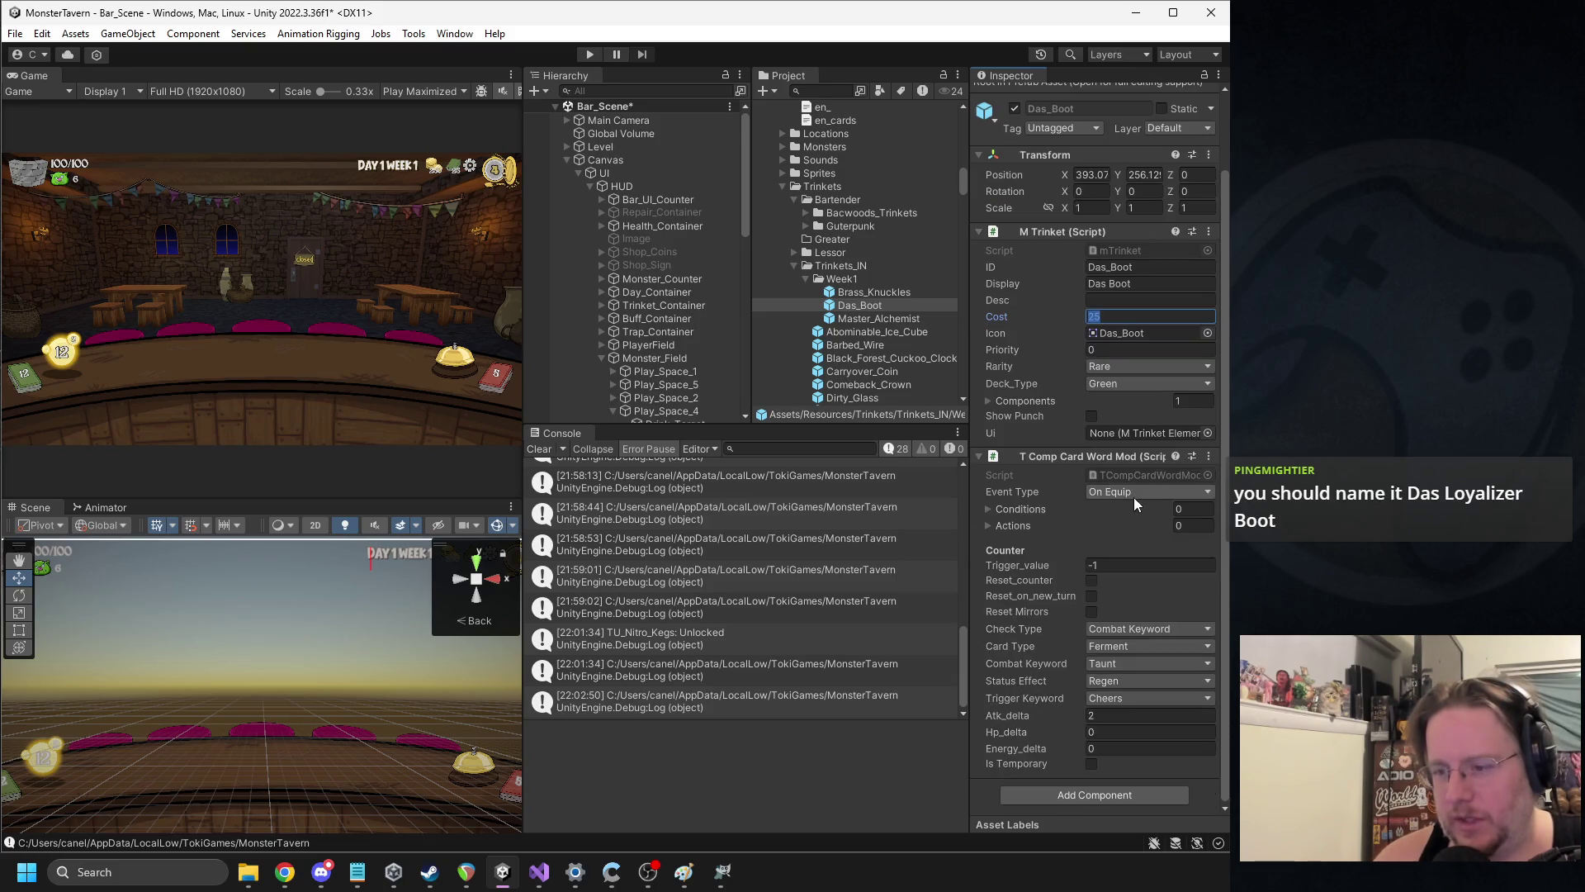
right_click(1057, 459)
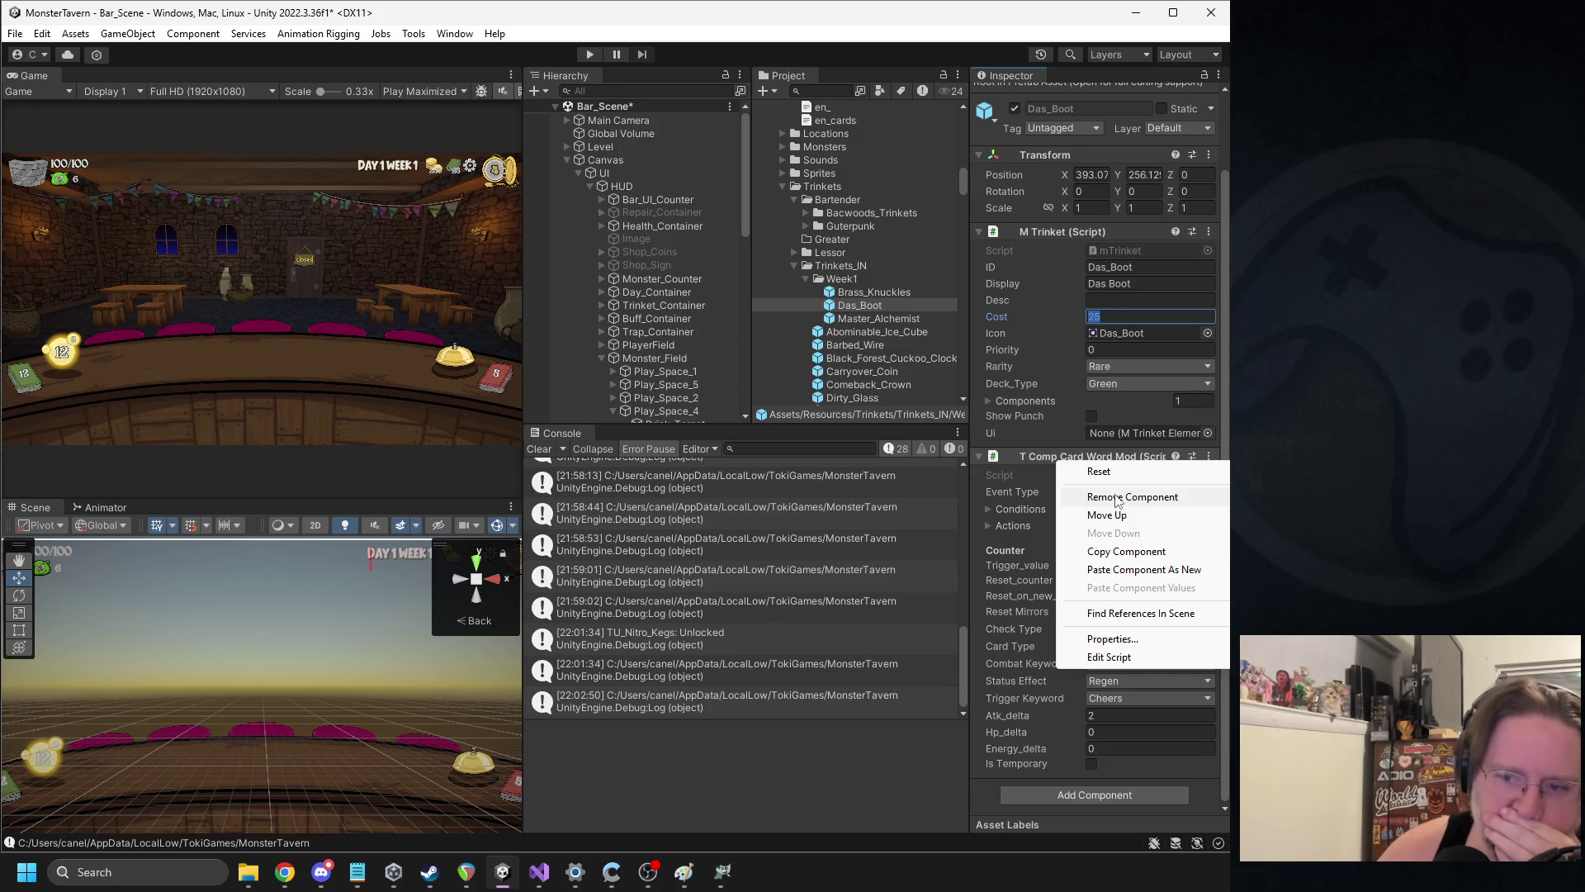
Replace T Comp Card Word Mod with an I Trinket Component in Element 0, triggering On Draw
click(1117, 497)
click(1033, 547)
text(trinket)
key(Return)
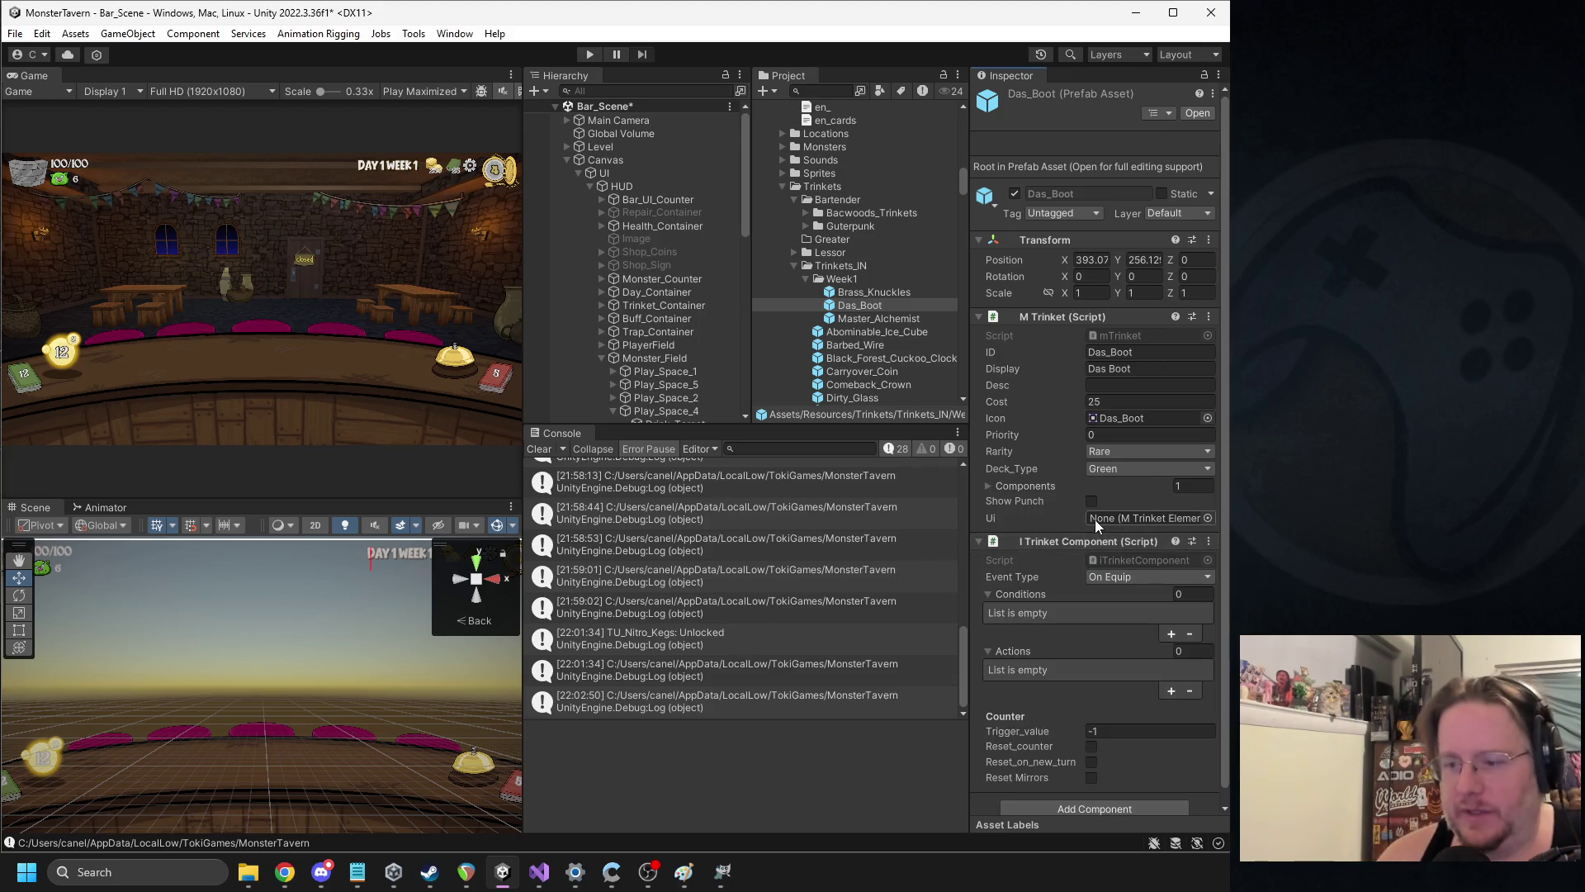
click(1040, 485)
mouse_move(1068, 577)
mouse_down()
mouse_move(1115, 509)
mouse_move(988, 489)
mouse_up()
click(988, 486)
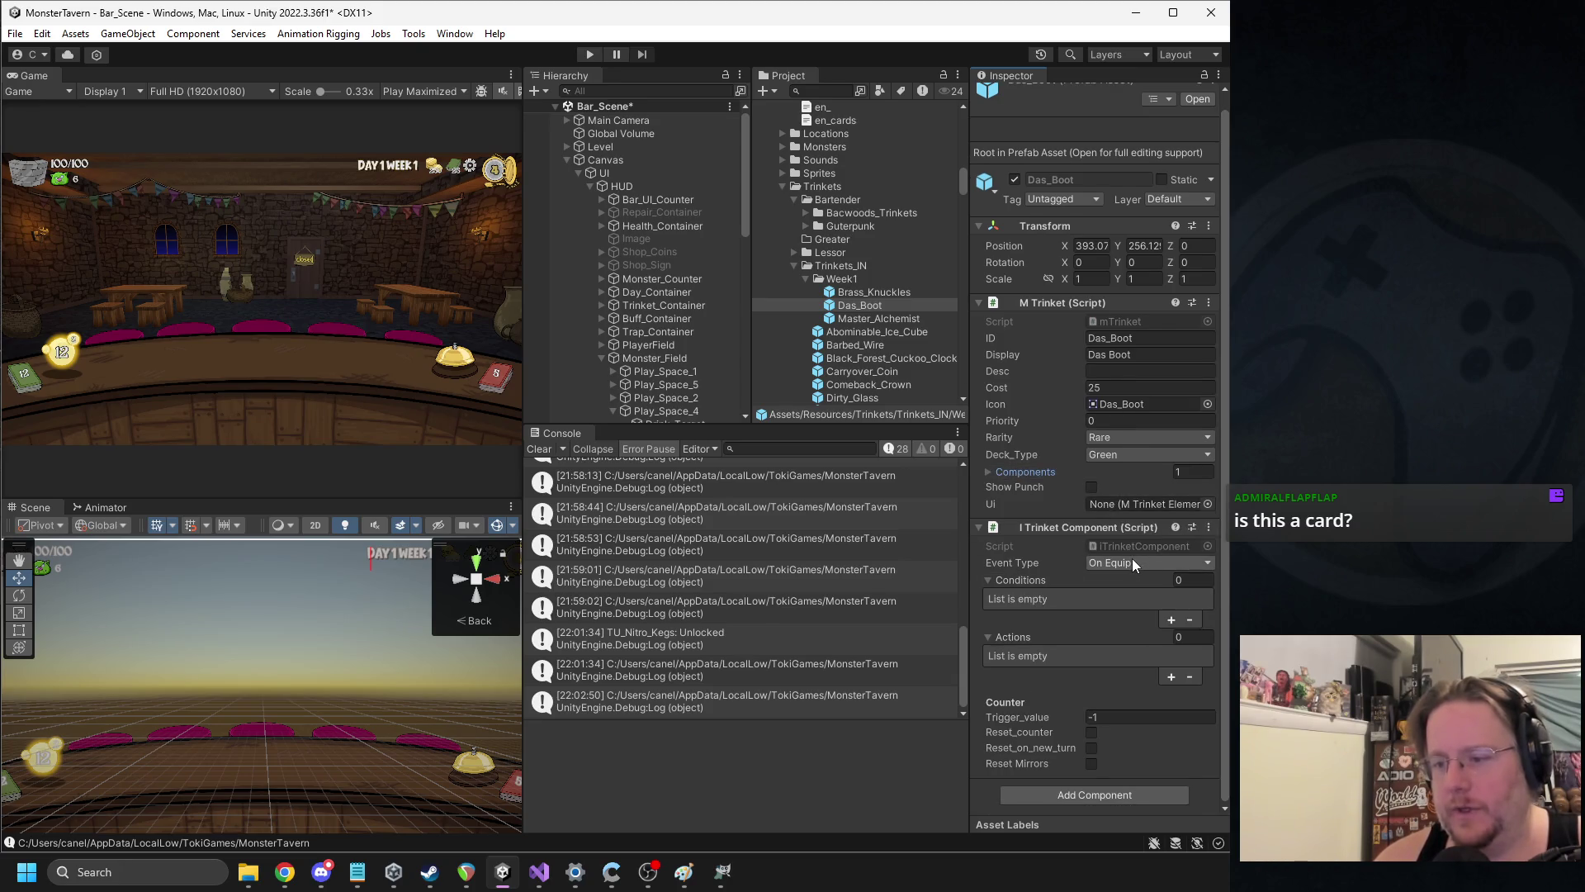
click(1132, 558)
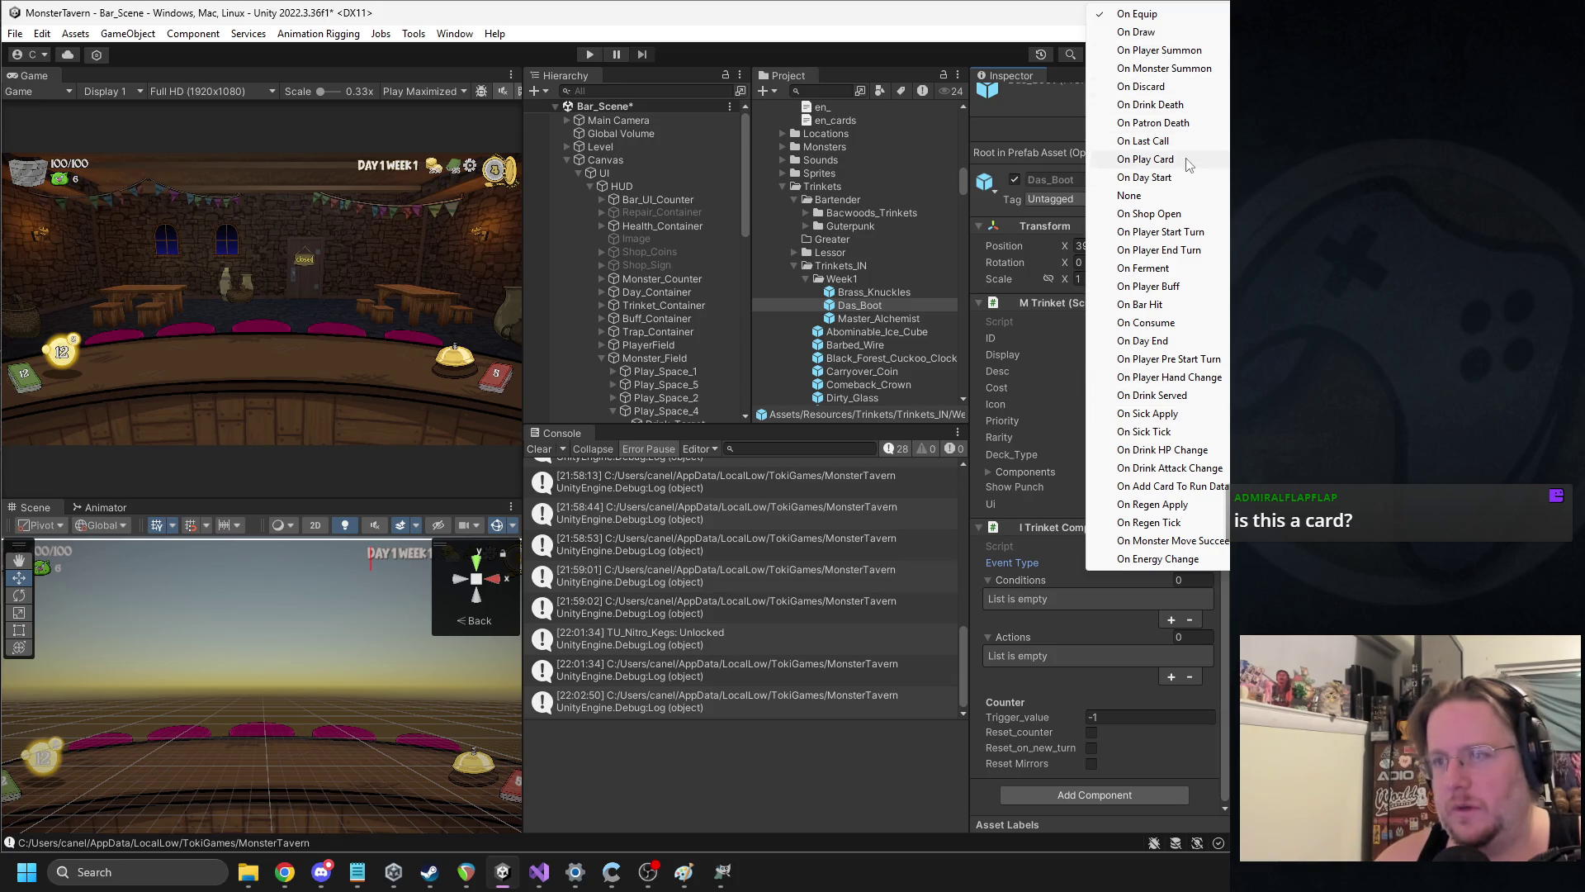
click(1147, 32)
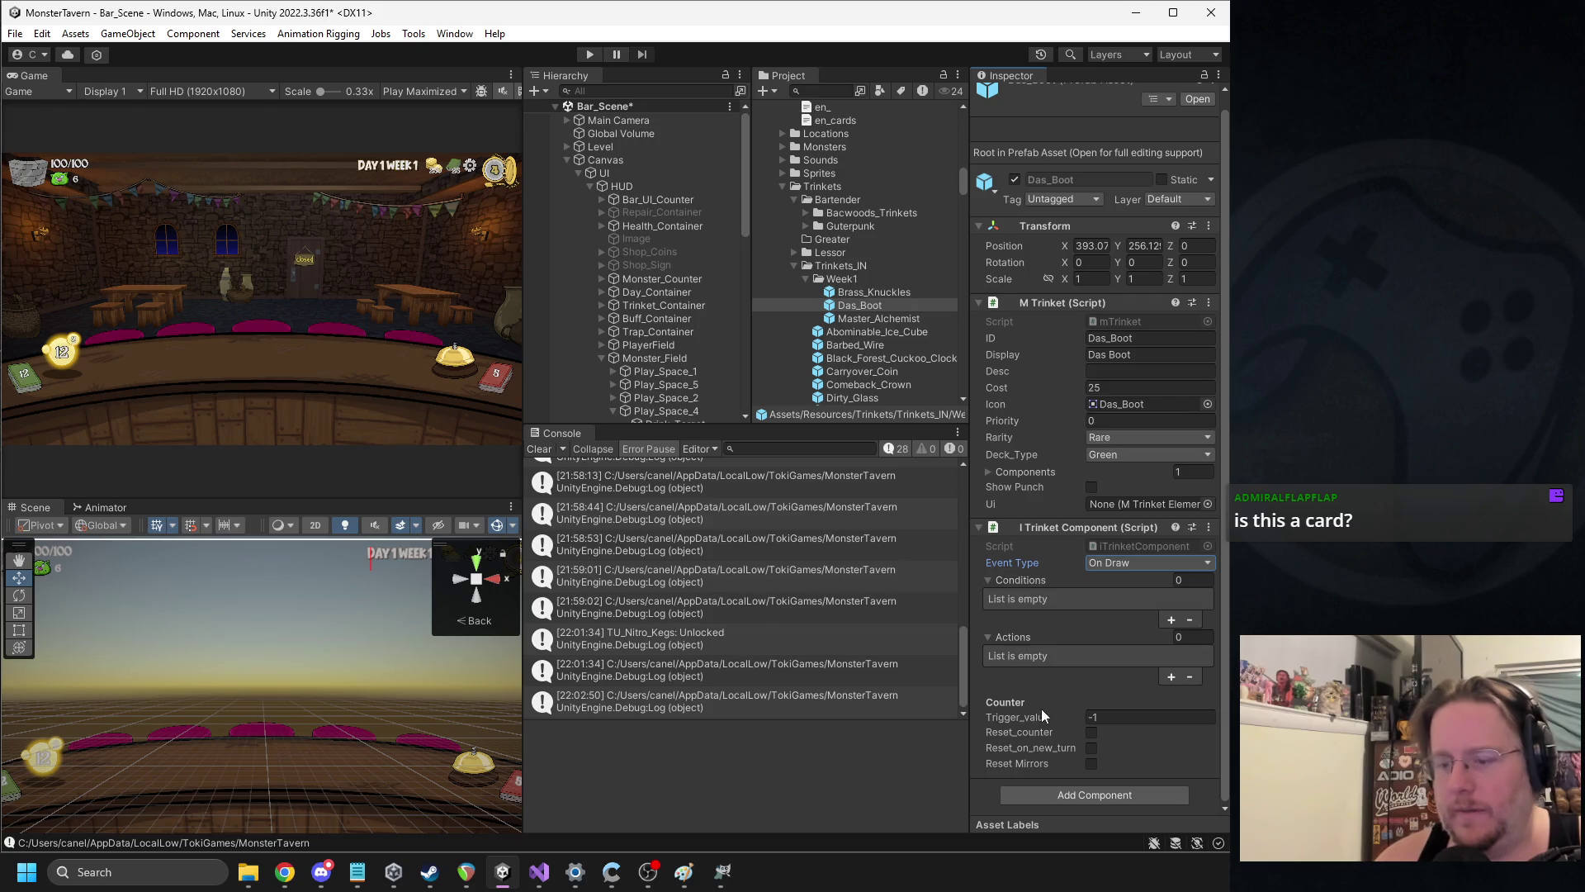
Add an I Trinket Condition component to Das_Boot
click(1058, 796)
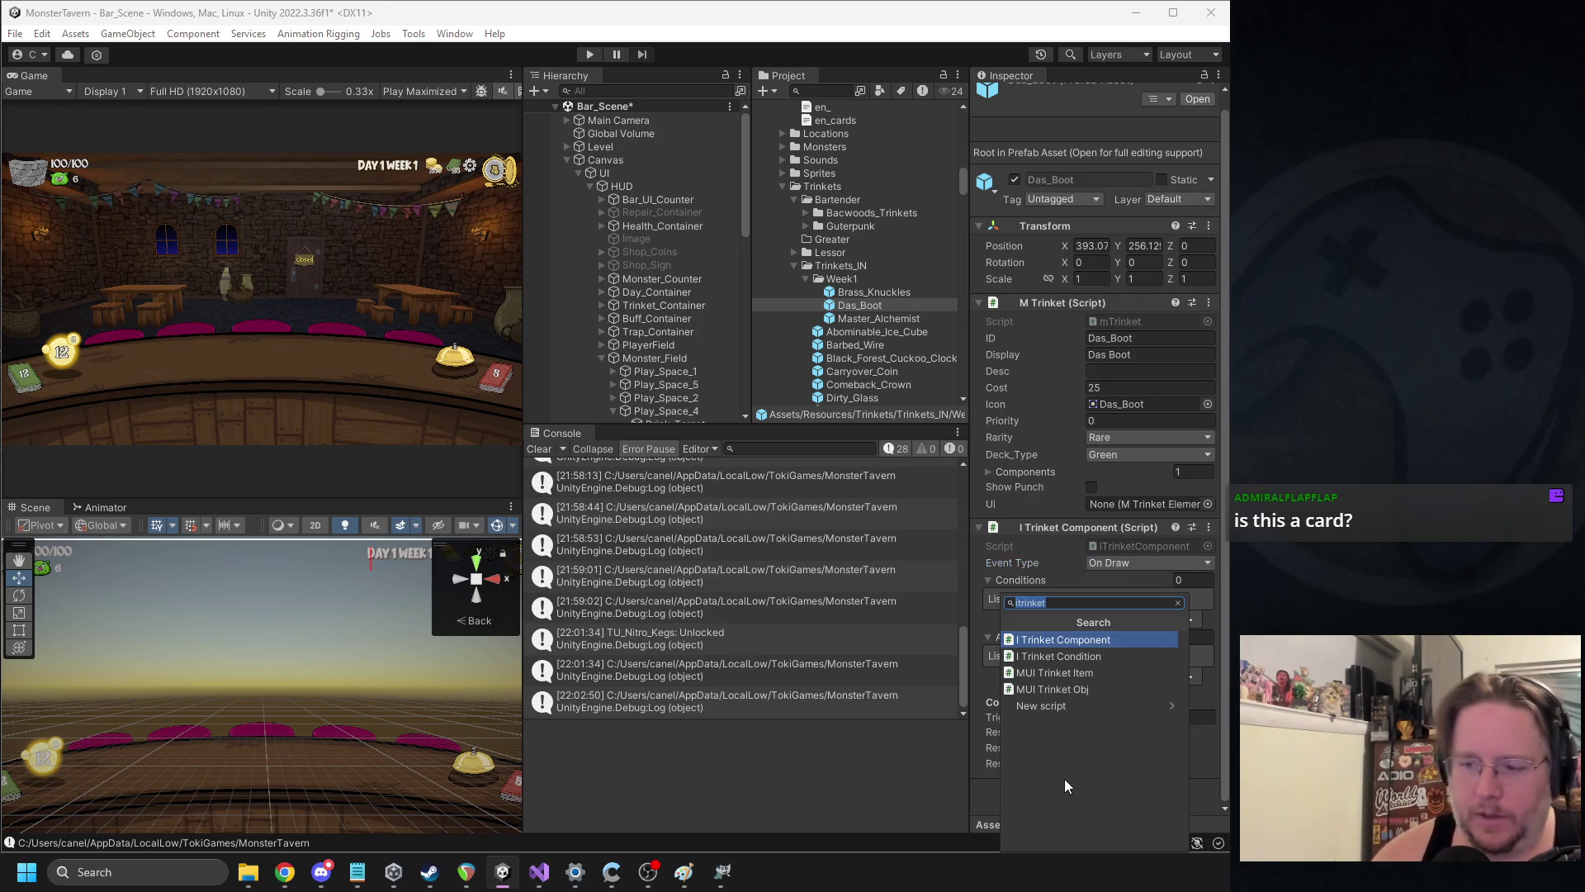
text(tcon)
key(ctrl+a)
text(trinketcon)
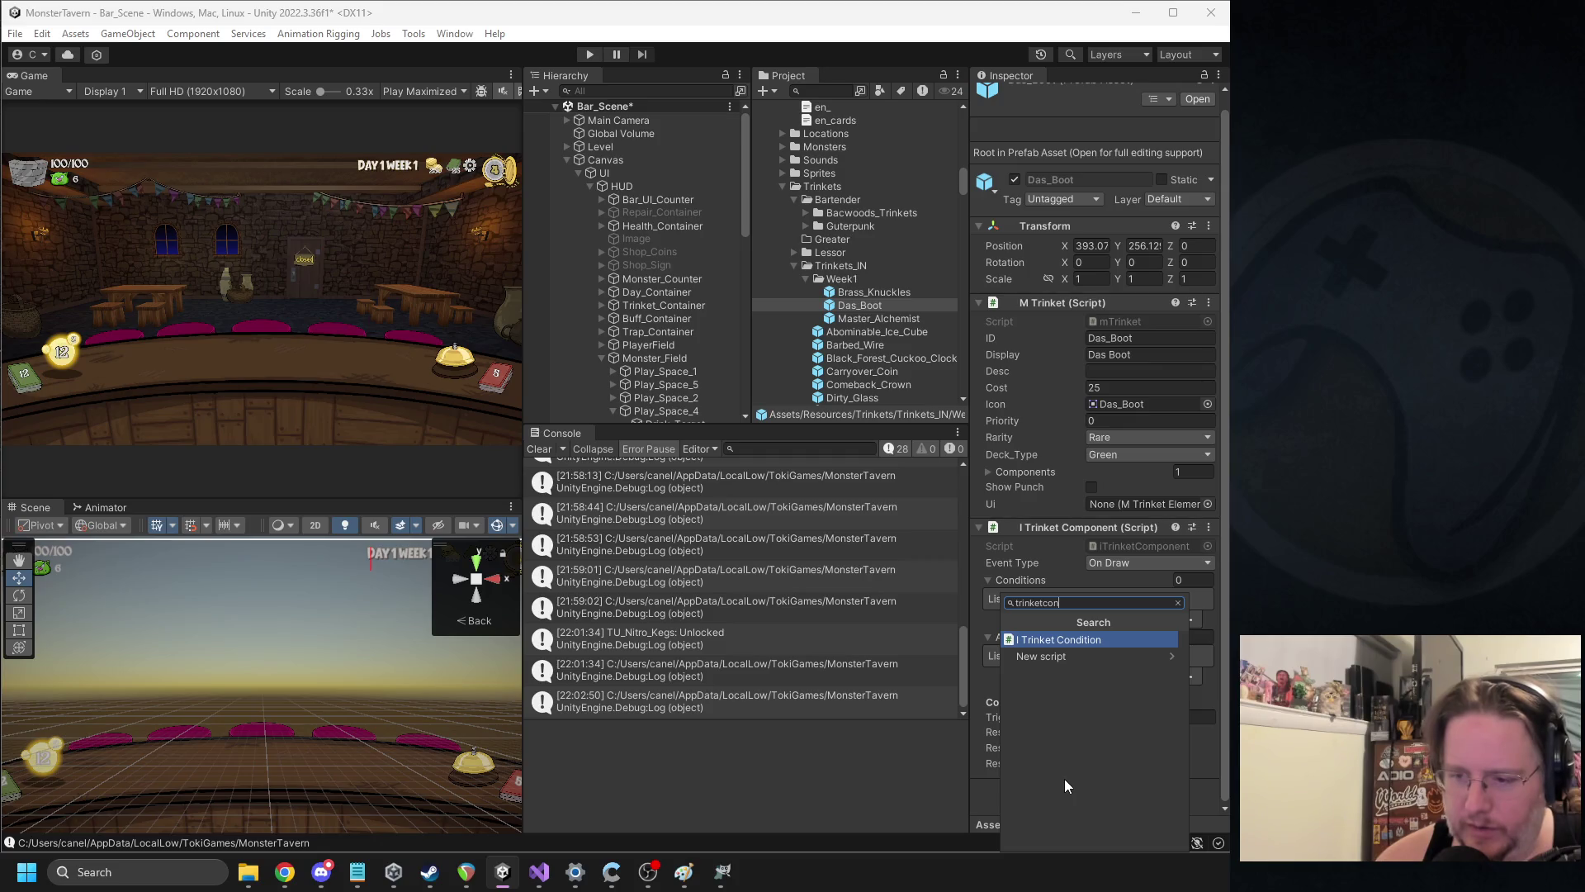
key(Return)
scroll(1065, 776, down, 2)
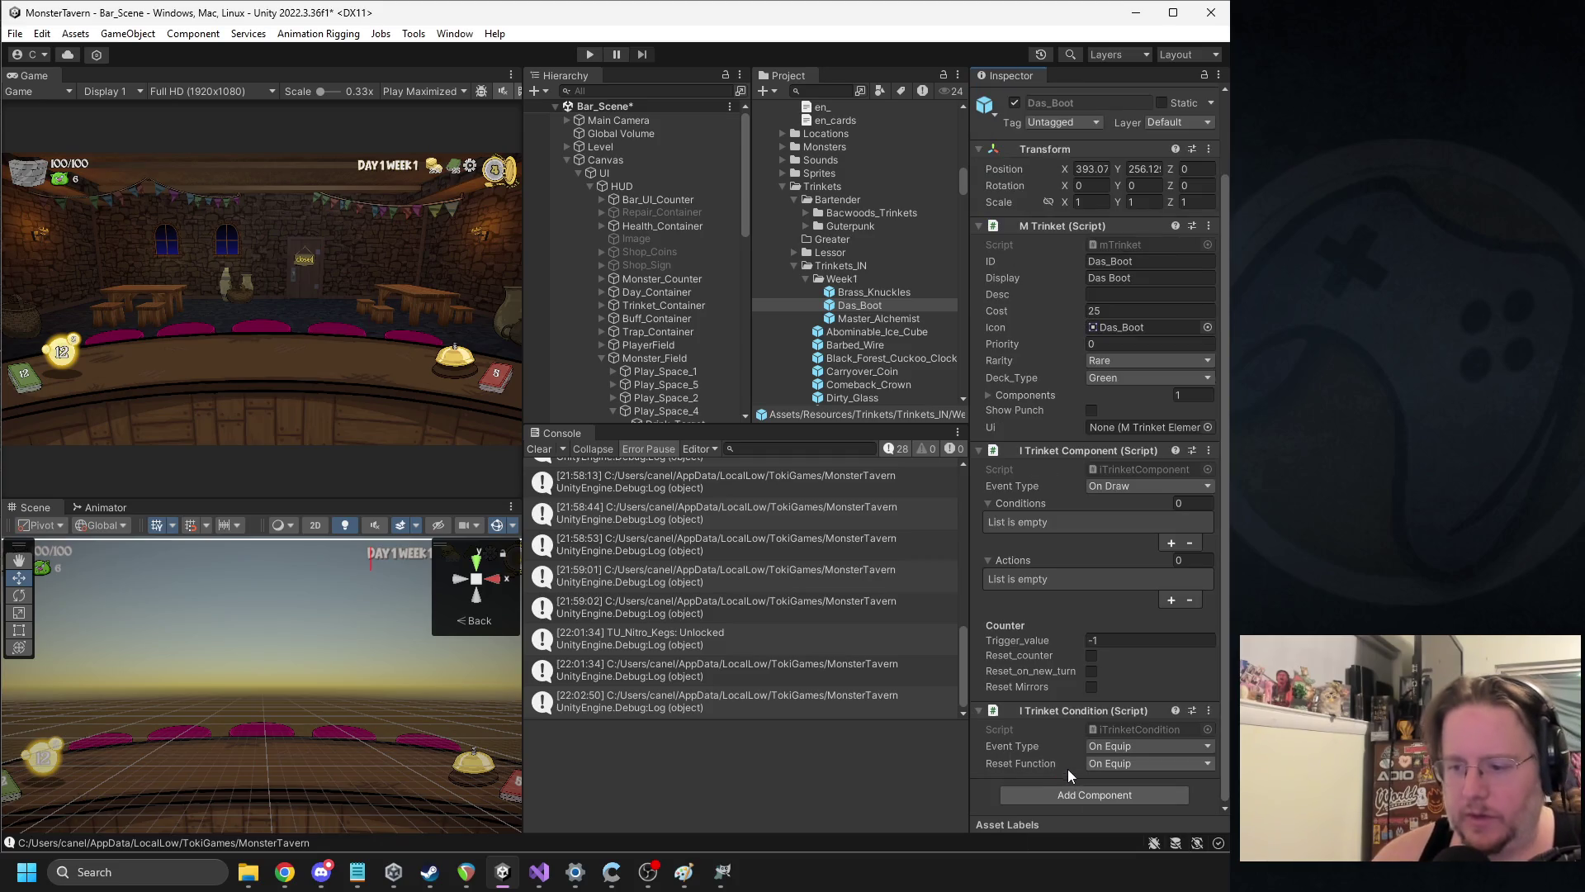
Remove the I Trinket Condition component and attach the TCCardStats condition script instead
click(1133, 726)
scroll(870, 329, down, 4)
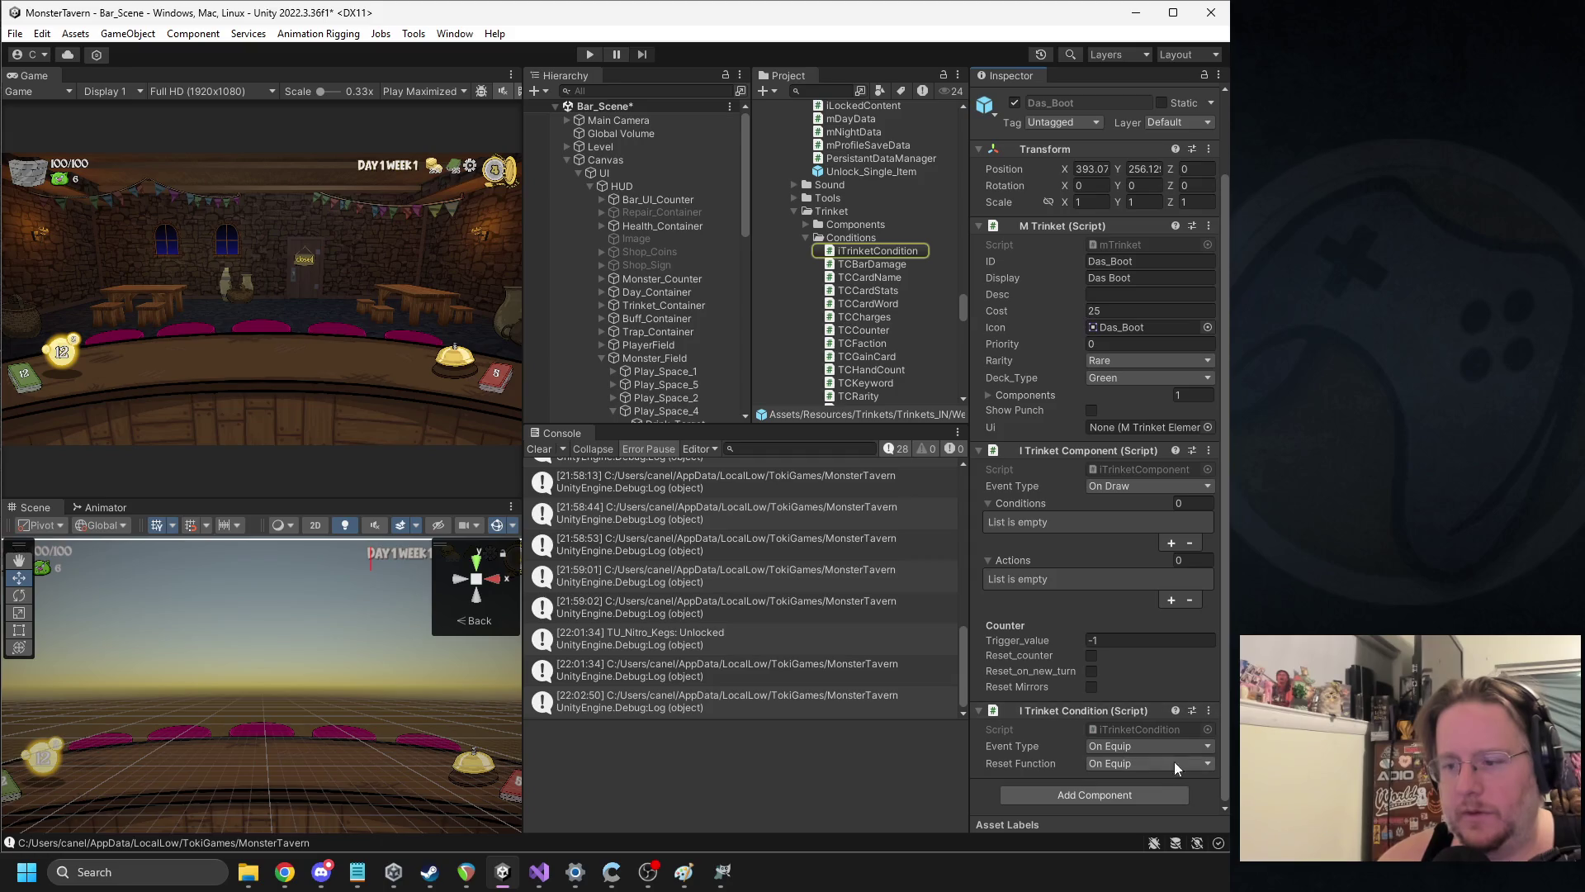
right_click(1106, 712)
click(1156, 536)
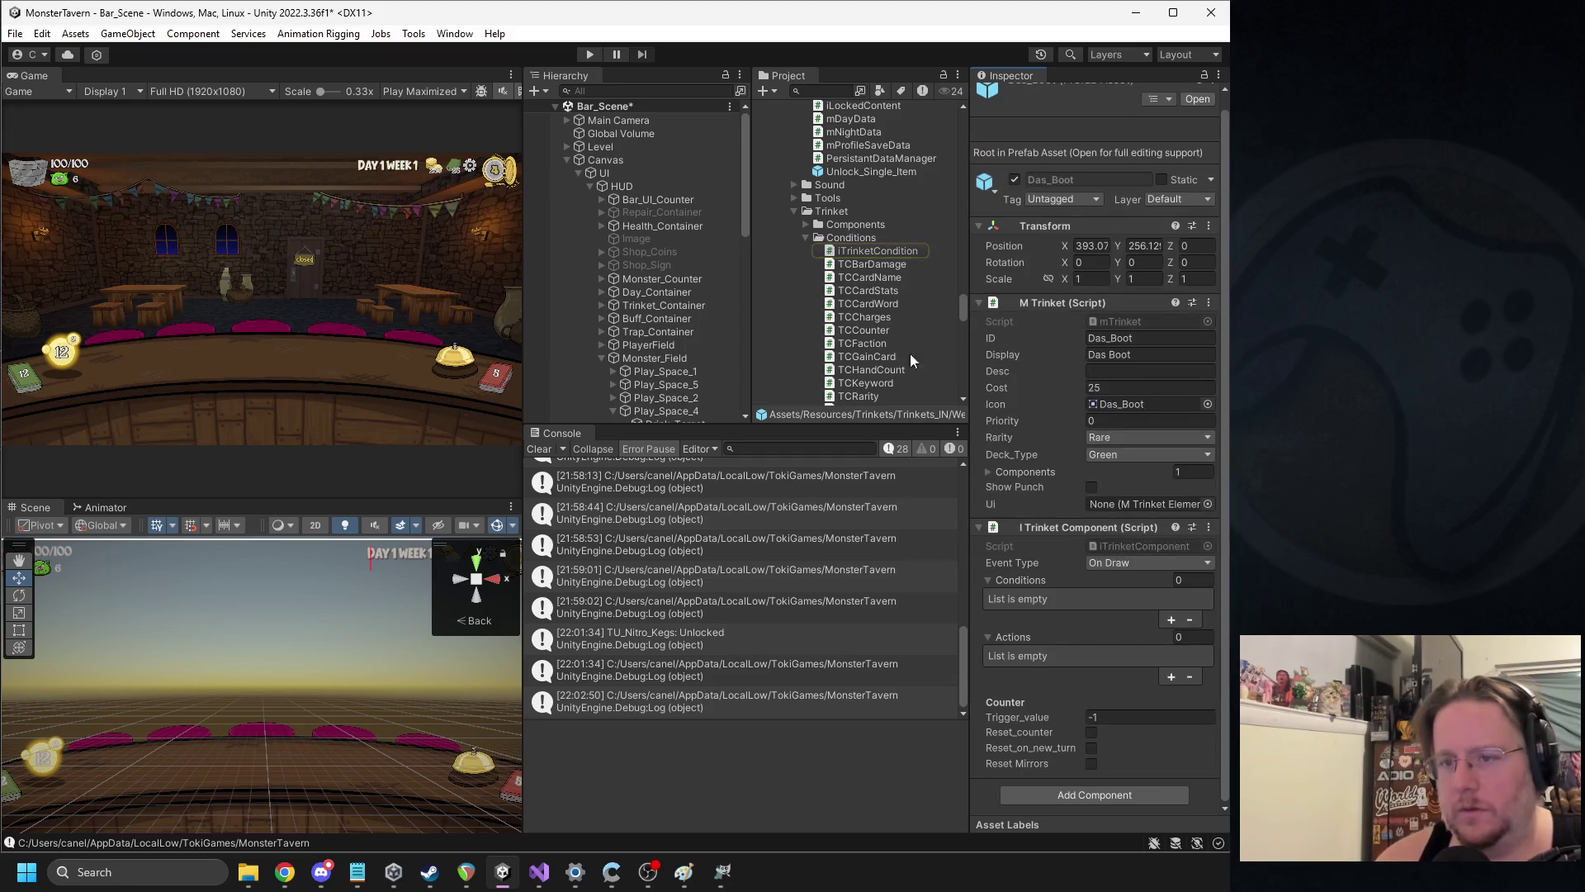
mouse_move(880, 291)
mouse_down()
mouse_move(1061, 840)
mouse_move(1065, 782)
mouse_up()
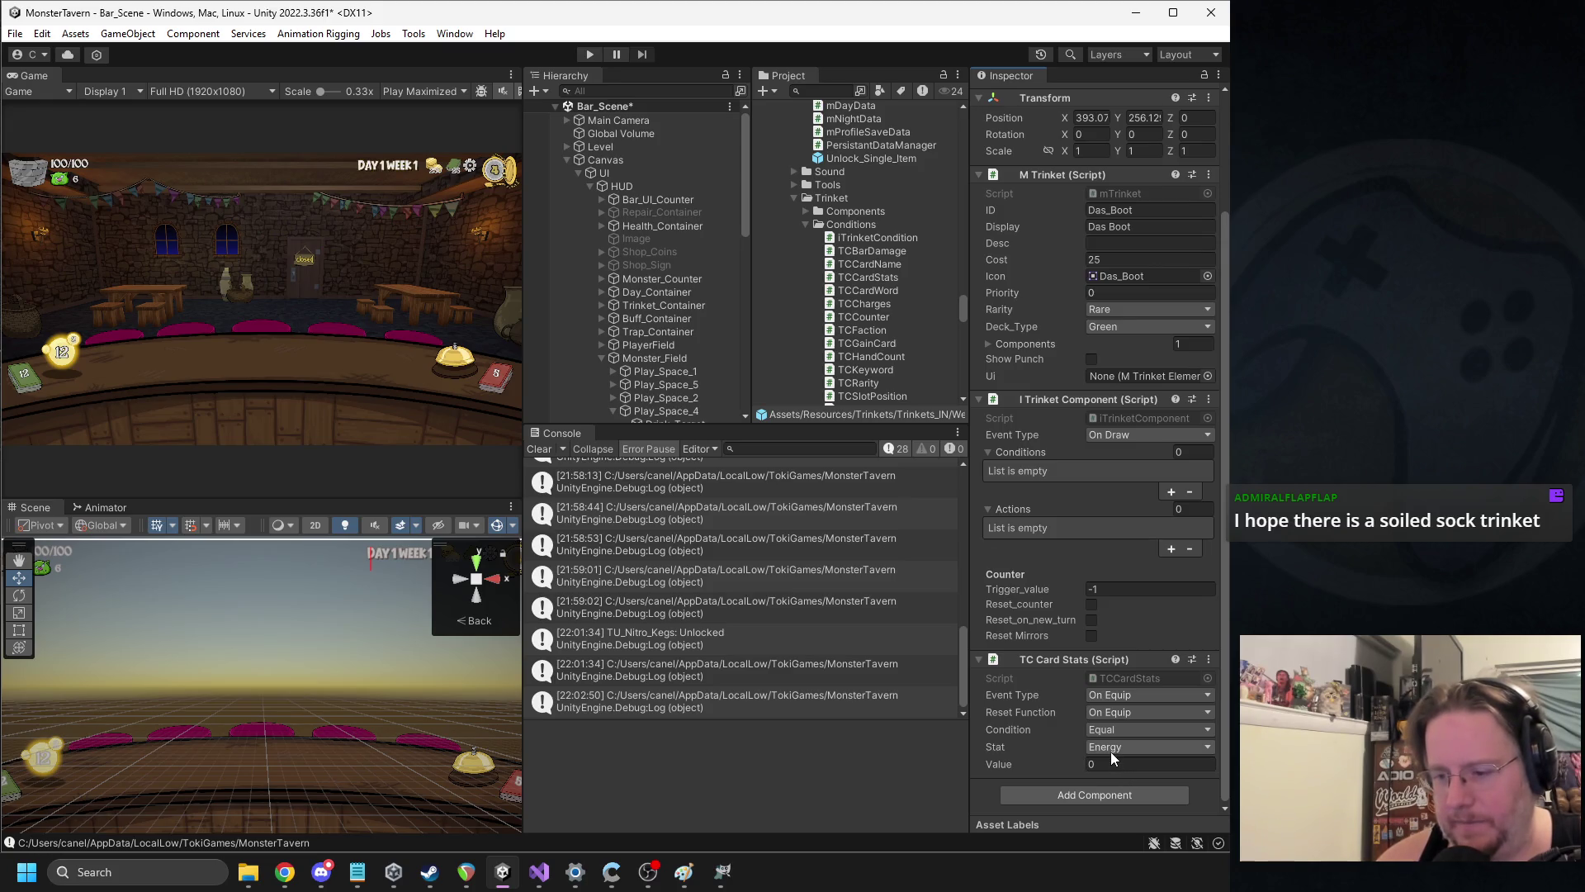
Set the TC Card Stats condition to Greater than 2 and add it to the Conditions list
click(1112, 731)
click(1117, 771)
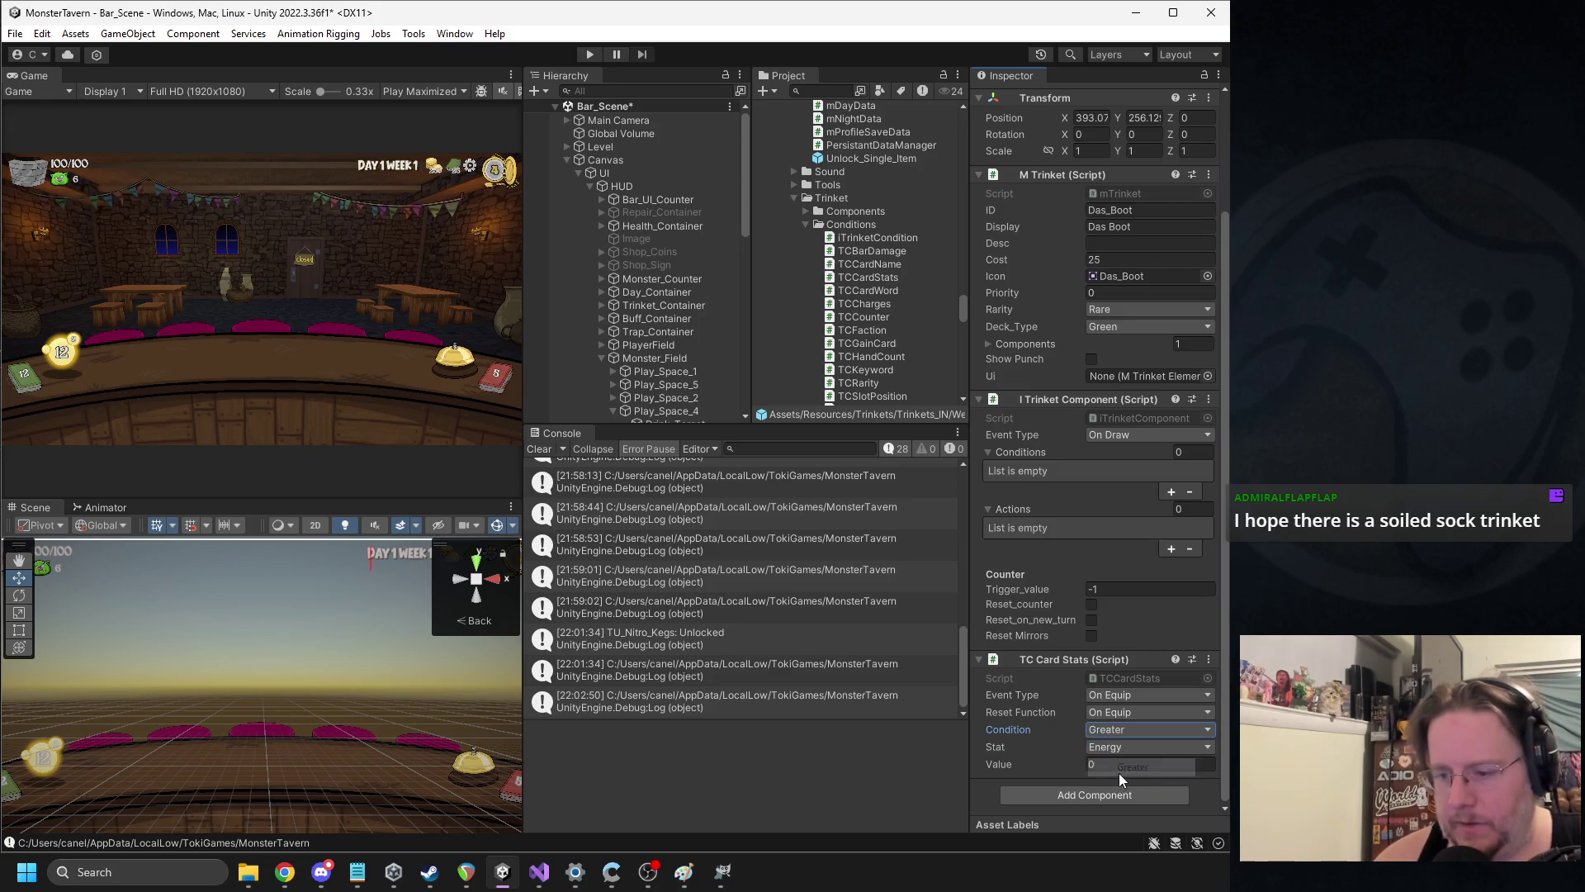
click(1113, 771)
text(2)
key(Return)
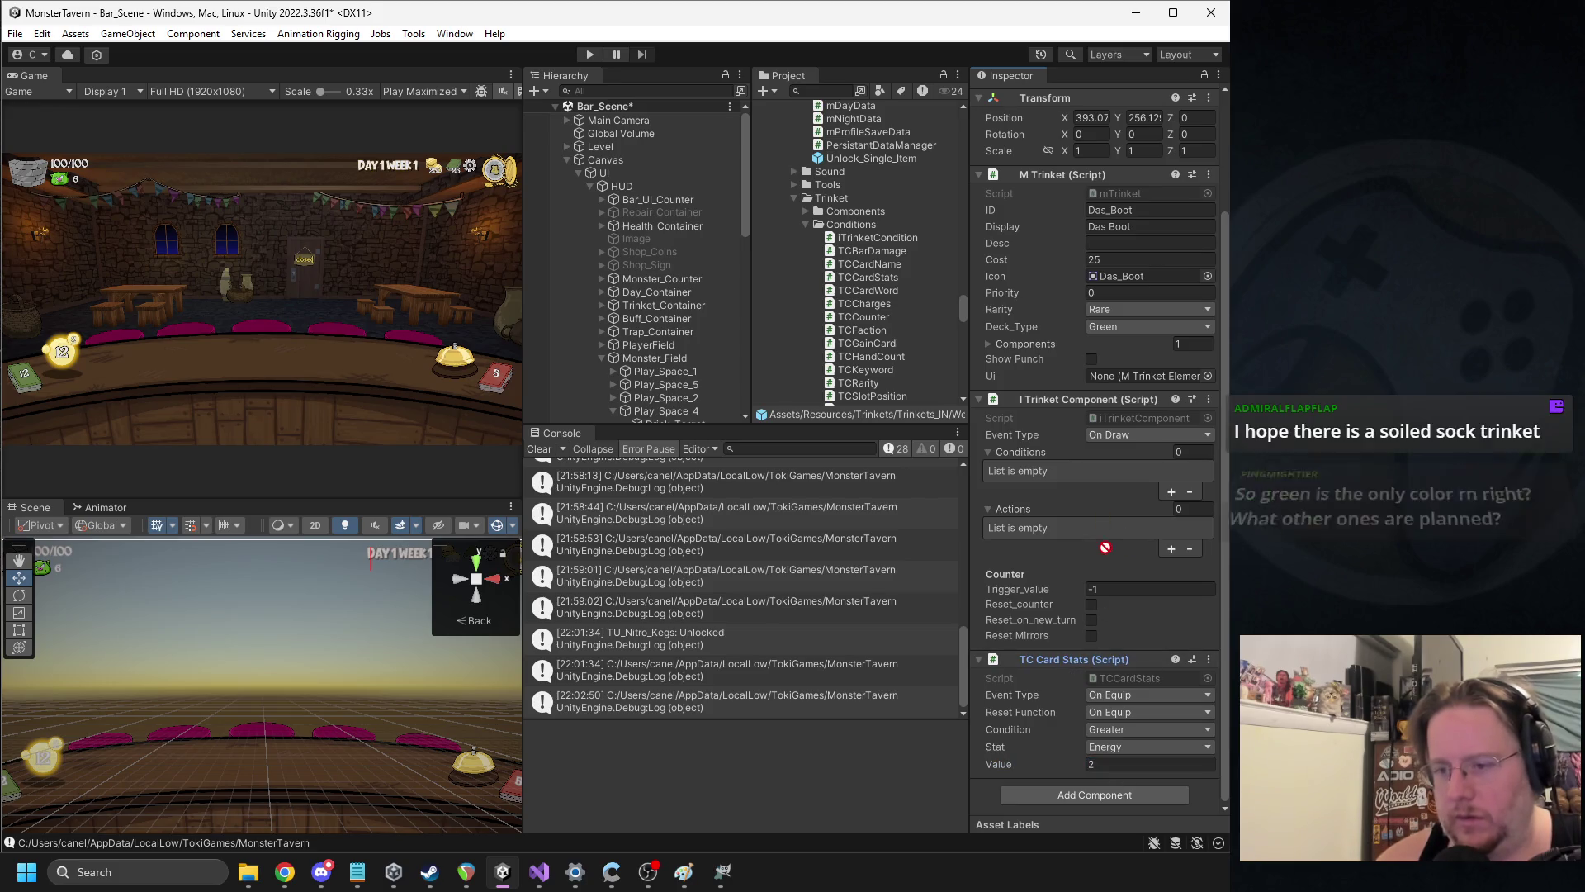
click(1062, 658)
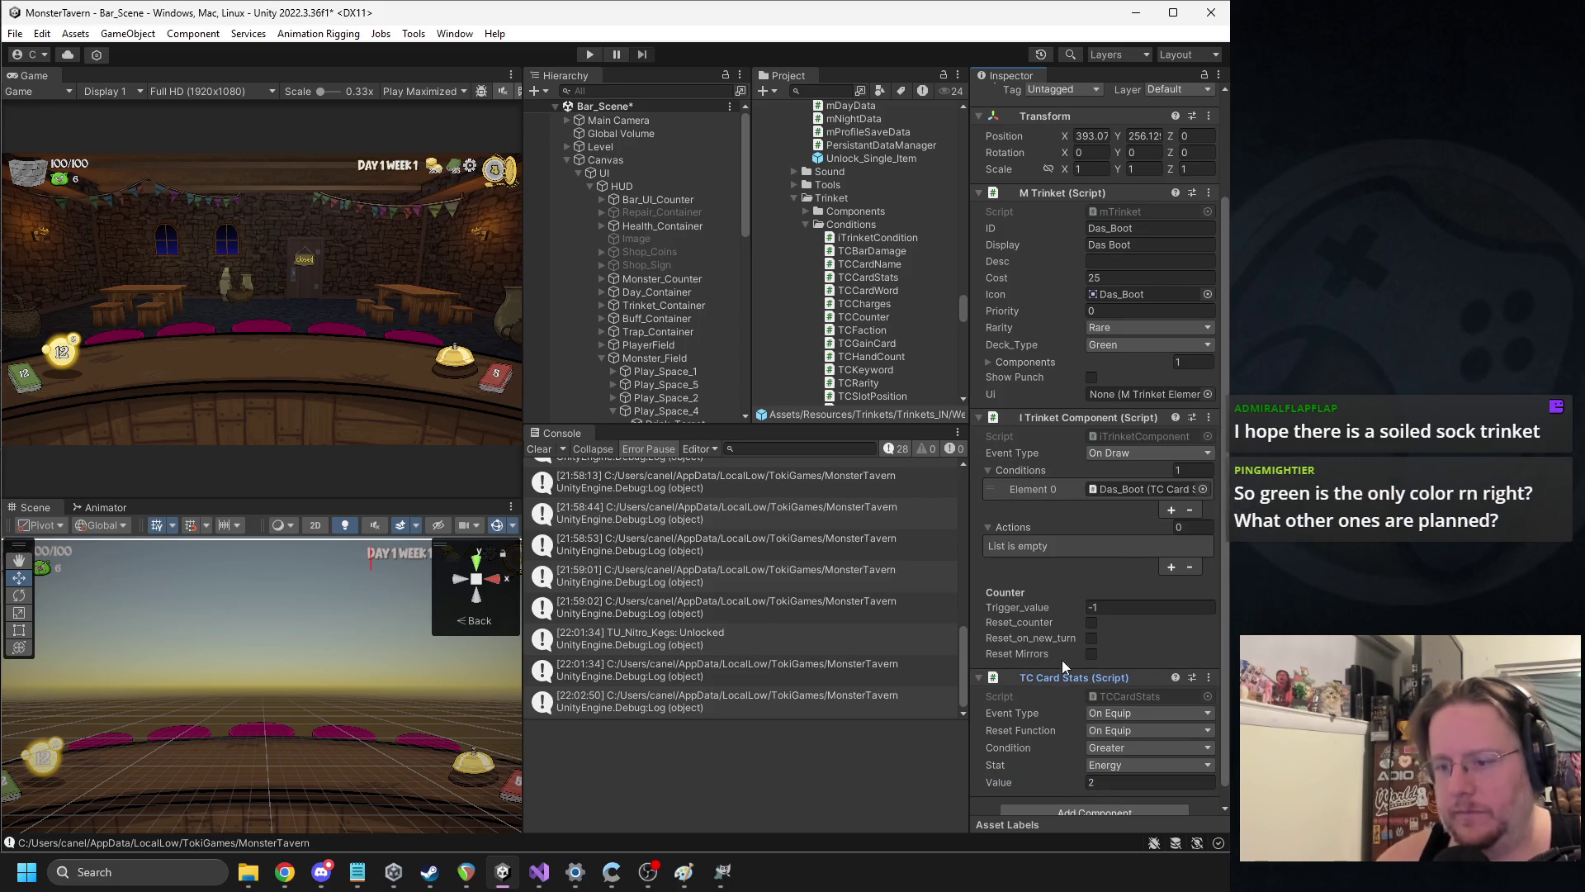
drag(1062, 676, 1073, 491)
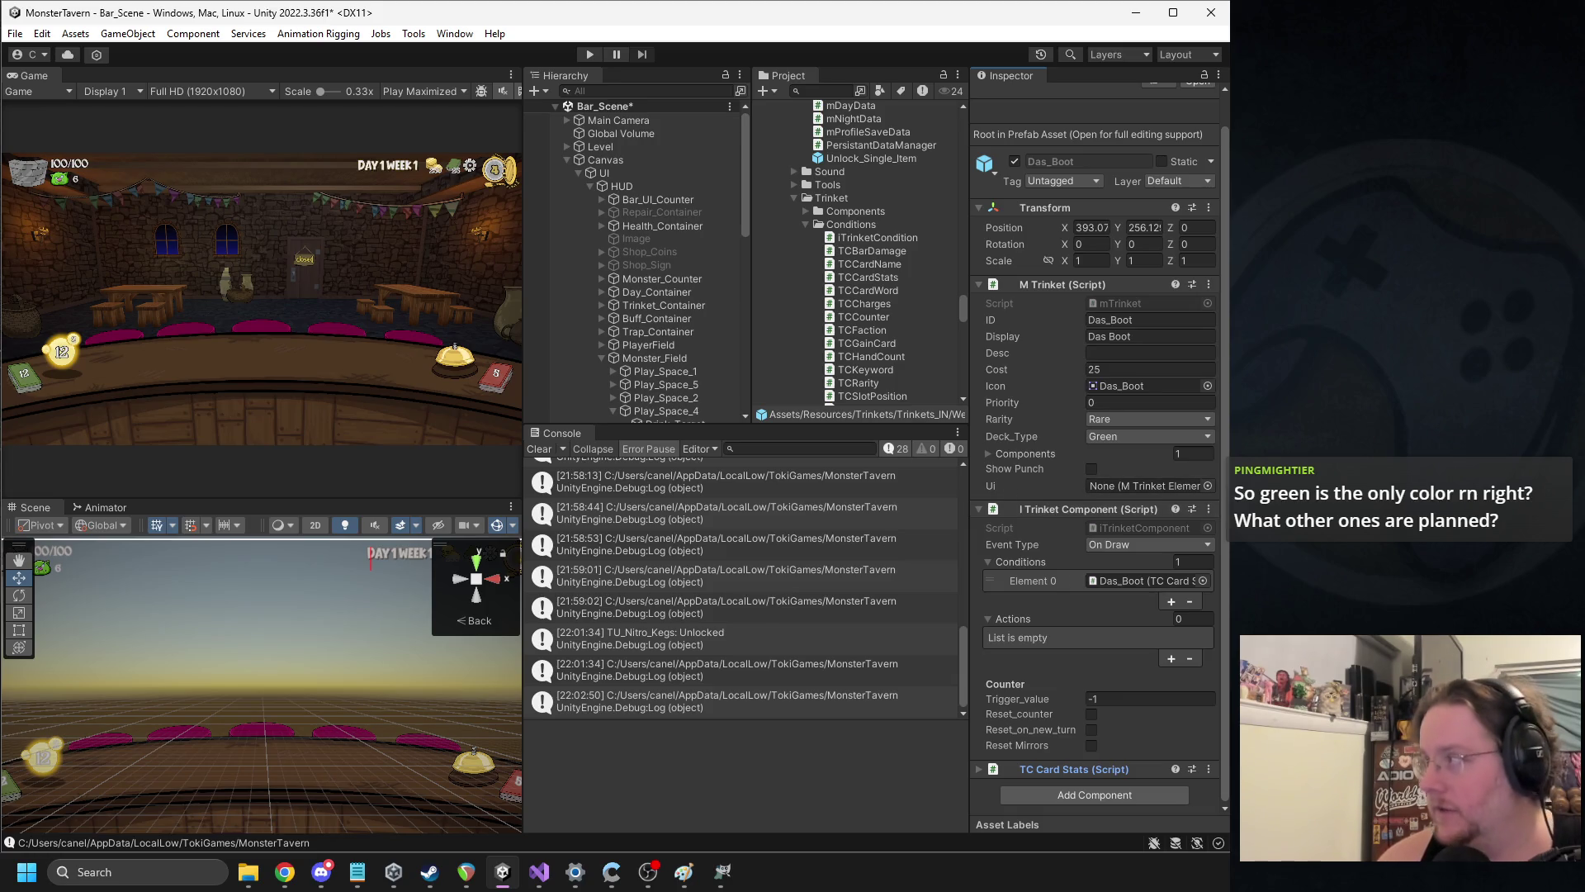
key(alt+Tab)
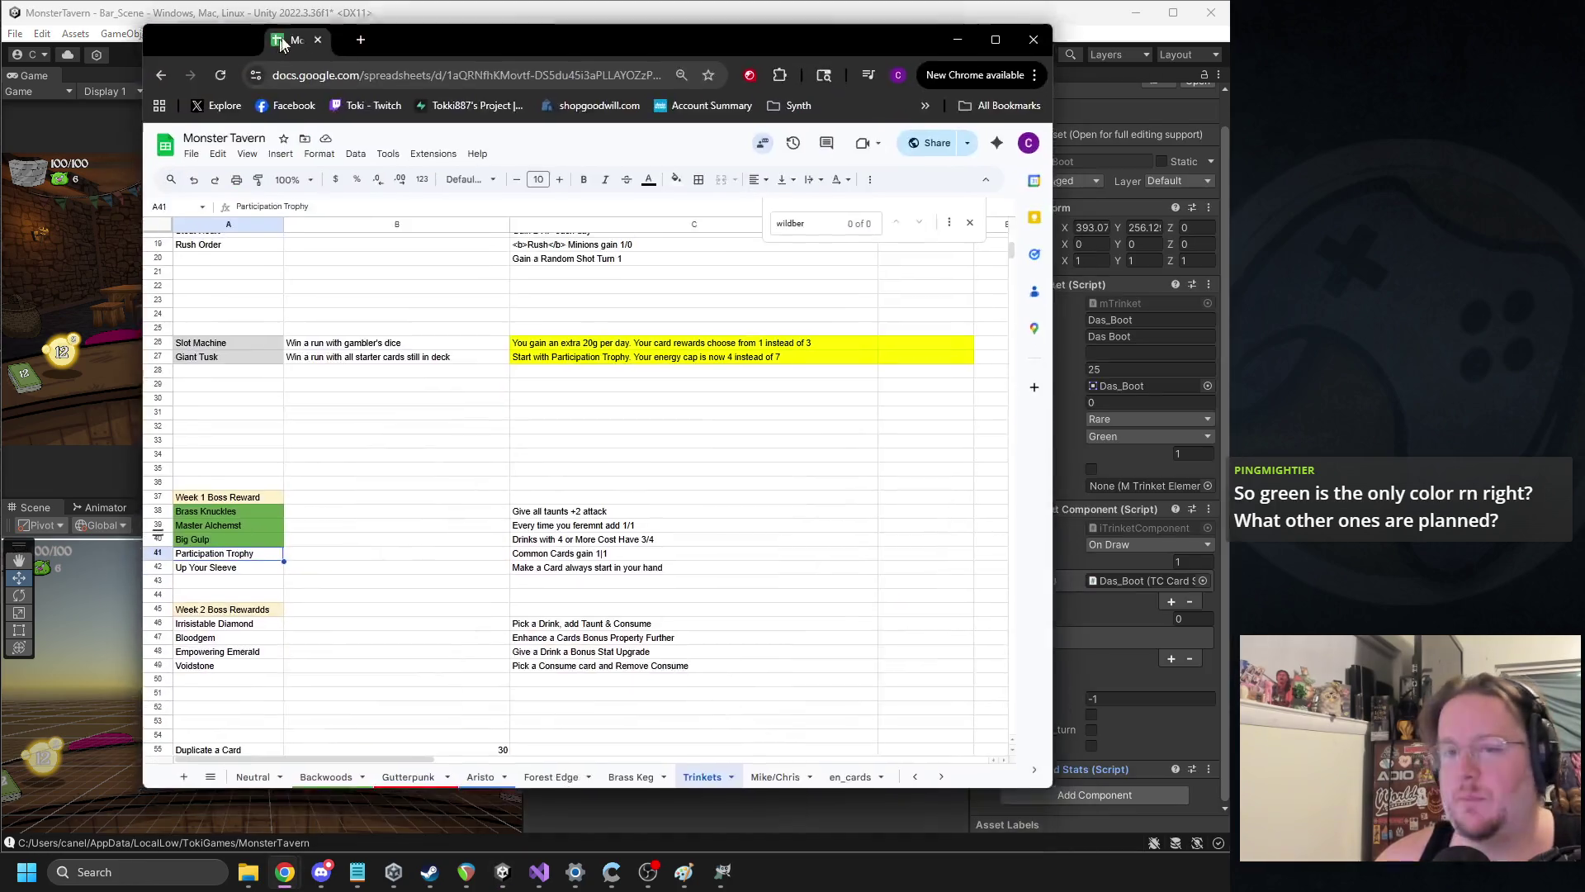
Close the stray blank tab, maximize Chrome, and review the Backwoods and Gutterpunk sheets
key(ctrl+t)
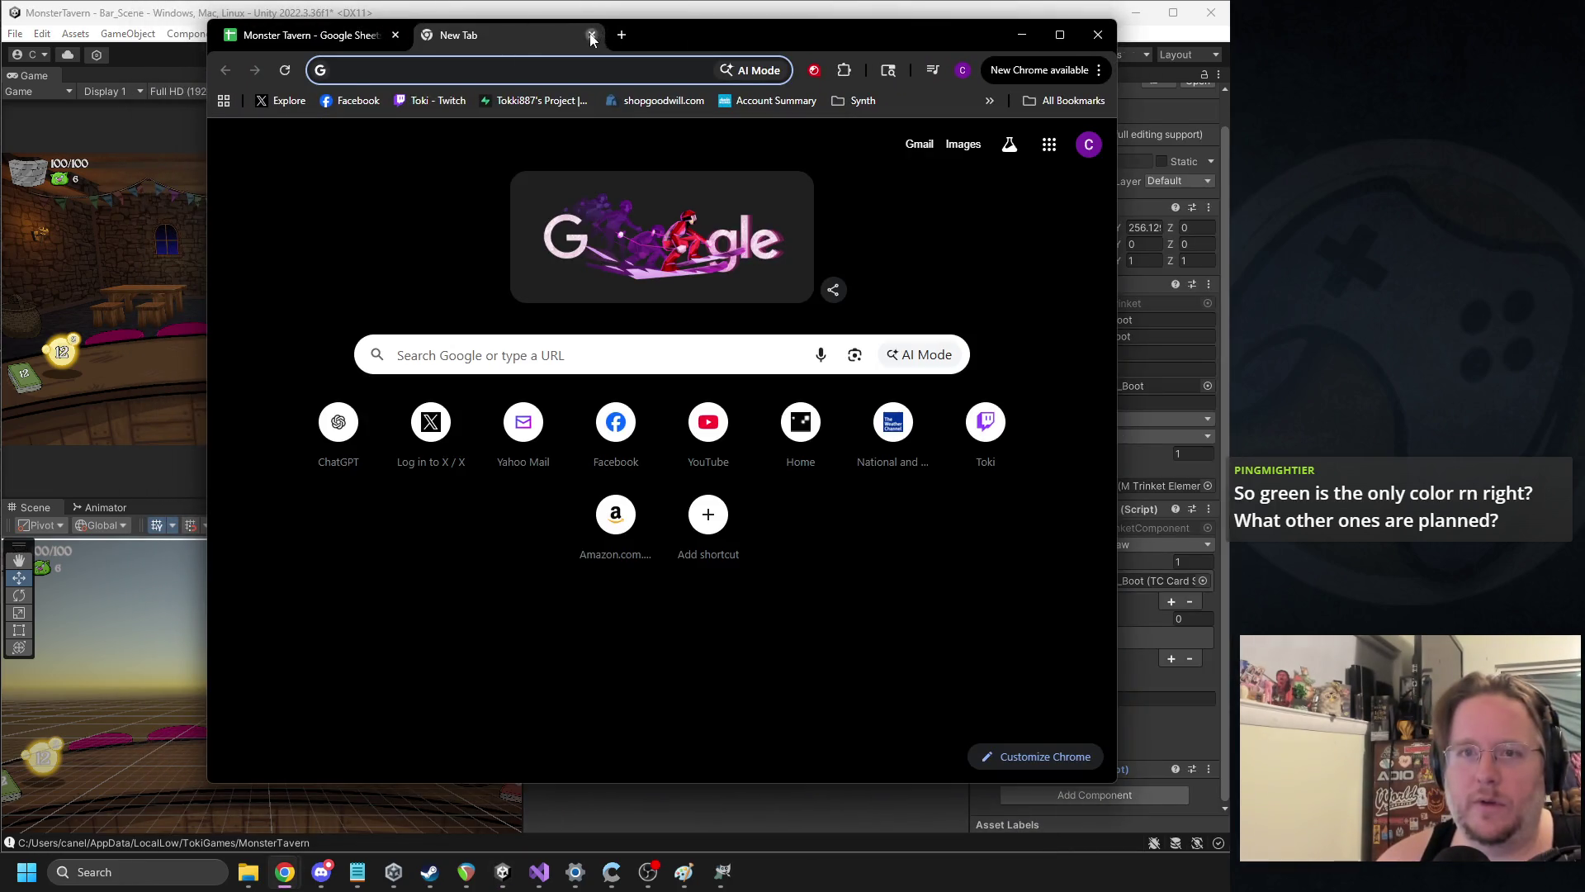
click(591, 39)
double_click(611, 33)
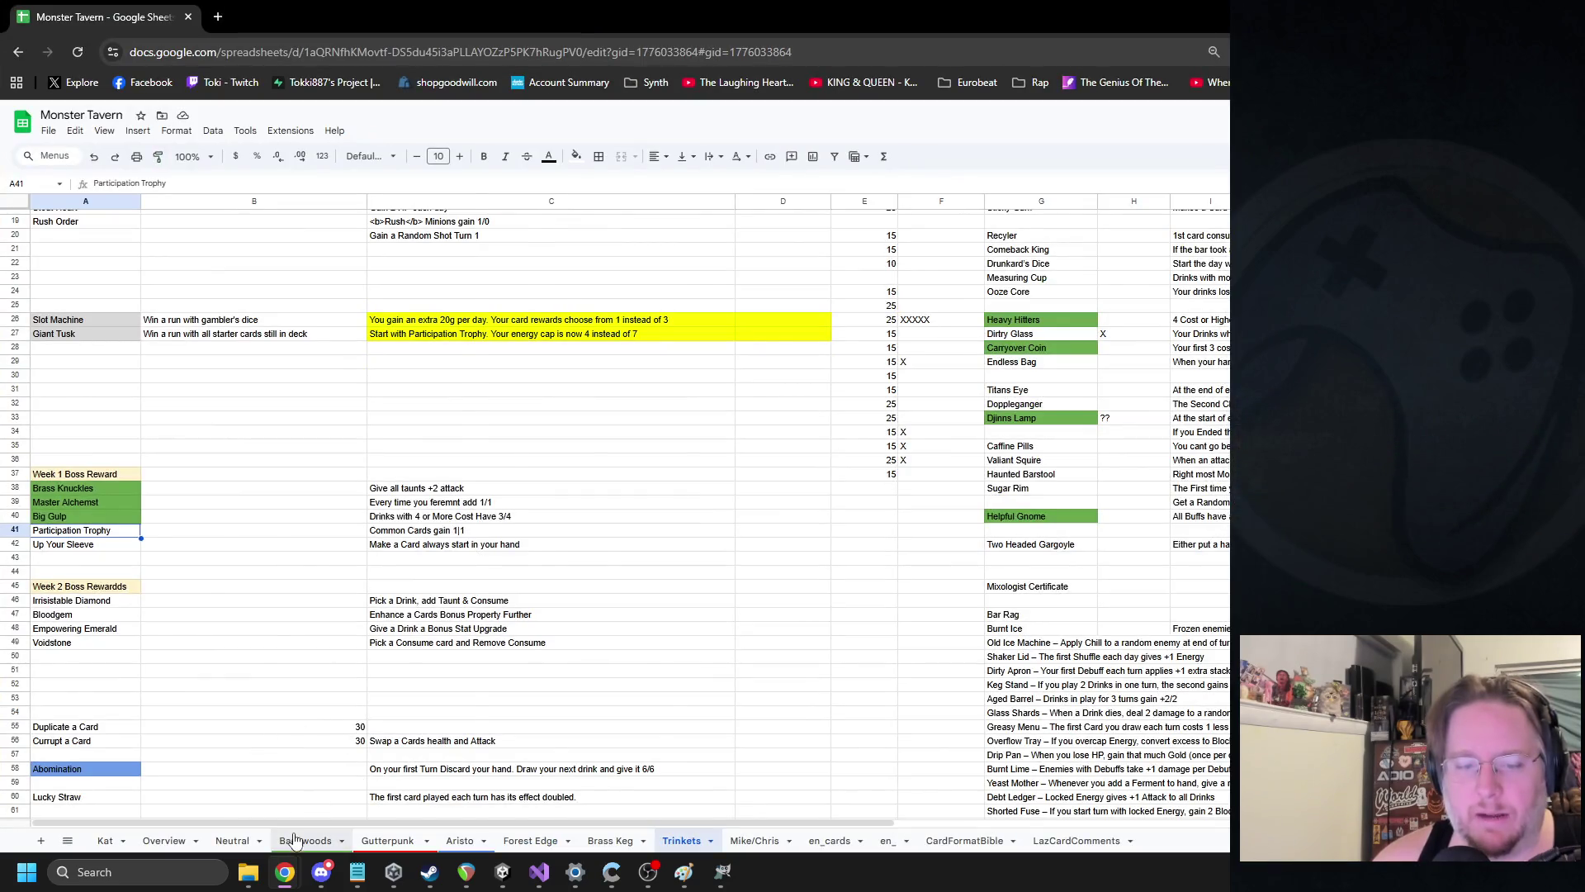
click(294, 840)
scroll(446, 772, down, 8)
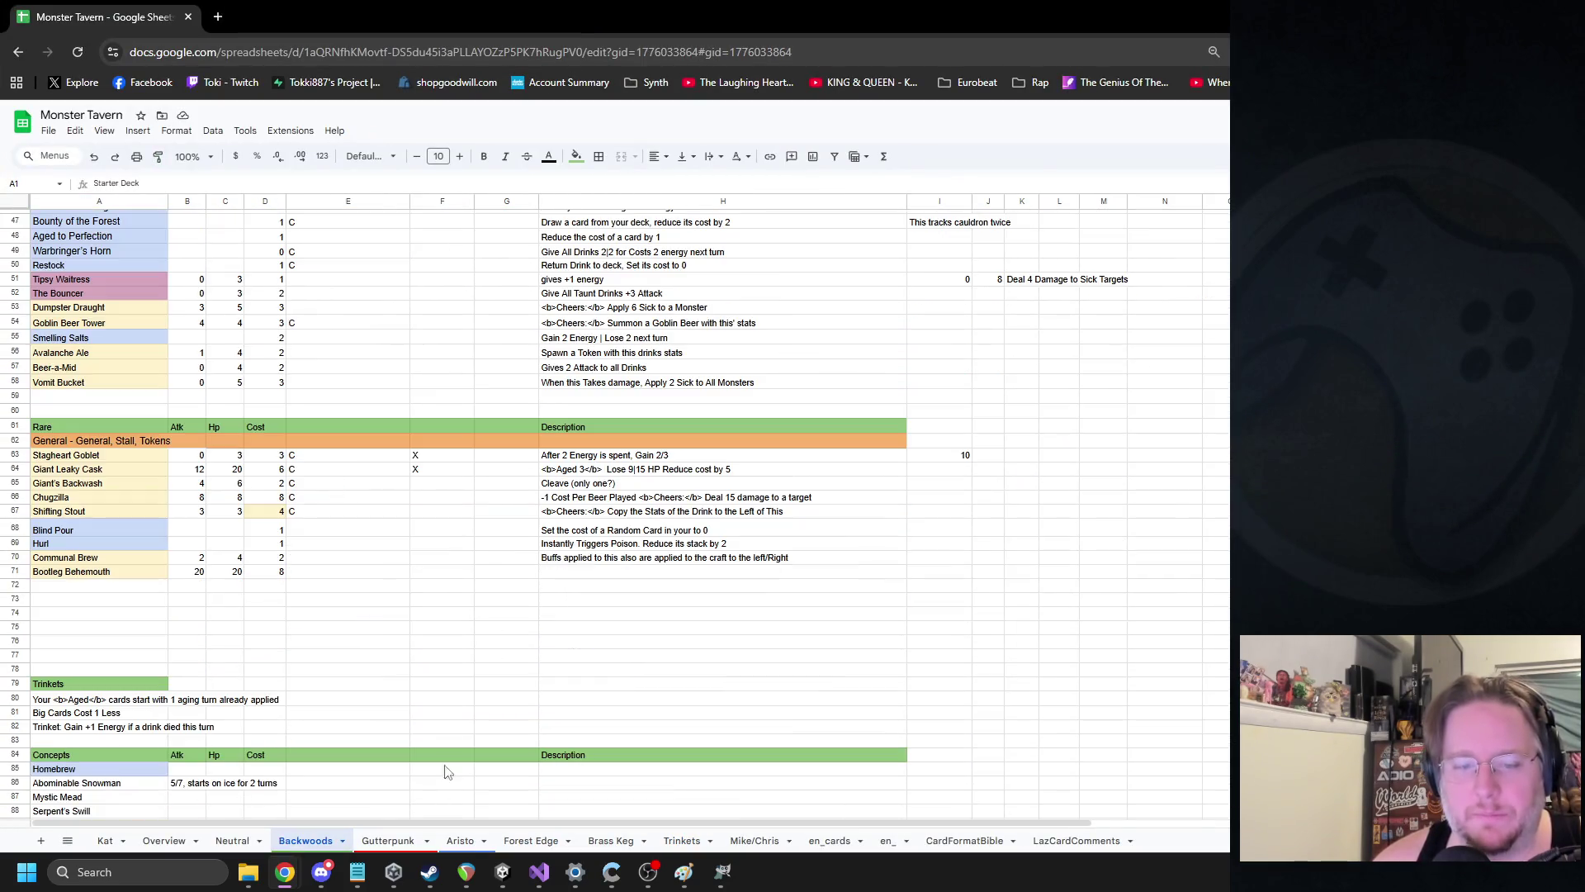
click(388, 839)
scroll(446, 402, down, 8)
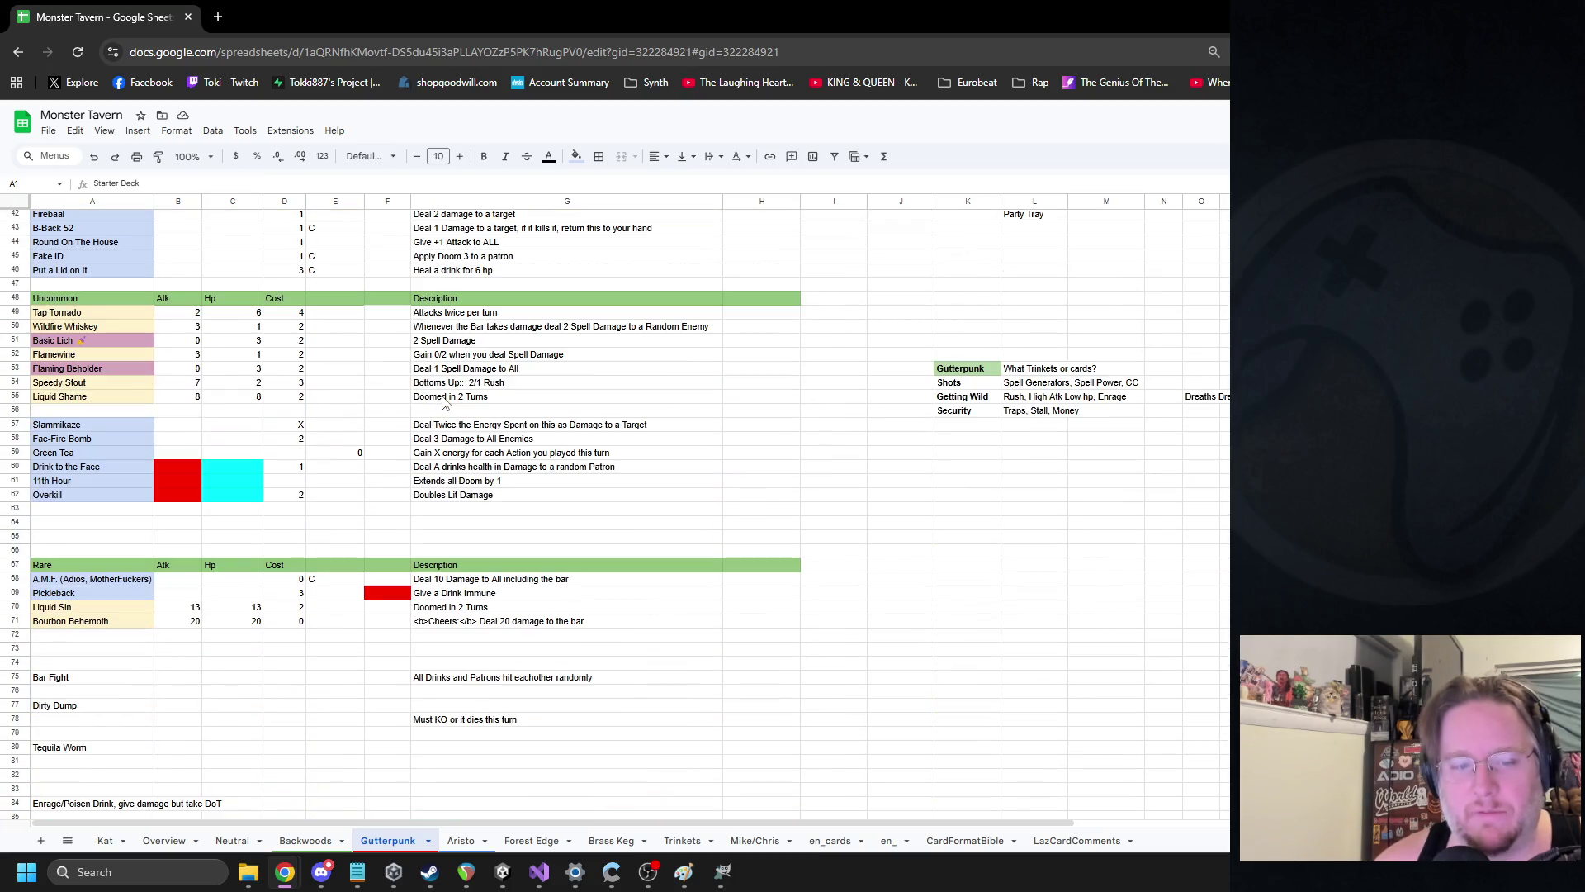
scroll(446, 402, up, 2)
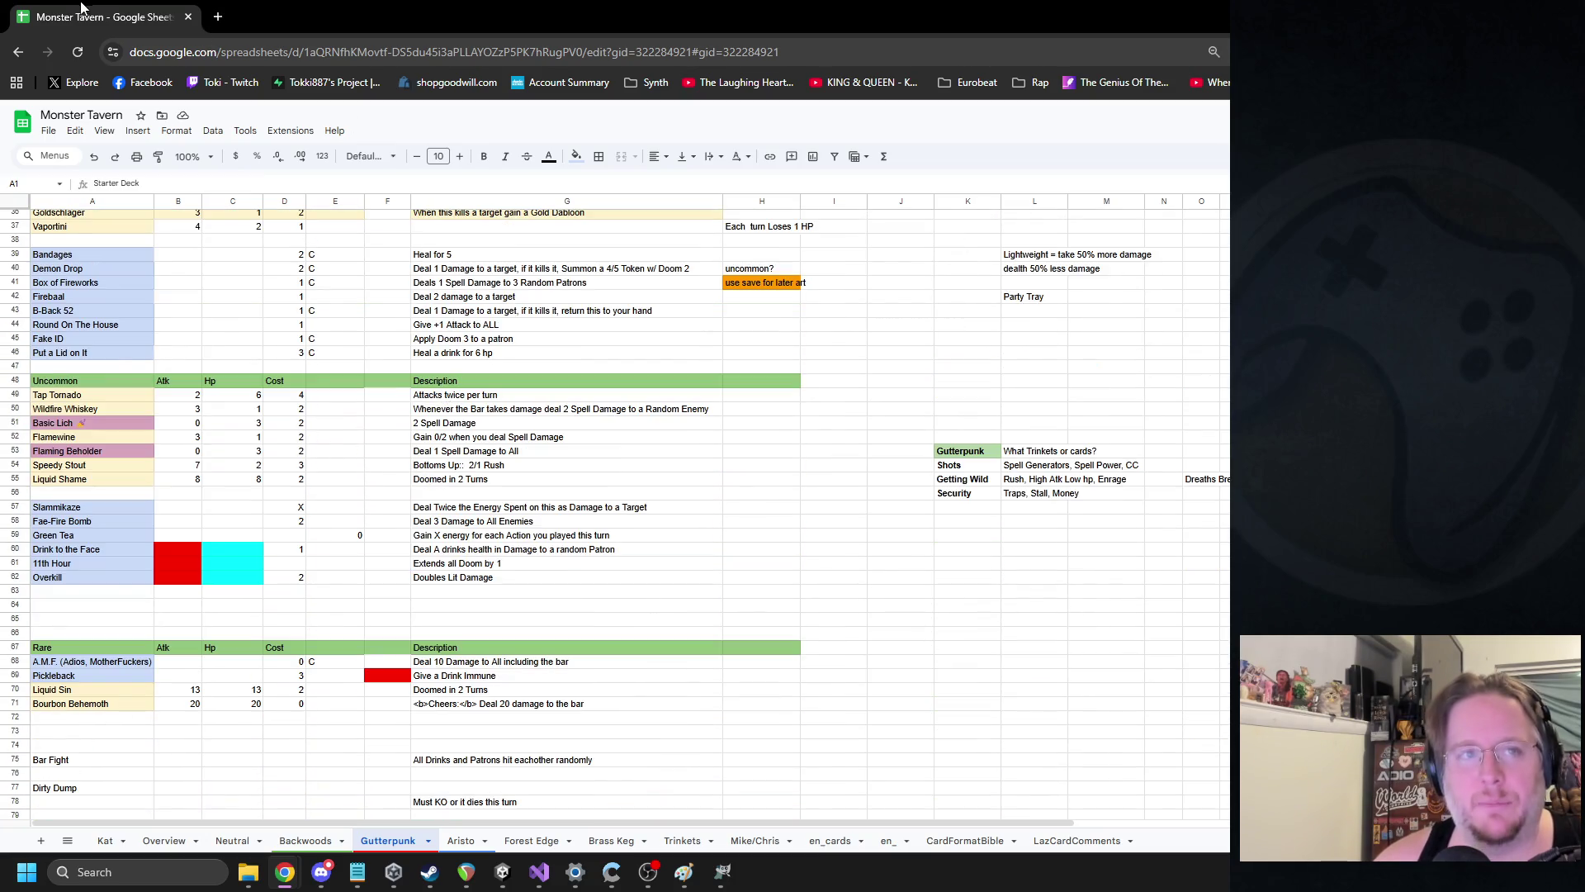
key(alt+Tab)
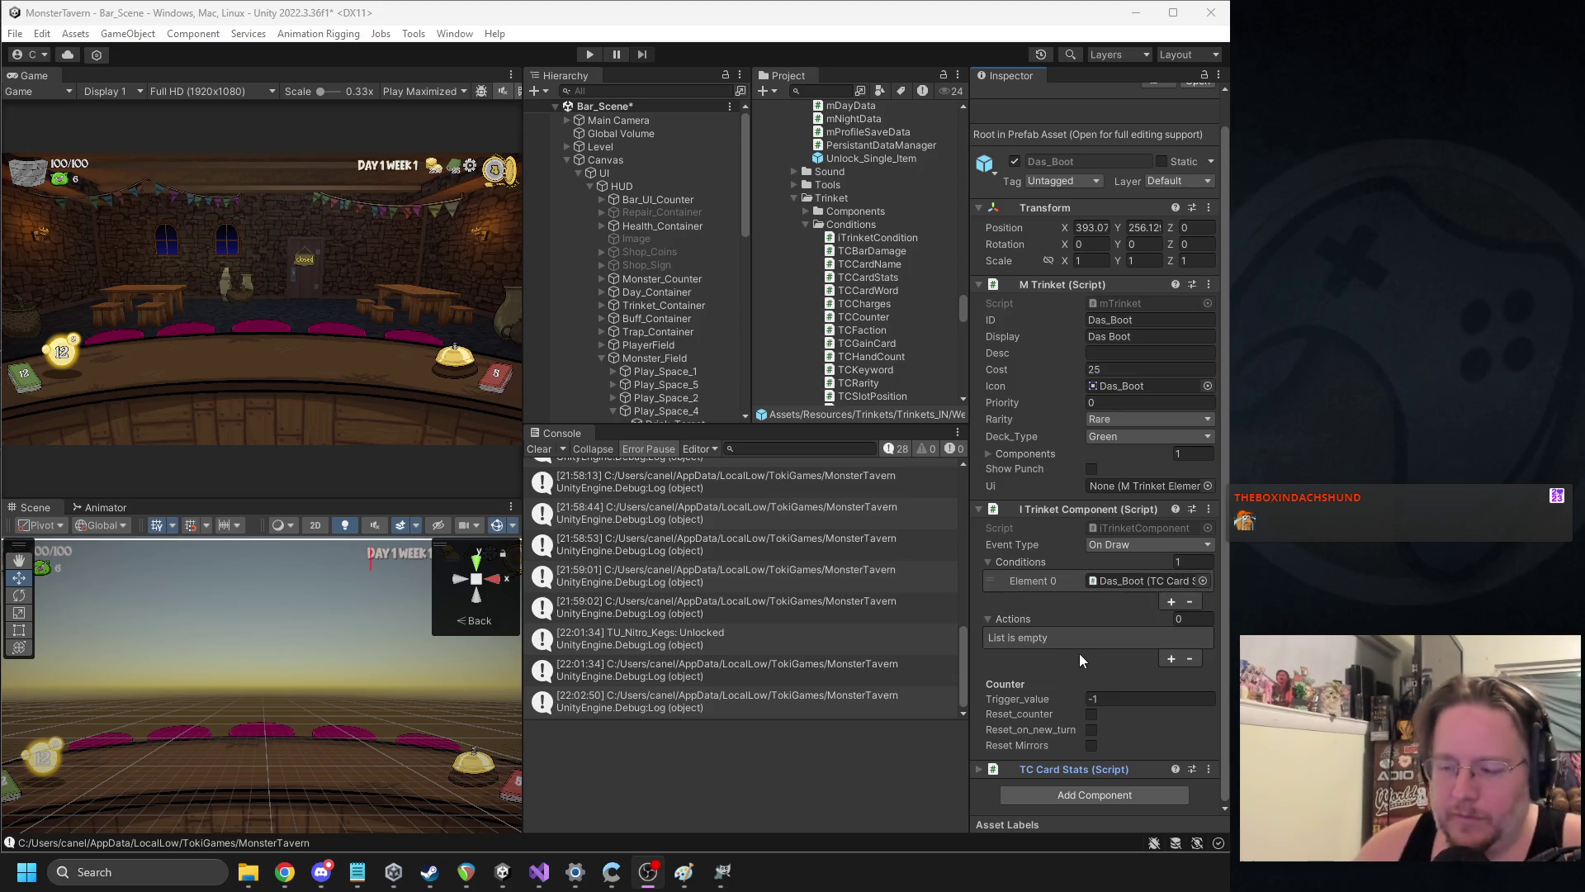
Review the TC Card Stats condition settings on Das_Boot
click(1056, 769)
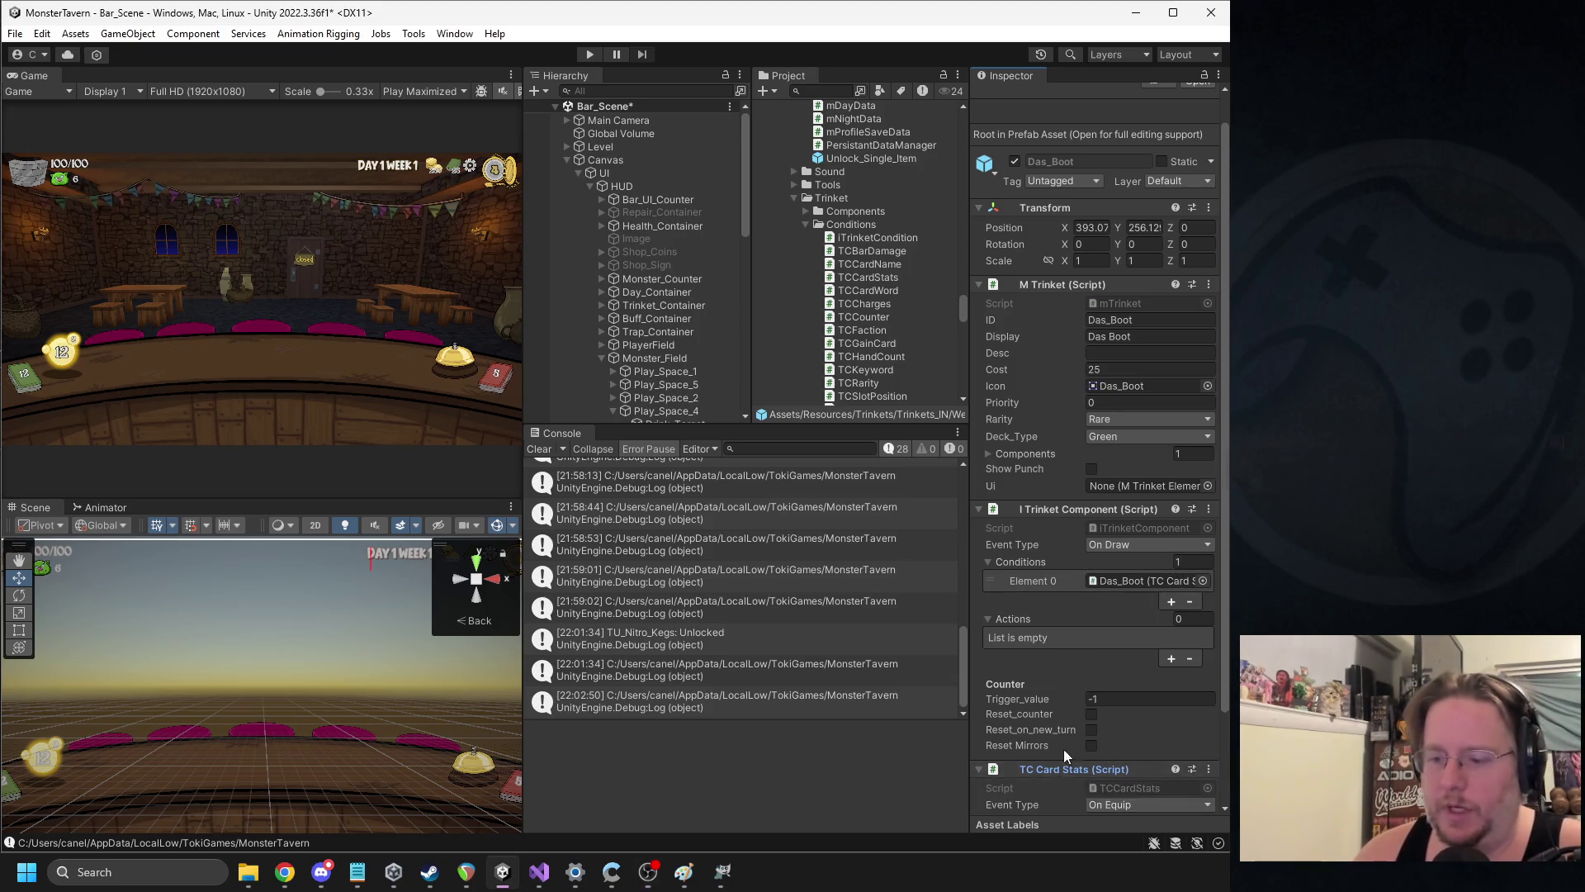
scroll(1073, 727, down, 3)
click(1075, 657)
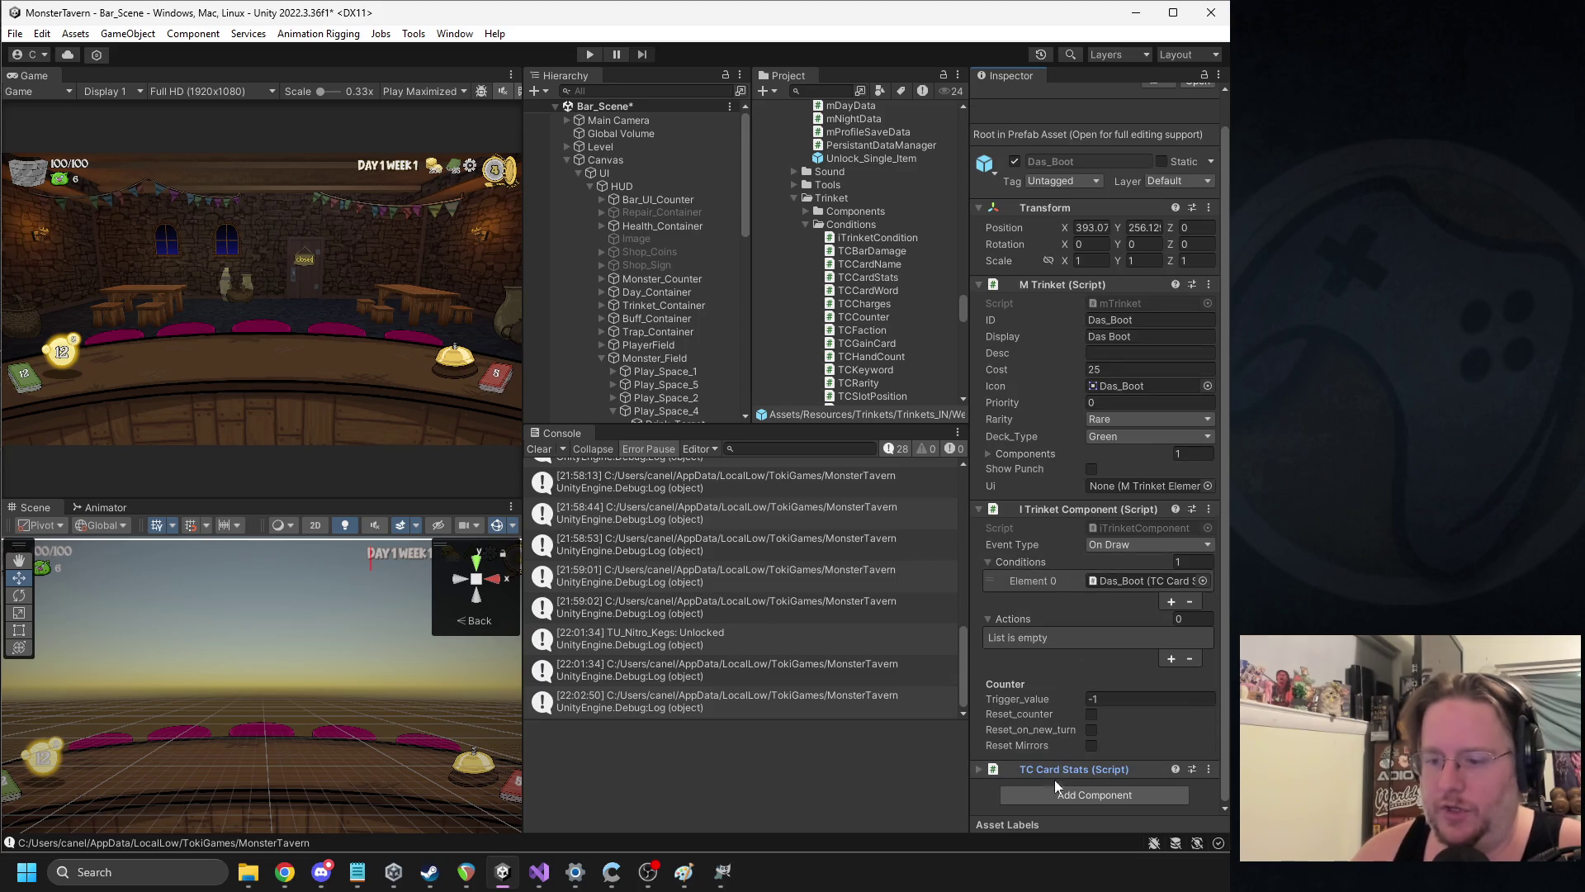
scroll(904, 346, up, 10)
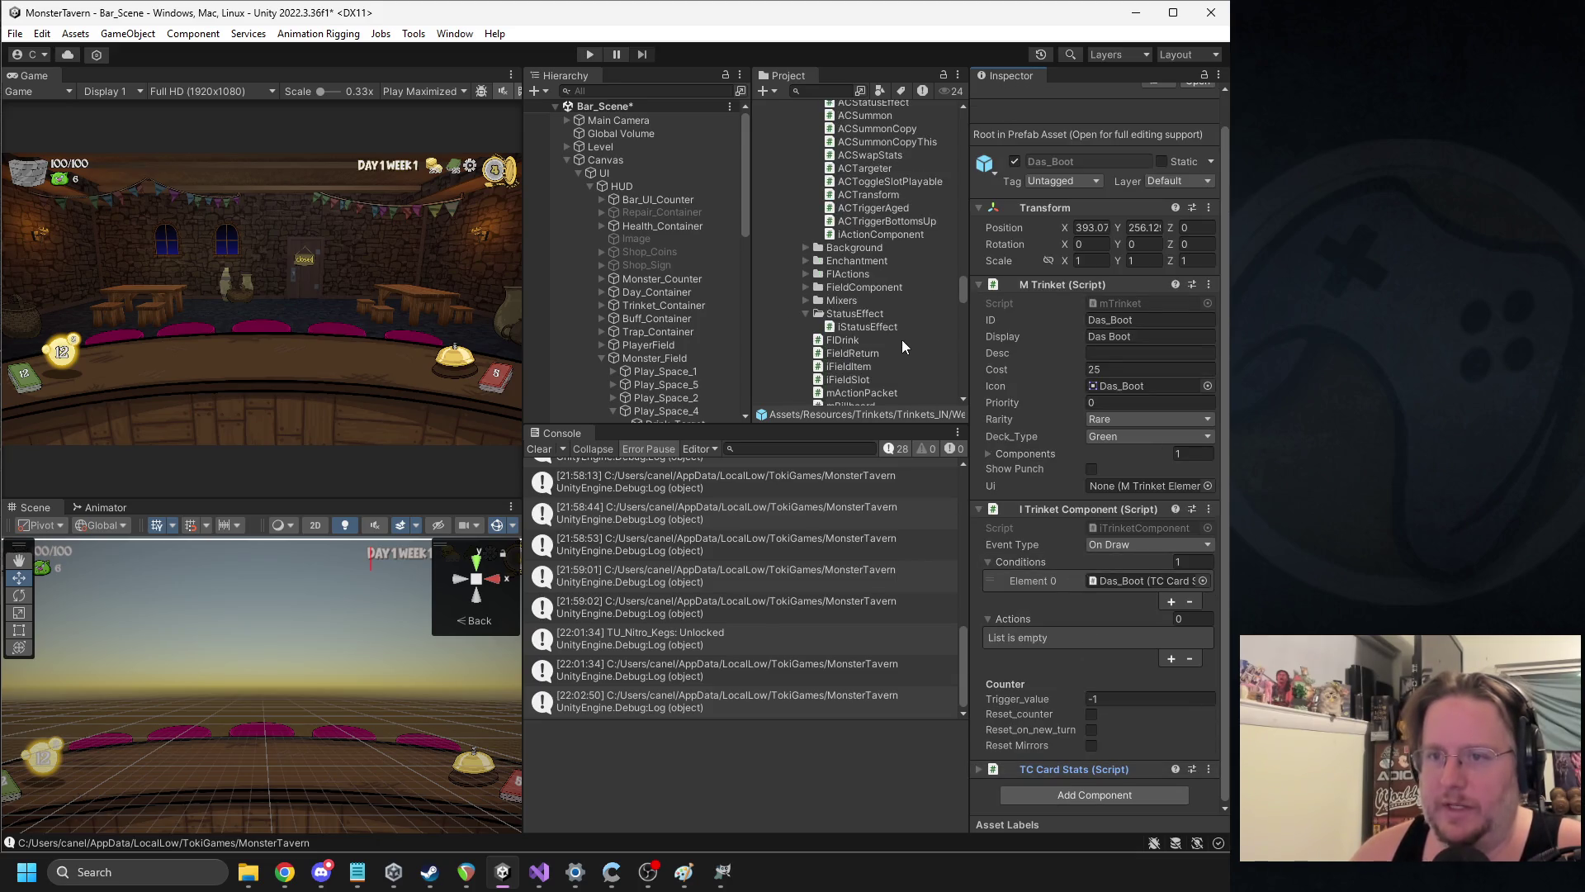
scroll(902, 340, up, 5)
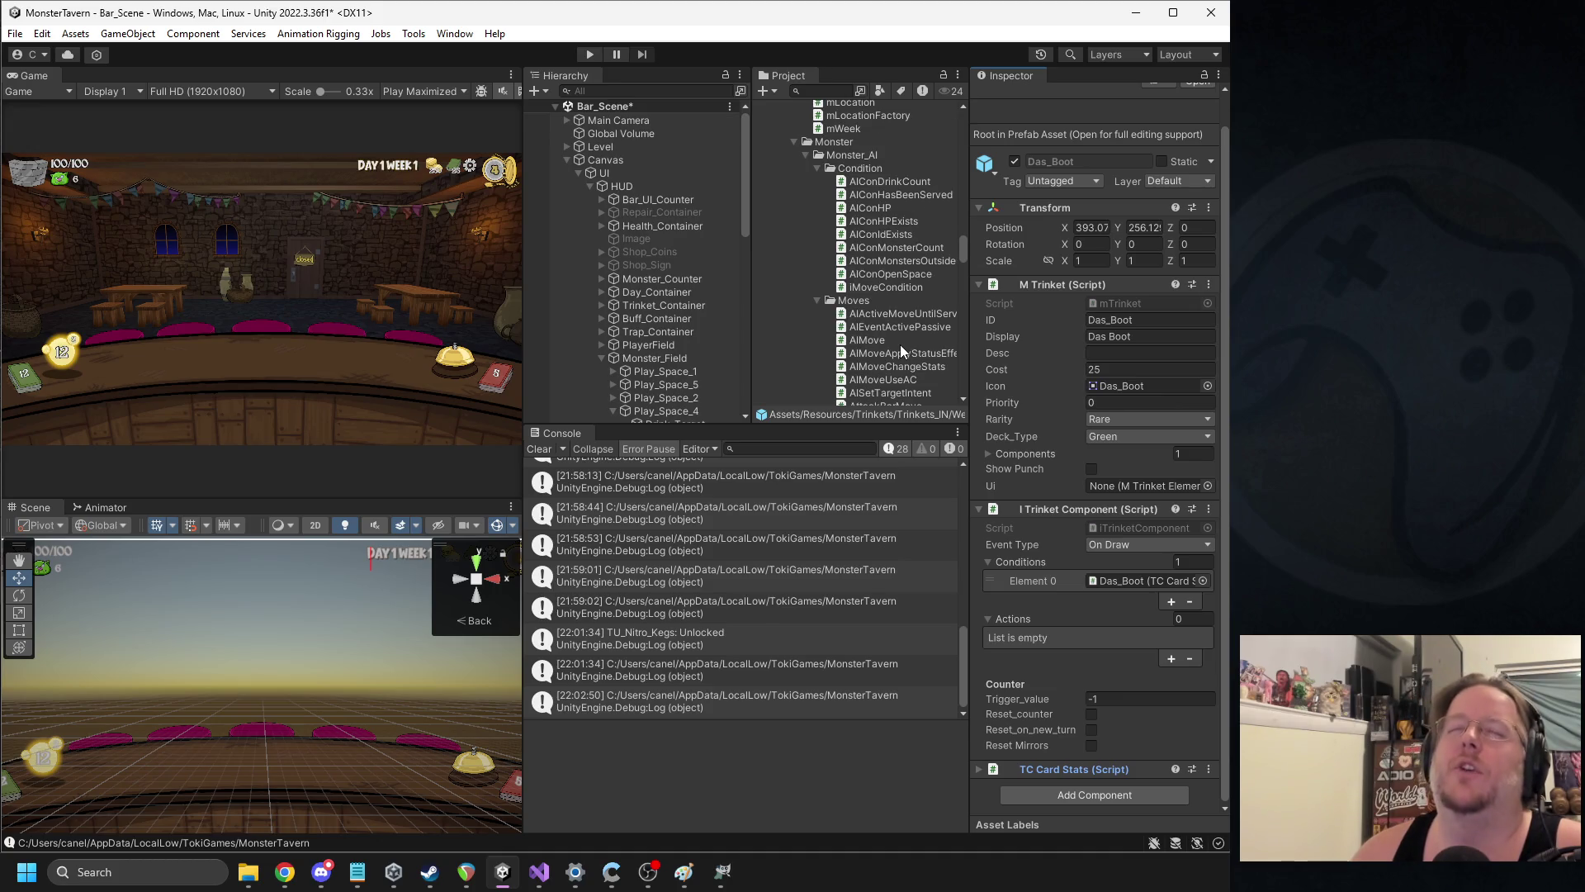
scroll(895, 344, down, 6)
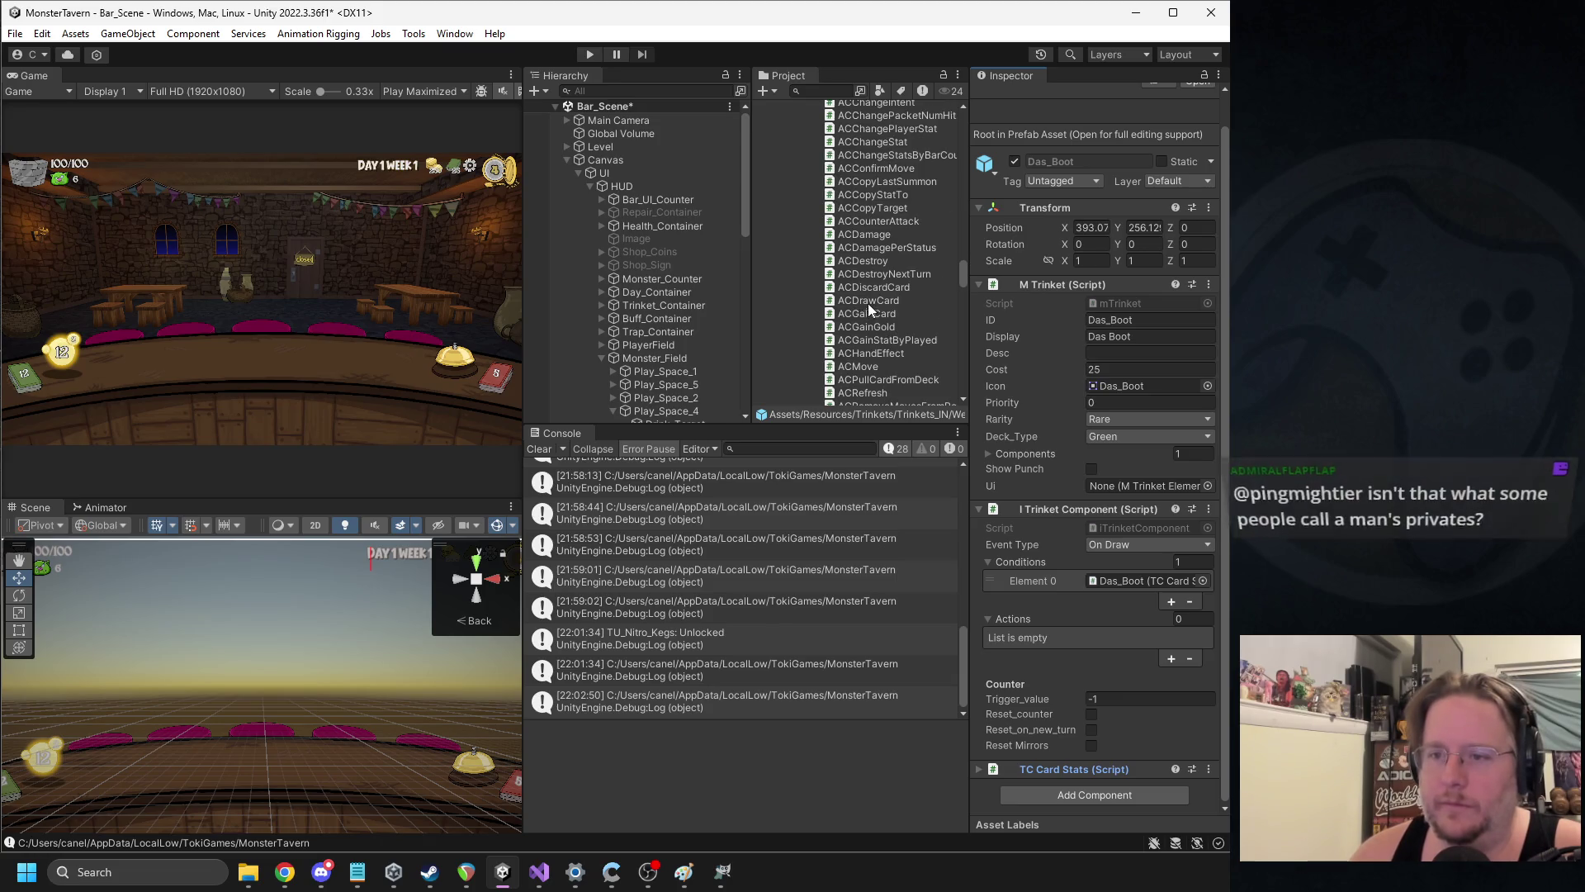
scroll(869, 302, up, 2)
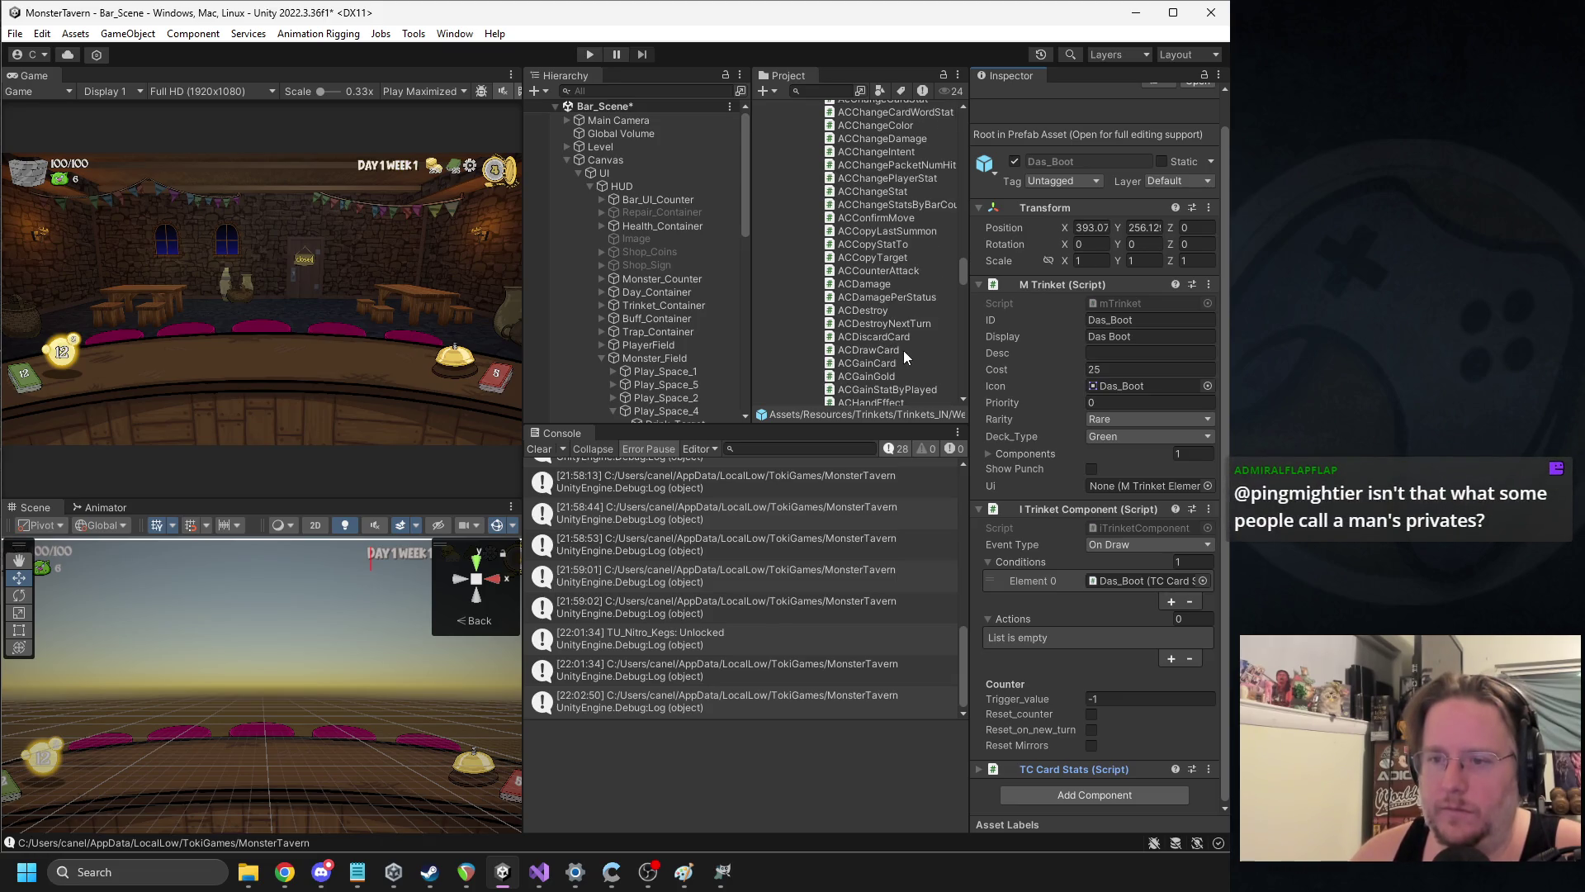
Add an AC Change Card Stat component via the 'acchangeca' search
click(1083, 794)
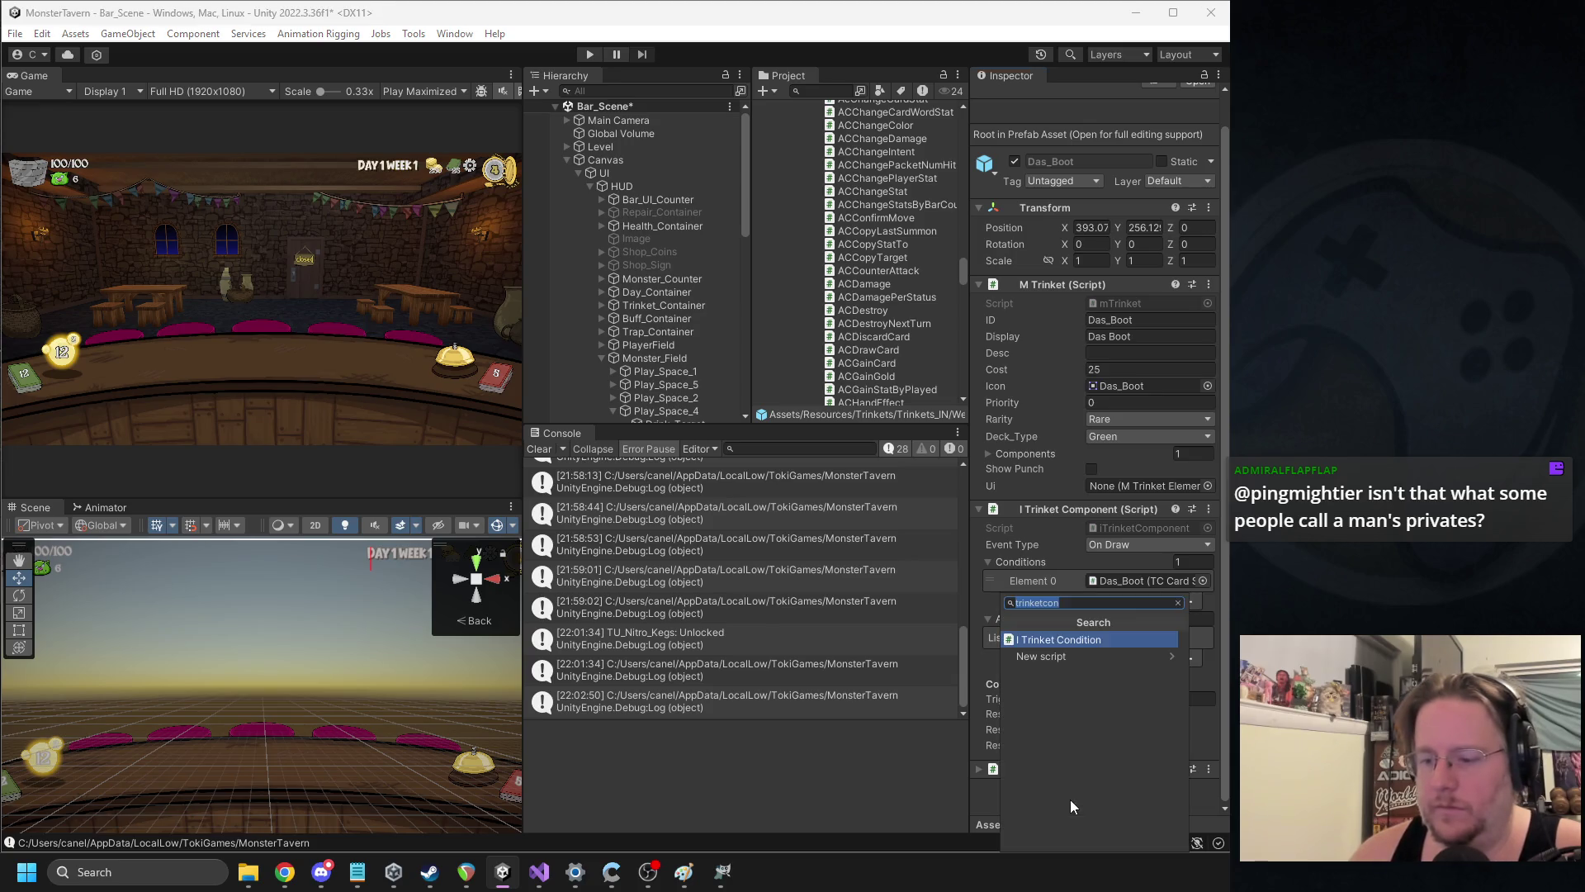
text(acchangeca)
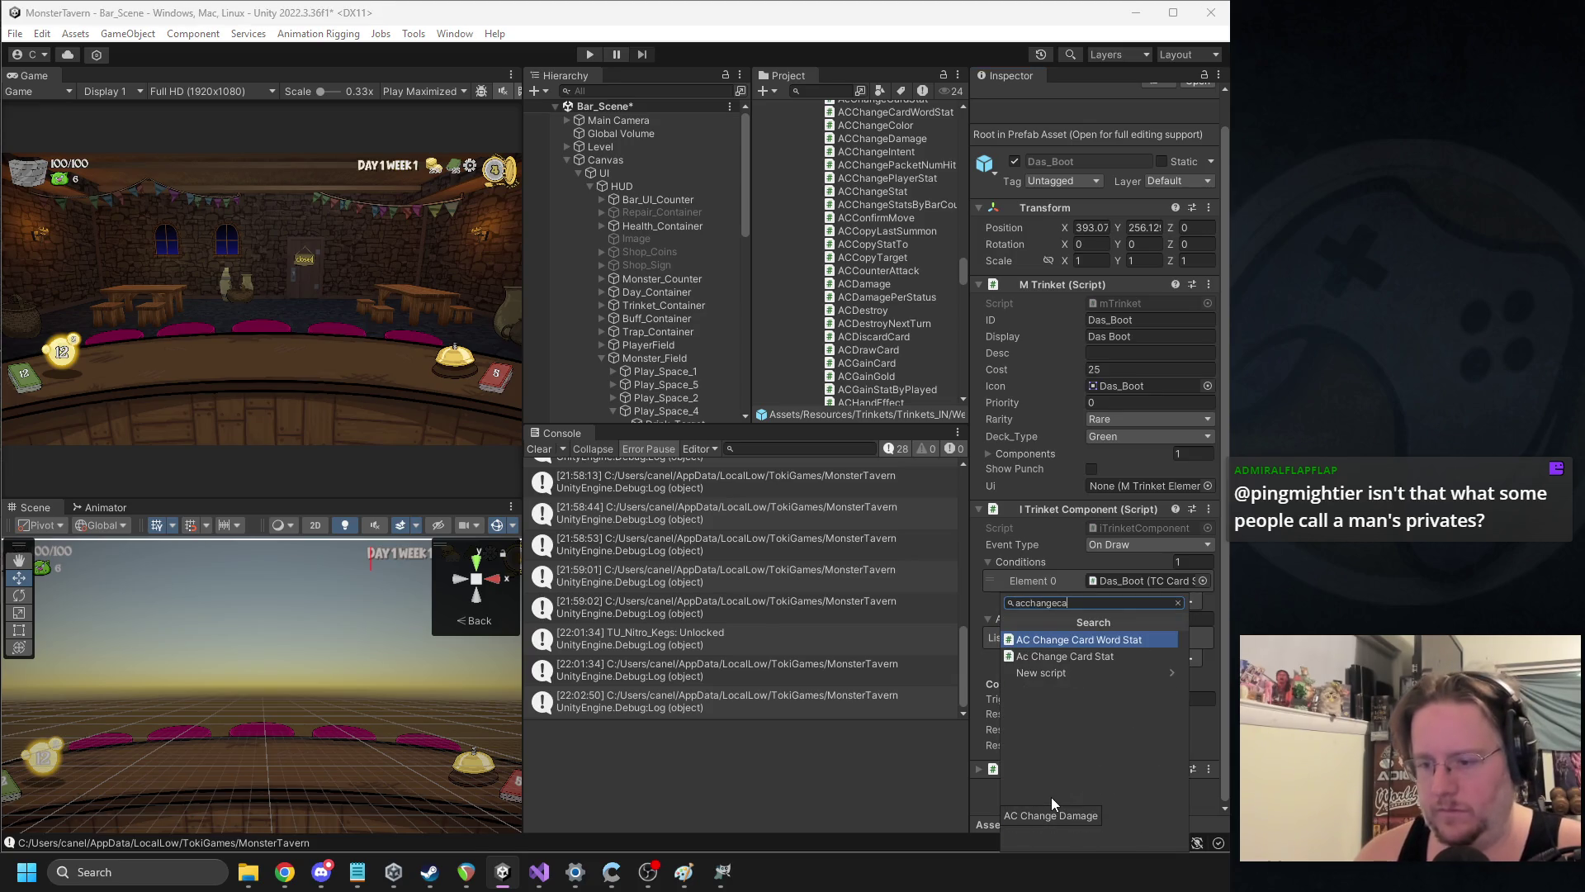
key(Down)
key(Return)
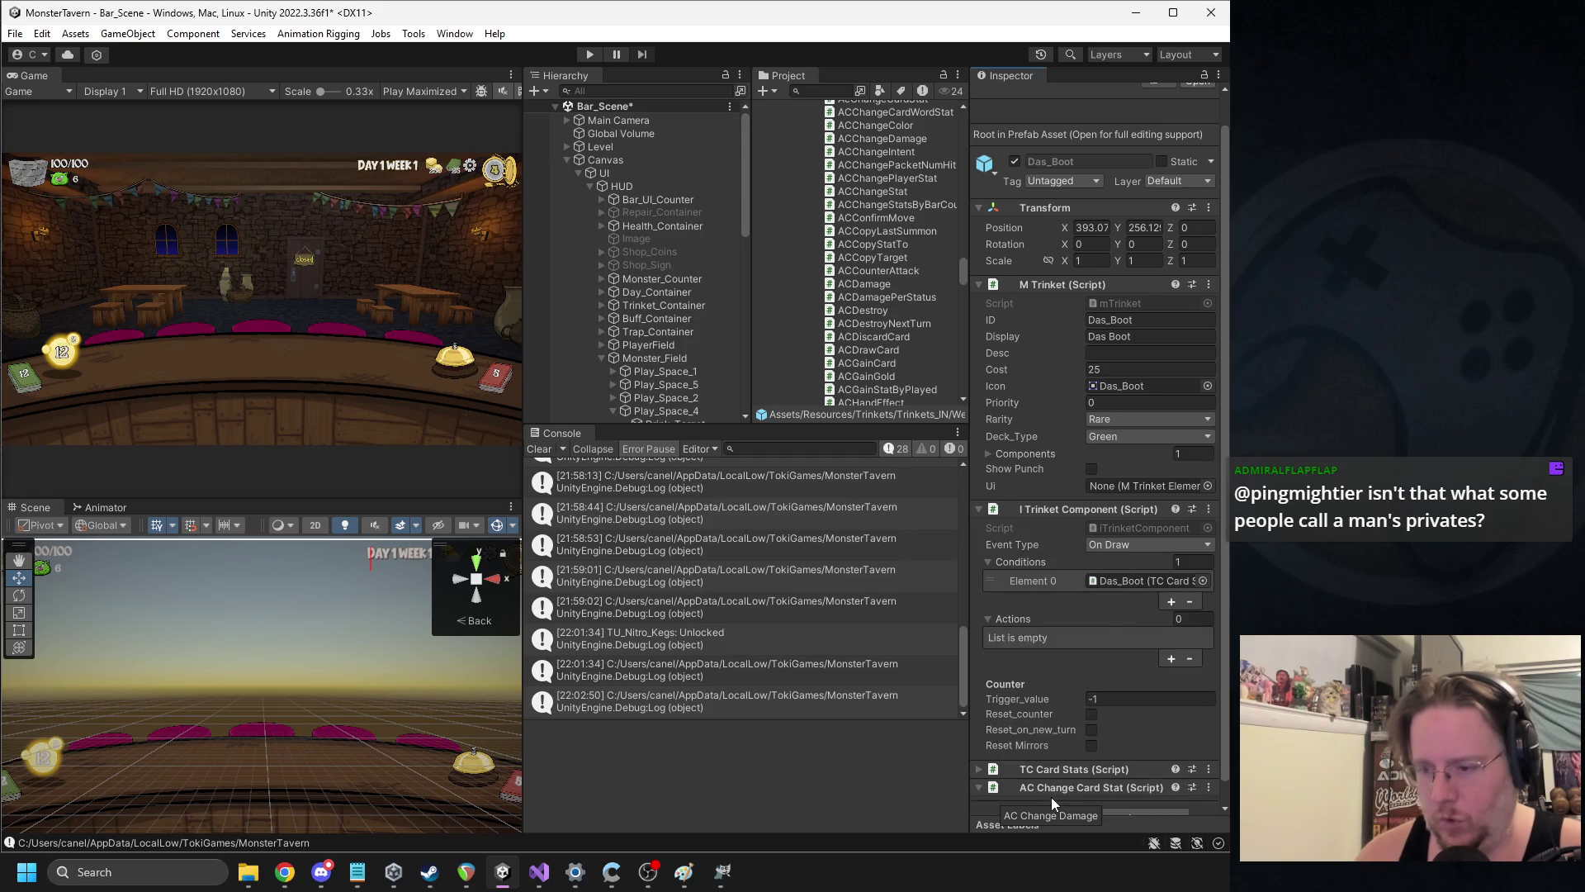
scroll(1187, 621, down, 3)
click(1114, 679)
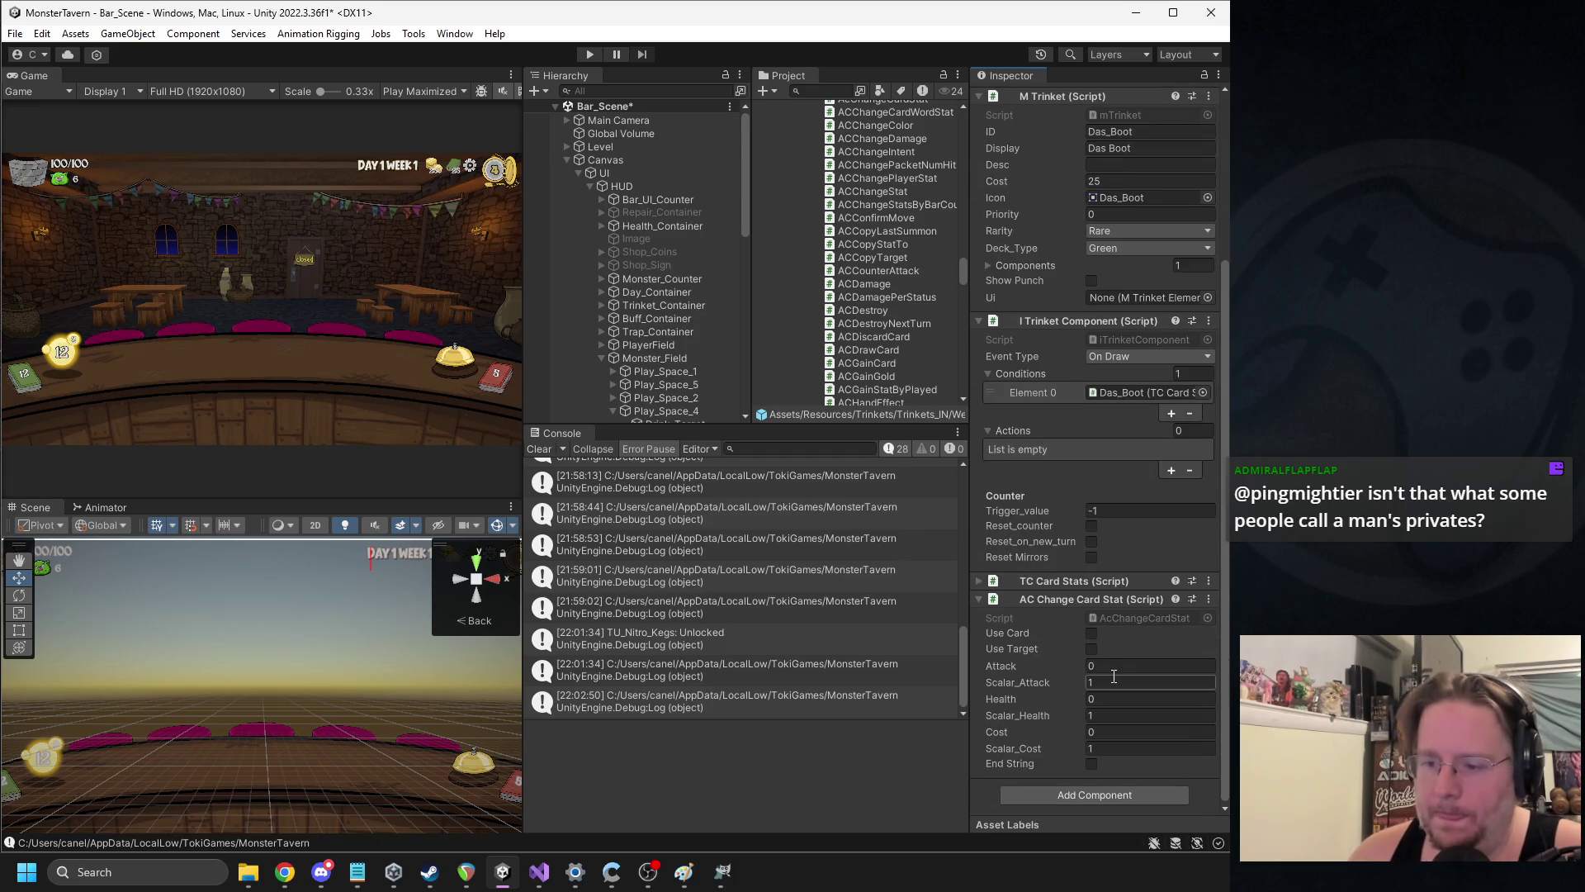
Set the stat change to Attack 2, Health 2 with zero scalars, and add it to Actions
click(1115, 667)
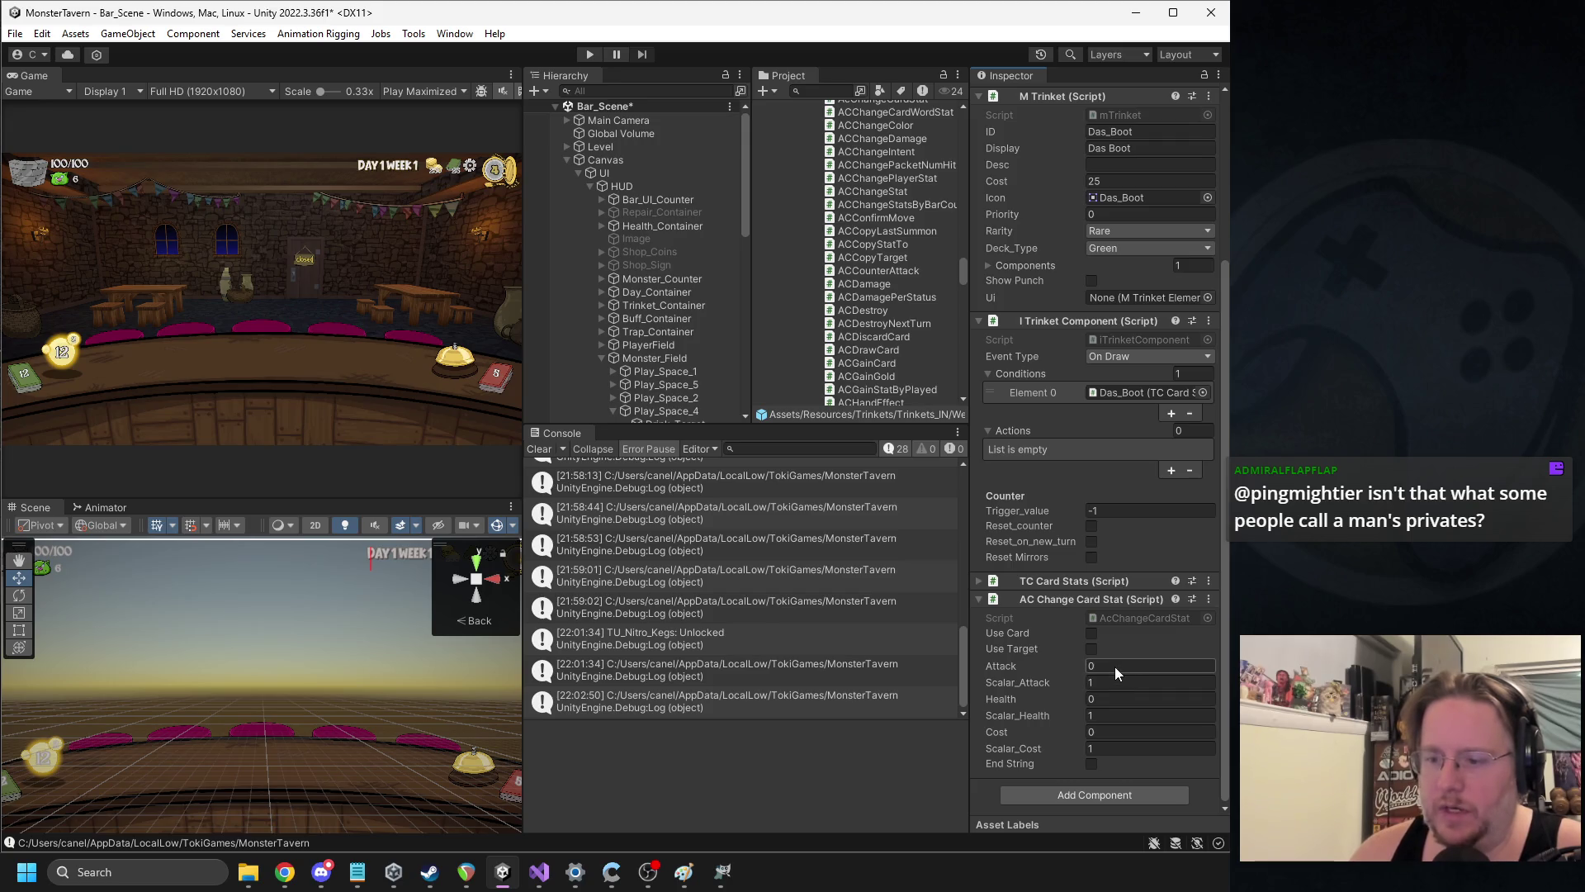
text(1)
key(Tab)
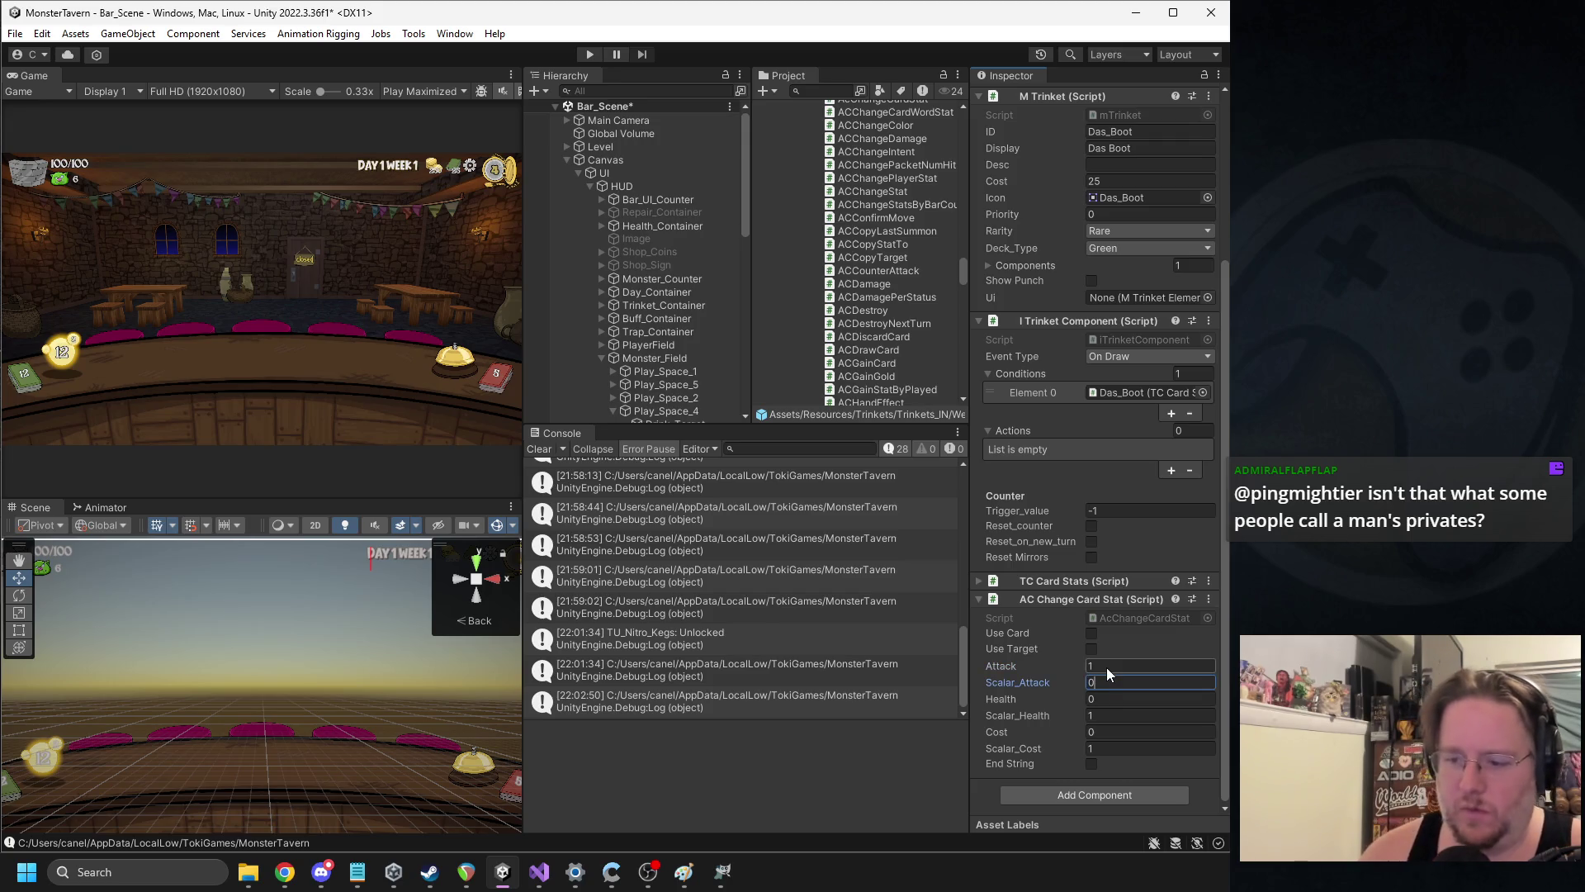
click(1097, 700)
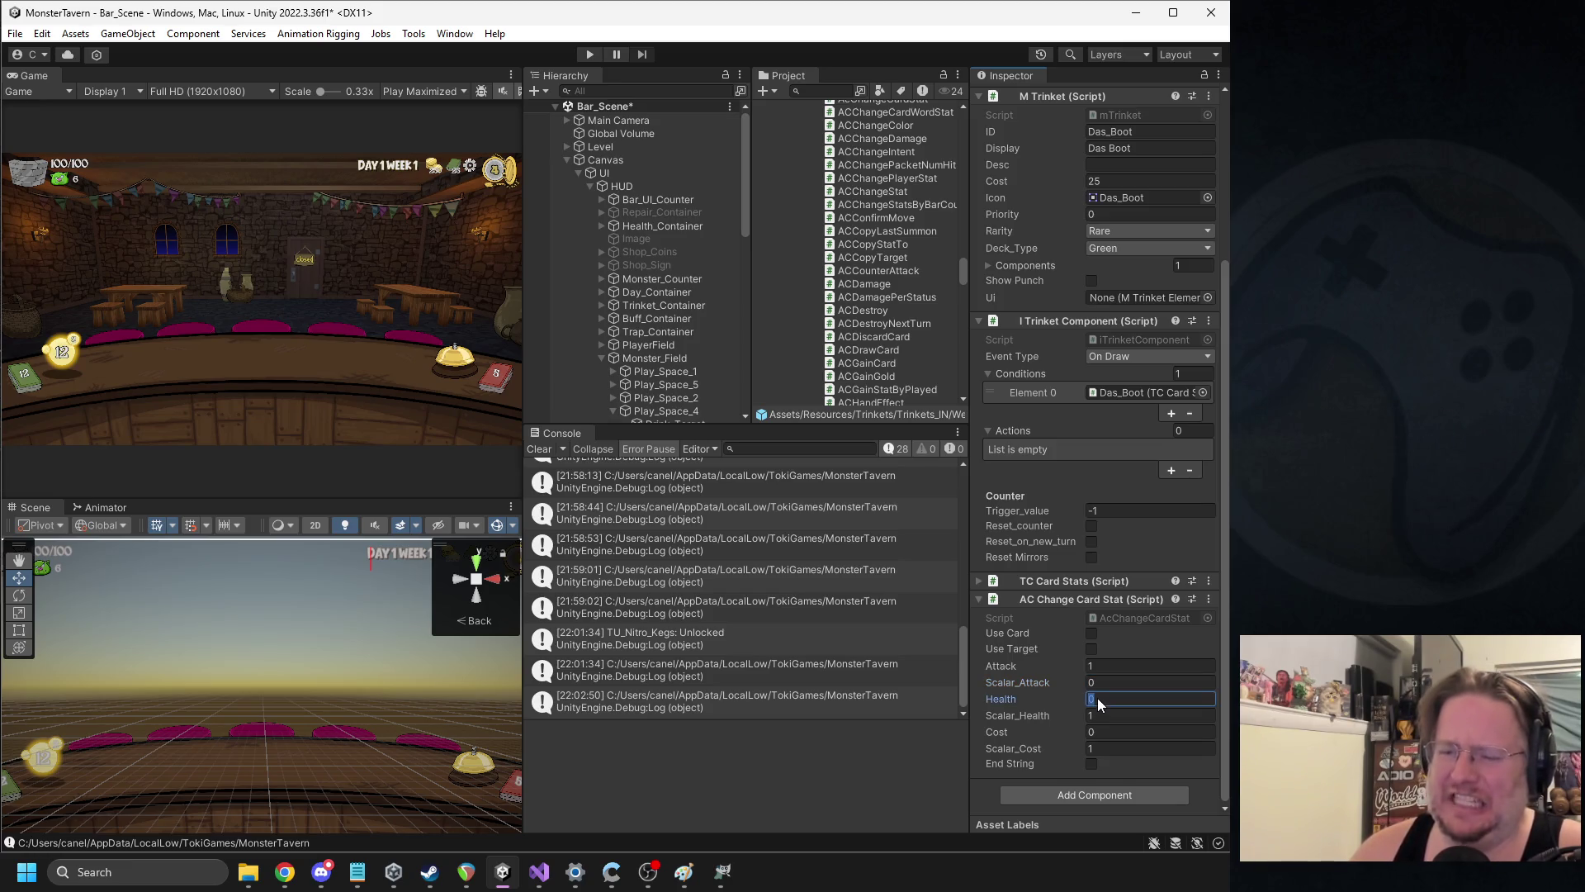
text(3)
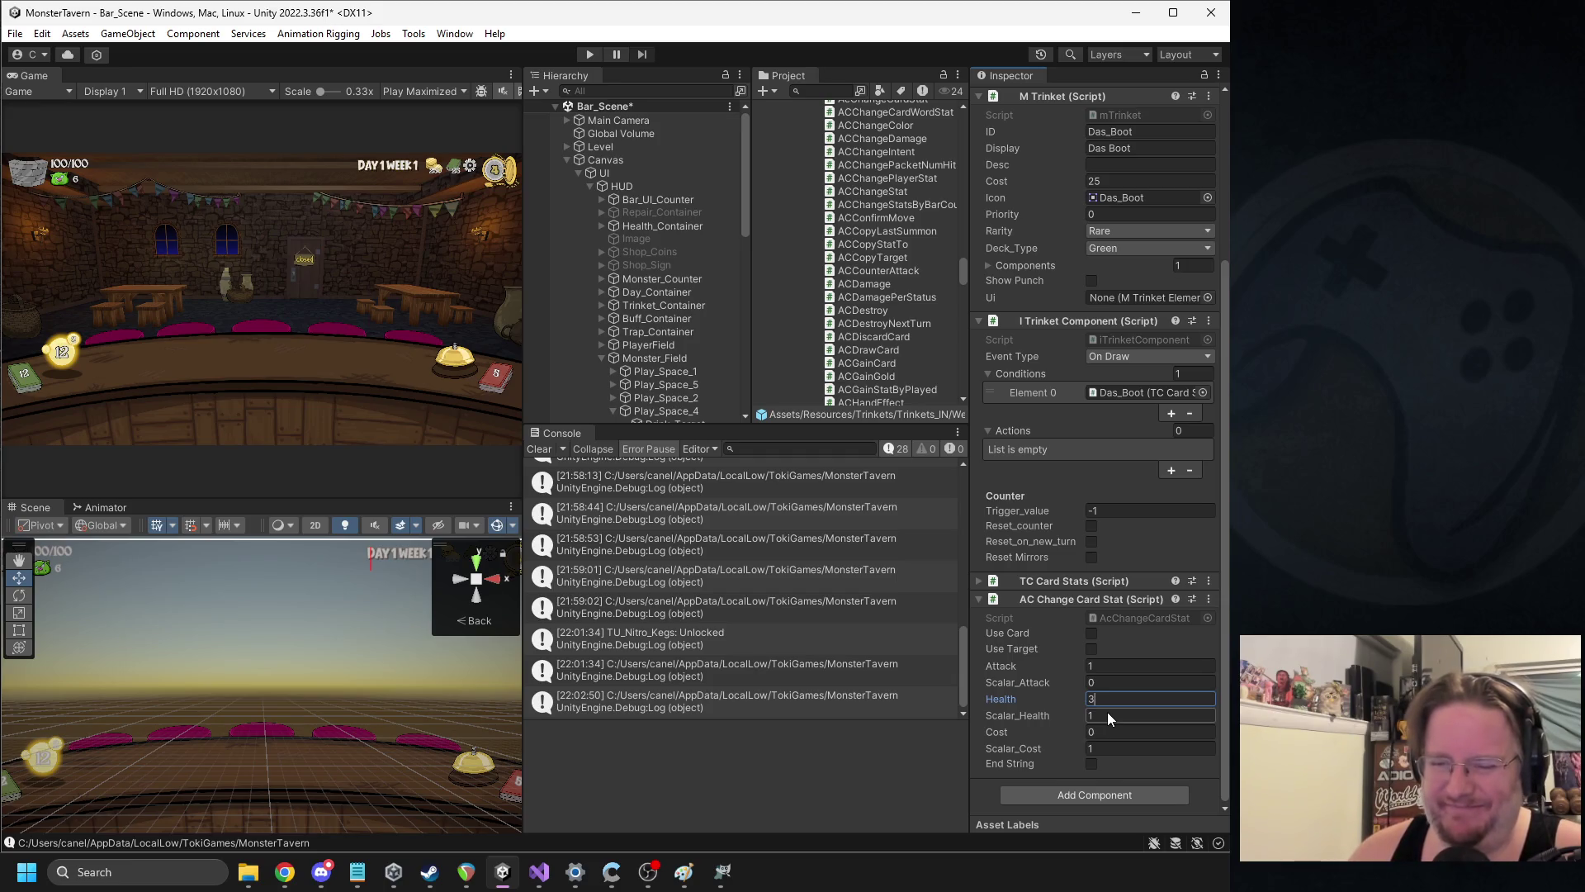
click(1097, 667)
text(2)
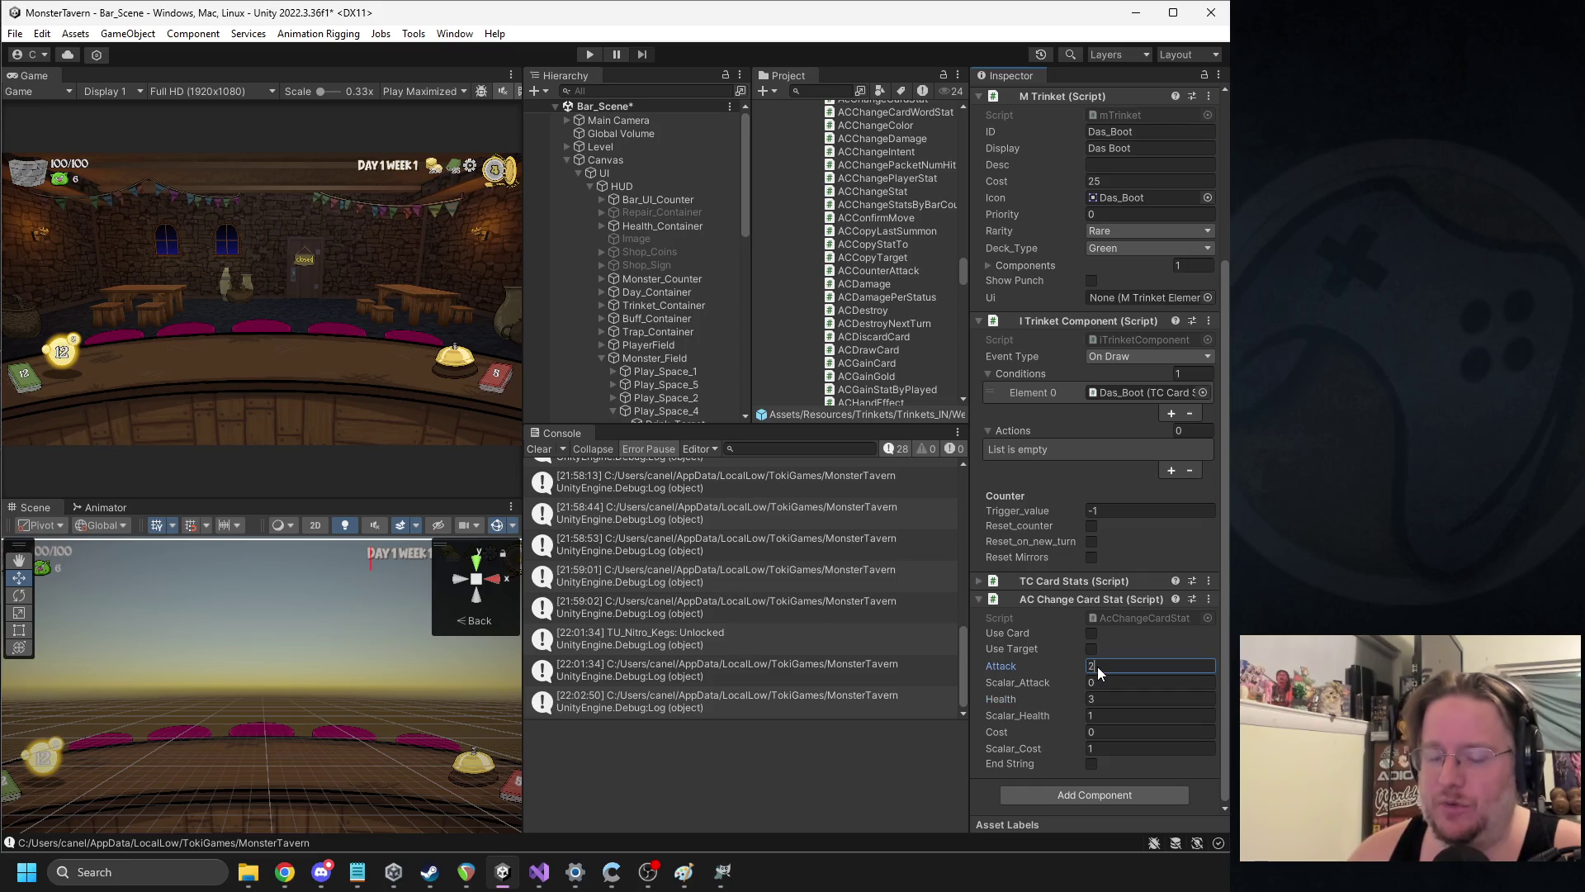
click(1096, 698)
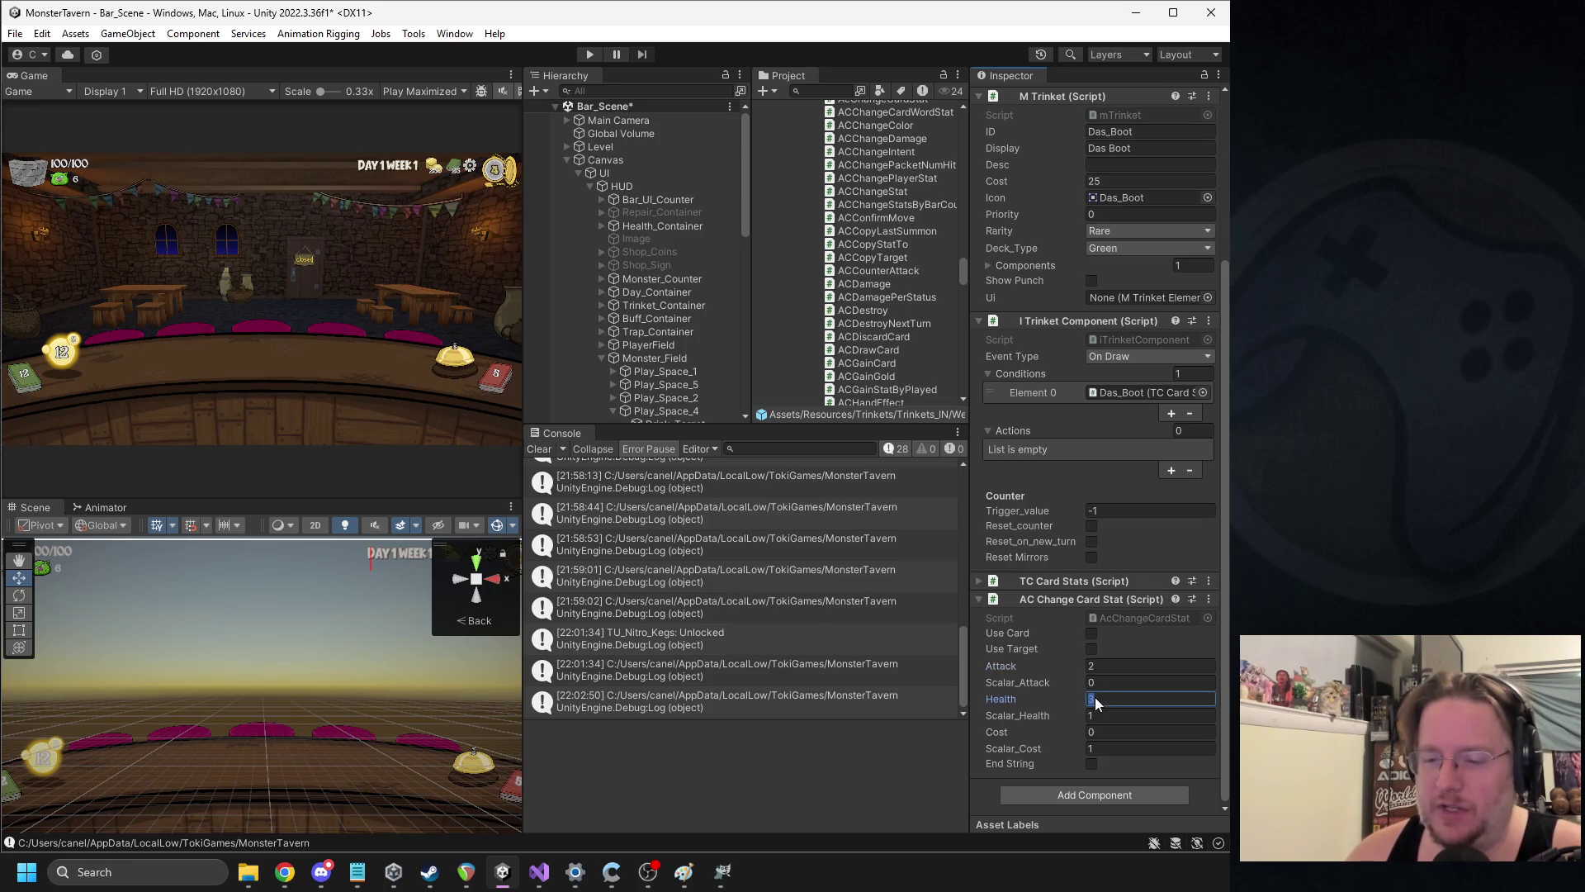
text(2)
click(1101, 715)
text(0)
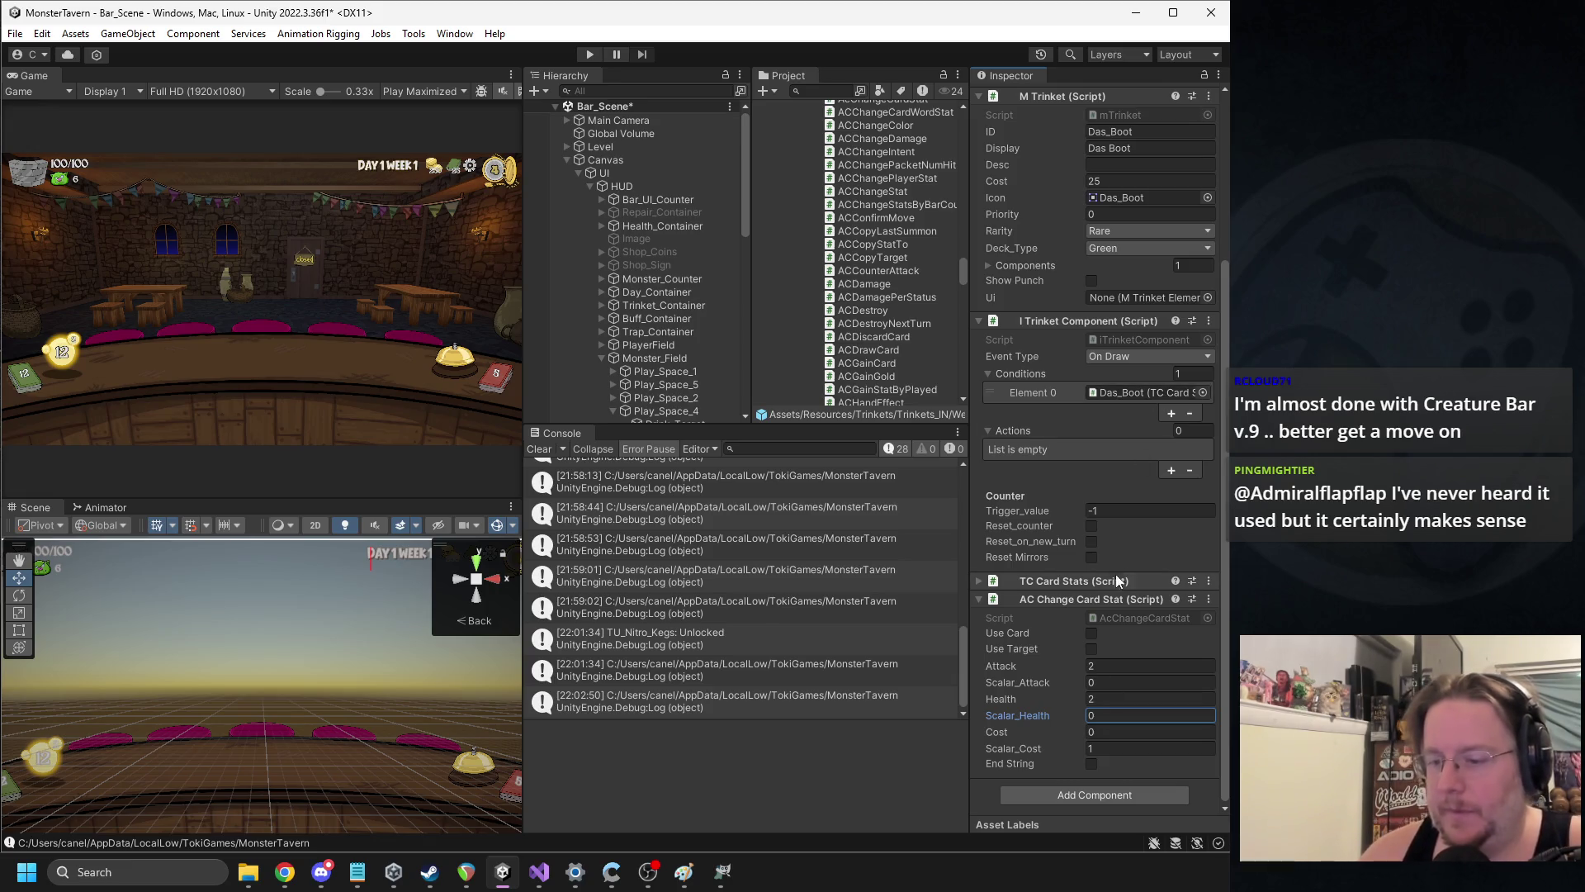
mouse_move(1060, 596)
mouse_down()
mouse_move(1129, 361)
mouse_move(1121, 306)
mouse_move(1112, 410)
mouse_move(1073, 444)
mouse_move(1107, 318)
mouse_move(1032, 289)
mouse_move(1043, 411)
mouse_move(1023, 448)
mouse_up()
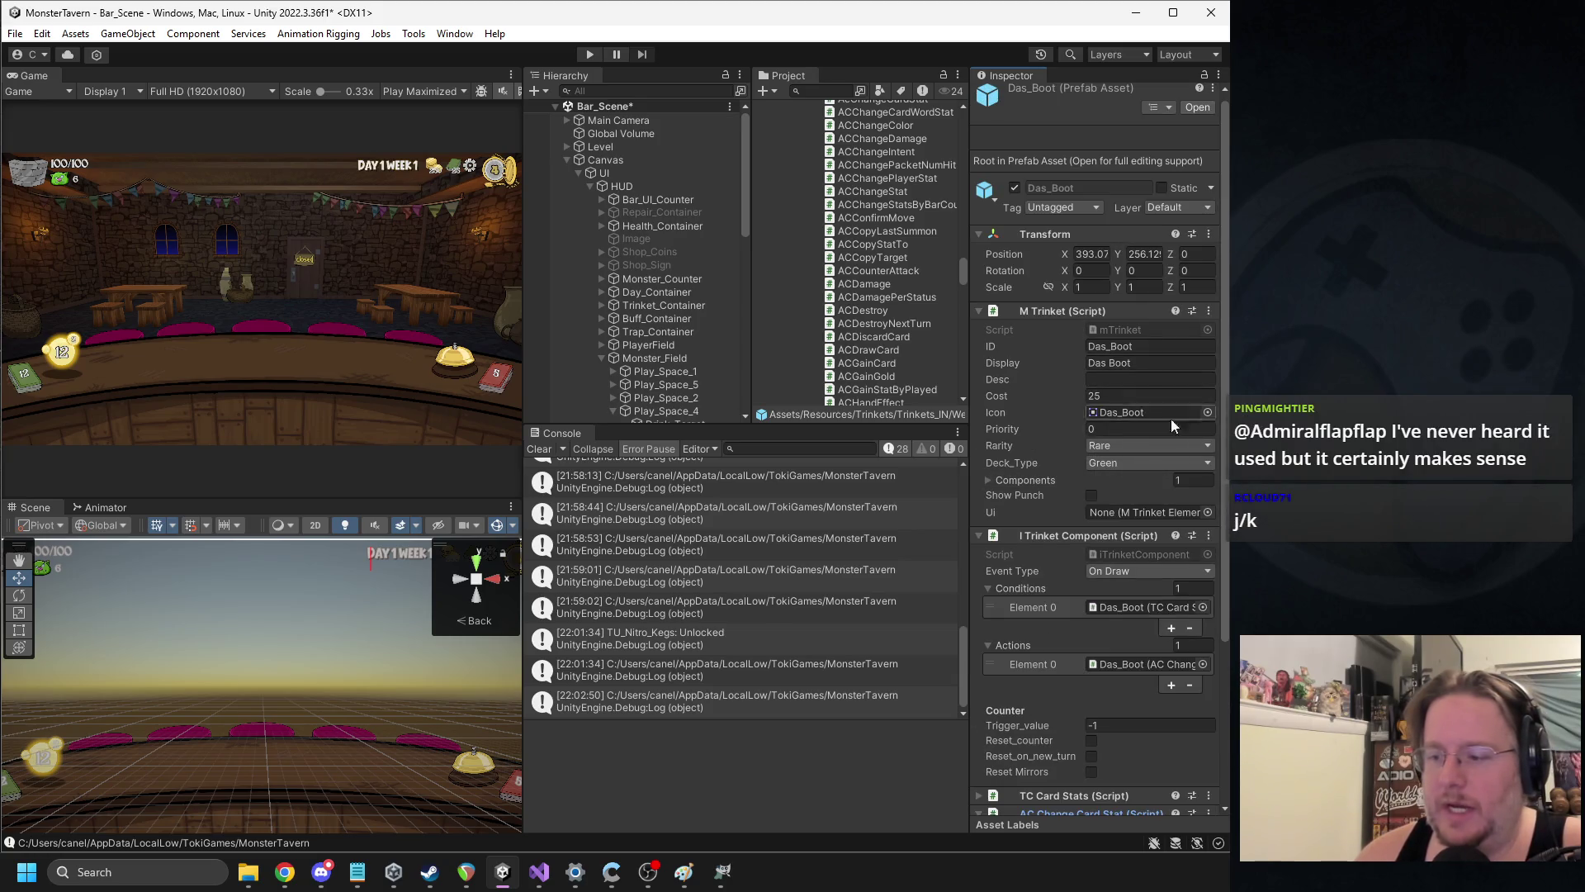
key(alt+Tab)
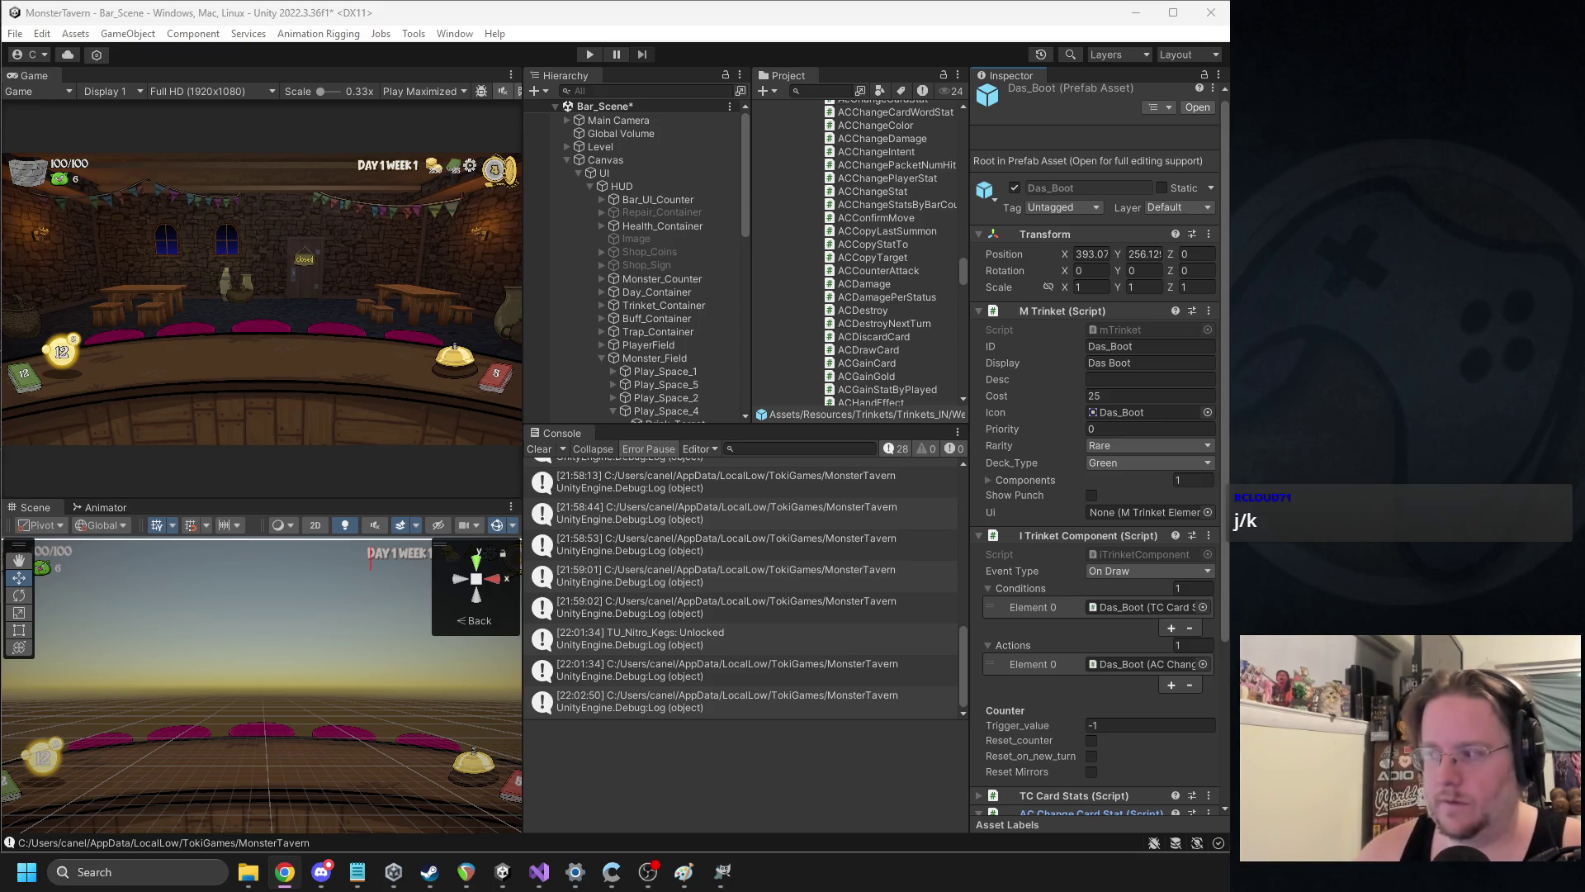
Select the Week1 trinket prefabs and check Master_Alchemist's ID value
scroll(838, 240, up, 15)
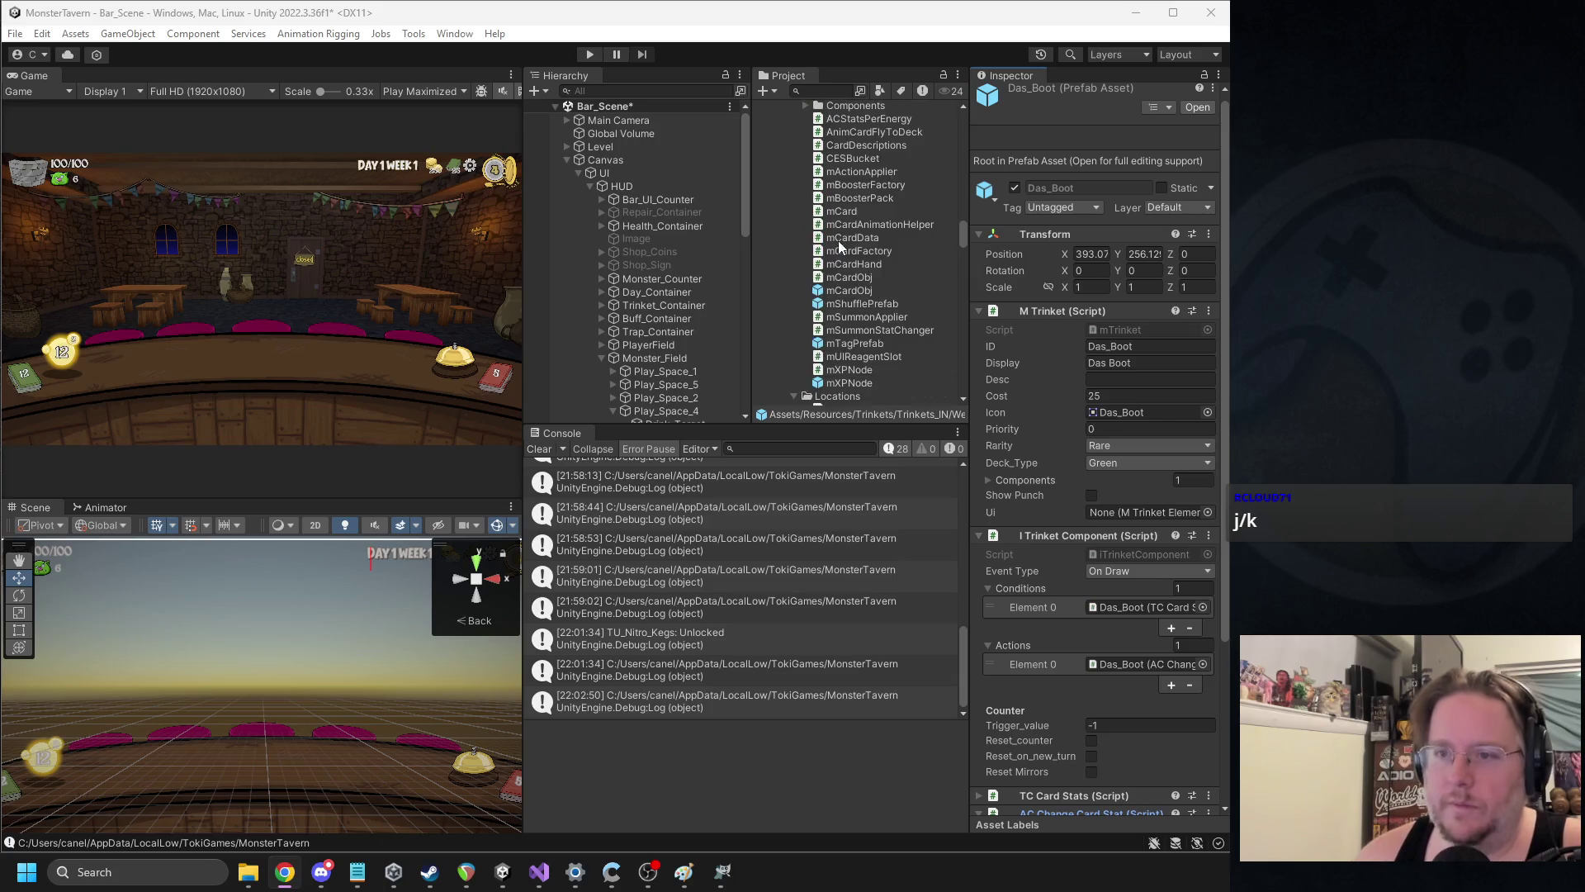
scroll(867, 247, up, 10)
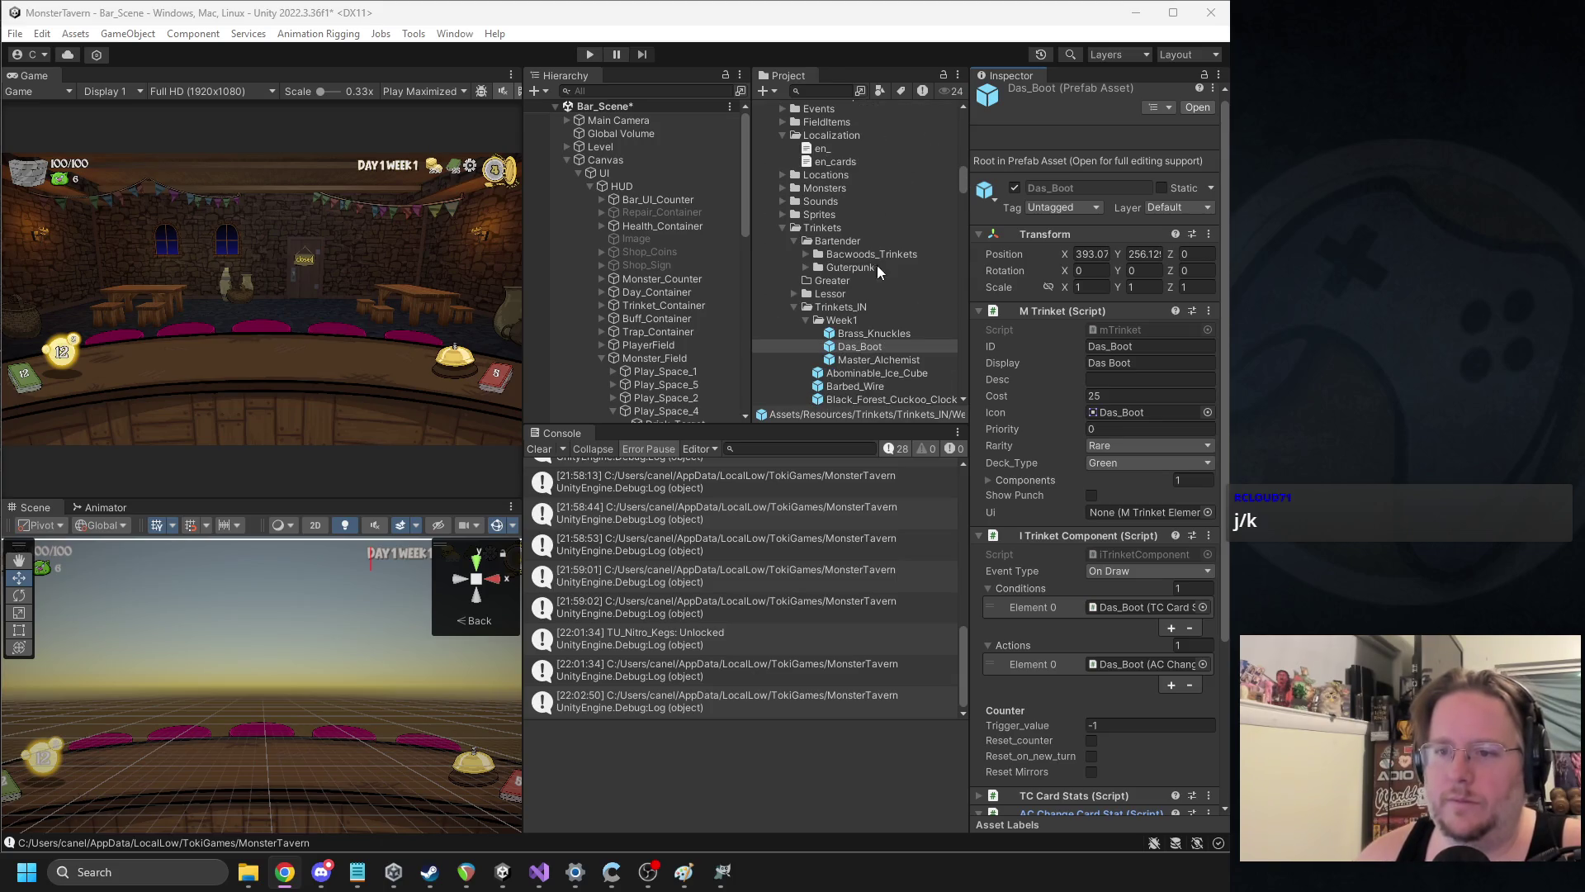
click(869, 342)
key(Down)
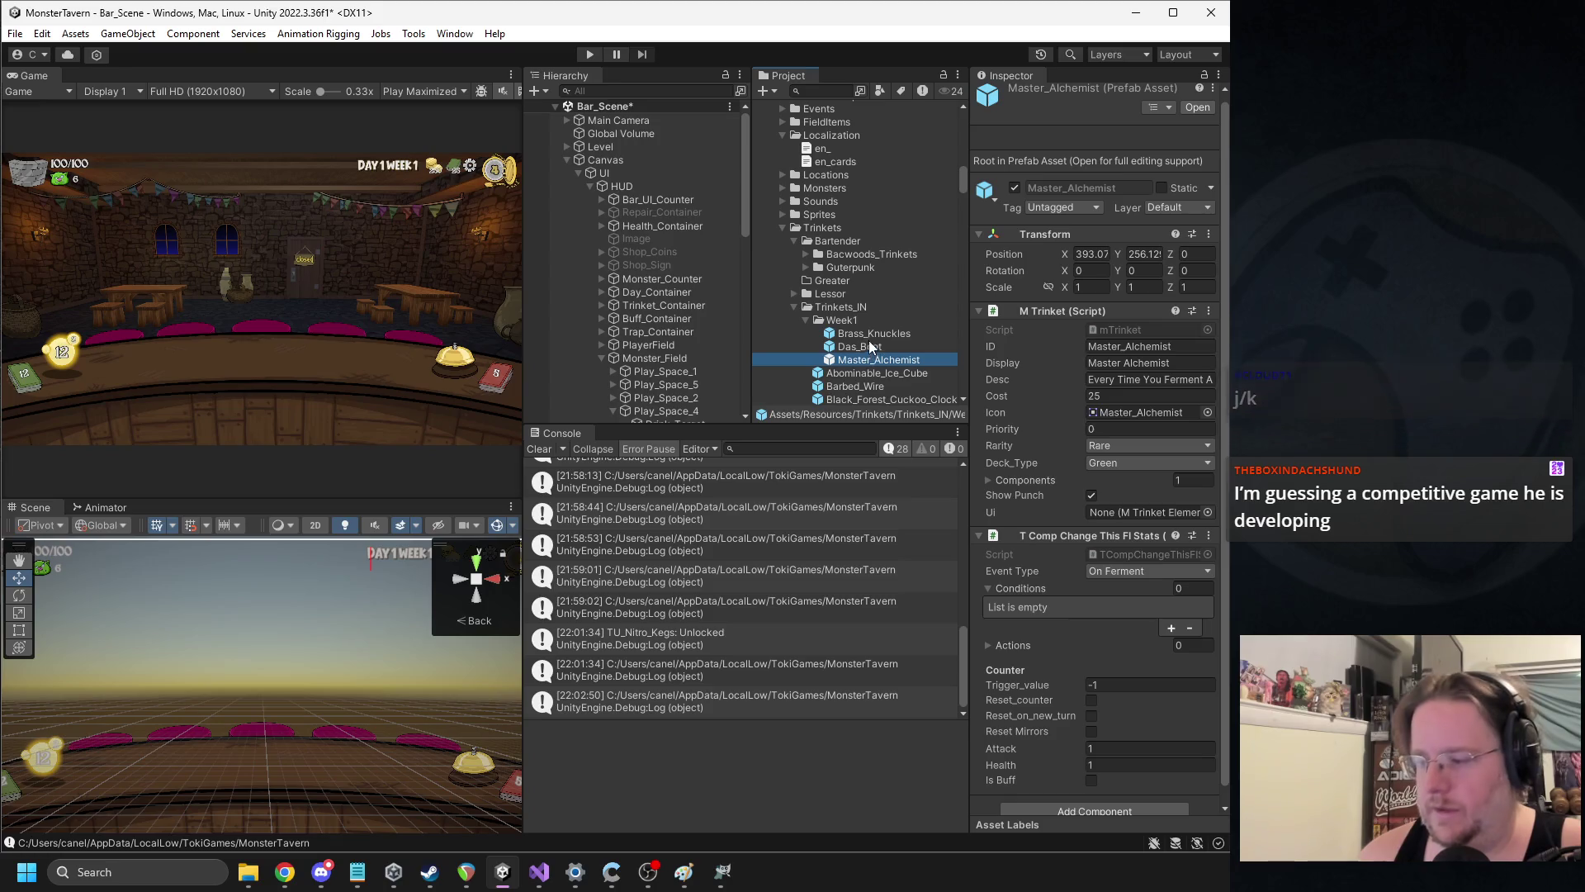
scroll(862, 339, down, 3)
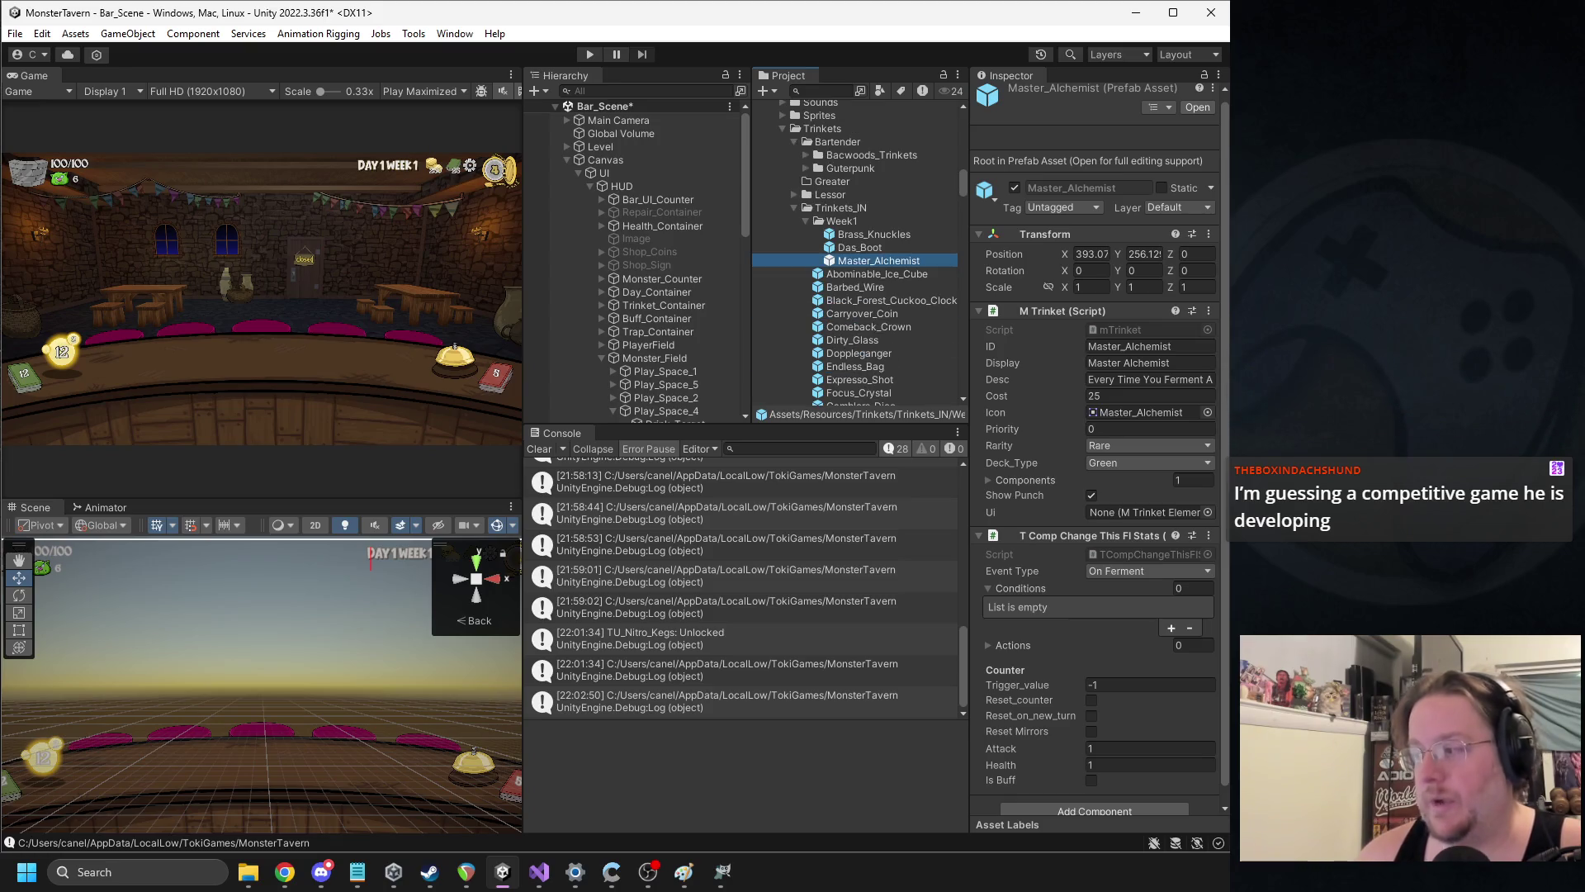
click(1147, 346)
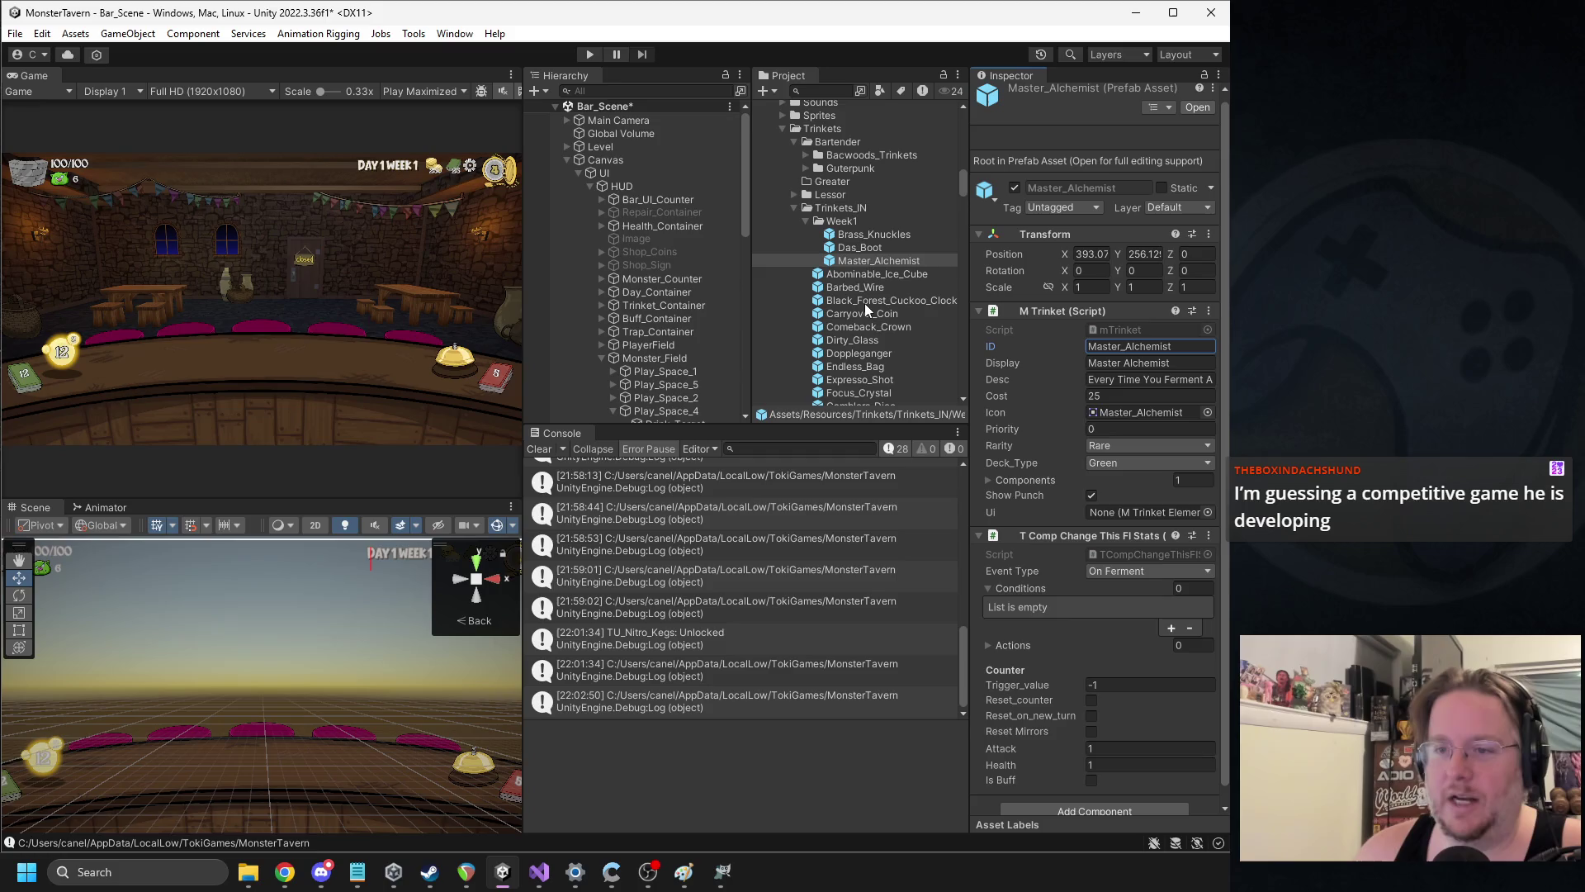
scroll(864, 305, down, 4)
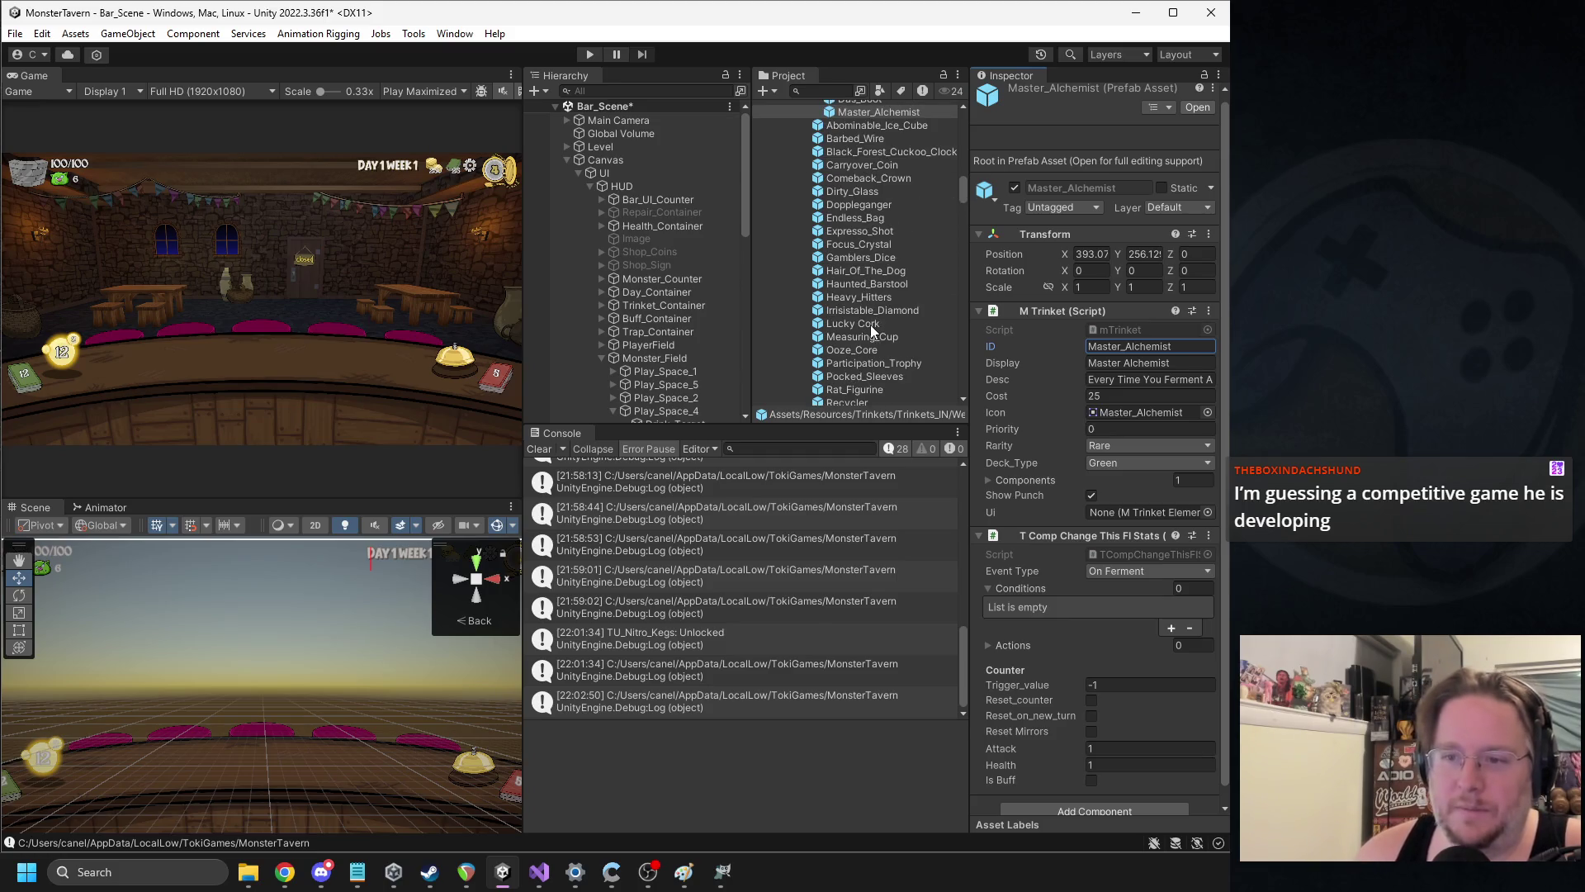
Open the Participation_Trophy prefab and look through its rarity, cost and On Draw stat change
click(860, 368)
scroll(880, 294, up, 6)
scroll(865, 245, down, 9)
scroll(900, 342, down, 2)
scroll(860, 246, up, 4)
scroll(875, 259, down, 3)
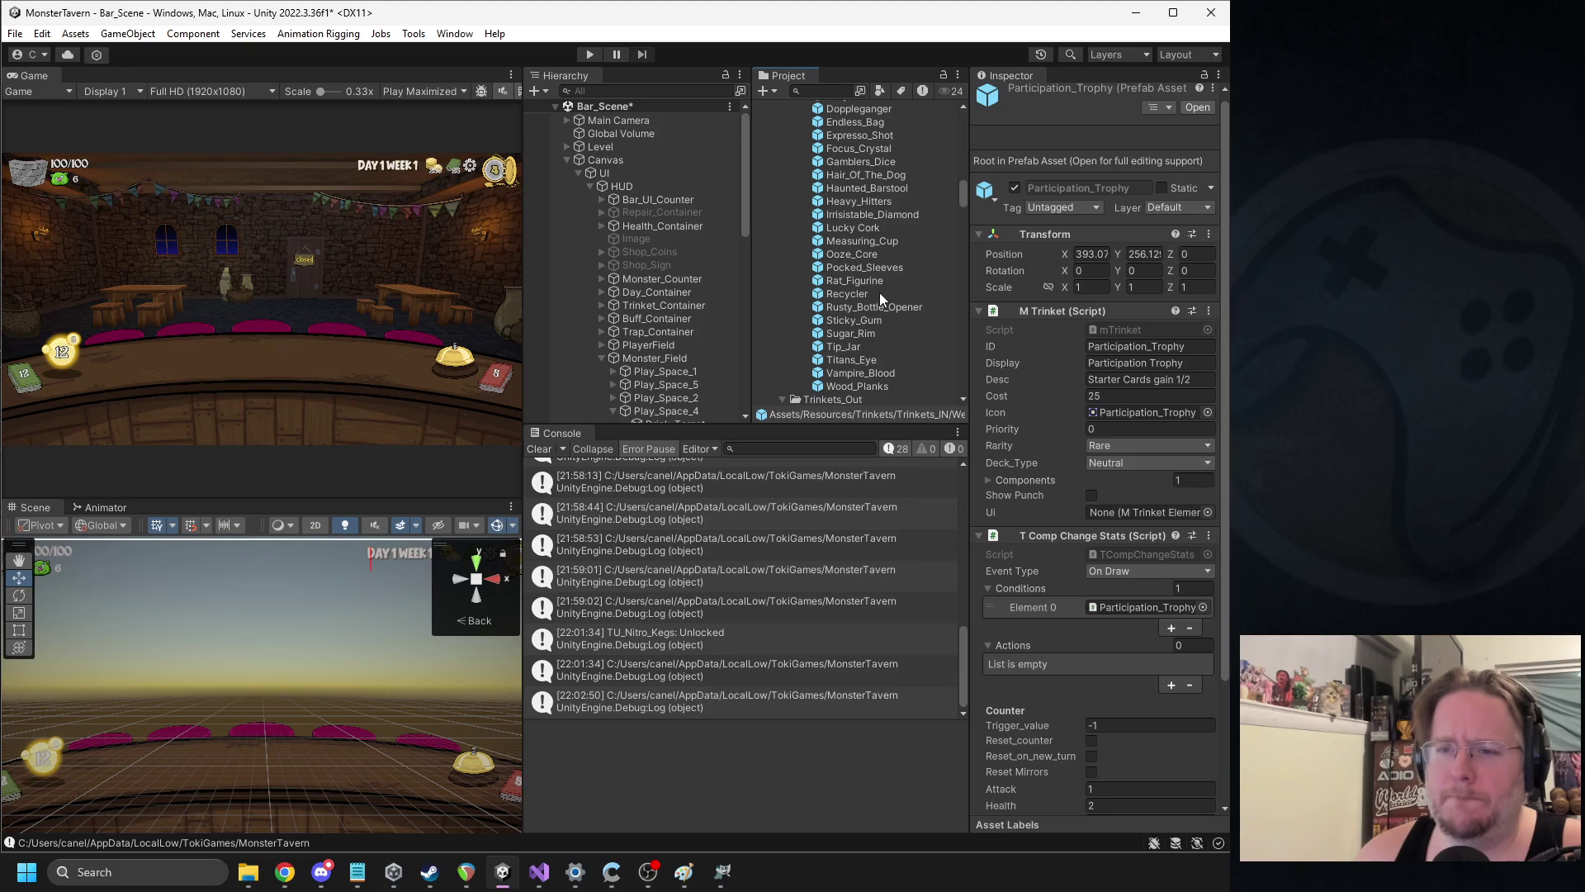
scroll(863, 271, up, 4)
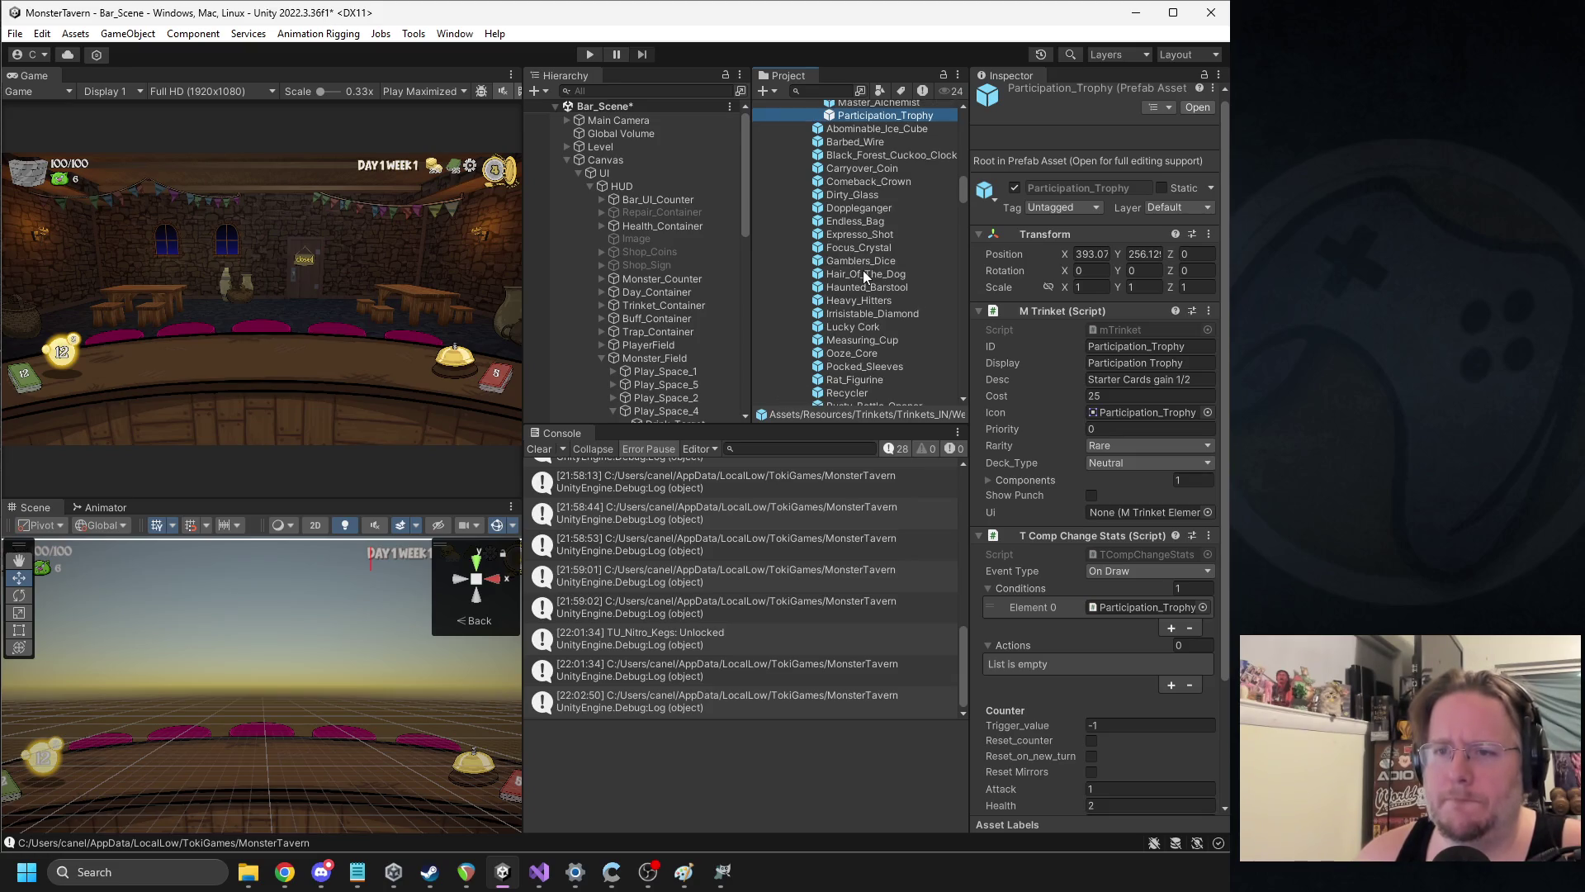
scroll(864, 270, down, 4)
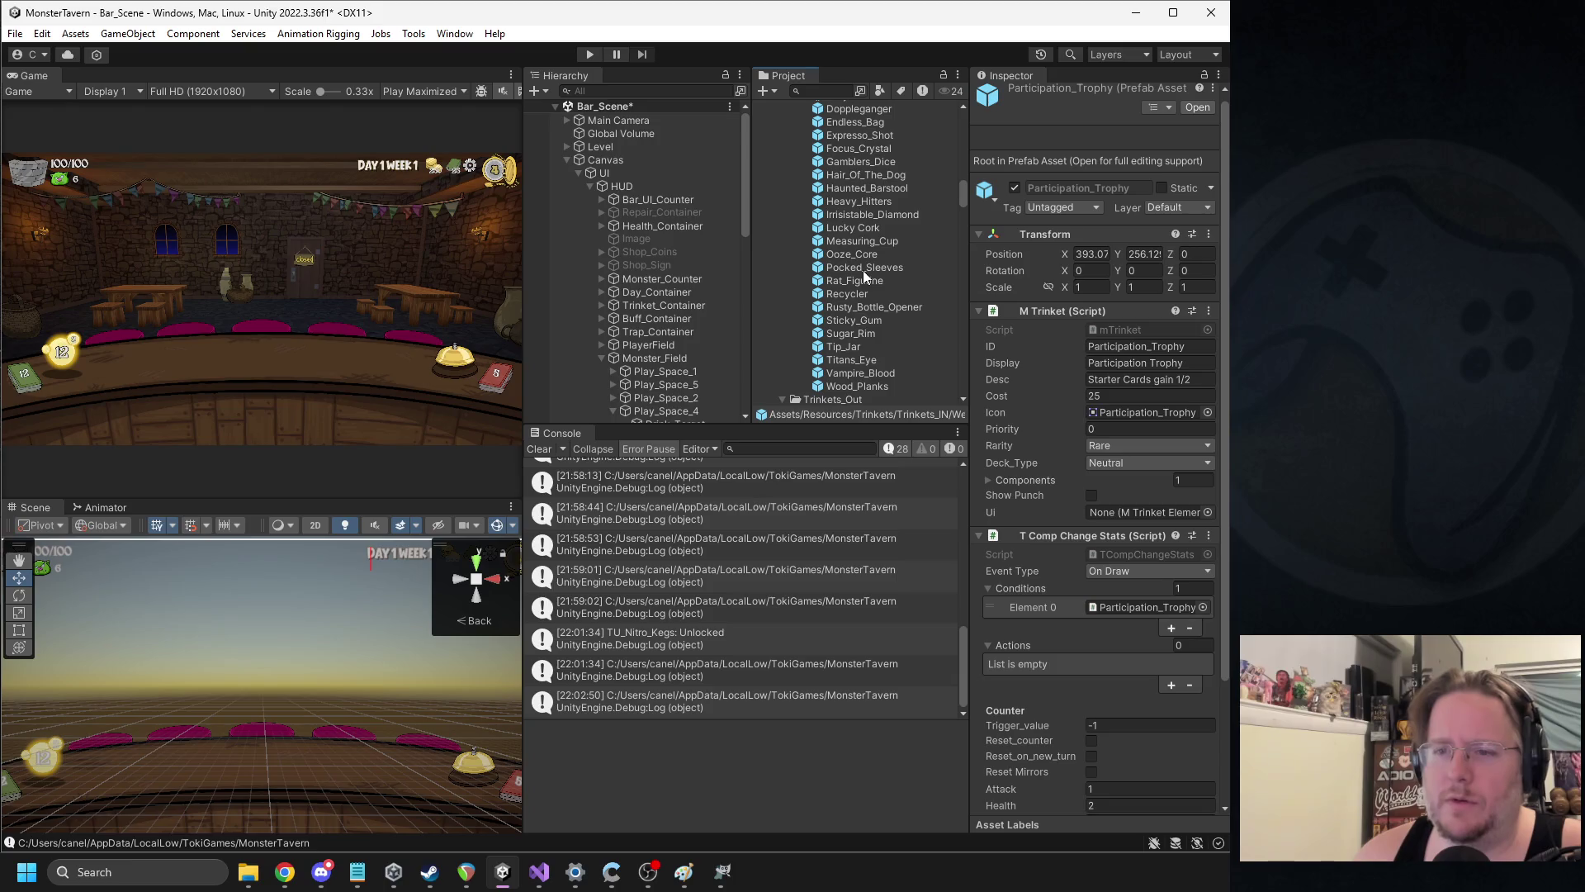
scroll(886, 259, up, 3)
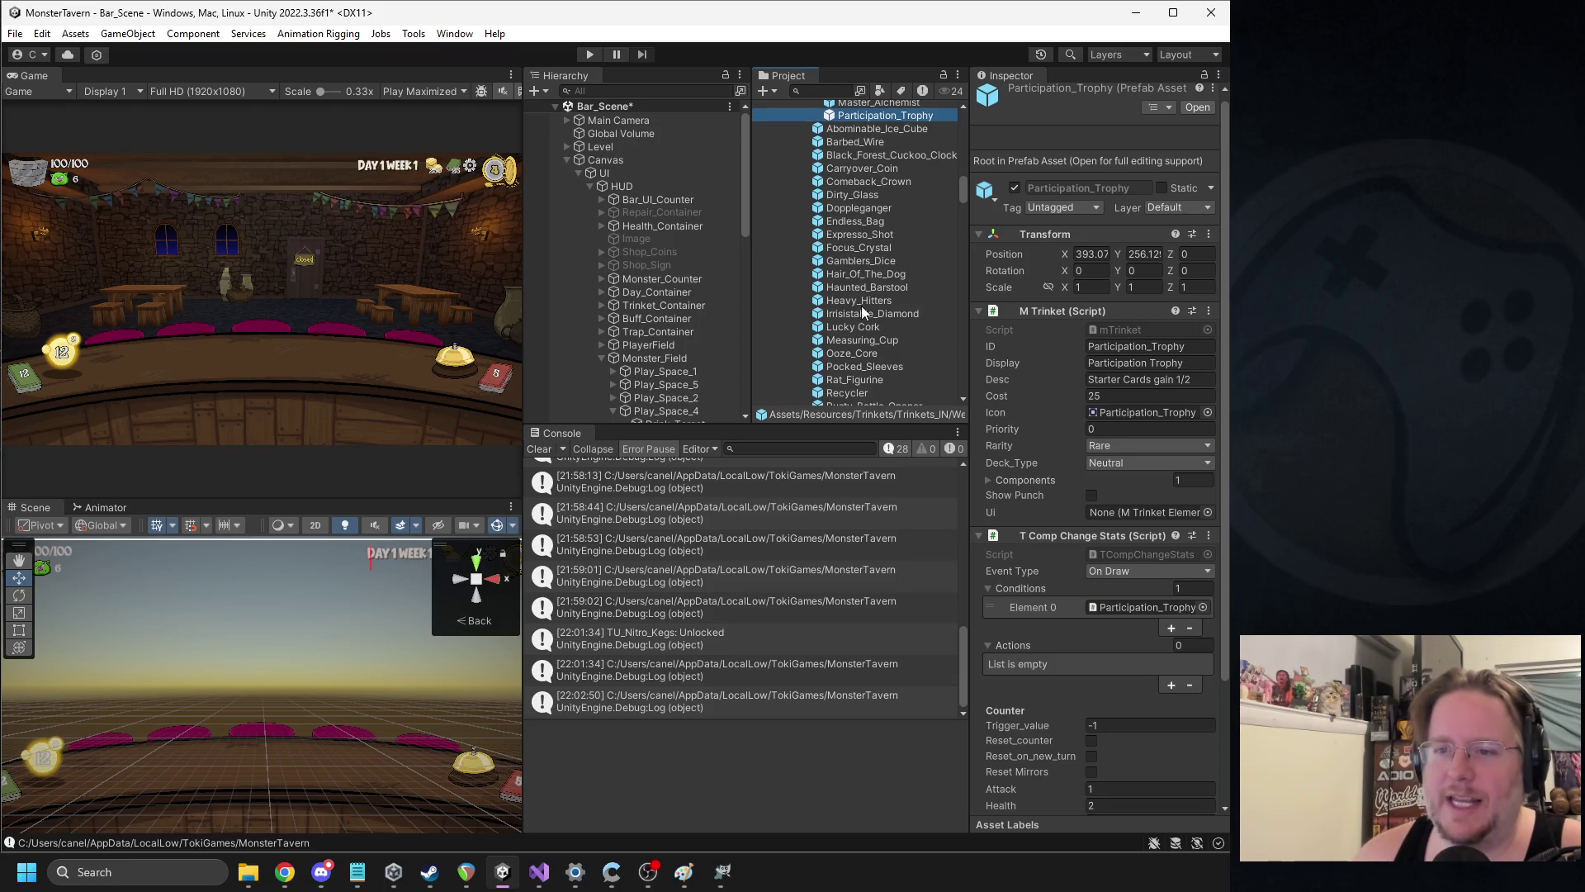
scroll(865, 327, down, 2)
scroll(879, 363, down, 2)
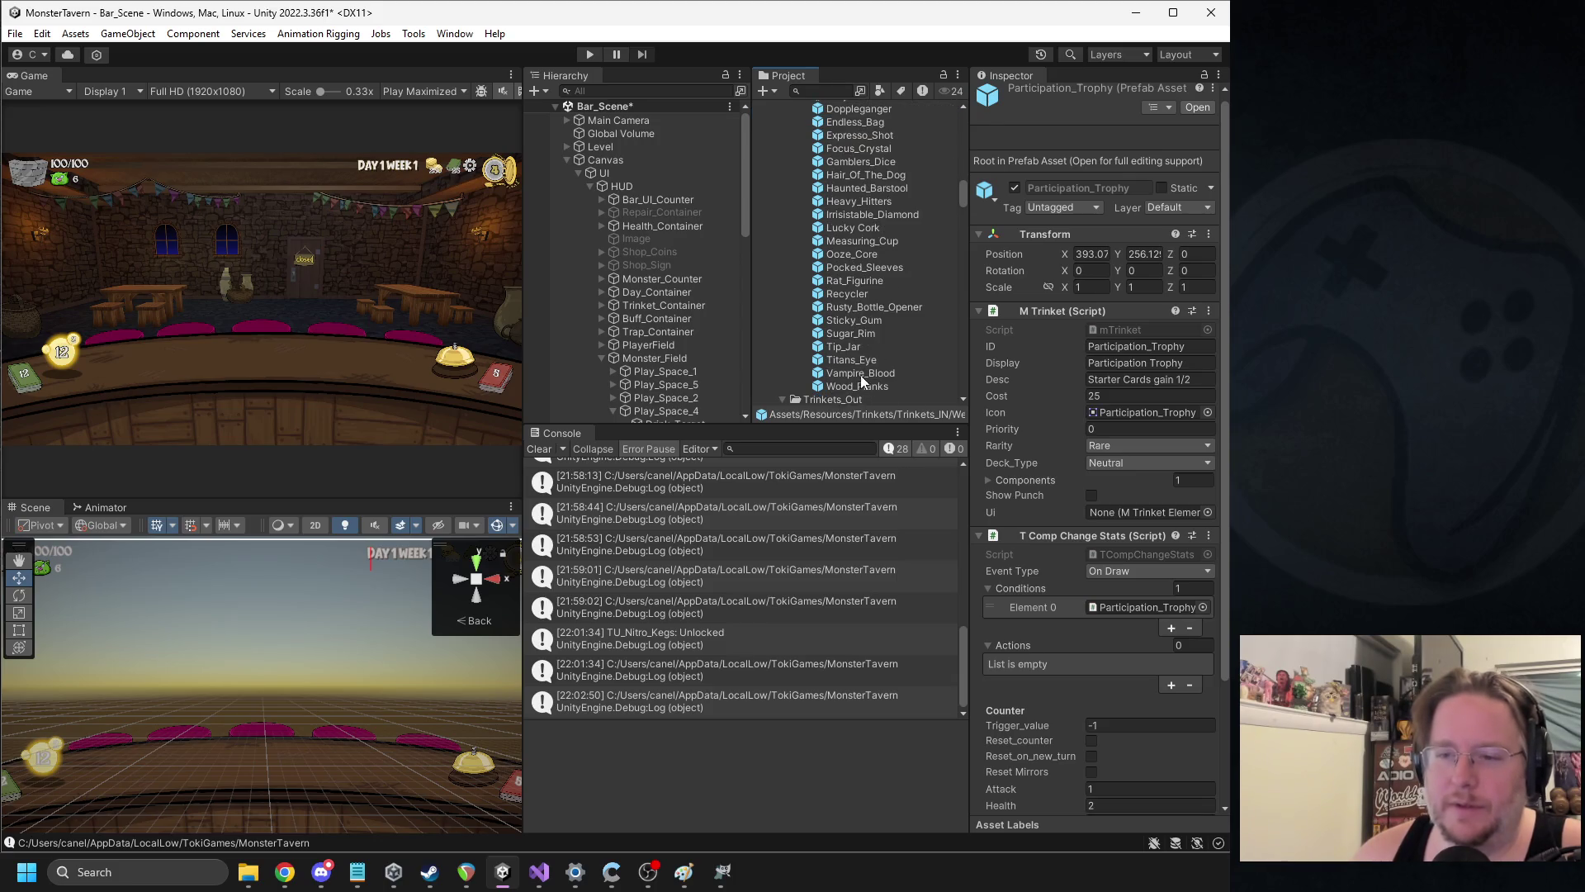
scroll(843, 340, down, 3)
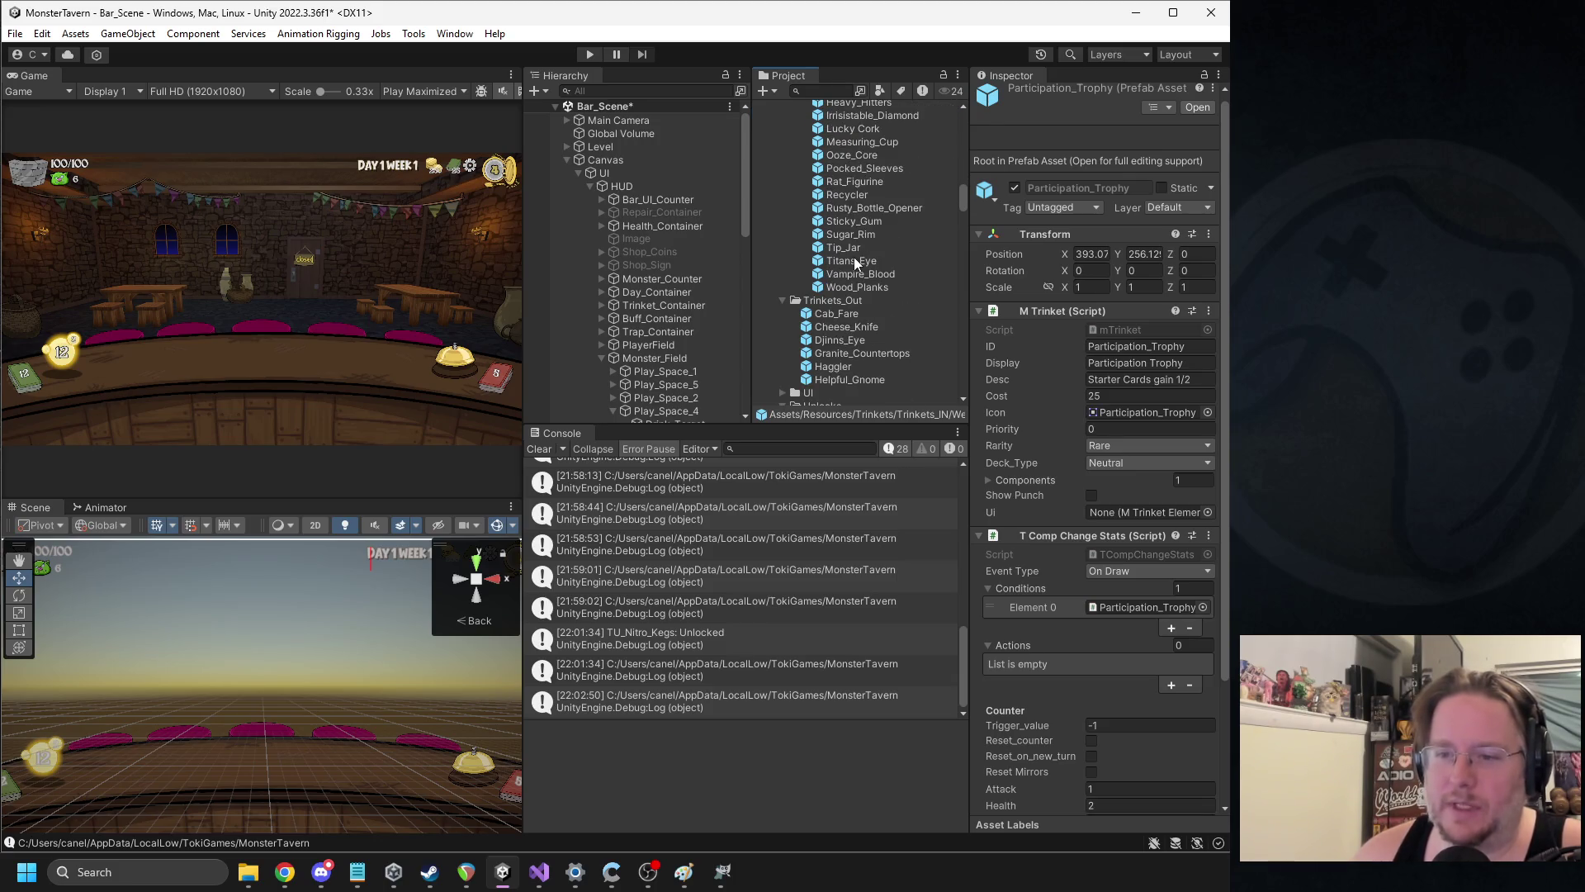
scroll(854, 256, up, 2)
scroll(852, 246, up, 2)
scroll(854, 241, up, 6)
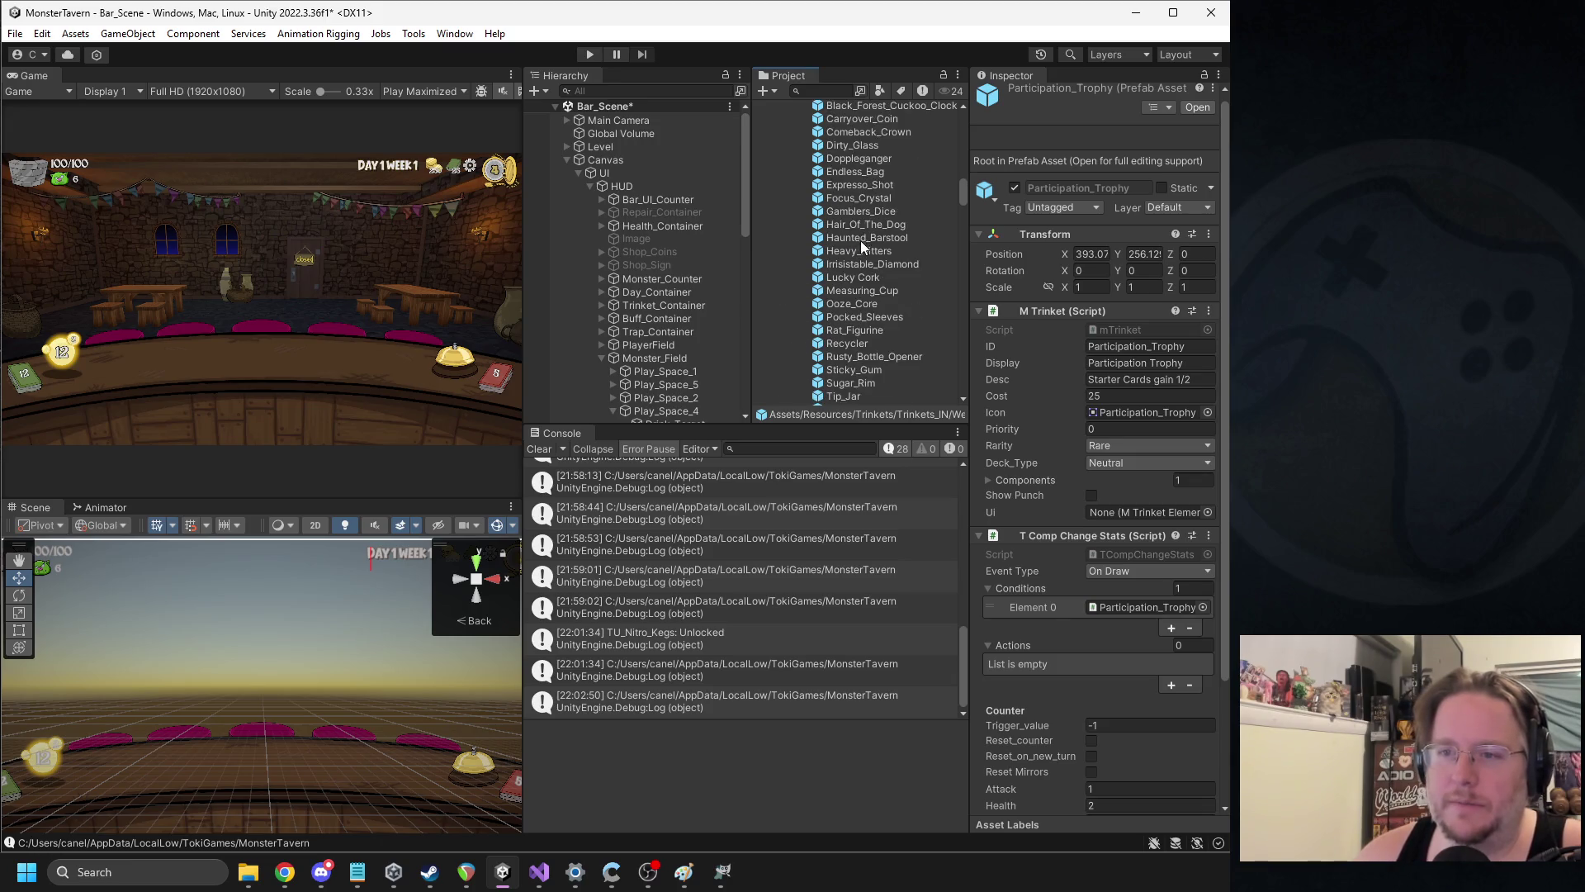
scroll(884, 256, down, 3)
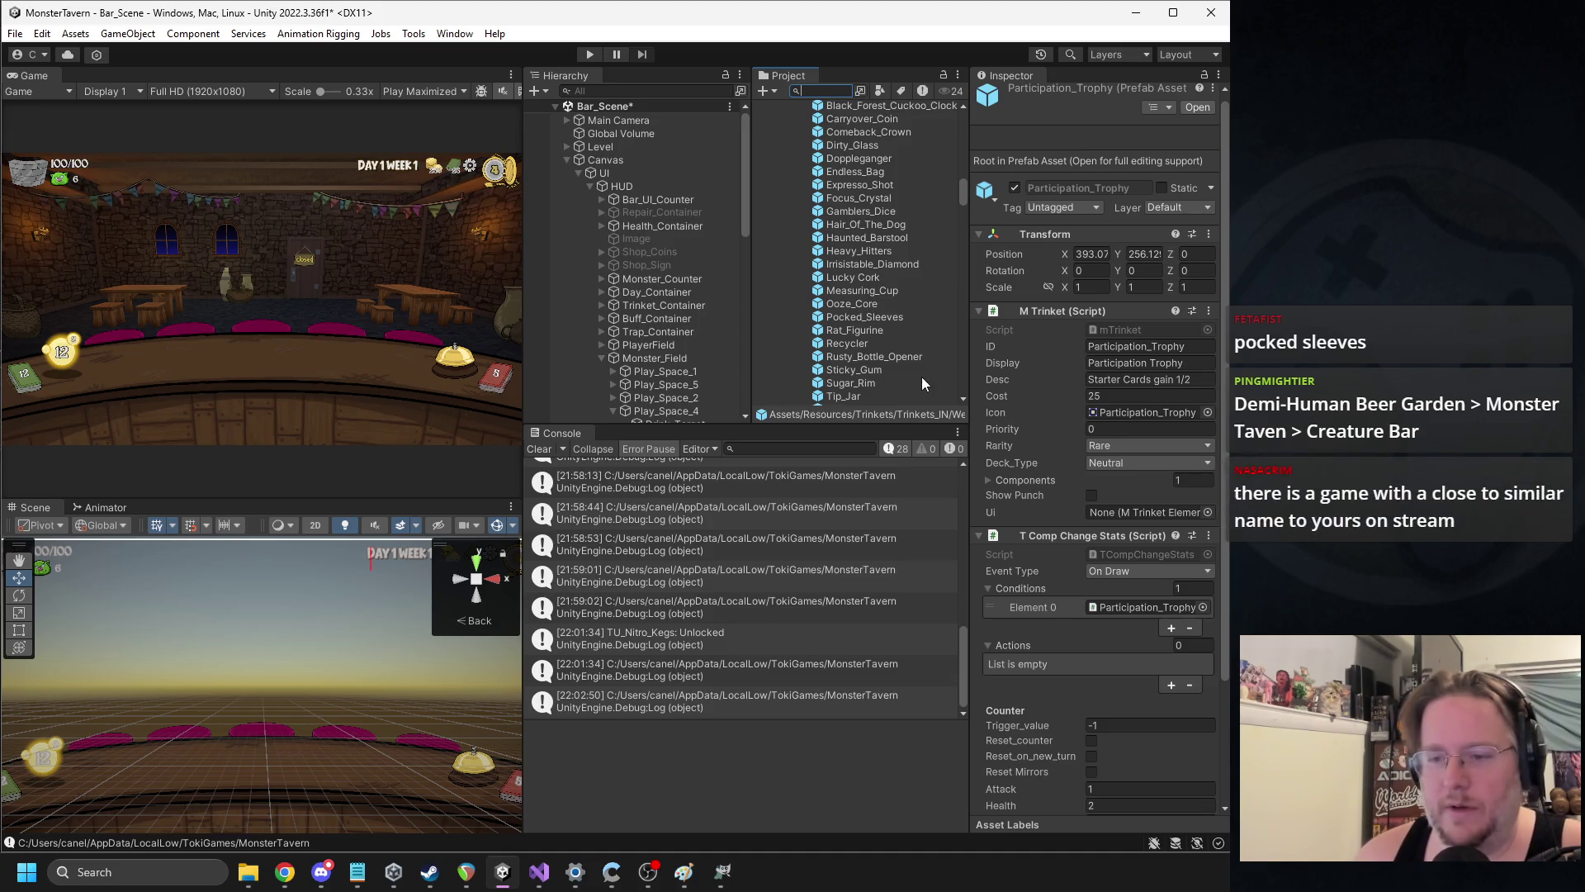
Move Pocked_Sleeves into the Week1 folder and set its rarity to Rare
mouse_move(873, 314)
mouse_down()
mouse_move(865, 155)
mouse_move(879, 234)
mouse_up()
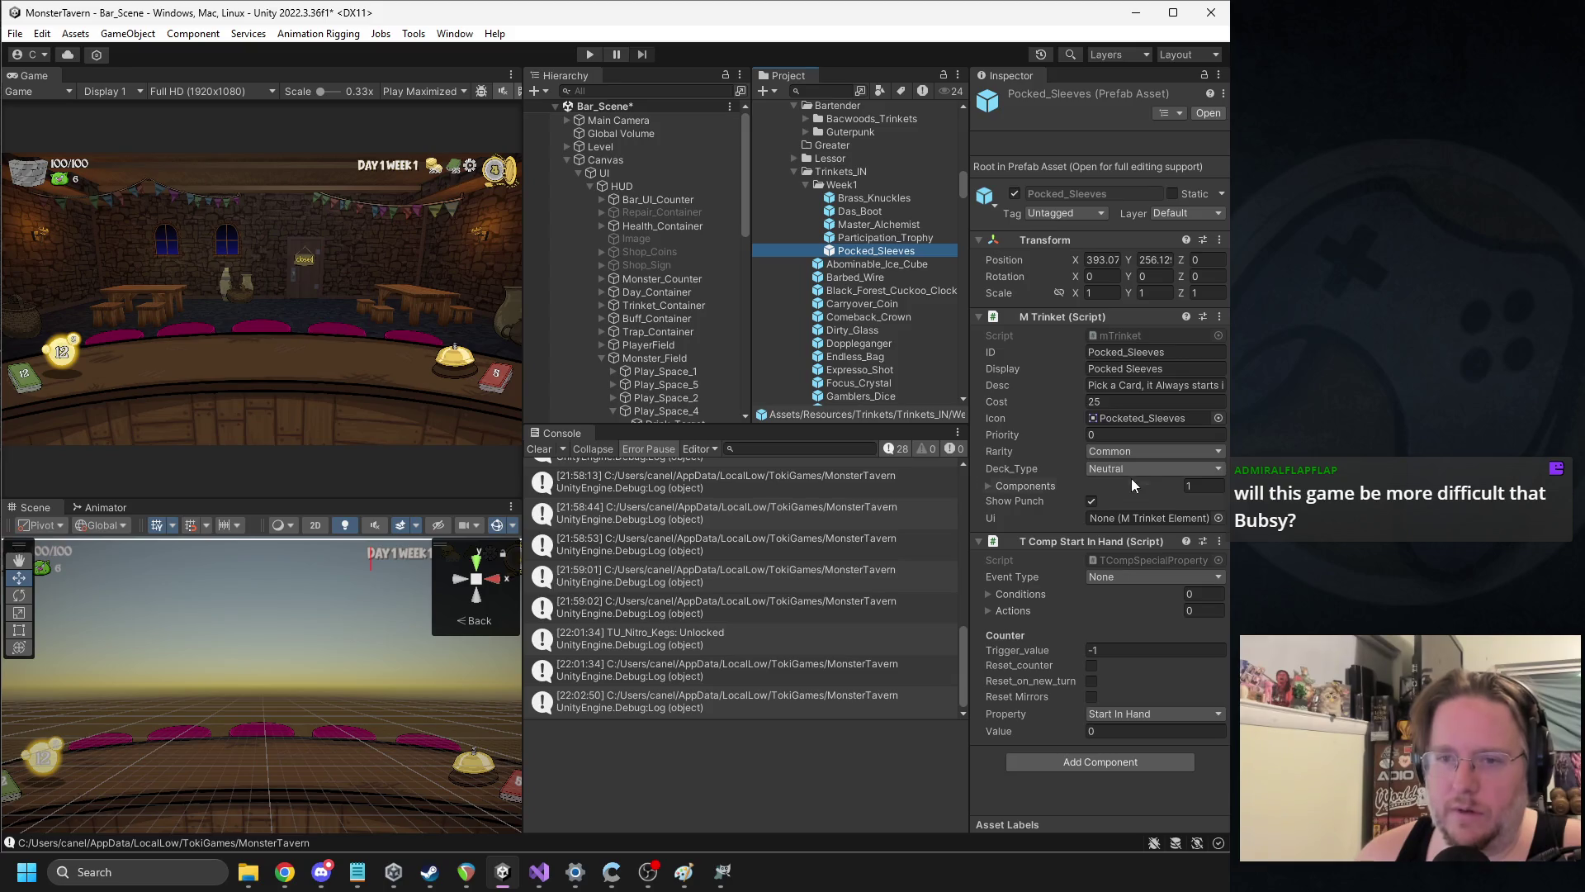
click(1113, 468)
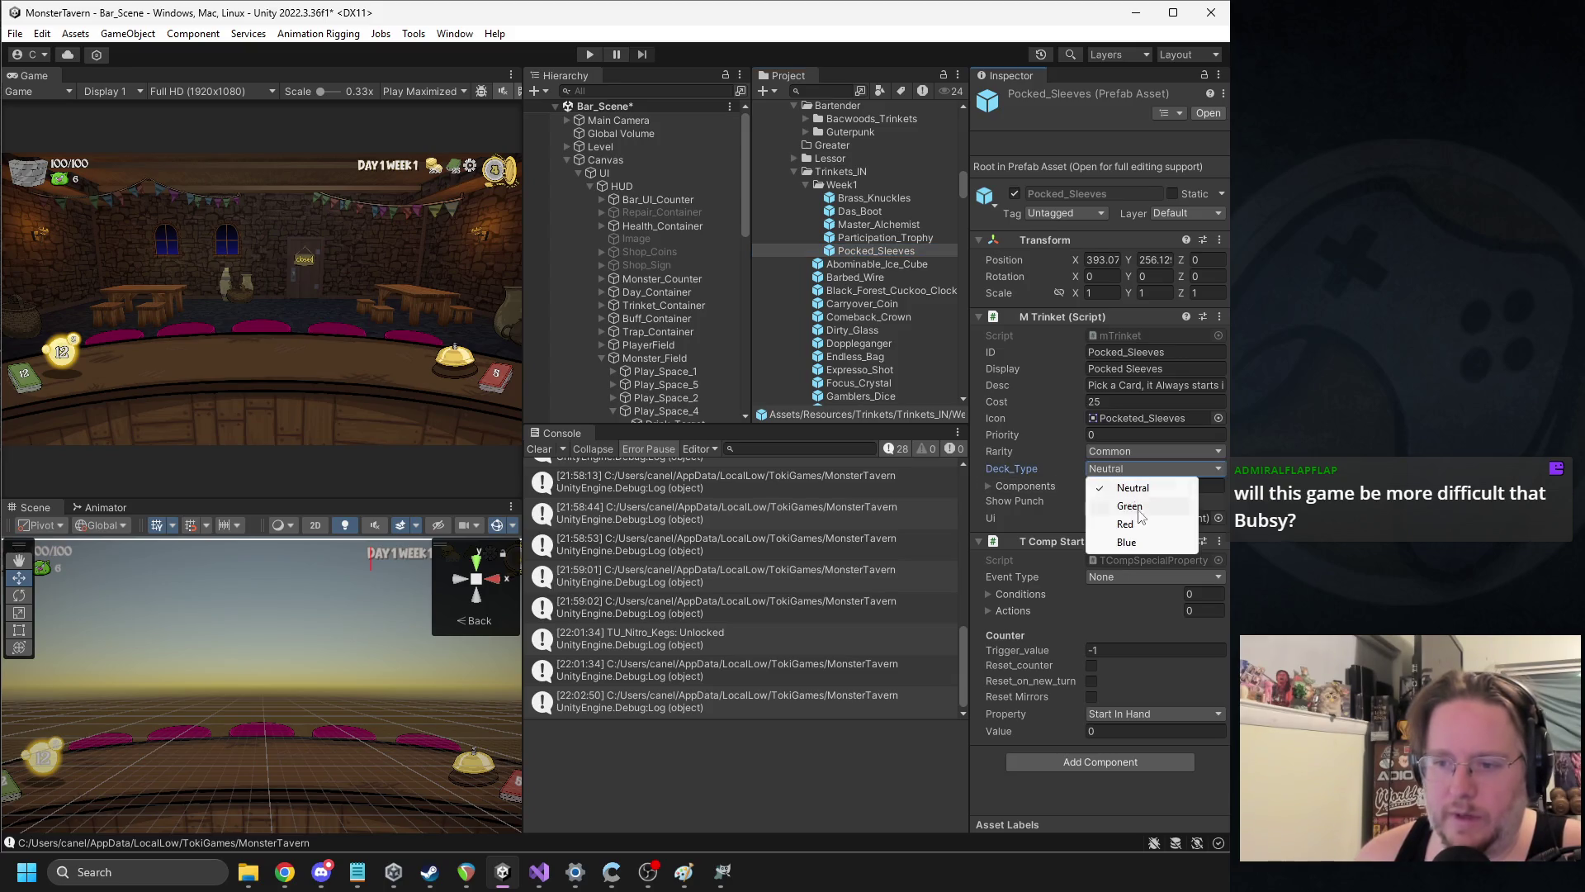
click(1139, 451)
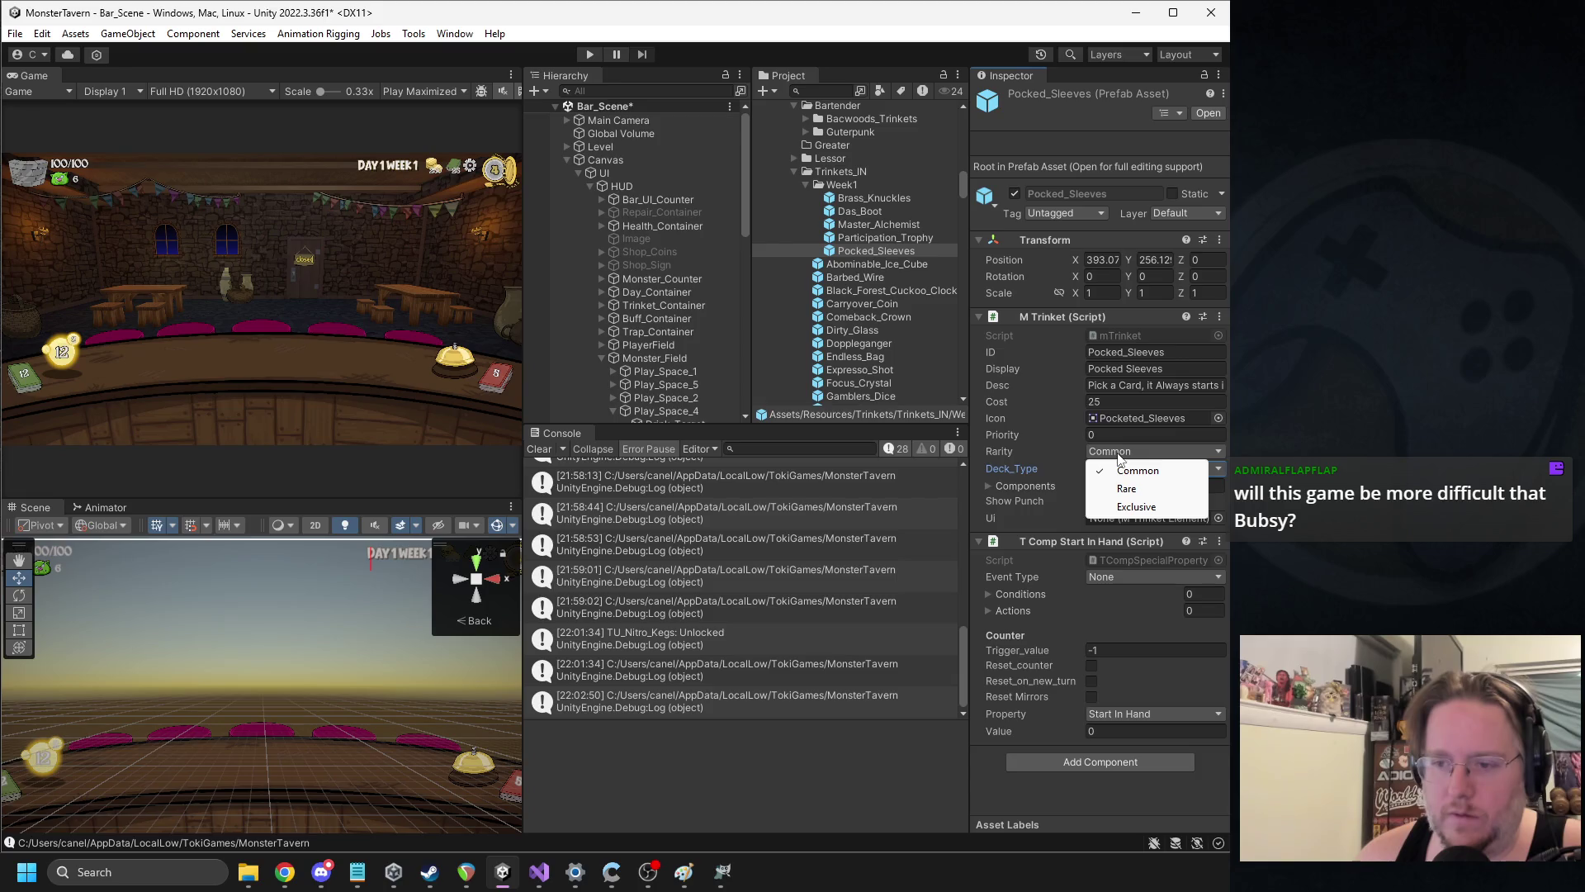
click(1127, 487)
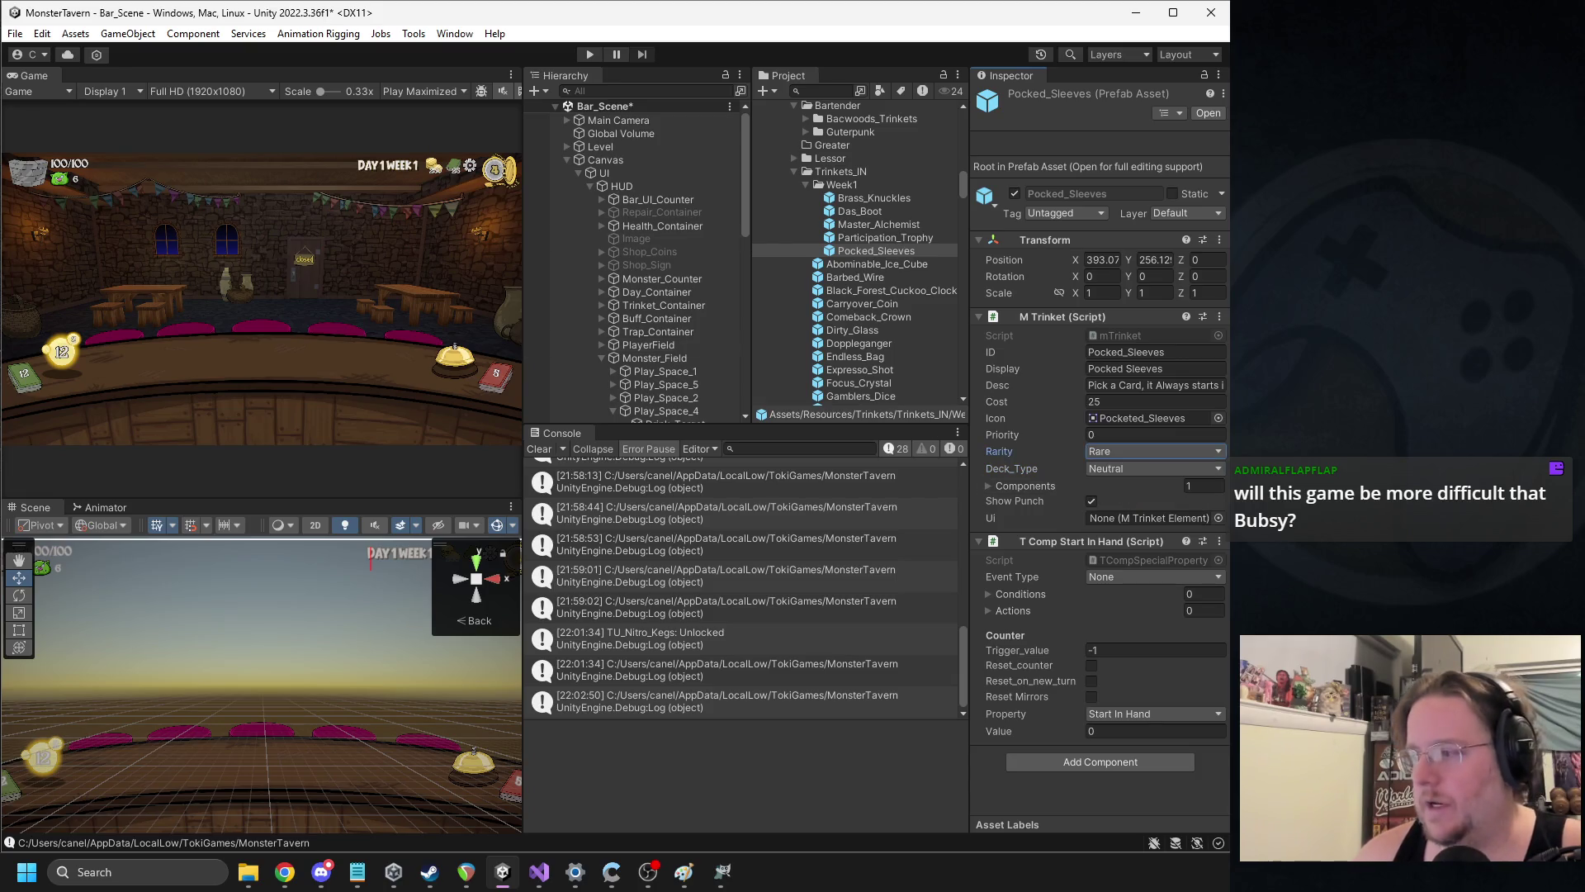
key(alt+Tab)
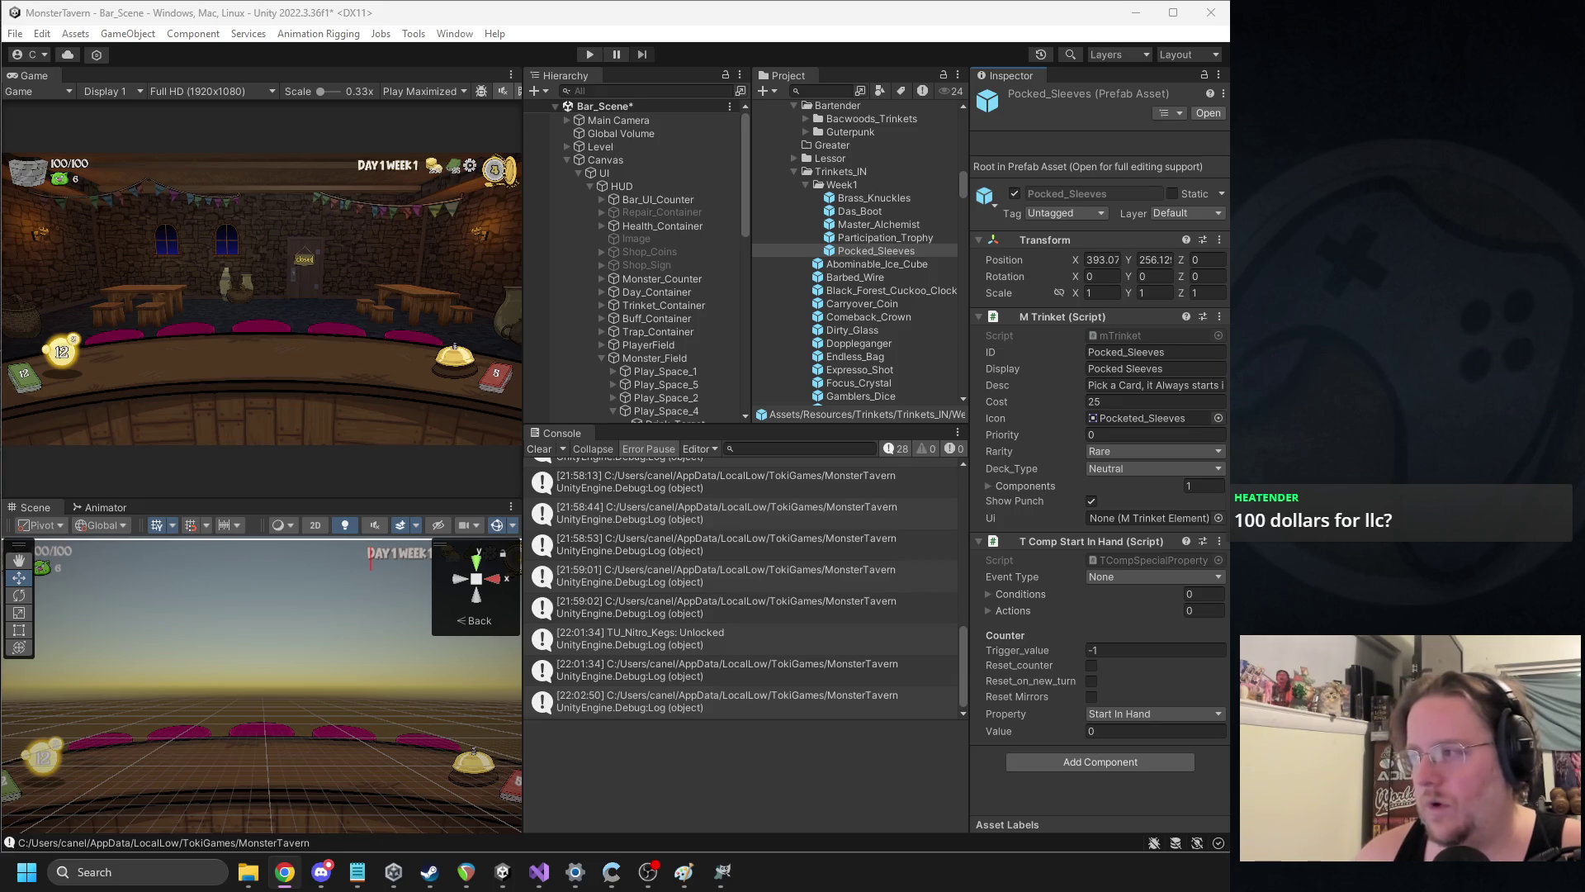
Select Irrisistable_Diamond and open its M Trinket script with Edit Script
click(895, 267)
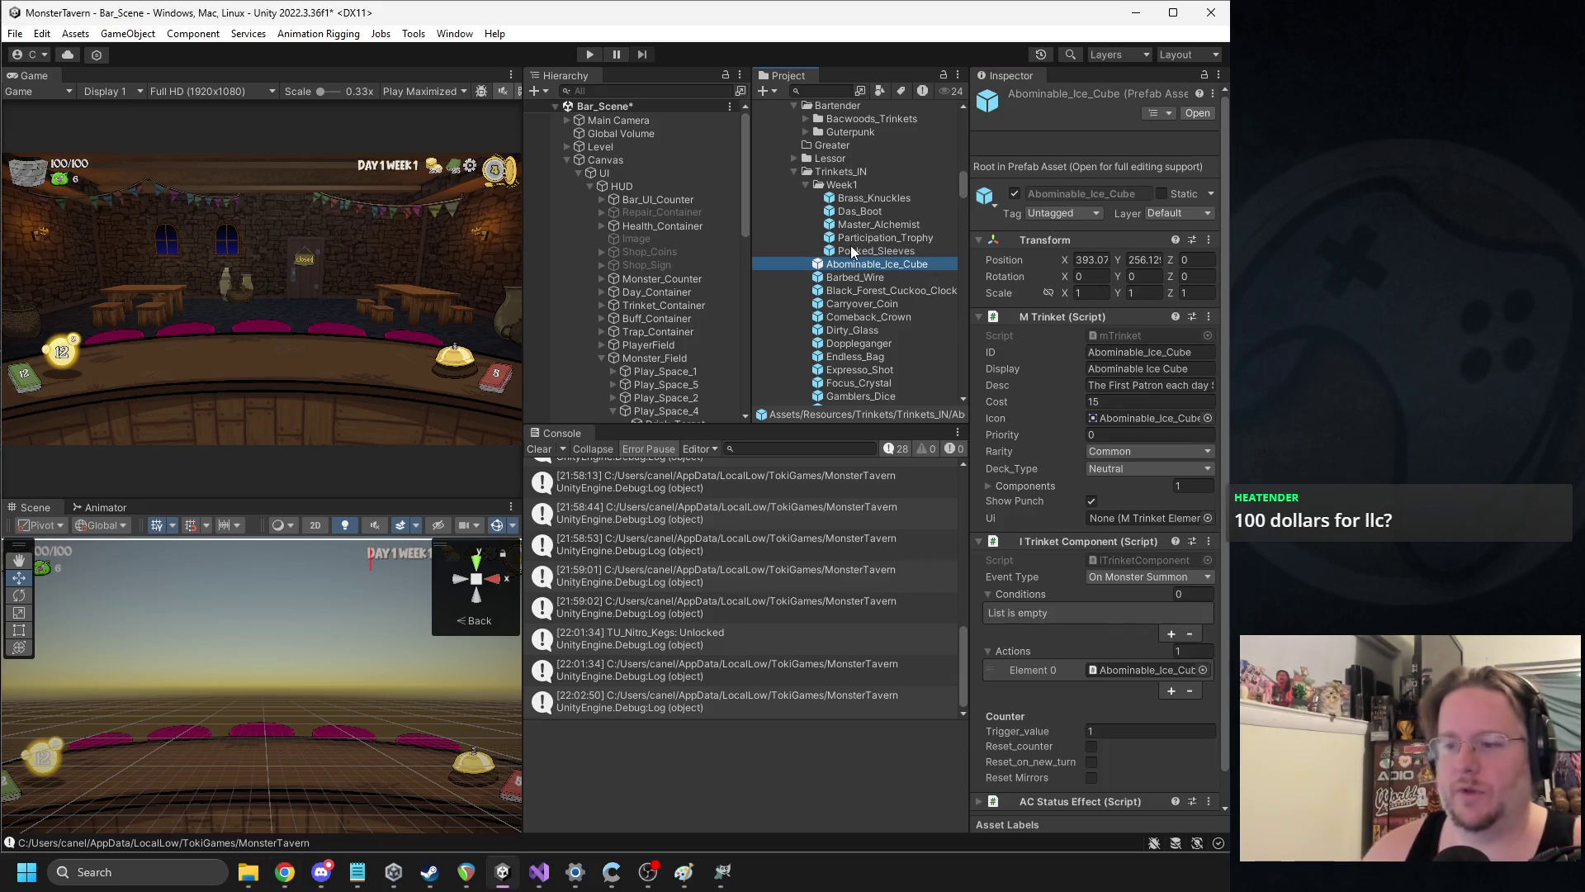
key(Down)
key(Down)
key(Down)
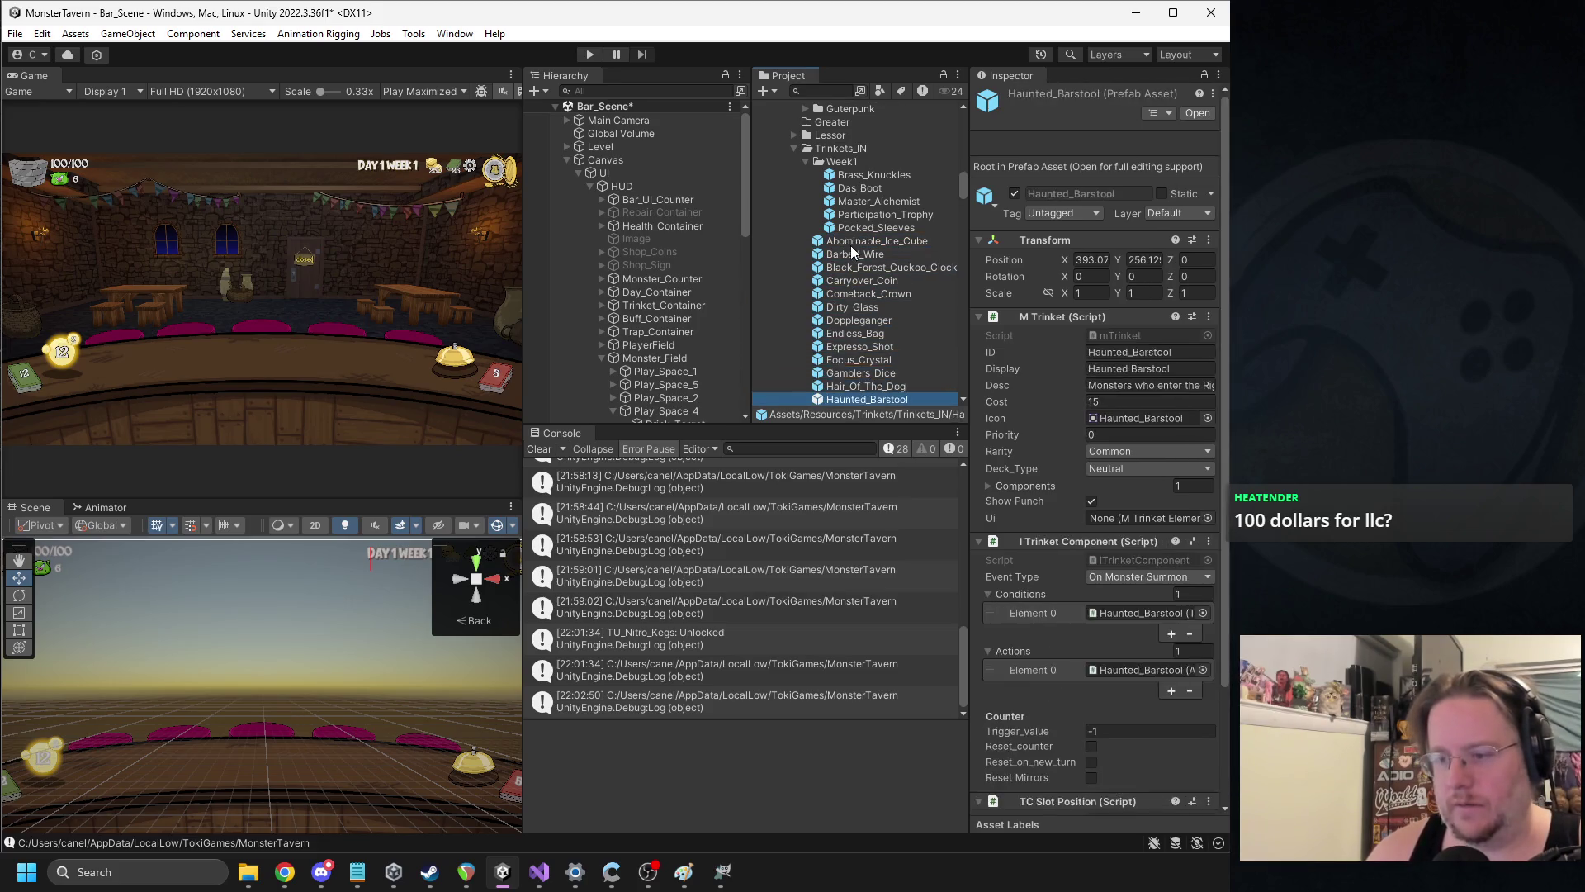
key(Down)
key(Down)
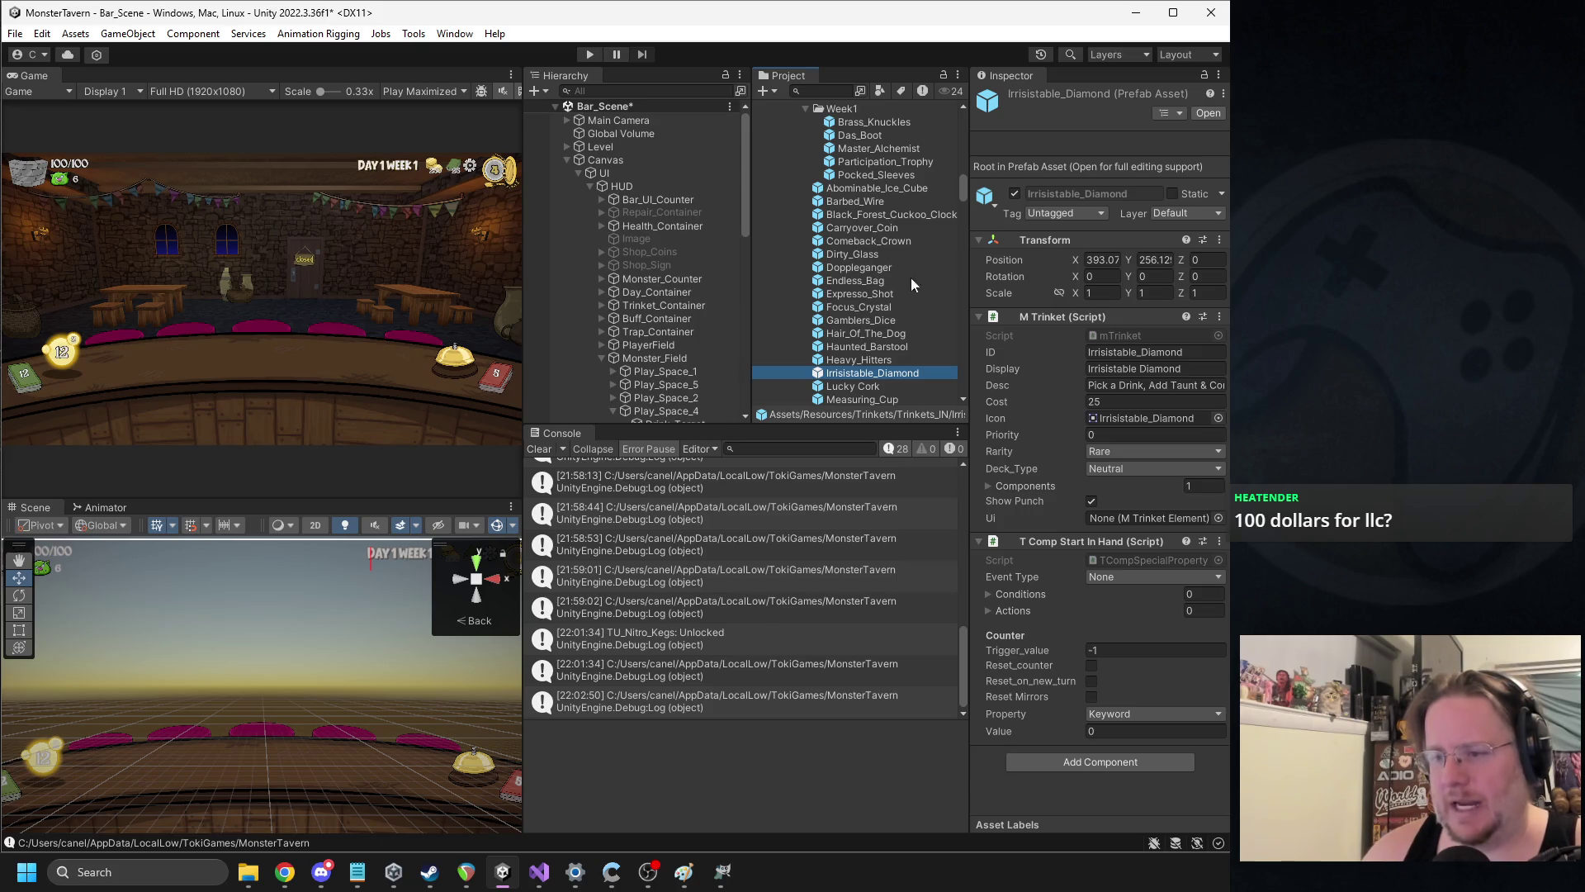
right_click(1050, 322)
click(1112, 520)
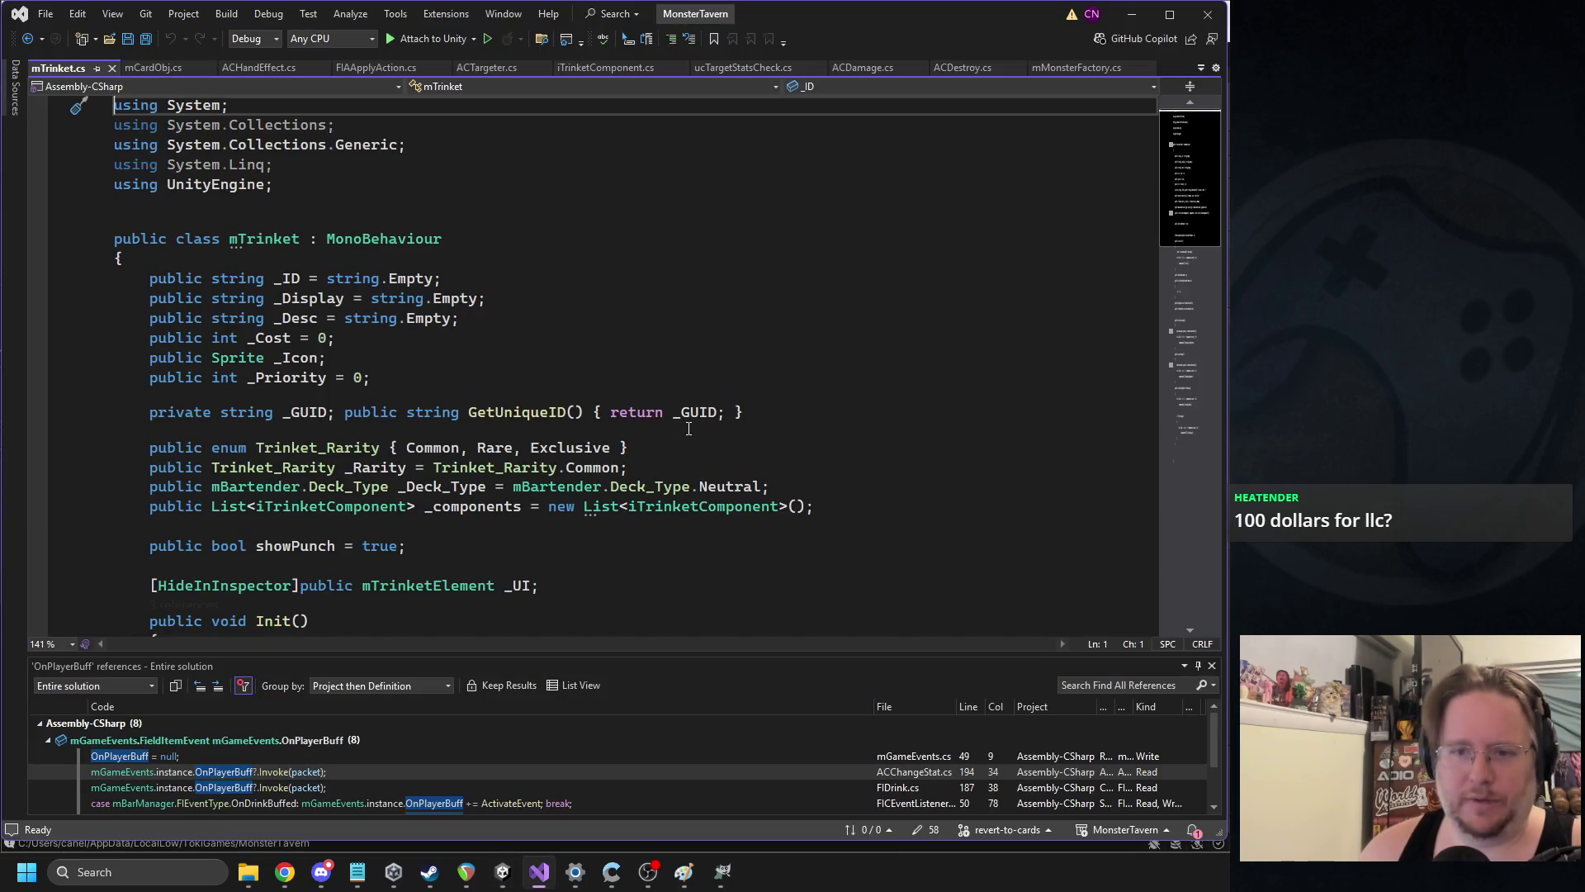
Add UltraRare after Exclusive in mTrinket.cs's Trinket_Rarity enum, save, and return to Unity
scroll(489, 388, down, 1)
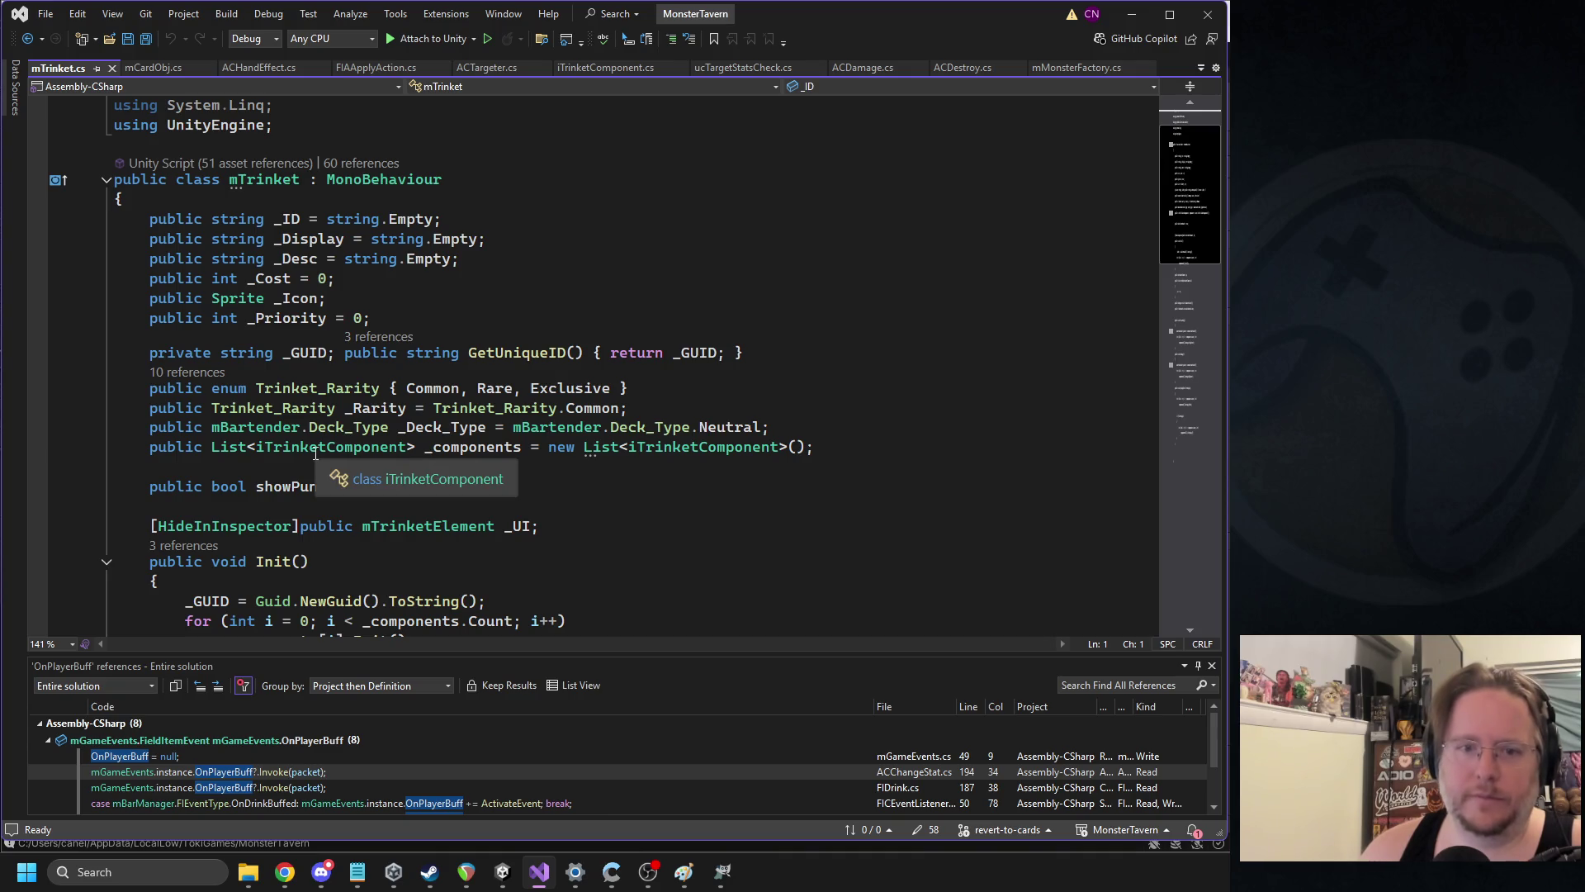
scroll(457, 494, down, 1)
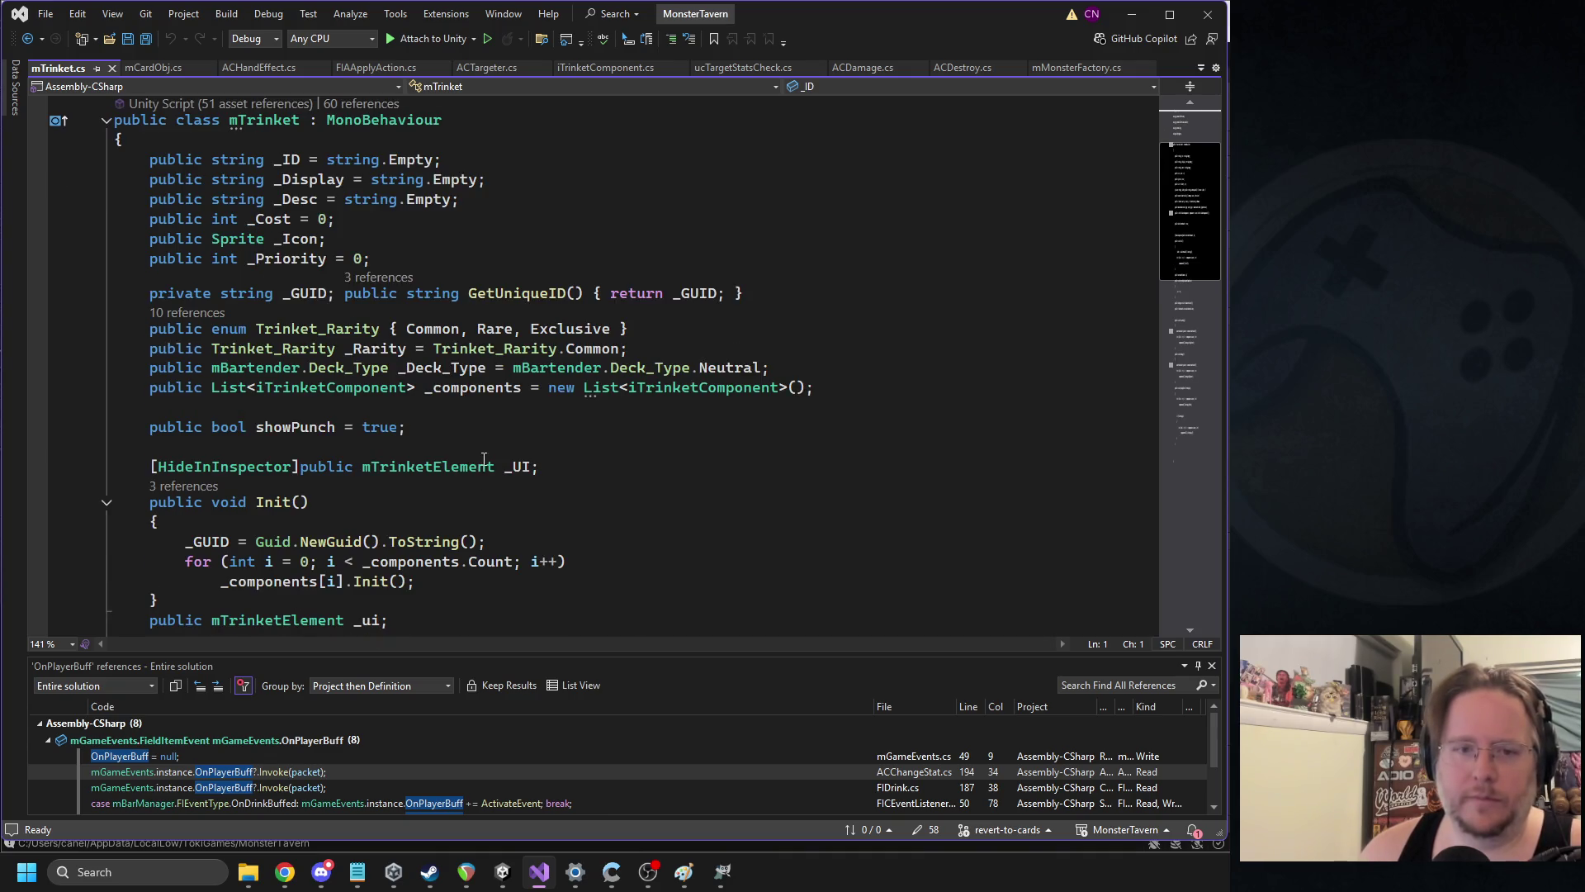
scroll(484, 458, up, 2)
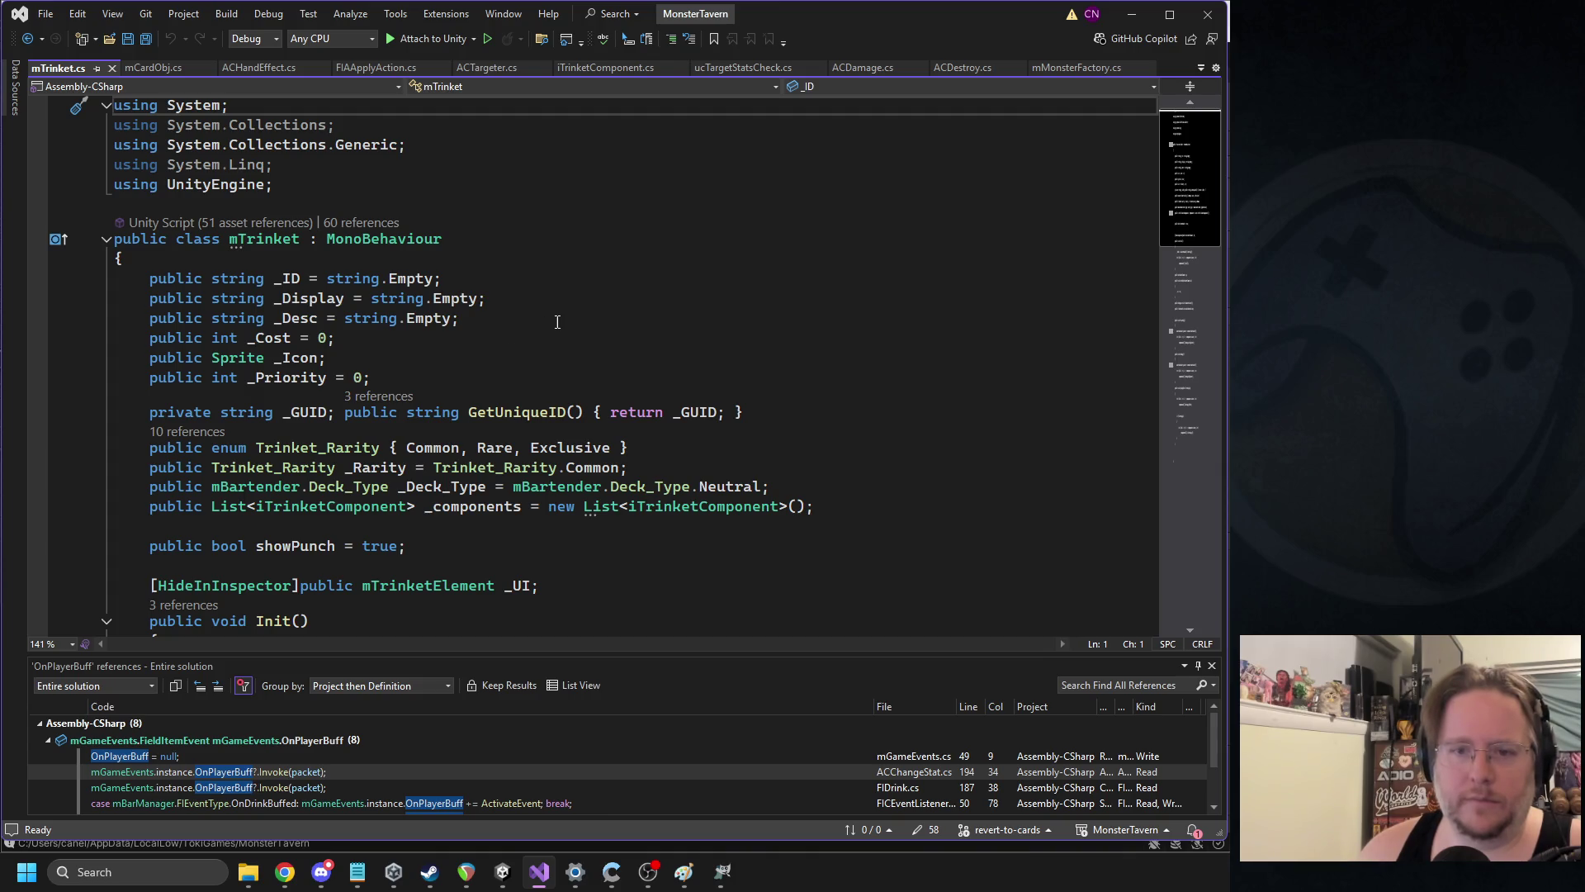
scroll(557, 321, down, 2)
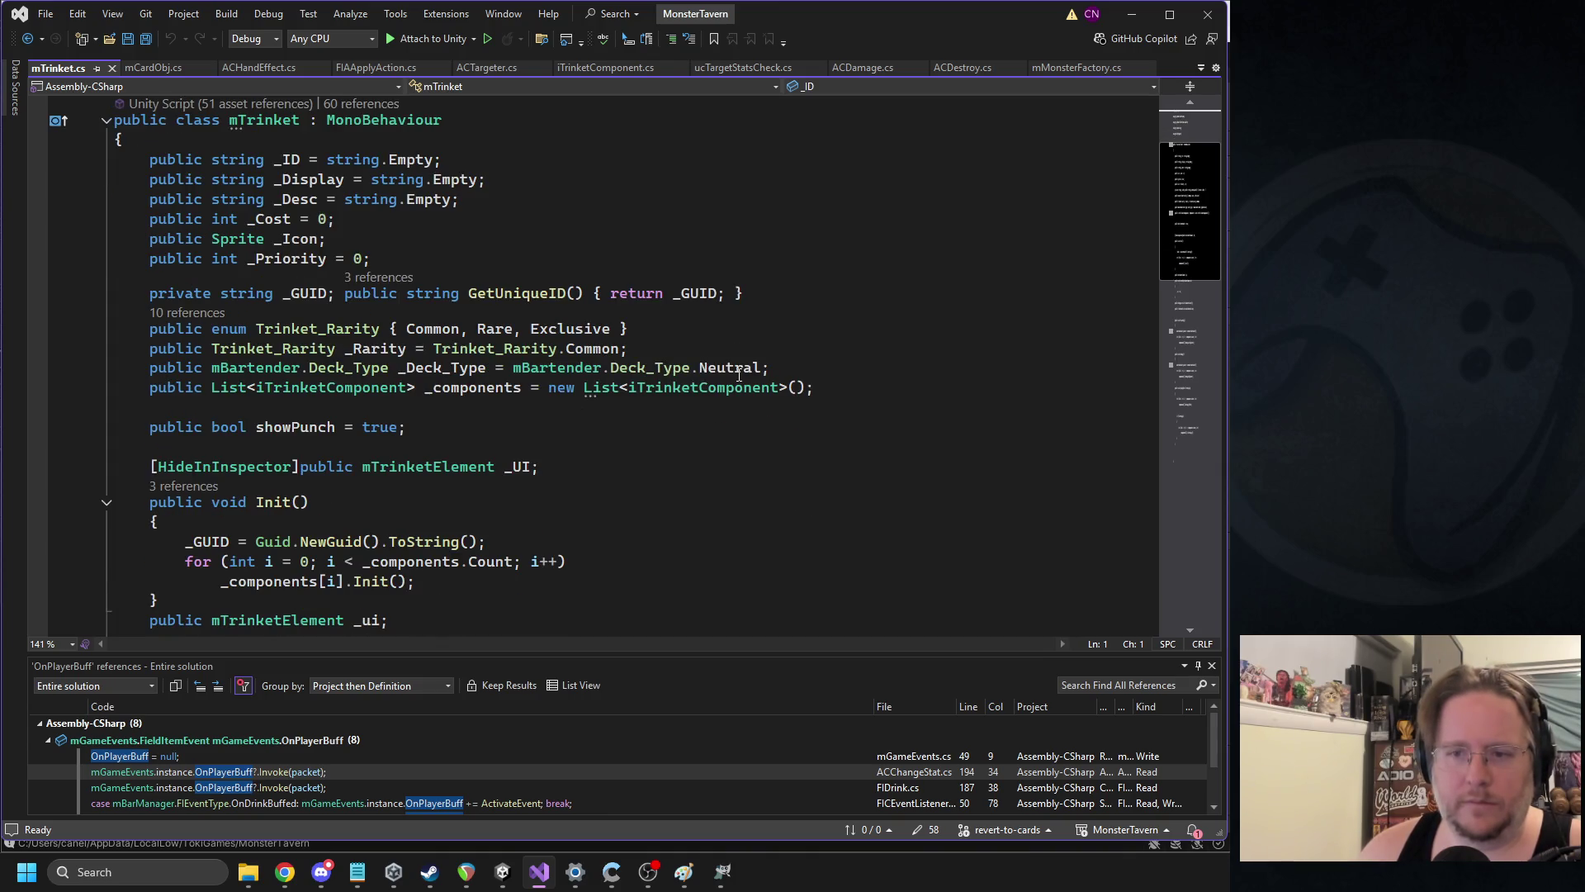
scroll(733, 388, up, 1)
click(433, 366)
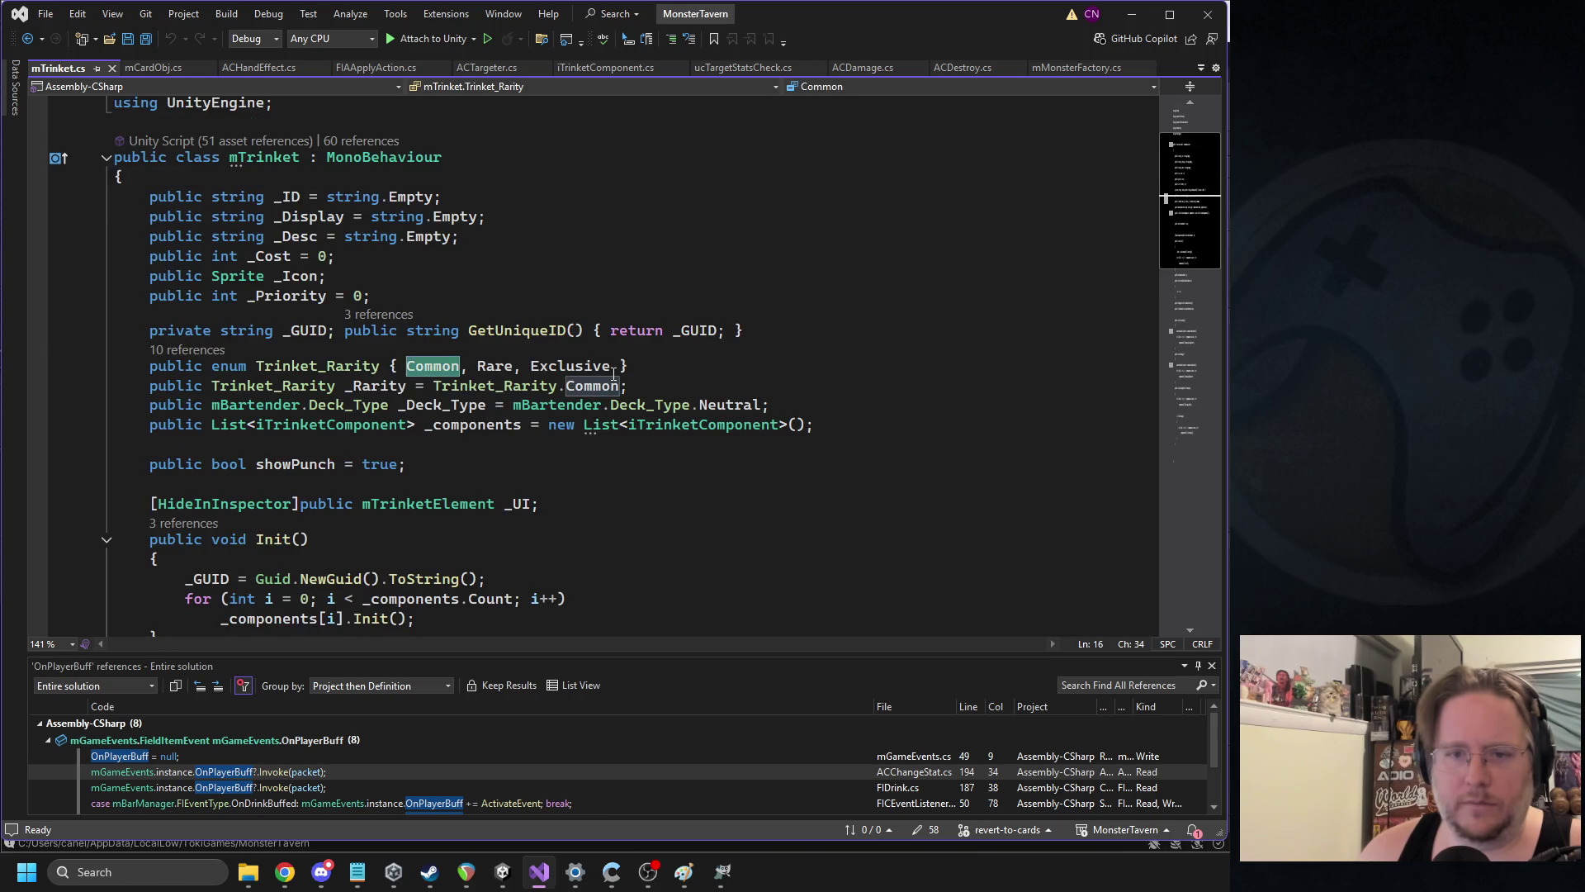
click(614, 369)
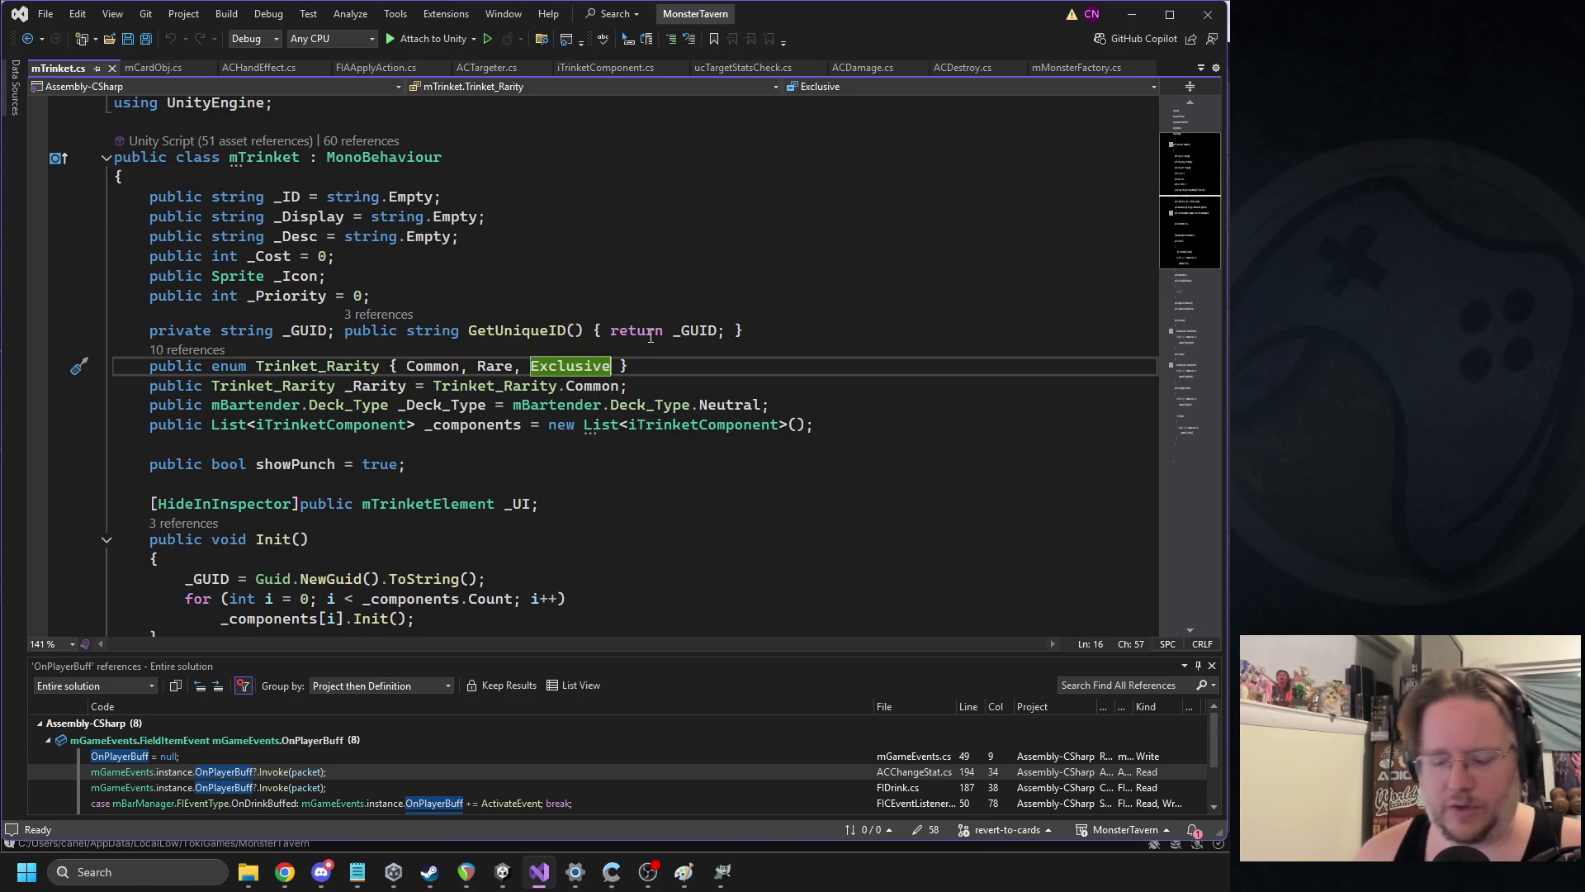
text(, U)
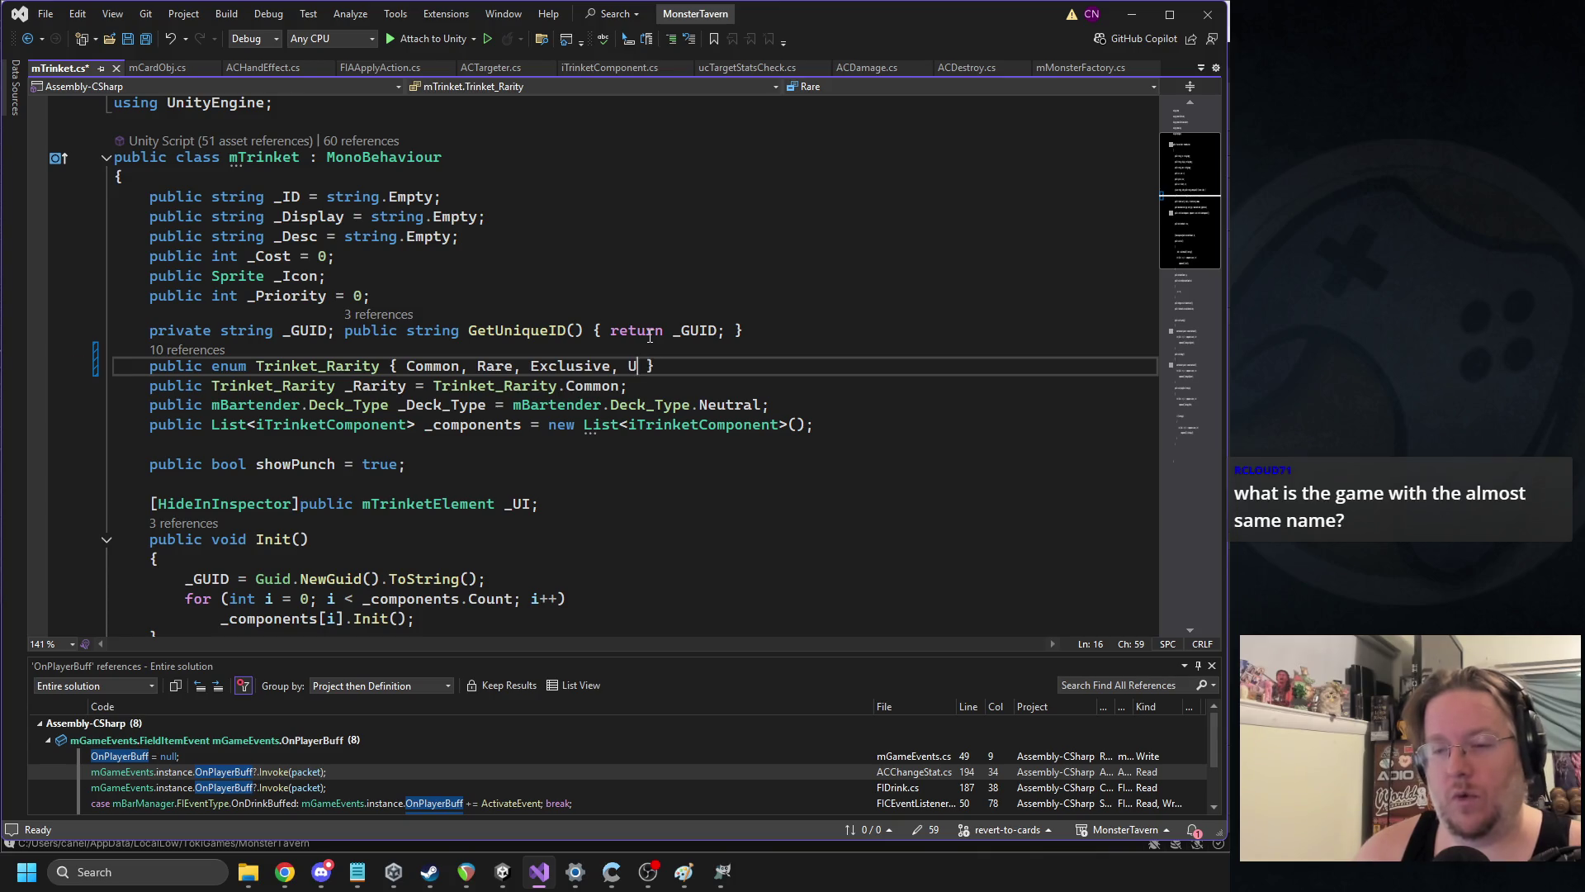
text(aRare)
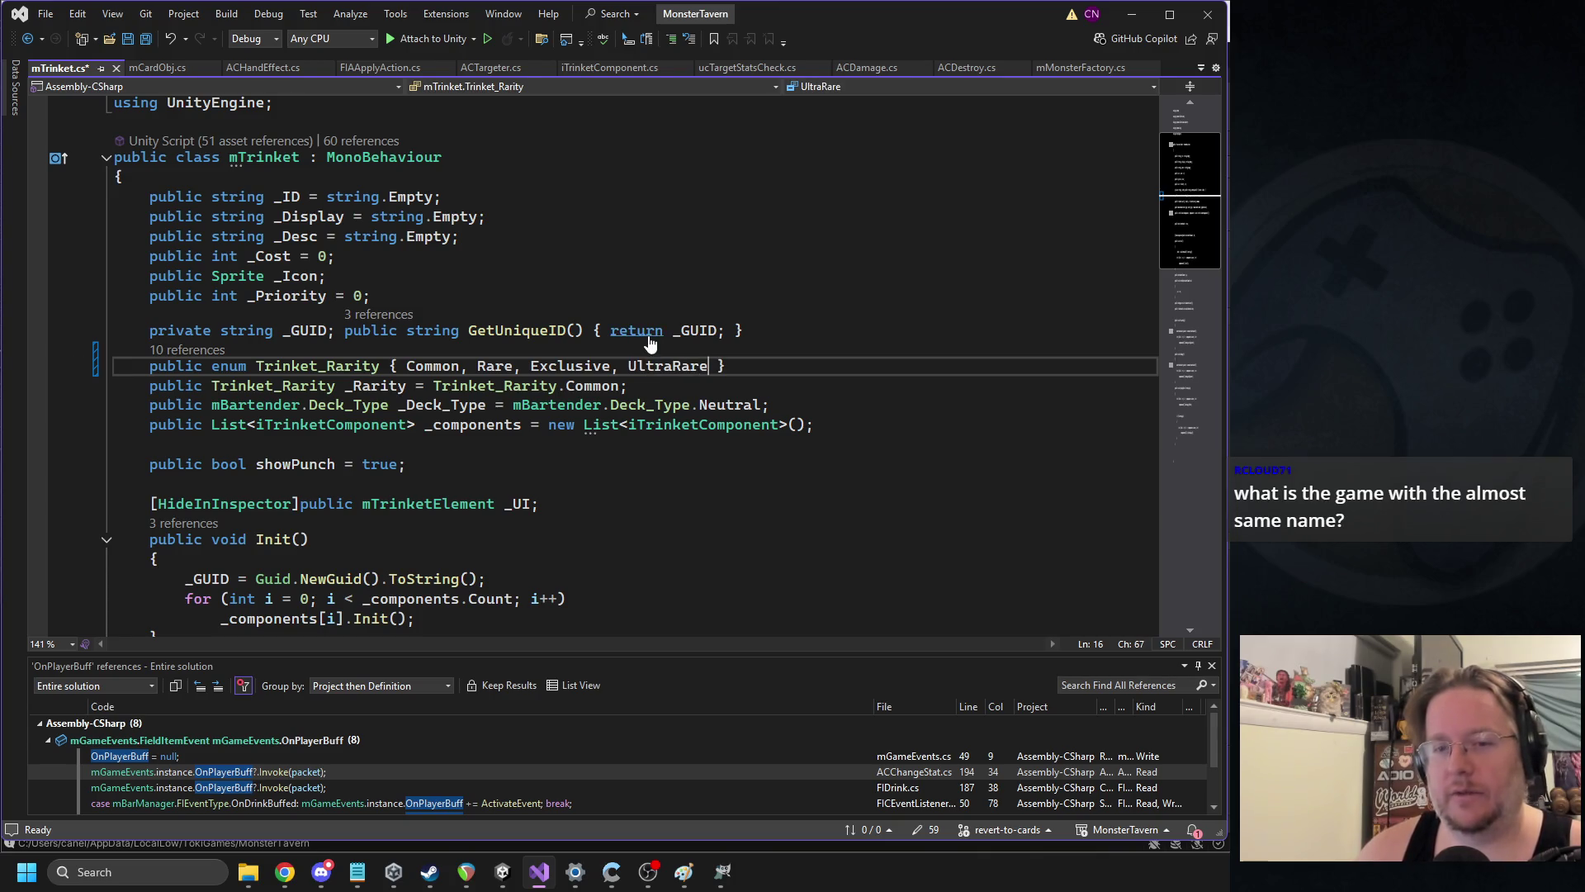
key(ctrl+s)
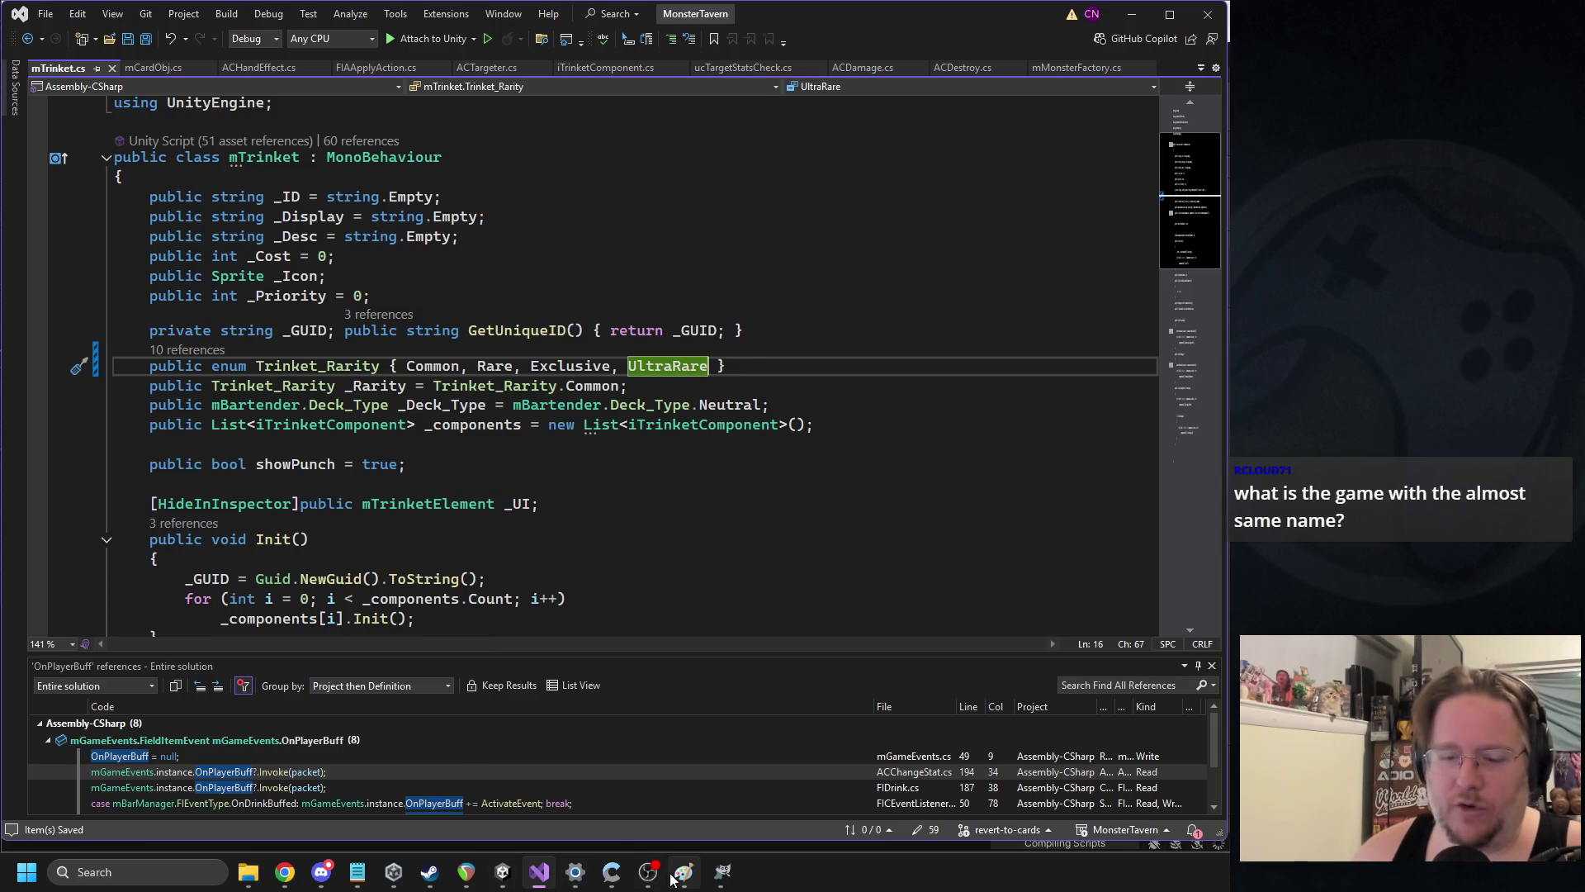
click(507, 880)
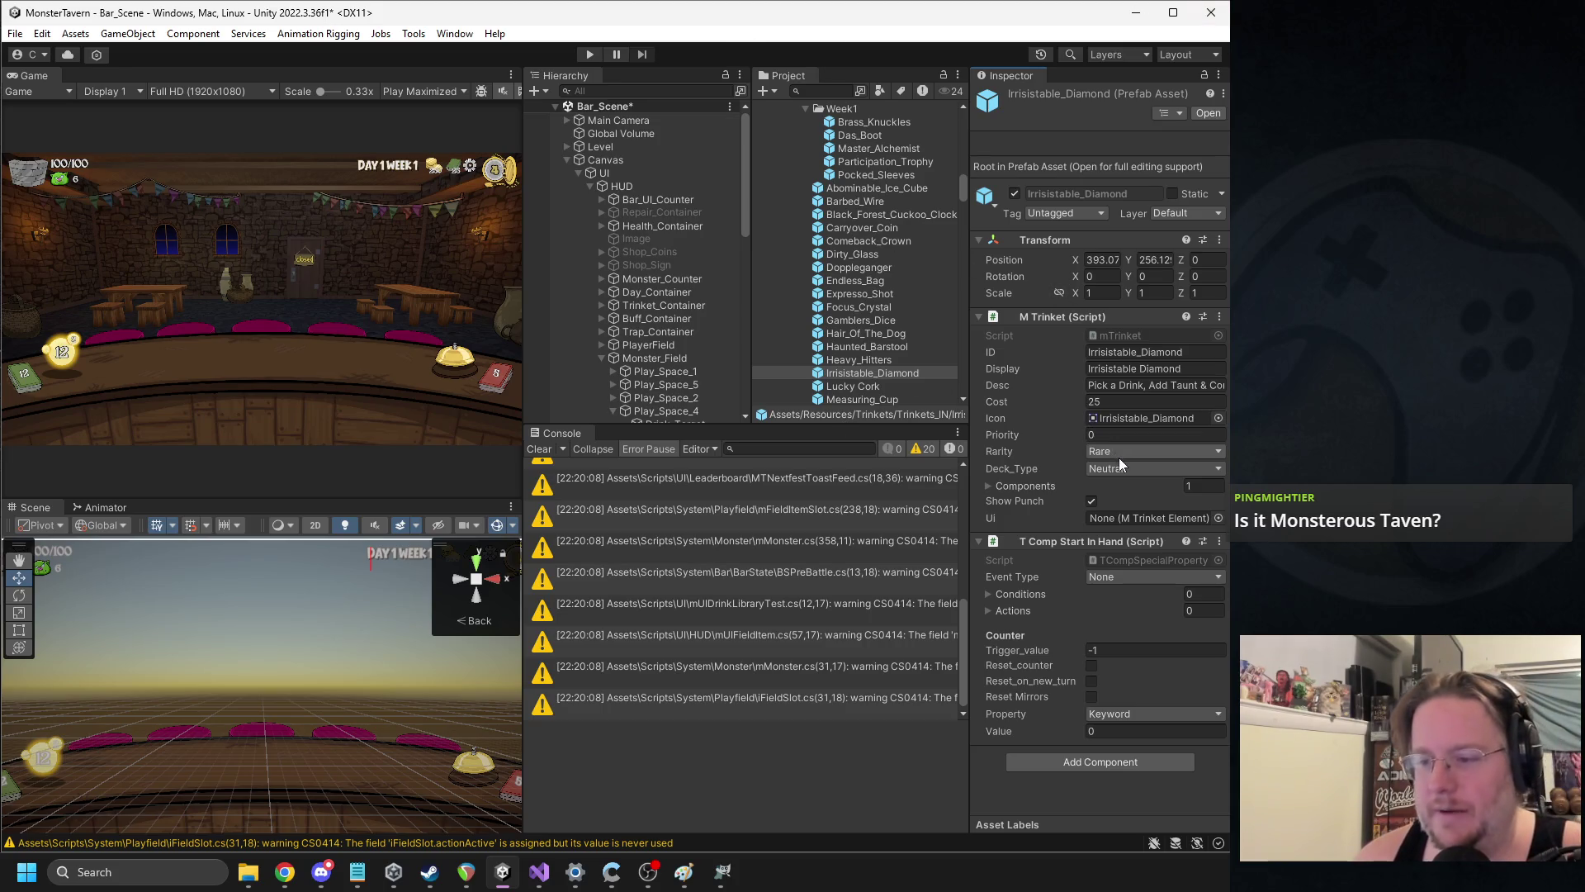
Create a Week2 folder inside Trinkets_IN and move the Irrisistable_Diamond prefab into it
scroll(891, 272, up, 4)
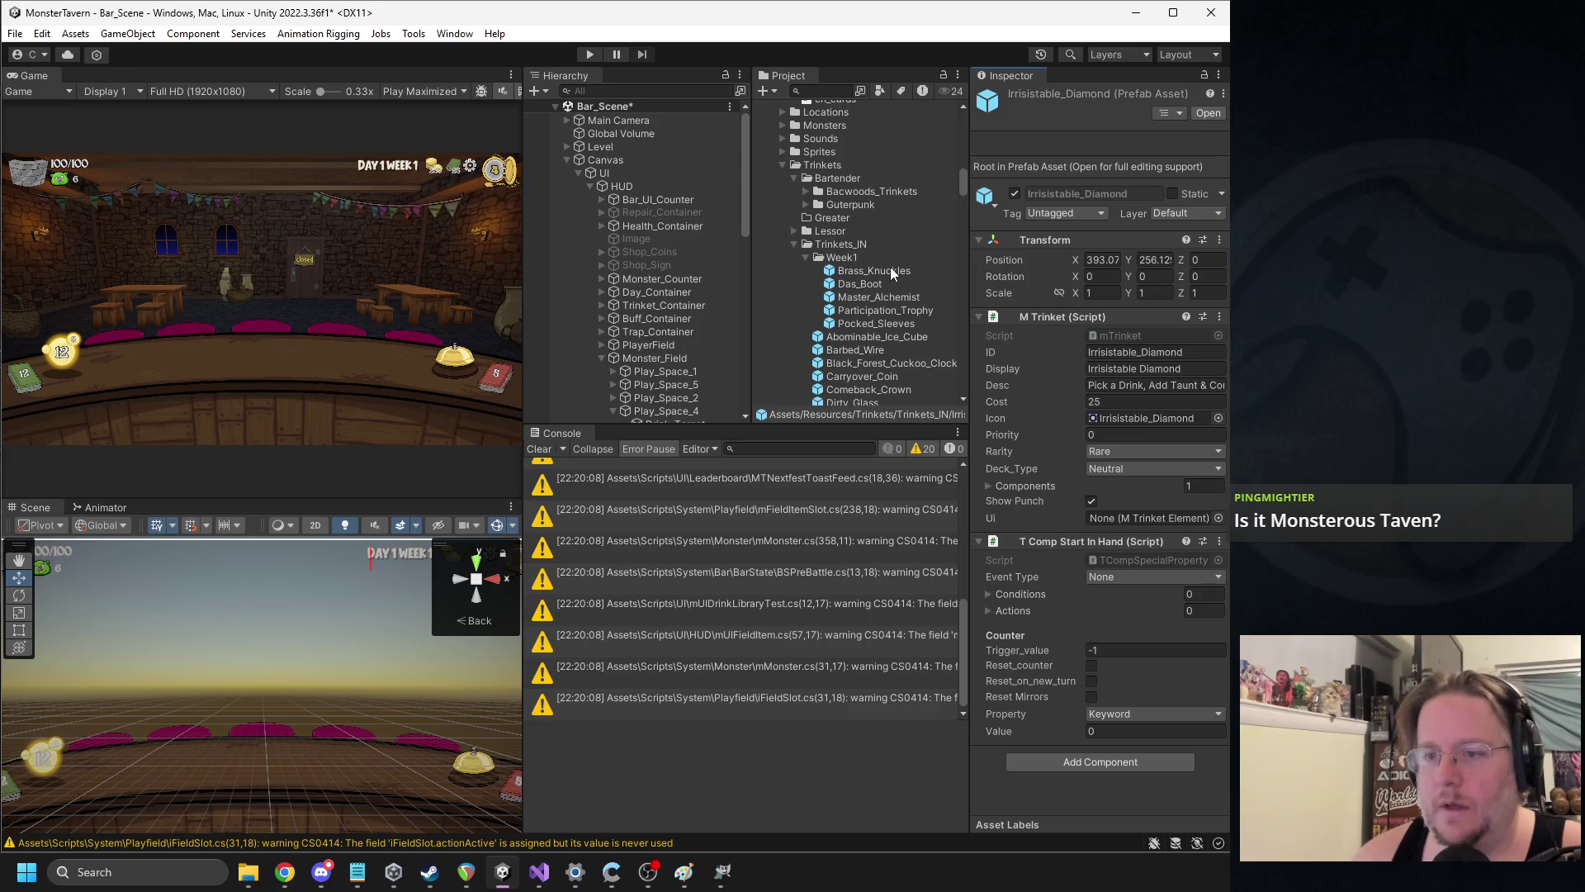
right_click(839, 258)
mouse_move(875, 259)
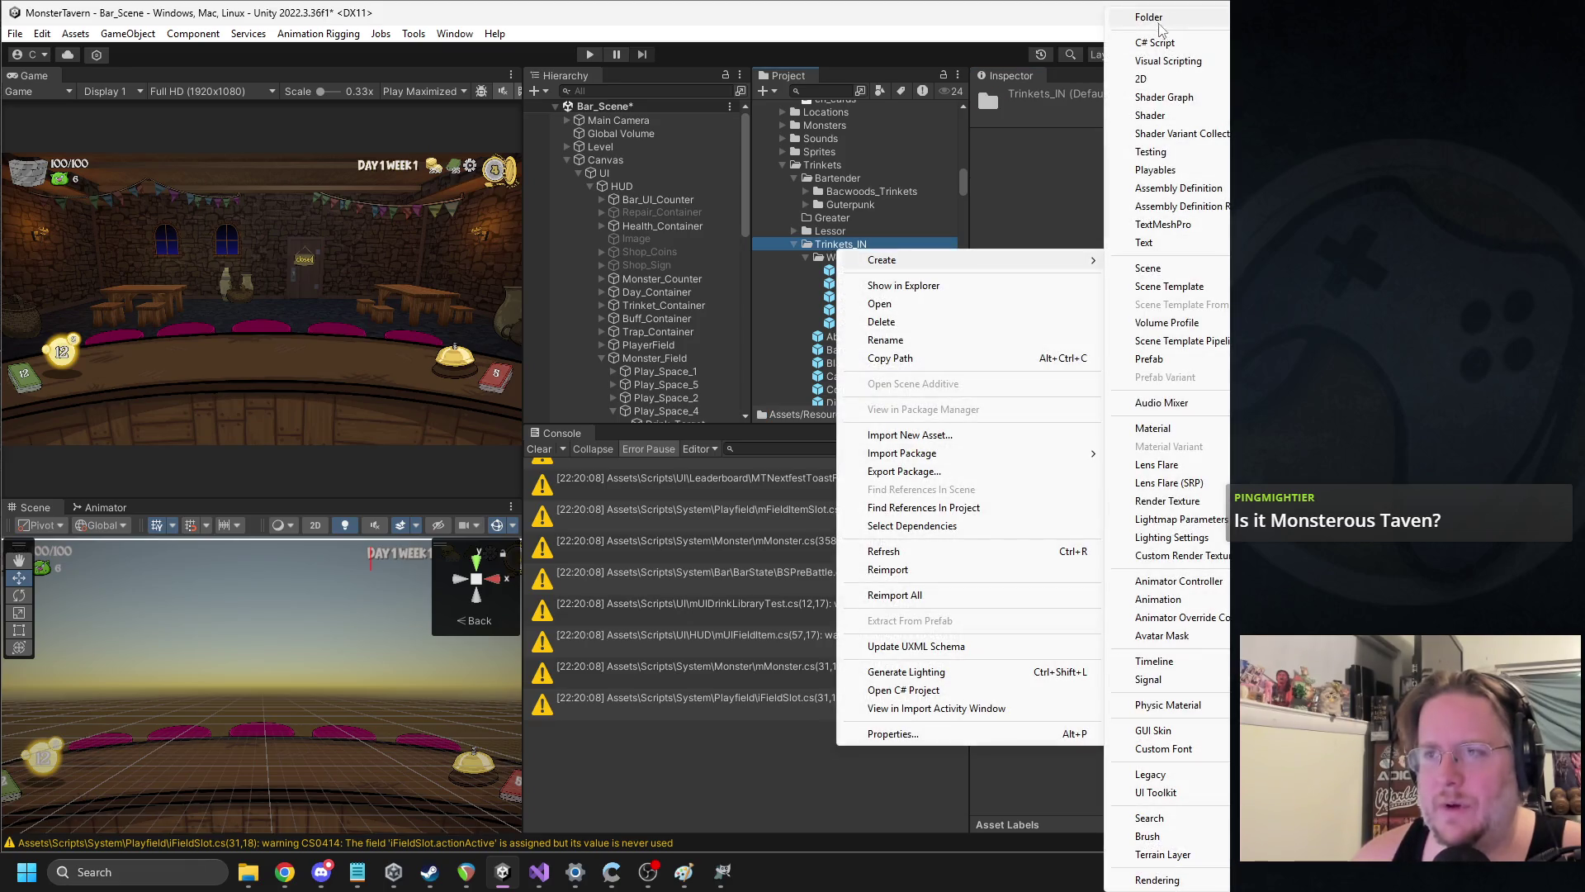
click(1178, 36)
text(Week2)
key(Return)
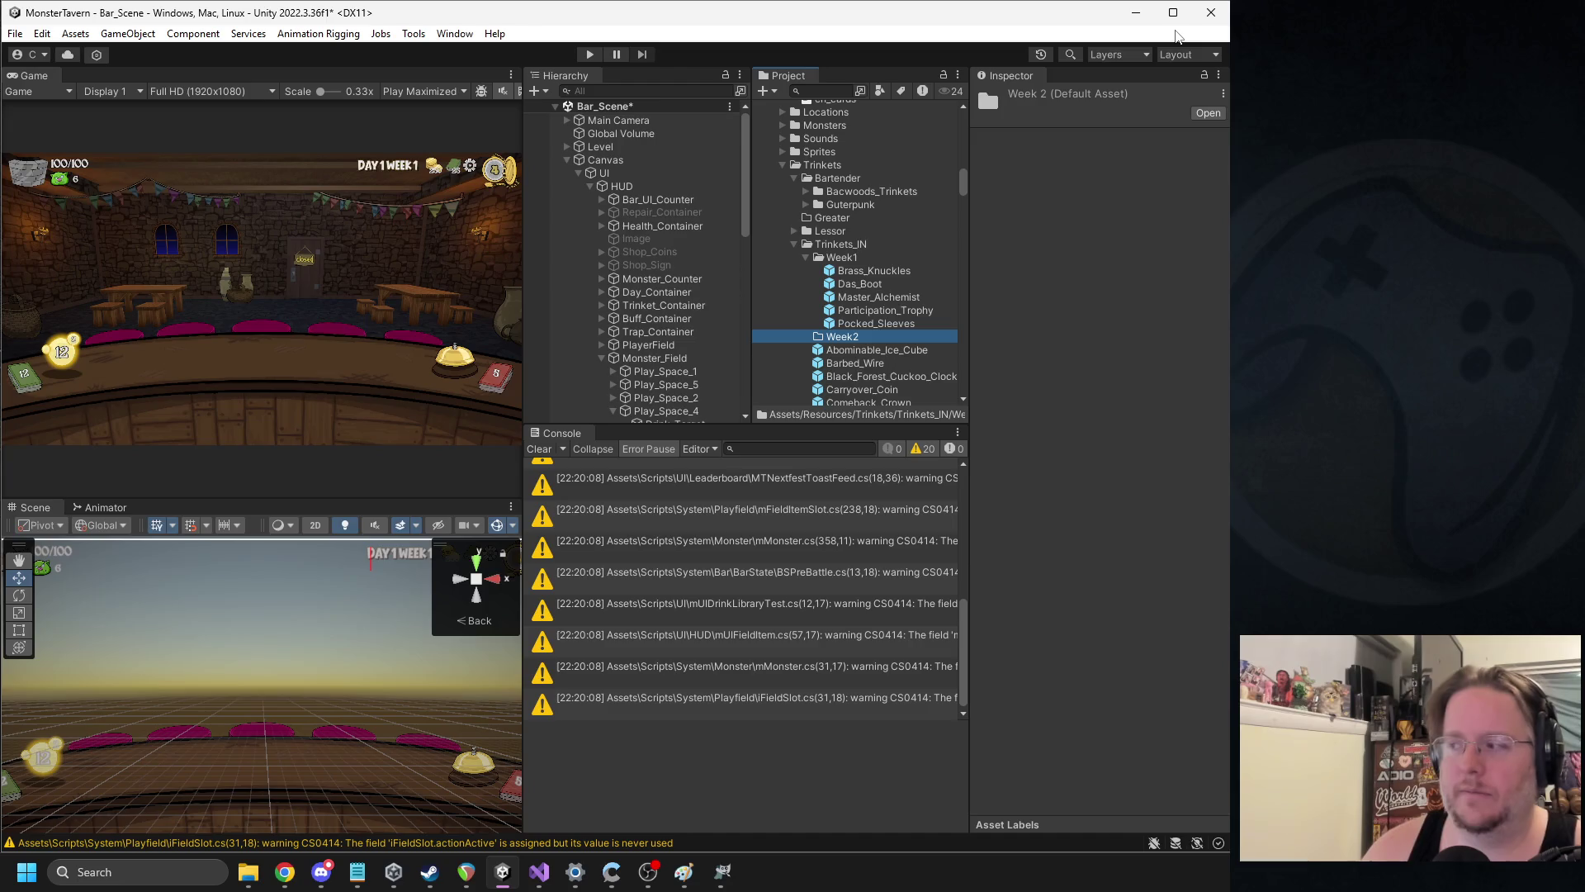
scroll(855, 332, down, 5)
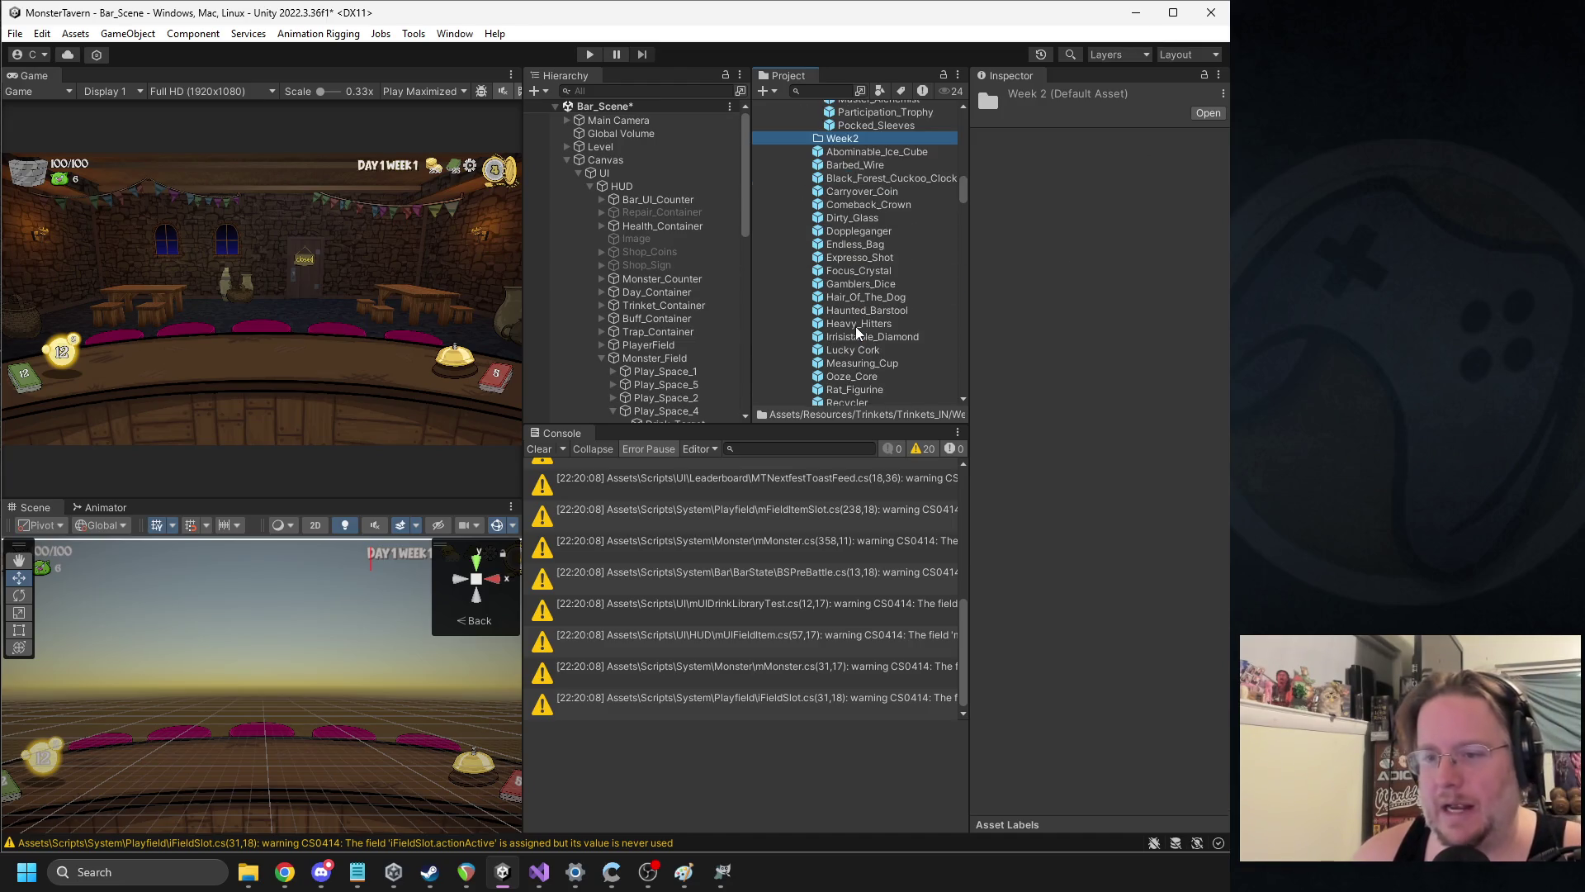
mouse_move(860, 339)
mouse_down()
mouse_move(867, 183)
mouse_move(842, 144)
mouse_up()
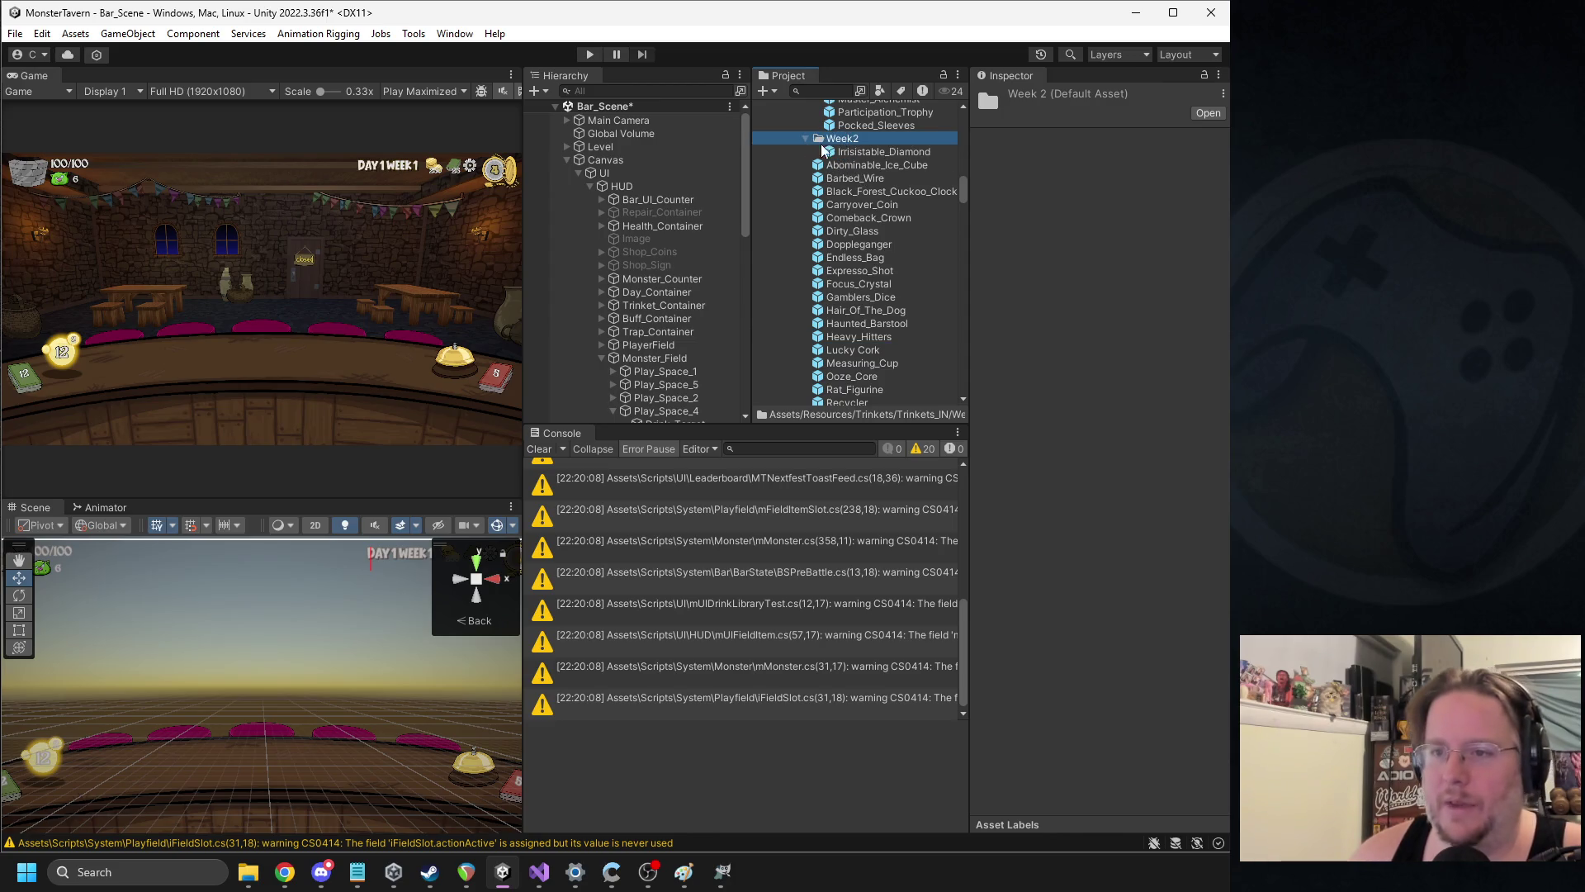
Set Irrisistable_Diamond's rarity to Ultra Rare in the Week2 folder and save the scene
click(806, 139)
click(849, 152)
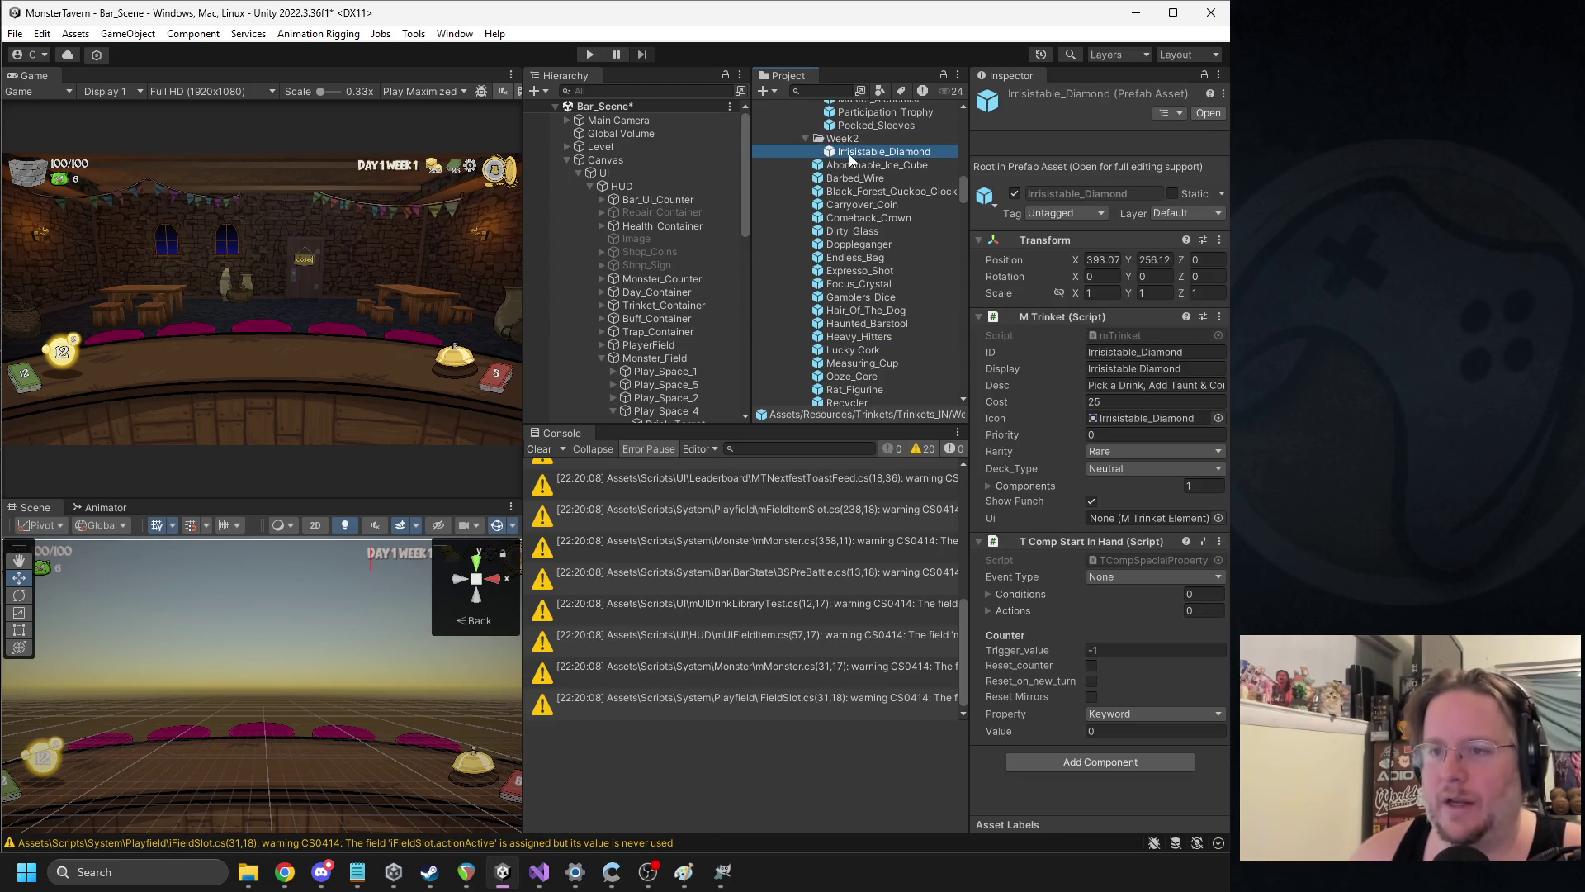
click(1132, 456)
click(1134, 524)
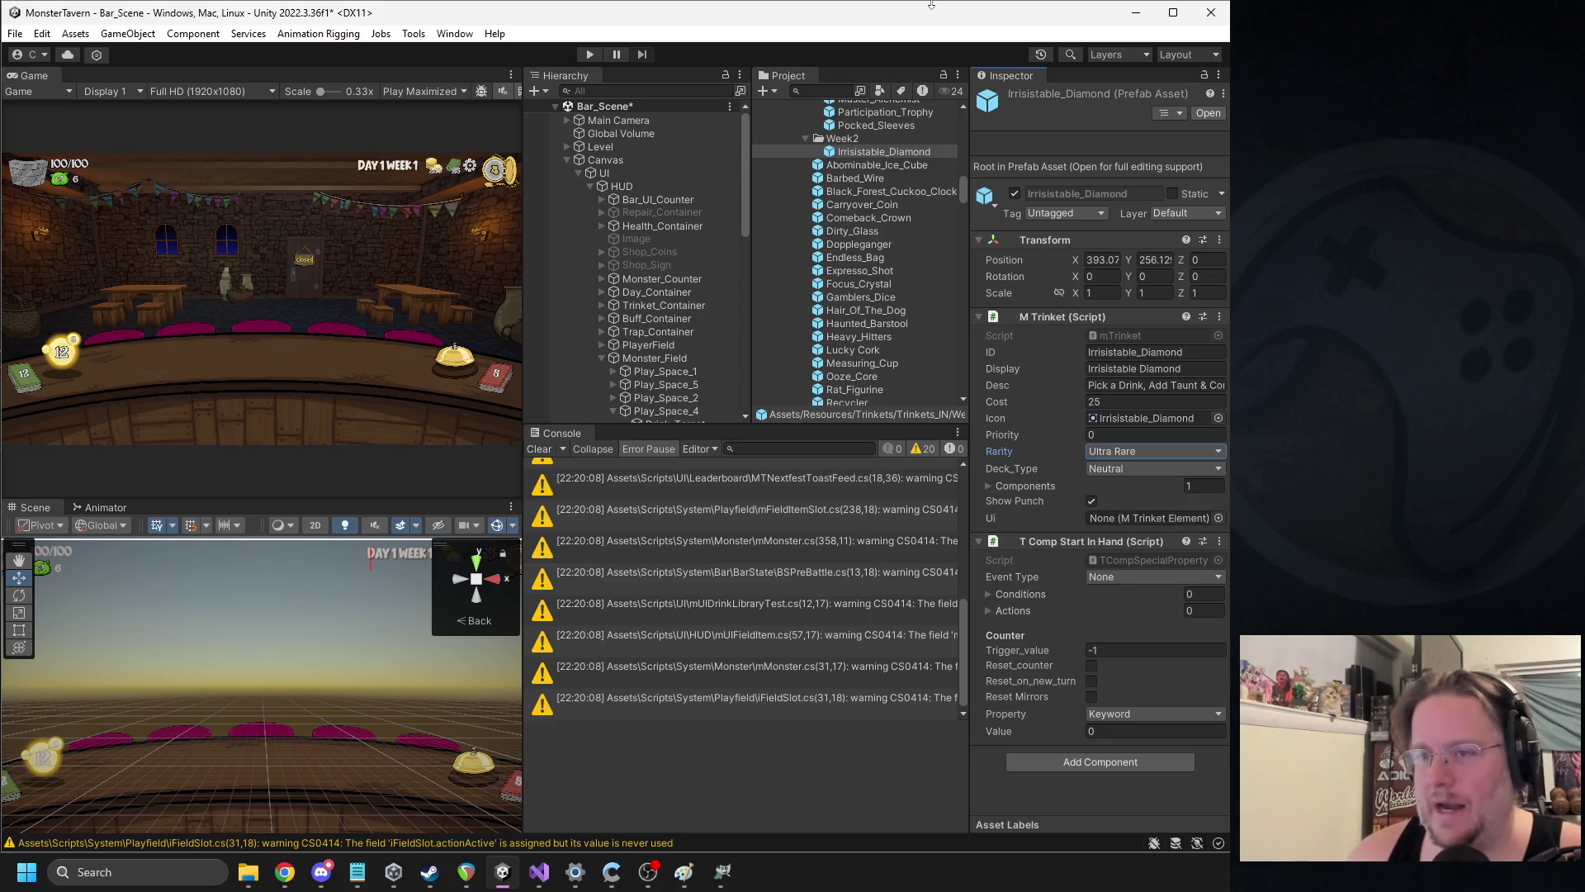
key(ctrl+s)
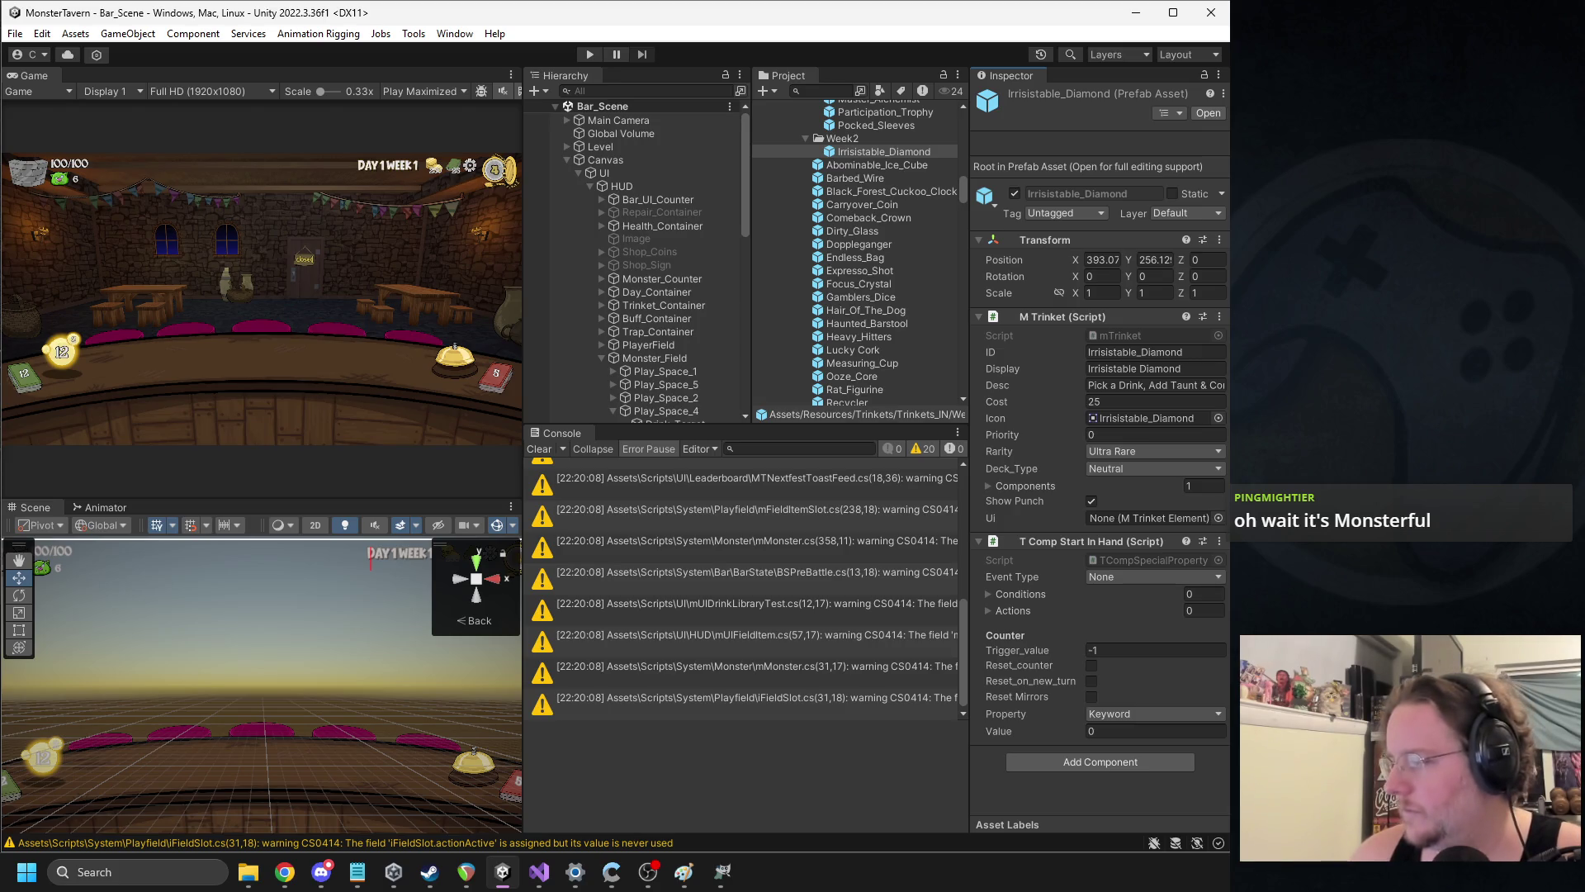
Clear the console warnings and widen the Project panel against the Inspector
key(alt+Tab)
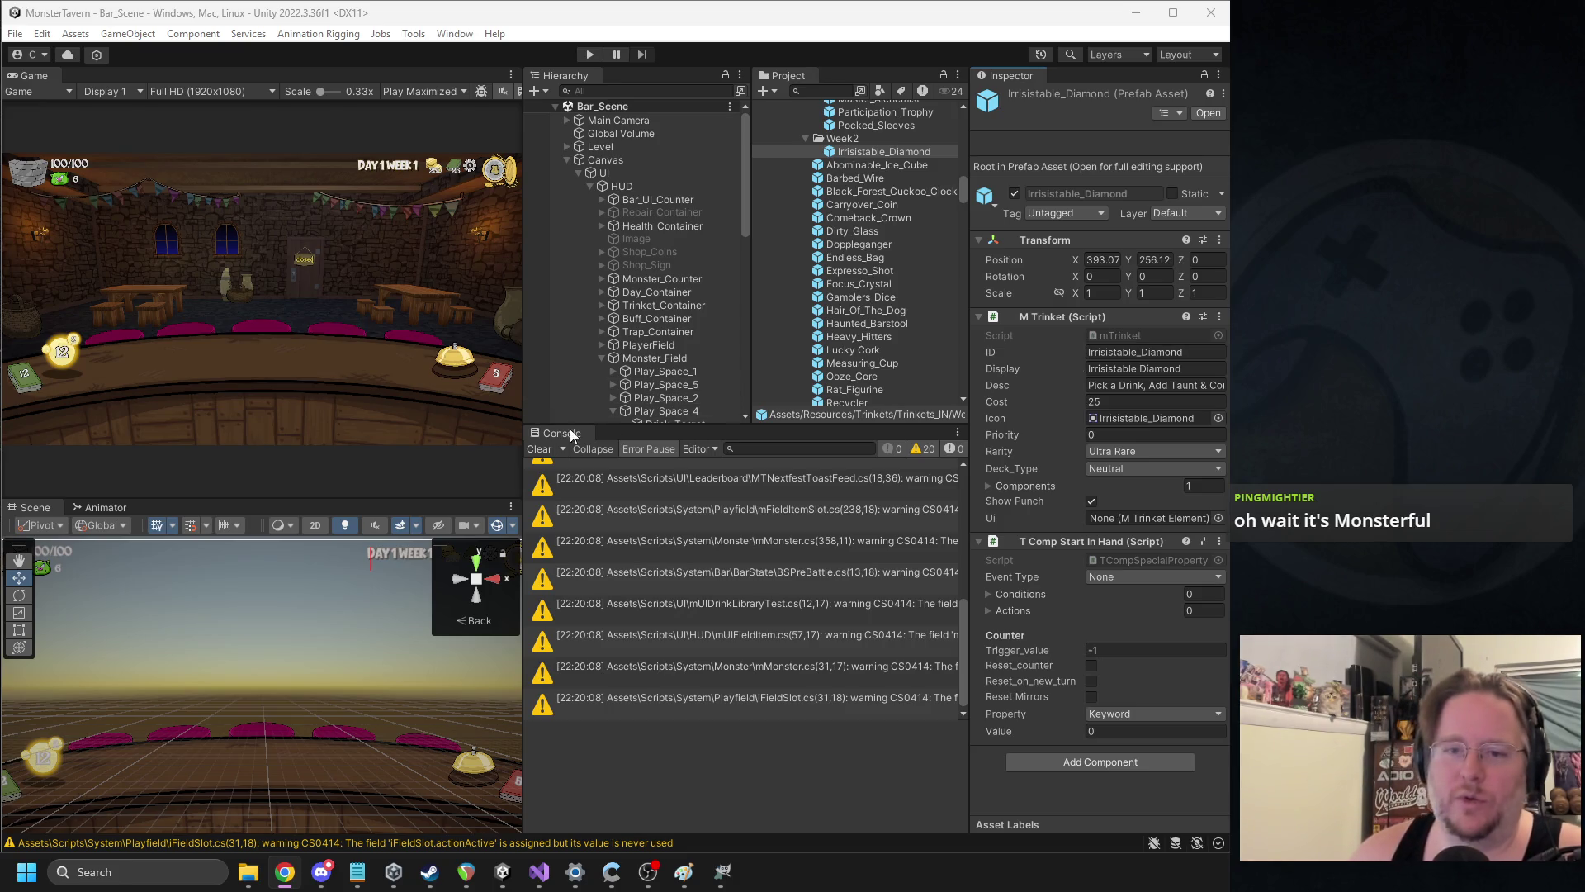
click(539, 448)
drag(969, 306, 999, 307)
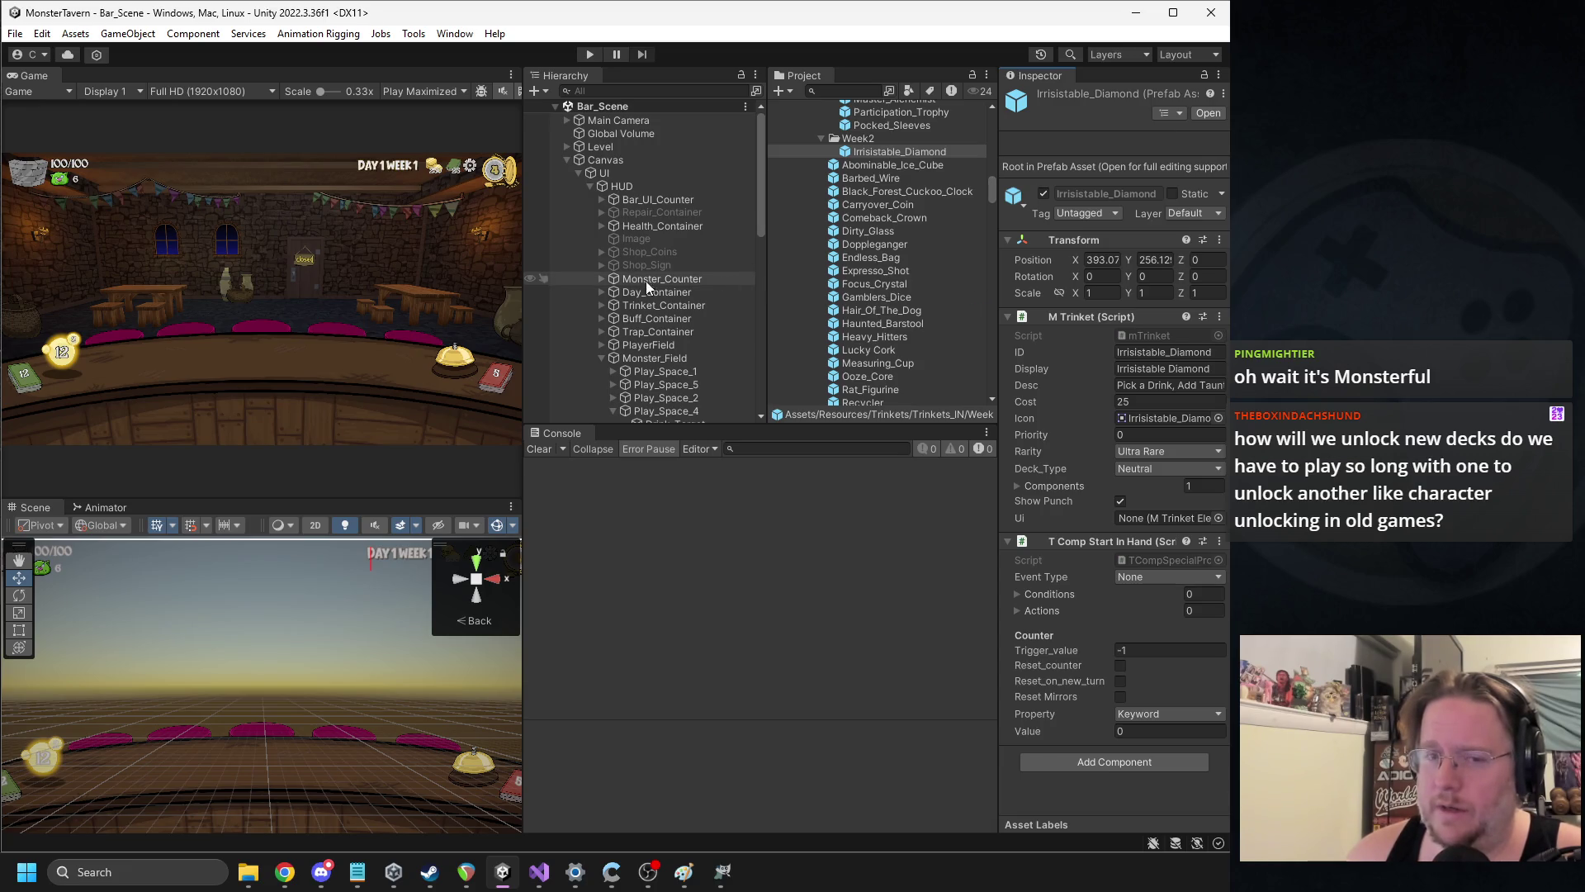
Widen the Game and Scene views, then start play mode
mouse_move(525, 269)
mouse_down()
mouse_move(611, 235)
mouse_move(609, 217)
mouse_up()
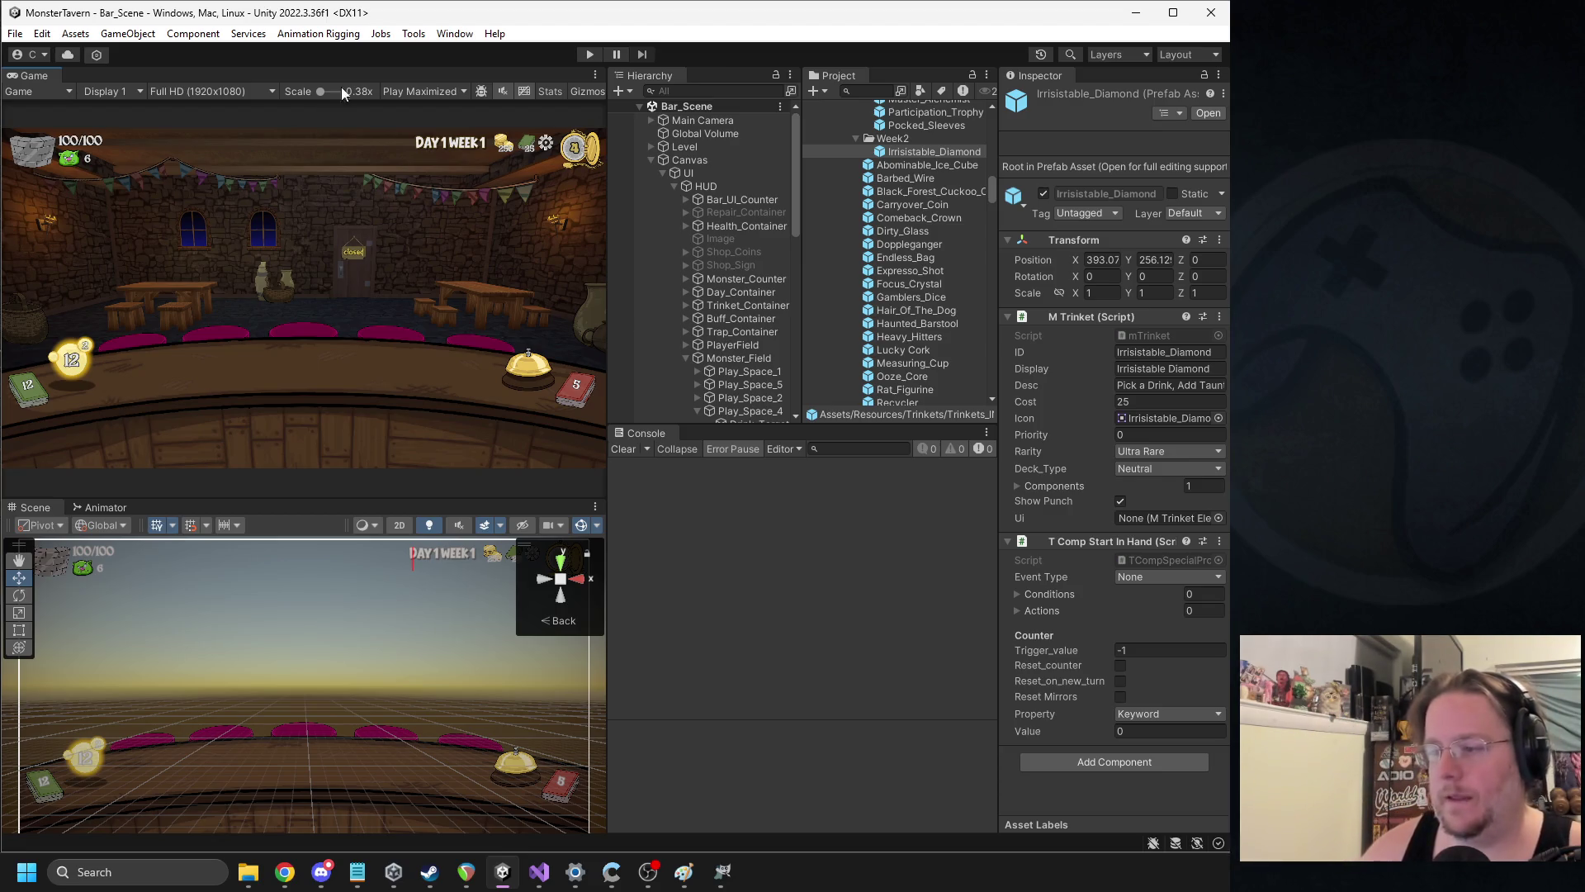
drag(608, 364, 640, 363)
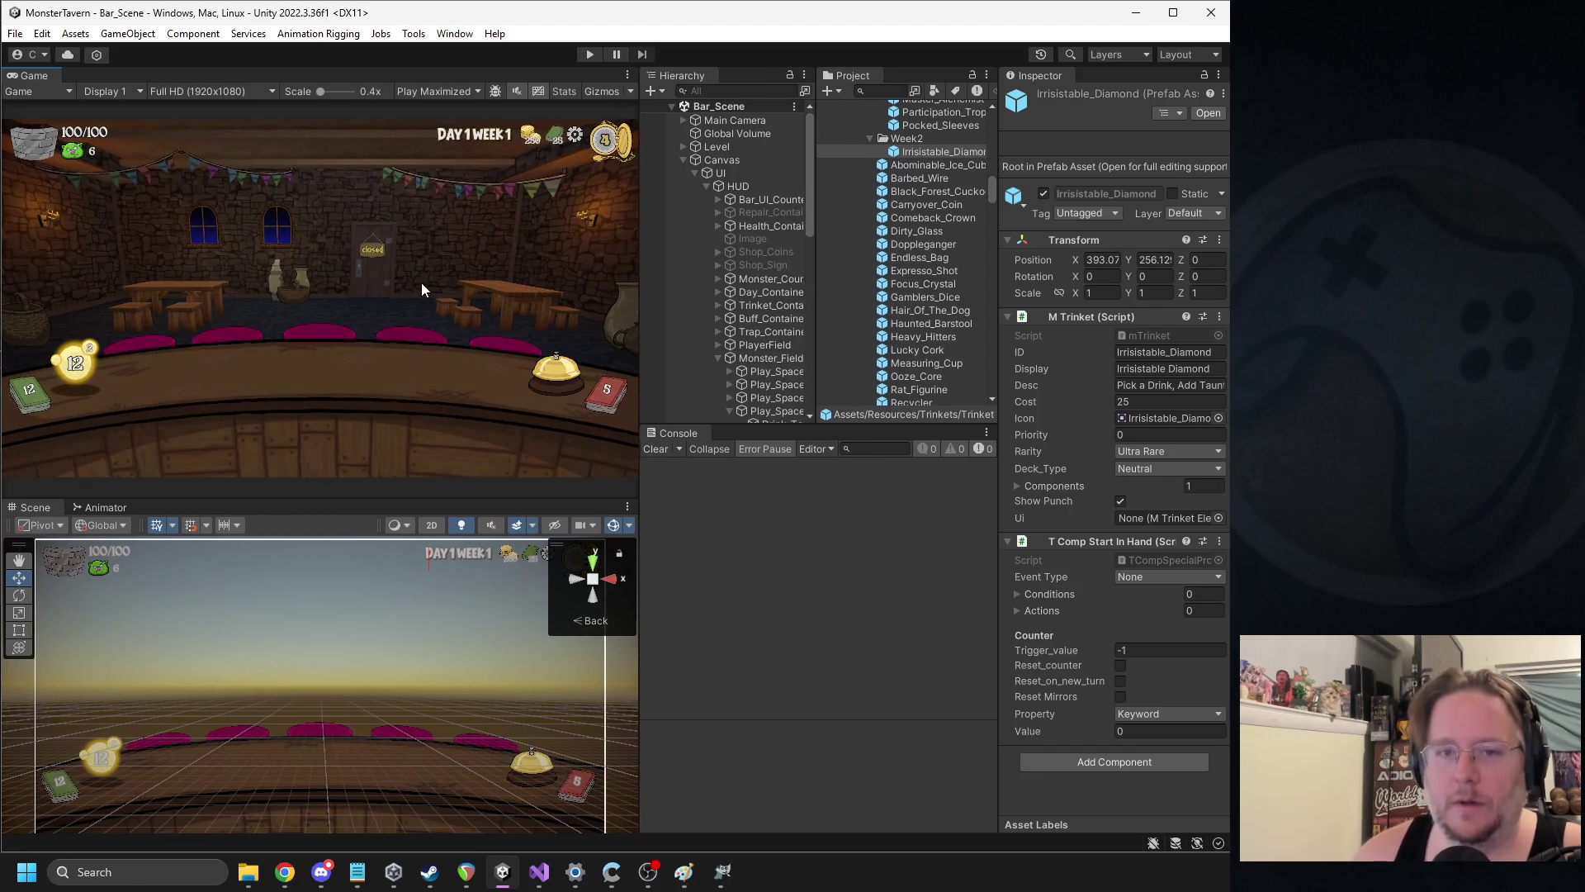
click(586, 54)
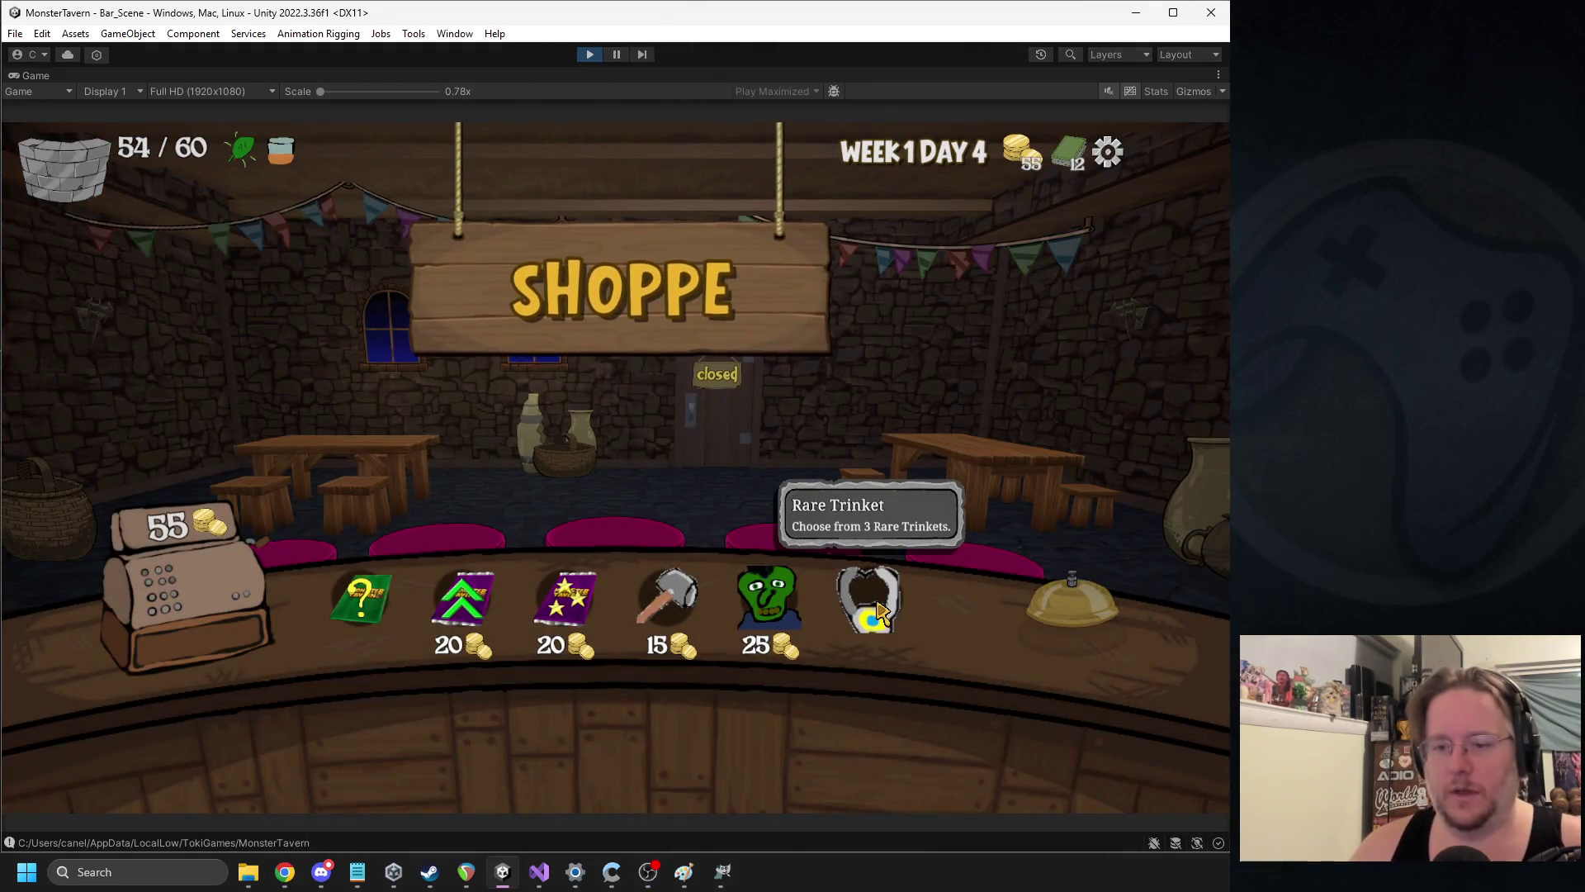
Buy the rare trinket, review the deck, and choose Master Alchemist
click(869, 600)
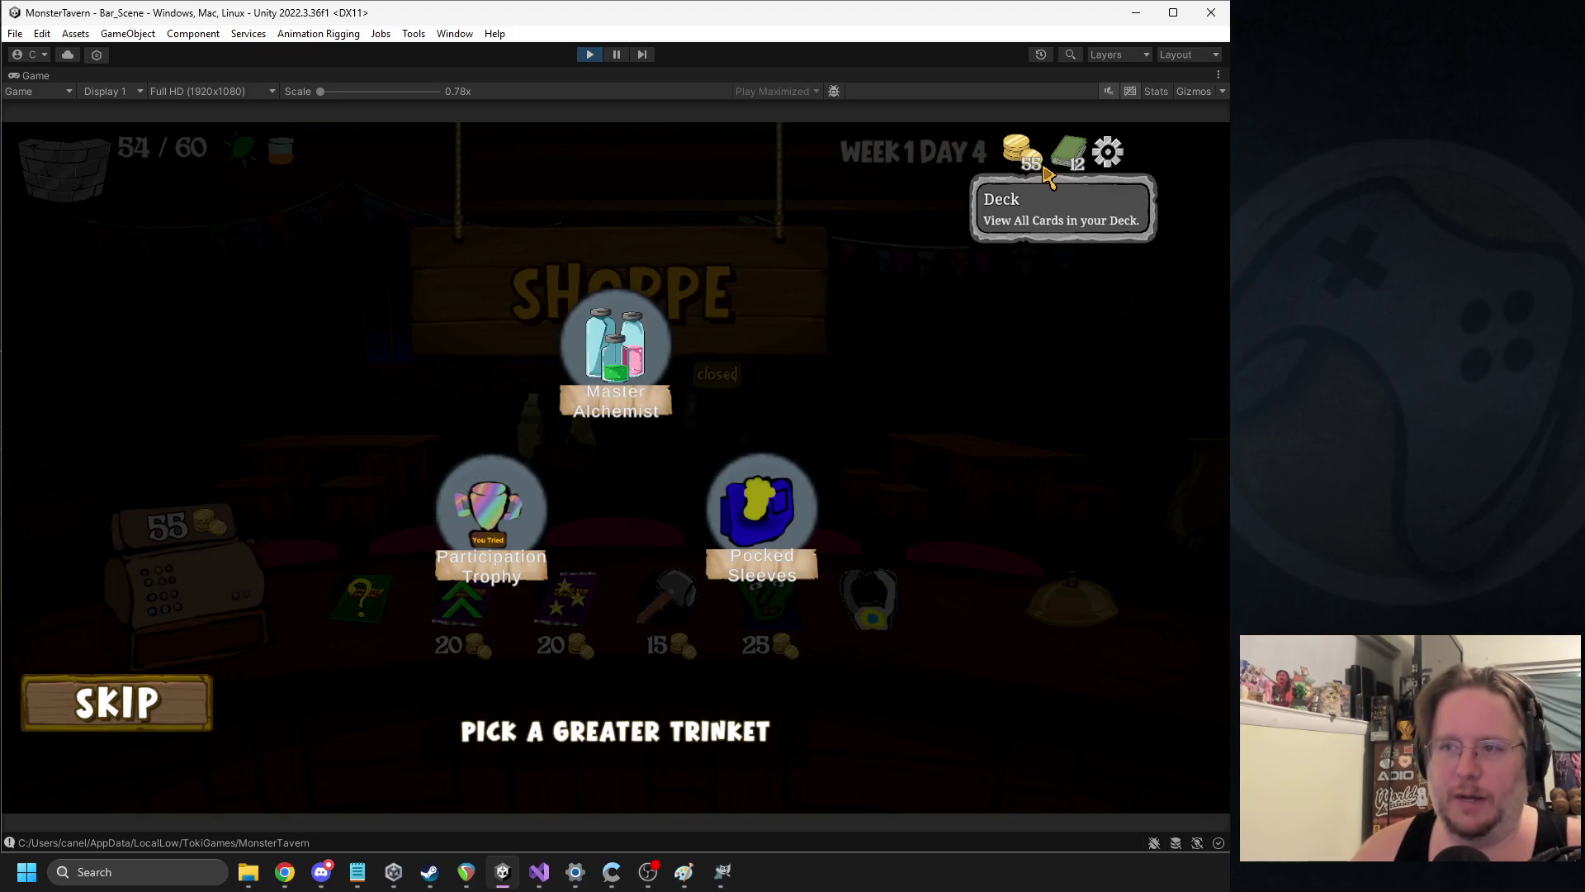
click(1047, 174)
scroll(685, 495, down, 1)
scroll(705, 578, up, 1)
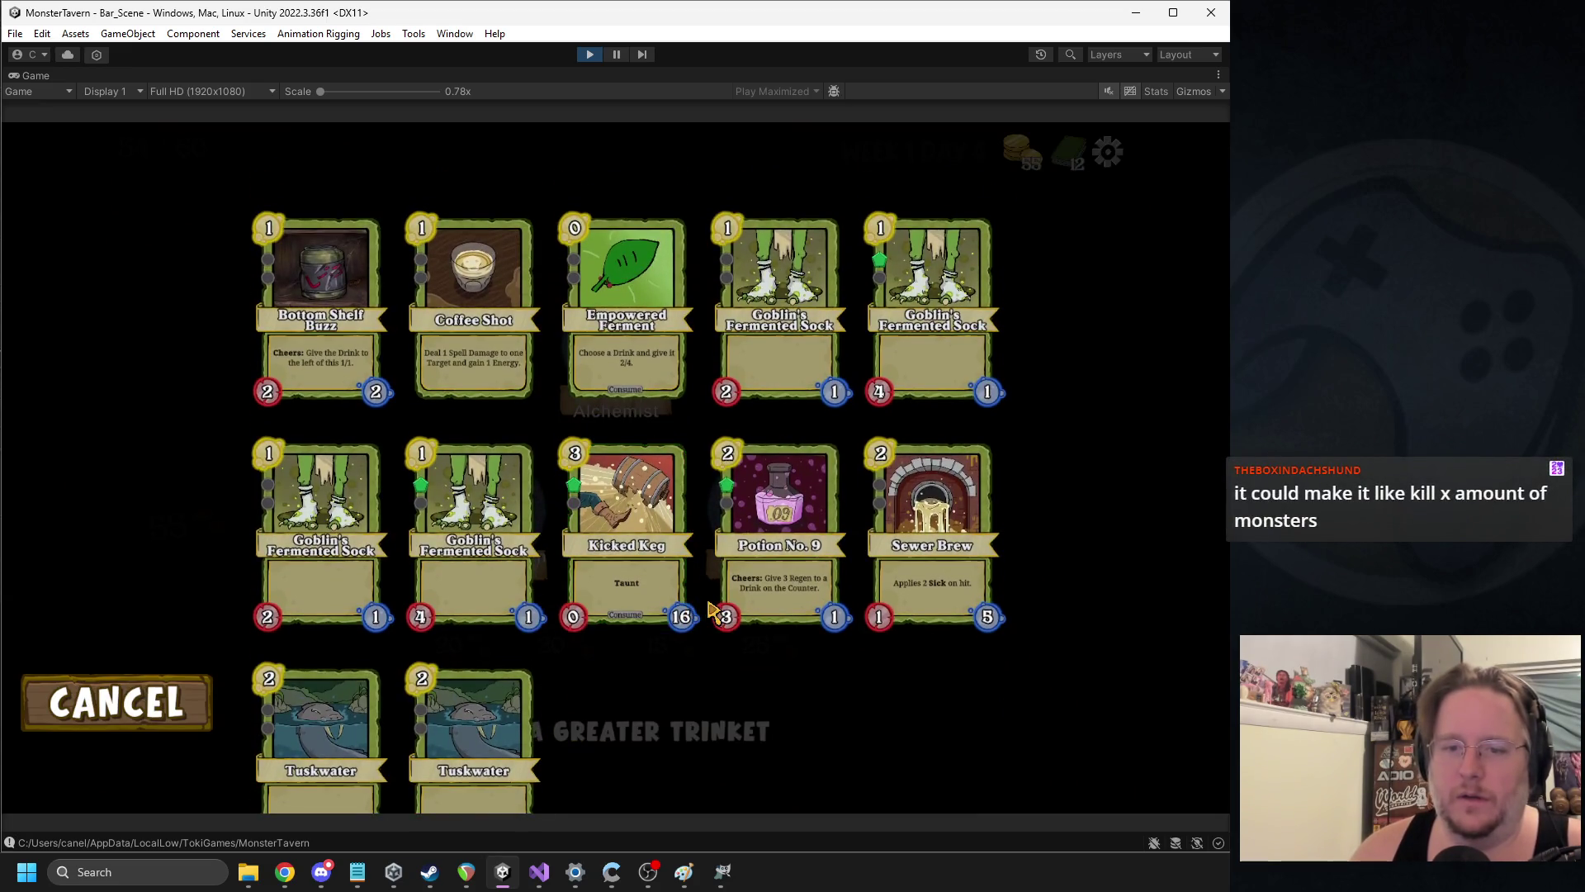
scroll(710, 611, down, 1)
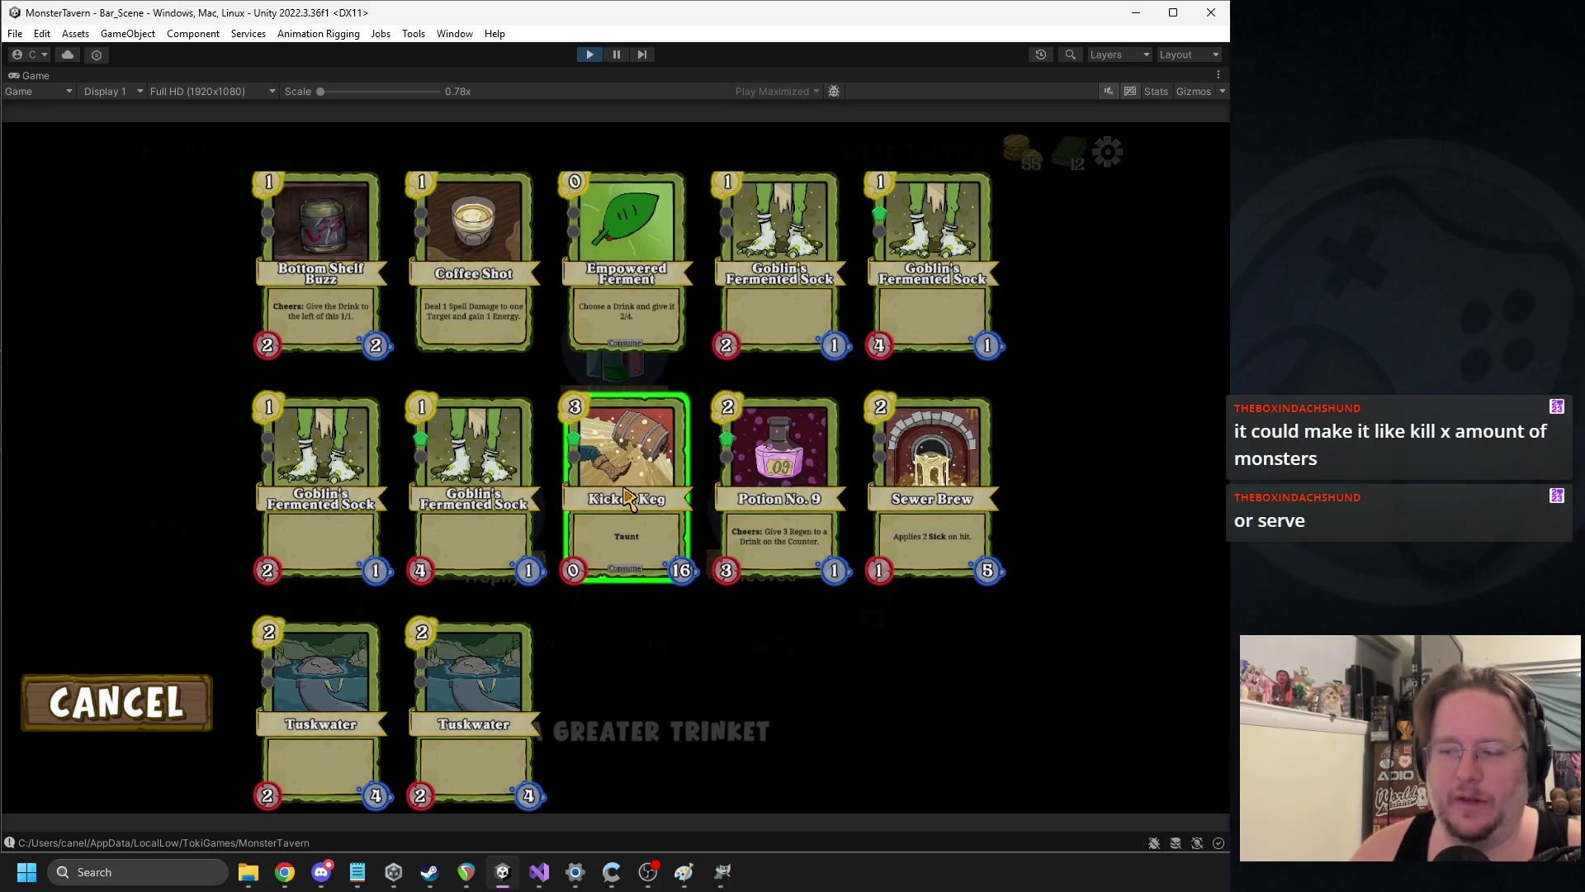
click(70, 725)
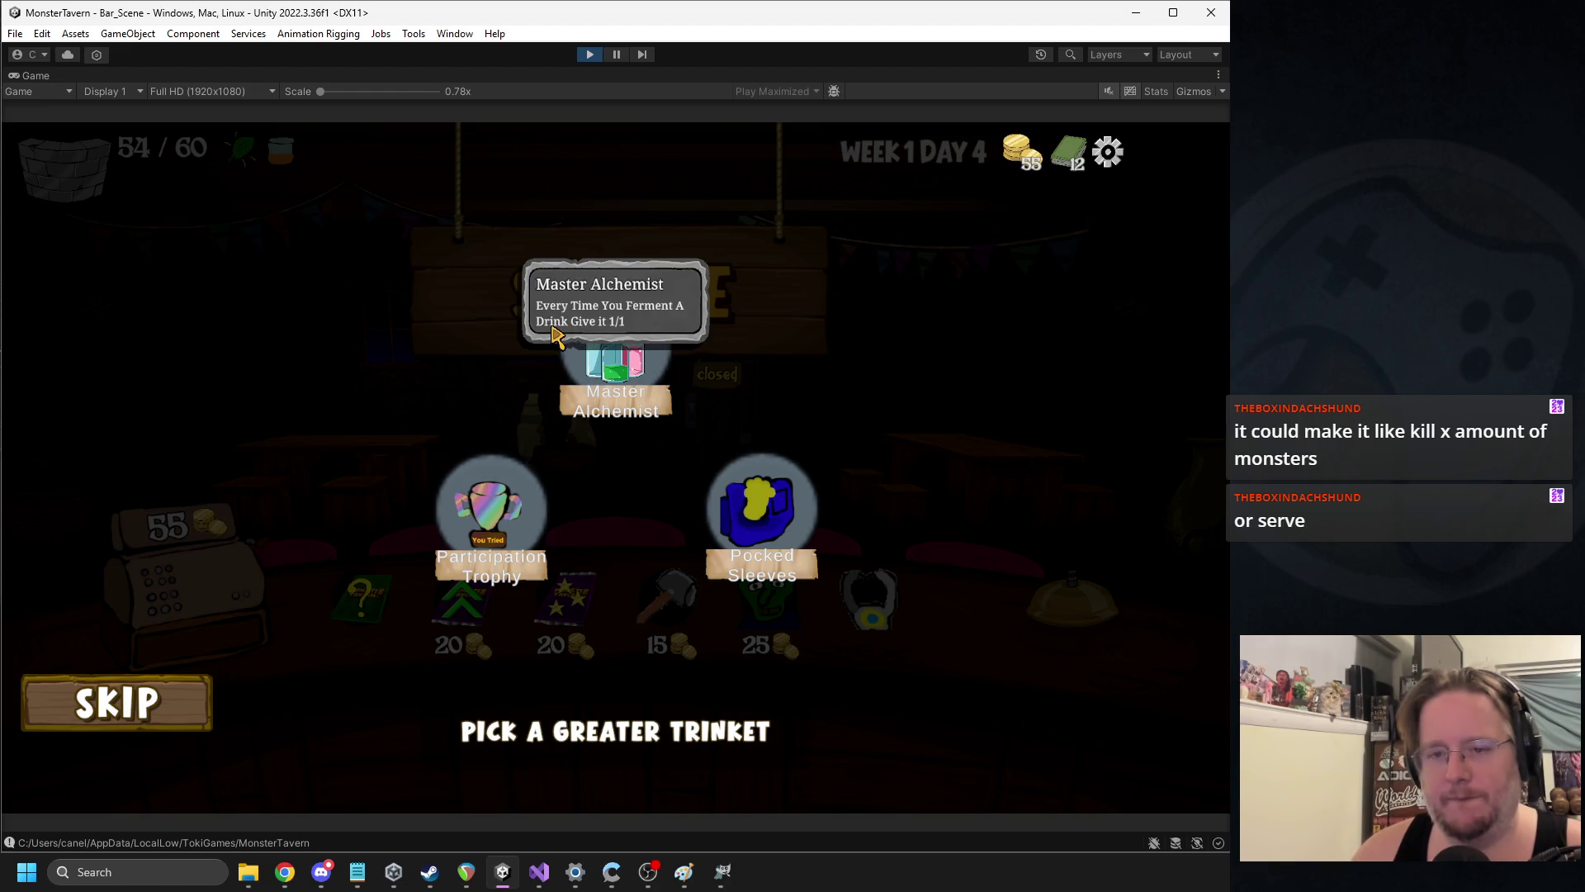
click(615, 371)
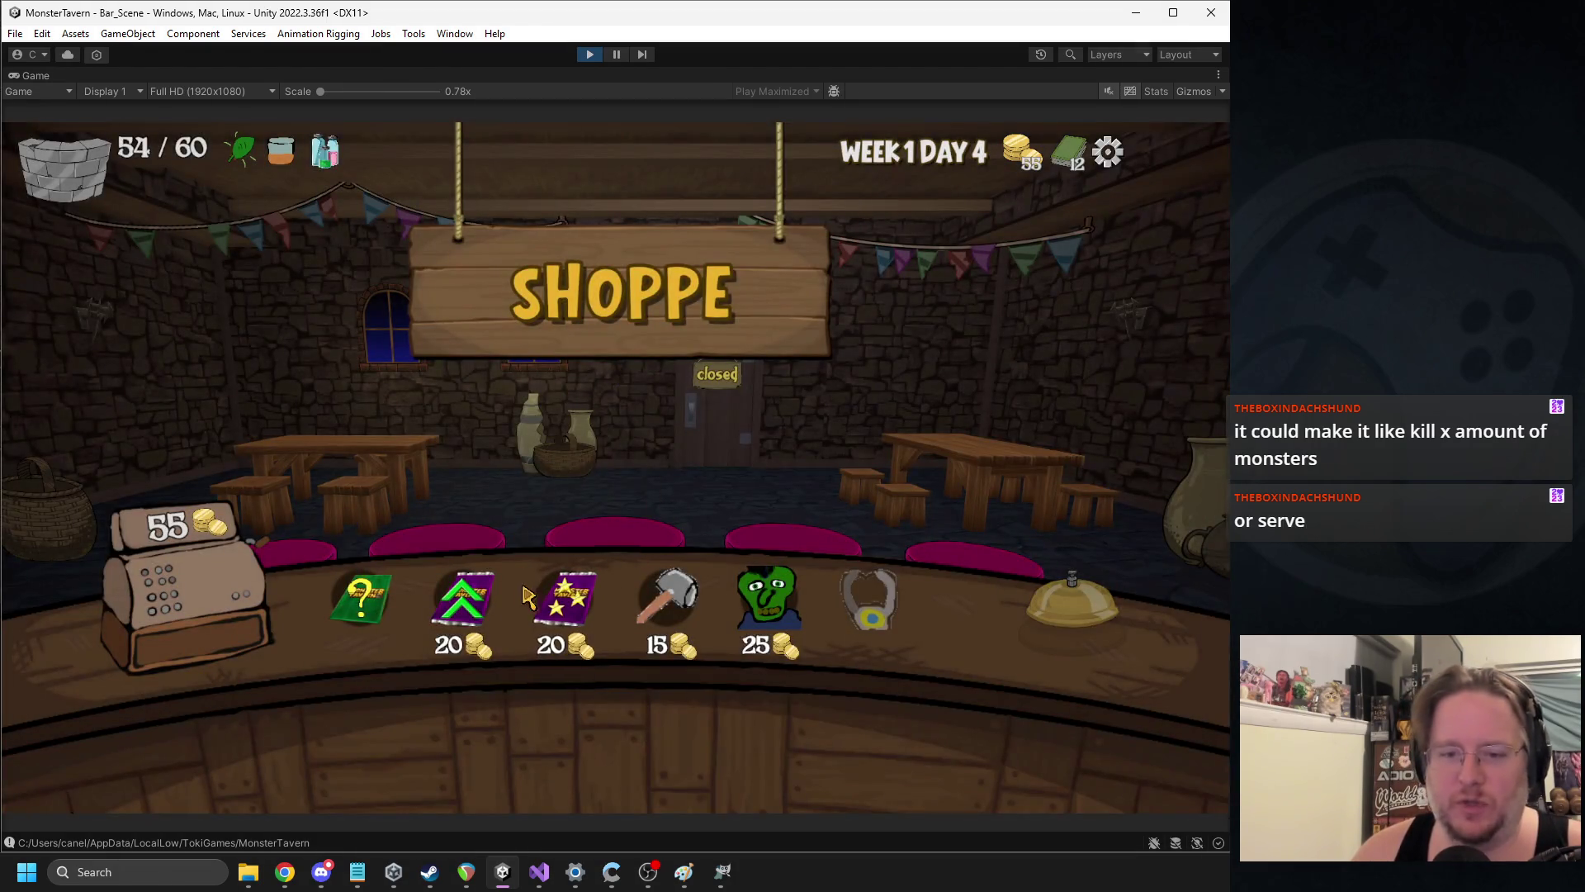
Buy packs to add Overflowing Tap, enhance Bottom Shelf Buzz, upgrade Potion No. 9, then leave the shop
click(566, 596)
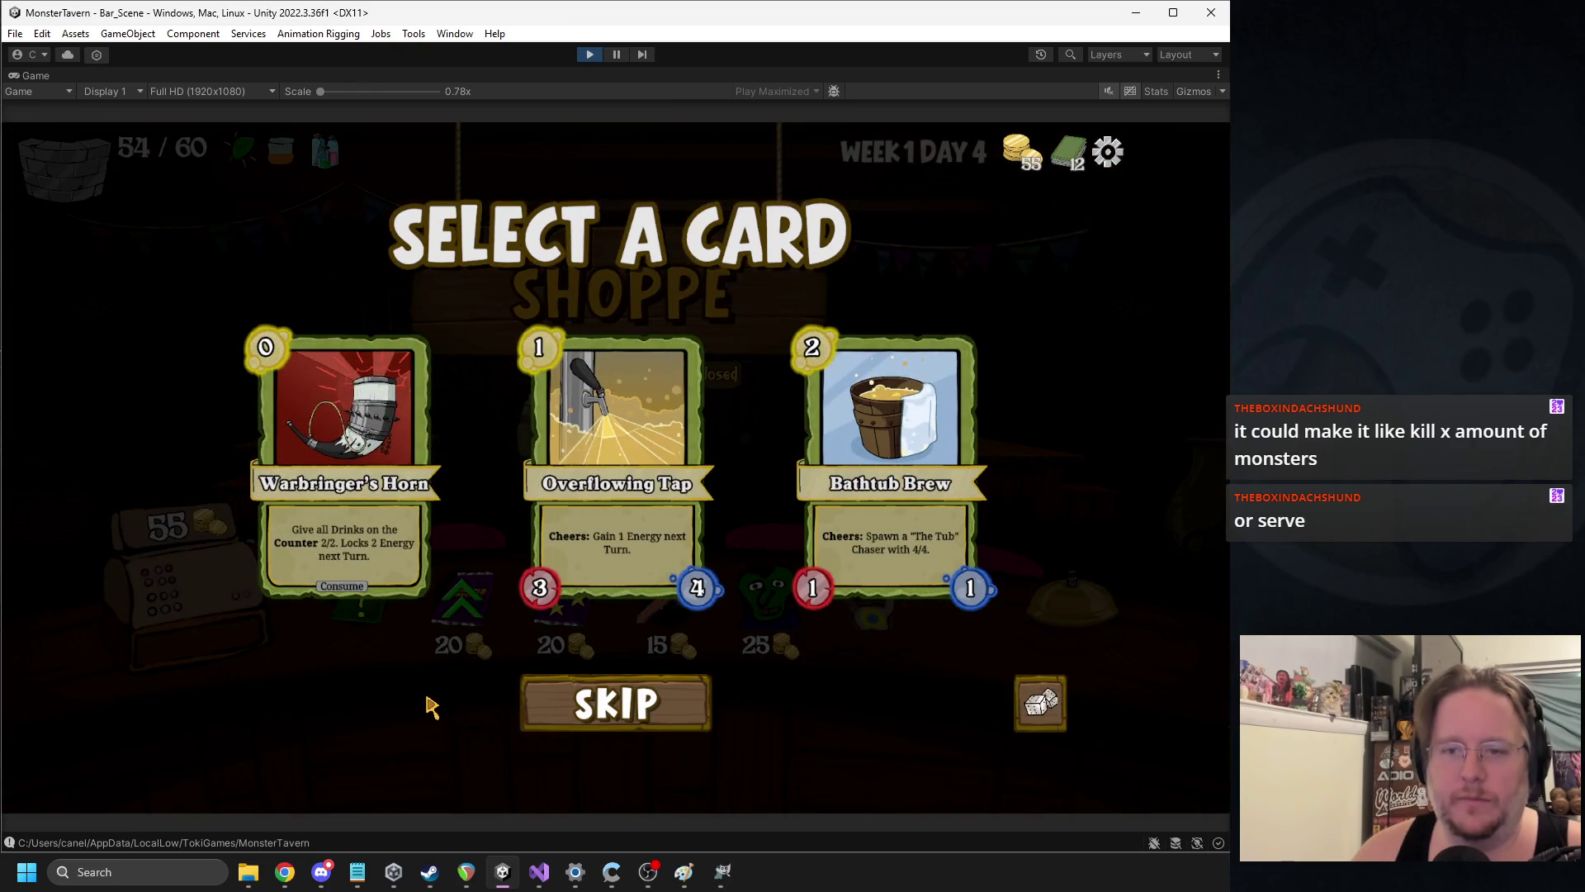
click(610, 530)
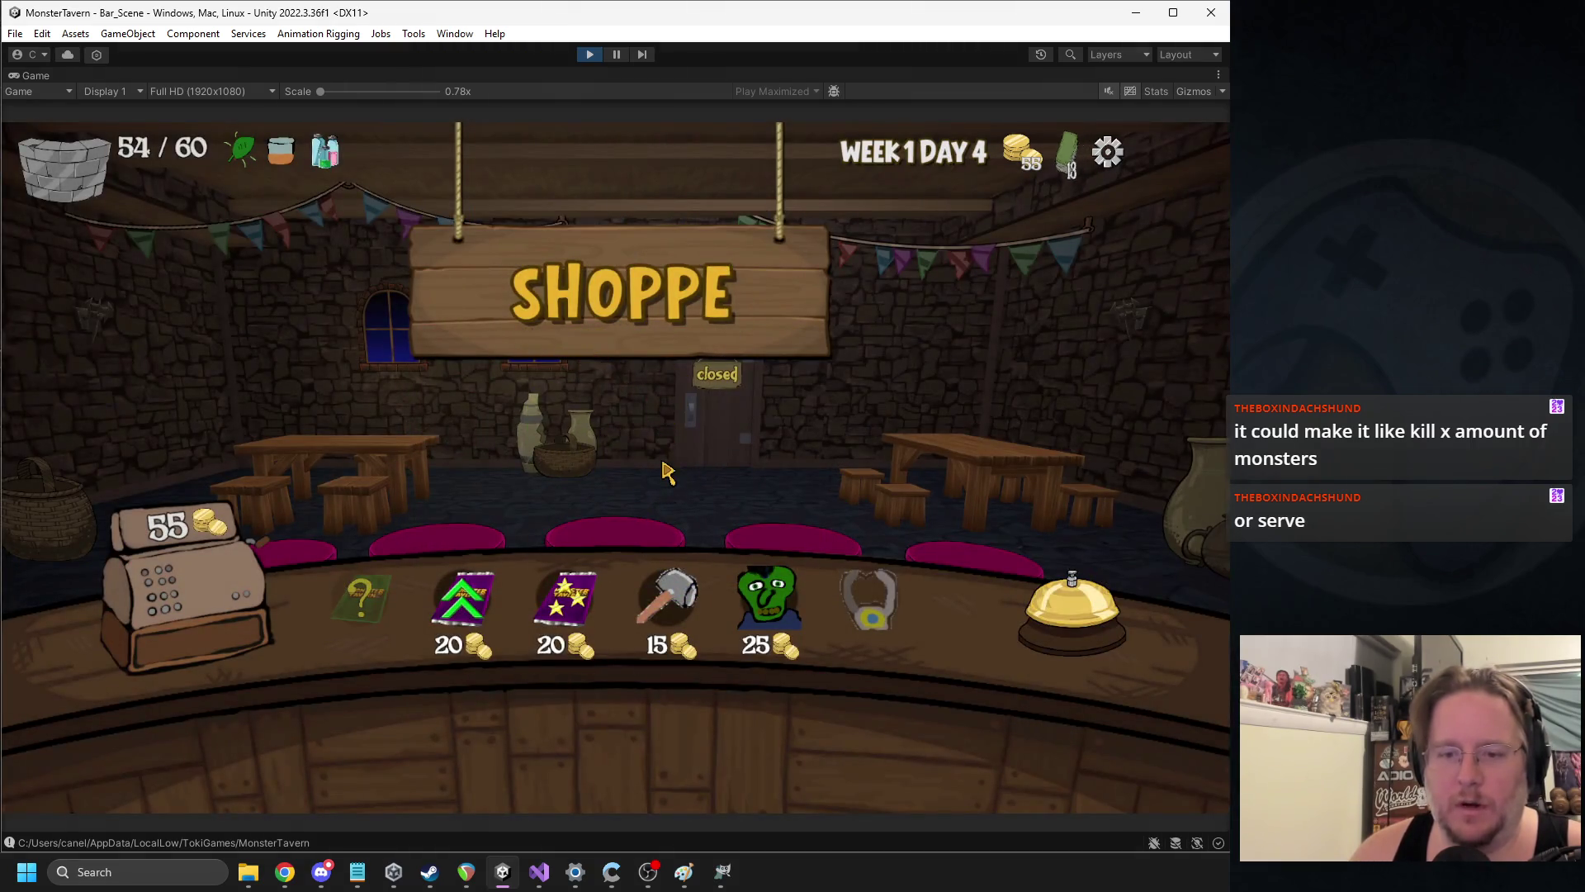
click(553, 602)
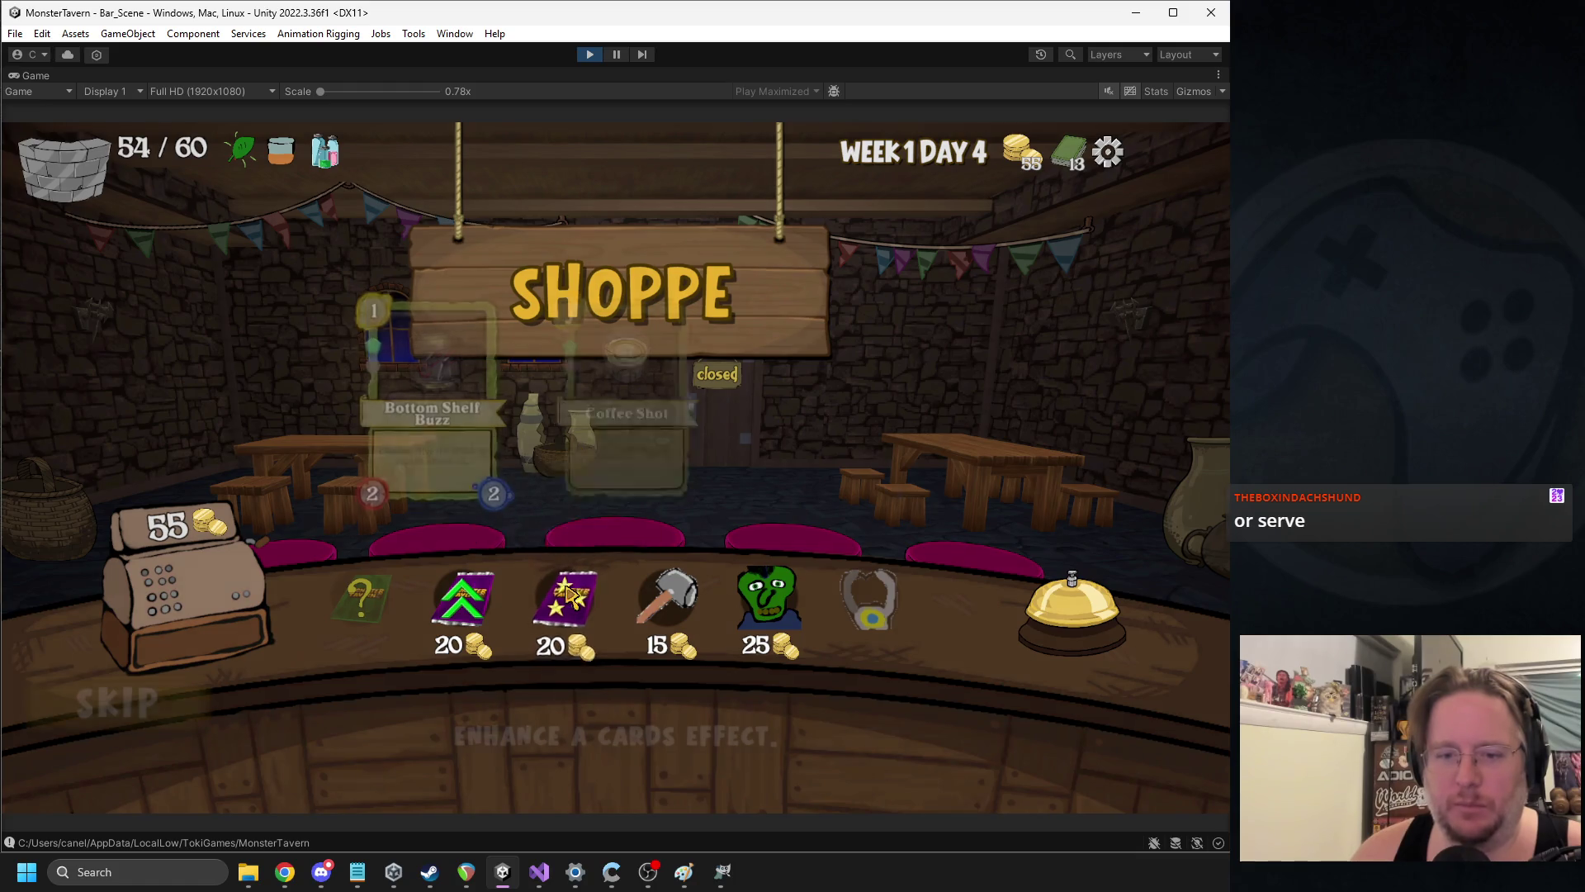
click(458, 425)
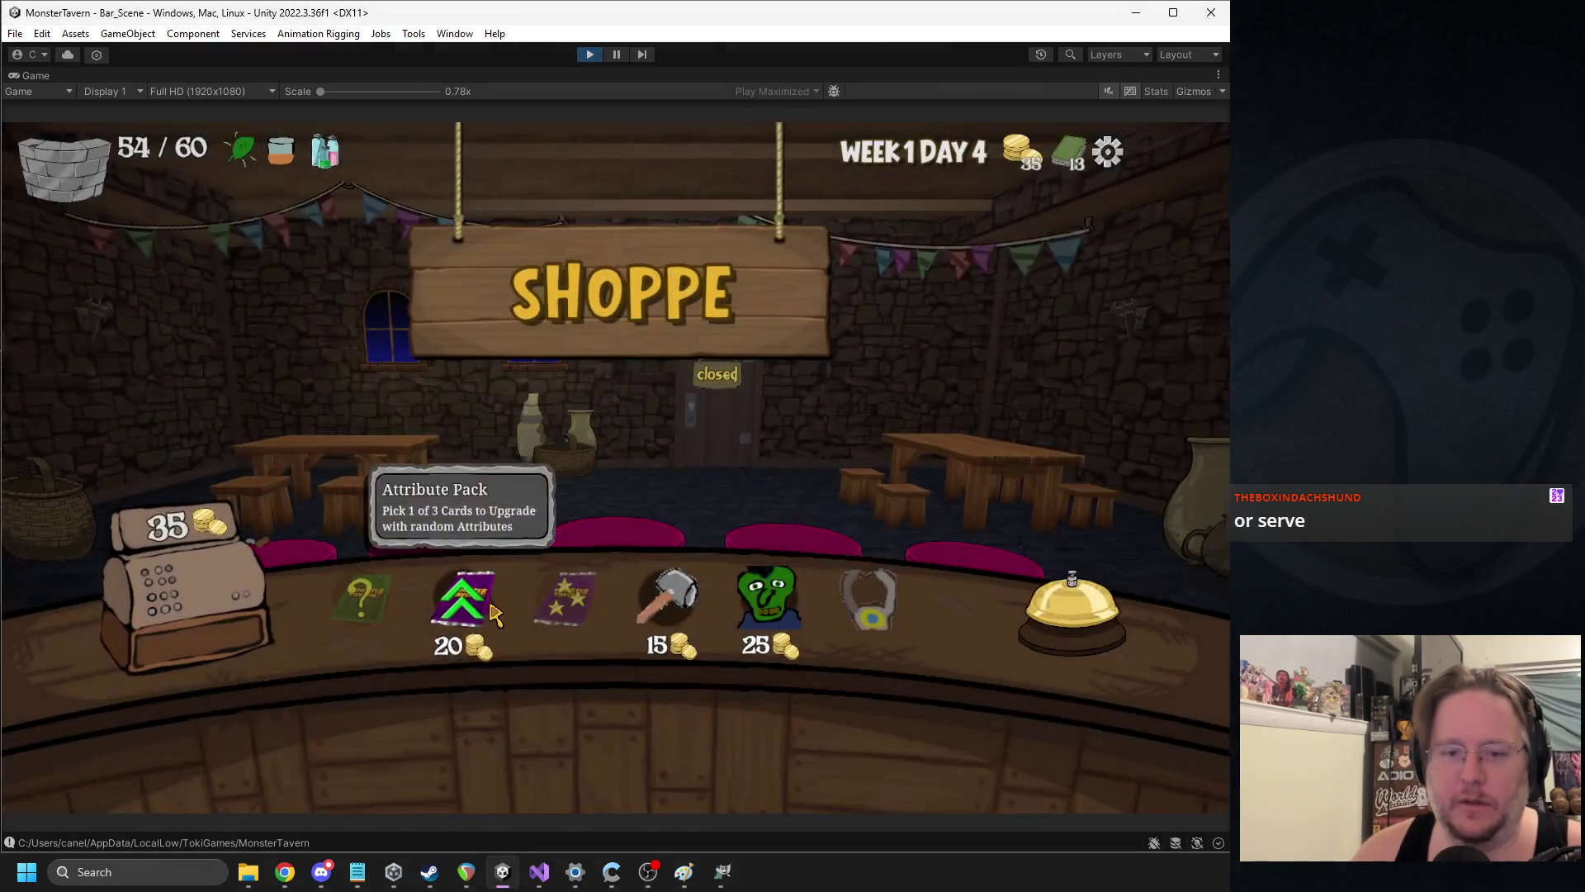
click(493, 657)
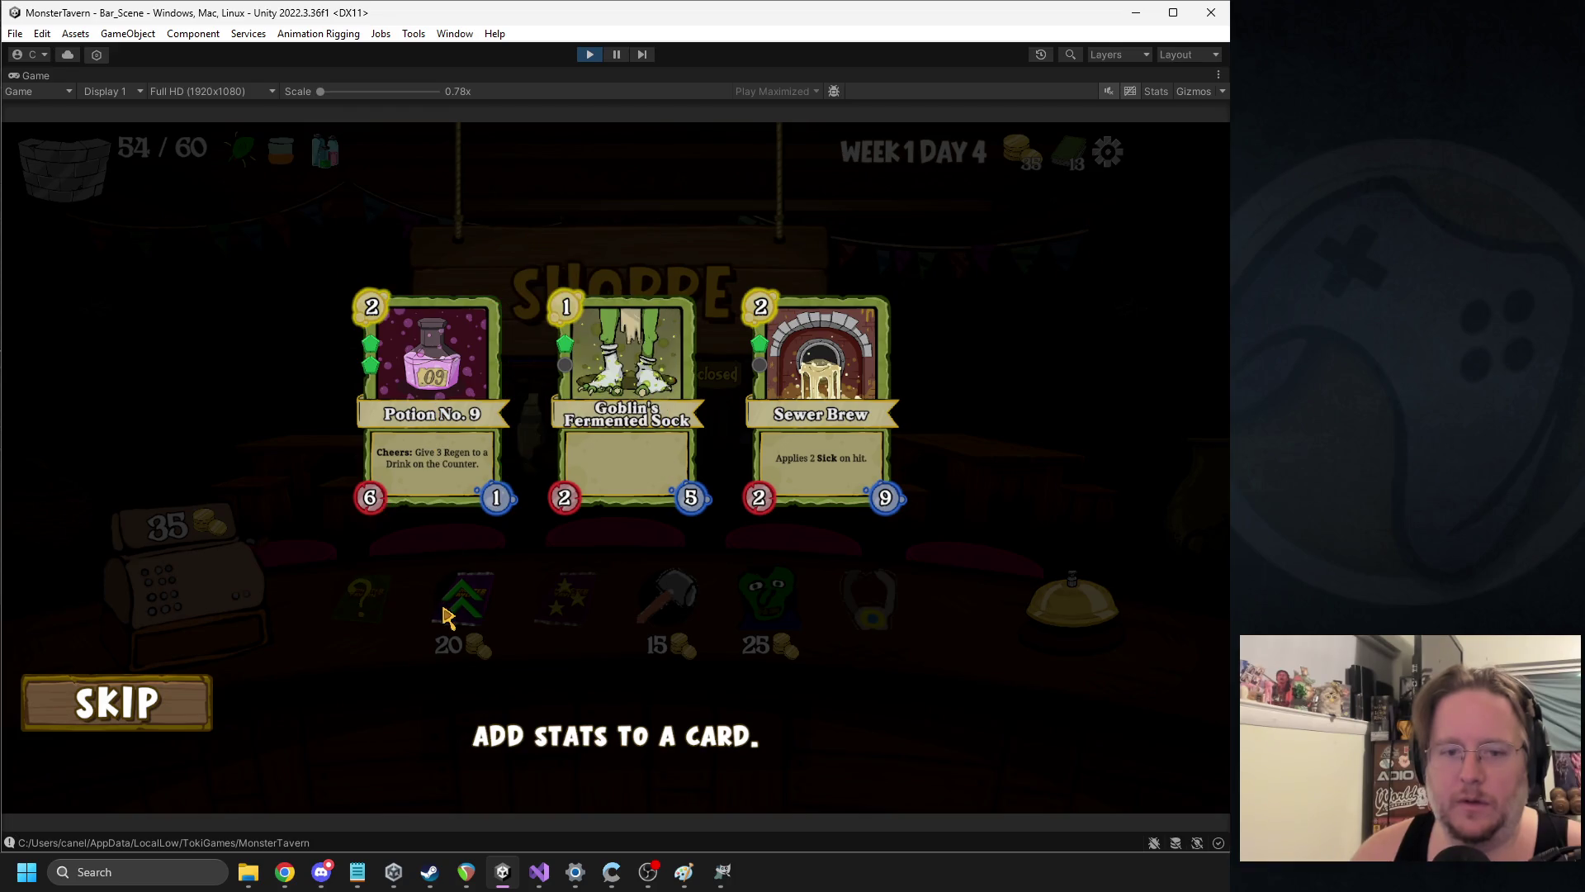
click(440, 437)
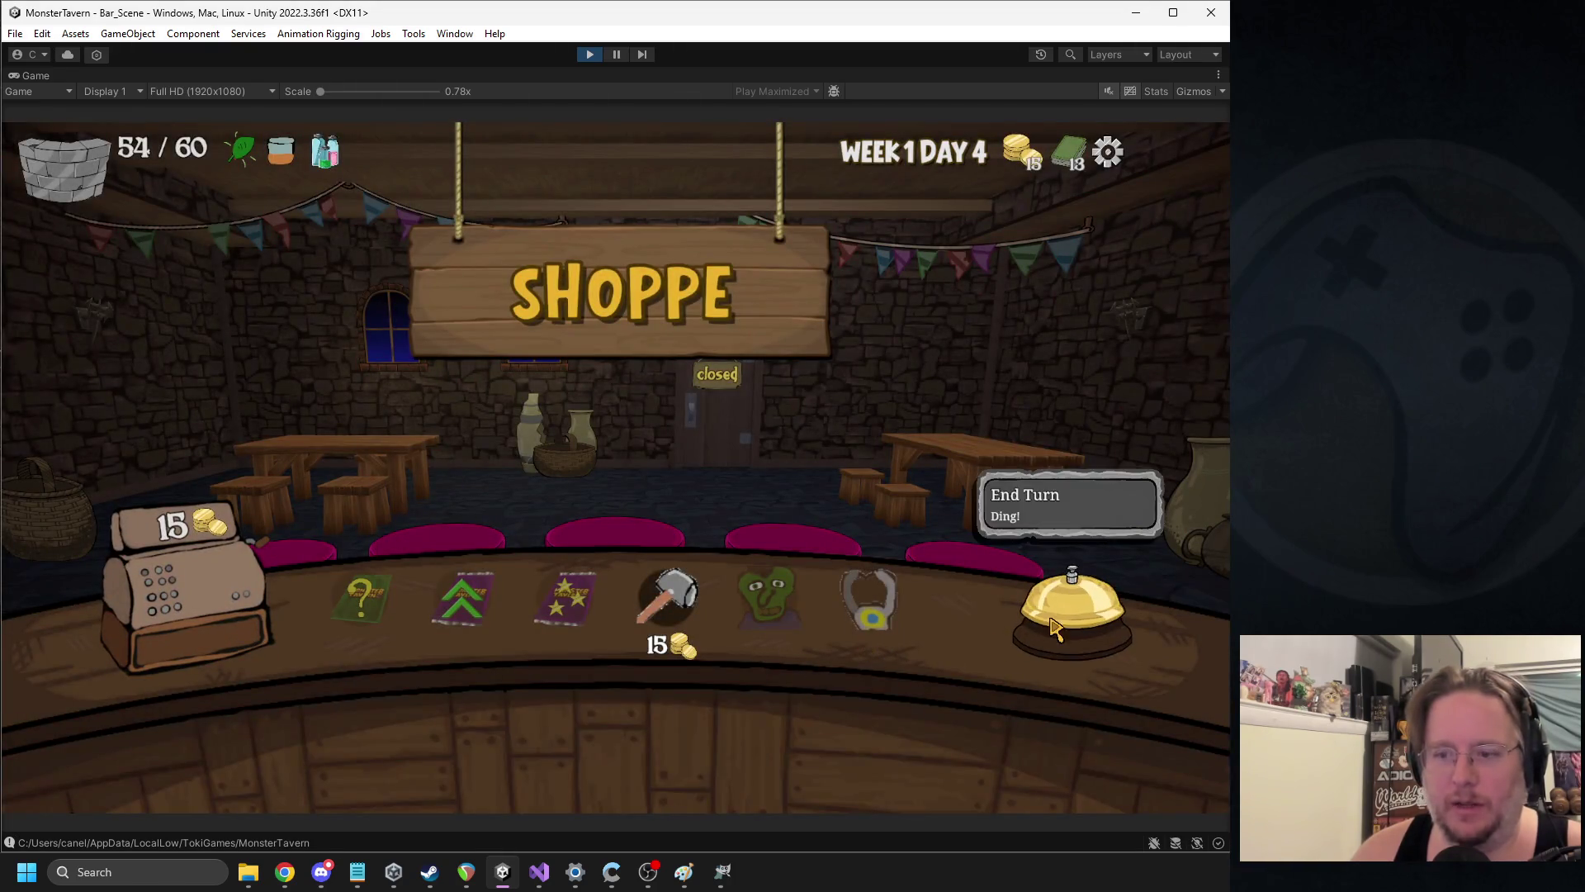
click(998, 574)
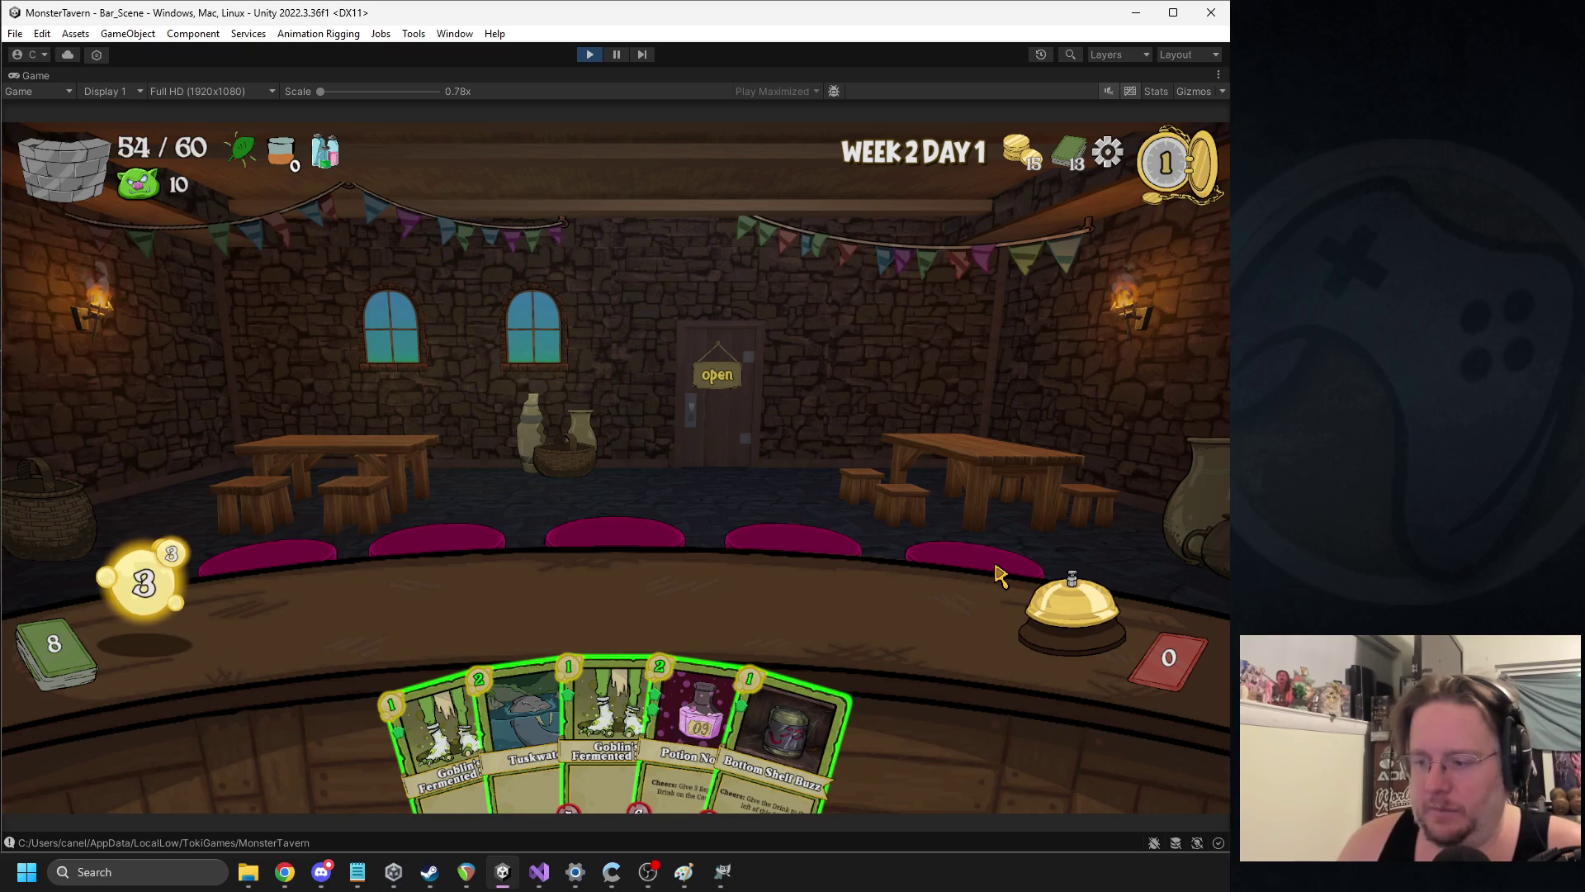
Check the pause menu, resume, and try picking up a Goblin's Fermented Sock card
key(Escape)
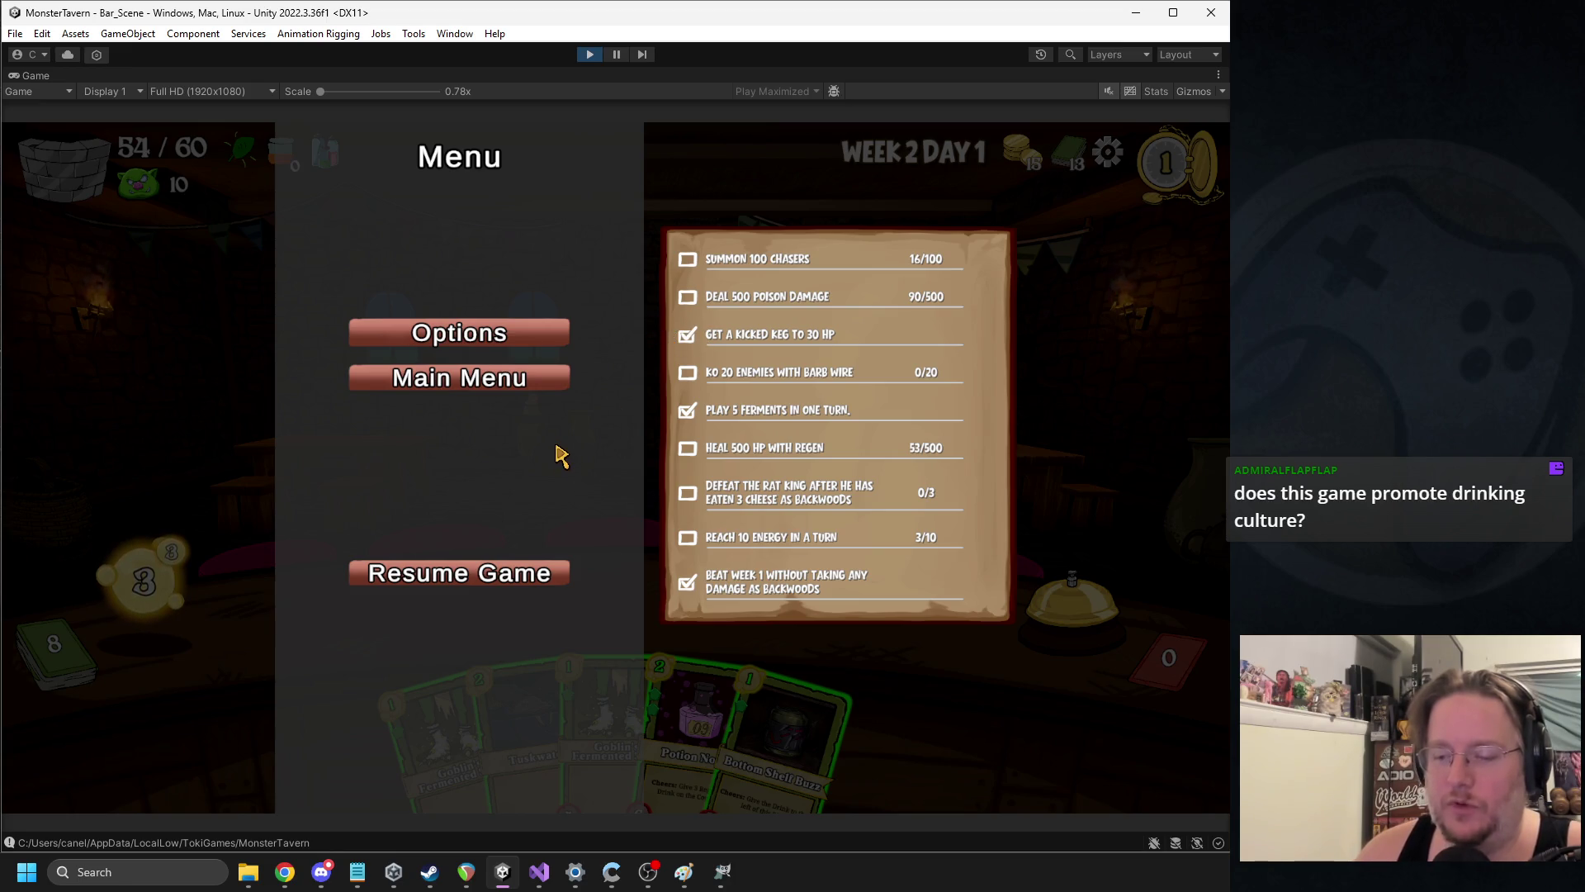
key(Escape)
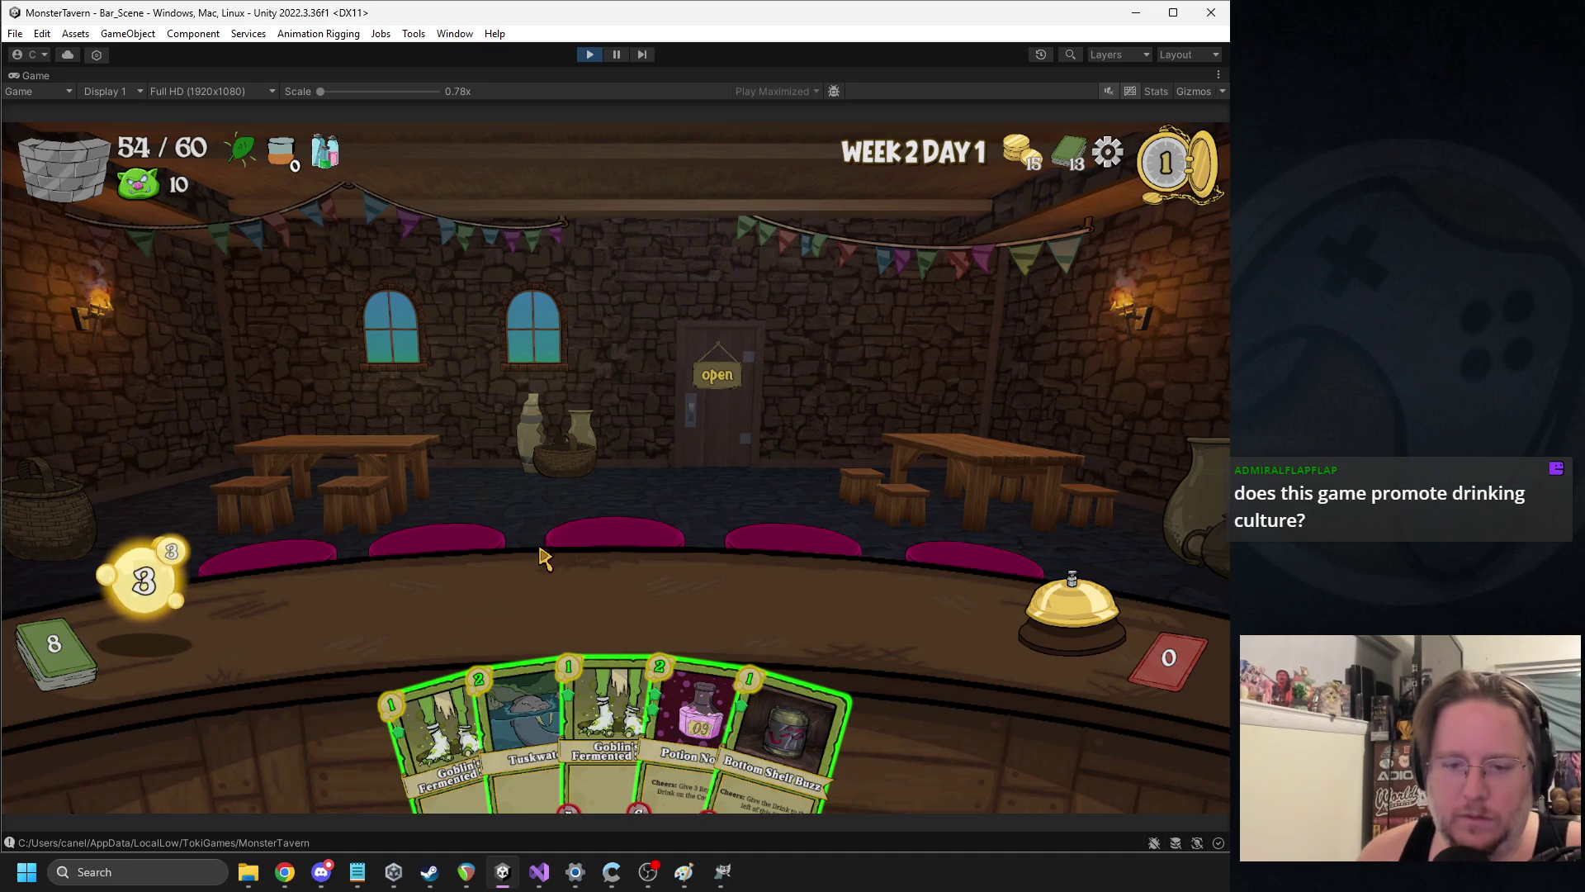
mouse_move(436, 735)
mouse_down()
mouse_move(355, 615)
mouse_move(363, 644)
mouse_up()
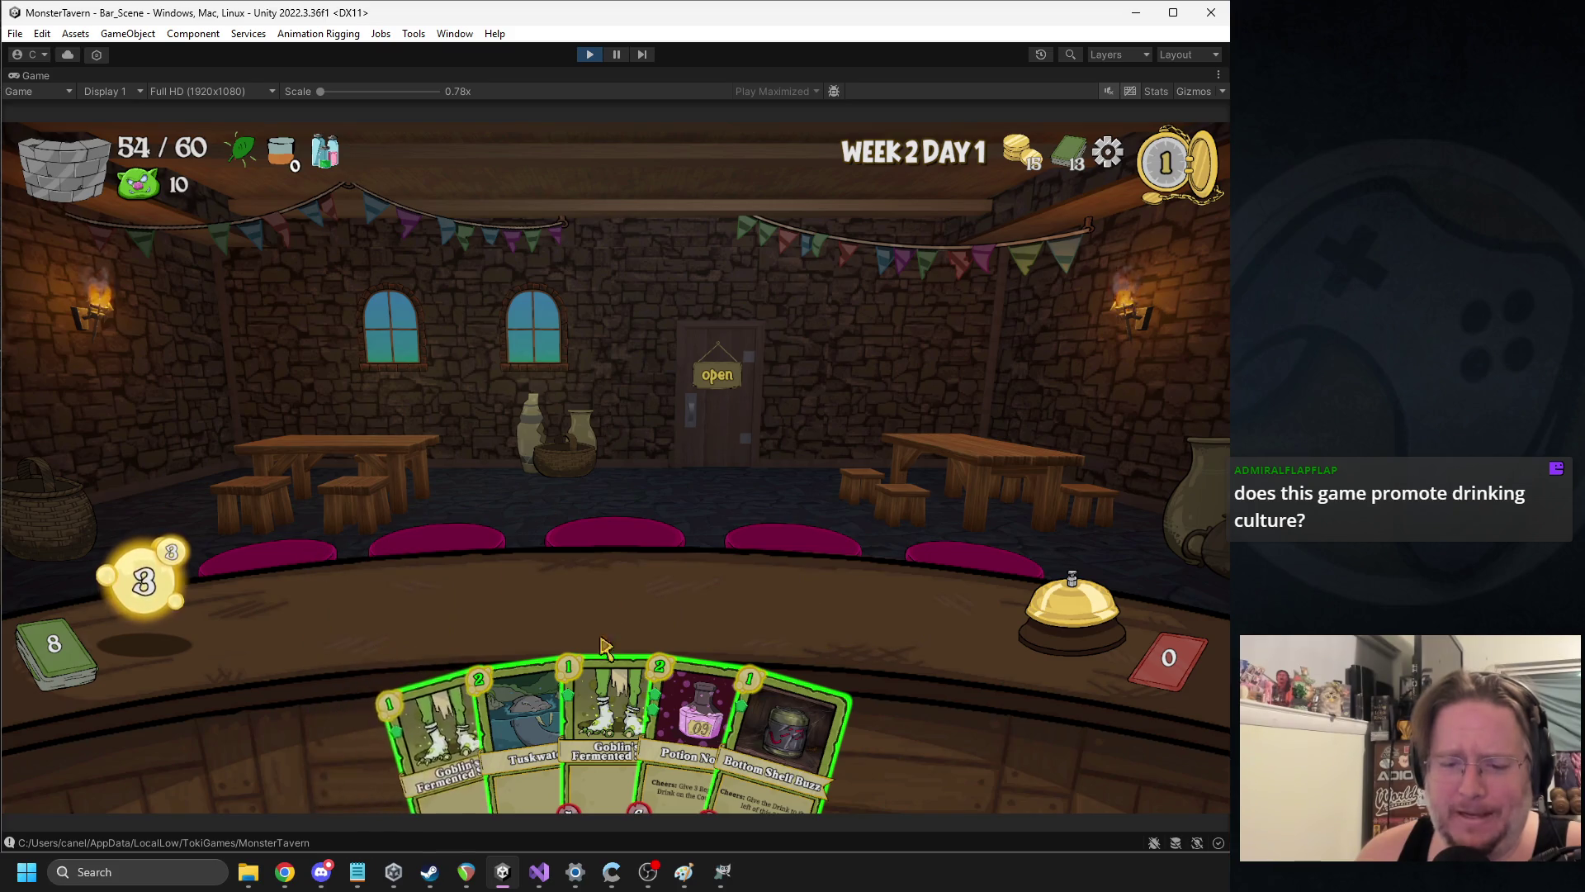
mouse_move(338, 161)
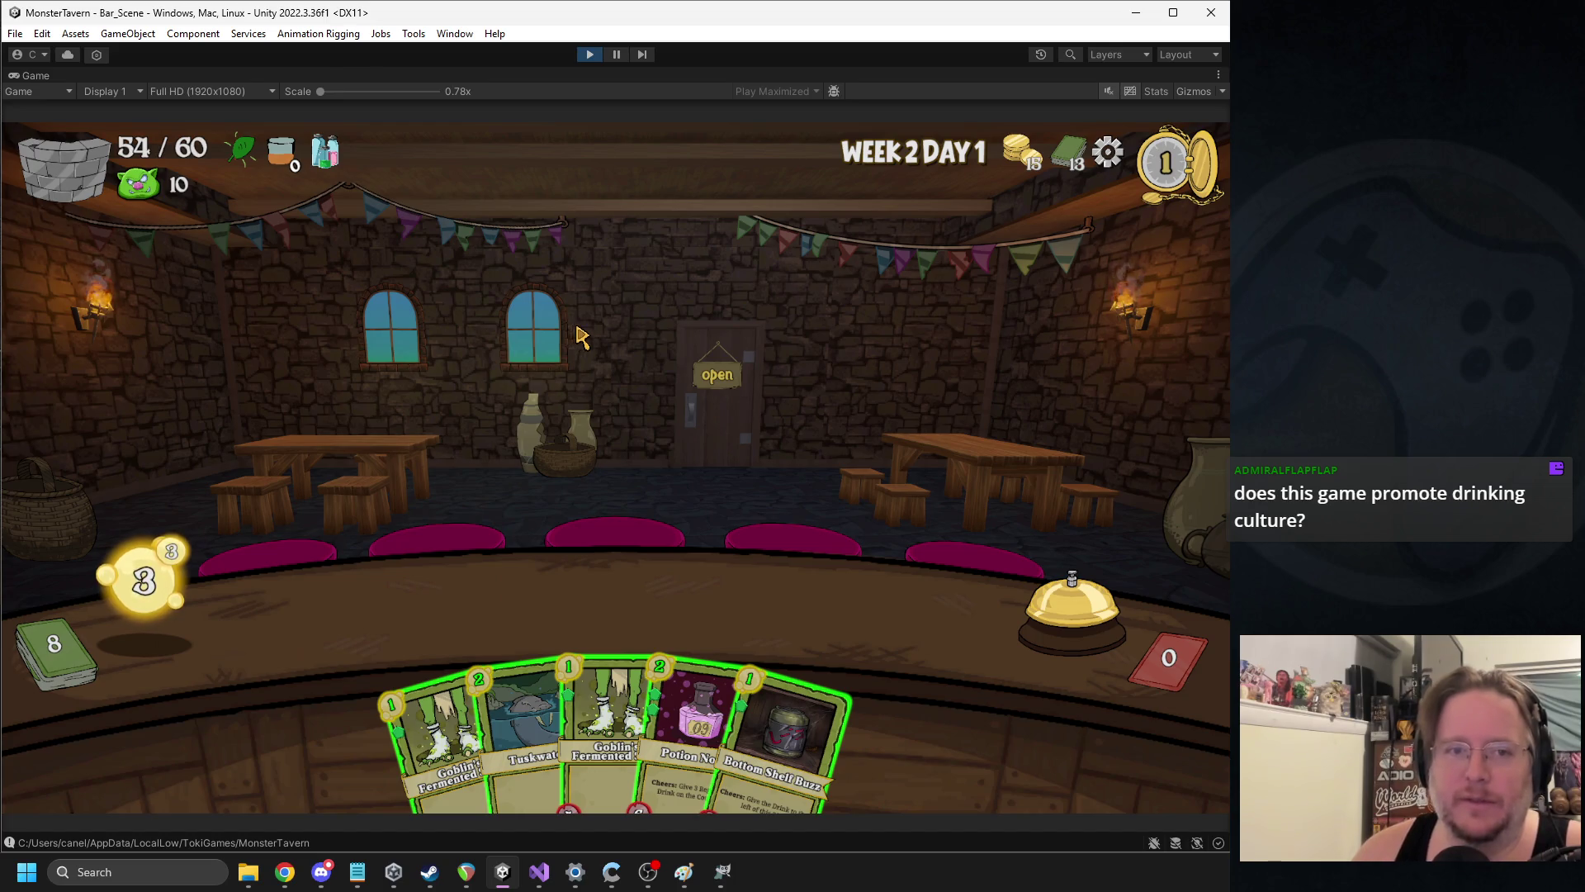
Play Tuskwater and a Goblin's Fermented Sock onto the counter, then end the turn
mouse_move(522, 722)
mouse_down()
mouse_move(384, 583)
mouse_move(380, 611)
mouse_up()
mouse_move(718, 692)
mouse_down()
mouse_move(529, 595)
mouse_move(774, 728)
mouse_move(644, 660)
mouse_move(536, 634)
mouse_up()
drag(607, 727, 625, 607)
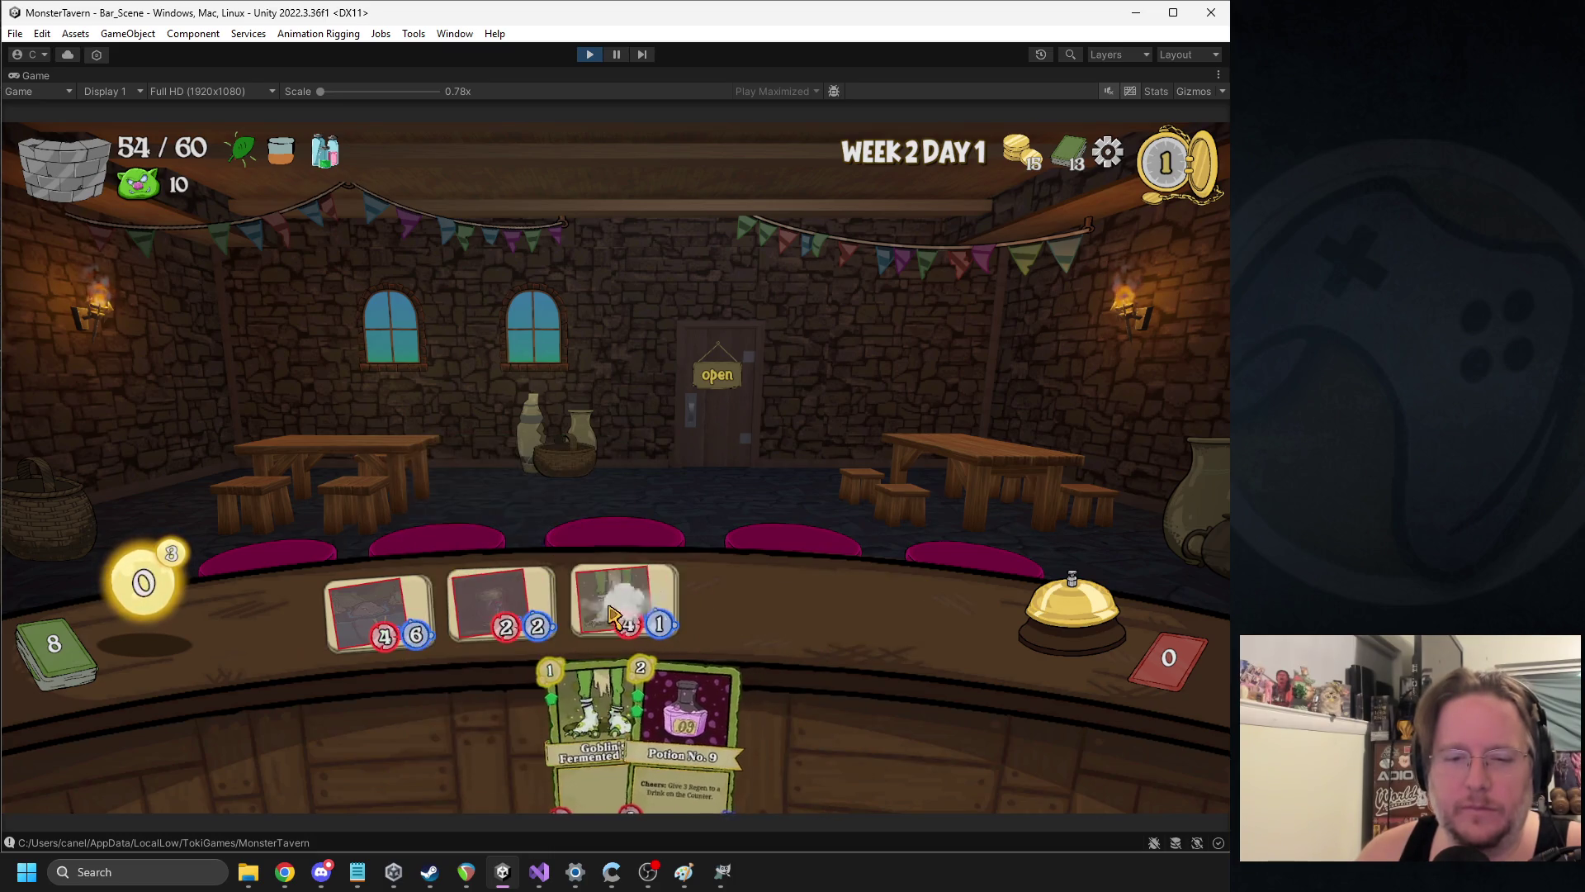
click(1073, 602)
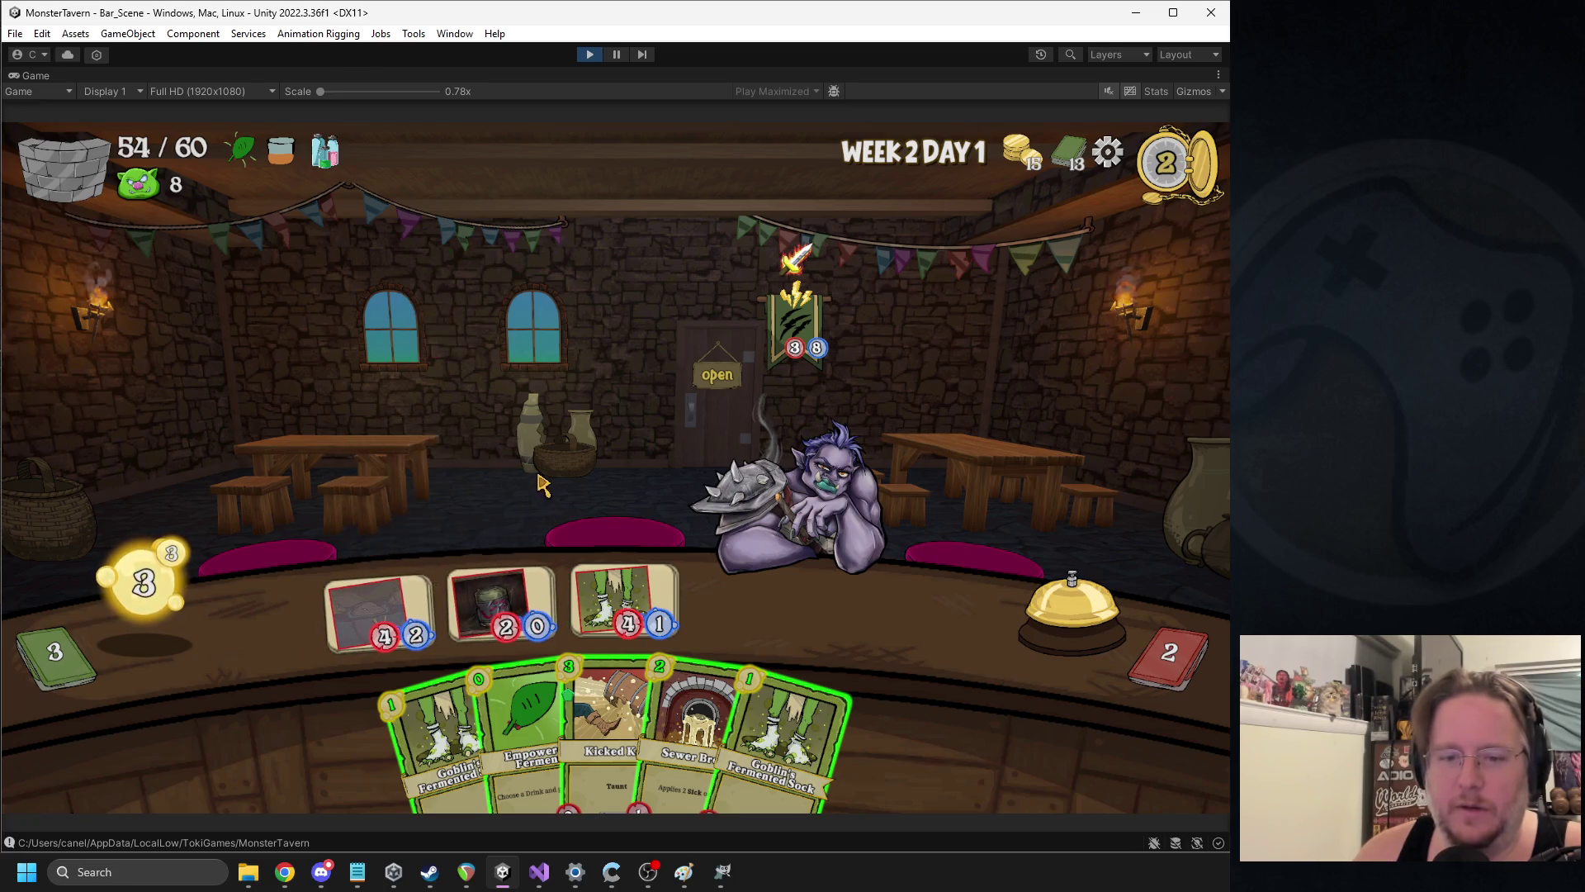
Place Kicked Keg, apply Empowered Ferment to it, and end the turn
mouse_move(611, 726)
mouse_down()
mouse_move(636, 594)
mouse_move(805, 582)
mouse_move(747, 599)
mouse_up()
mouse_move(562, 726)
mouse_down()
mouse_move(673, 578)
mouse_move(743, 569)
mouse_move(726, 553)
mouse_move(739, 582)
mouse_up()
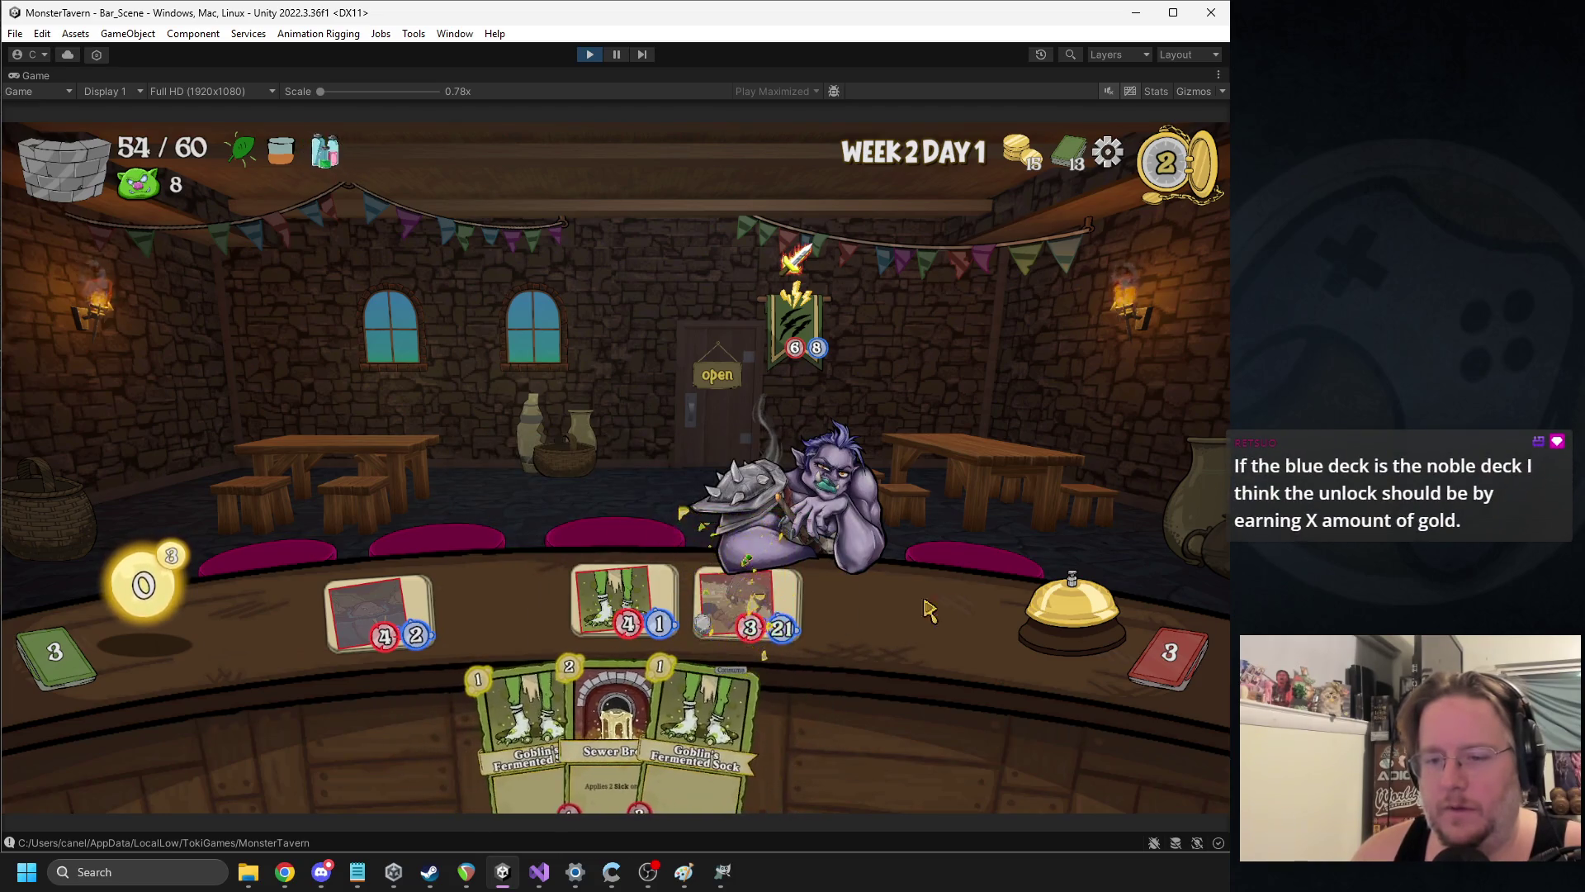
mouse_move(780, 602)
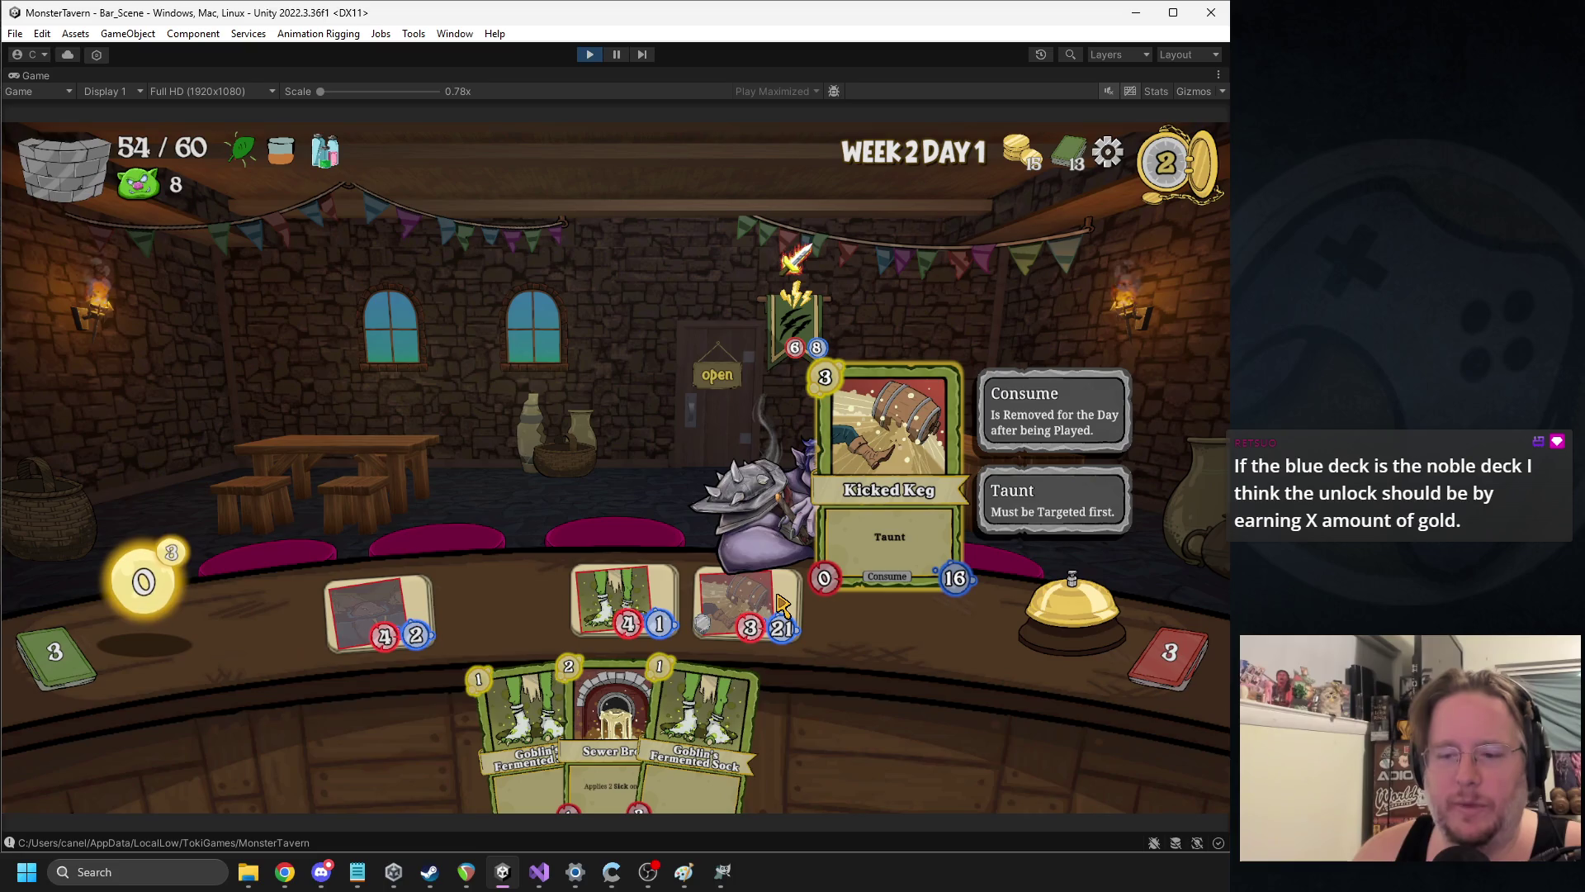
mouse_move(328, 163)
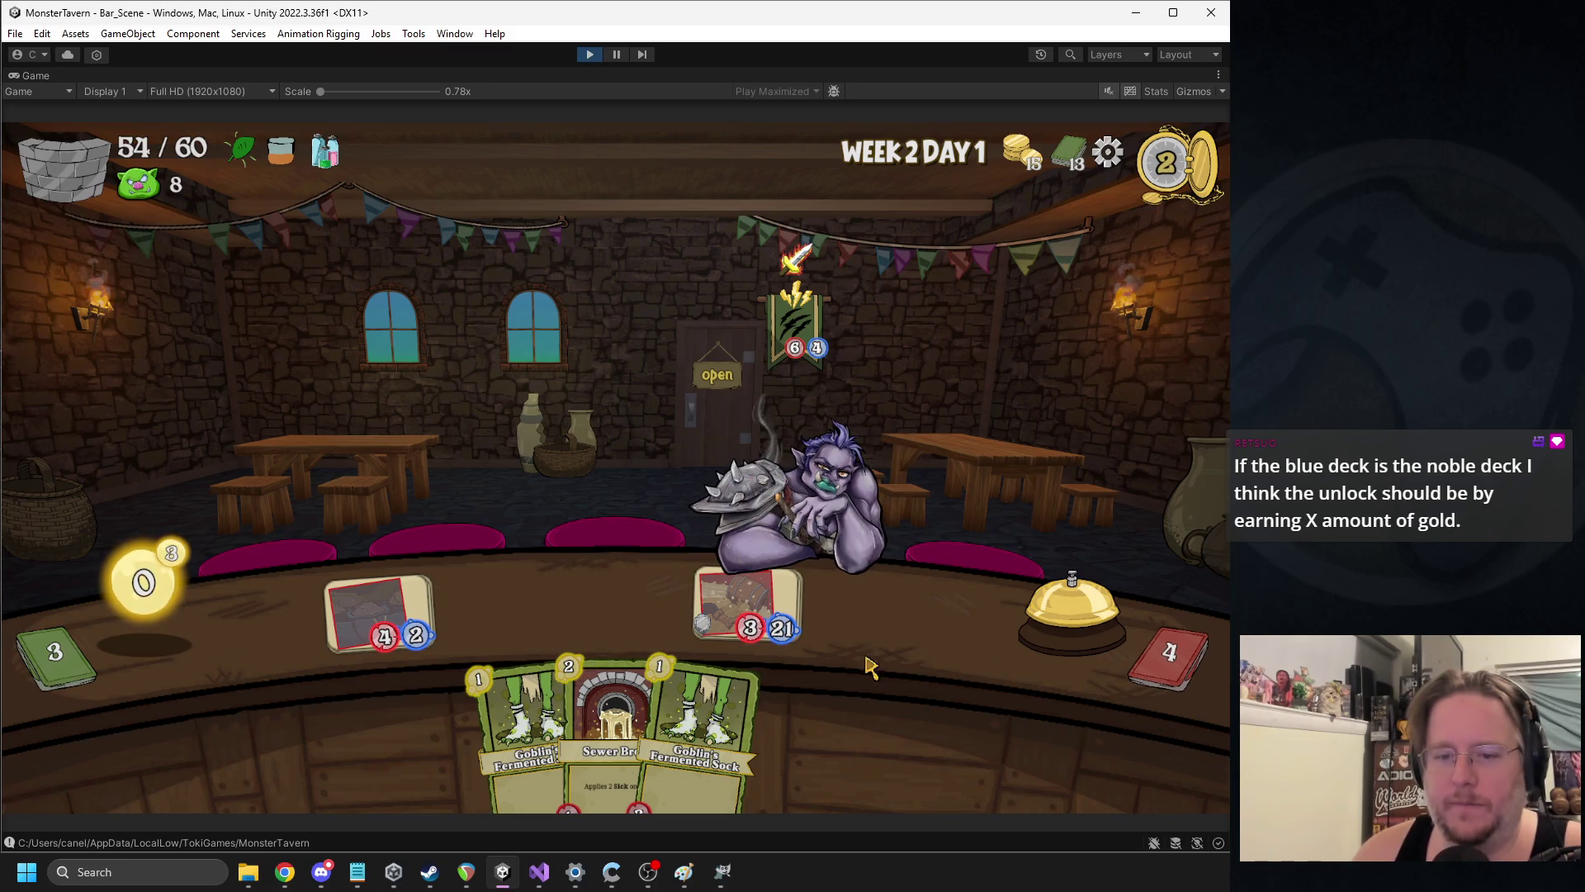
click(996, 638)
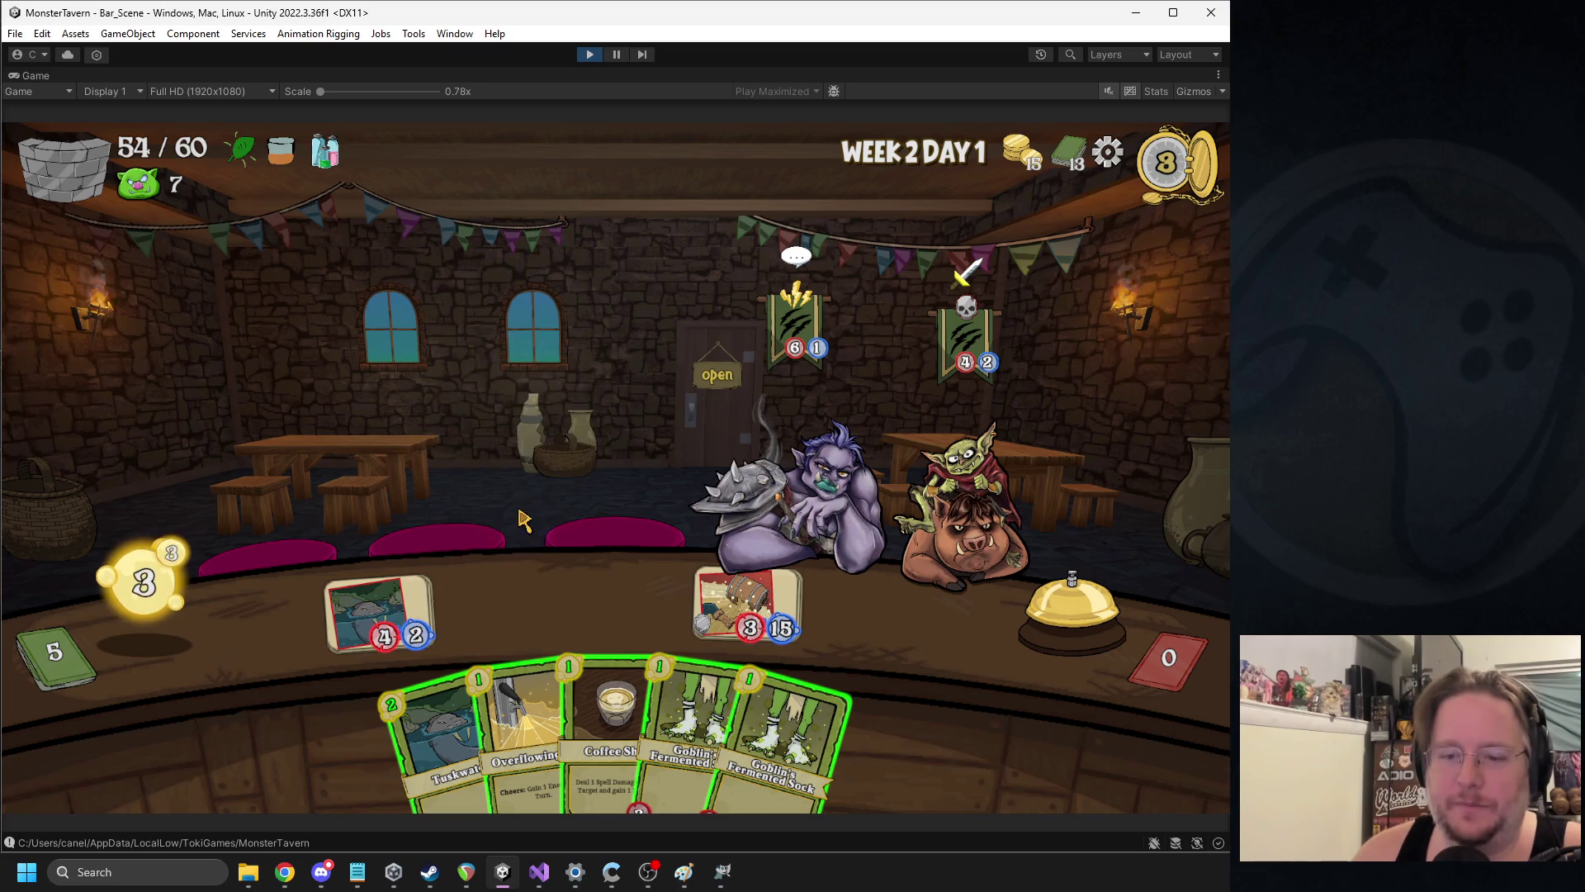
Serve Coffee Shot to the troll, play Overflowing Tap and two Goblin's Fermented Socks, then end the turn
click(620, 710)
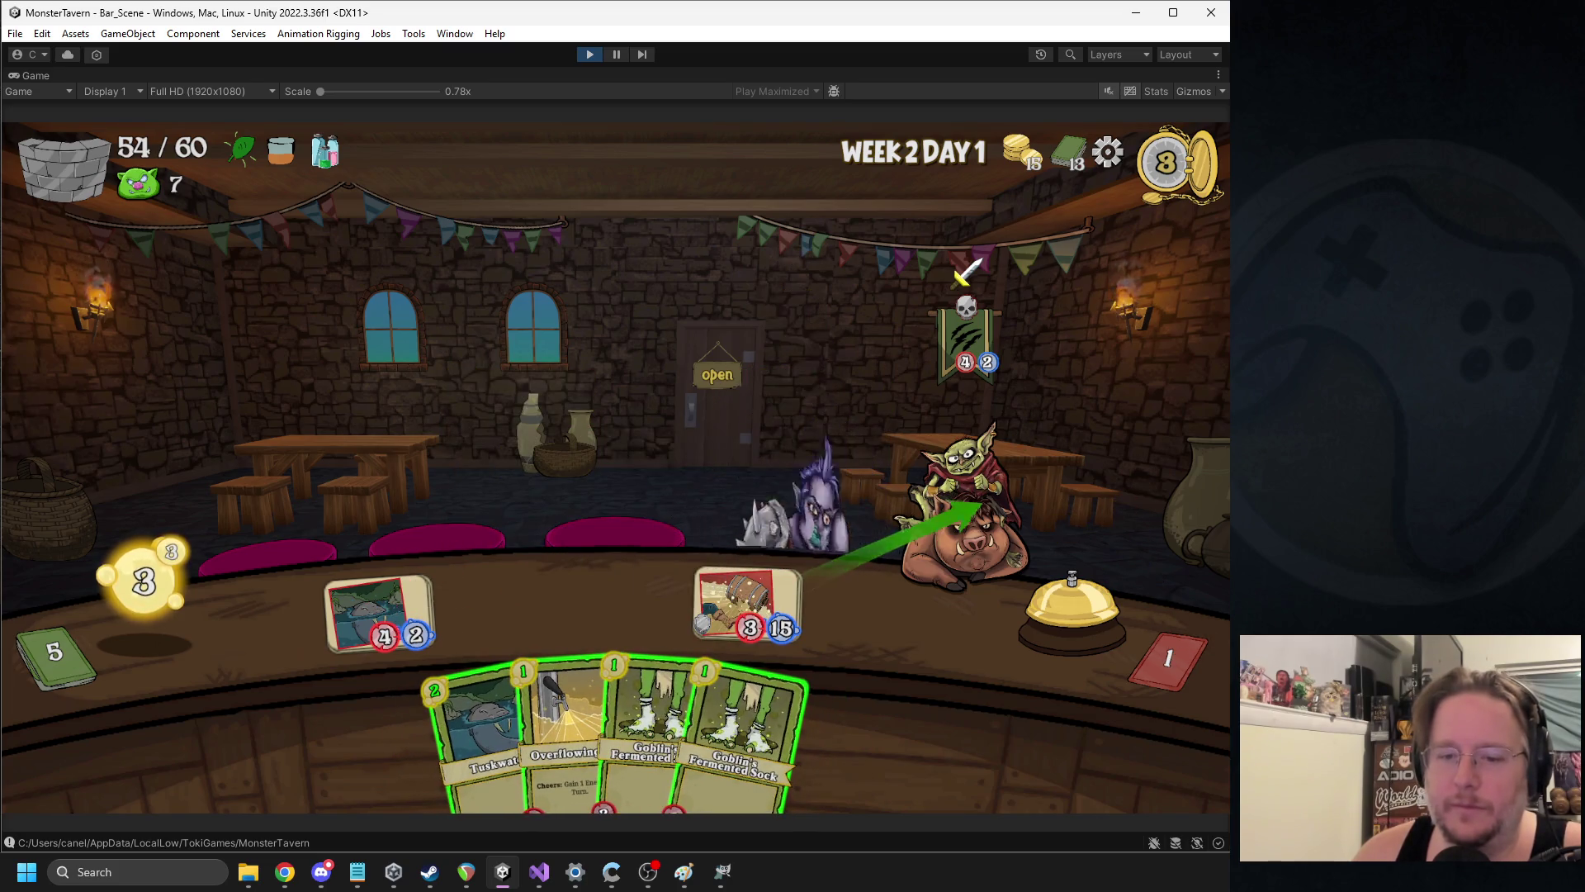
click(578, 701)
click(619, 693)
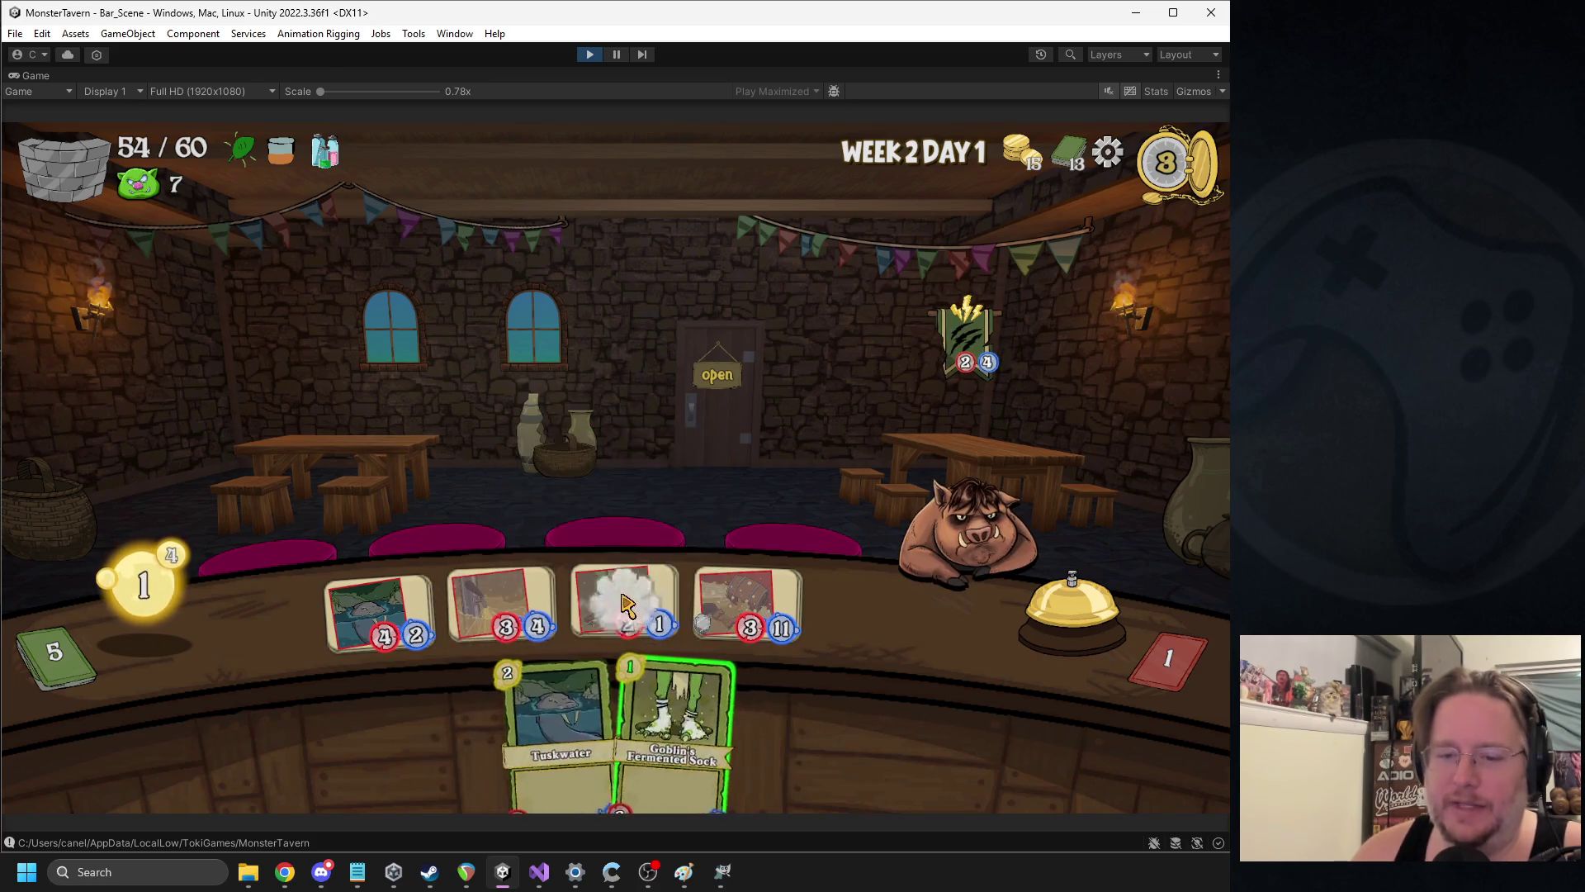
click(669, 710)
click(1028, 638)
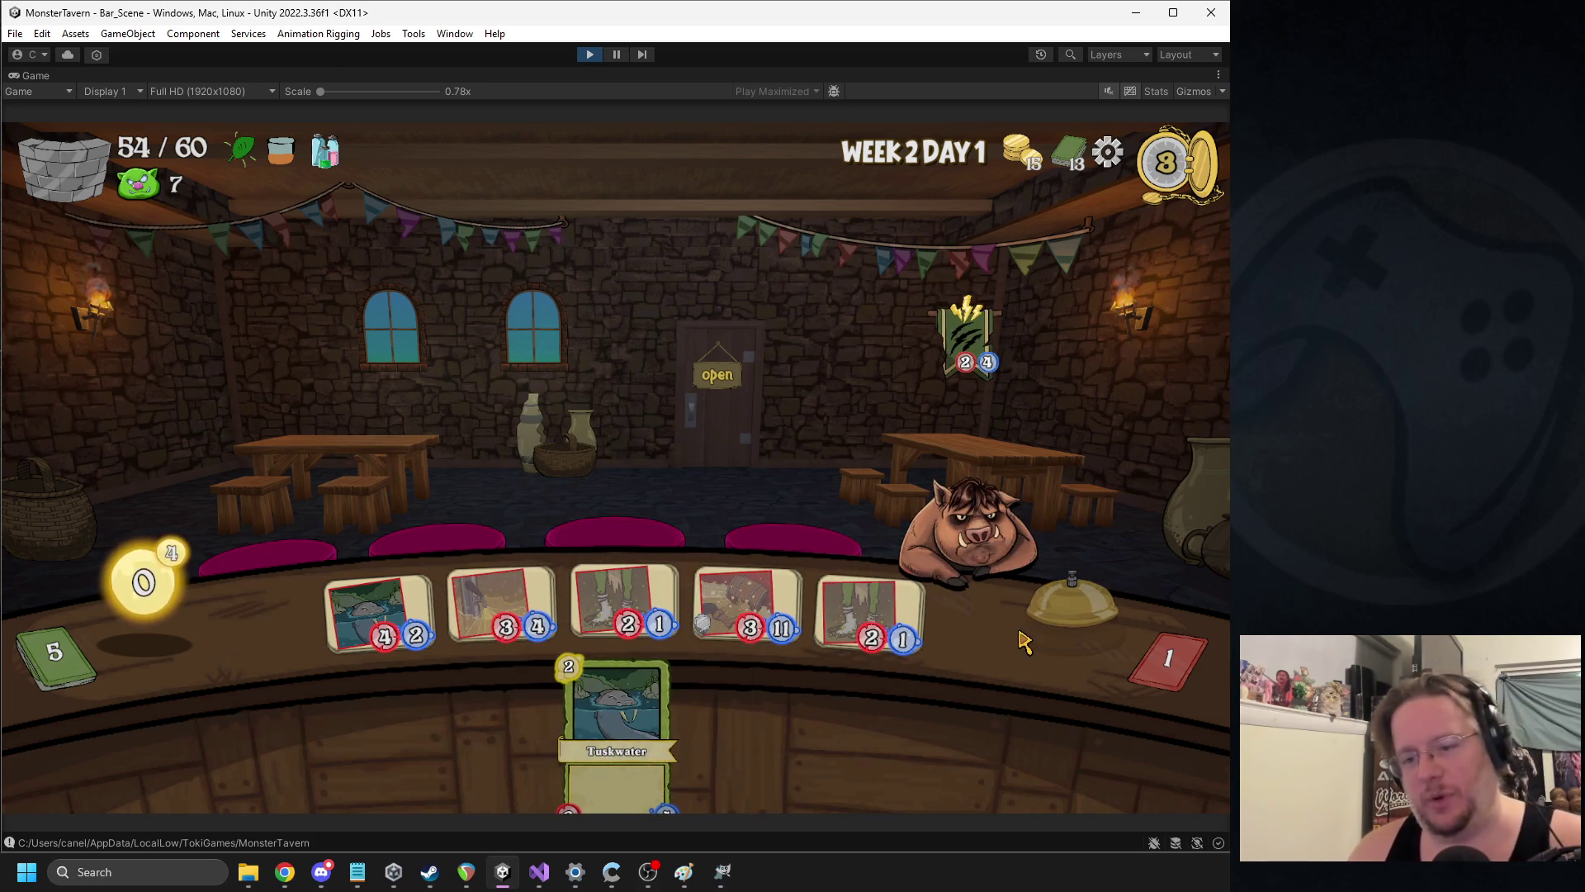
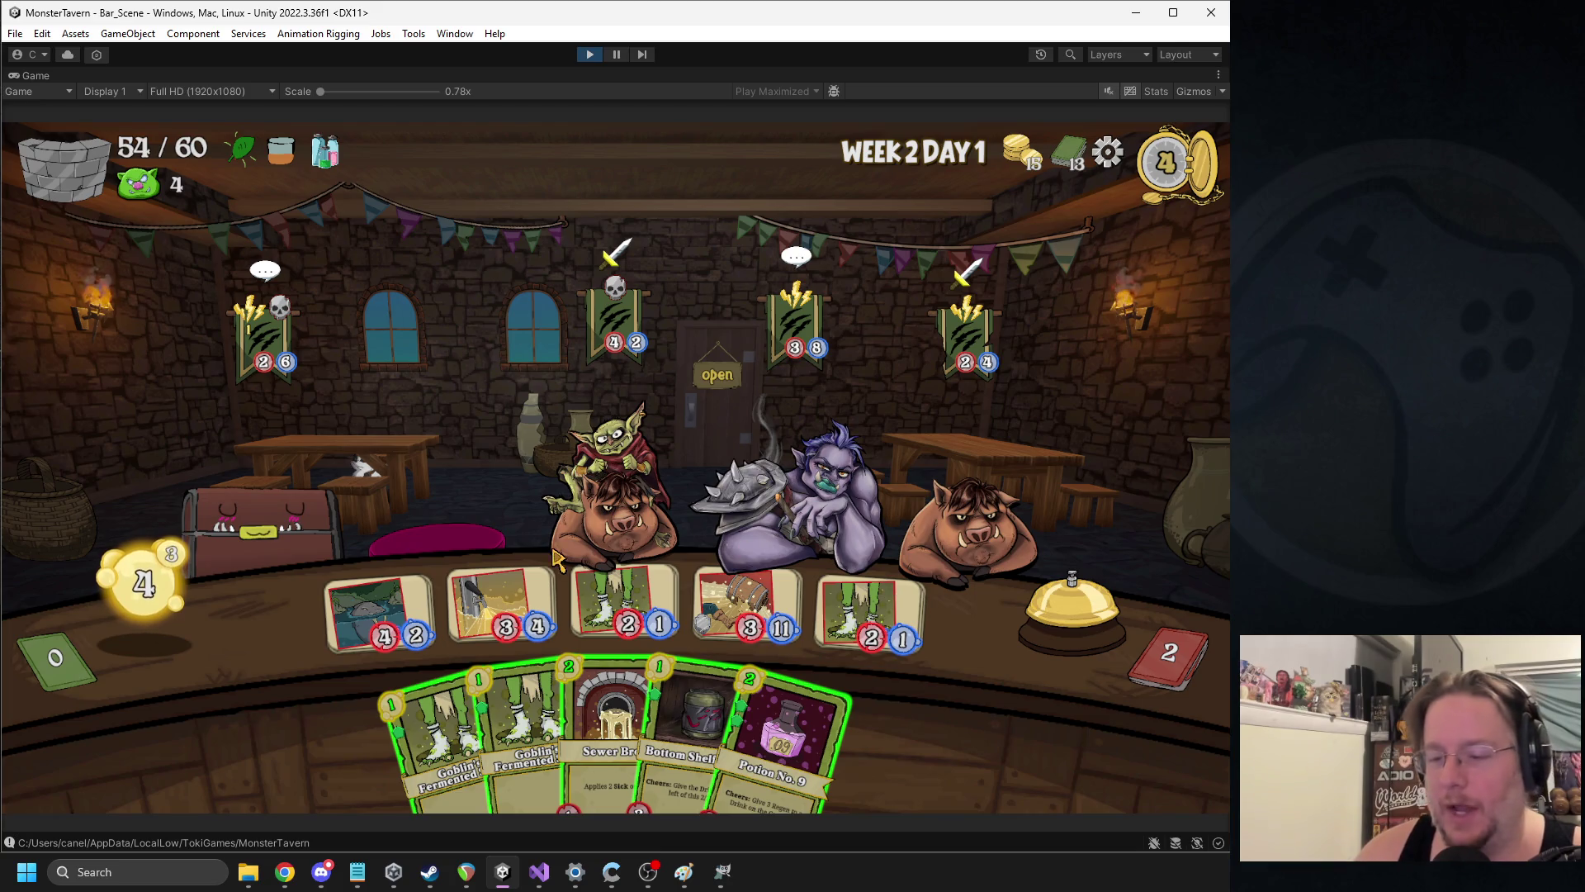
Trigger the leftmost counter drink, then play Potion No. 9 and a Goblin's Fermented Sock
click(371, 592)
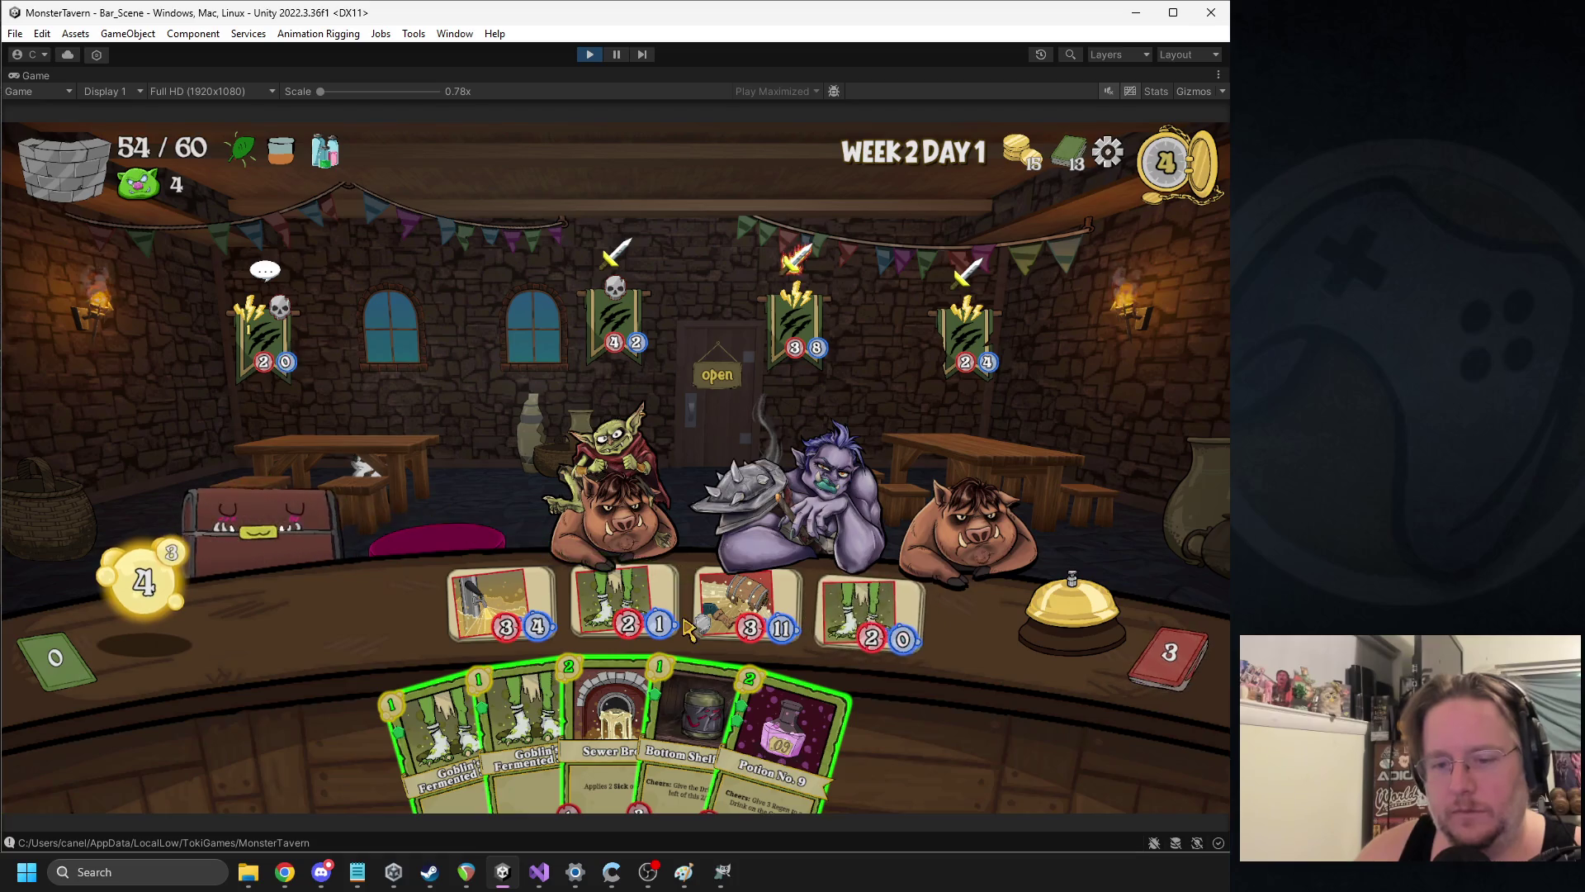
mouse_move(753, 739)
mouse_down()
mouse_move(741, 685)
mouse_move(380, 615)
mouse_up()
drag(689, 726, 871, 619)
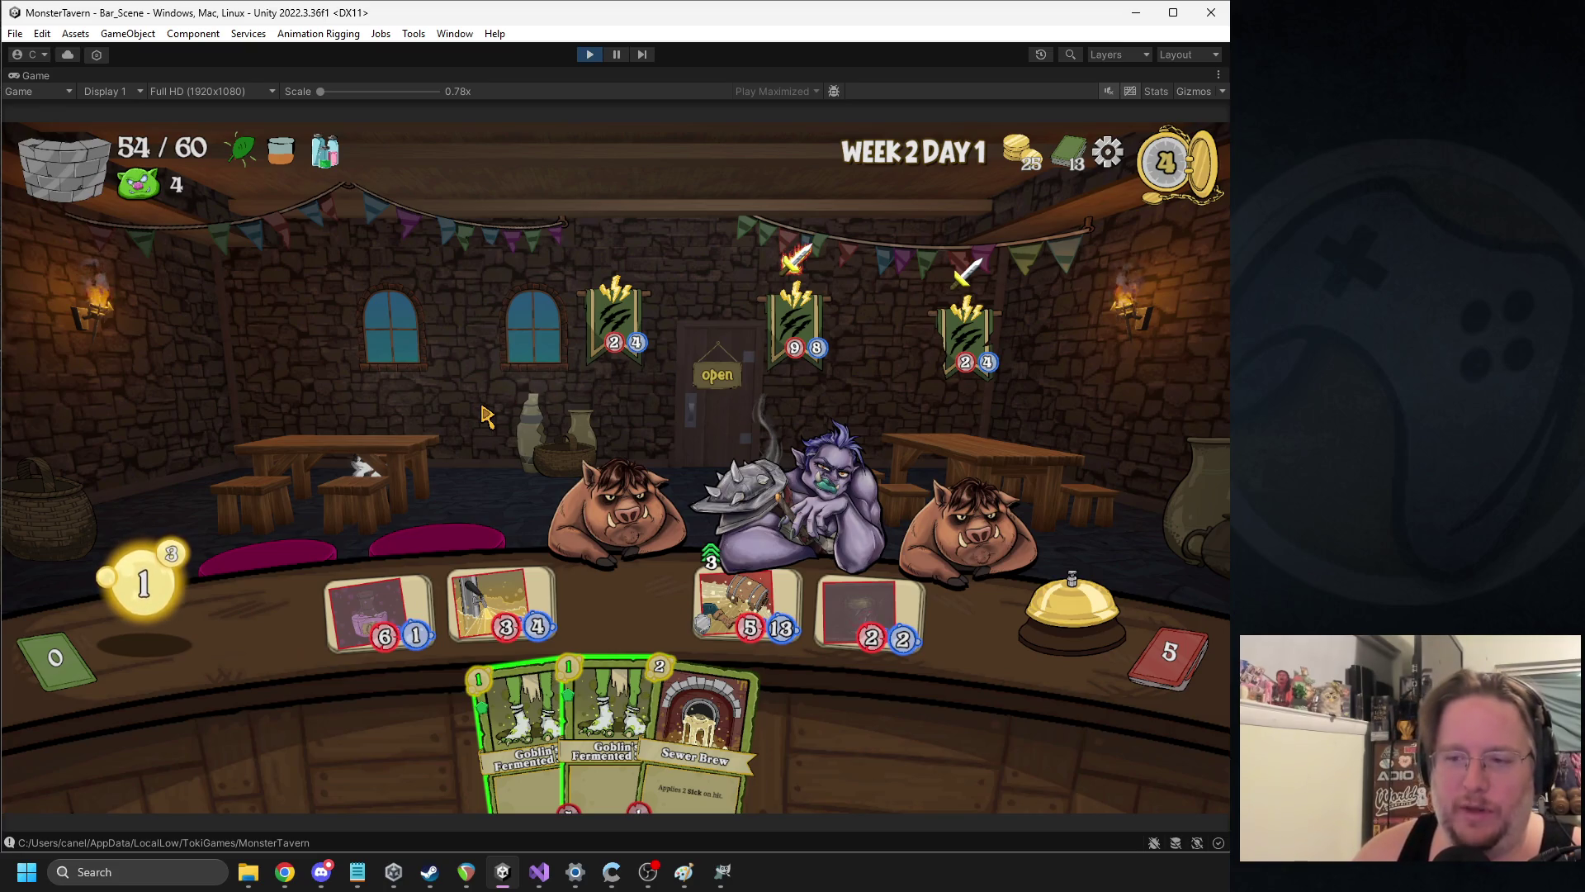
drag(528, 726, 625, 611)
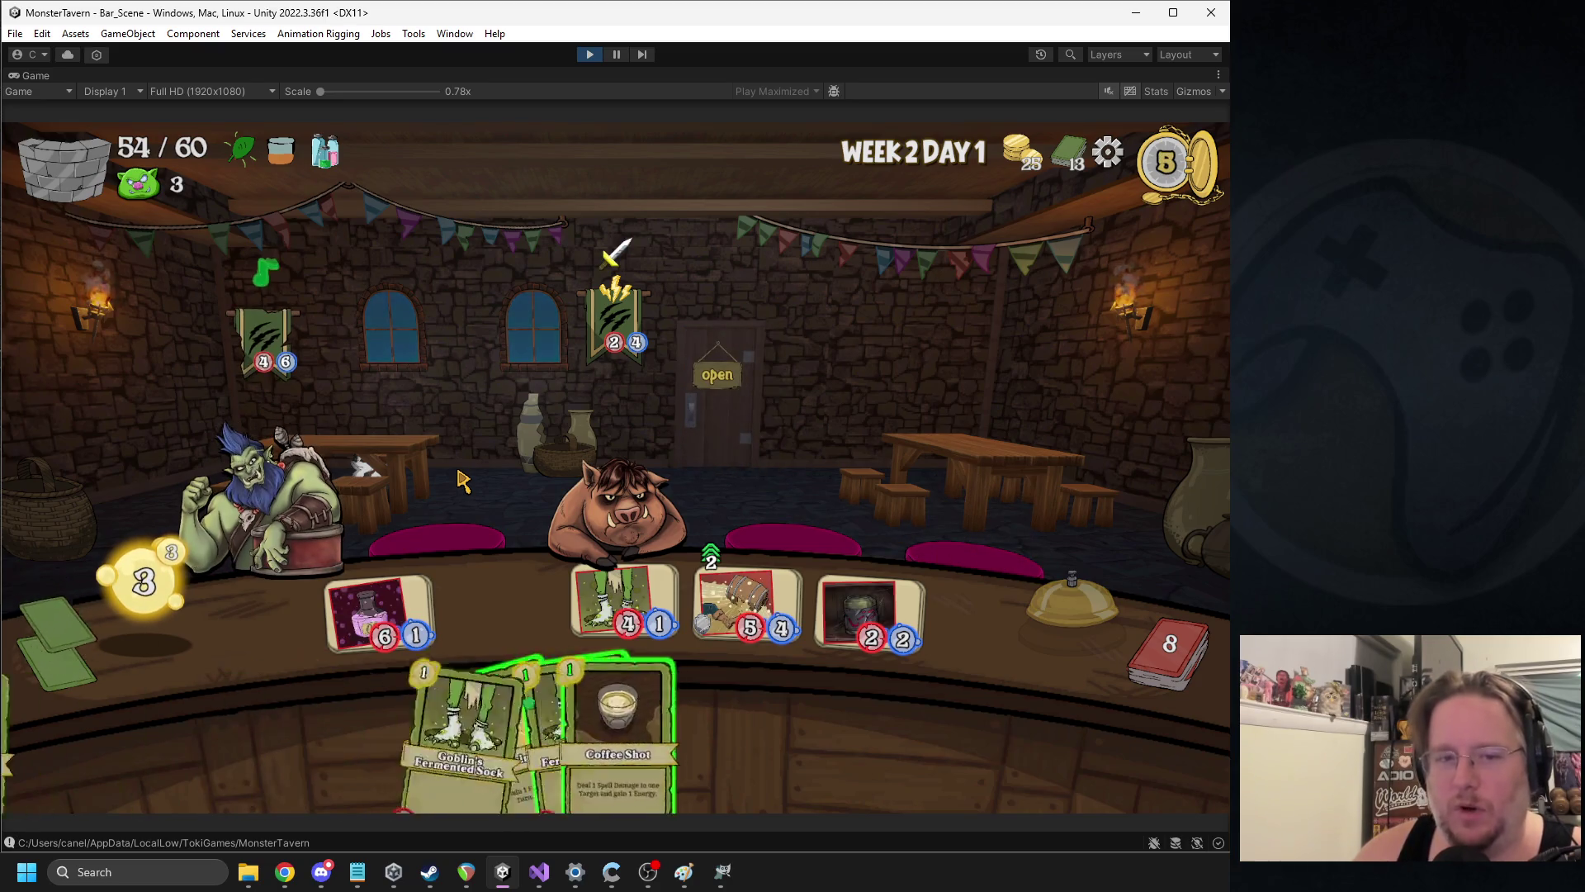
mouse_move(240, 477)
mouse_down()
mouse_move(363, 458)
mouse_move(620, 485)
mouse_up()
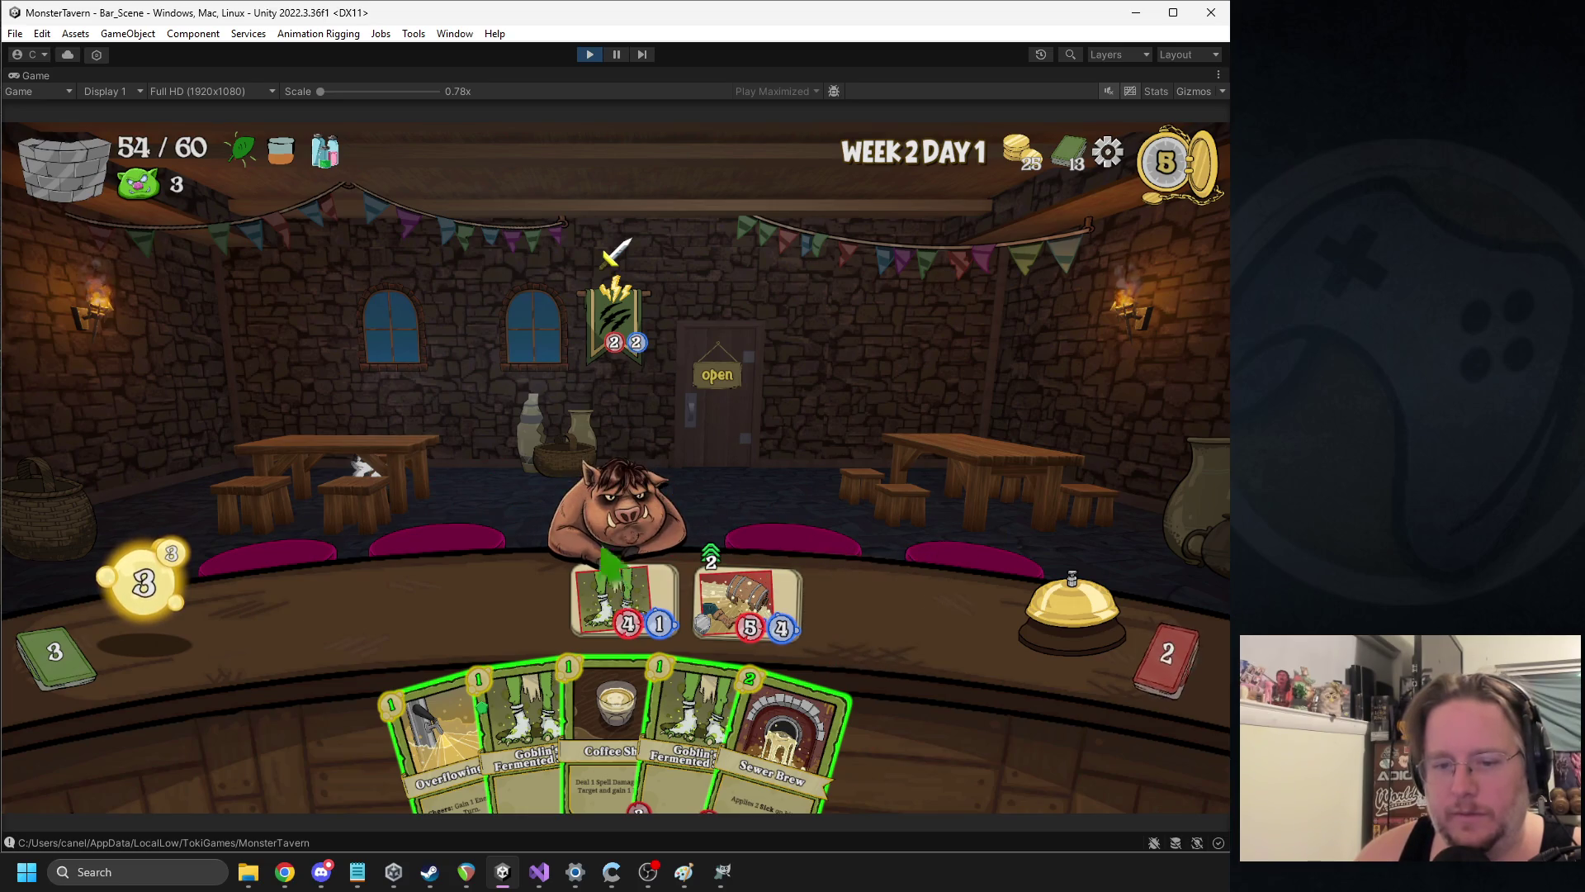
Play Overflowing Tap in the first slot and both Goblin's Fermented Socks, then end the turn
drag(442, 755, 373, 618)
drag(520, 726, 501, 602)
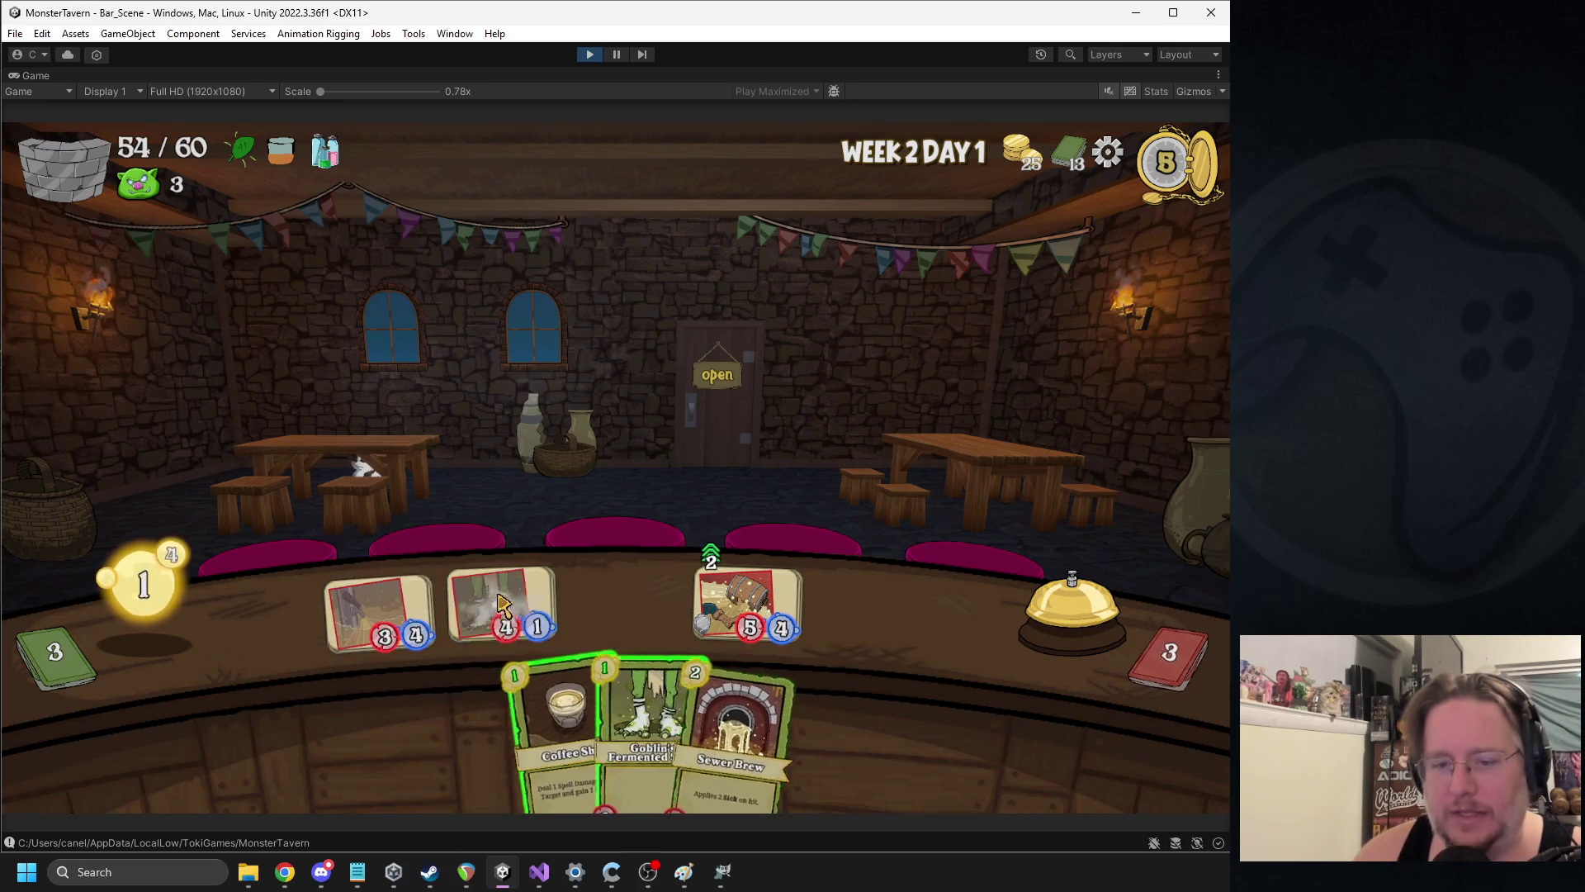
drag(583, 672, 625, 602)
click(1071, 606)
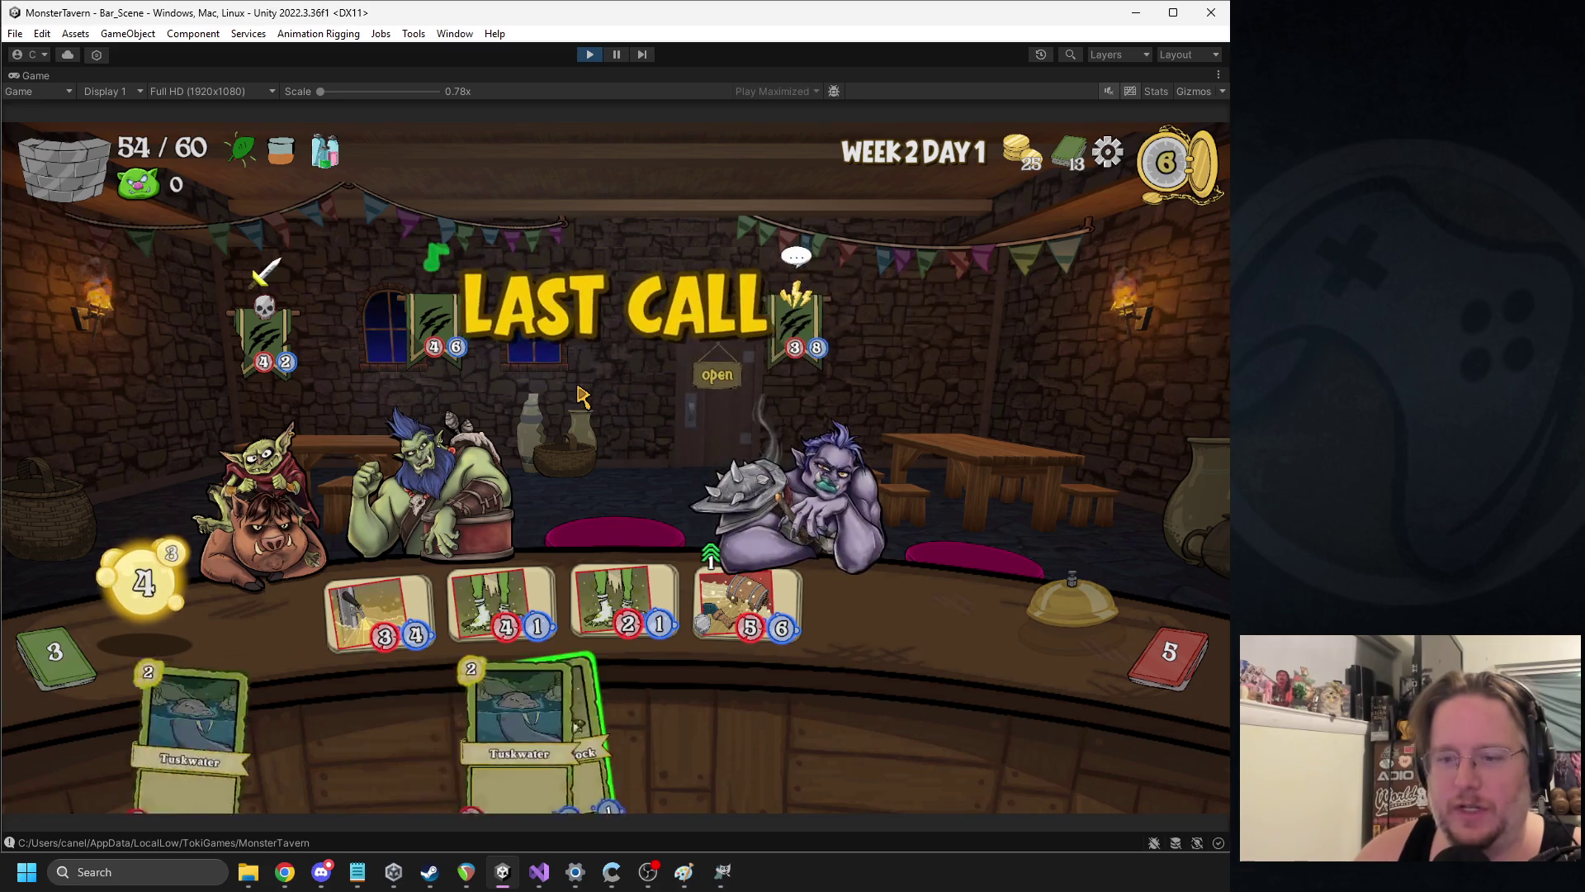
Play Bottom Shelf Buzz beside the troll's drink and fire Coffee Shot at the blue-haired troll
drag(702, 717, 875, 591)
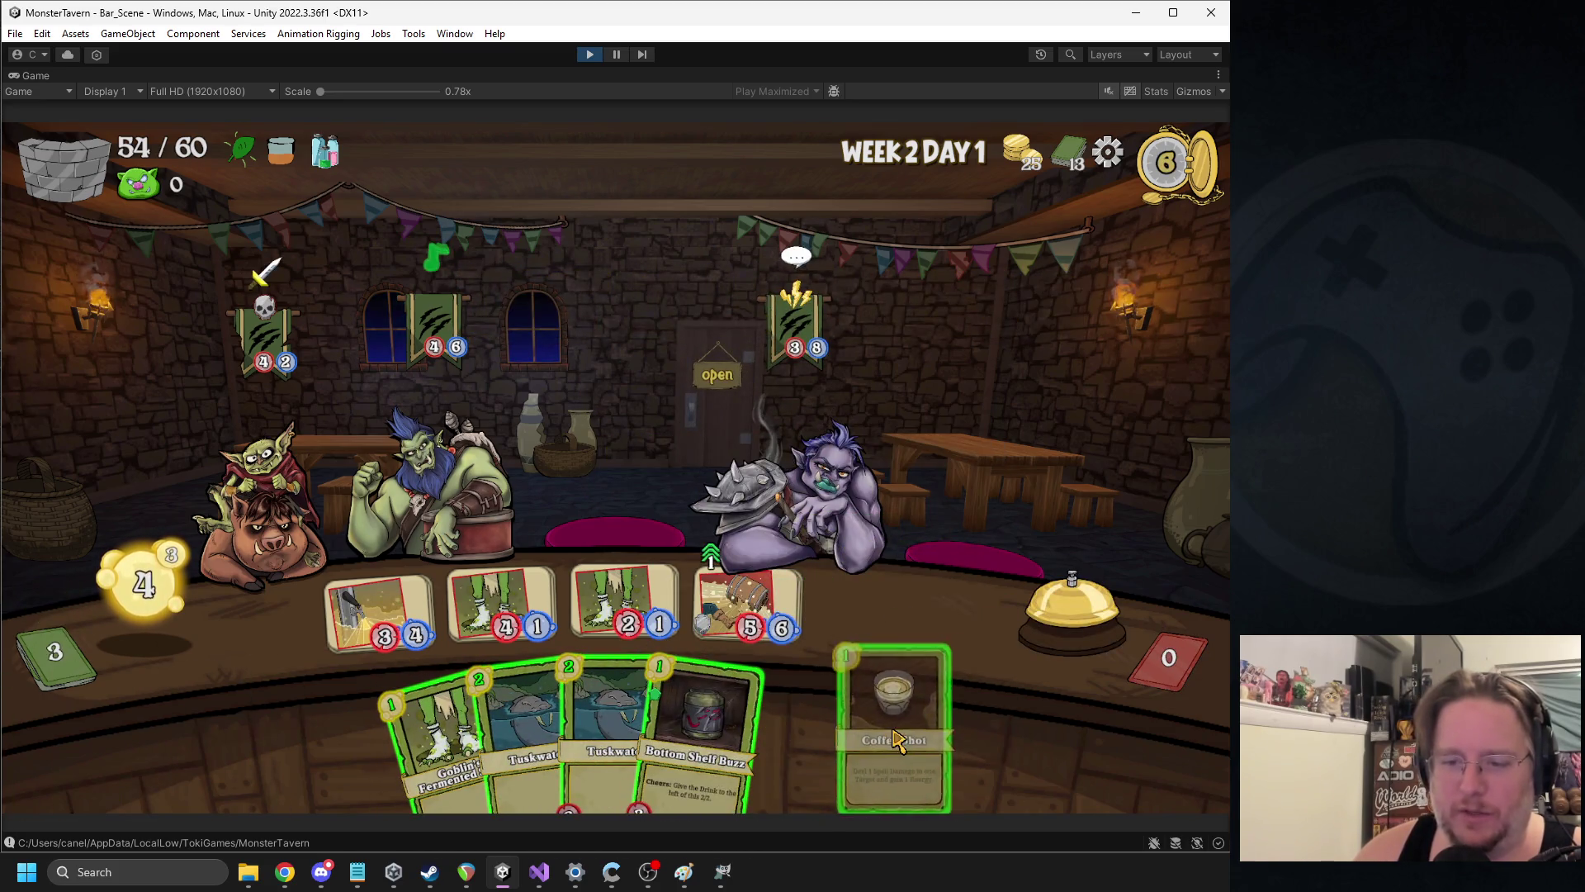
drag(685, 727, 875, 615)
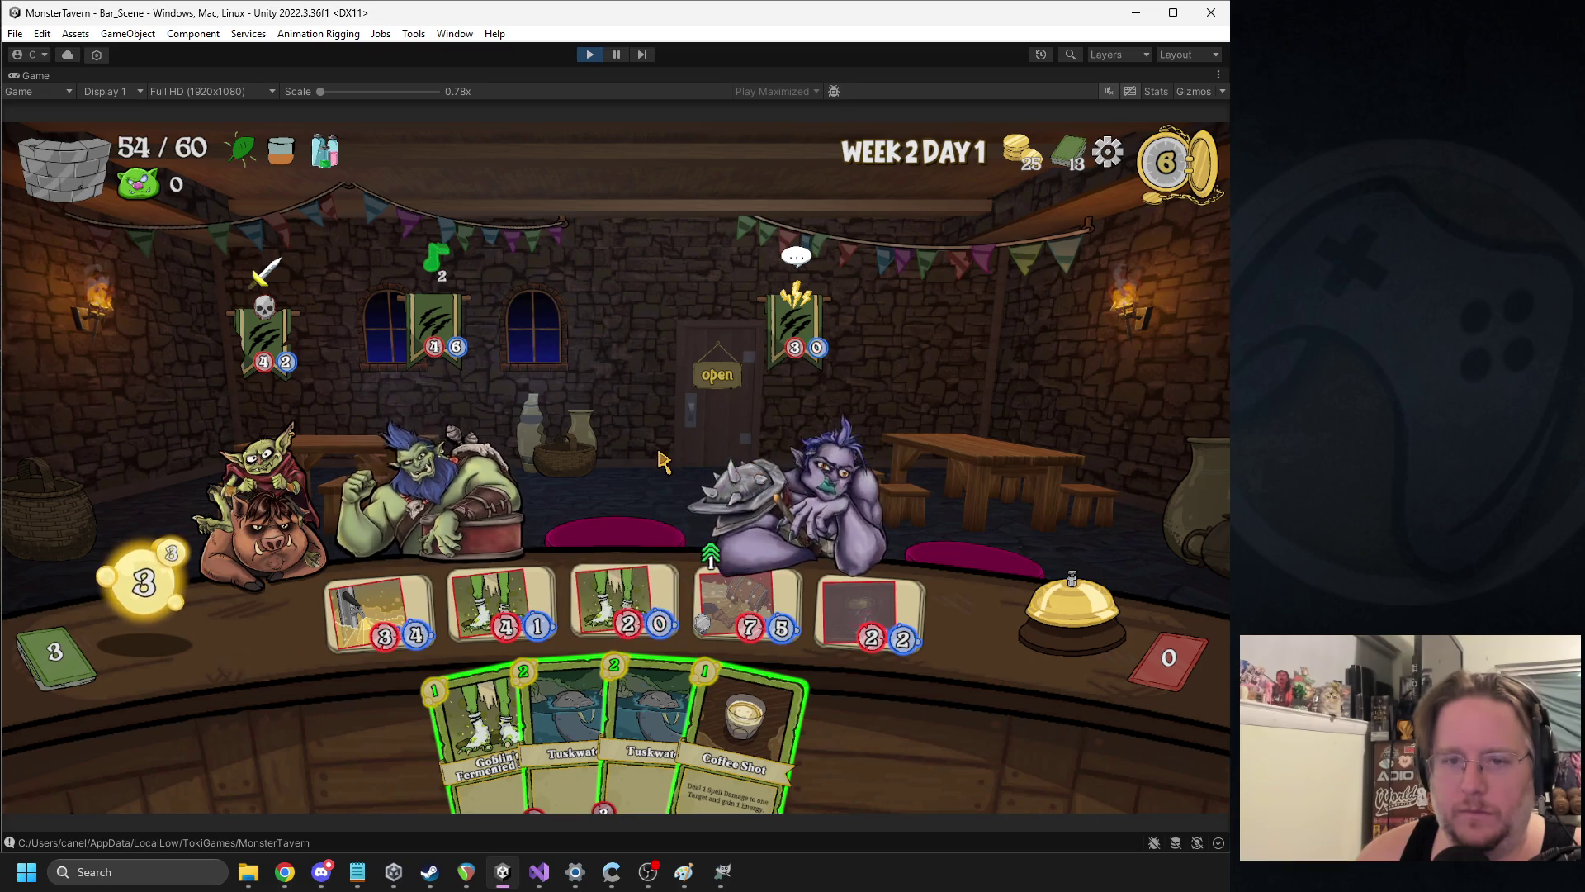
mouse_move(739, 735)
mouse_down()
mouse_move(467, 454)
mouse_move(445, 462)
mouse_up()
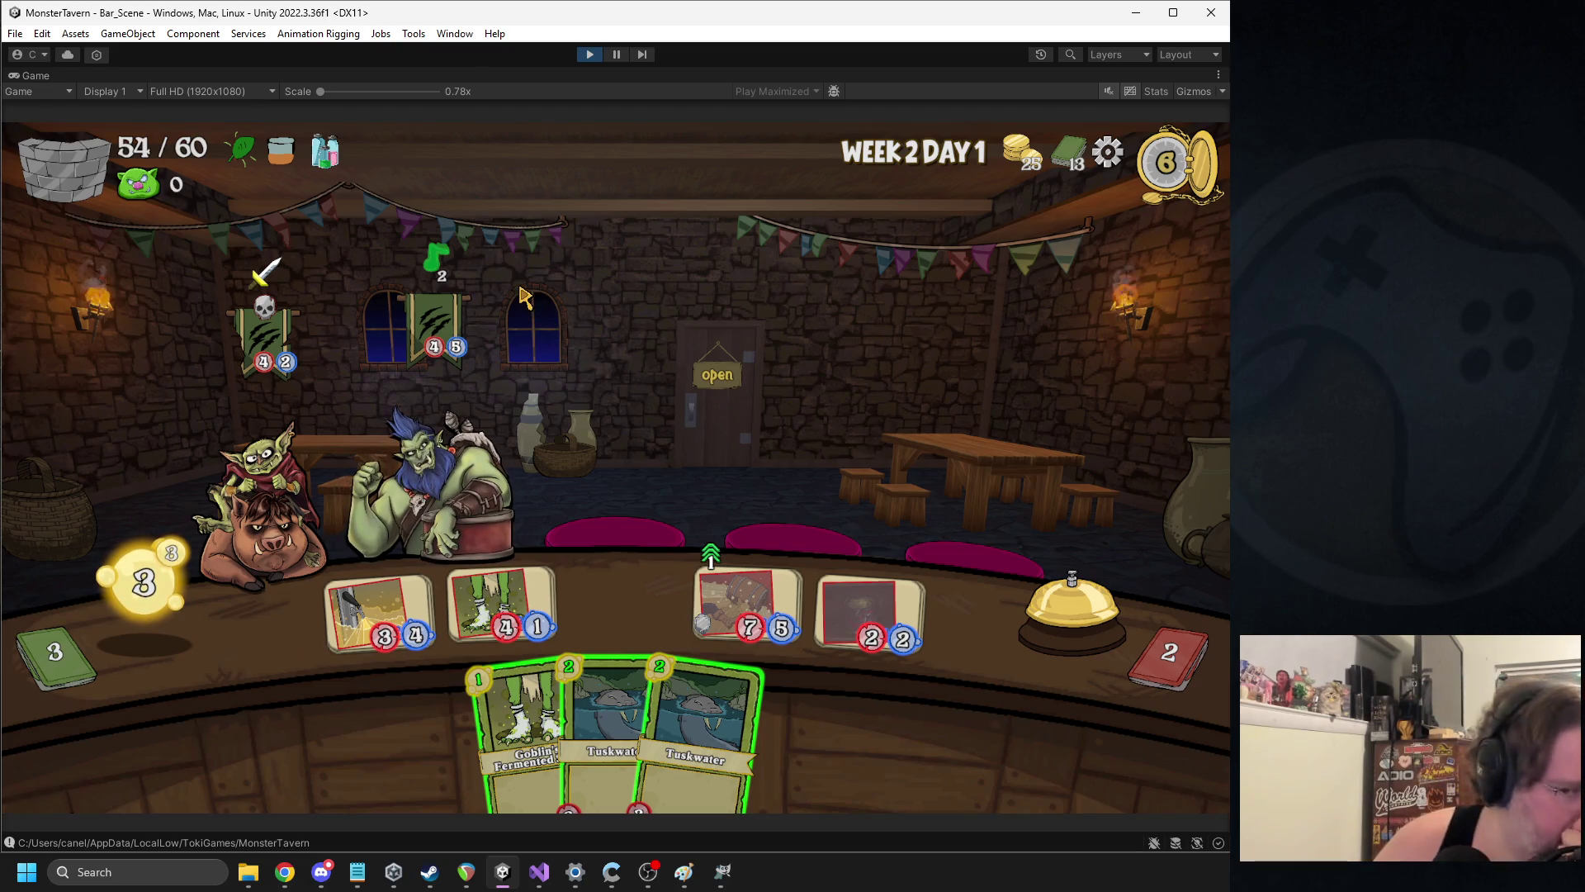
Play Tuskwater and a Goblin's Fermented Sock, end the turn, then play Potion No. 9 and end the day
mouse_move(446, 275)
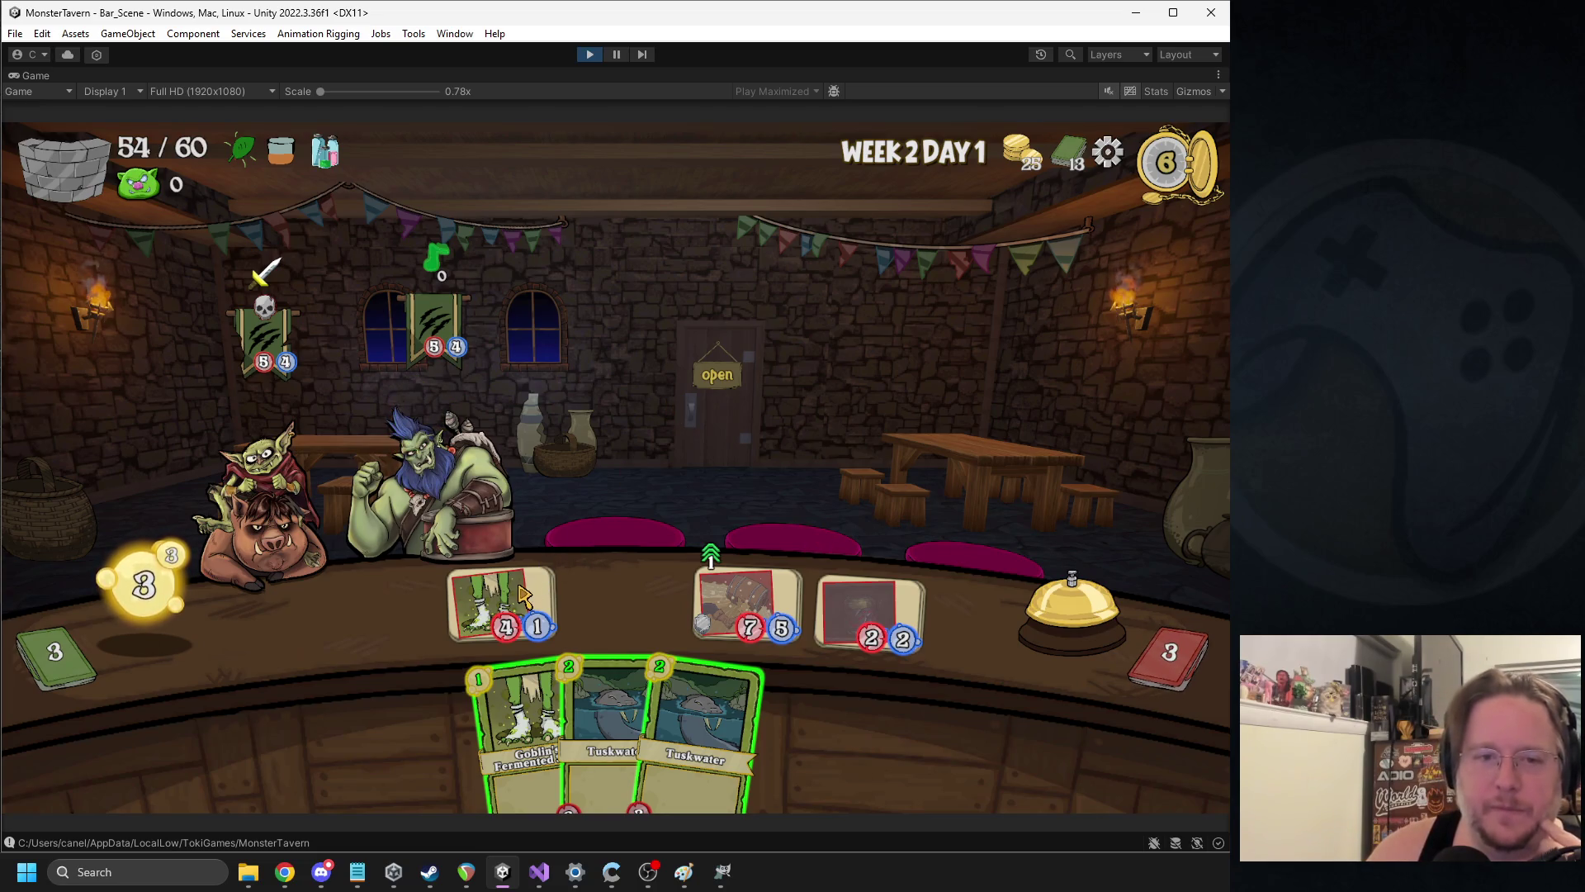
mouse_move(698, 727)
mouse_down()
mouse_move(707, 584)
mouse_move(379, 611)
mouse_up()
mouse_move(516, 727)
mouse_down()
mouse_move(506, 591)
mouse_move(503, 611)
mouse_up()
click(1003, 570)
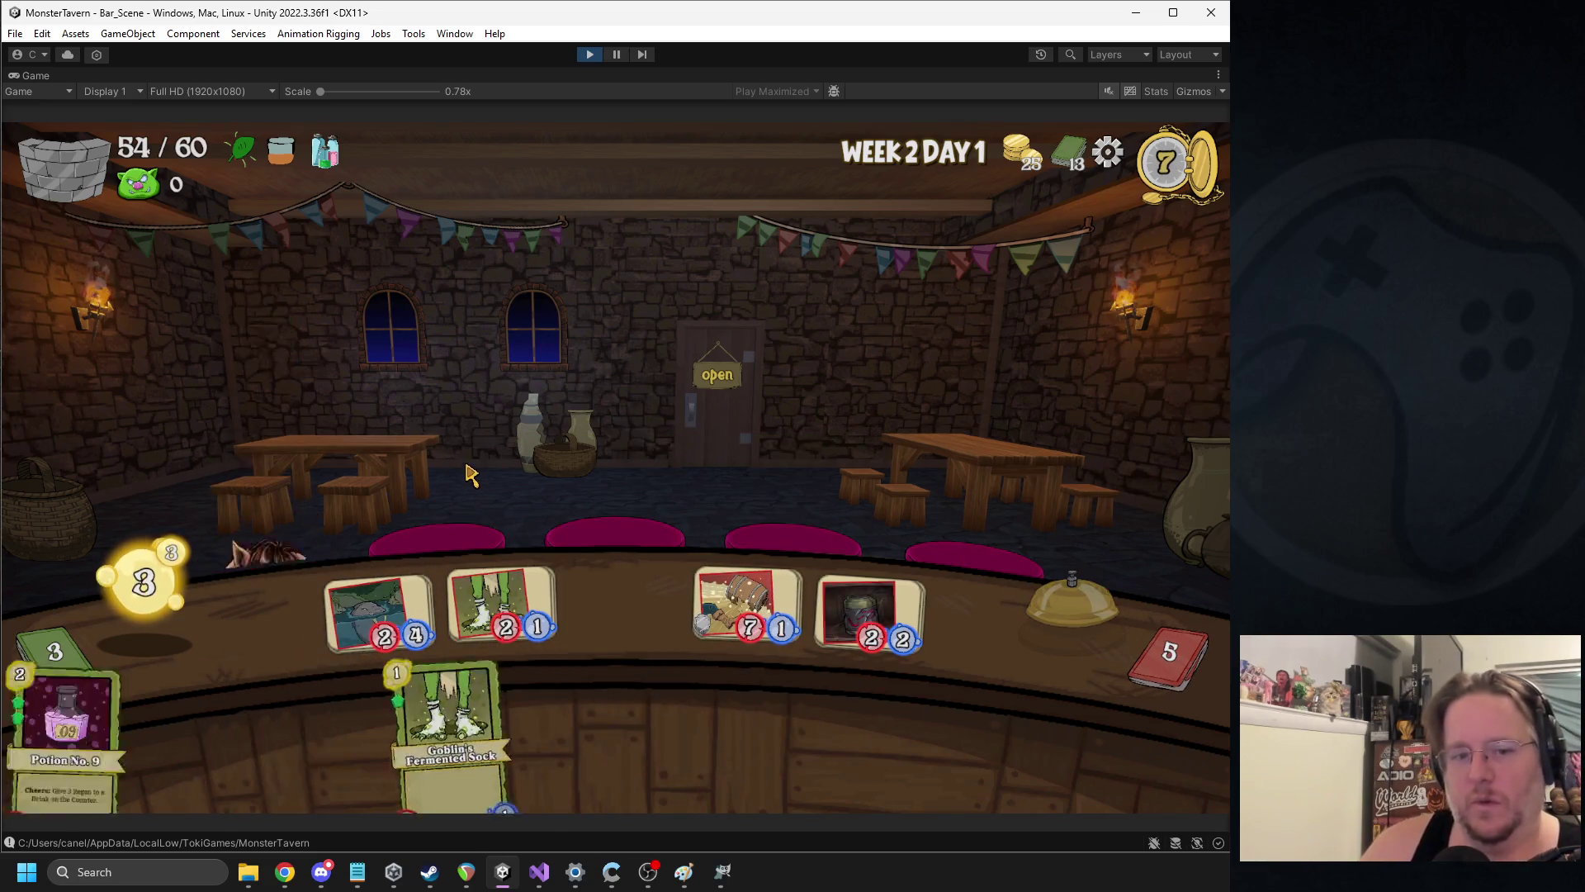
mouse_move(504, 601)
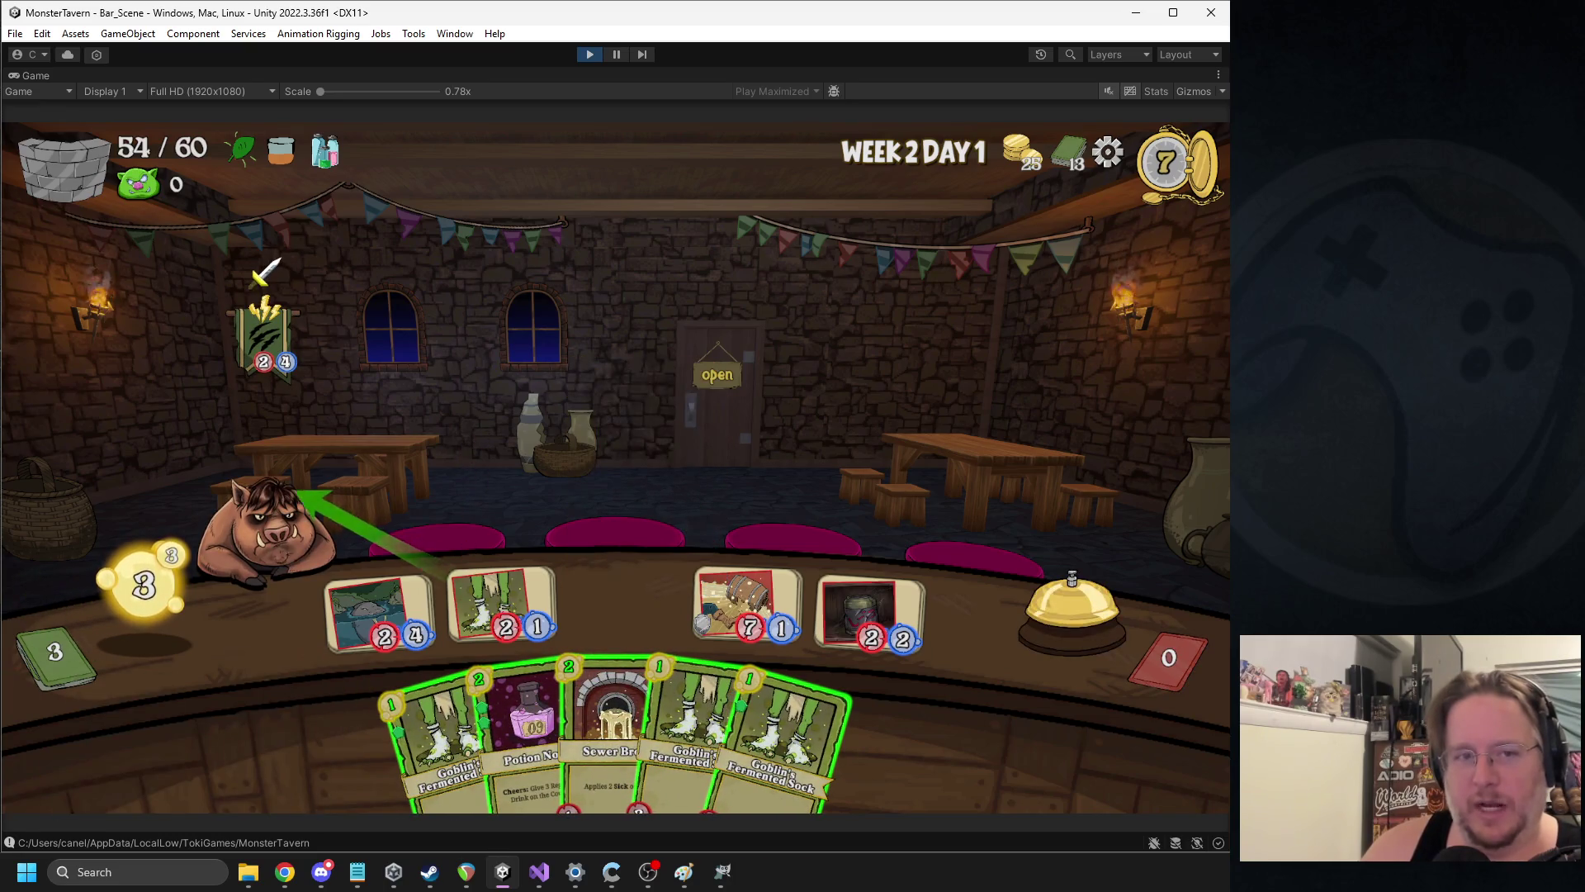
drag(513, 655, 501, 607)
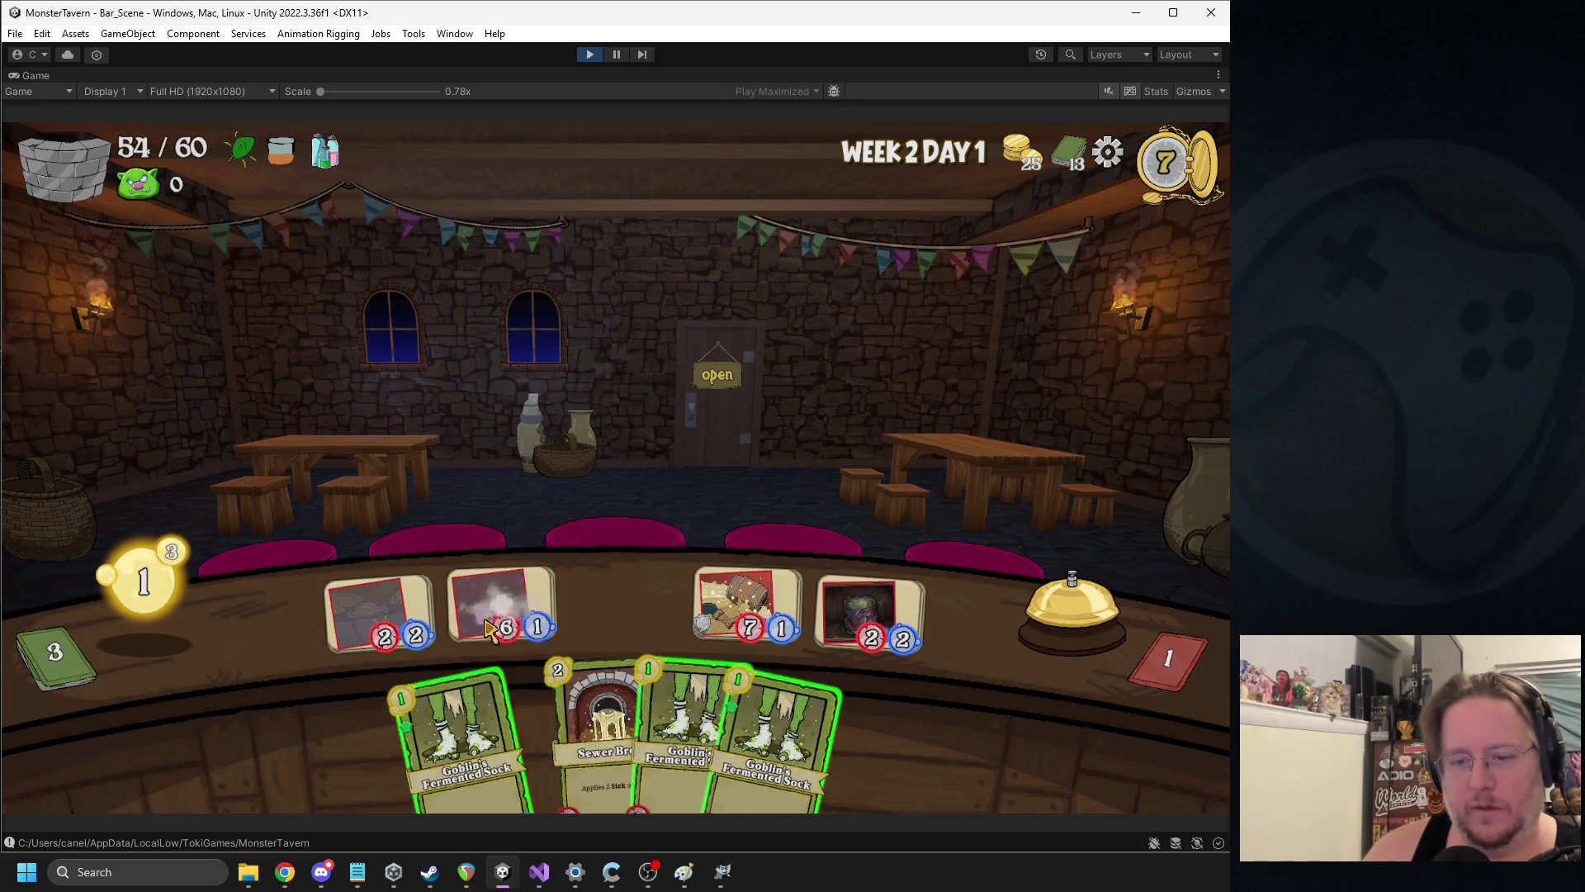
click(716, 384)
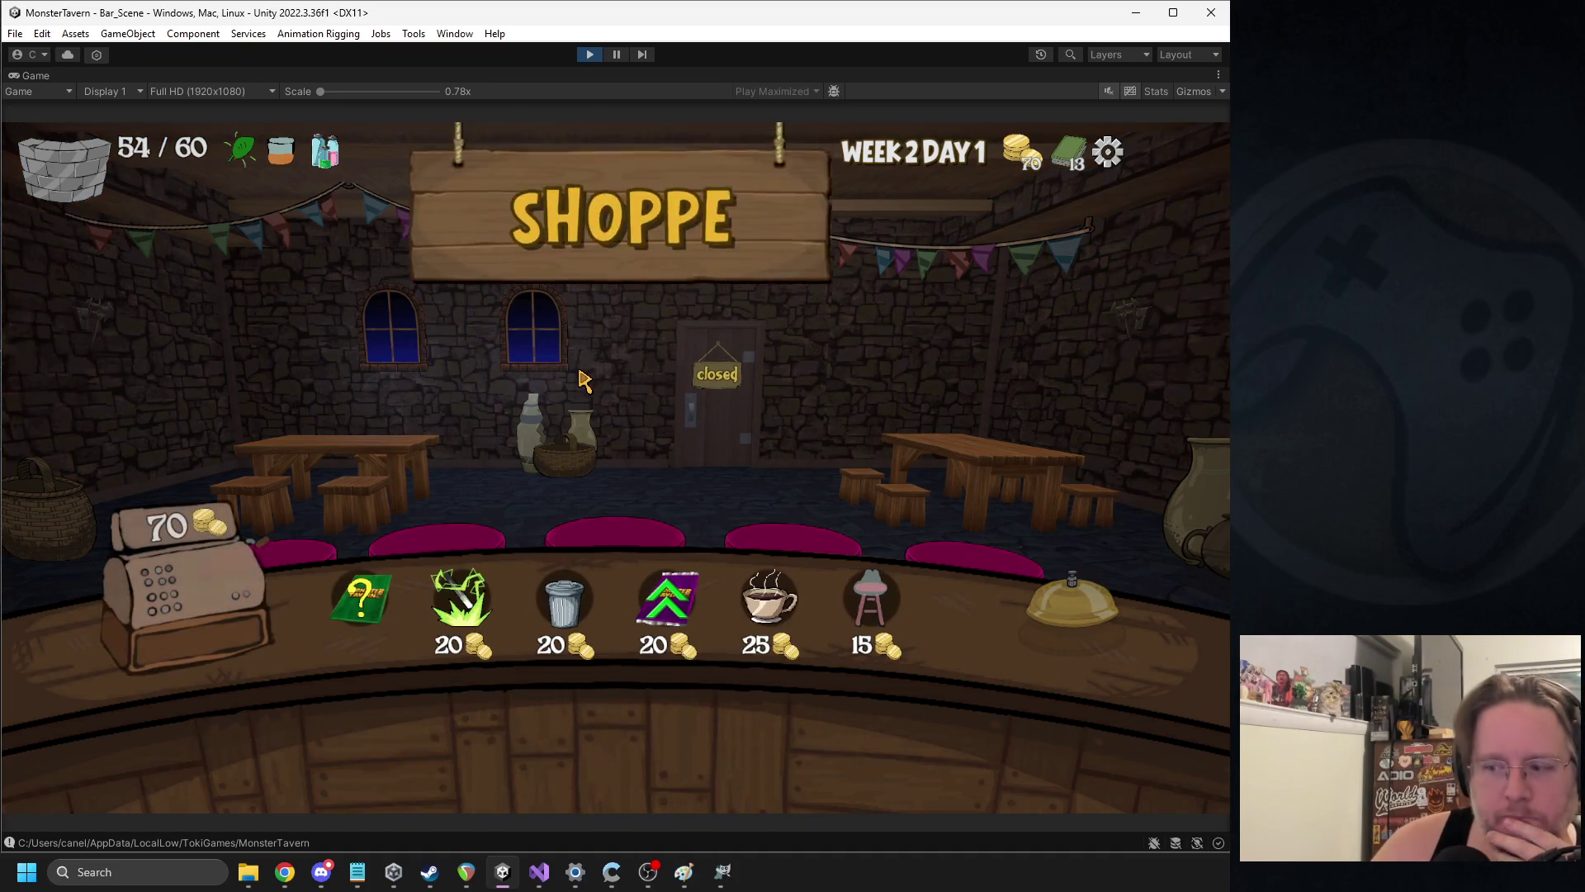
Remove a Goblin's Fermented Sock from the deck and buy the Haunted Barstool
click(564, 606)
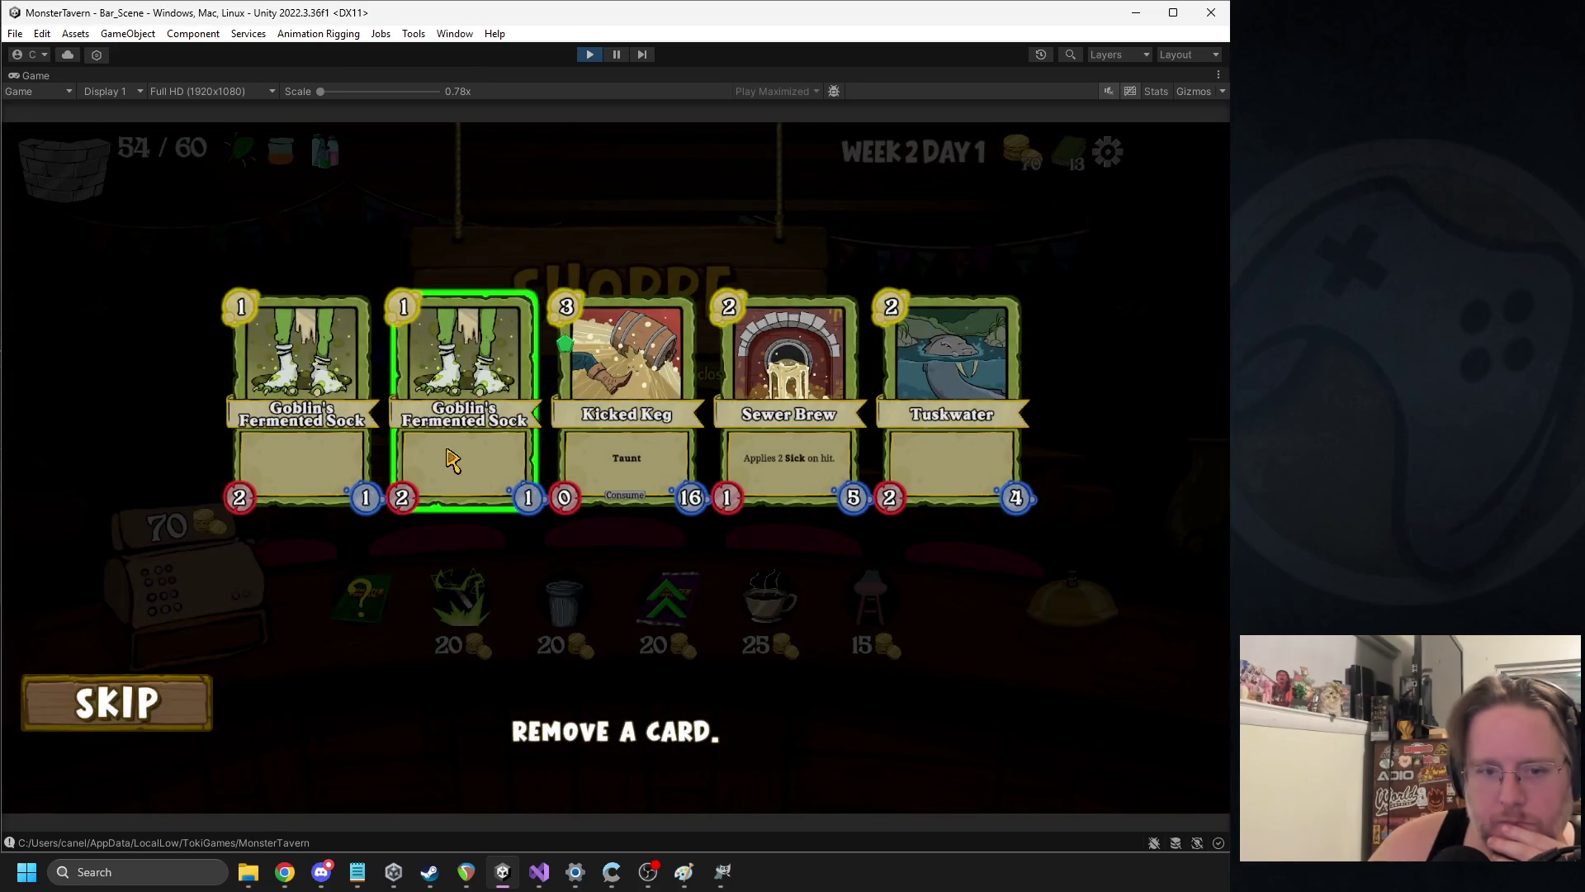
click(446, 507)
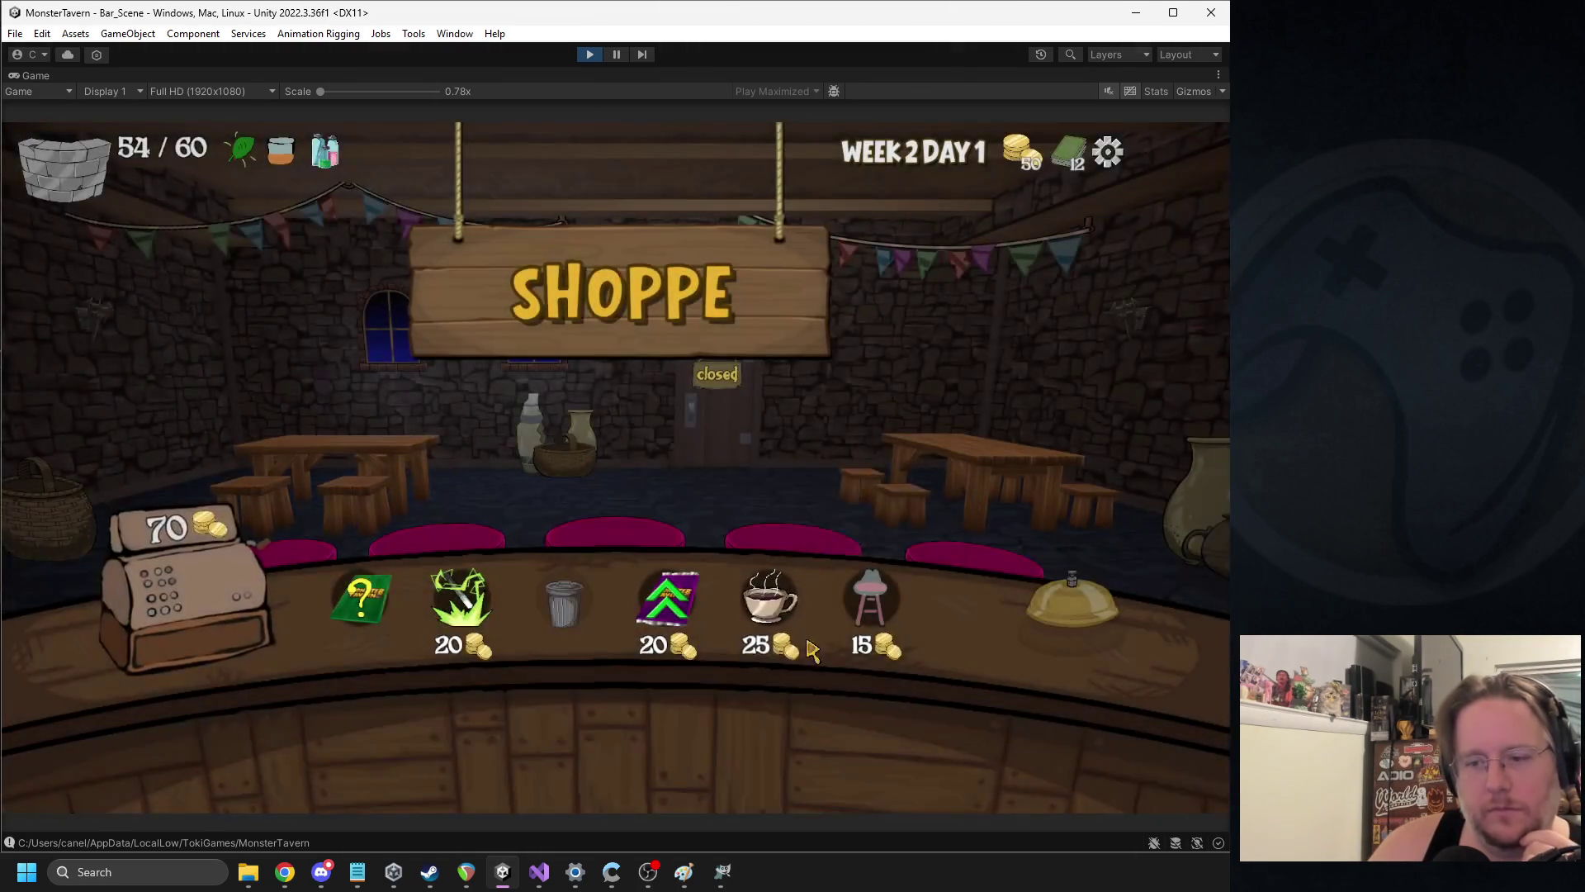
mouse_move(875, 601)
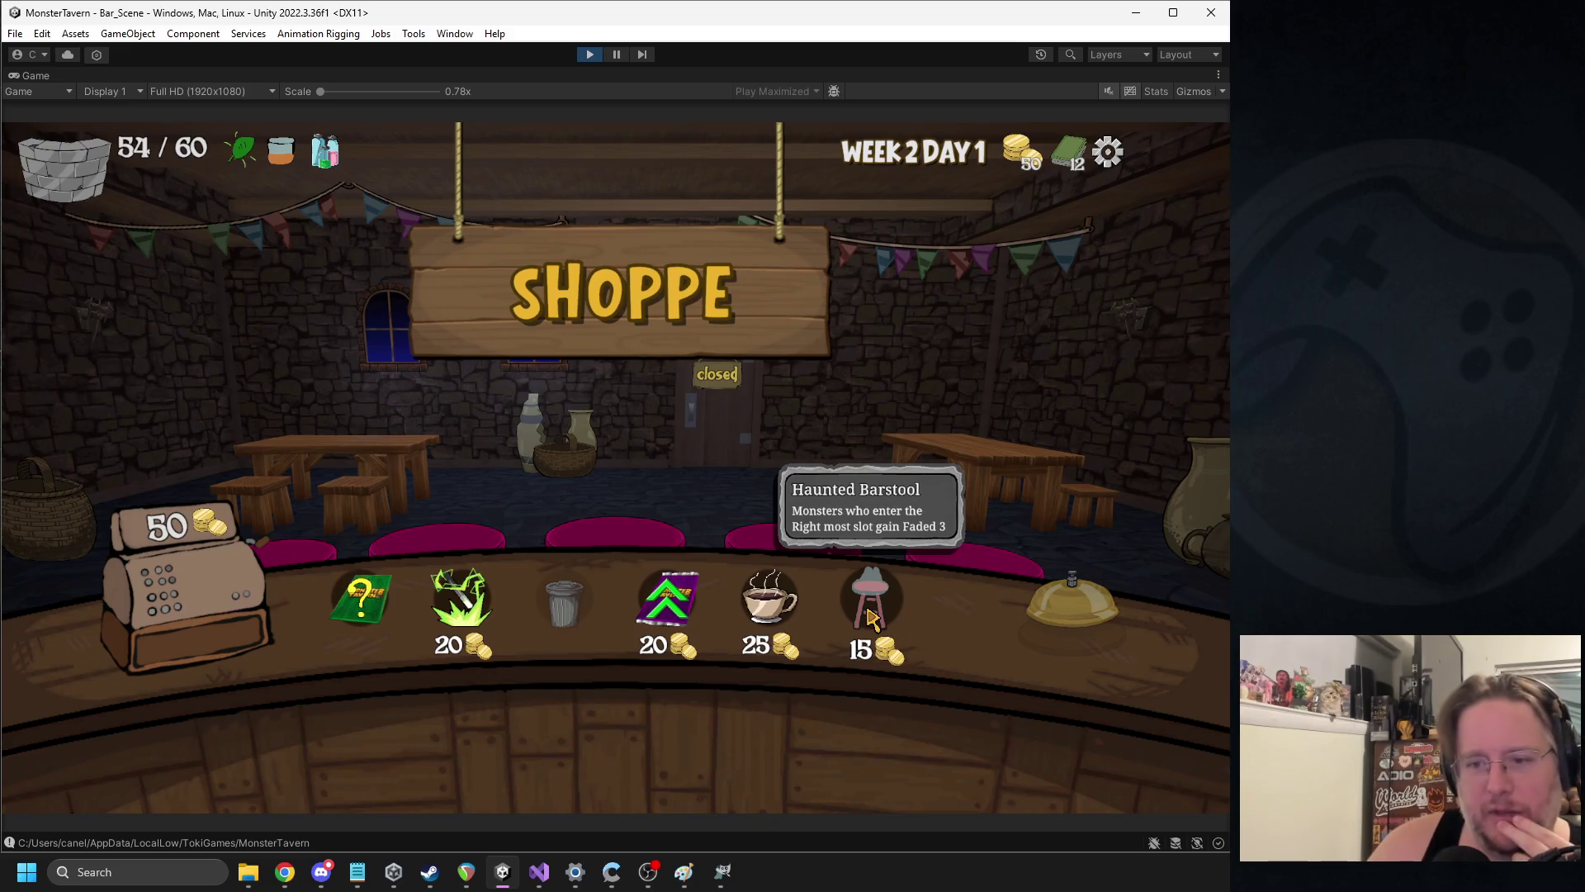
click(871, 615)
Open the card pack, review the deck, add Blue Hole, and buy the stat boost
click(366, 590)
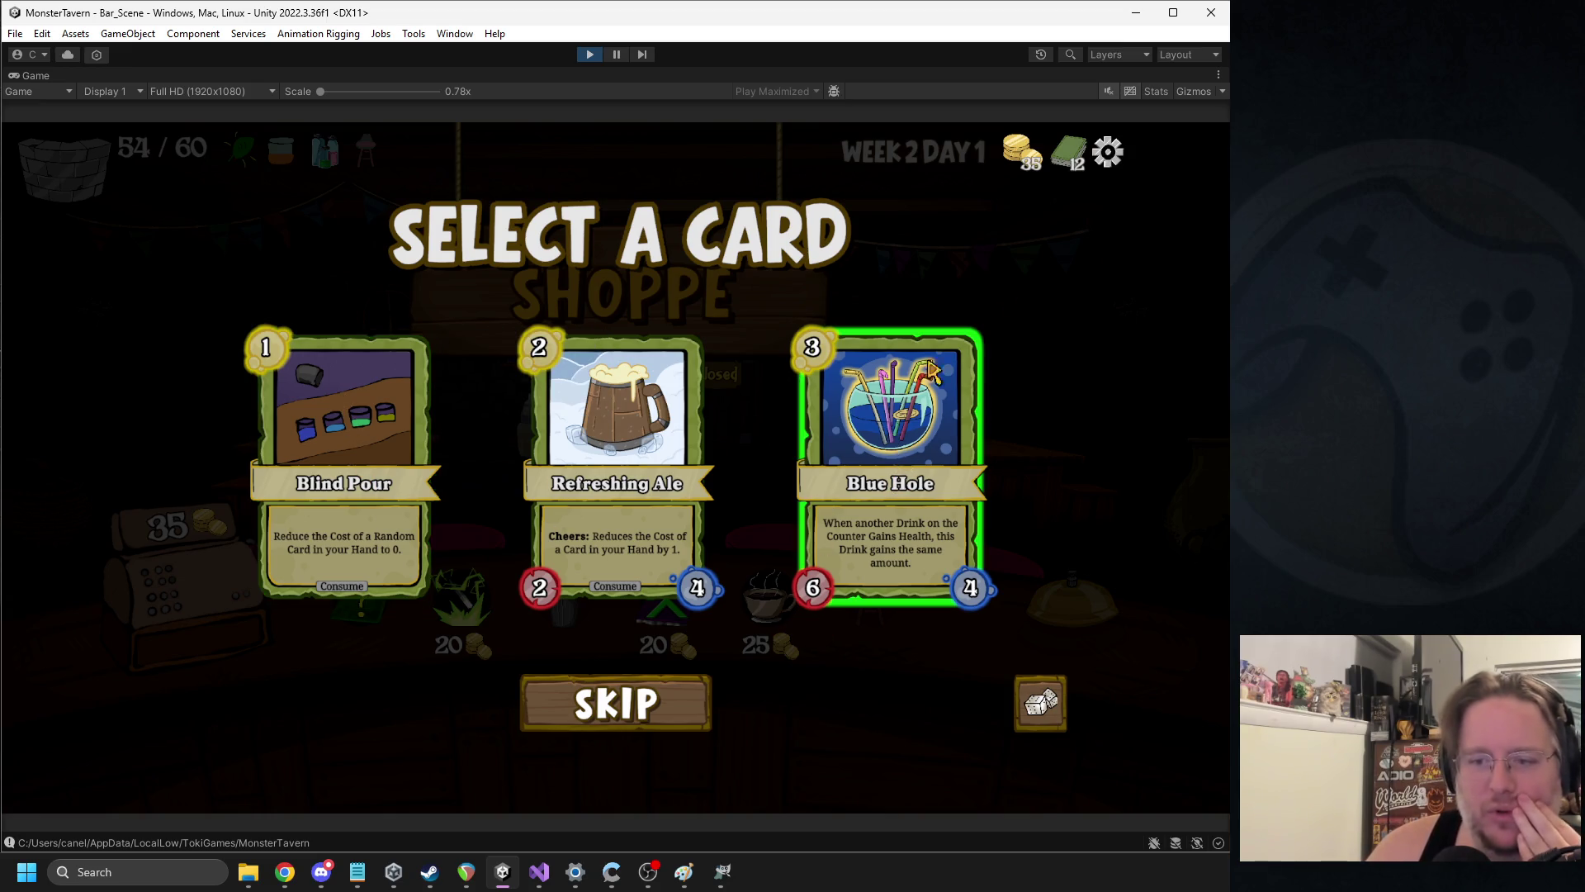
click(1073, 157)
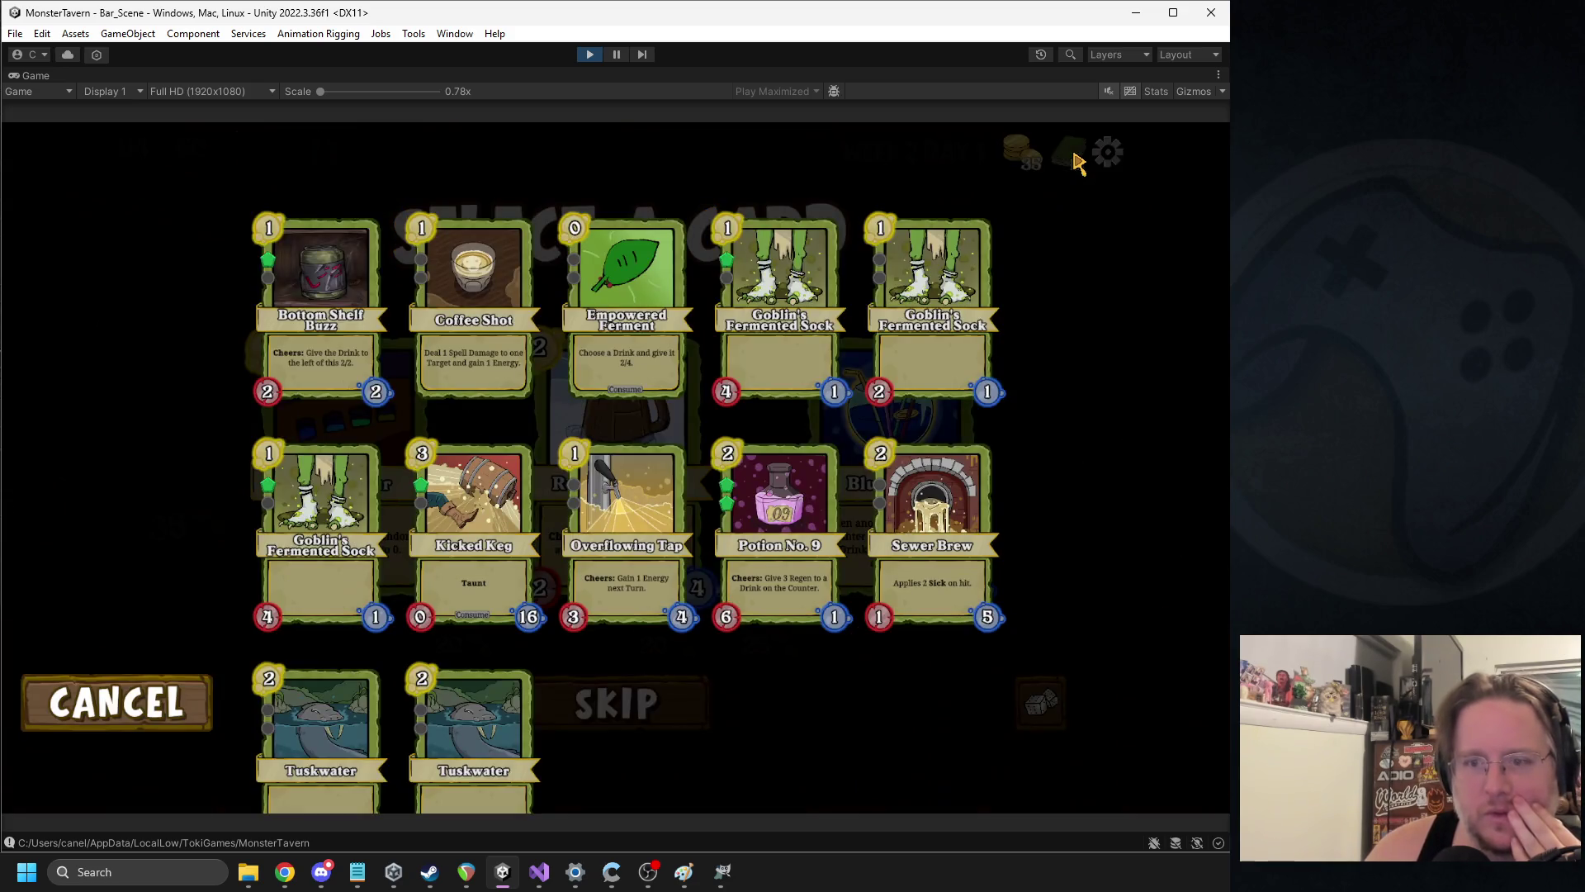
click(79, 715)
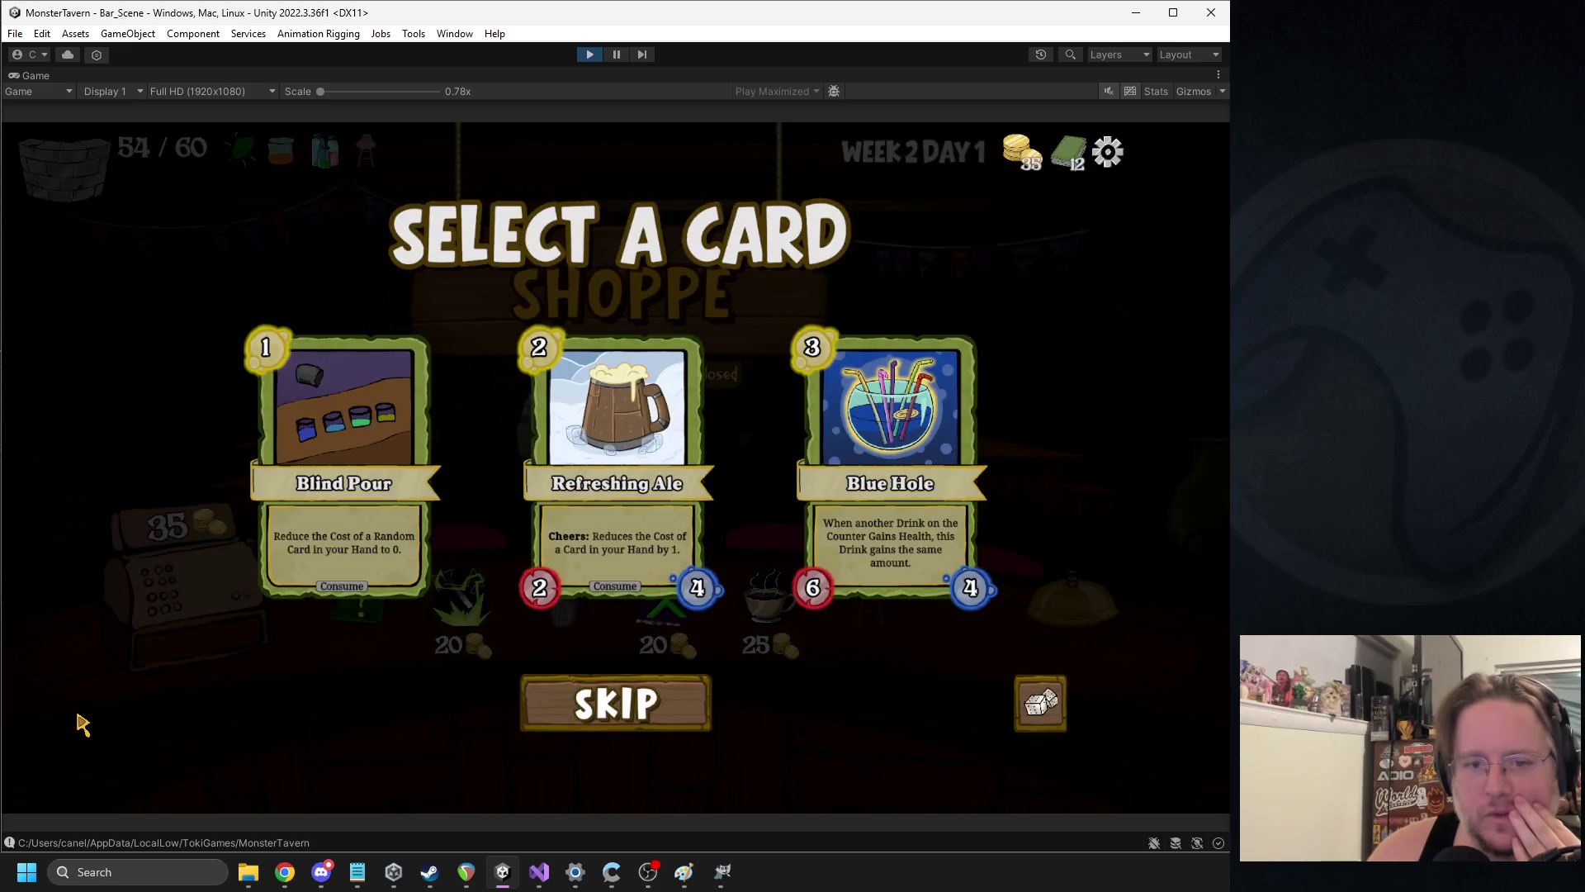
click(857, 459)
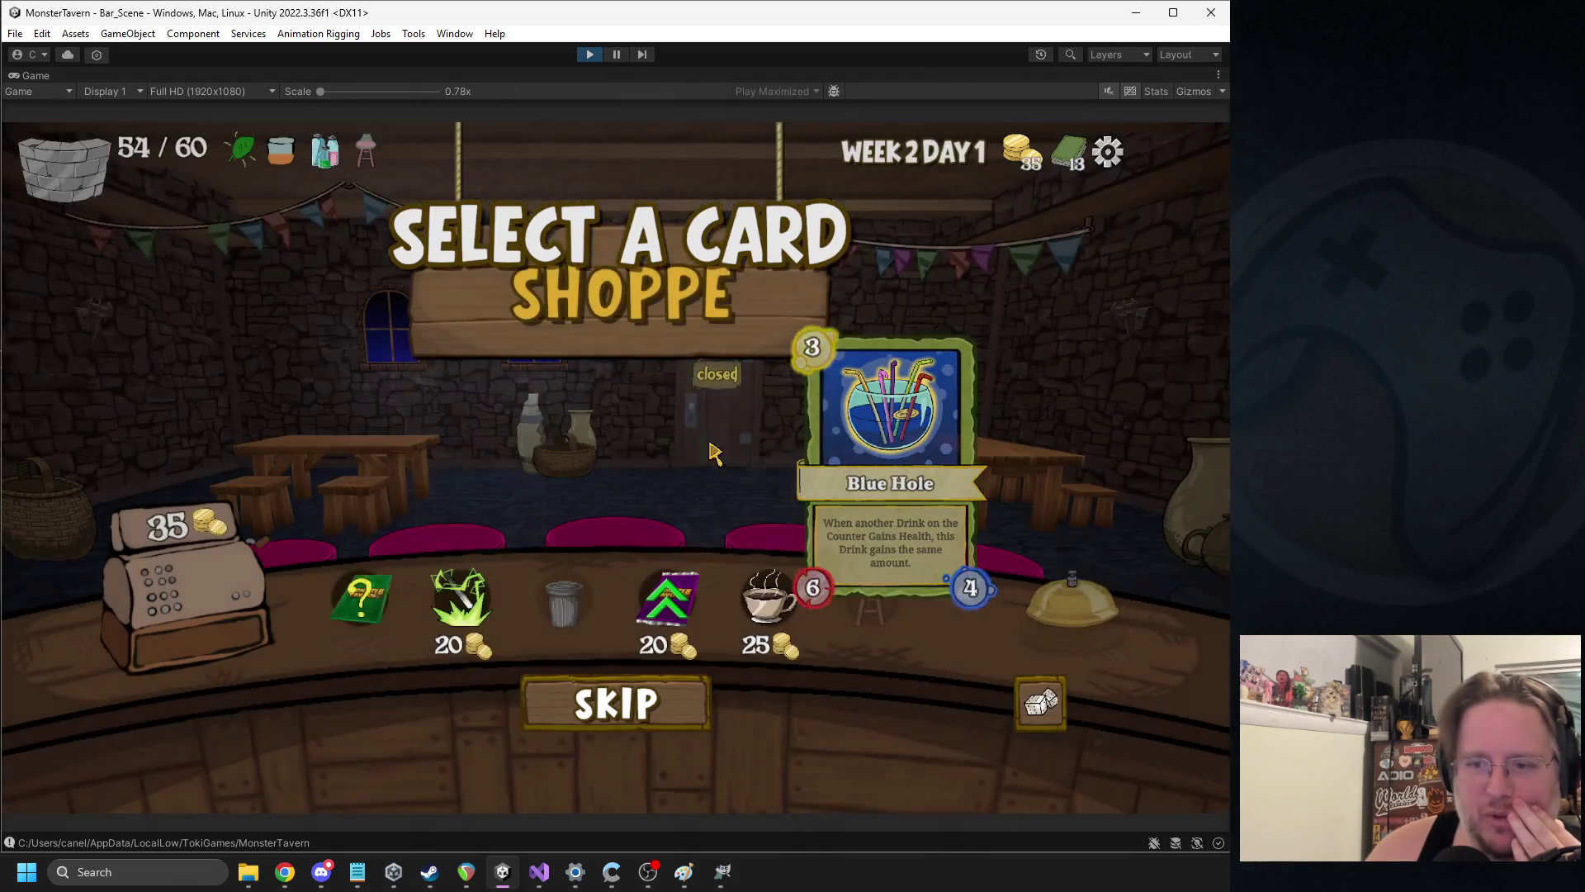
click(649, 591)
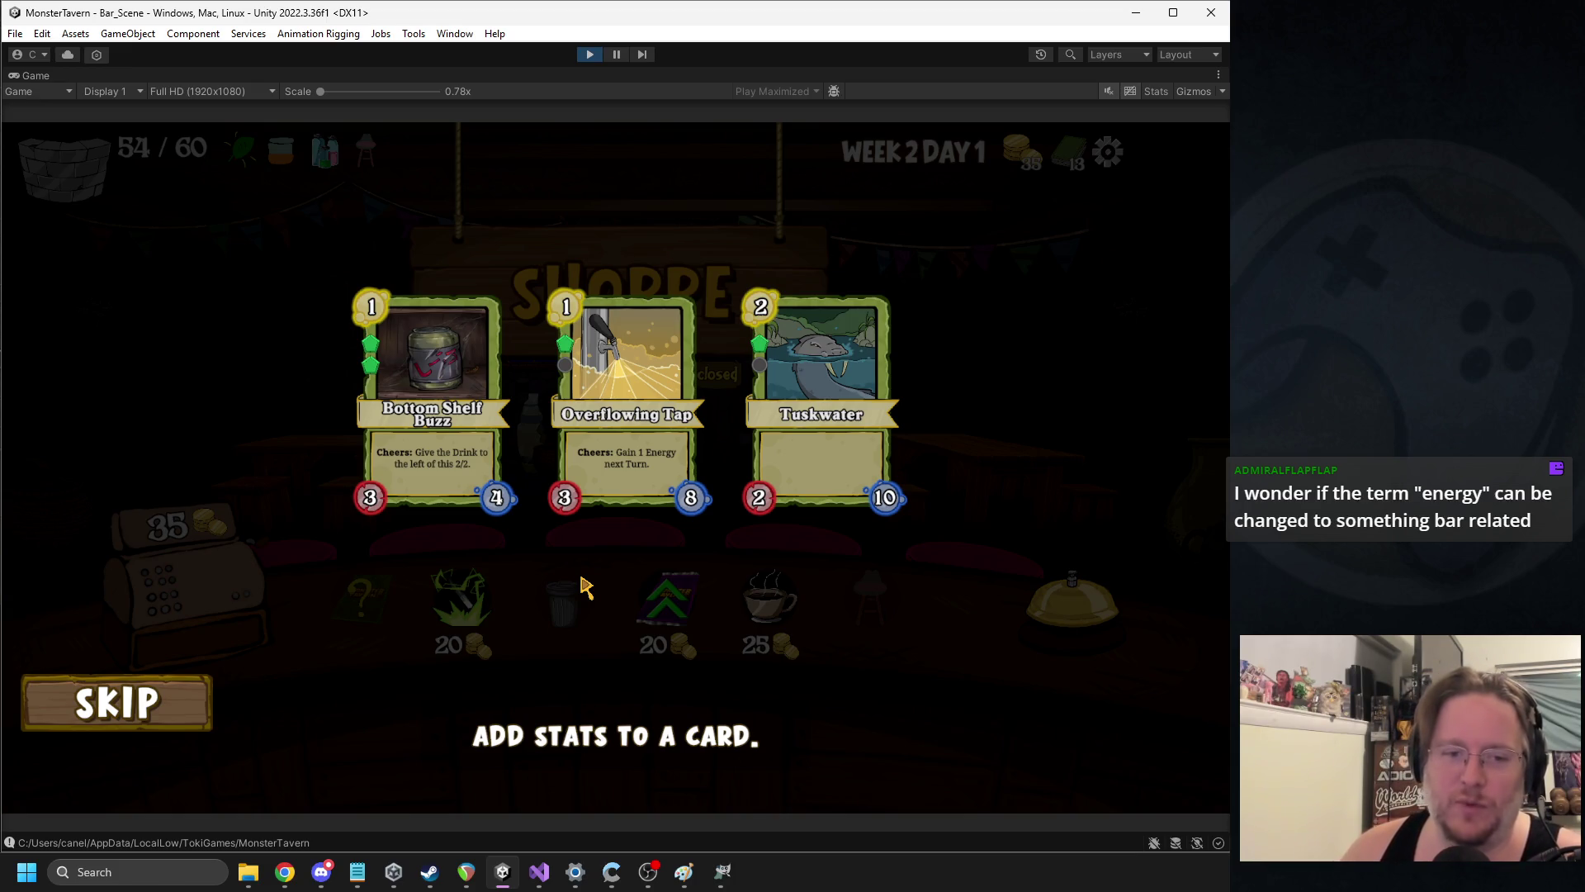
Compare the three offered cards and apply the stat boost to one of them
mouse_move(369, 503)
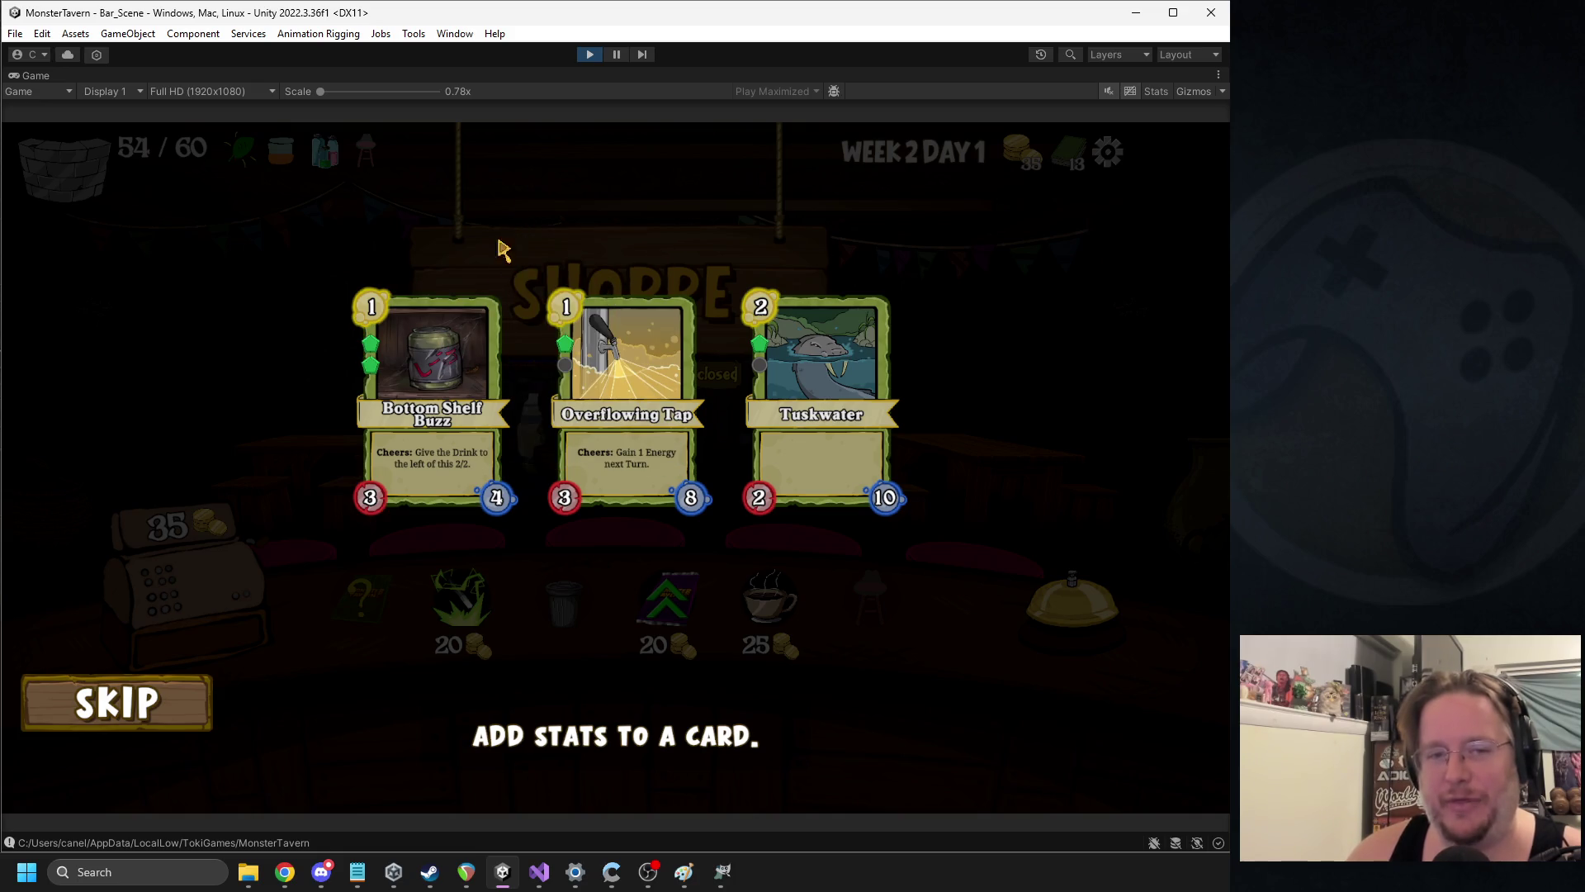
mouse_move(500, 342)
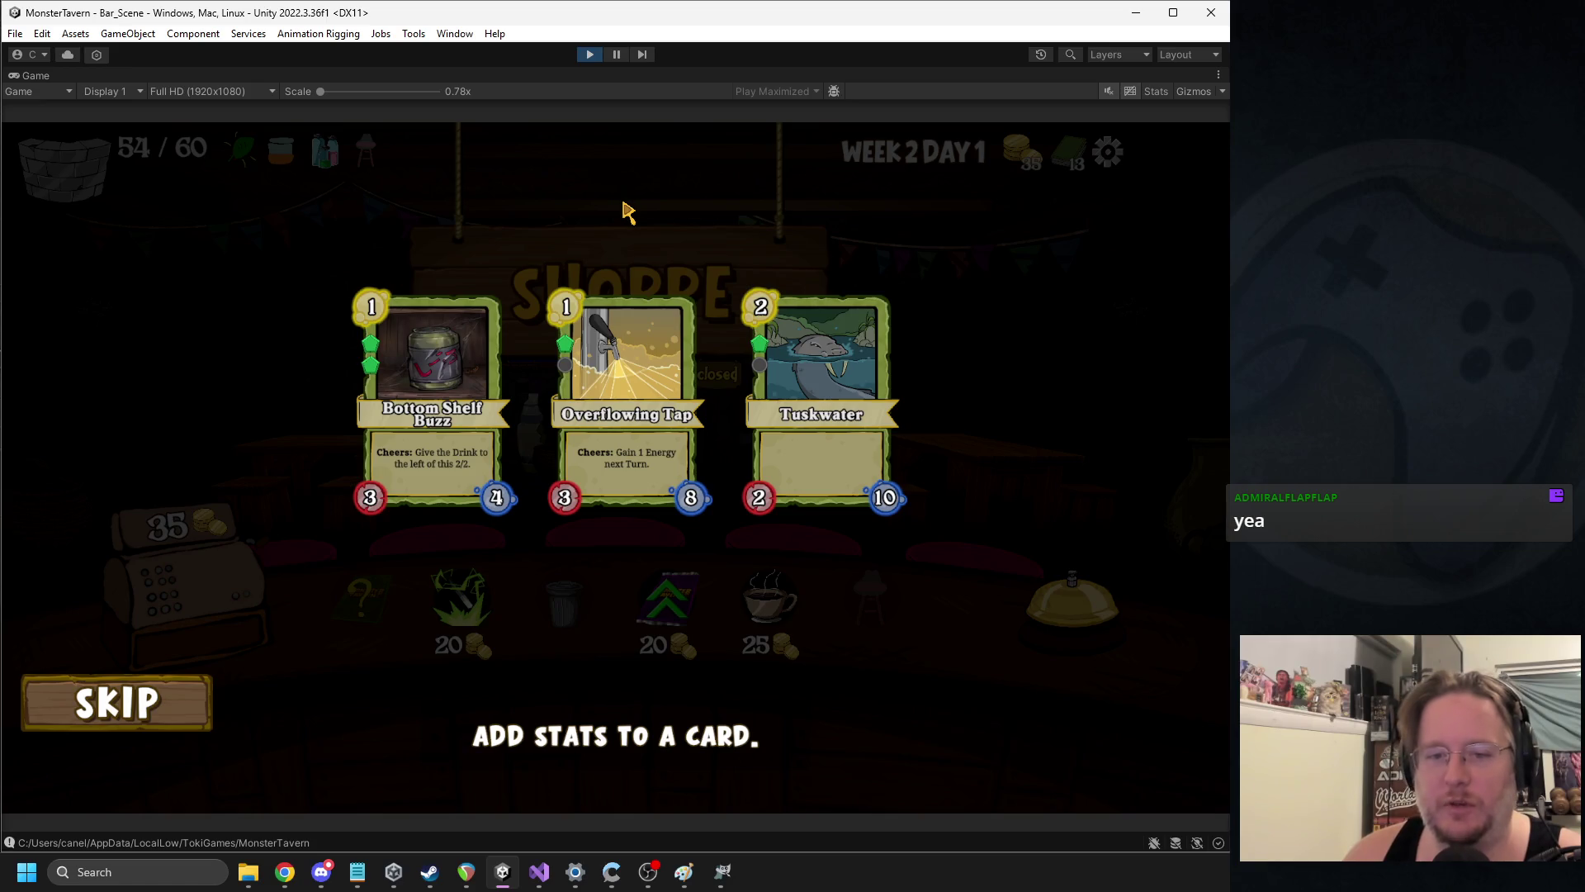
click(557, 194)
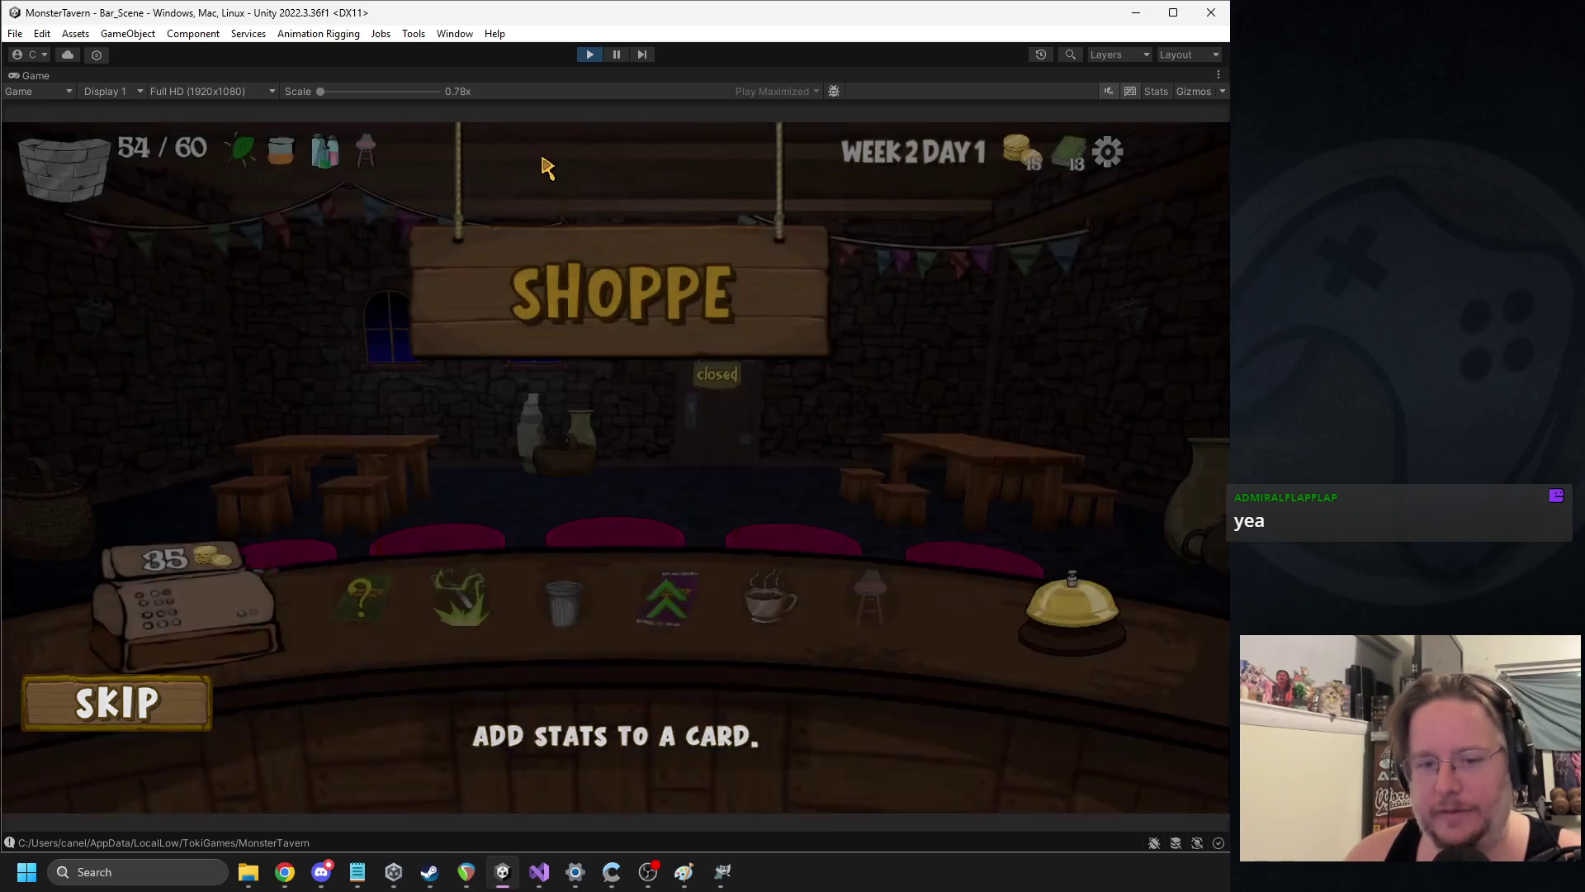
Start the next day, place Kicked Keg and Overflowing Tap on the counter, and open for customers
click(1072, 603)
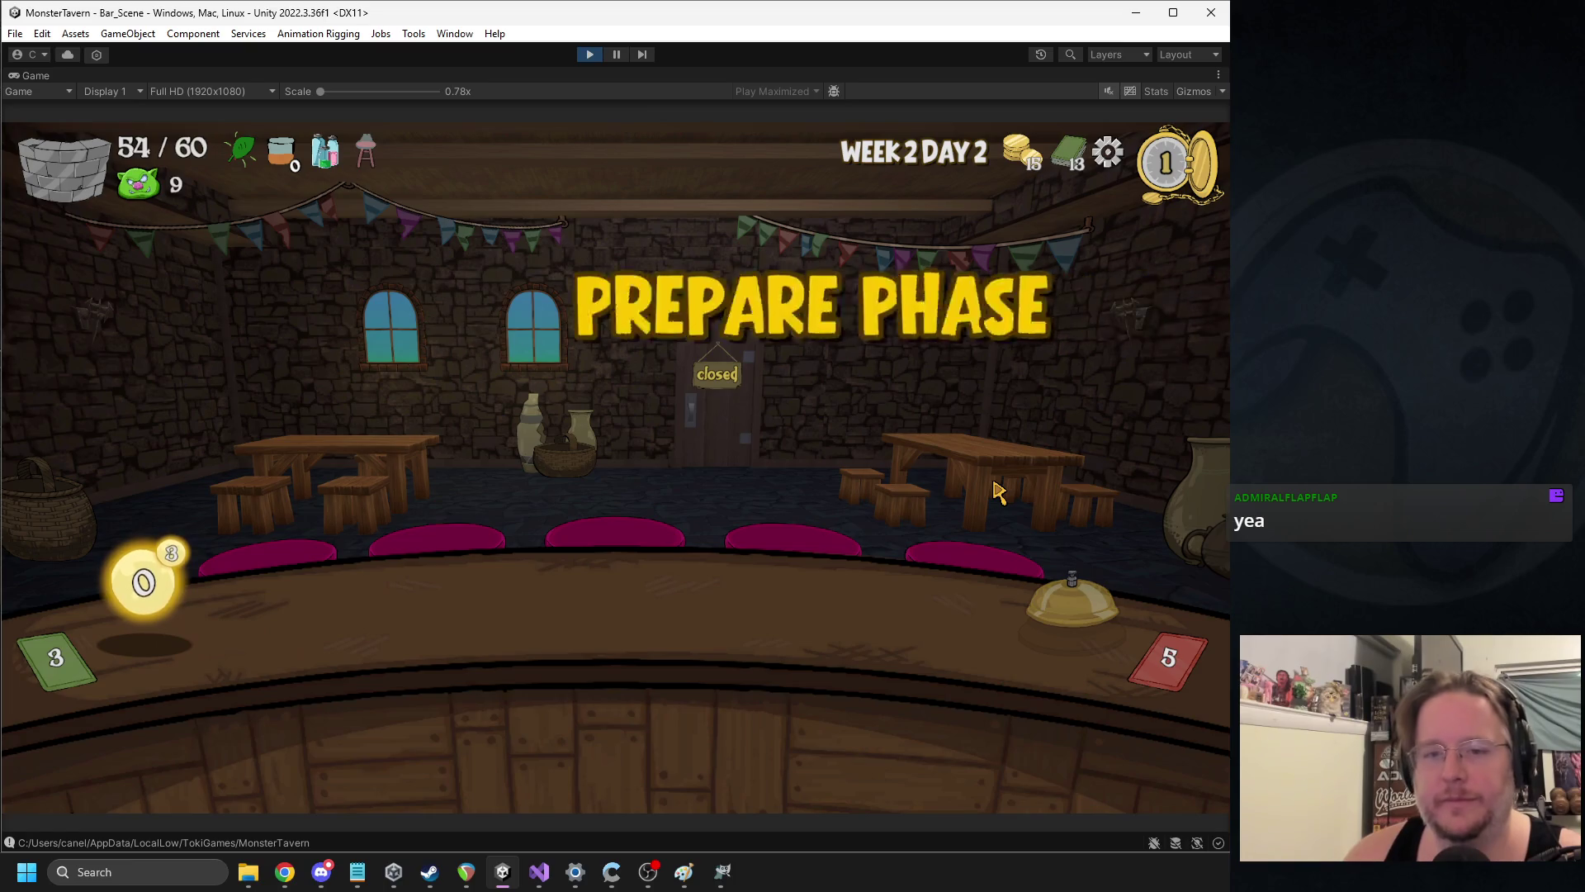
mouse_move(584, 676)
drag(584, 676, 372, 607)
mouse_move(529, 718)
mouse_down()
mouse_move(495, 611)
mouse_move(529, 652)
mouse_move(500, 611)
mouse_up()
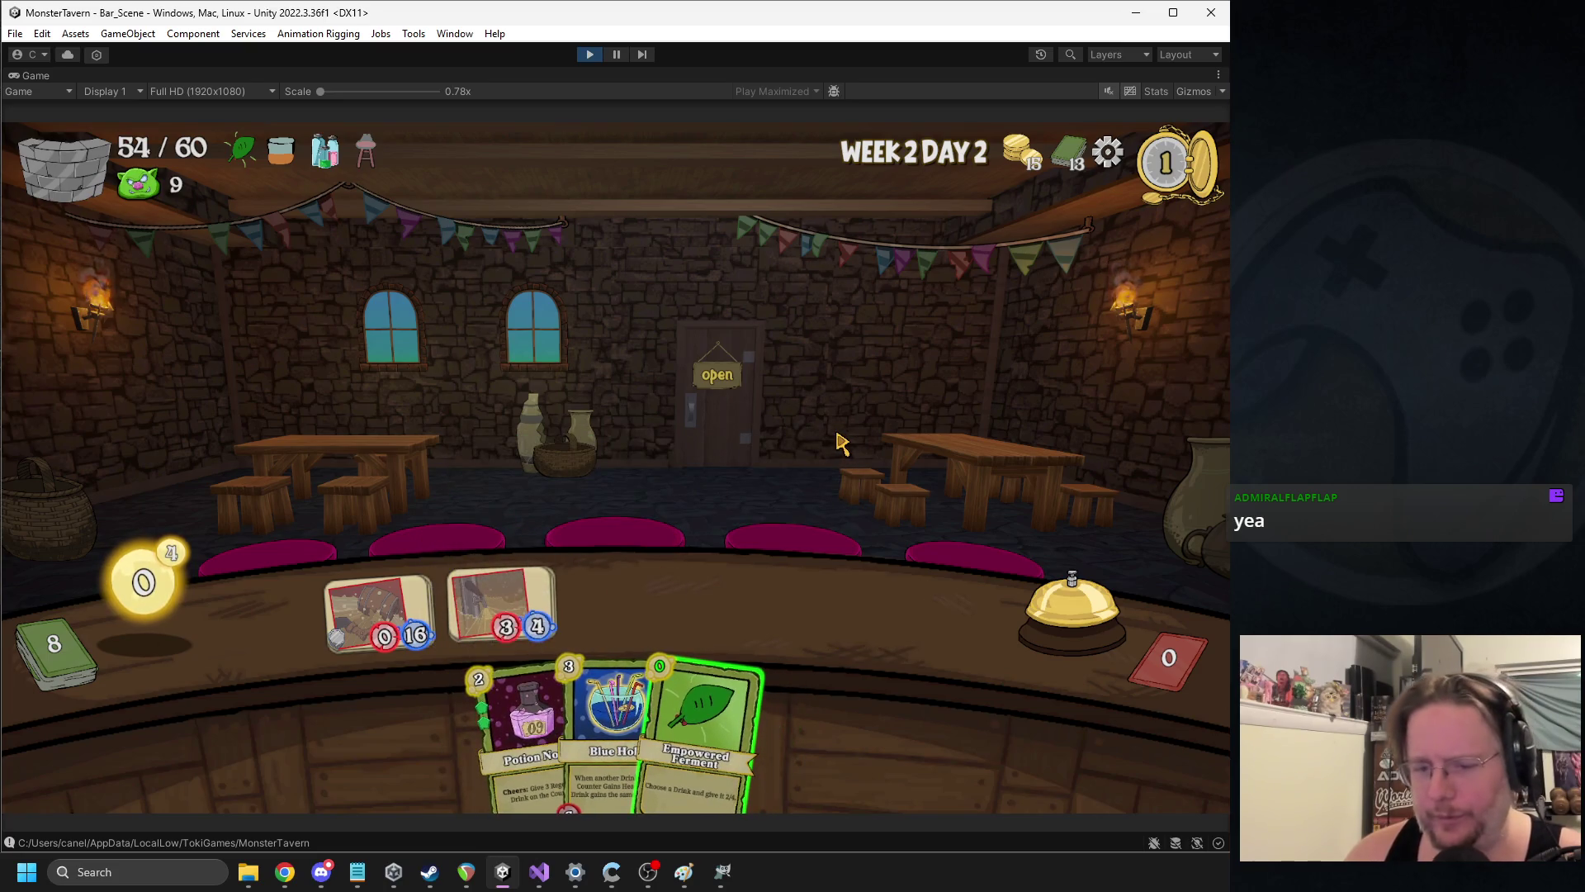
click(1071, 598)
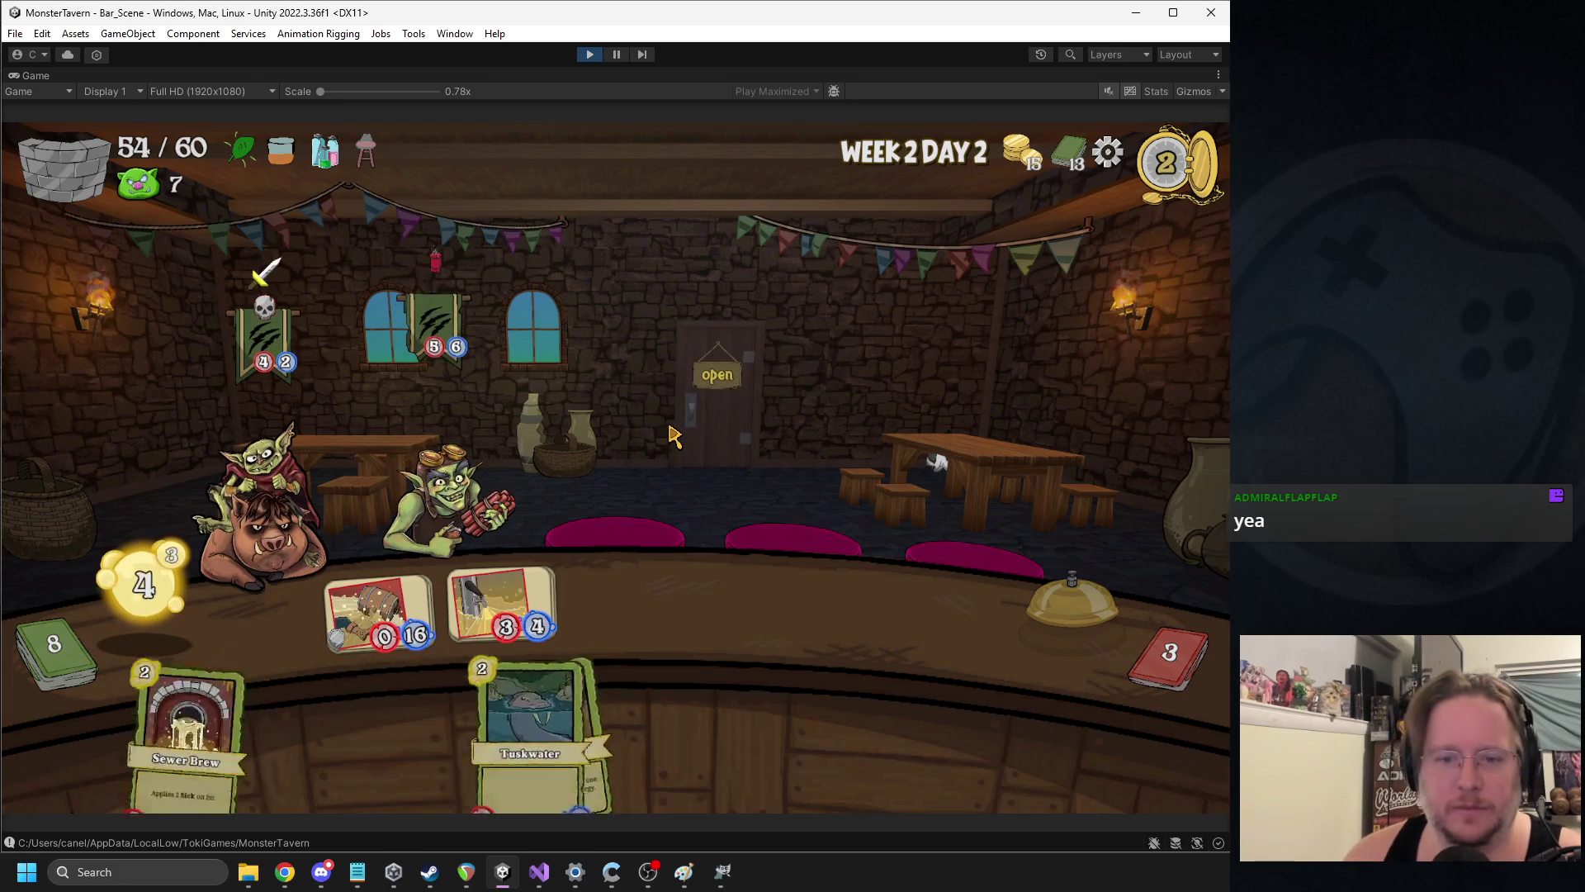
Trigger the 3/4 drink's Cheers, serve Coffee Shot to the boar, and place Goblin's Fermented Sock and Tuskwater
click(505, 592)
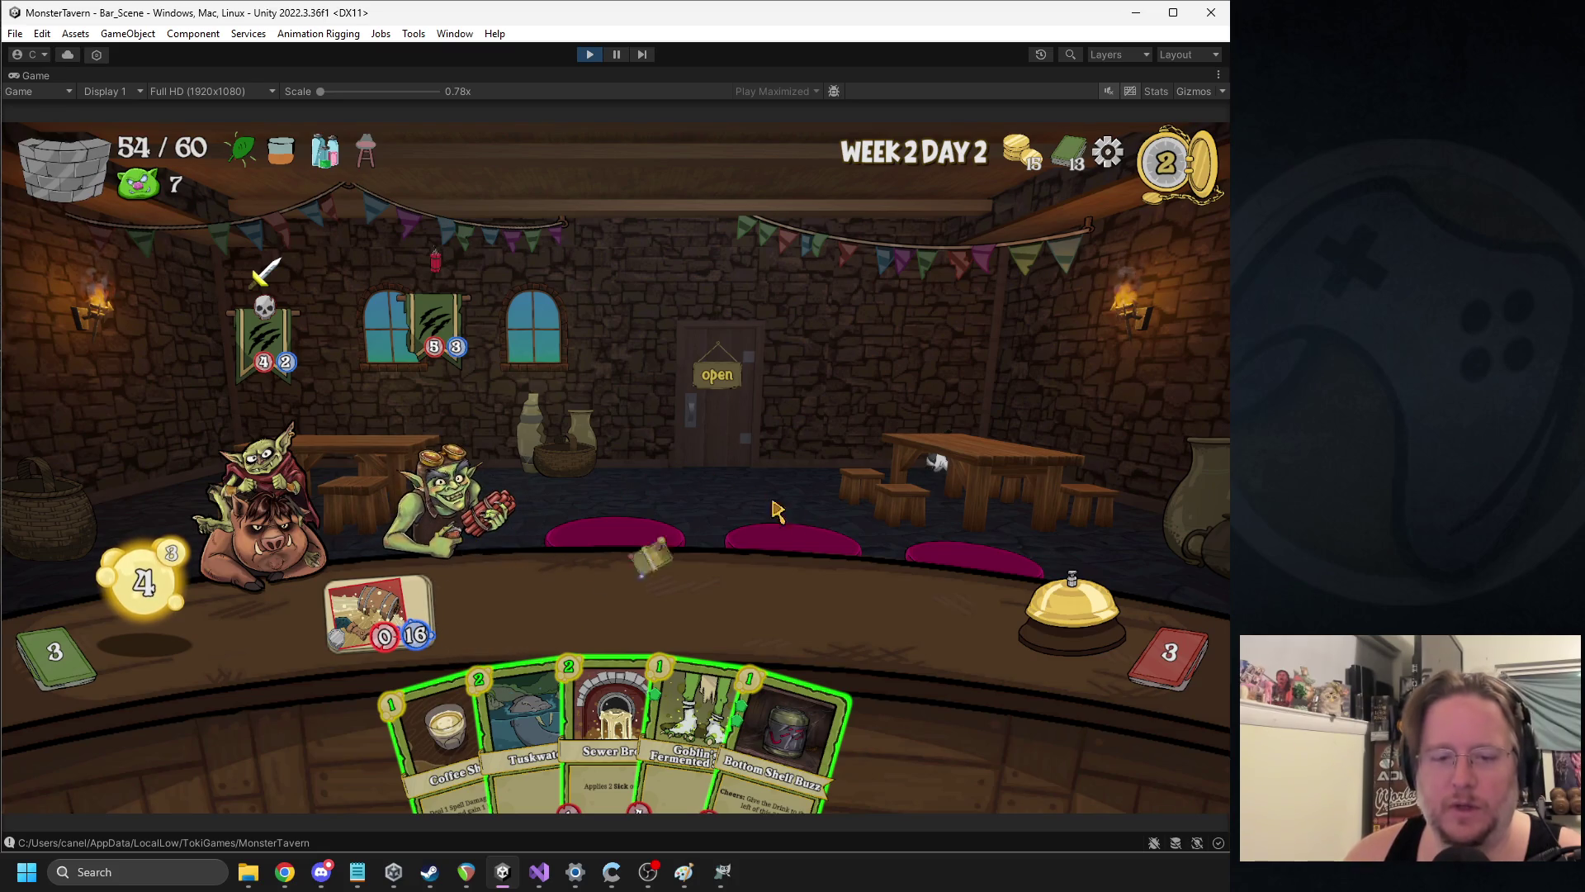
drag(784, 734, 611, 628)
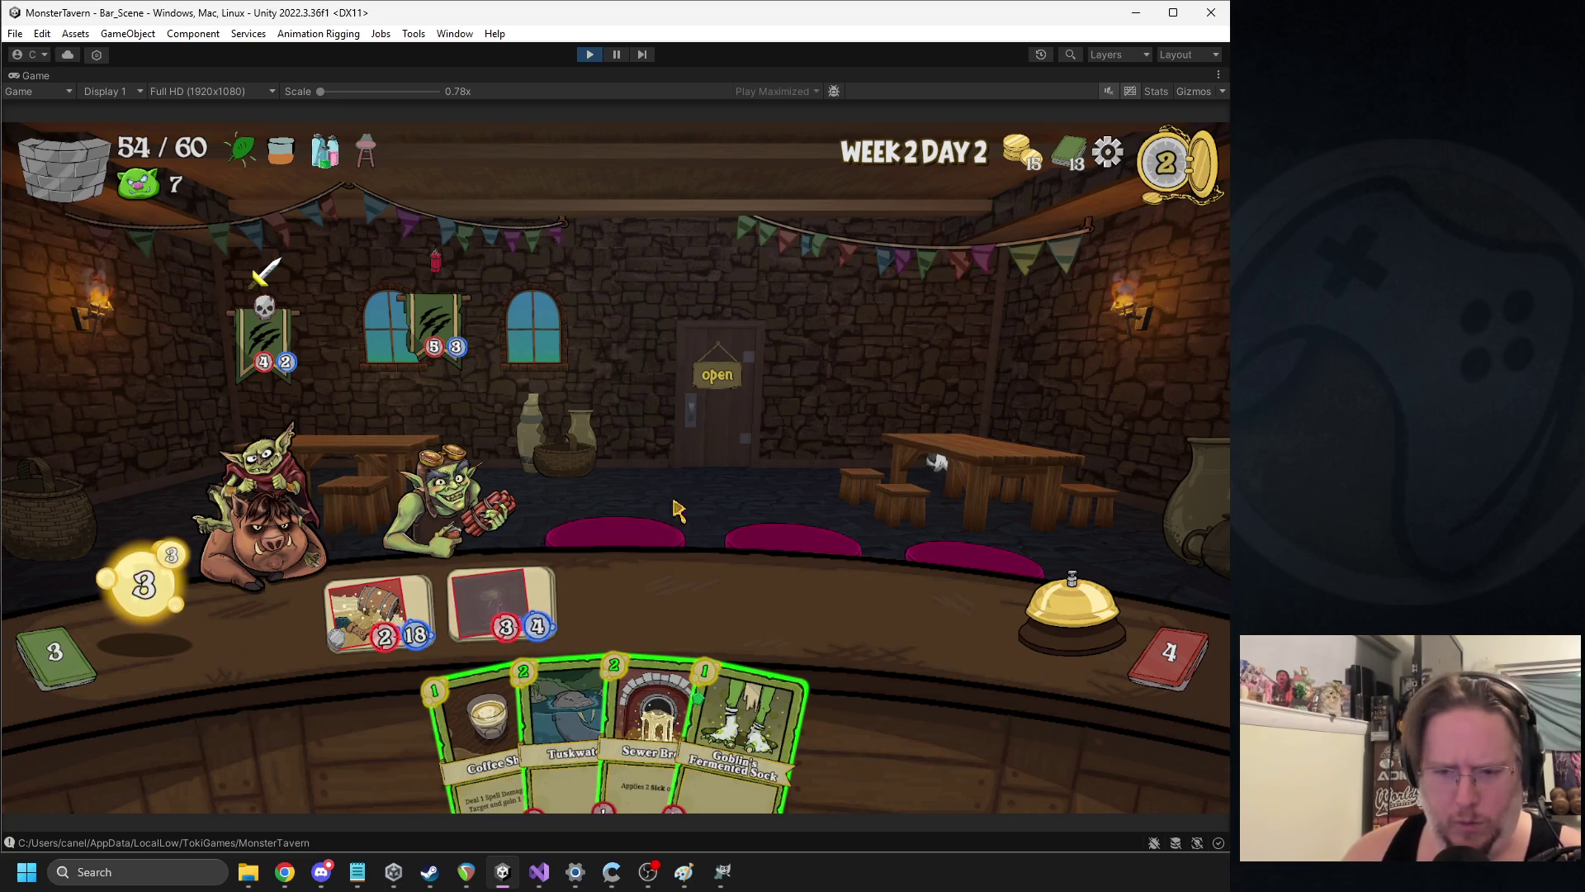
mouse_move(735, 697)
mouse_down()
mouse_move(788, 714)
mouse_move(768, 718)
mouse_up()
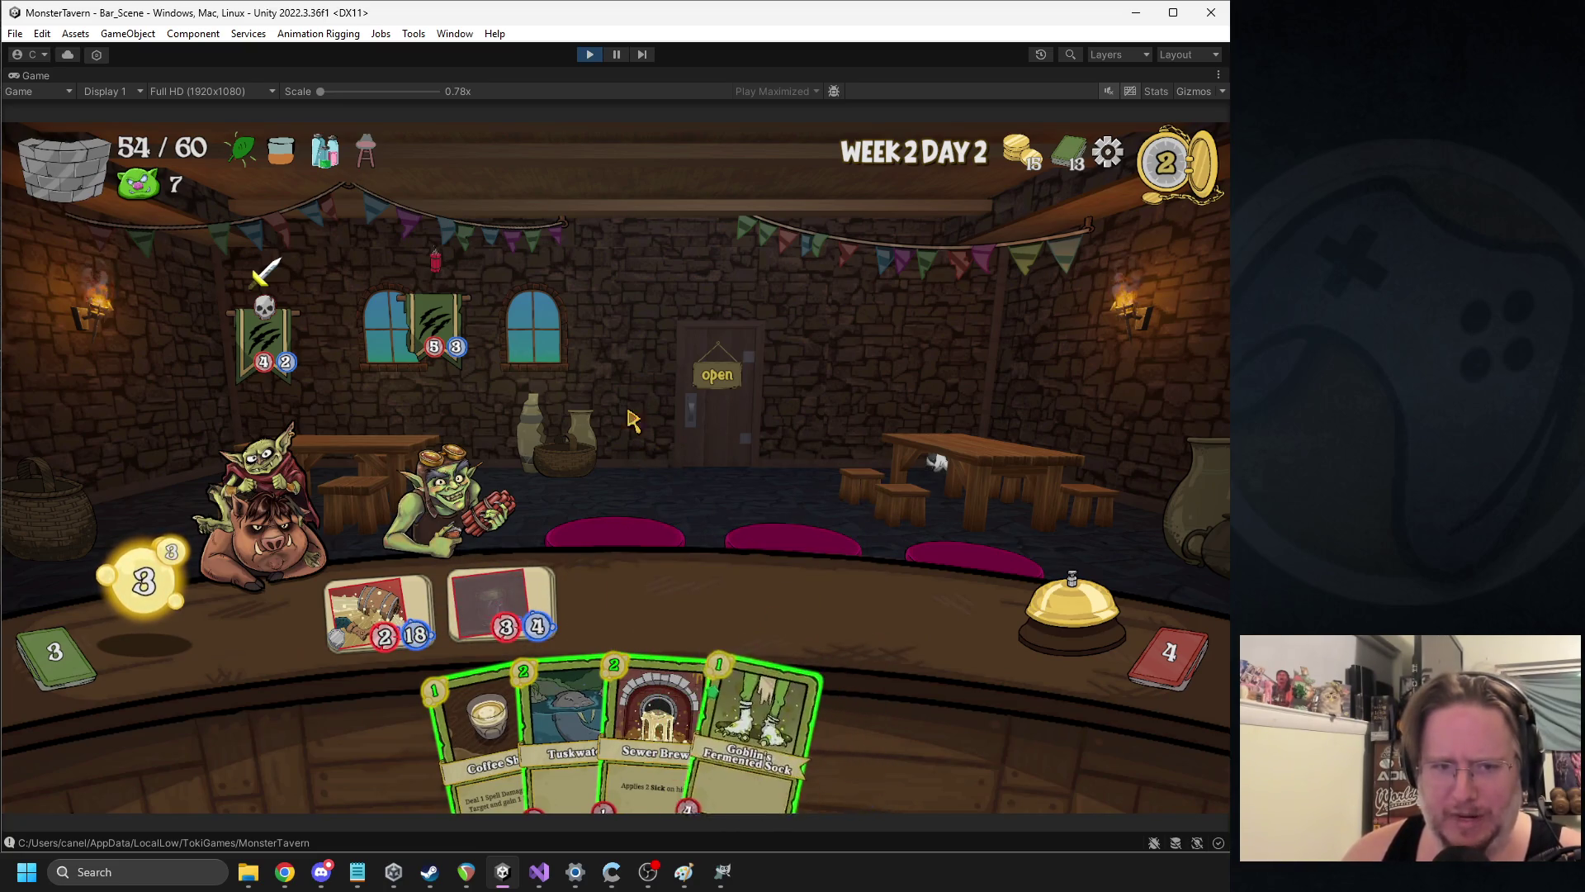
mouse_move(479, 726)
mouse_down()
mouse_move(602, 460)
mouse_move(462, 718)
mouse_up()
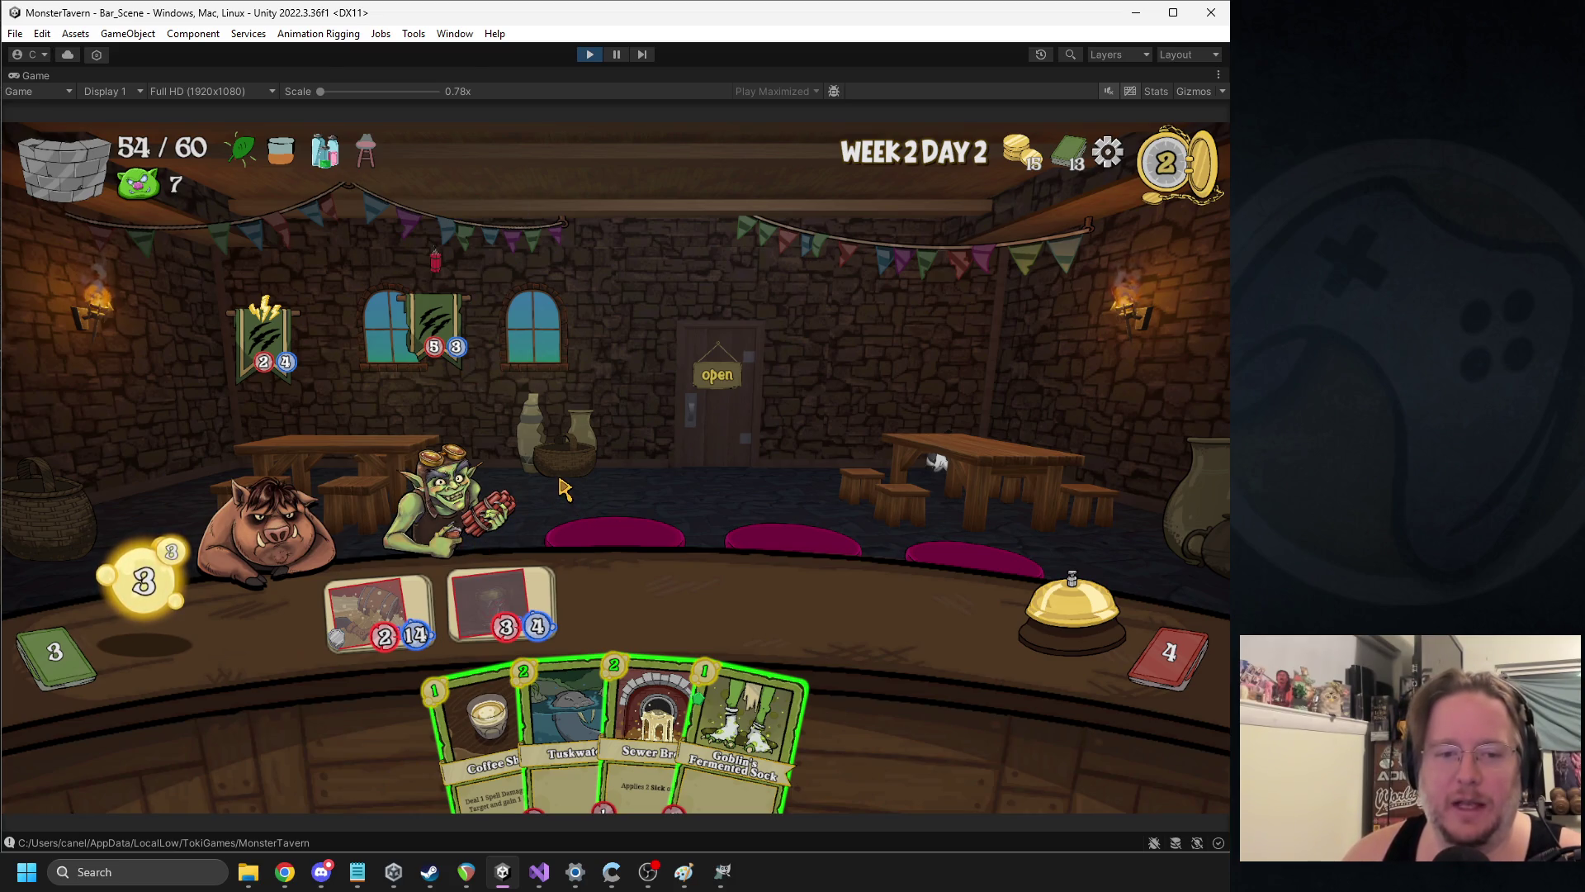
drag(472, 681, 277, 541)
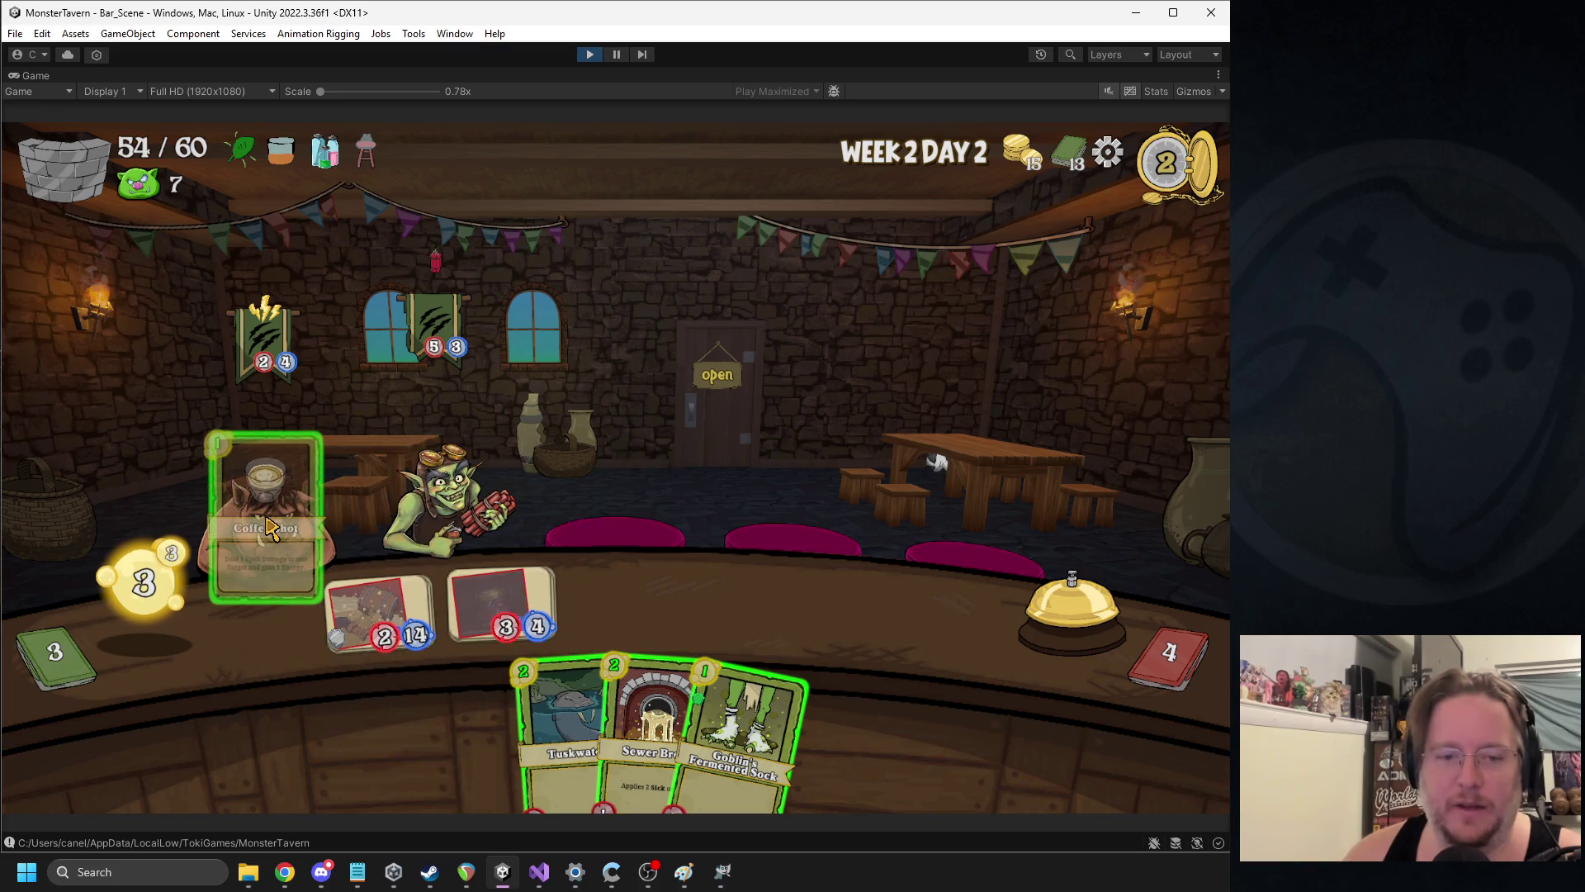
drag(710, 726, 625, 607)
drag(553, 727, 750, 611)
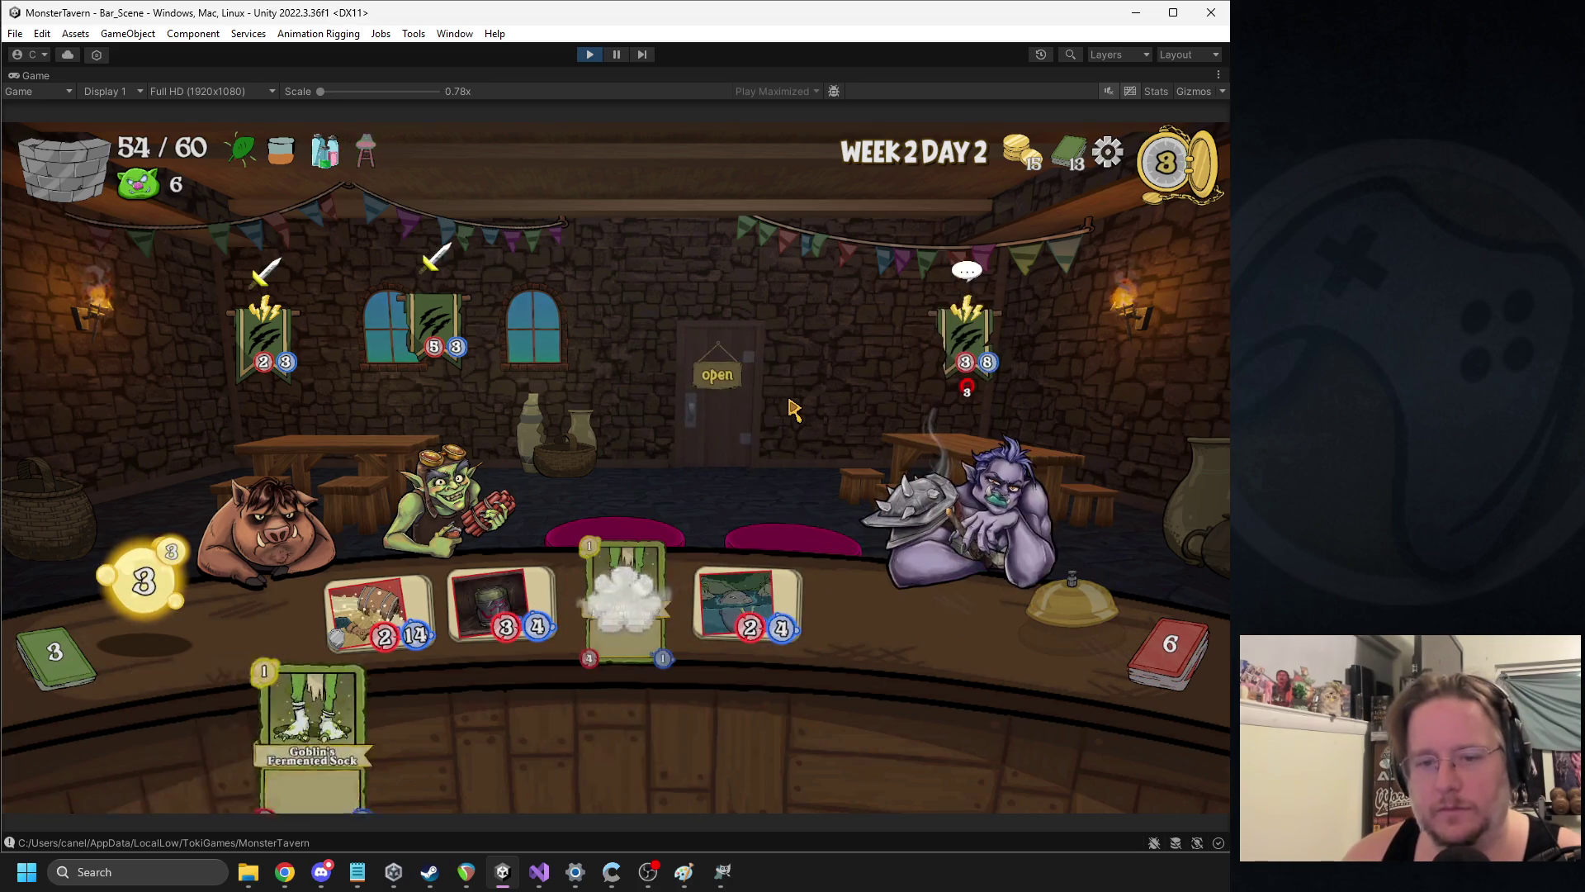
mouse_move(968, 398)
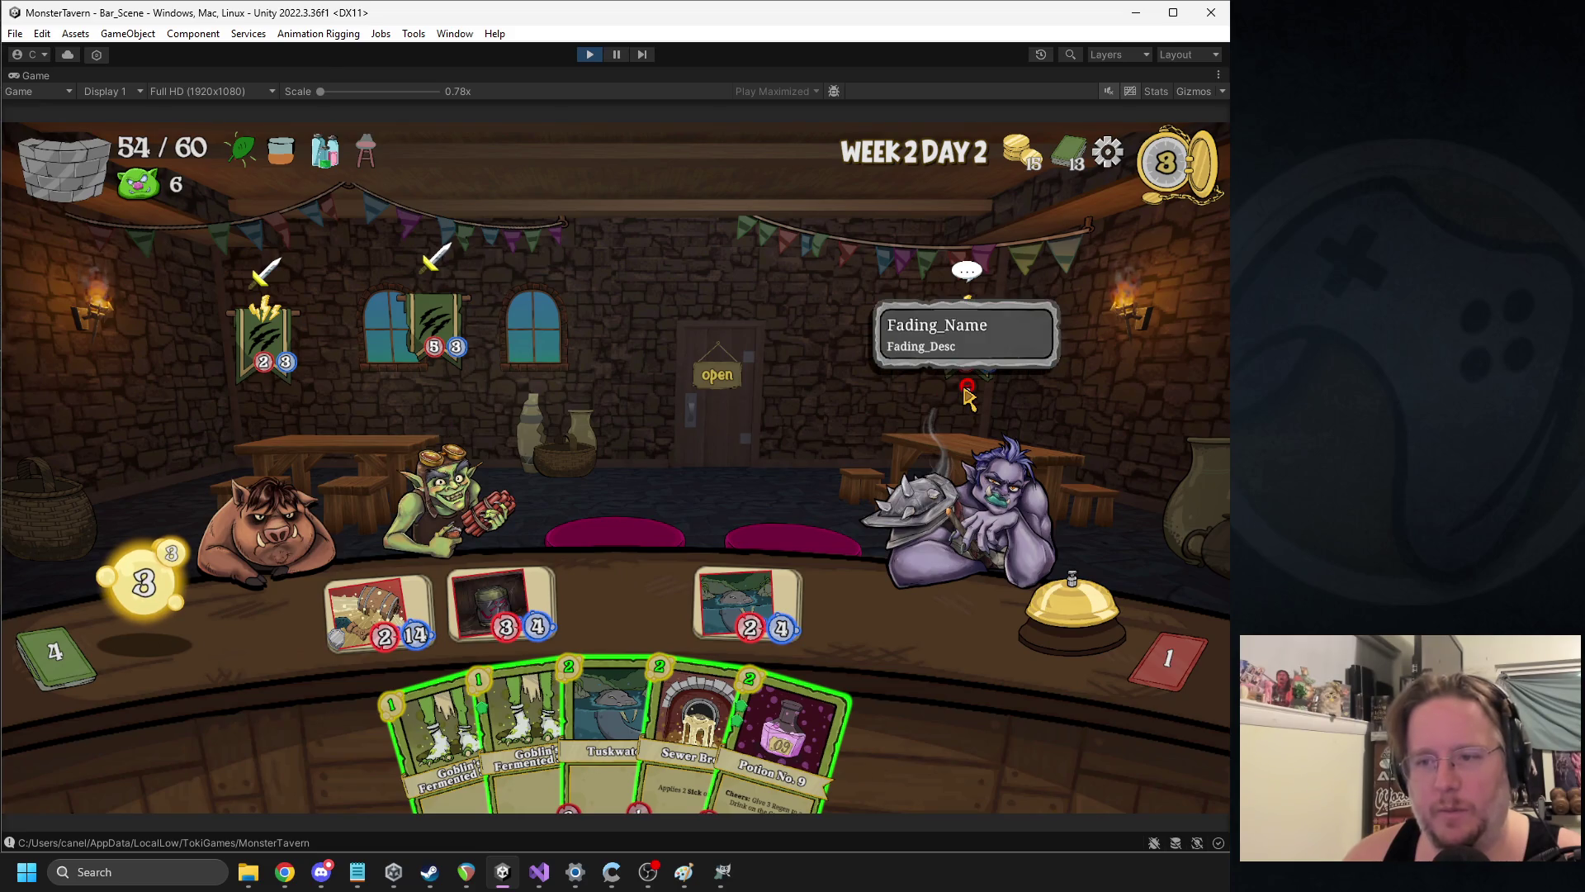
key(alt+Tab)
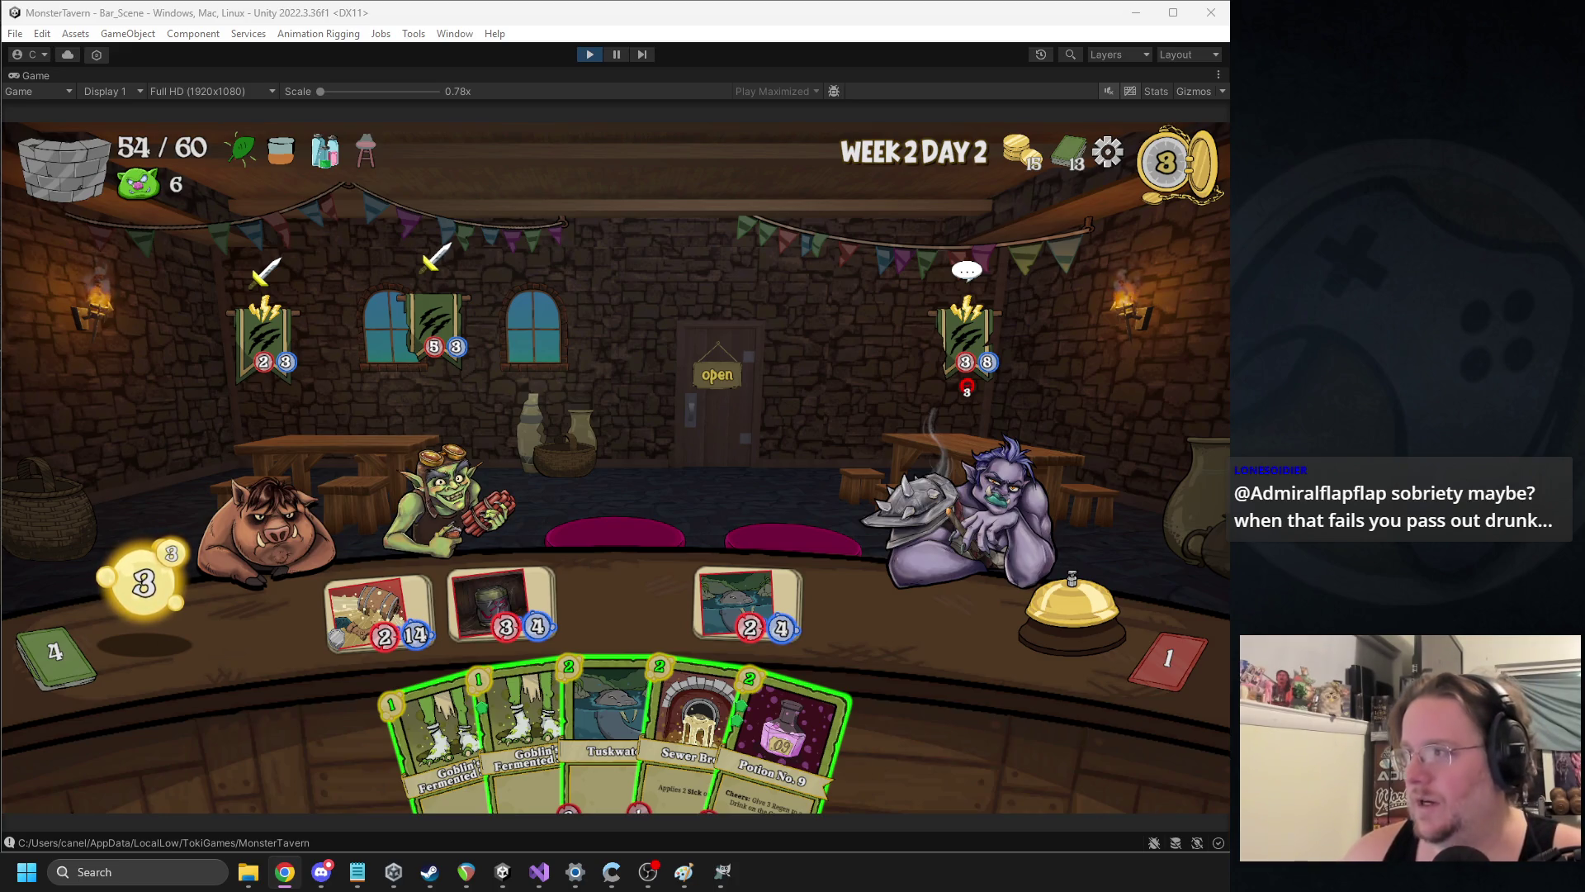
Back in Unity, put Potion No. 9 and a Goblin's Fermented Sock on the counter and end the turn
click(782, 450)
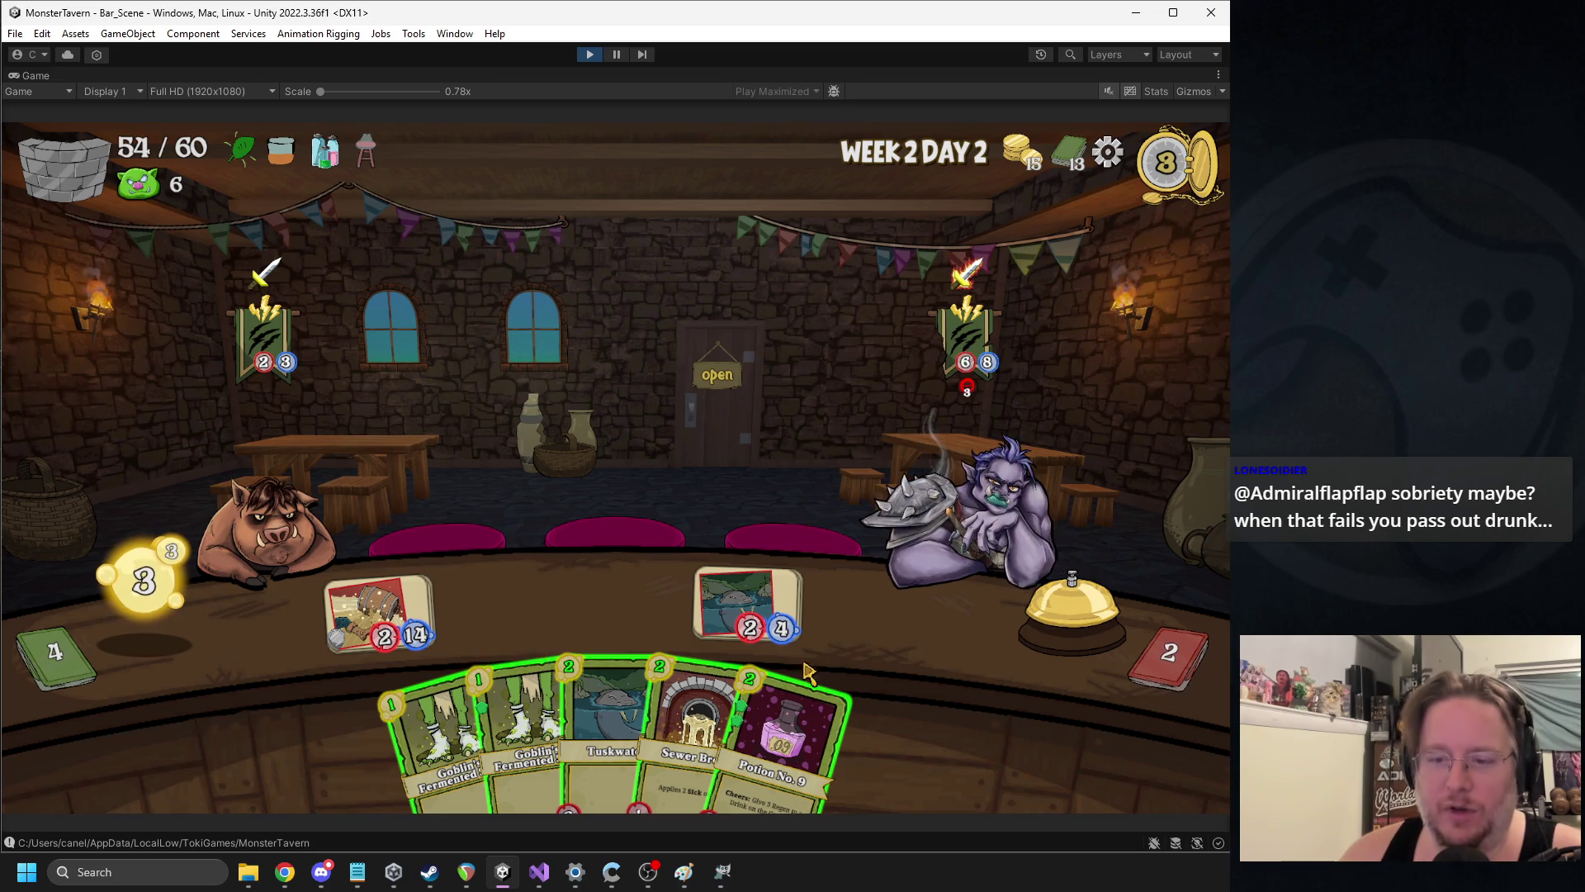
drag(785, 743, 871, 611)
mouse_move(479, 734)
mouse_down()
mouse_move(477, 601)
mouse_move(502, 602)
mouse_up()
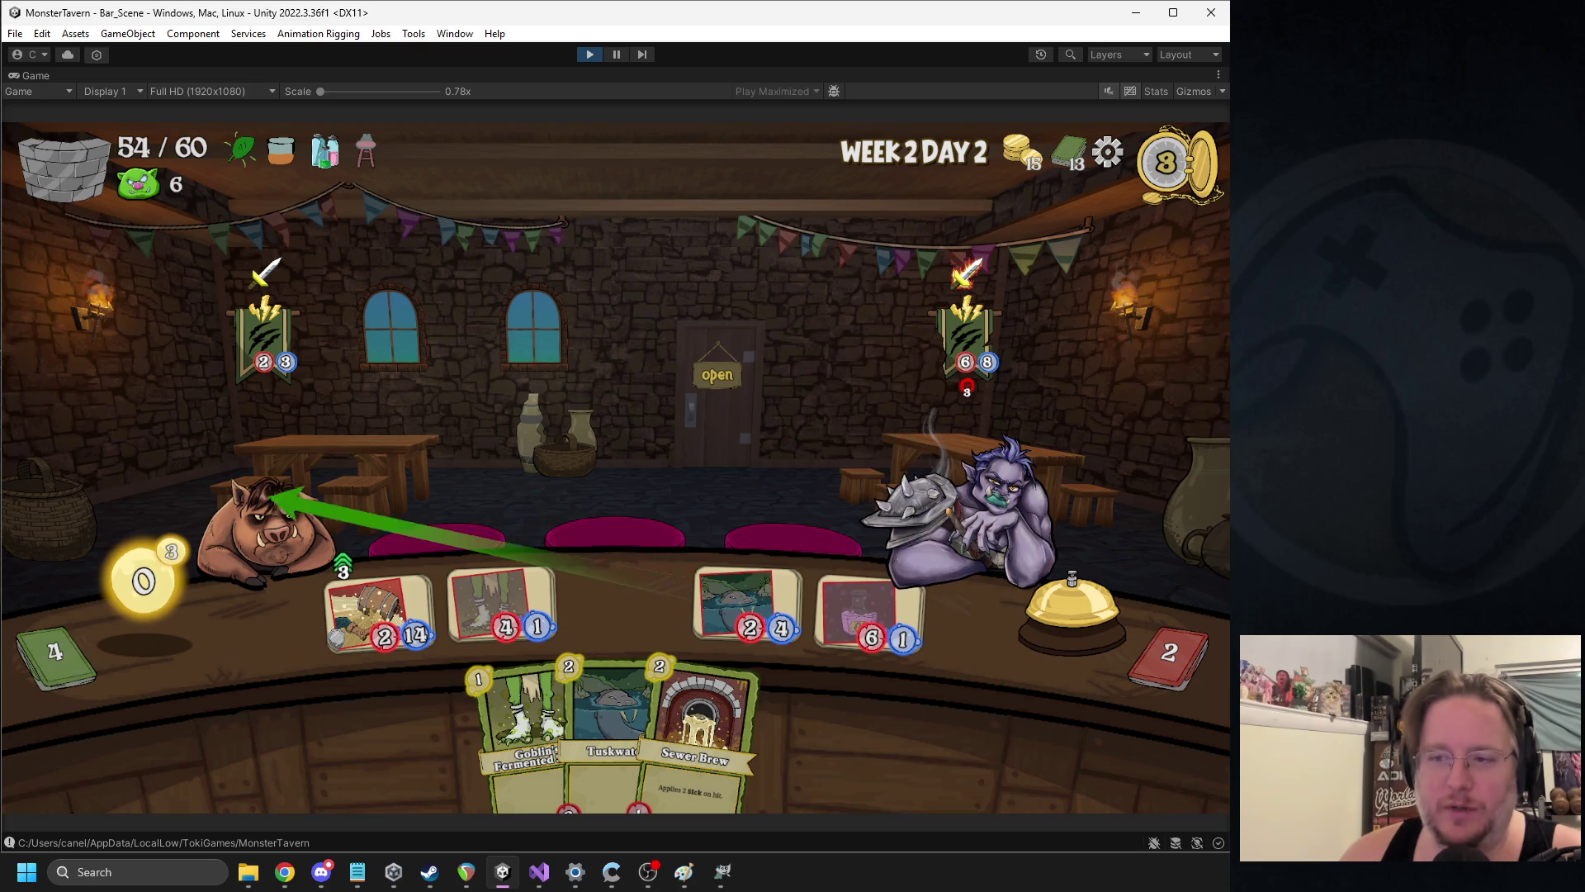
click(1069, 599)
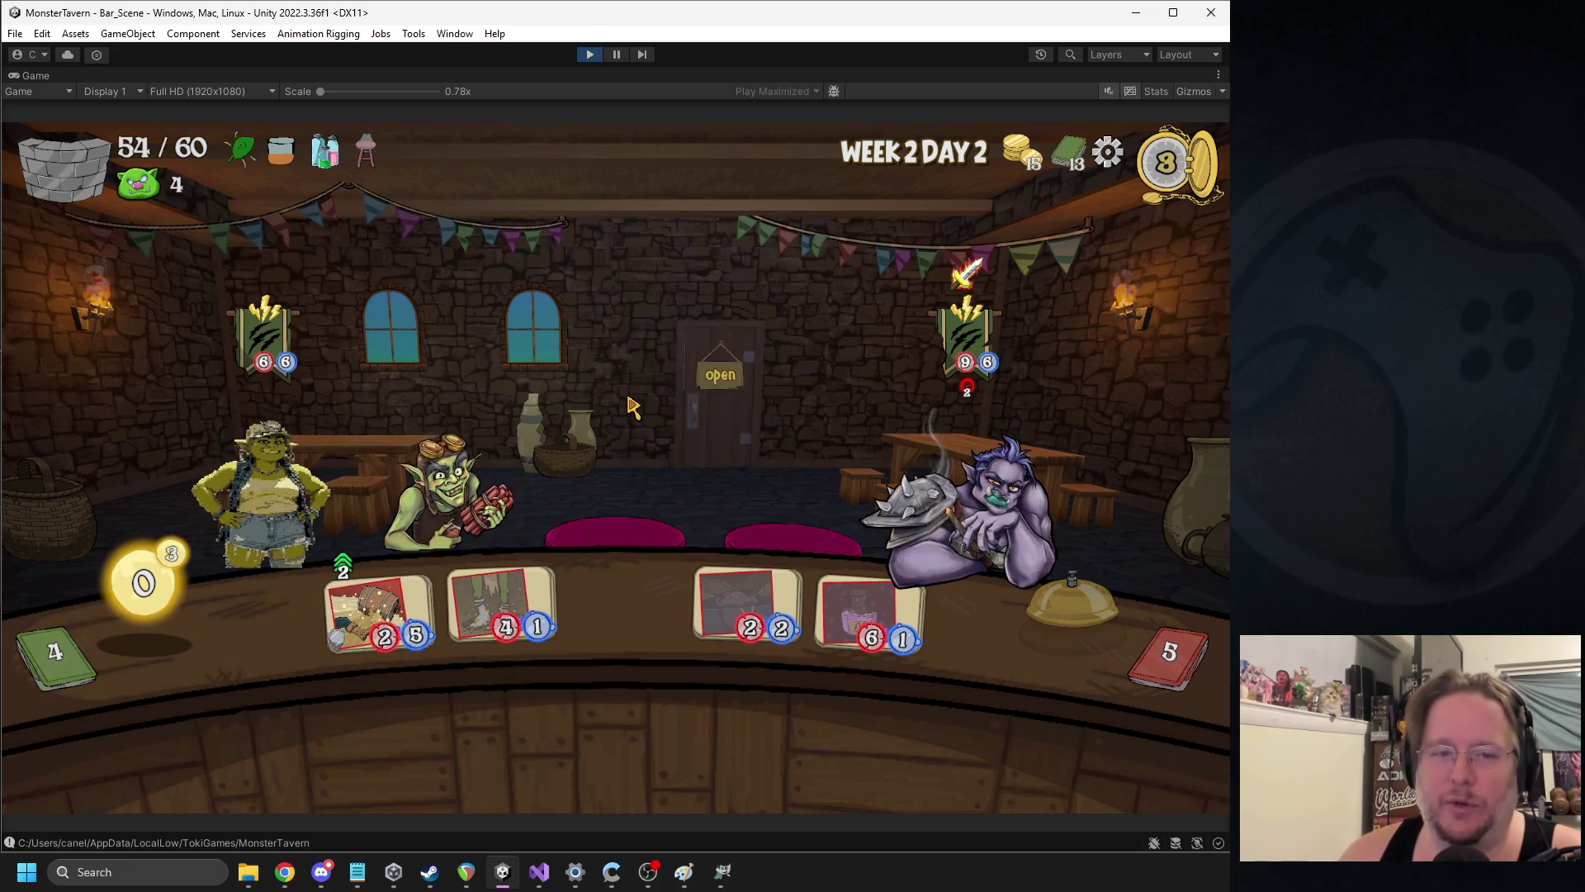
Put Blue Hole in the empty counter slot and boost the barrel drink with Empowered Ferment
mouse_move(516, 714)
mouse_down()
mouse_move(615, 545)
mouse_move(599, 541)
mouse_up()
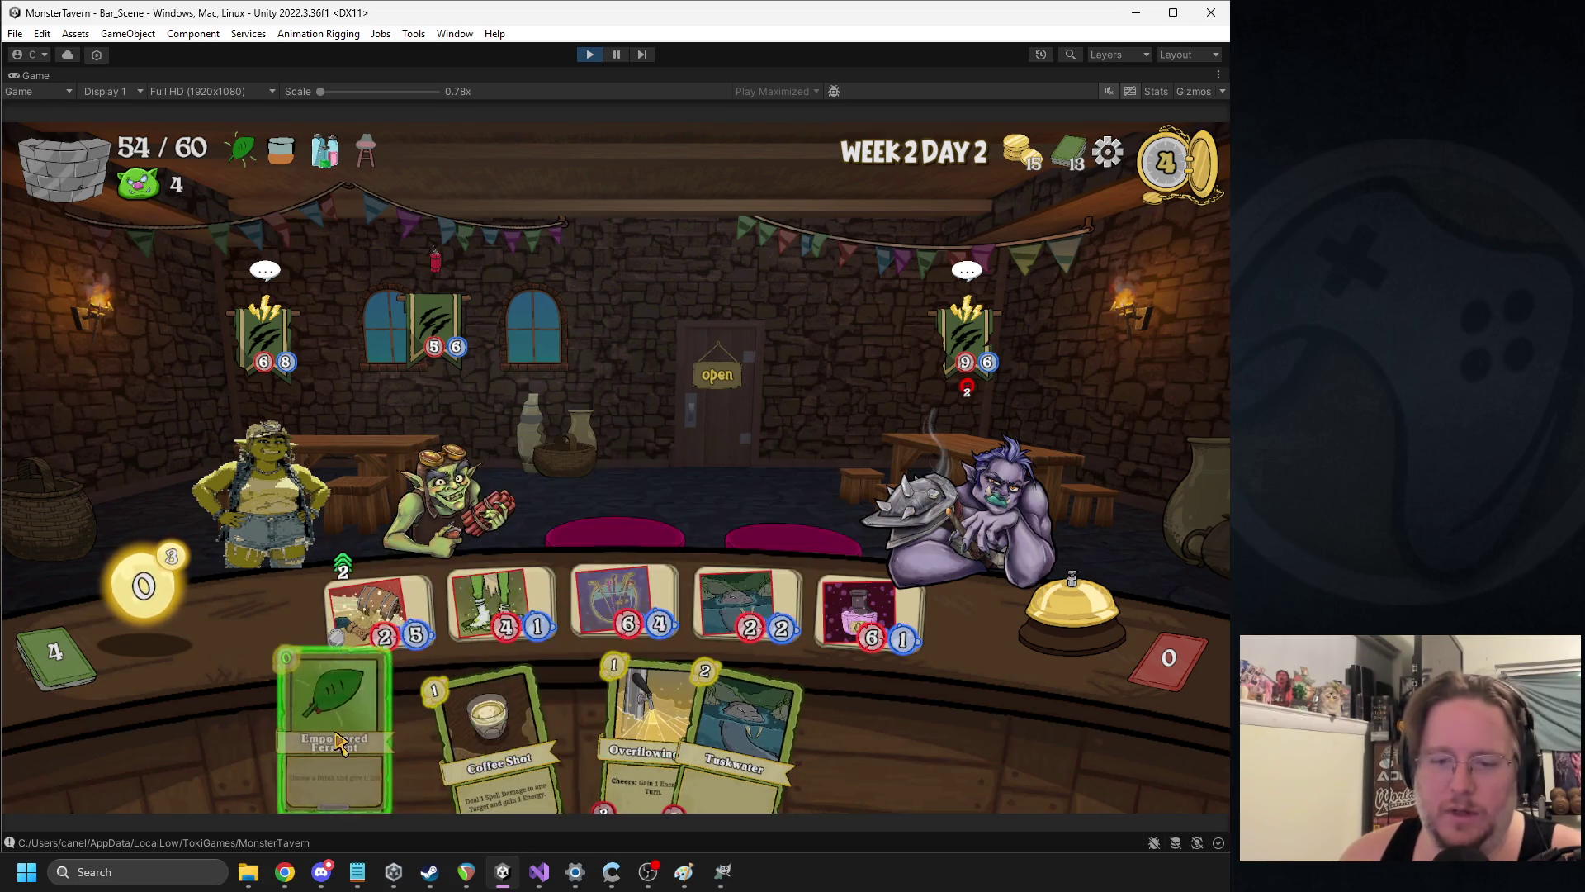
mouse_move(600, 605)
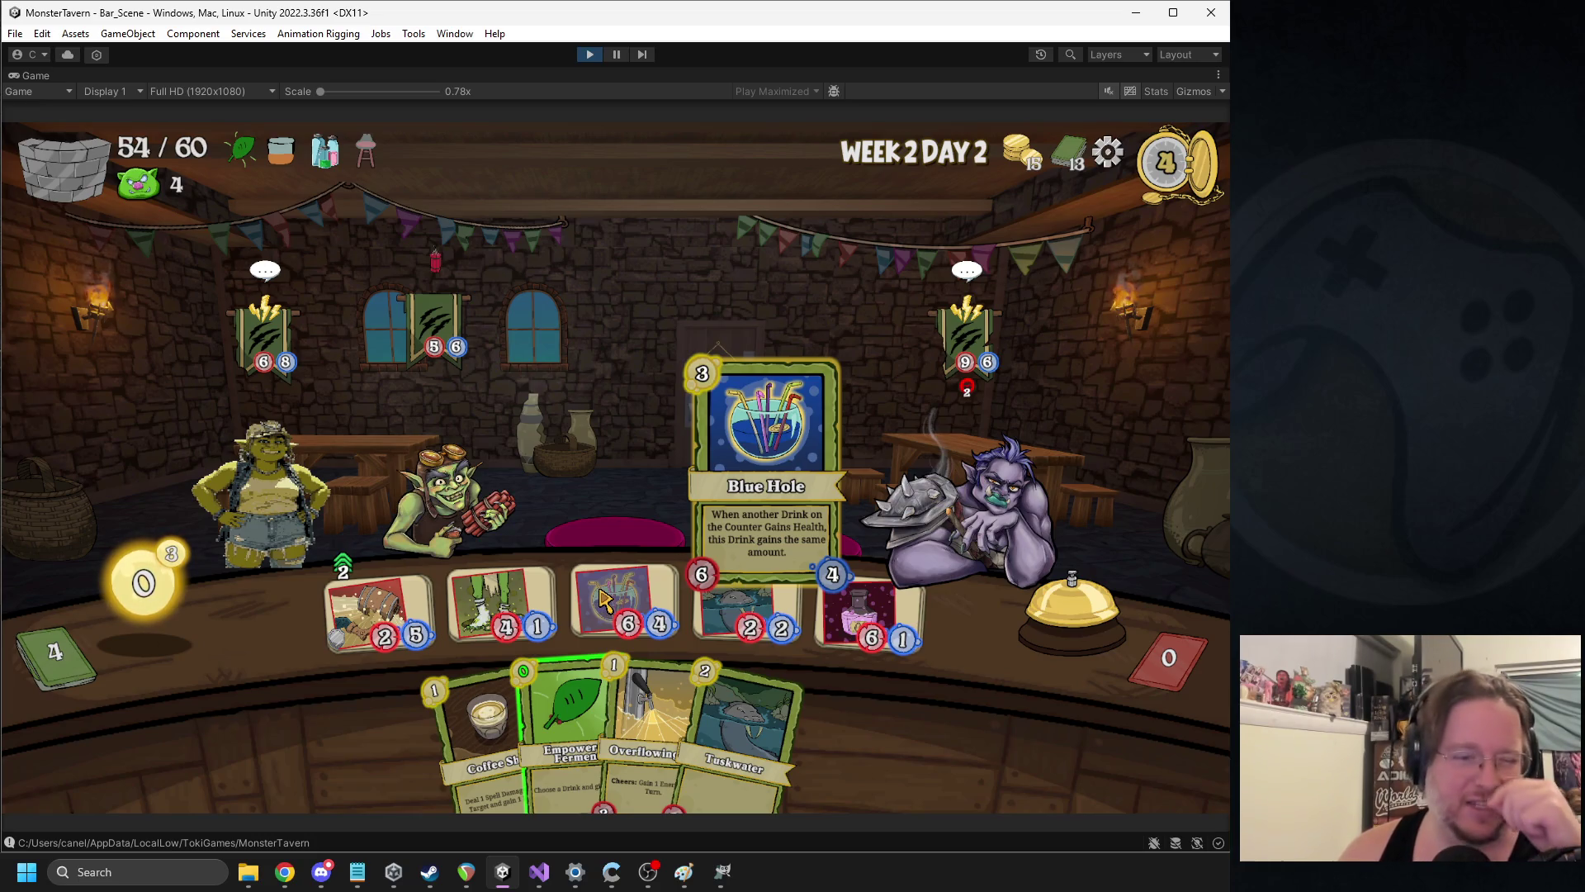
drag(569, 722, 378, 619)
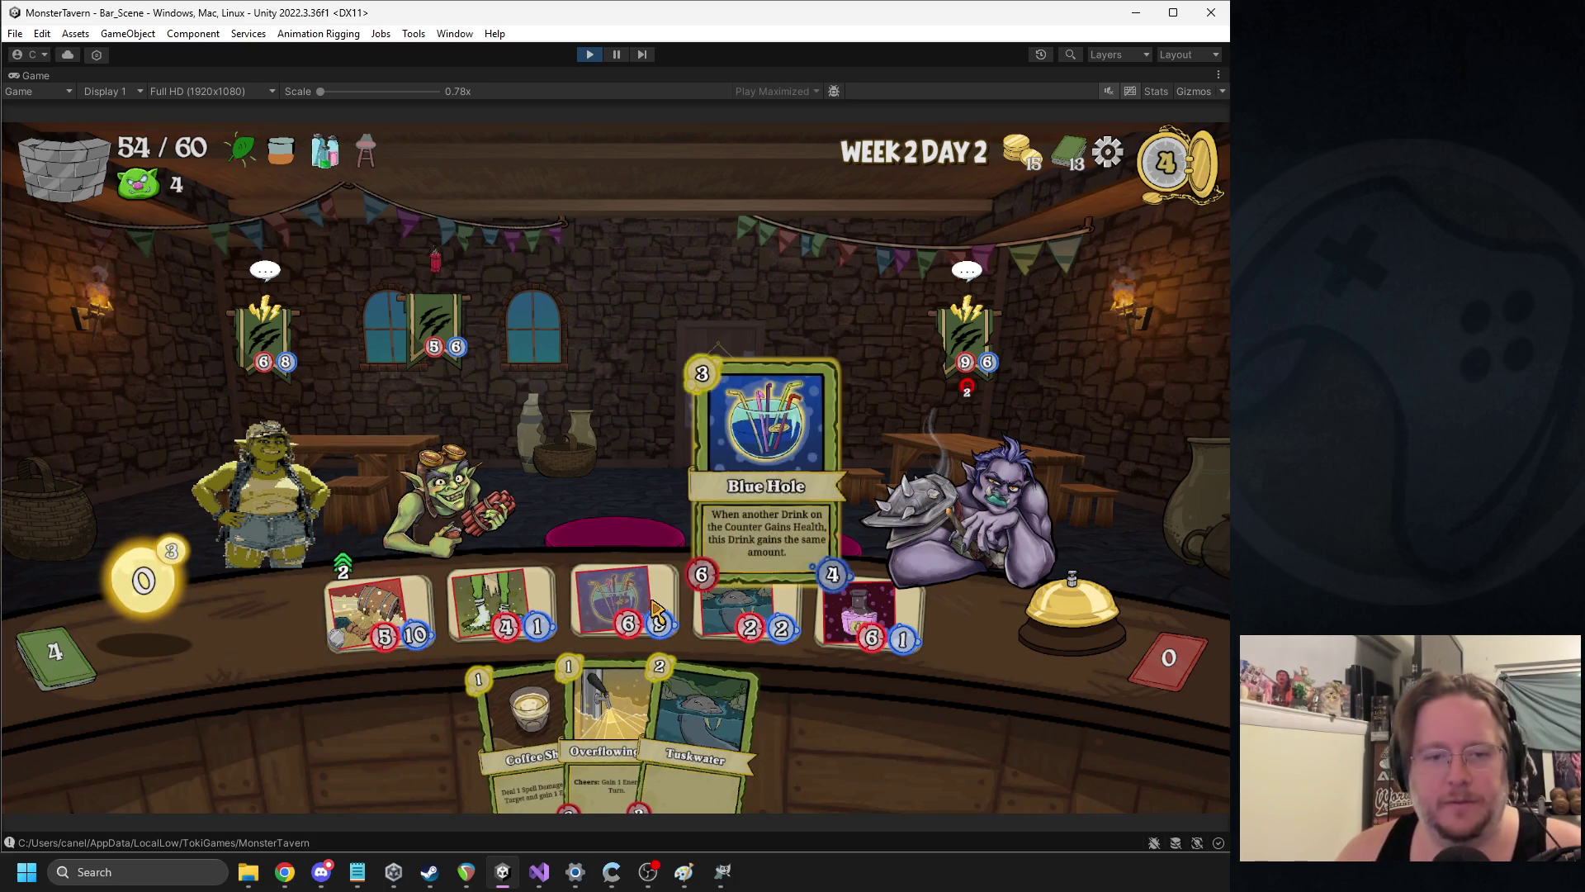
Serve the potion, green 4/1 and blue drinks to the goblin, ring the bell, and play another Sock
drag(871, 570, 477, 476)
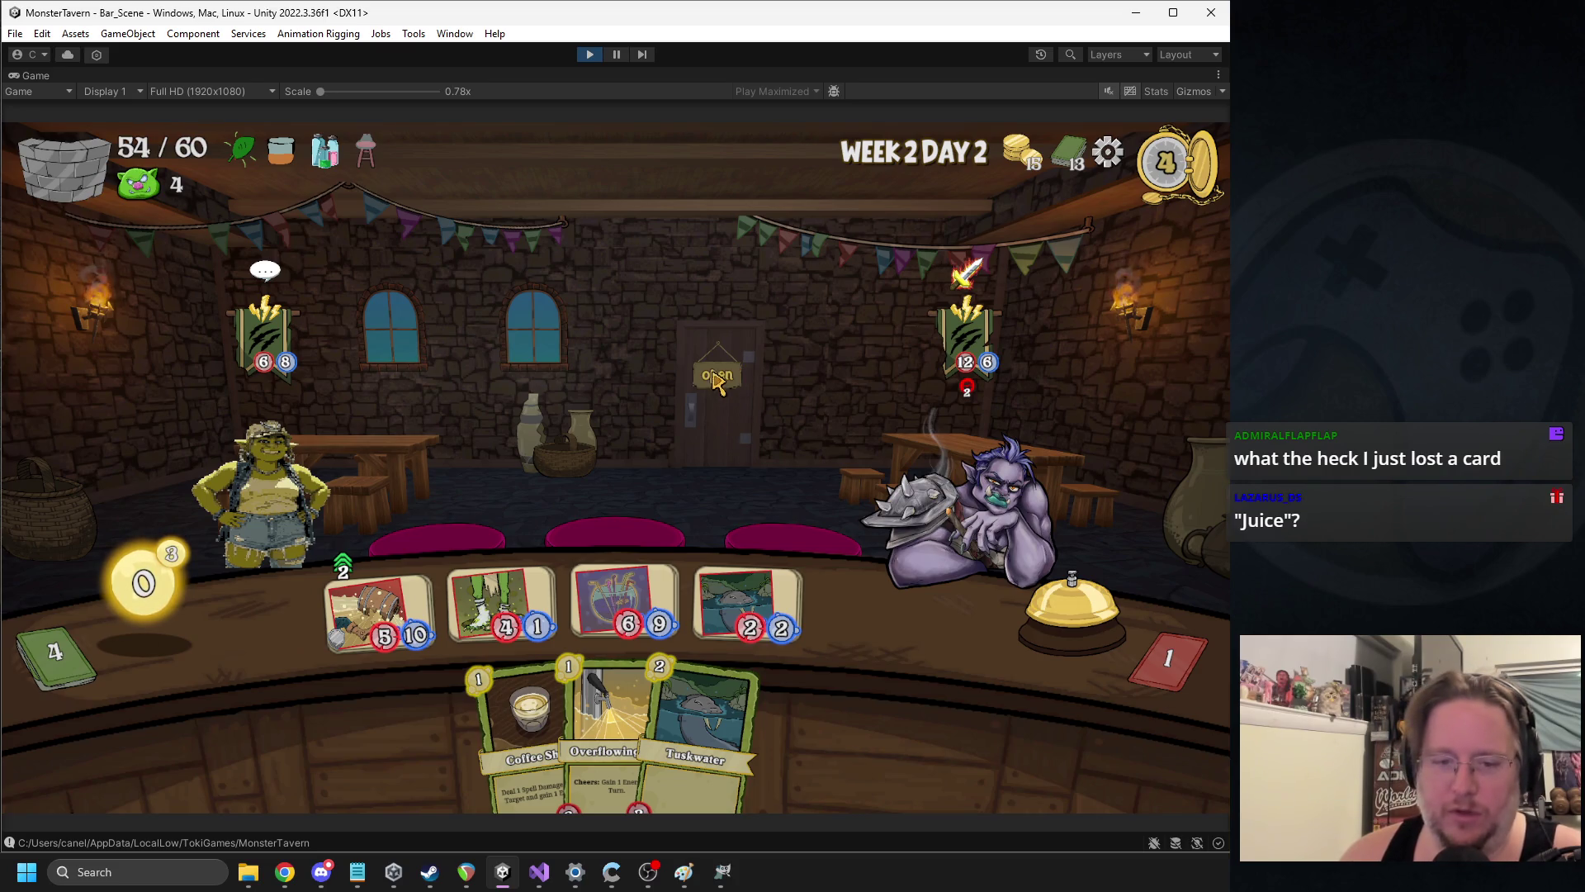
drag(492, 594, 558, 500)
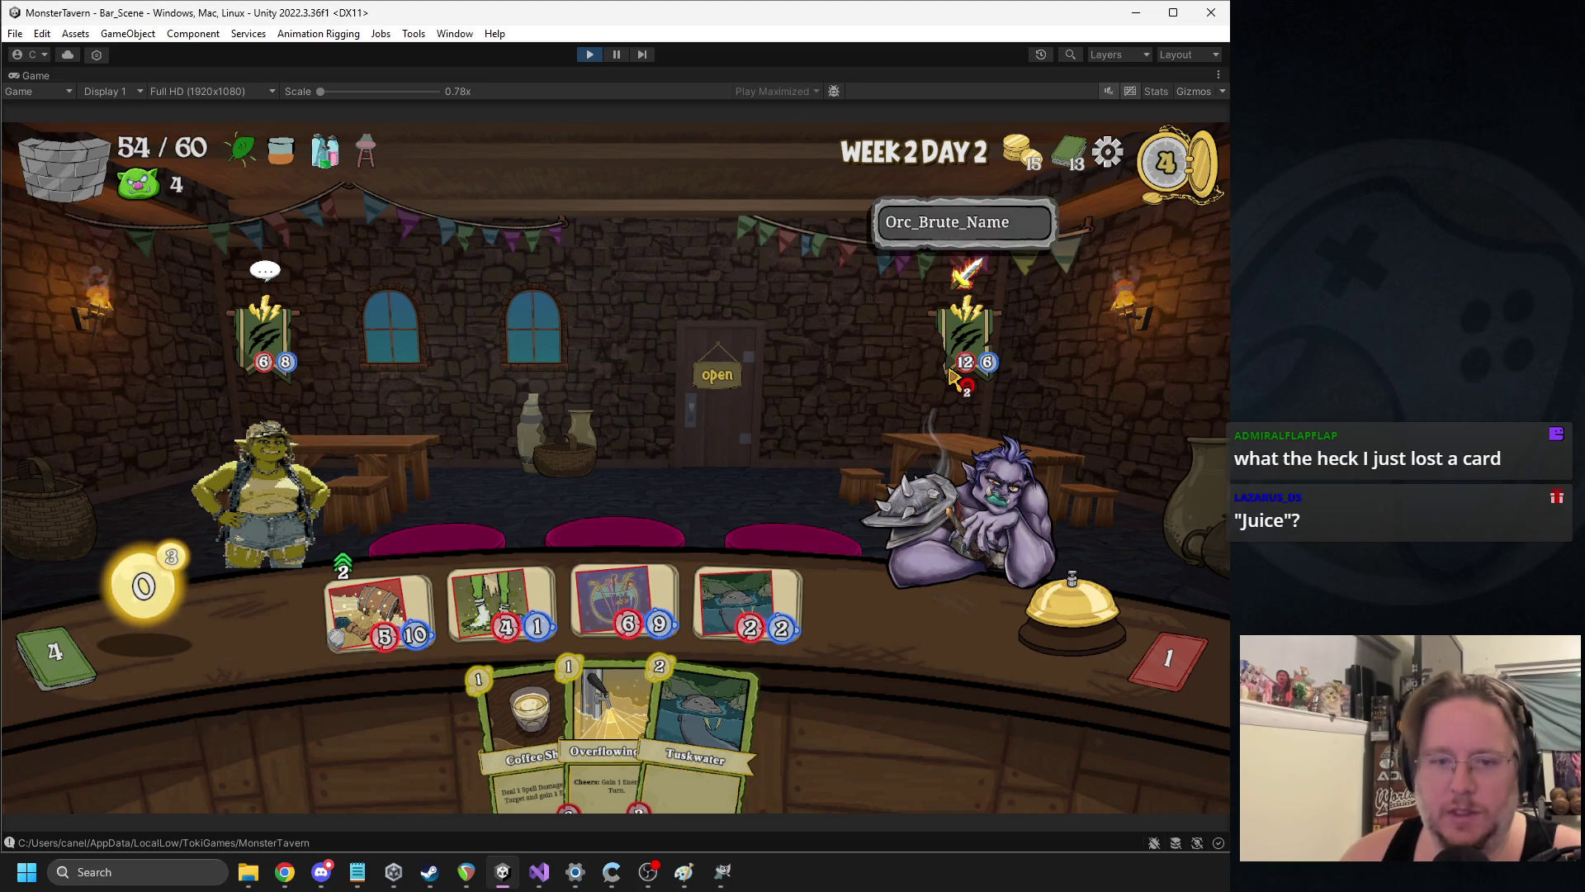
drag(555, 575, 256, 516)
drag(574, 573, 235, 494)
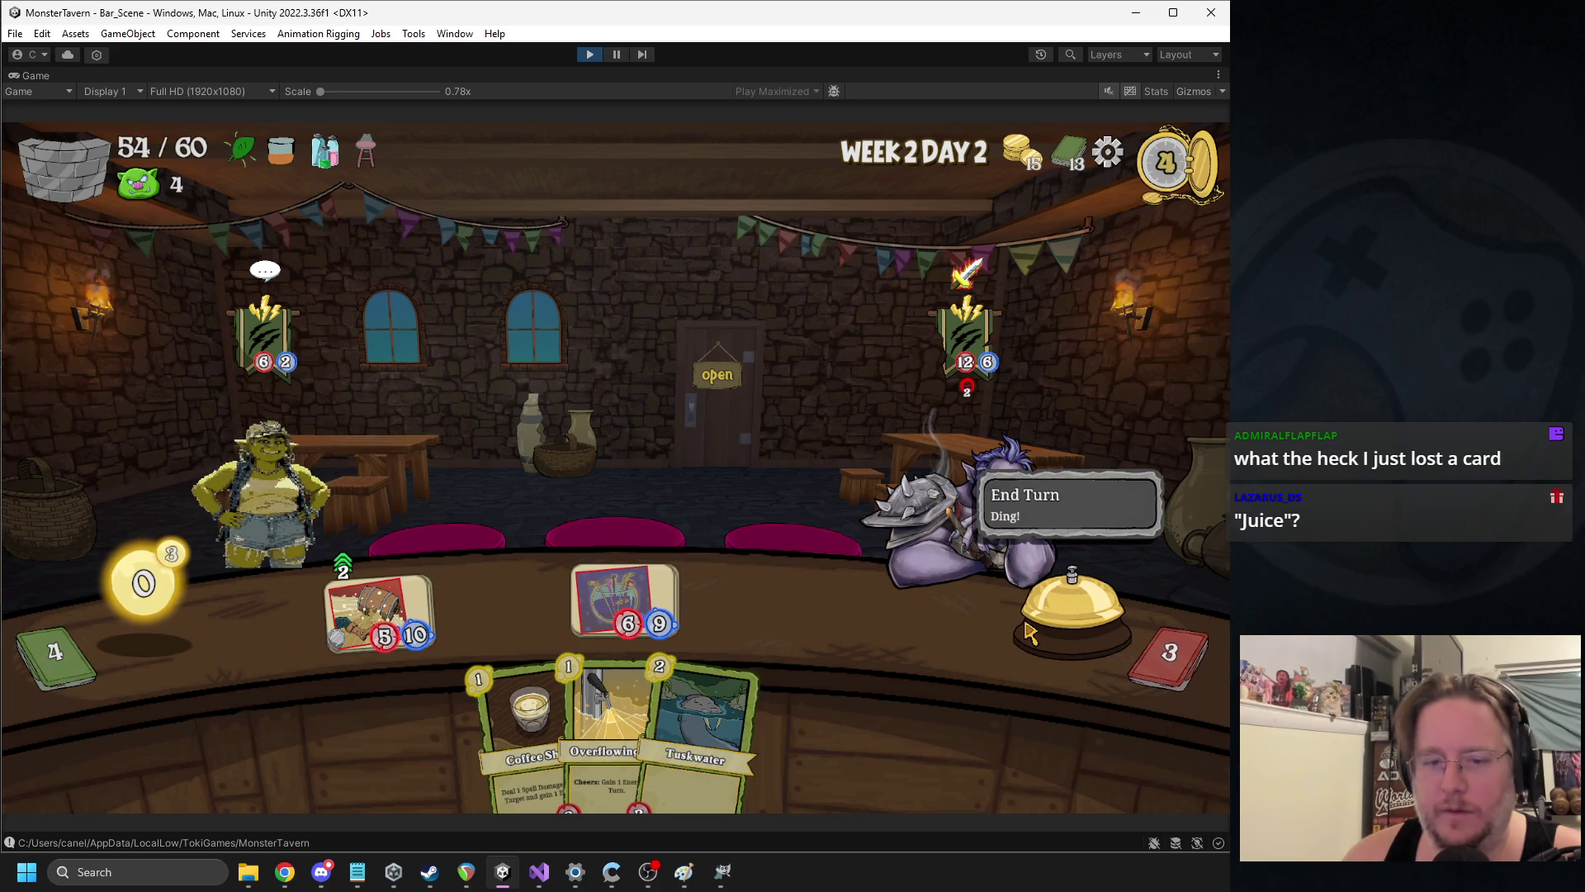
click(1071, 607)
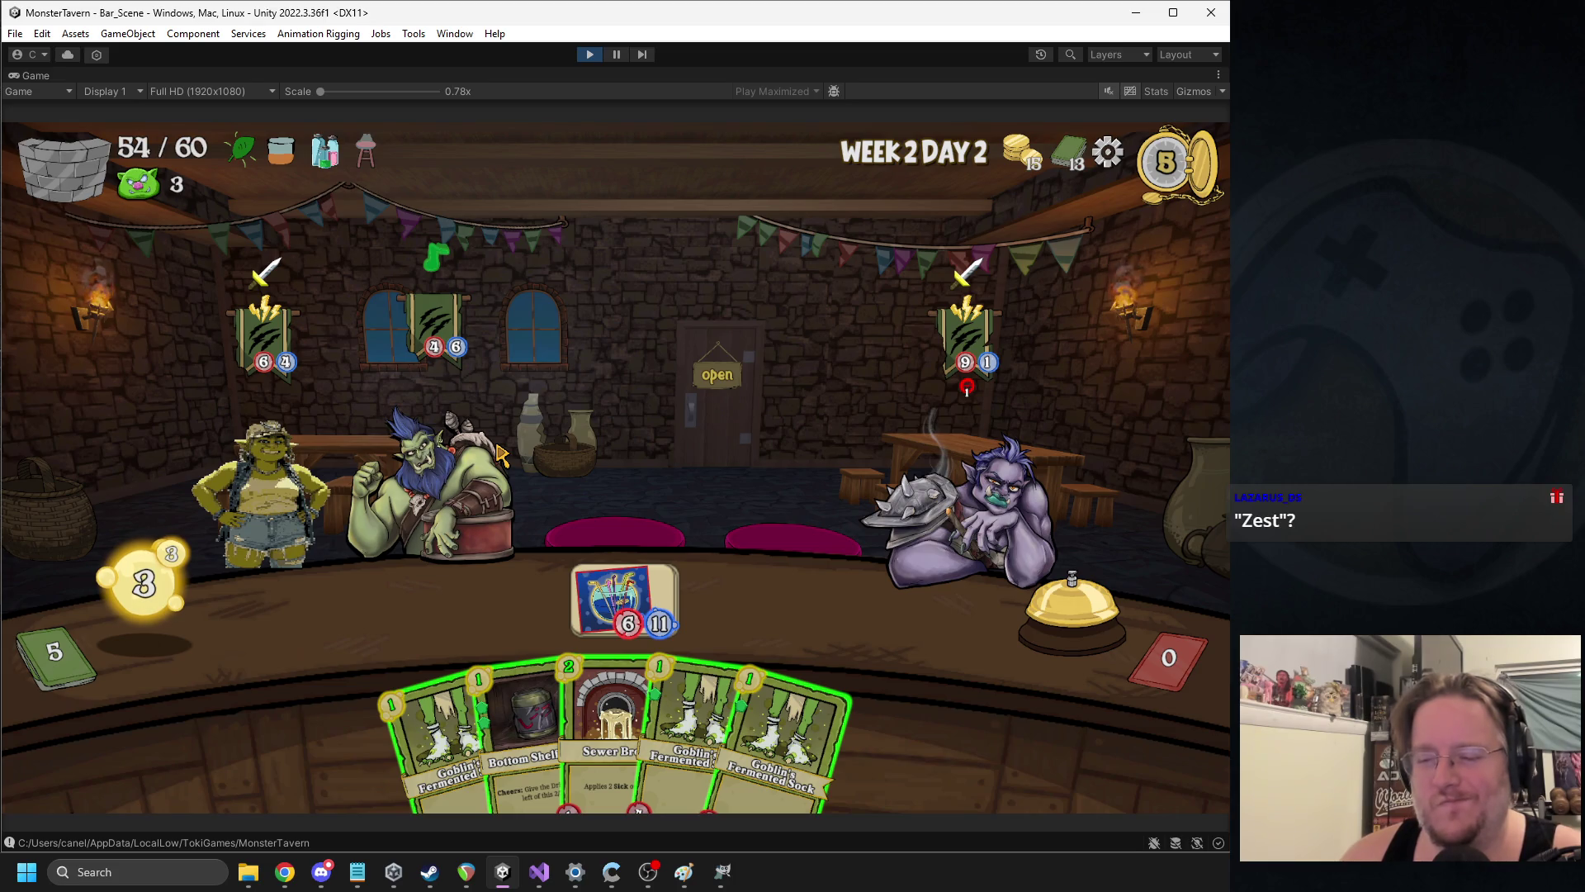
mouse_move(708, 677)
mouse_down()
mouse_move(708, 714)
mouse_move(376, 611)
mouse_up()
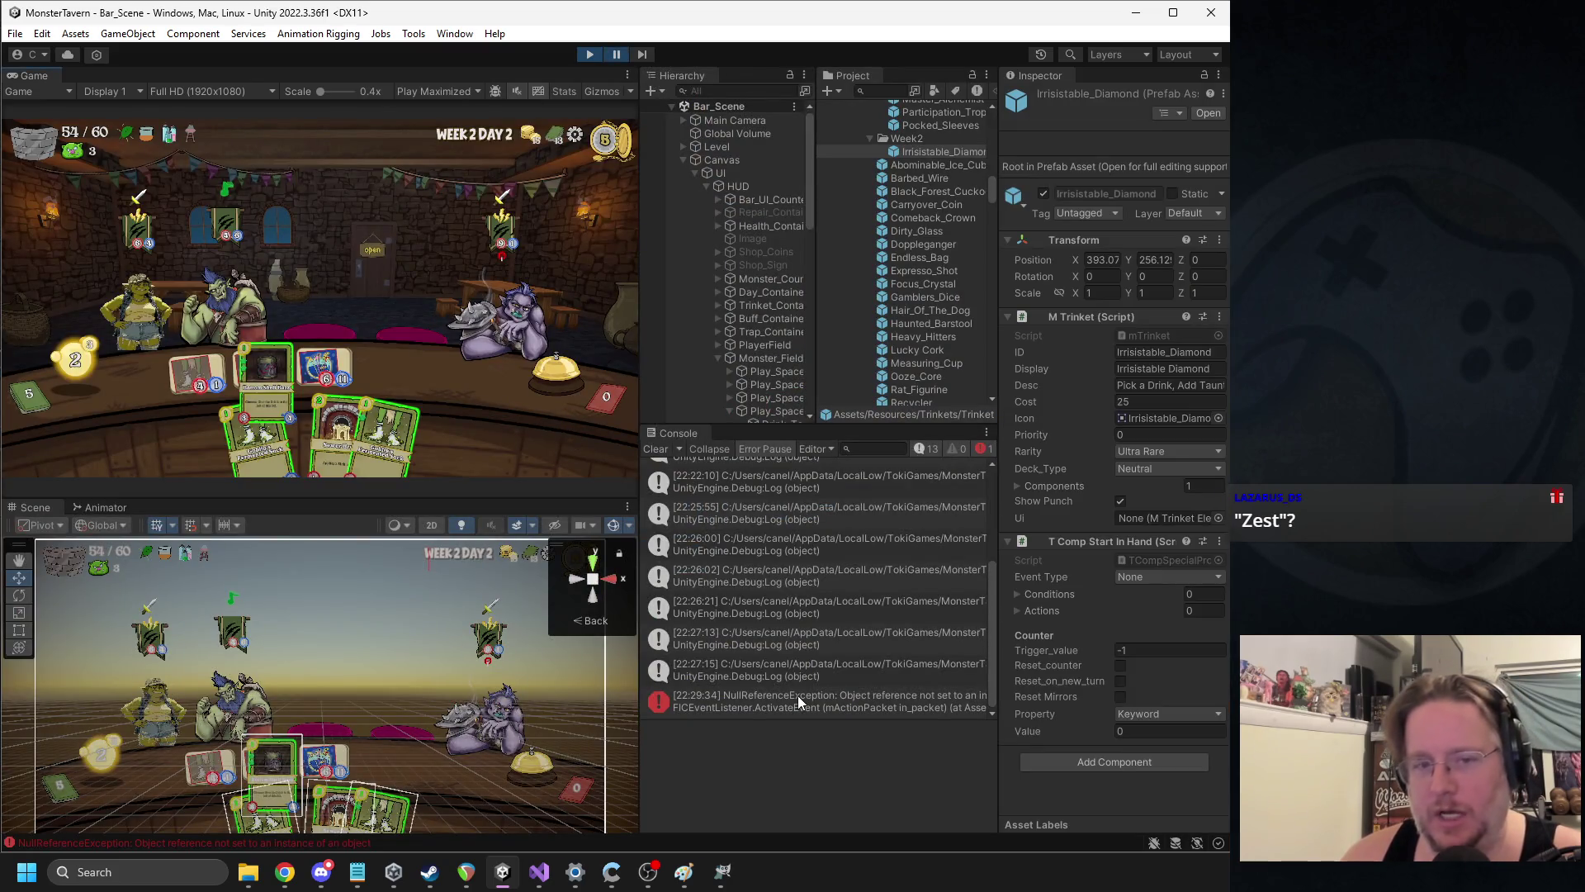
Expand the NullReferenceException stack trace and check FIDrink.cs line 208 in Visual Studio
click(794, 695)
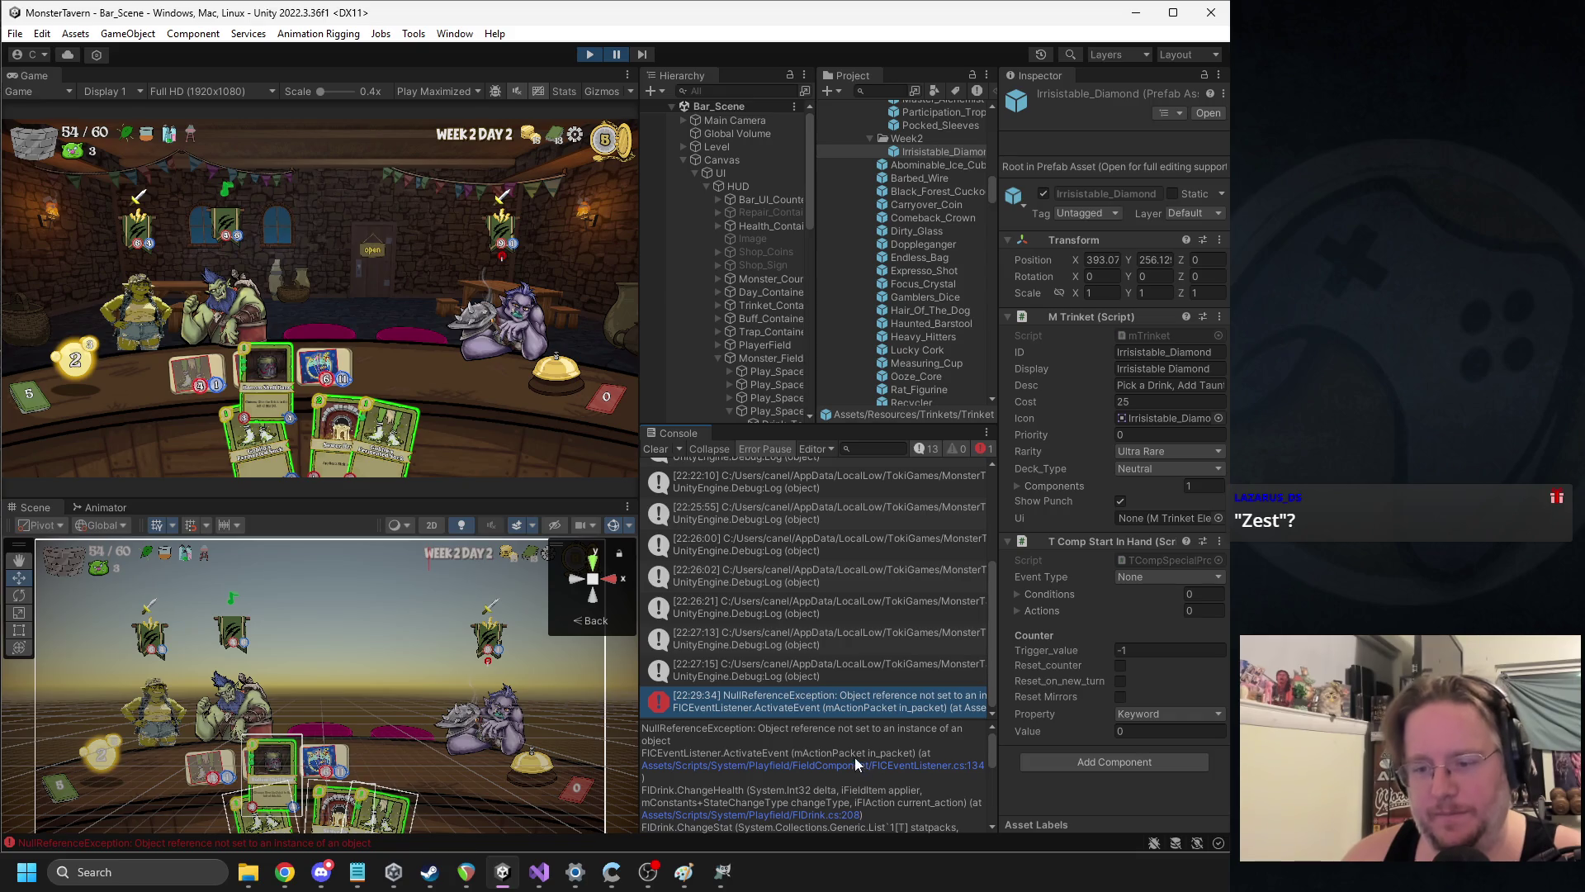
click(850, 815)
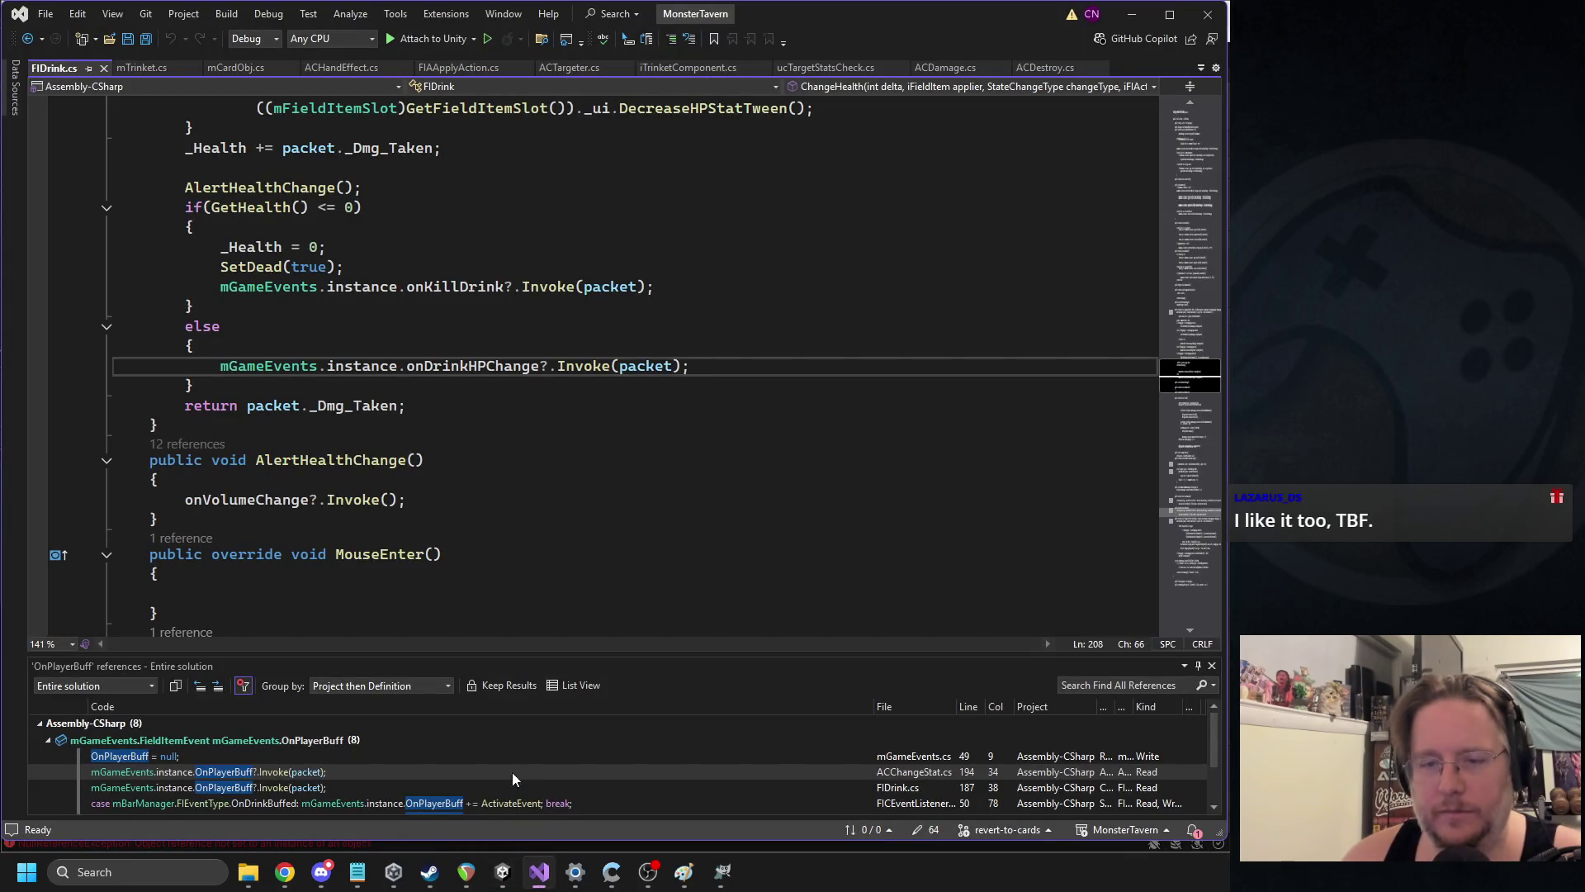
click(503, 872)
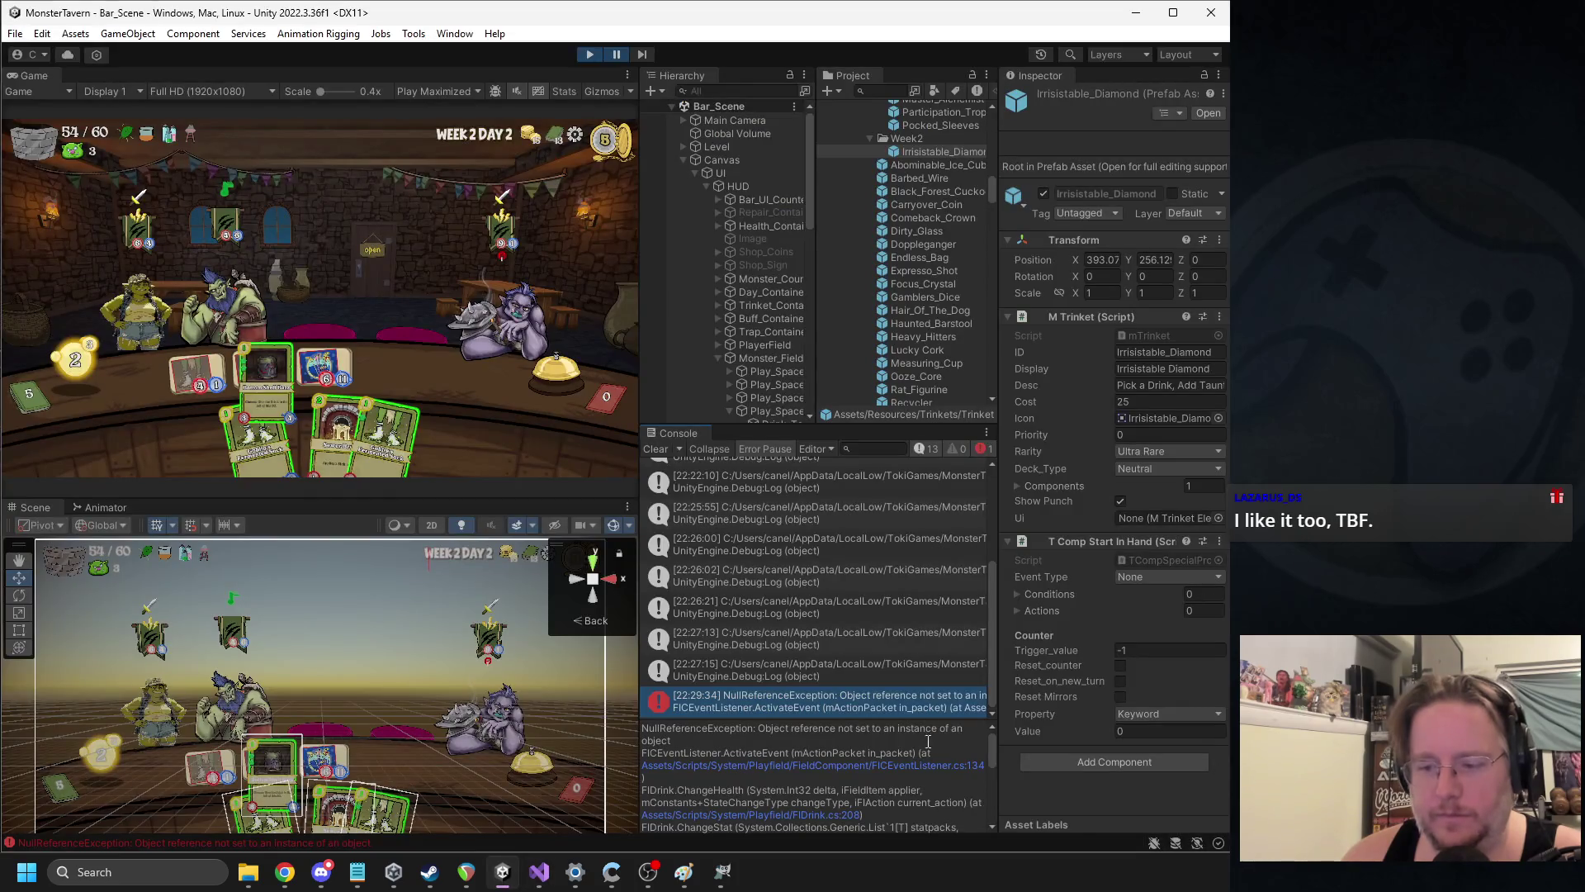
scroll(966, 776, down, 2)
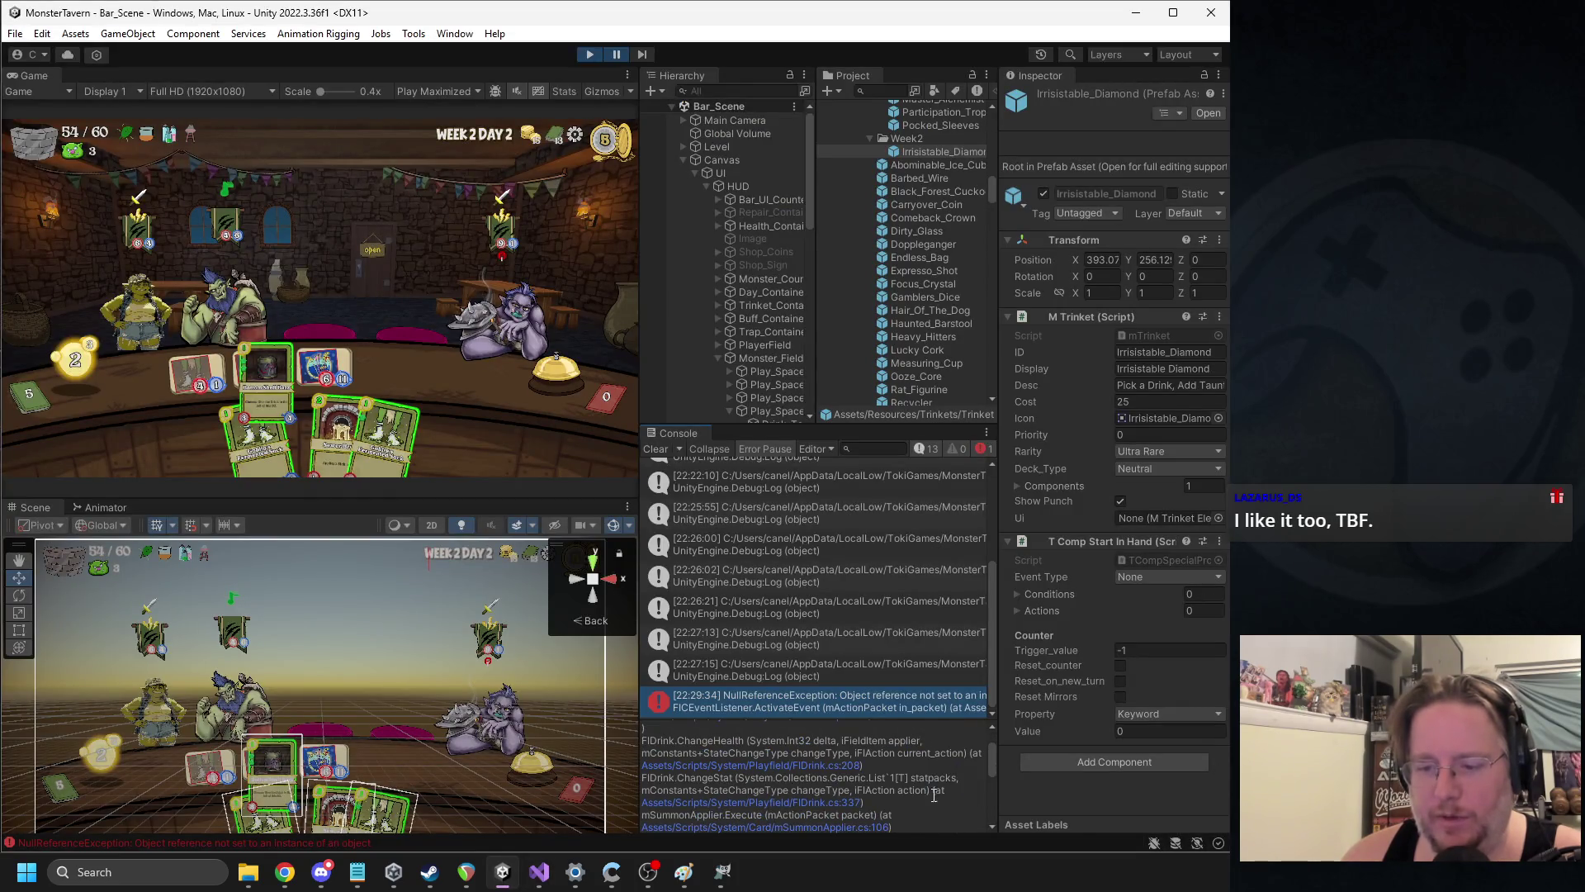
Check FIDrink.cs line 337, then open FICEventListener.cs at the exception line from the Console
click(855, 802)
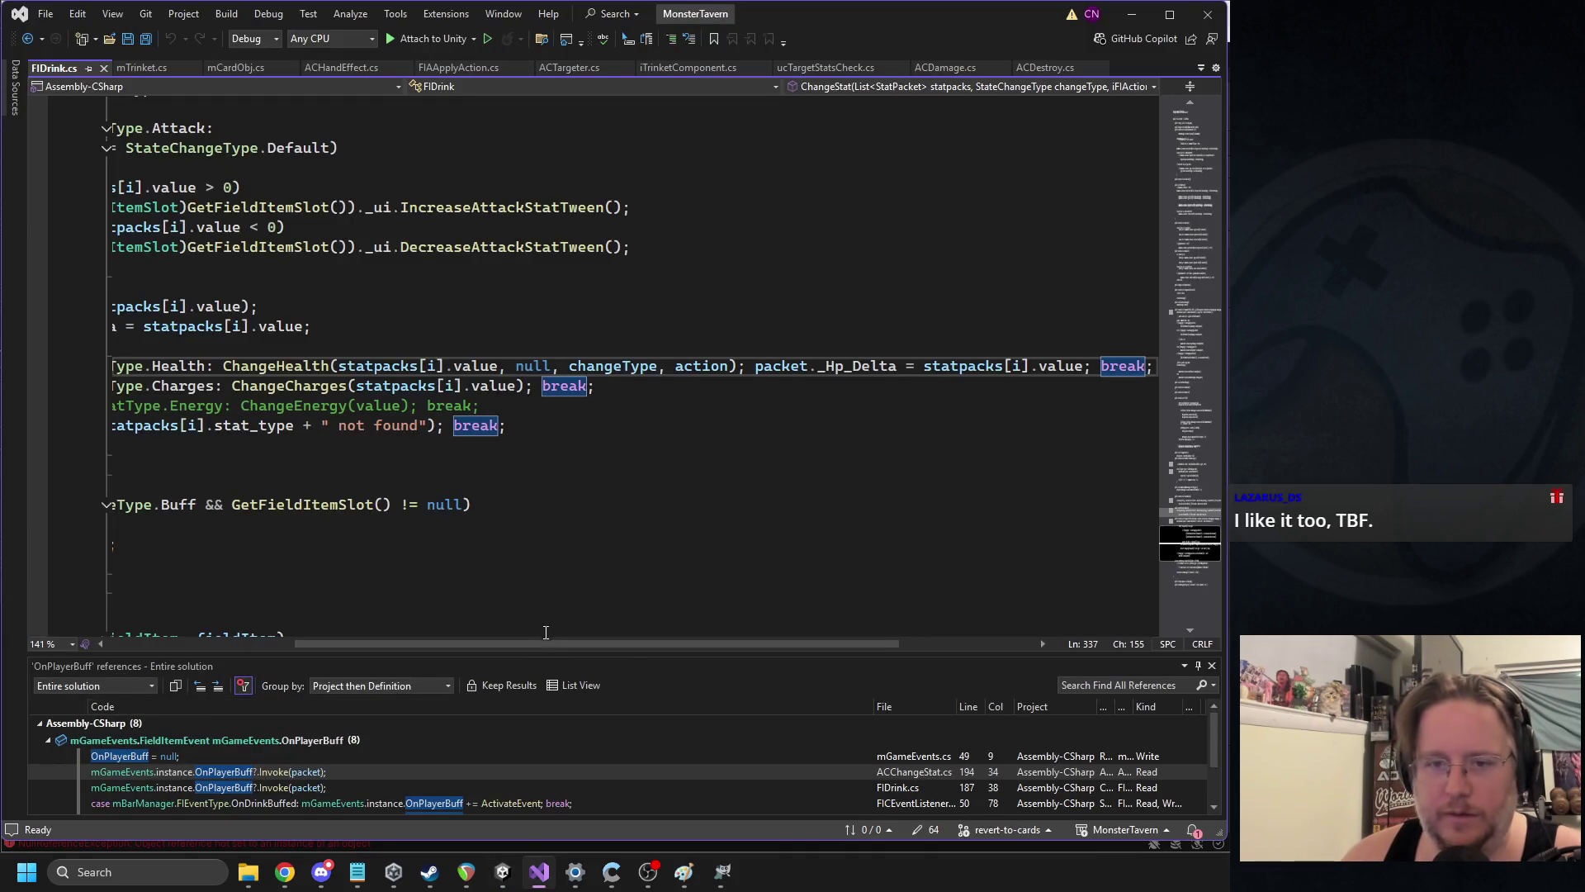
mouse_move(369, 636)
mouse_down()
mouse_move(593, 632)
mouse_move(475, 635)
mouse_up()
click(502, 871)
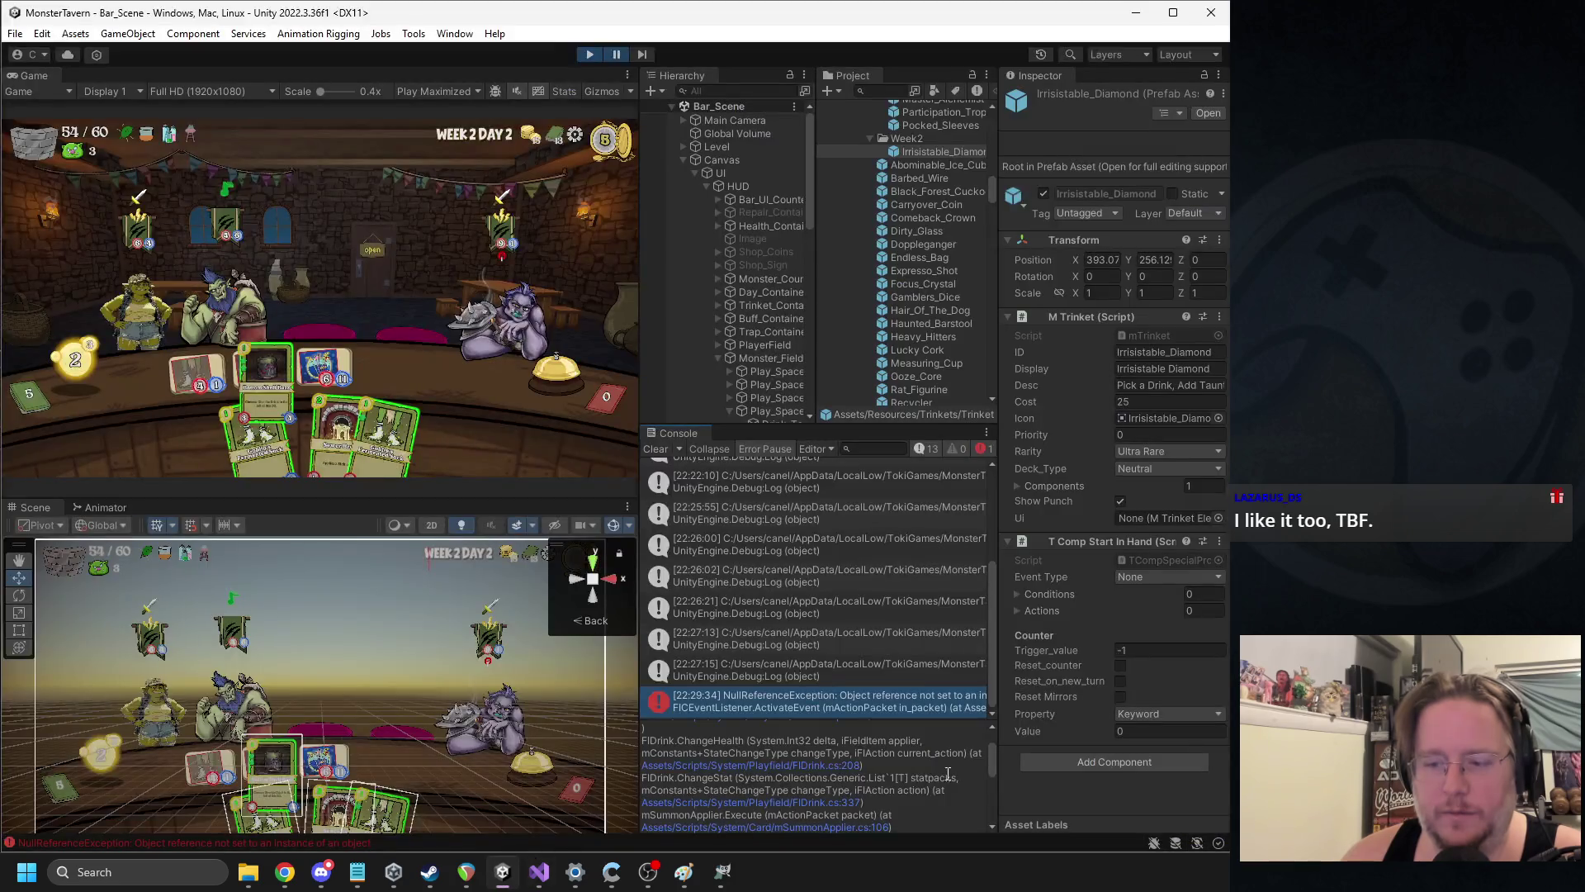
scroll(884, 792, down, 1)
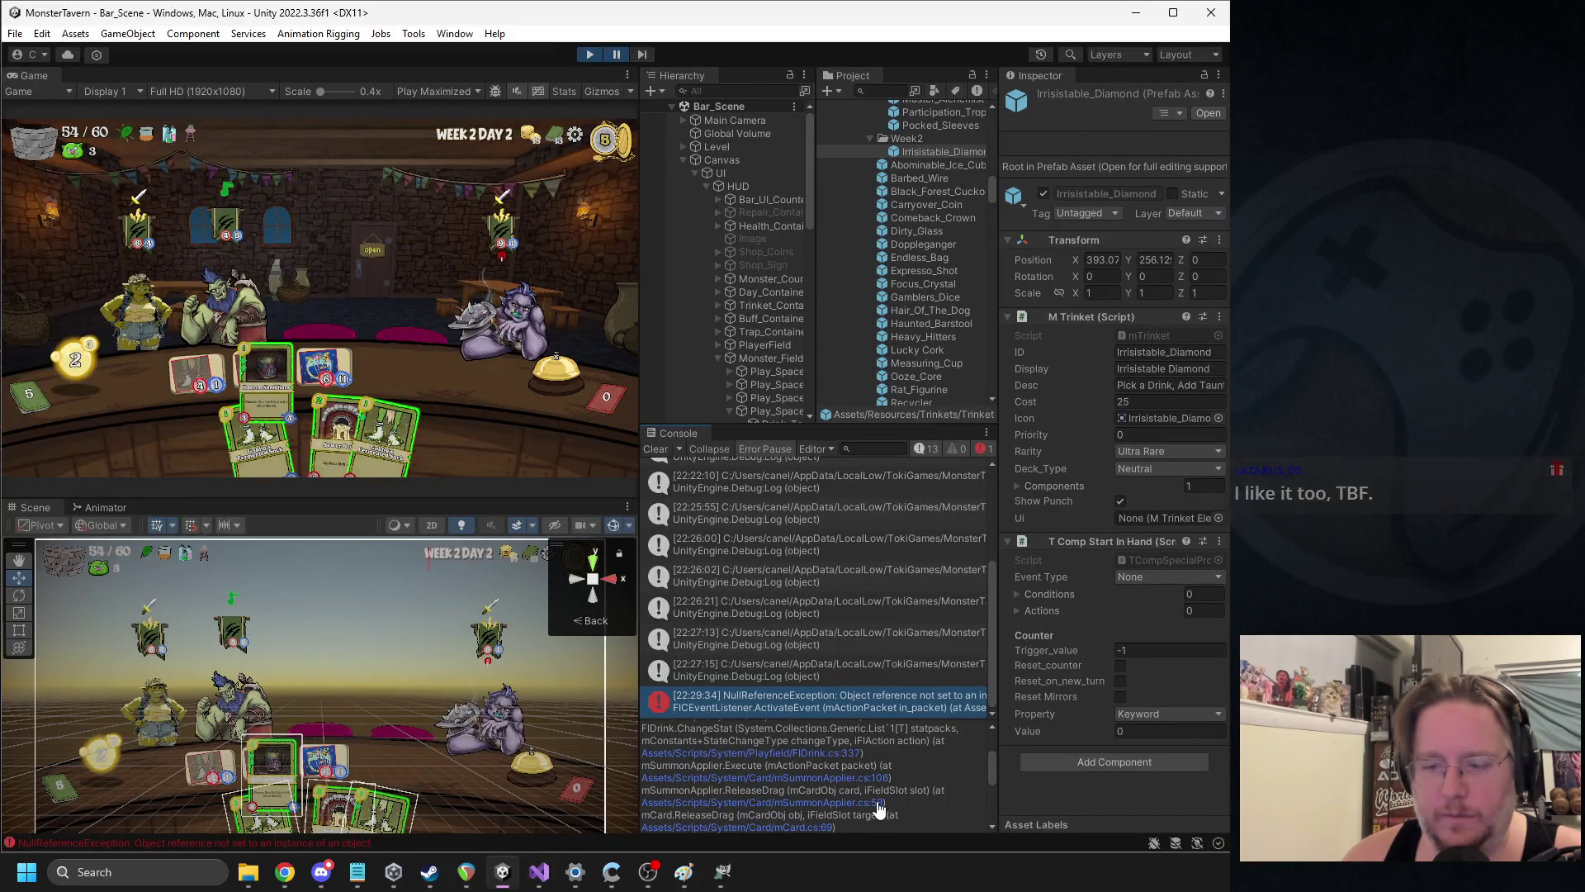
scroll(867, 708, up, 1)
double_click(864, 705)
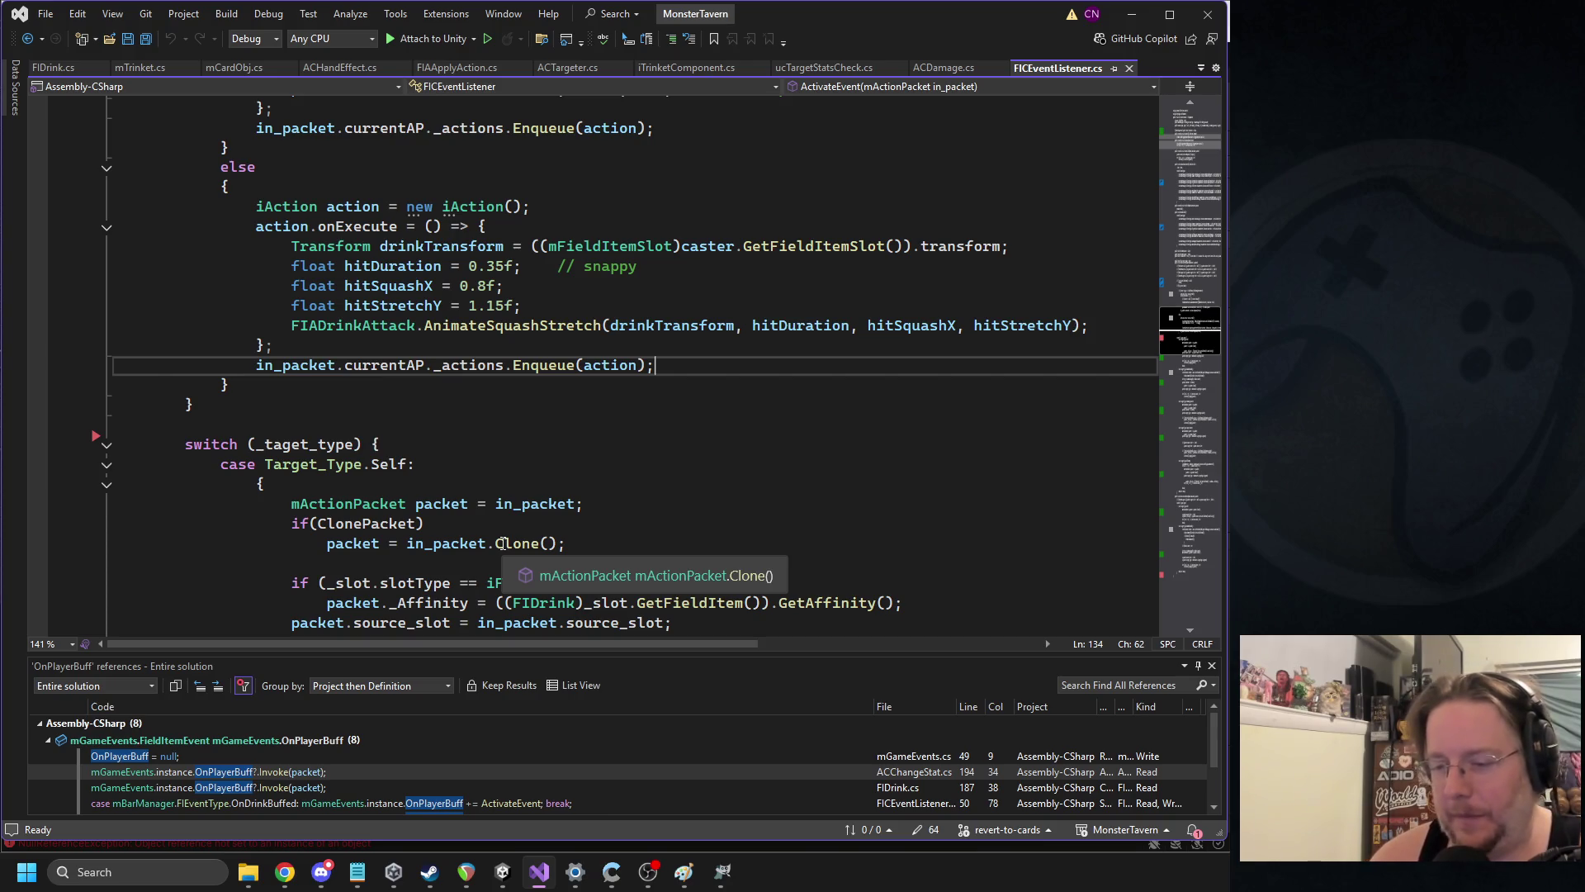
Back in Unity, narrow the Inspector so the Console is wider
scroll(623, 307, up, 1)
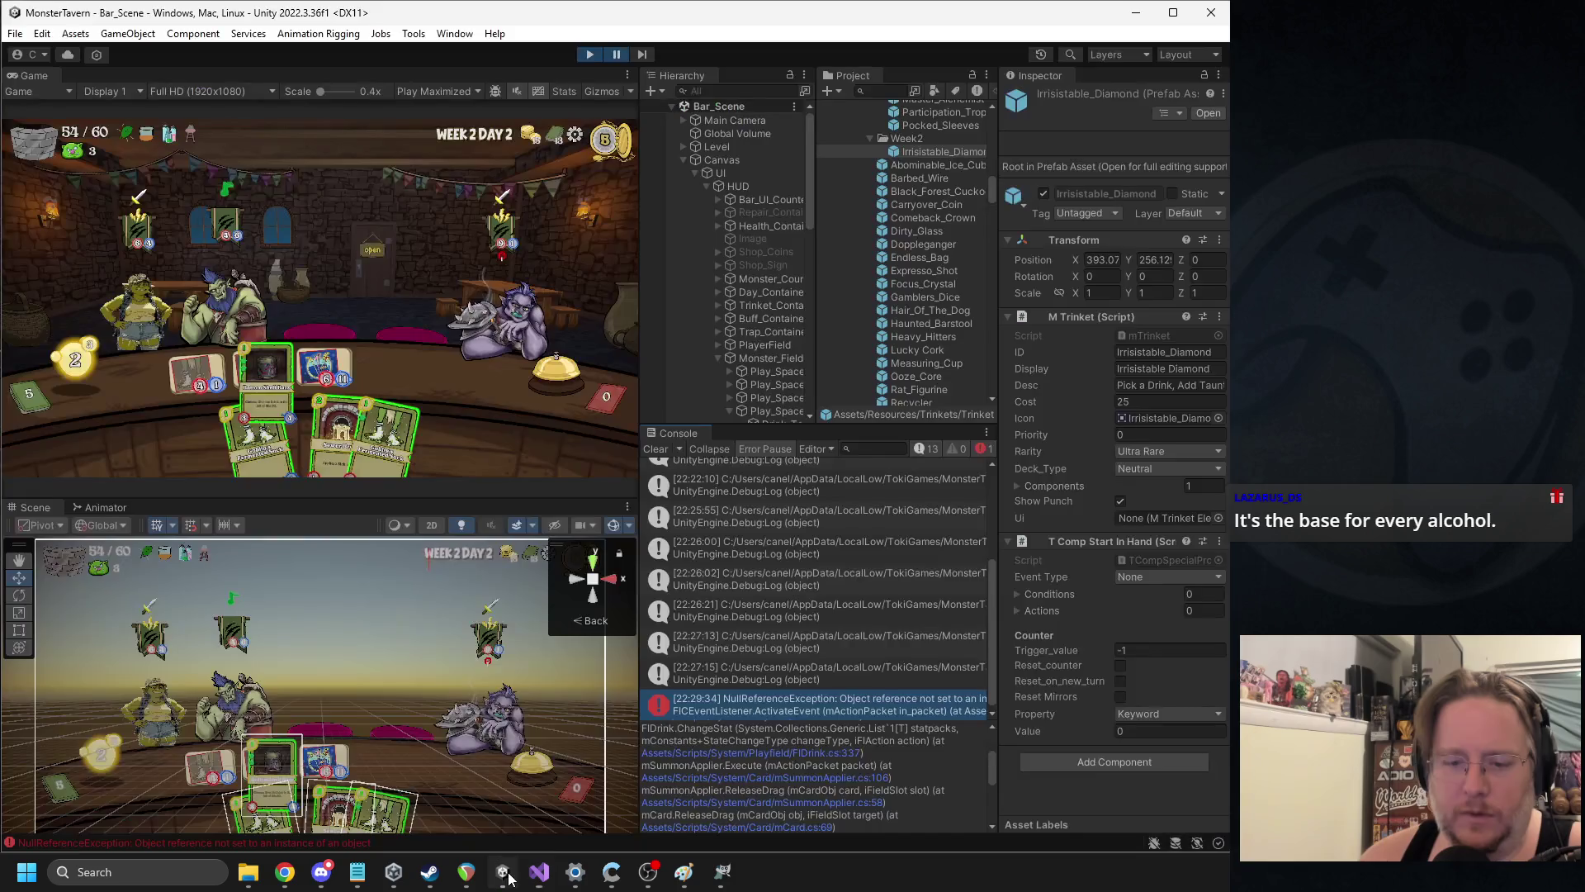
click(502, 871)
scroll(895, 758, up, 2)
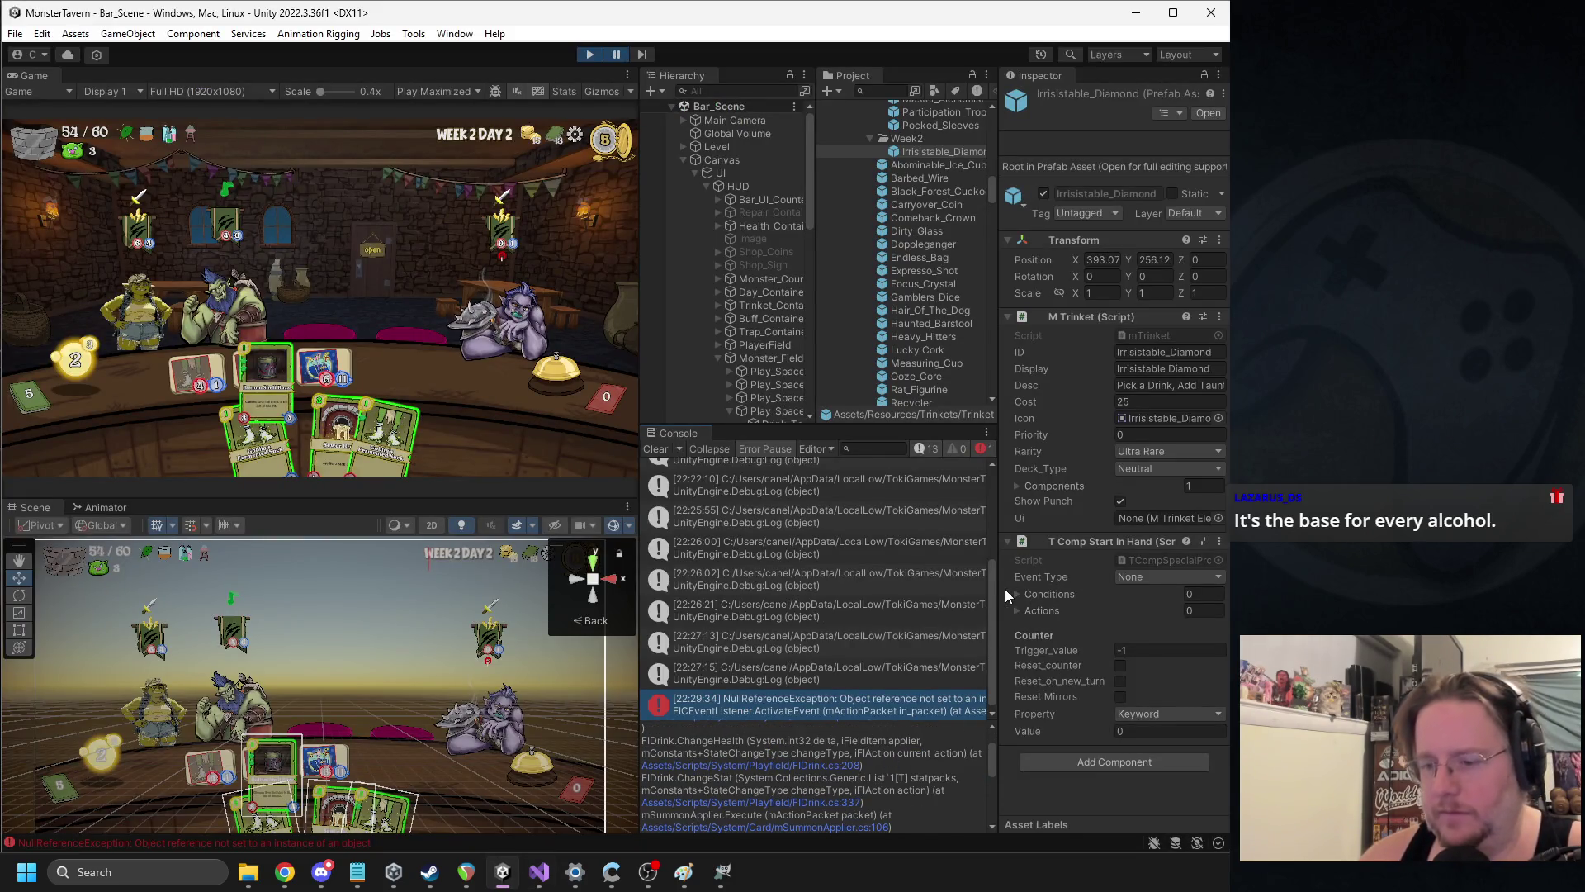
mouse_move(1000, 589)
mouse_down()
mouse_move(1127, 610)
mouse_move(1032, 609)
mouse_up()
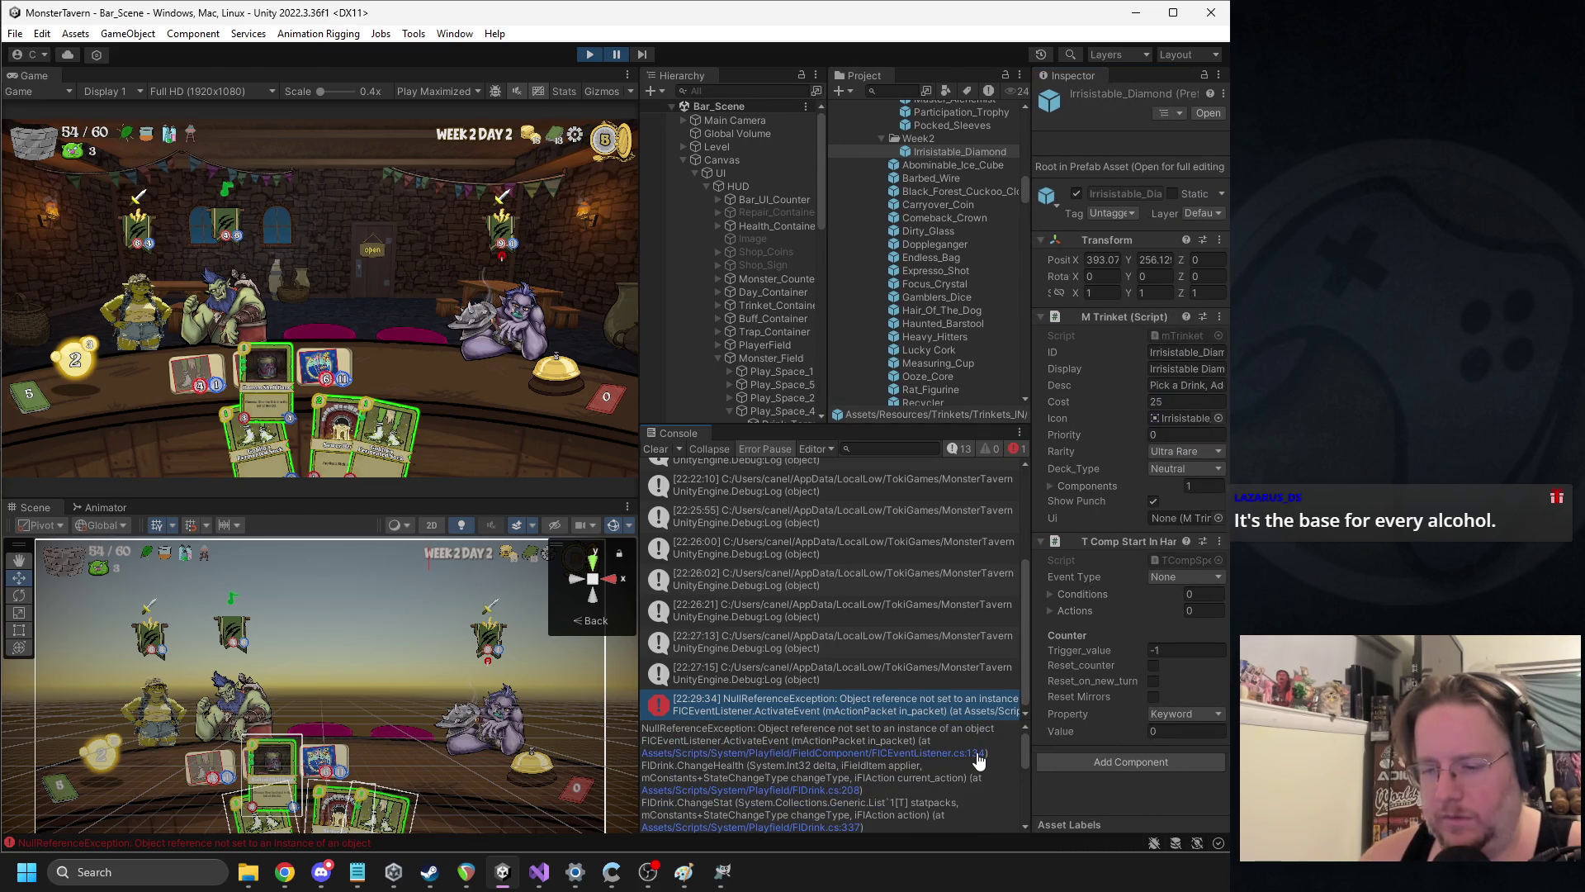
Open FICEventListener.cs line 134 and highlight the uses of currentAP and in_packet in ActivateEvent
click(977, 754)
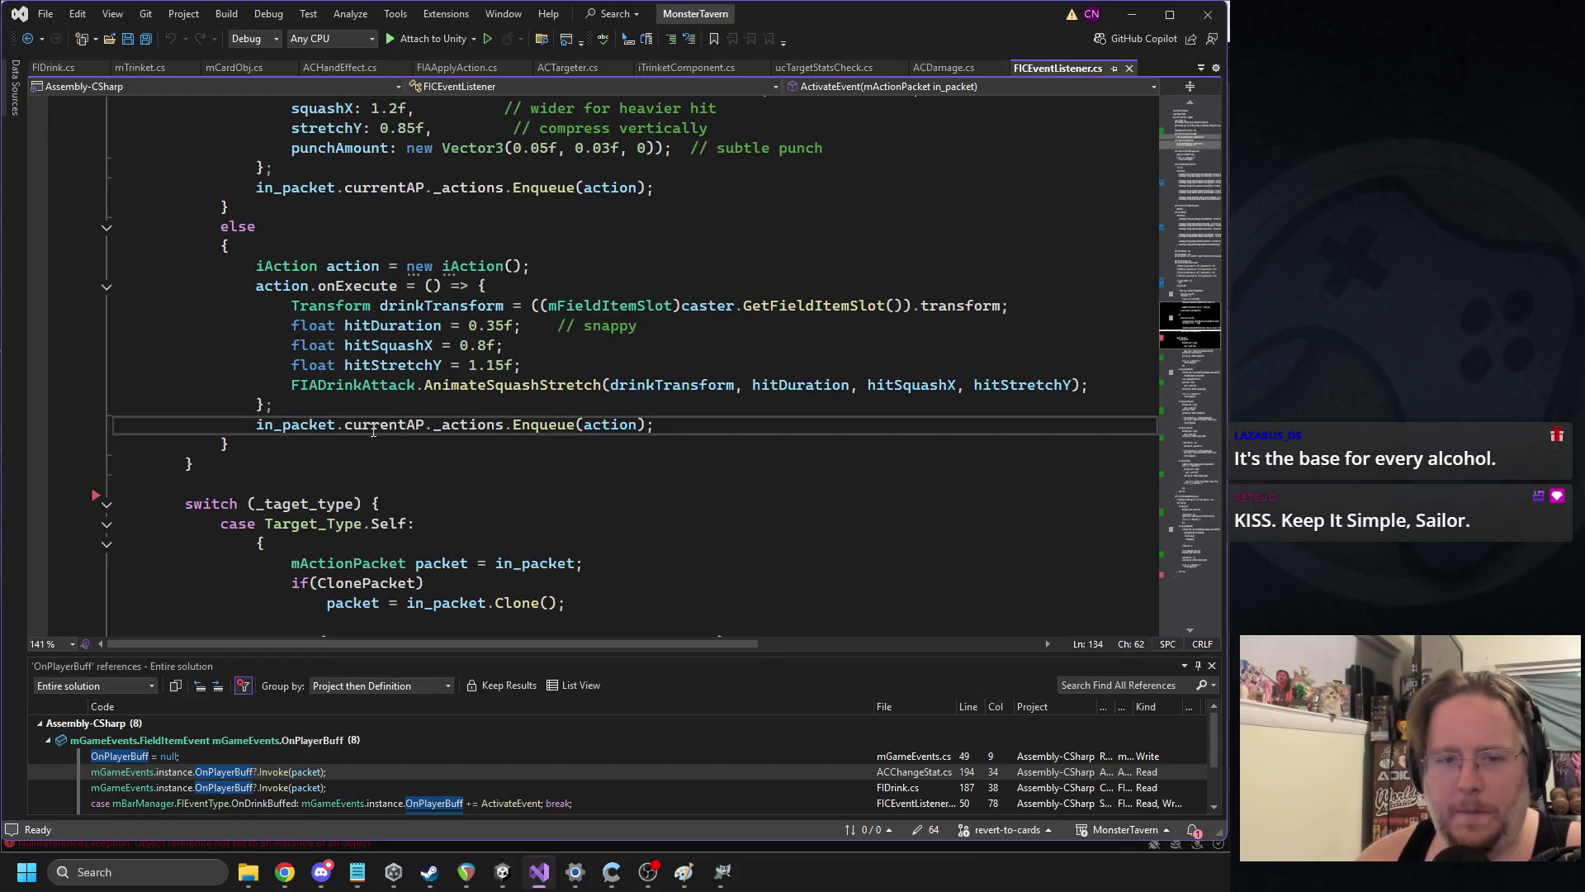
scroll(487, 450, up, 2)
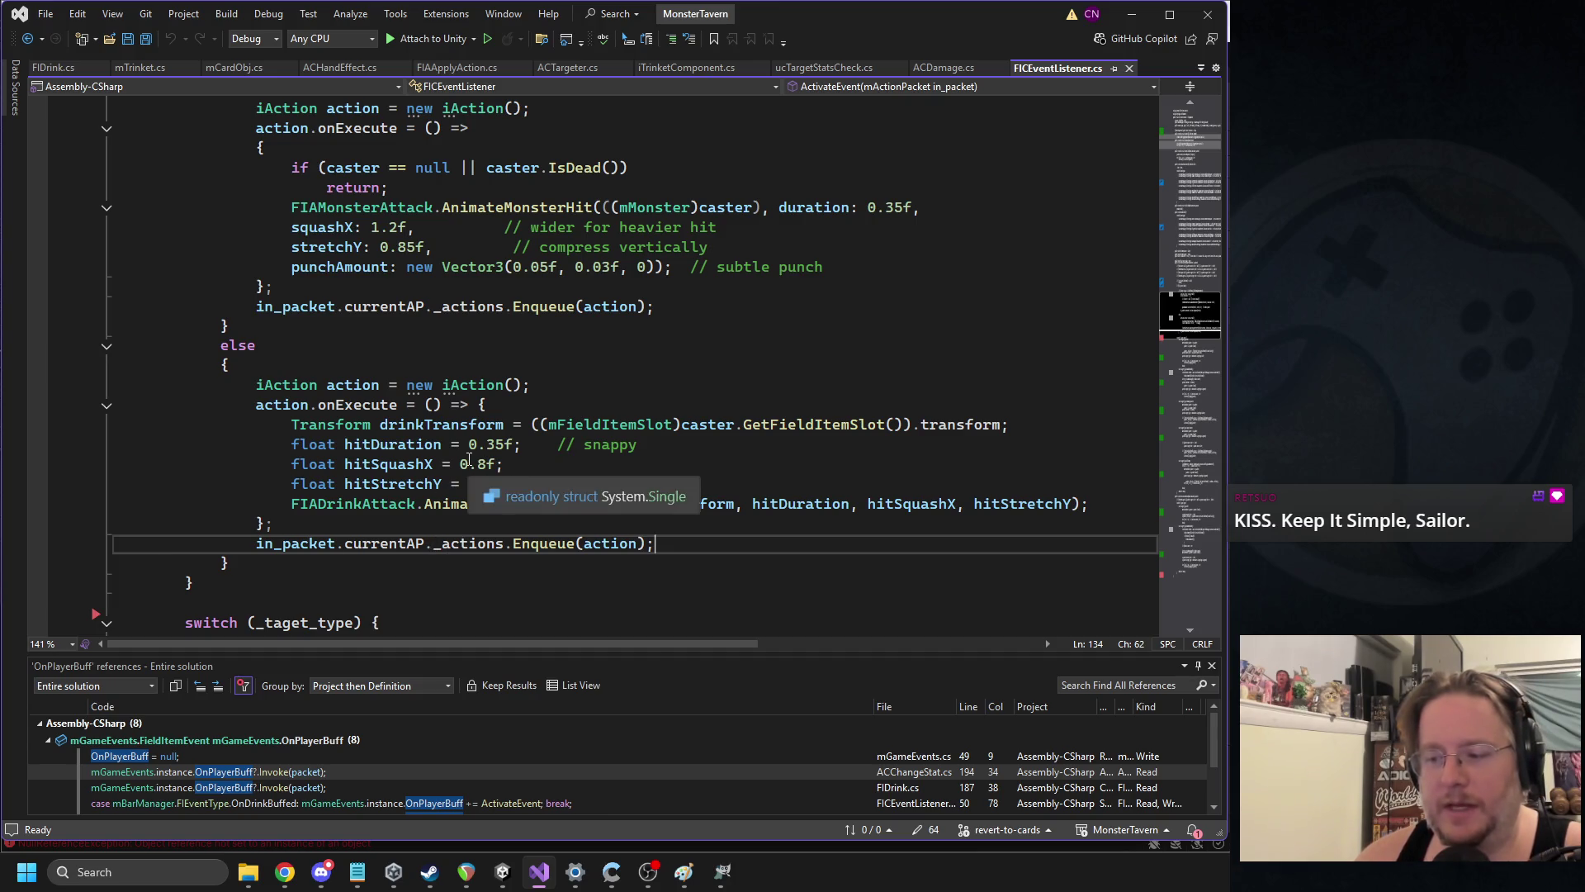
double_click(383, 545)
key(Left)
key(Left)
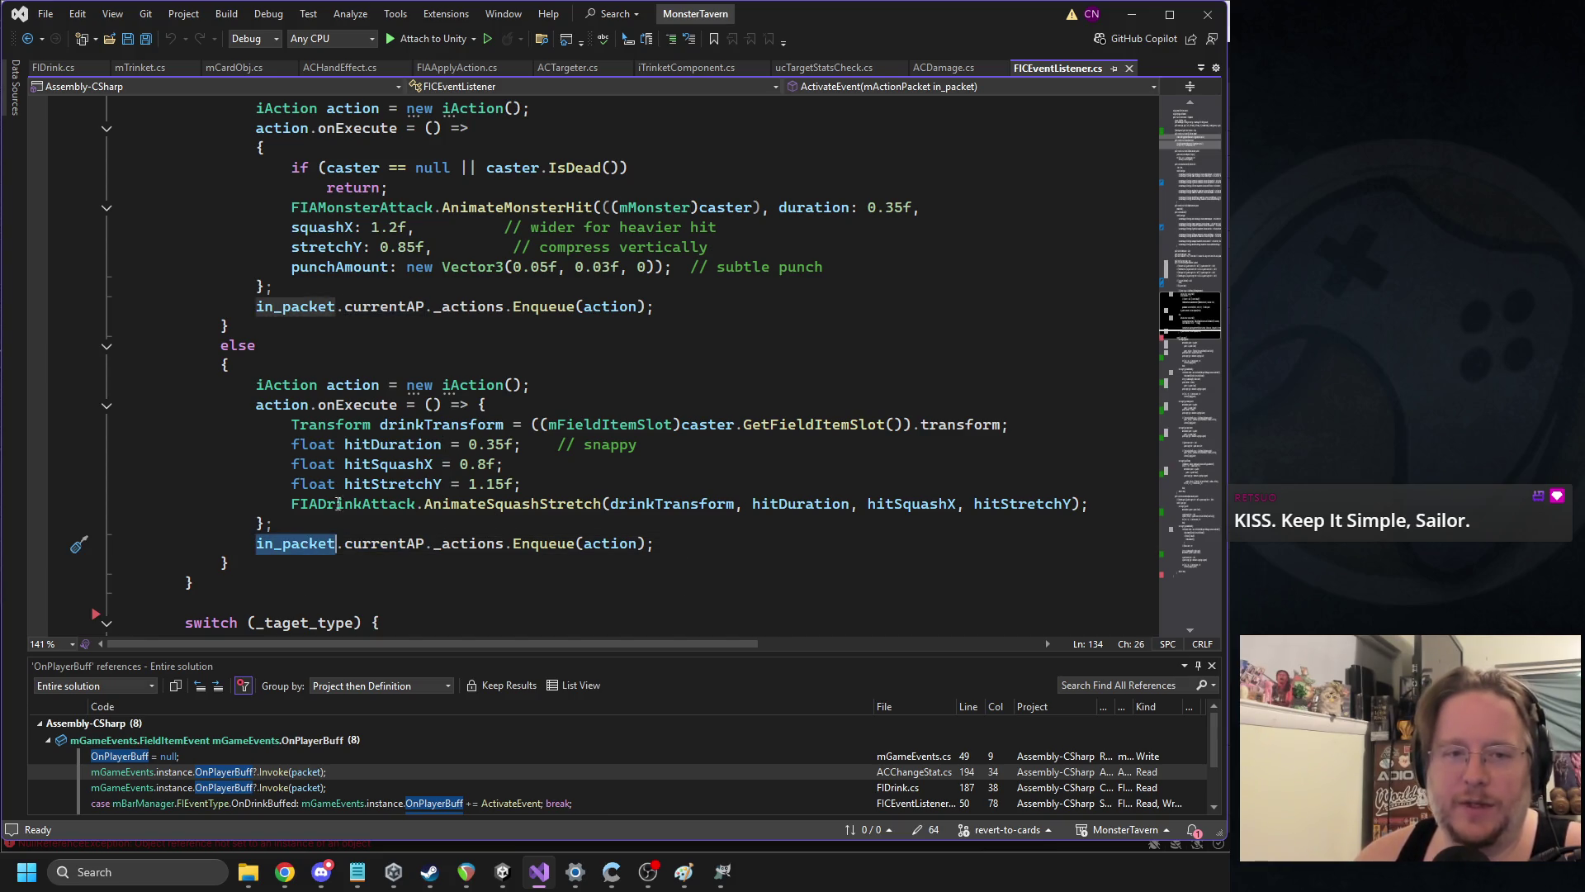
scroll(427, 381, up, 6)
scroll(427, 381, up, 4)
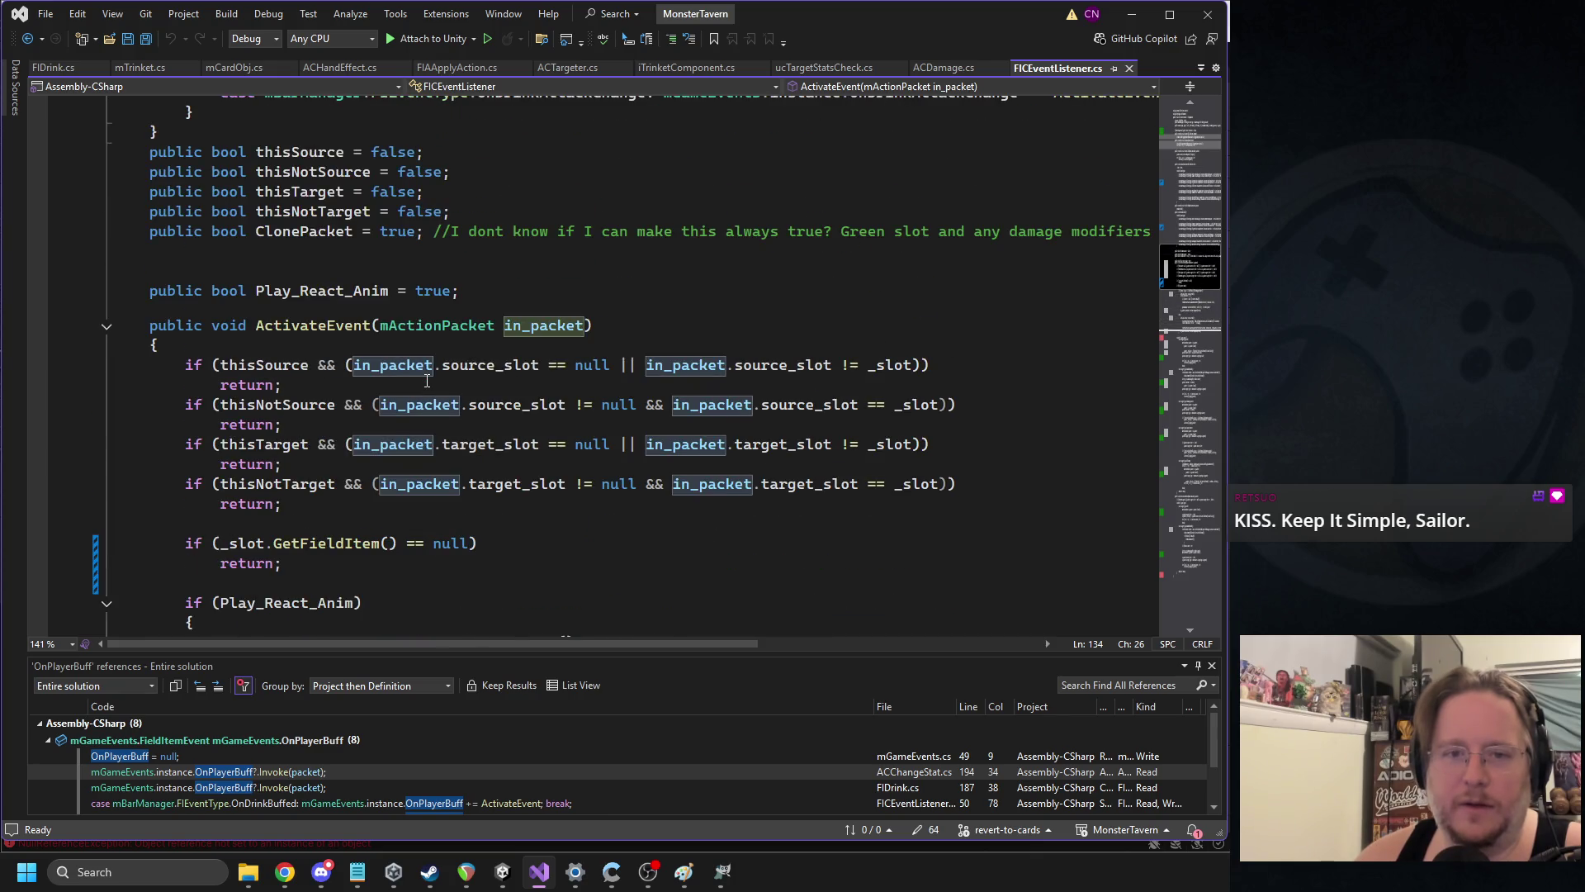
scroll(421, 405, down, 5)
click(503, 871)
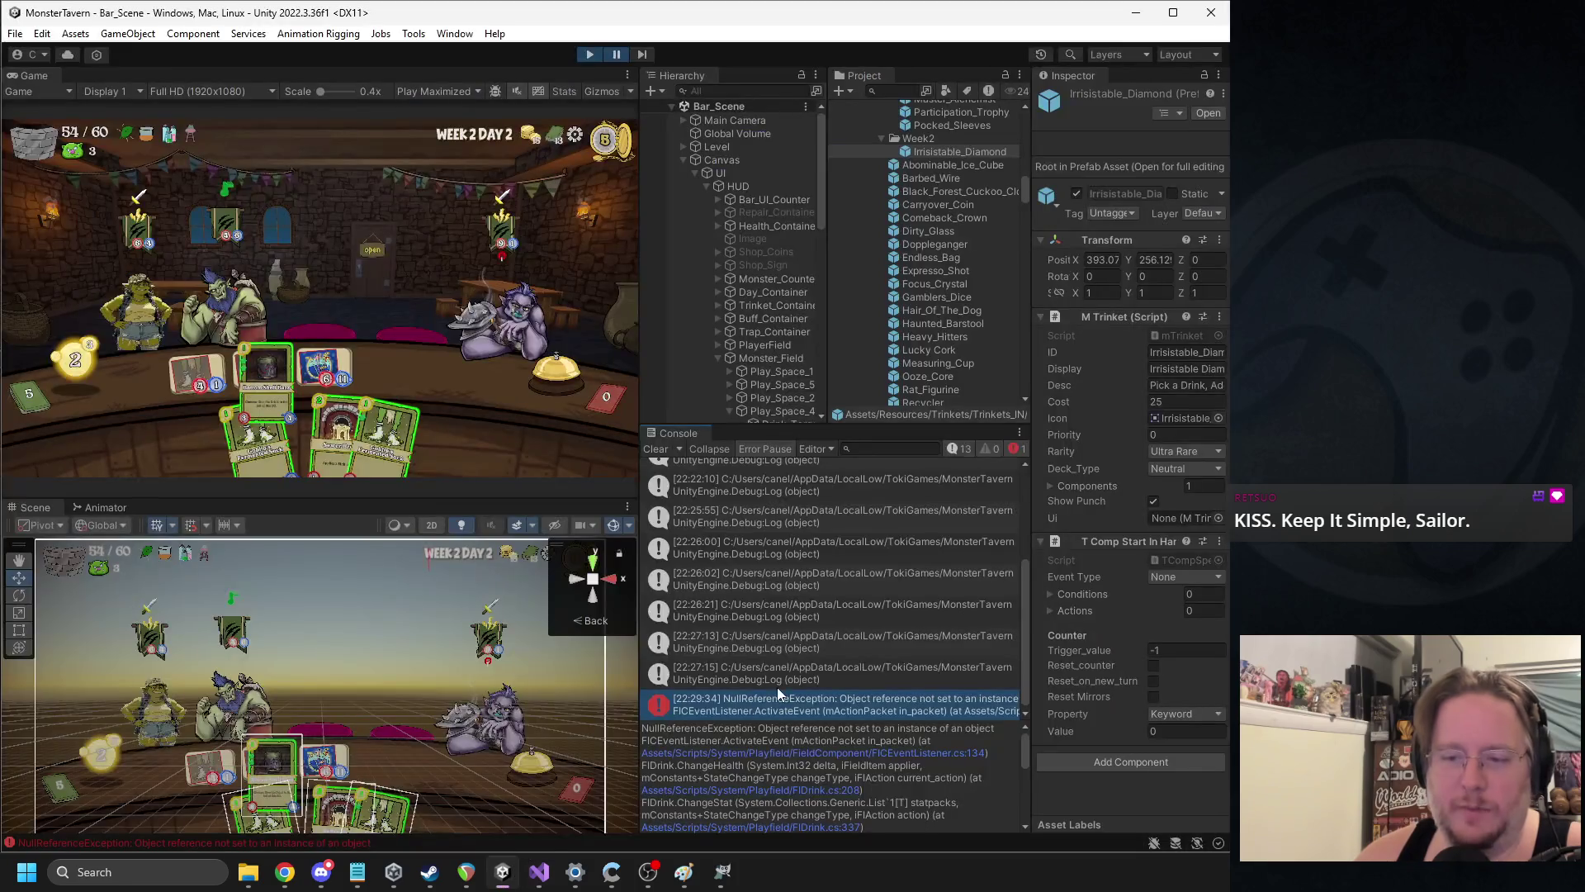
Reopen FIDrink.cs at line 208 and highlight every use of packet
click(858, 790)
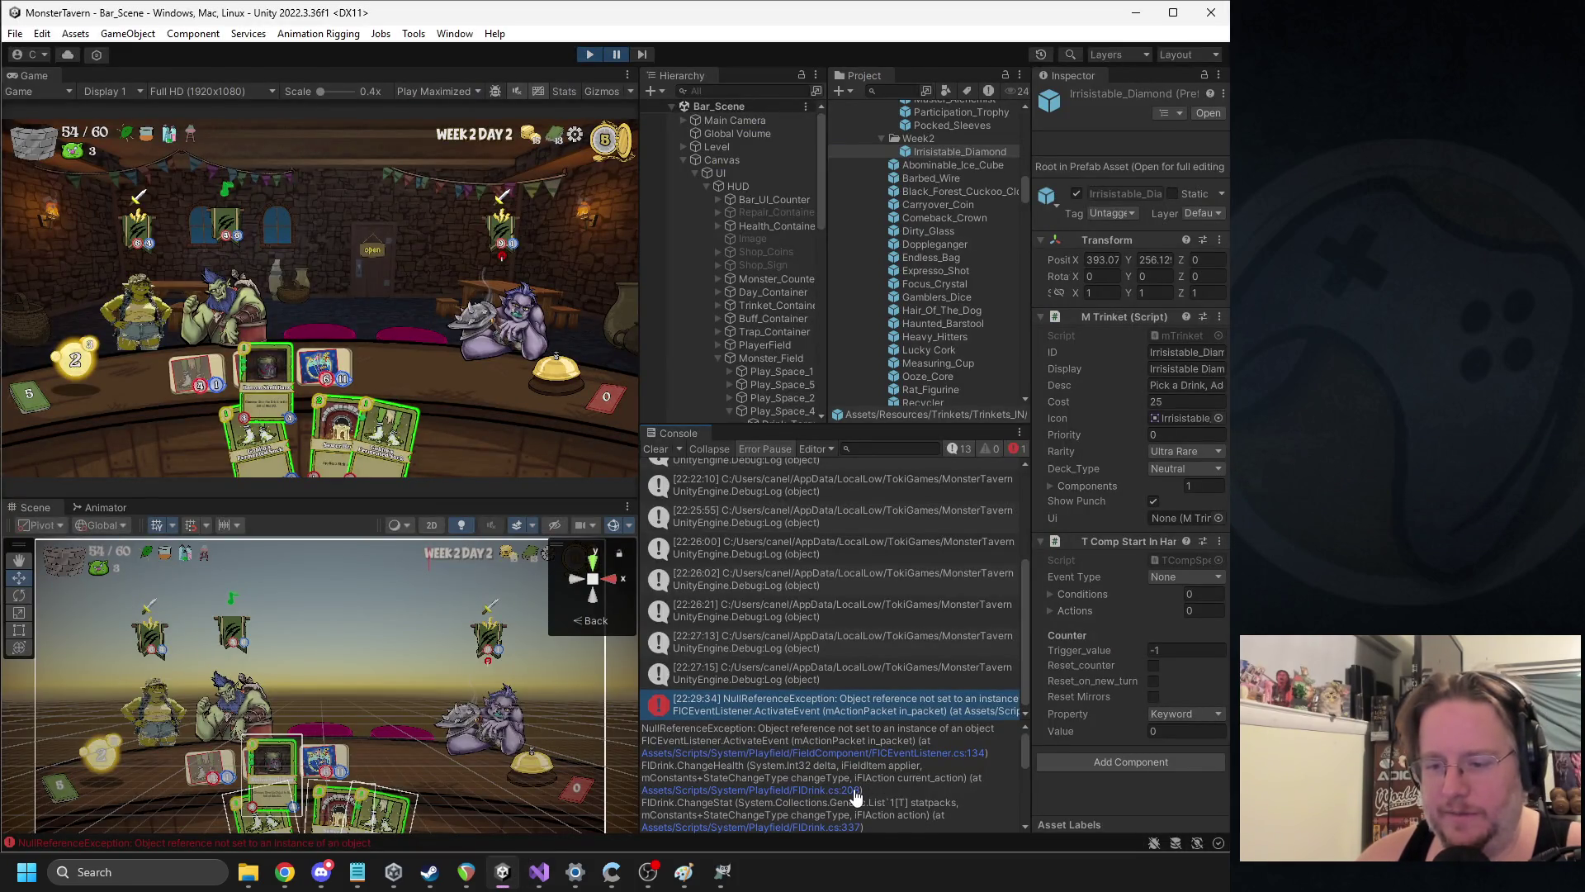
key(Left)
key(Left)
scroll(519, 344, up, 7)
scroll(519, 345, up, 4)
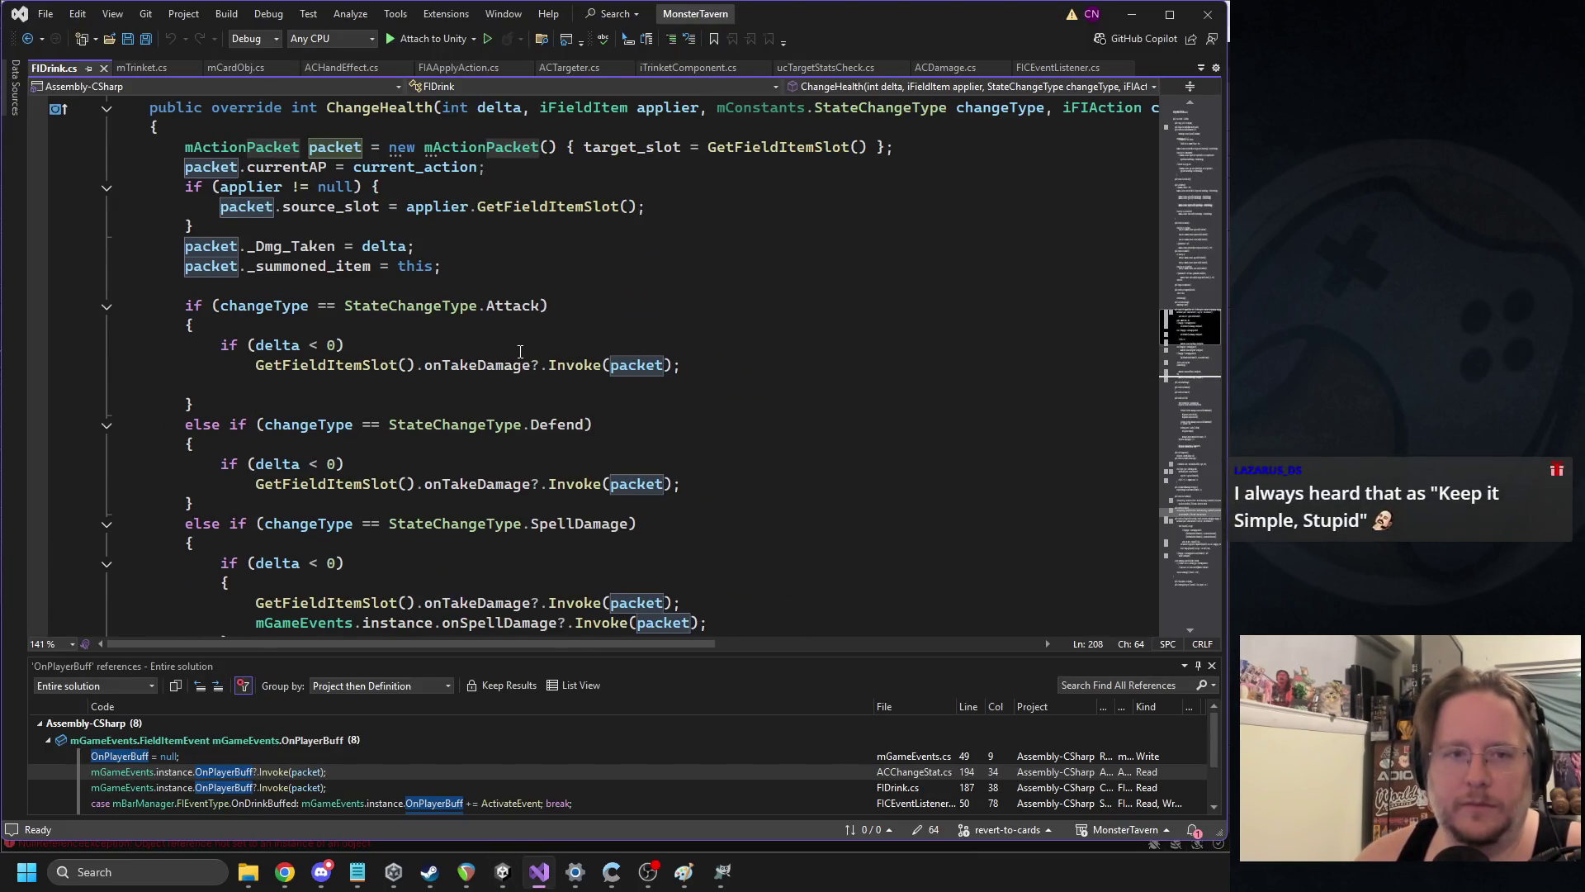
scroll(471, 337, up, 1)
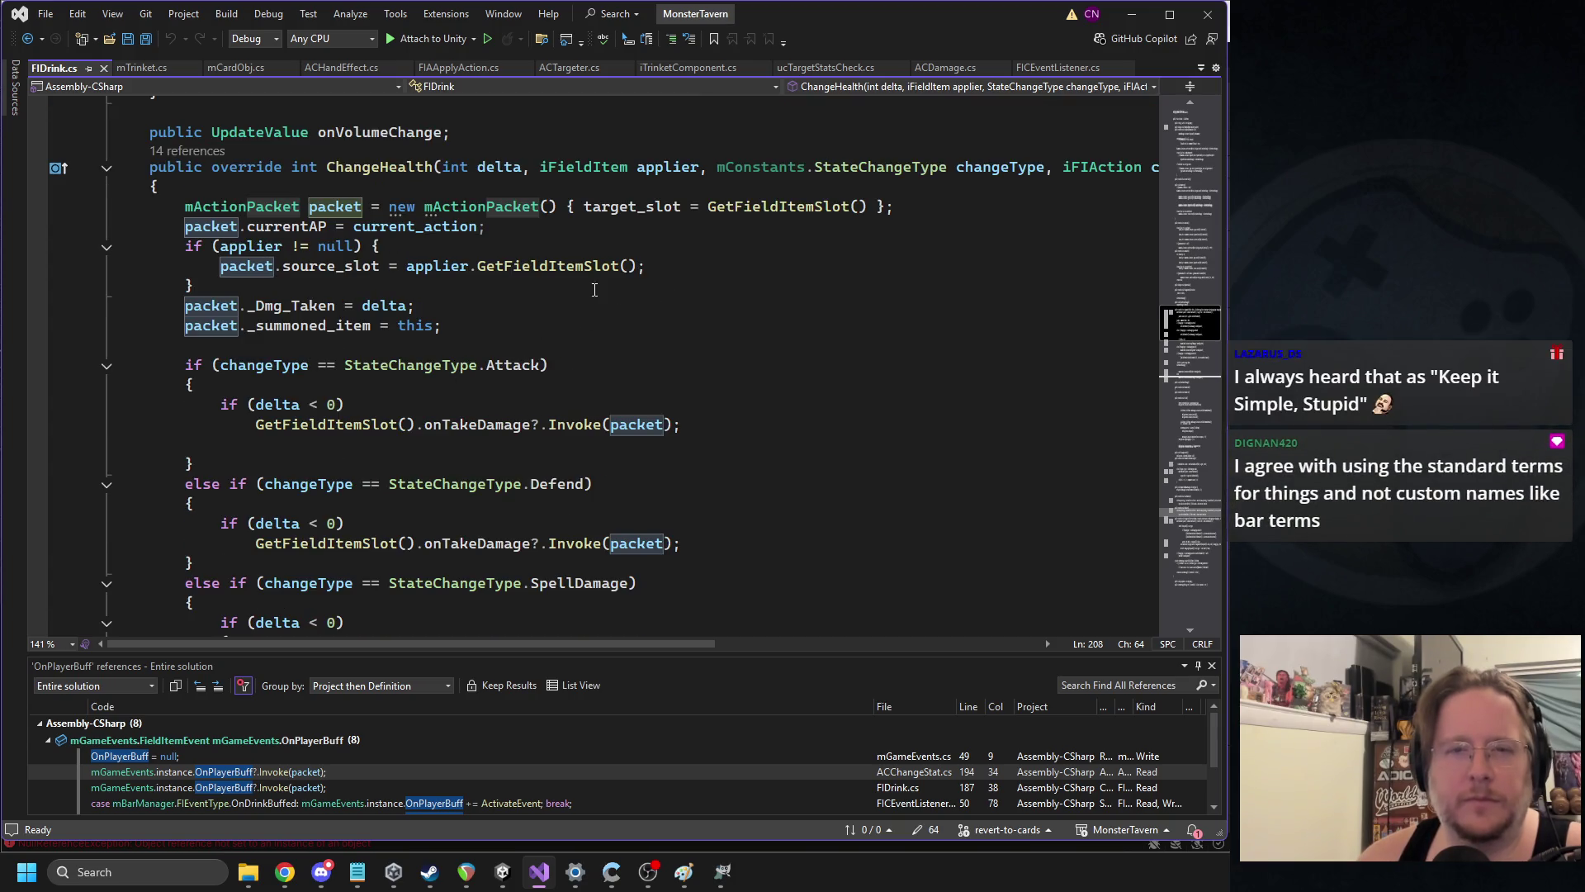
click(502, 873)
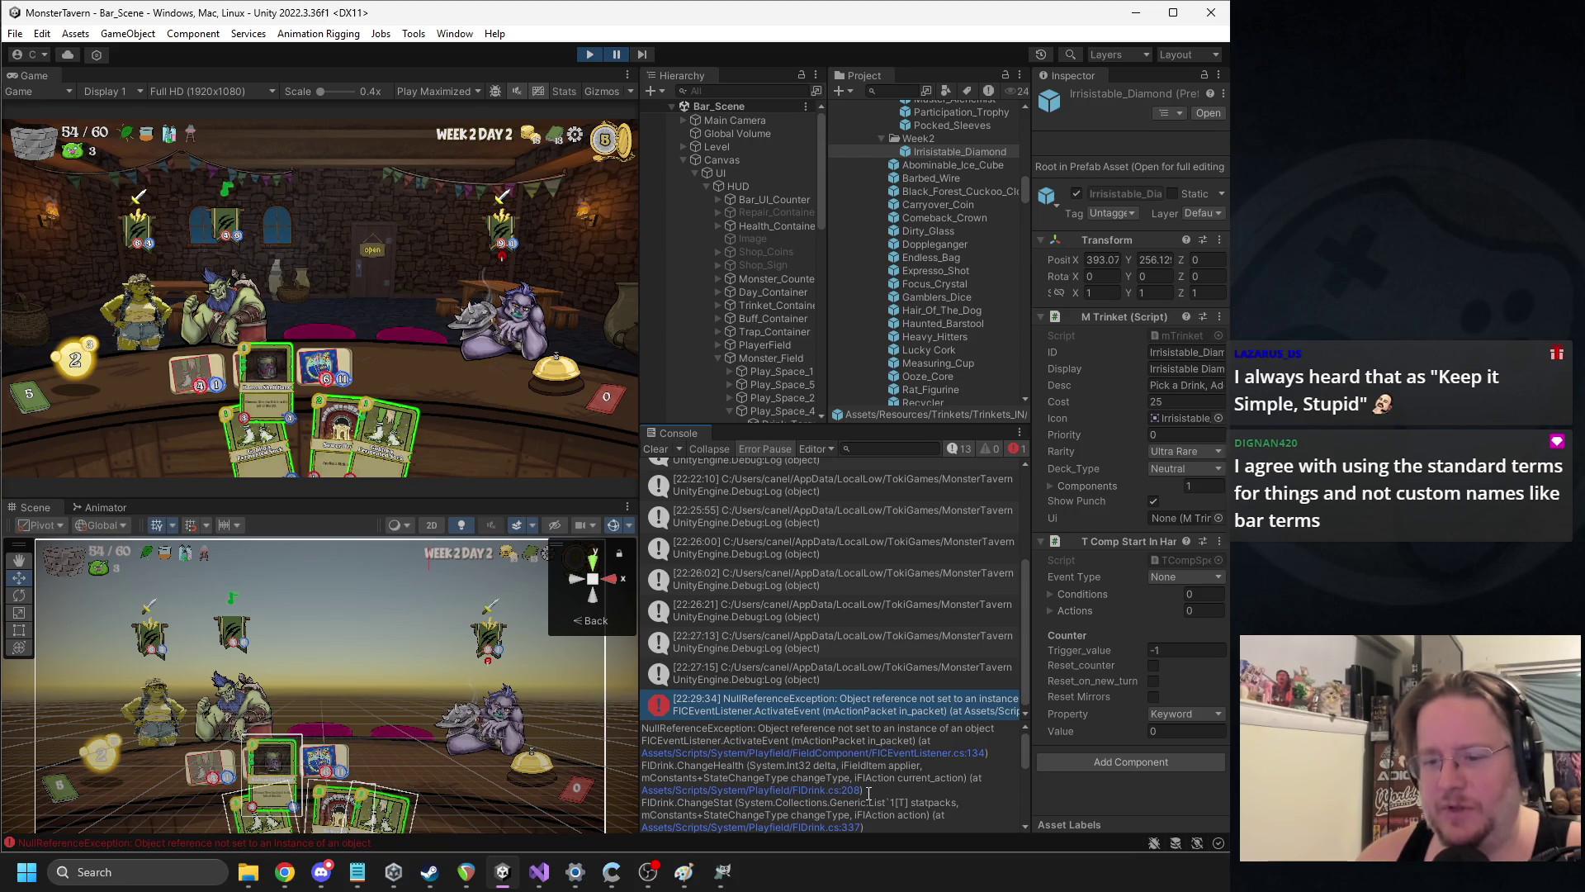
Step through the trace links for FIDrink 337, FICEventListener and FIDrink 208, ending at FIDrink line 337
click(859, 826)
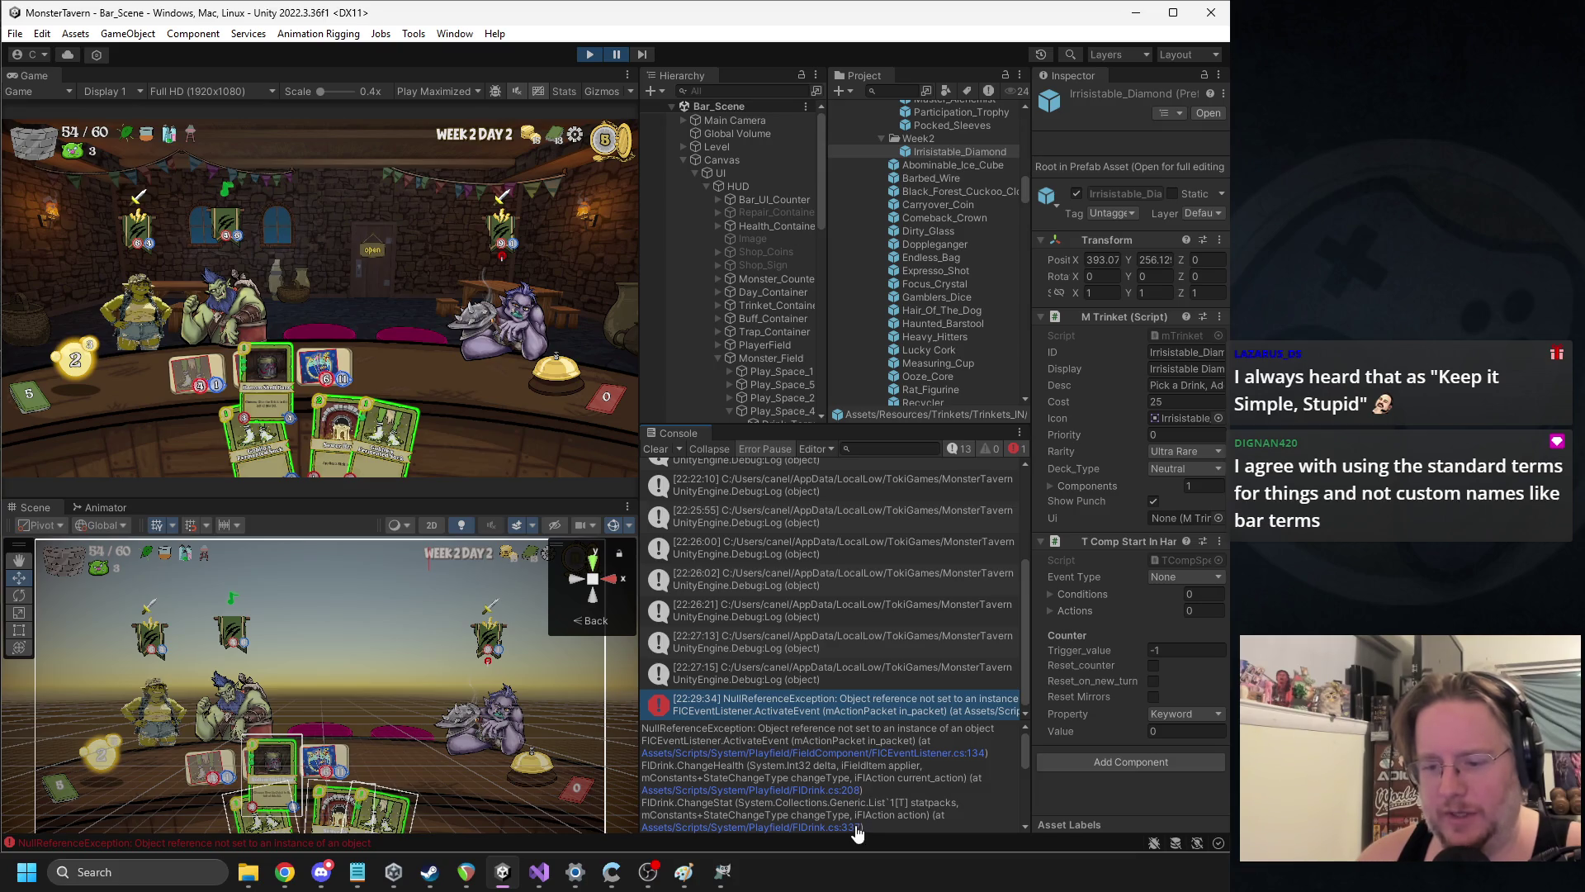
mouse_move(725, 647)
mouse_down()
mouse_move(512, 639)
mouse_move(789, 645)
mouse_move(579, 614)
mouse_move(805, 621)
mouse_move(674, 619)
mouse_up()
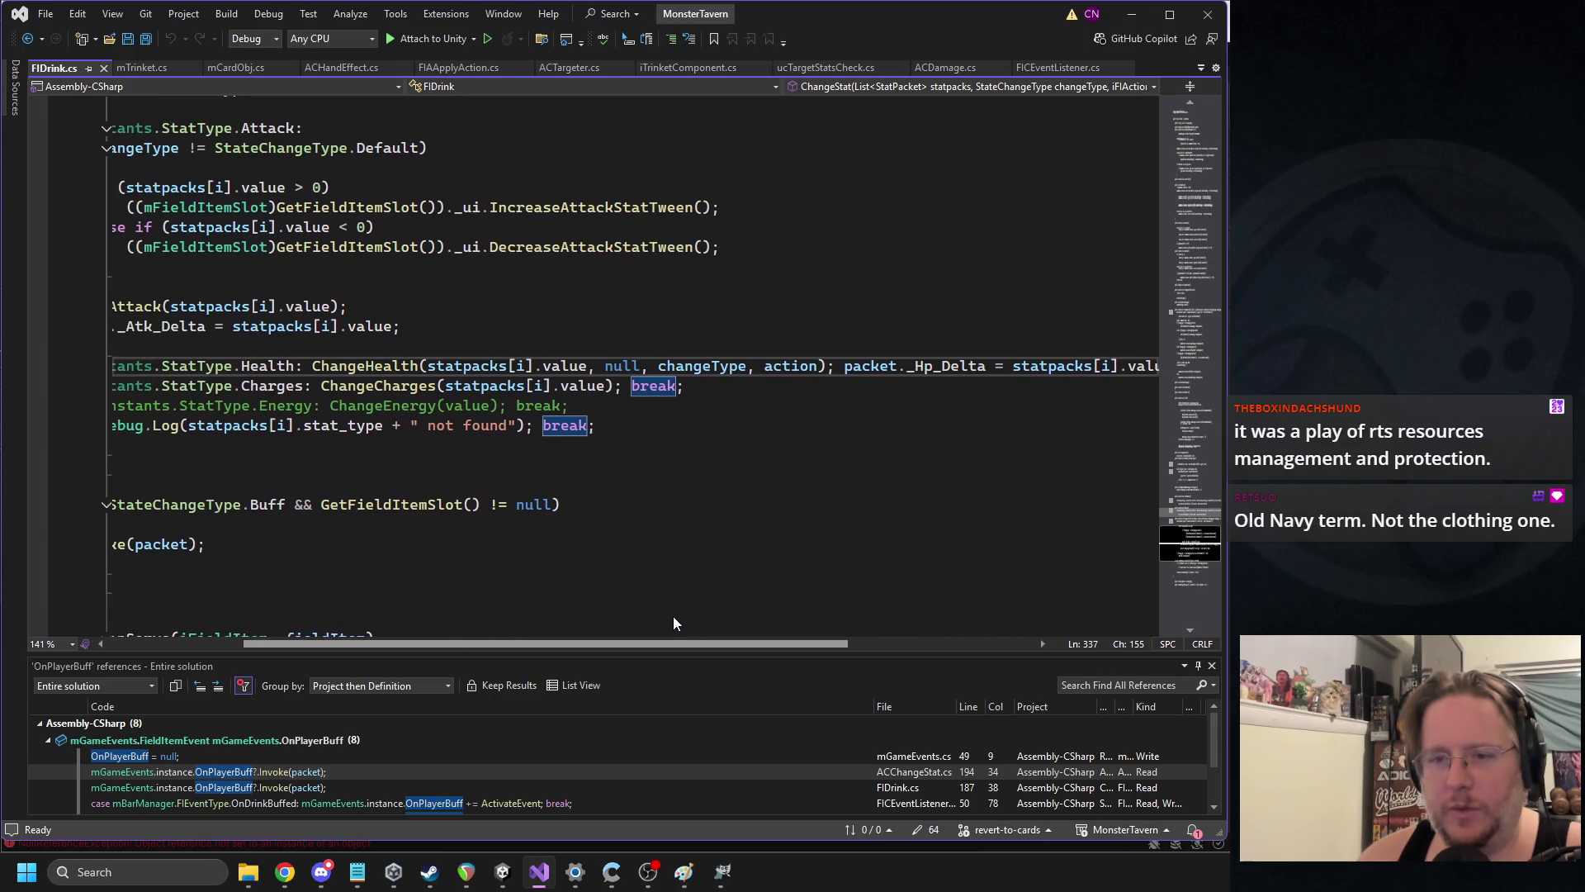
click(502, 871)
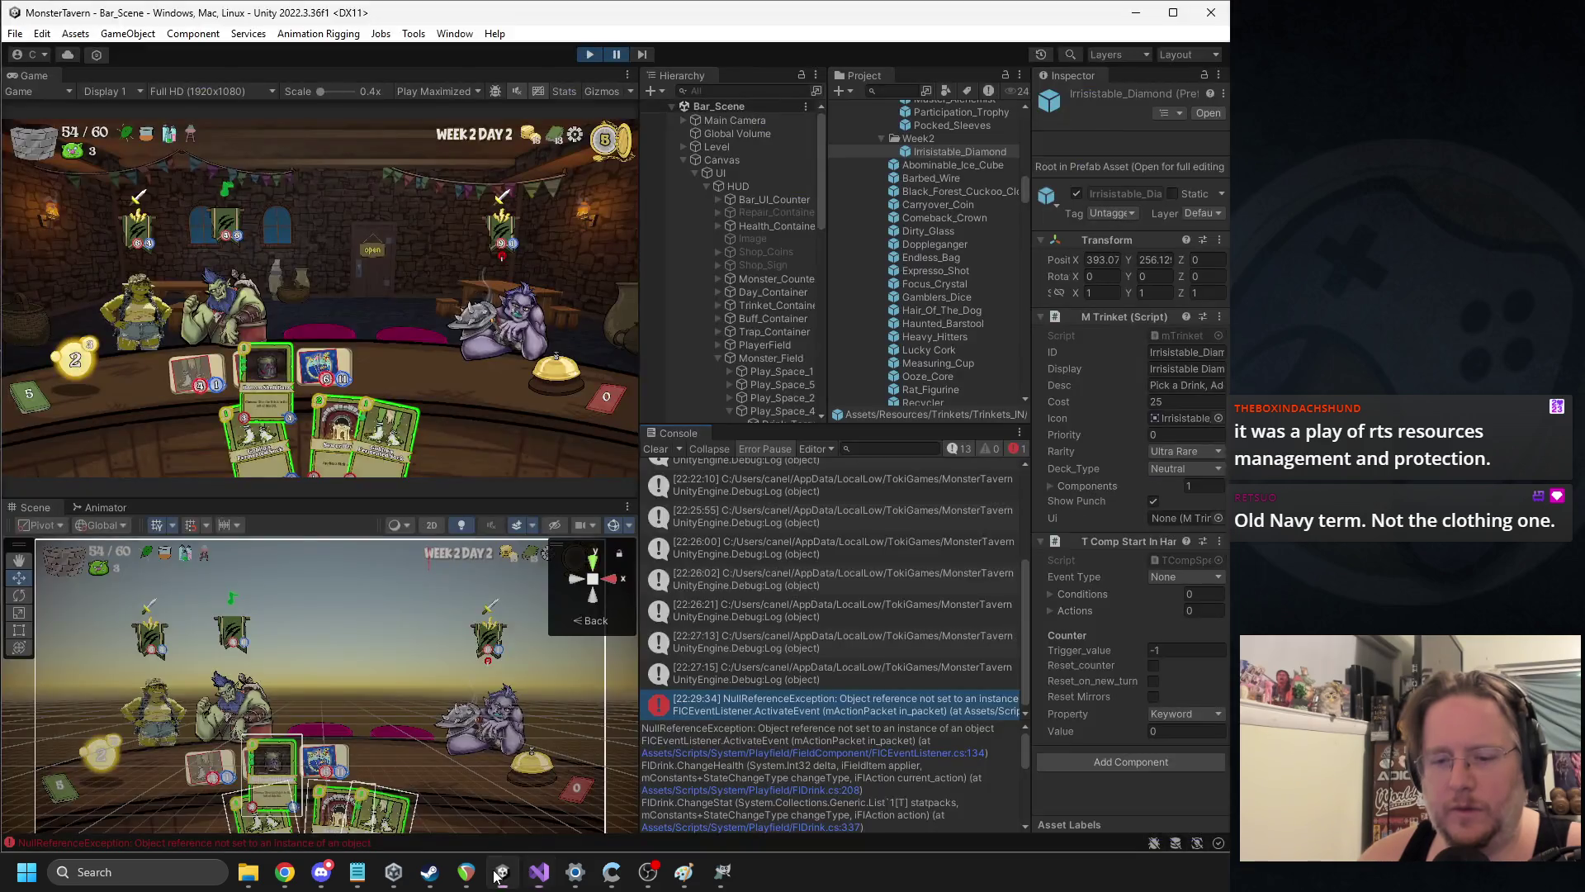
click(974, 754)
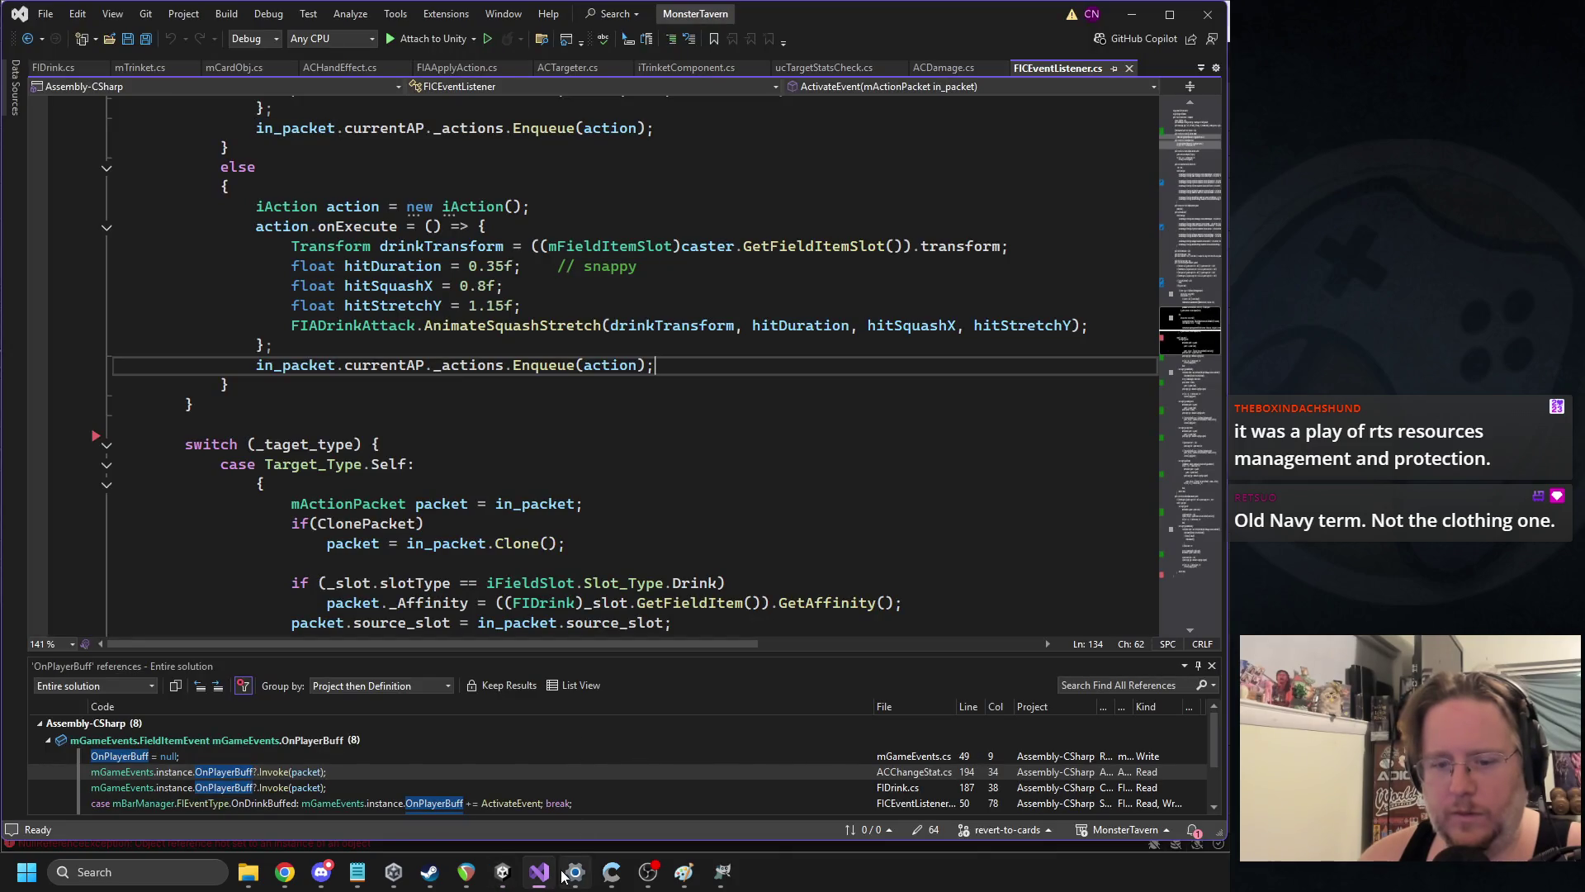
click(507, 875)
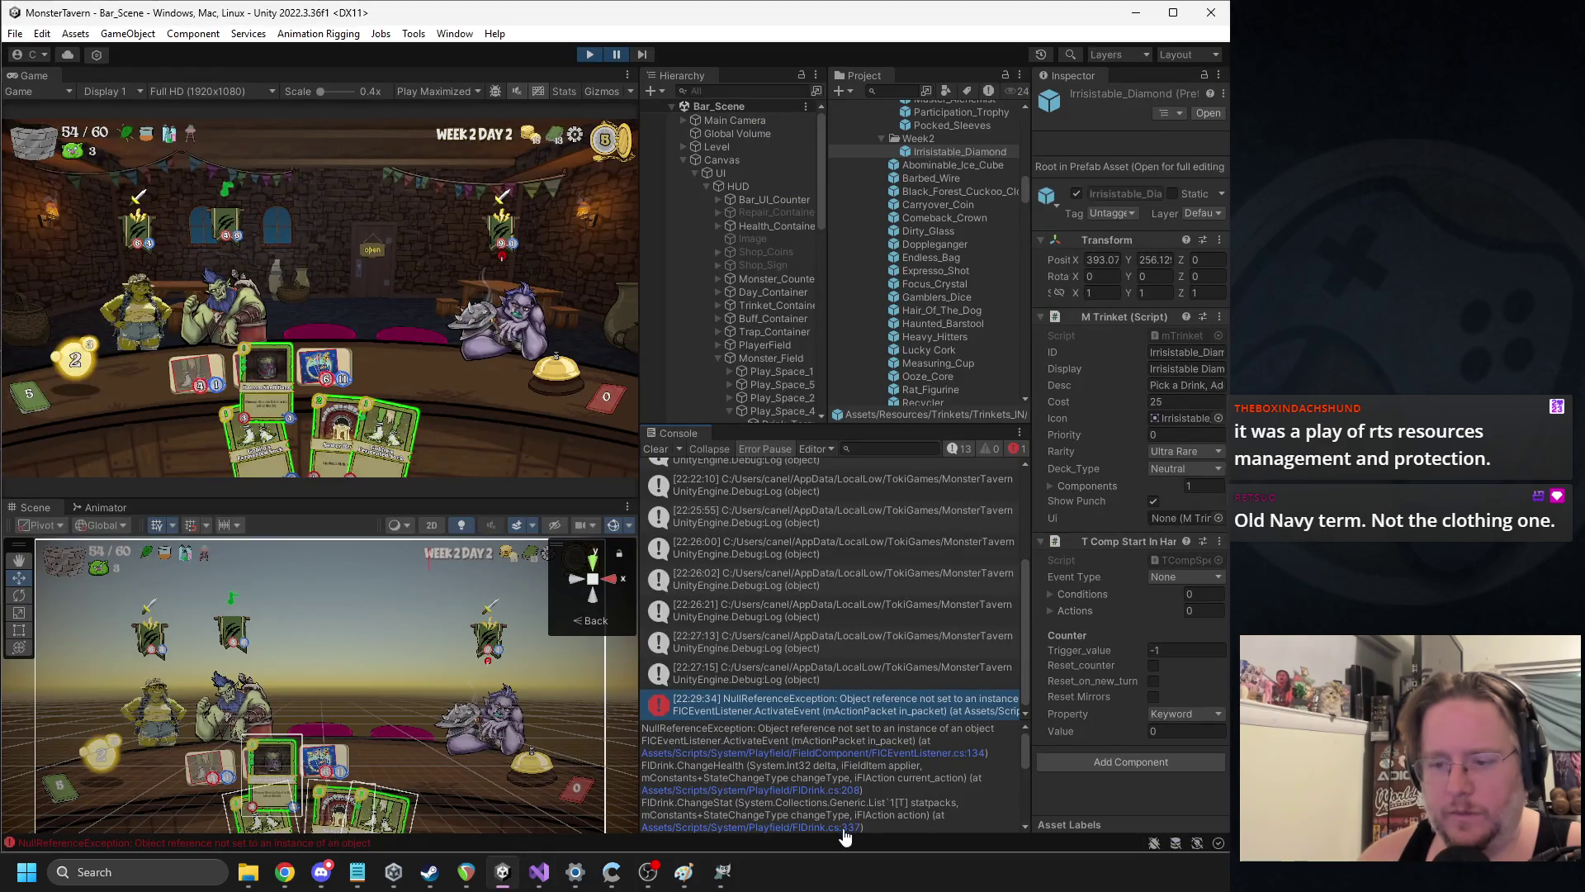
click(848, 792)
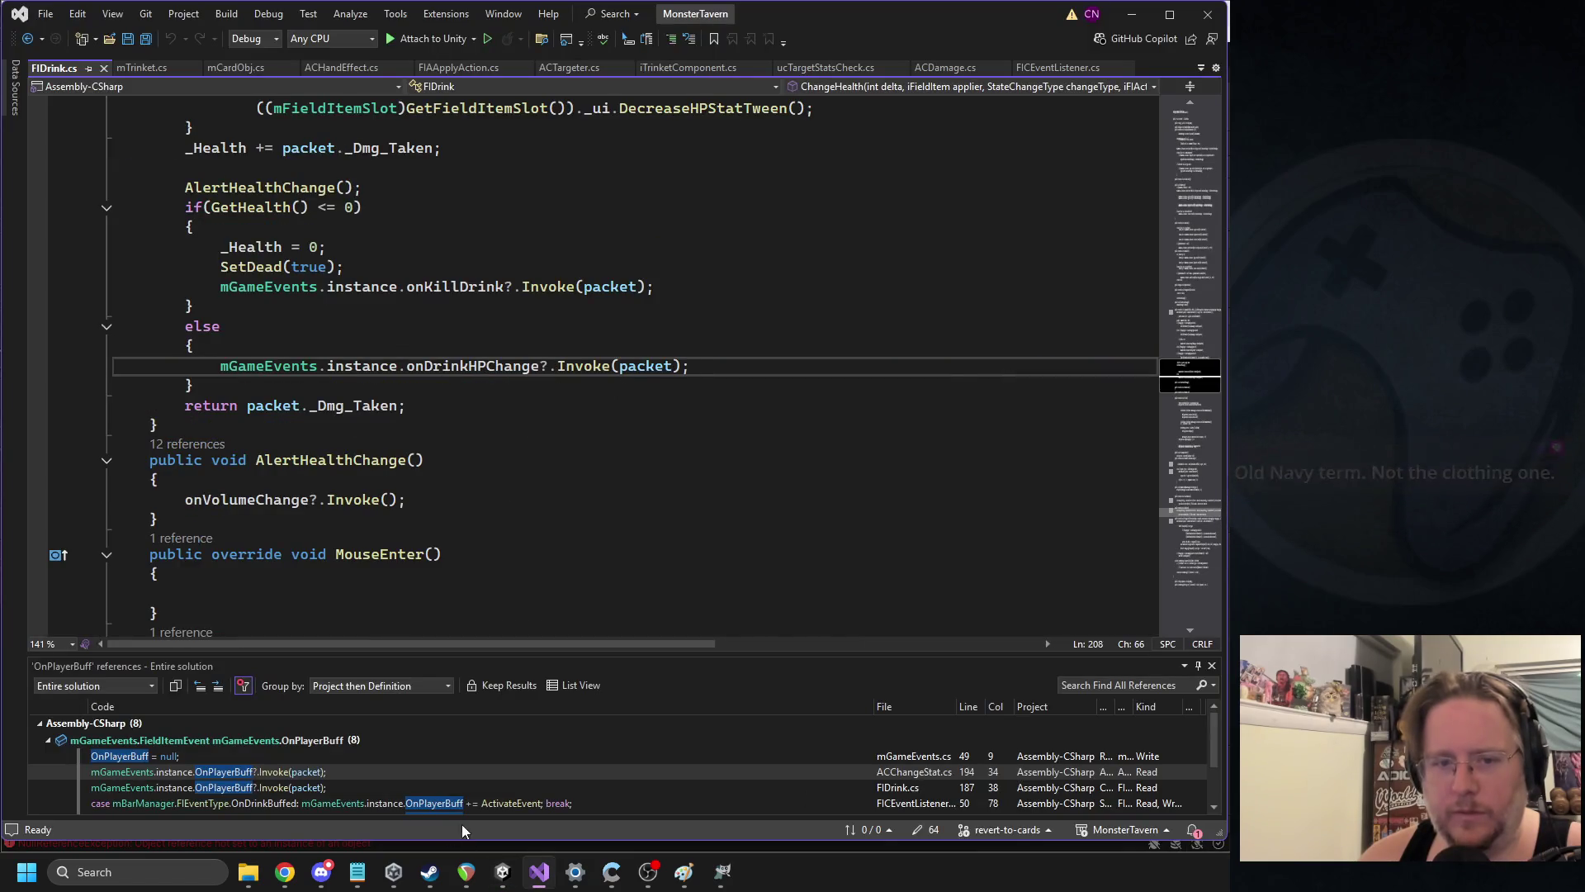
click(505, 873)
click(842, 827)
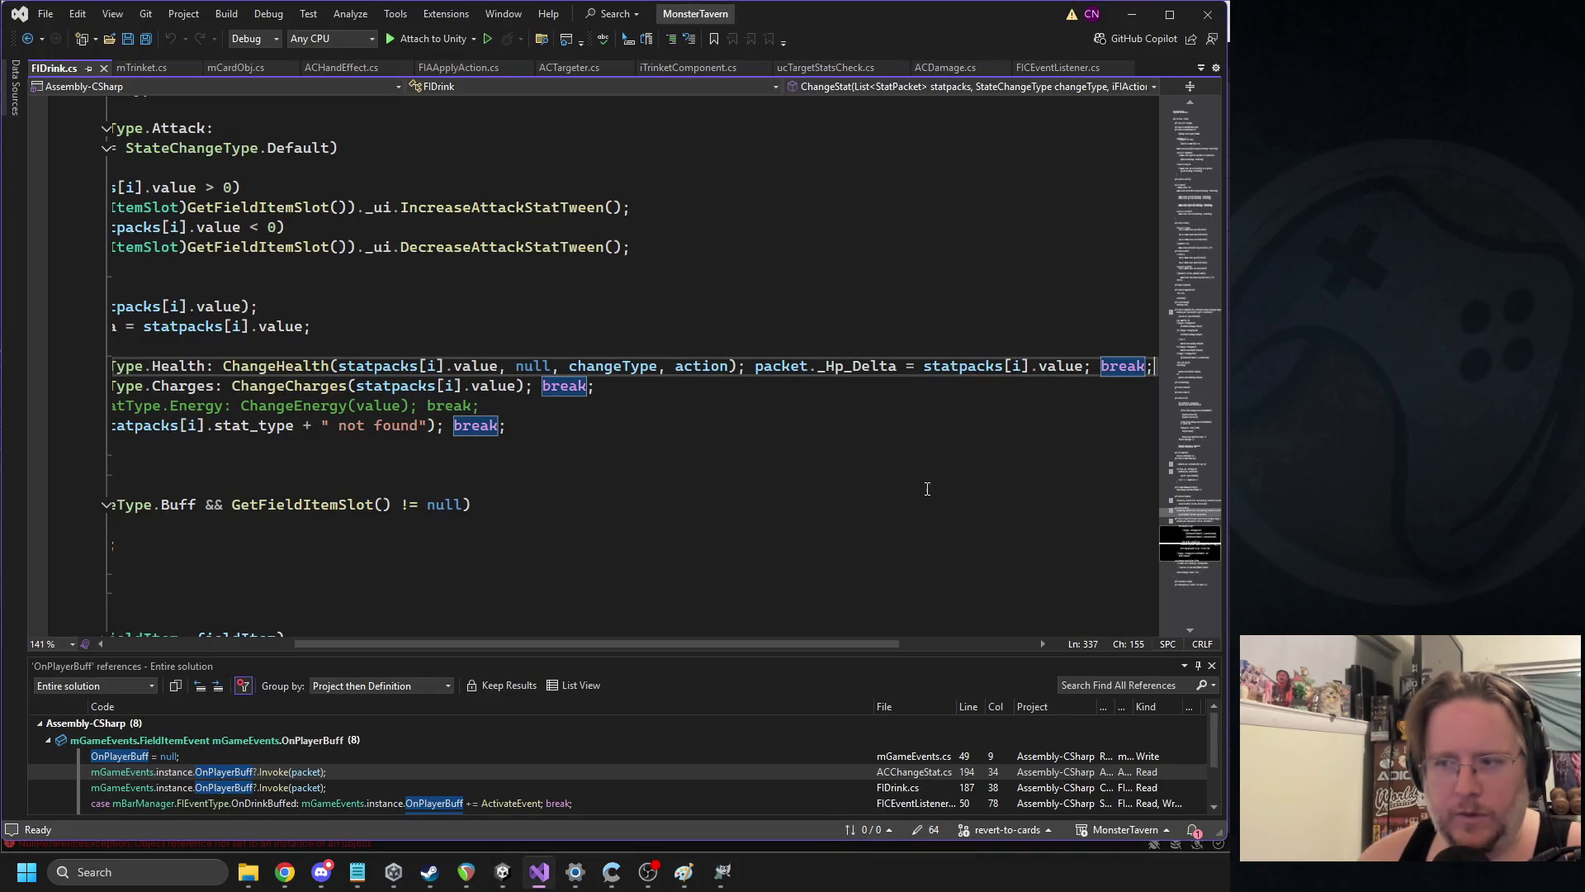
Inspect the ChangeHealth call on line 337 and its action argument
mouse_move(1045, 369)
mouse_down()
mouse_move(112, 366)
mouse_move(330, 366)
mouse_up()
click(649, 366)
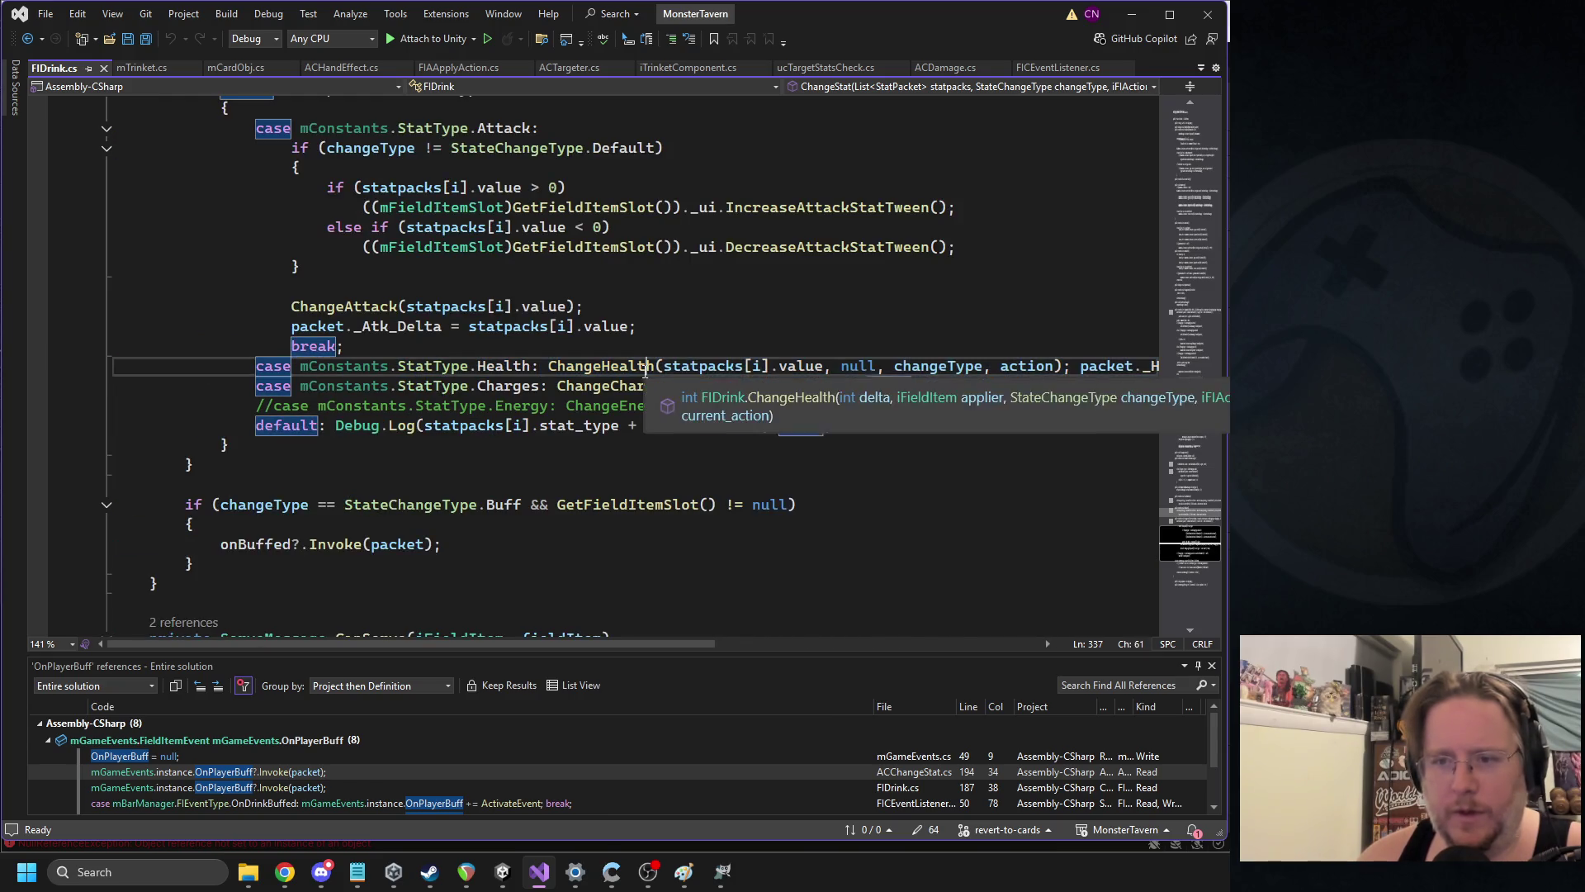
double_click(1024, 365)
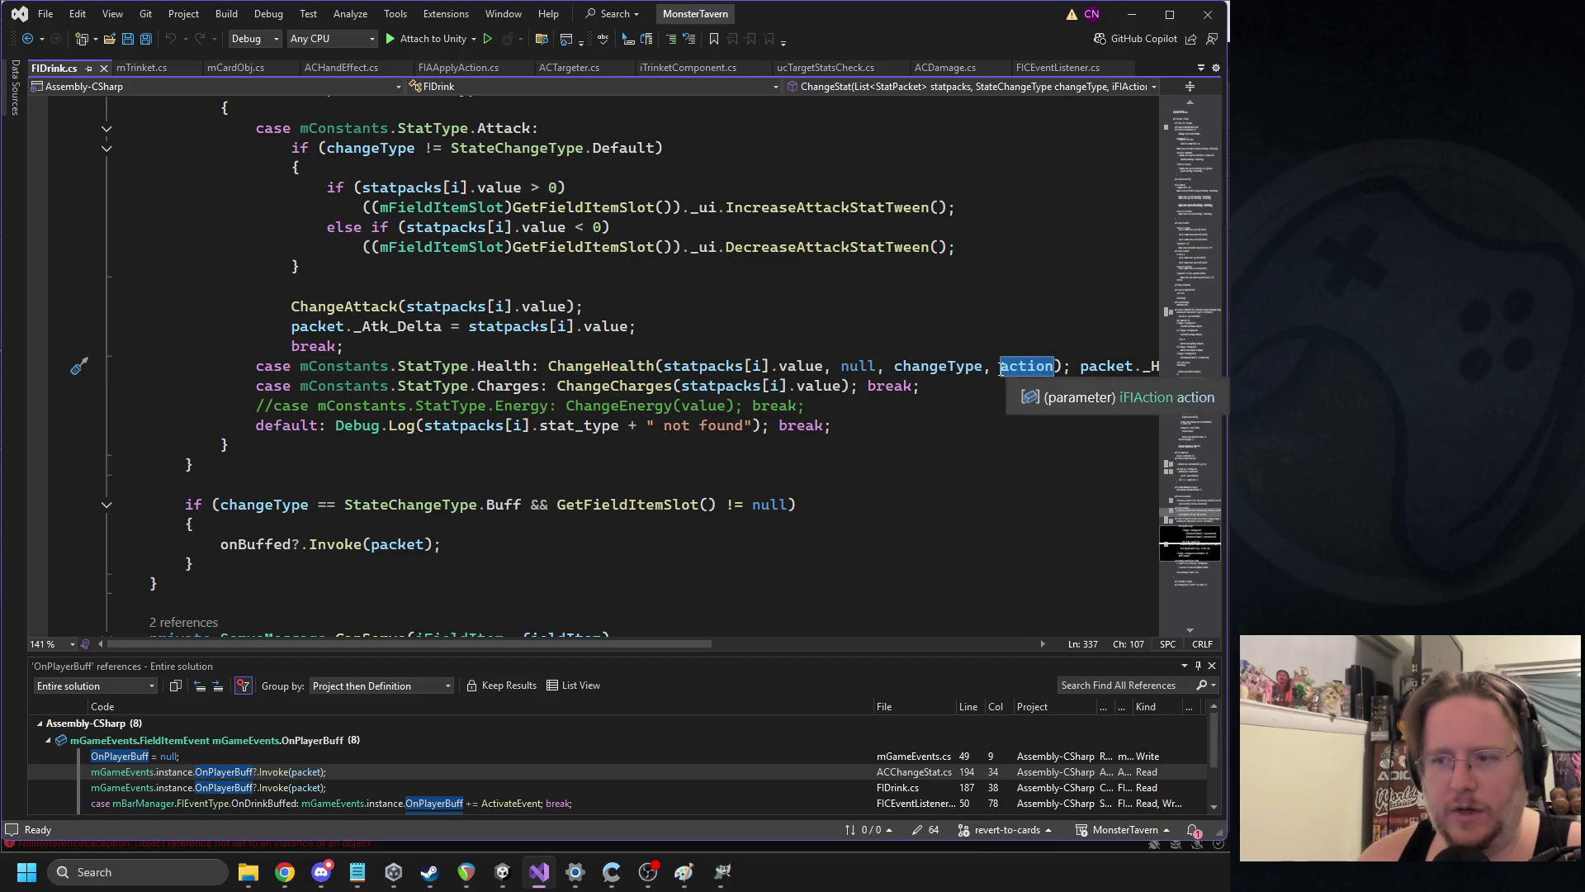
drag(712, 645, 865, 615)
Split the Health case so ChangeHealth, the _Hp_Delta assignment and break sit on separate lines
click(807, 366)
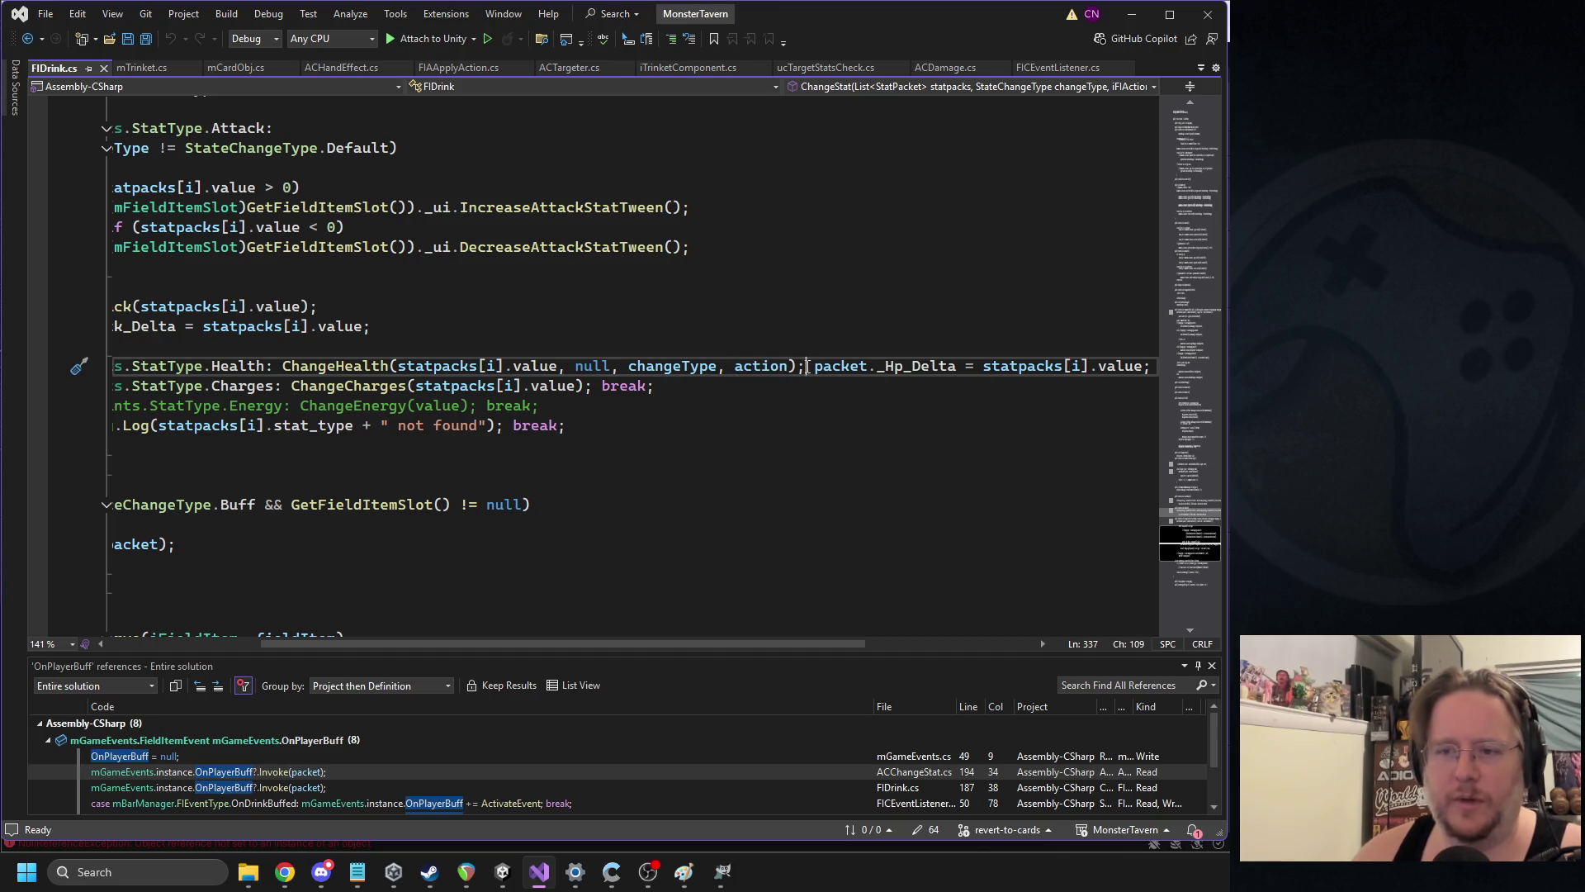
key(Return)
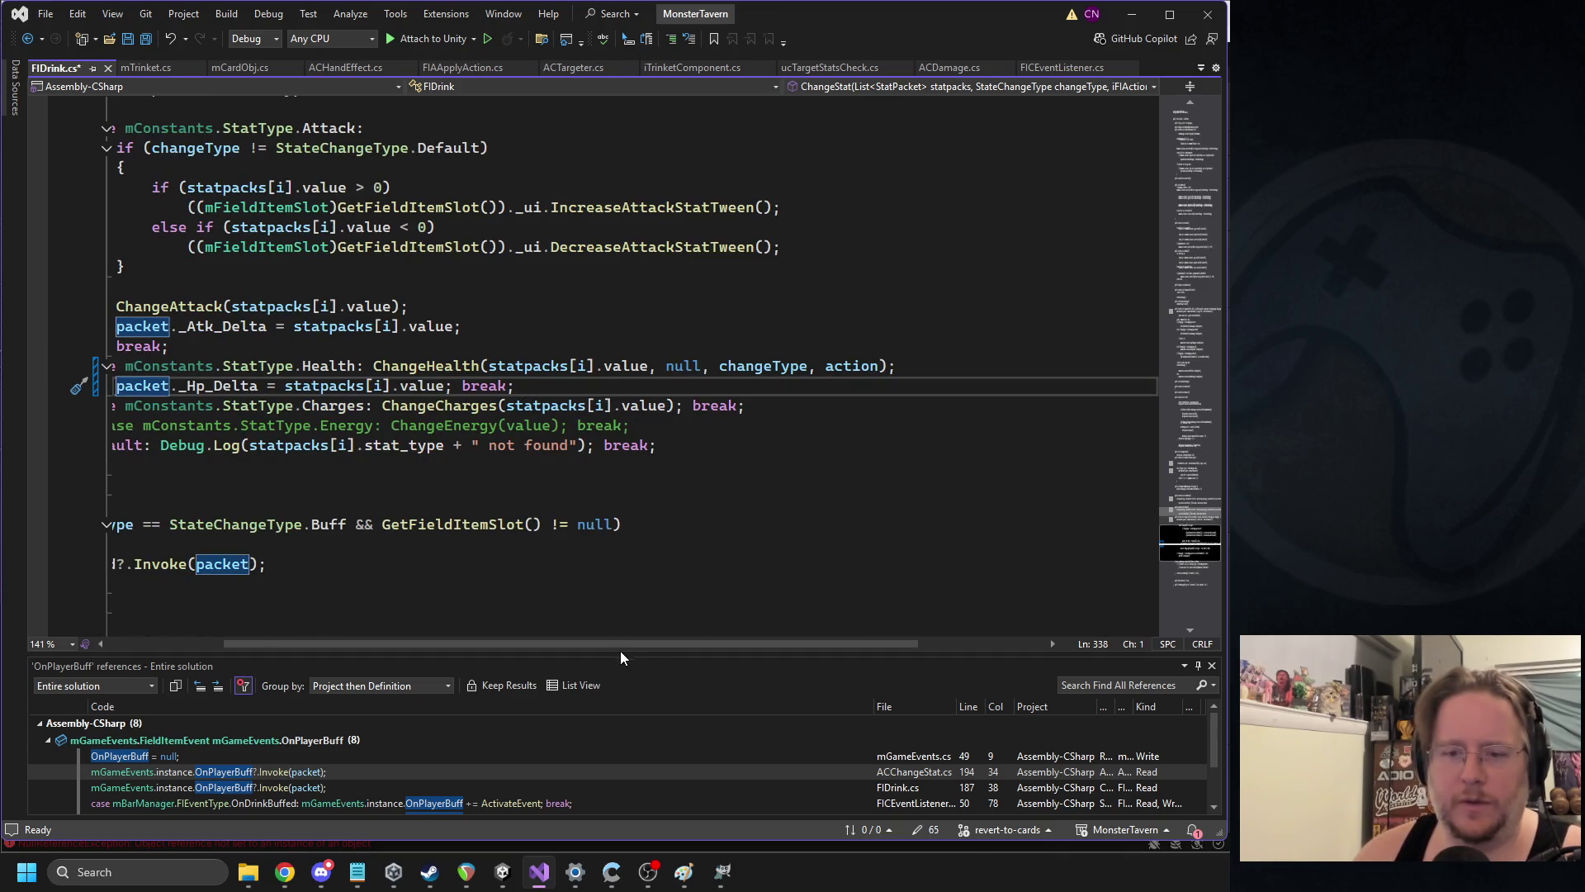
drag(621, 648, 460, 644)
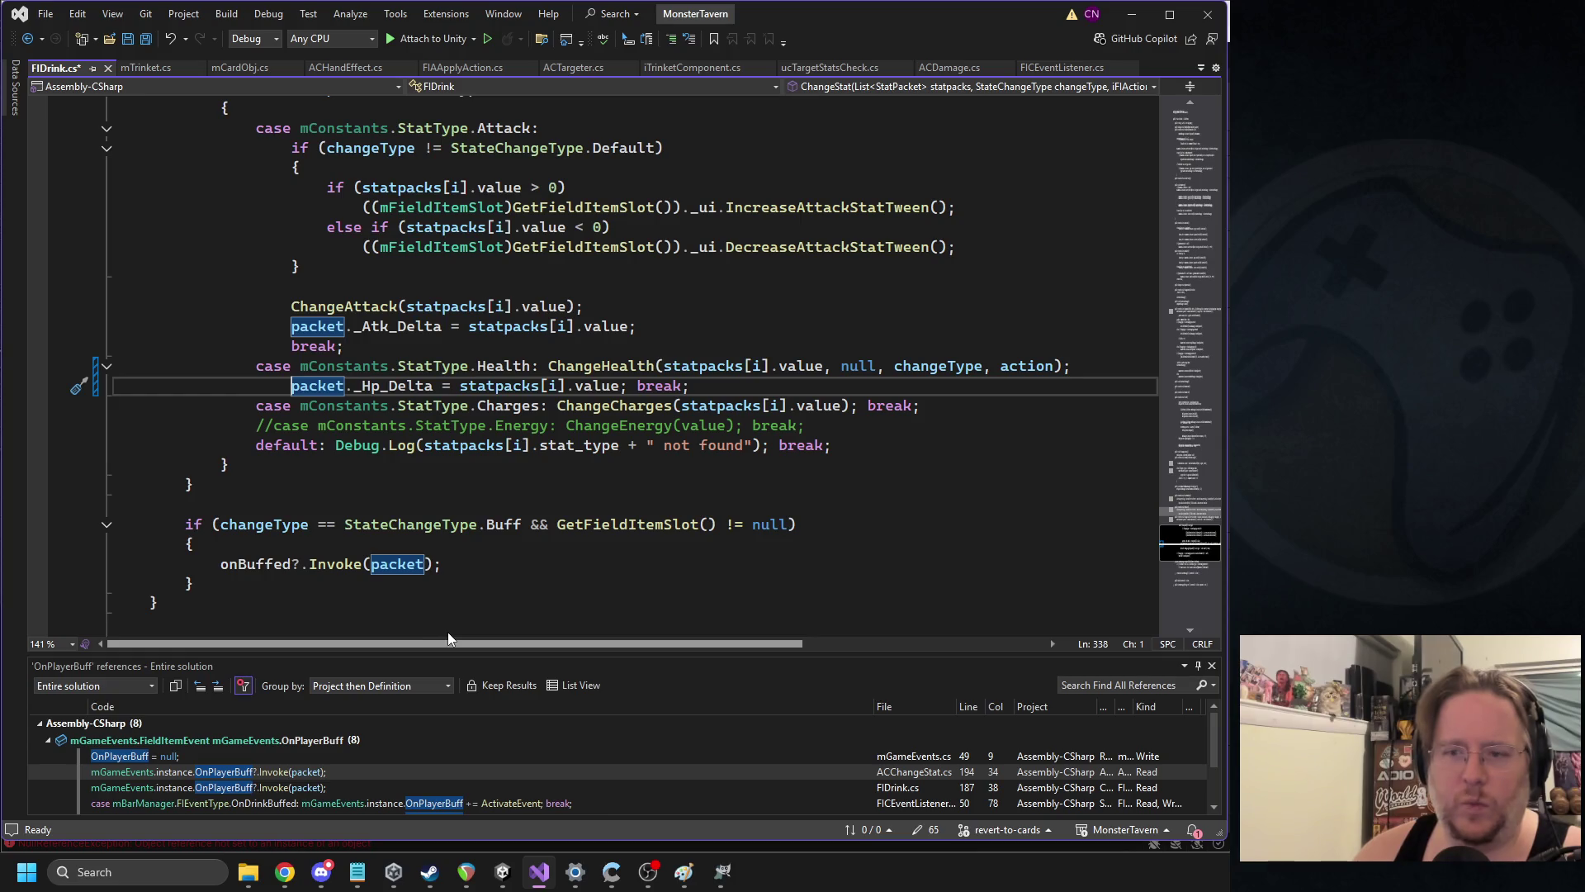
click(629, 385)
key(Return)
click(553, 368)
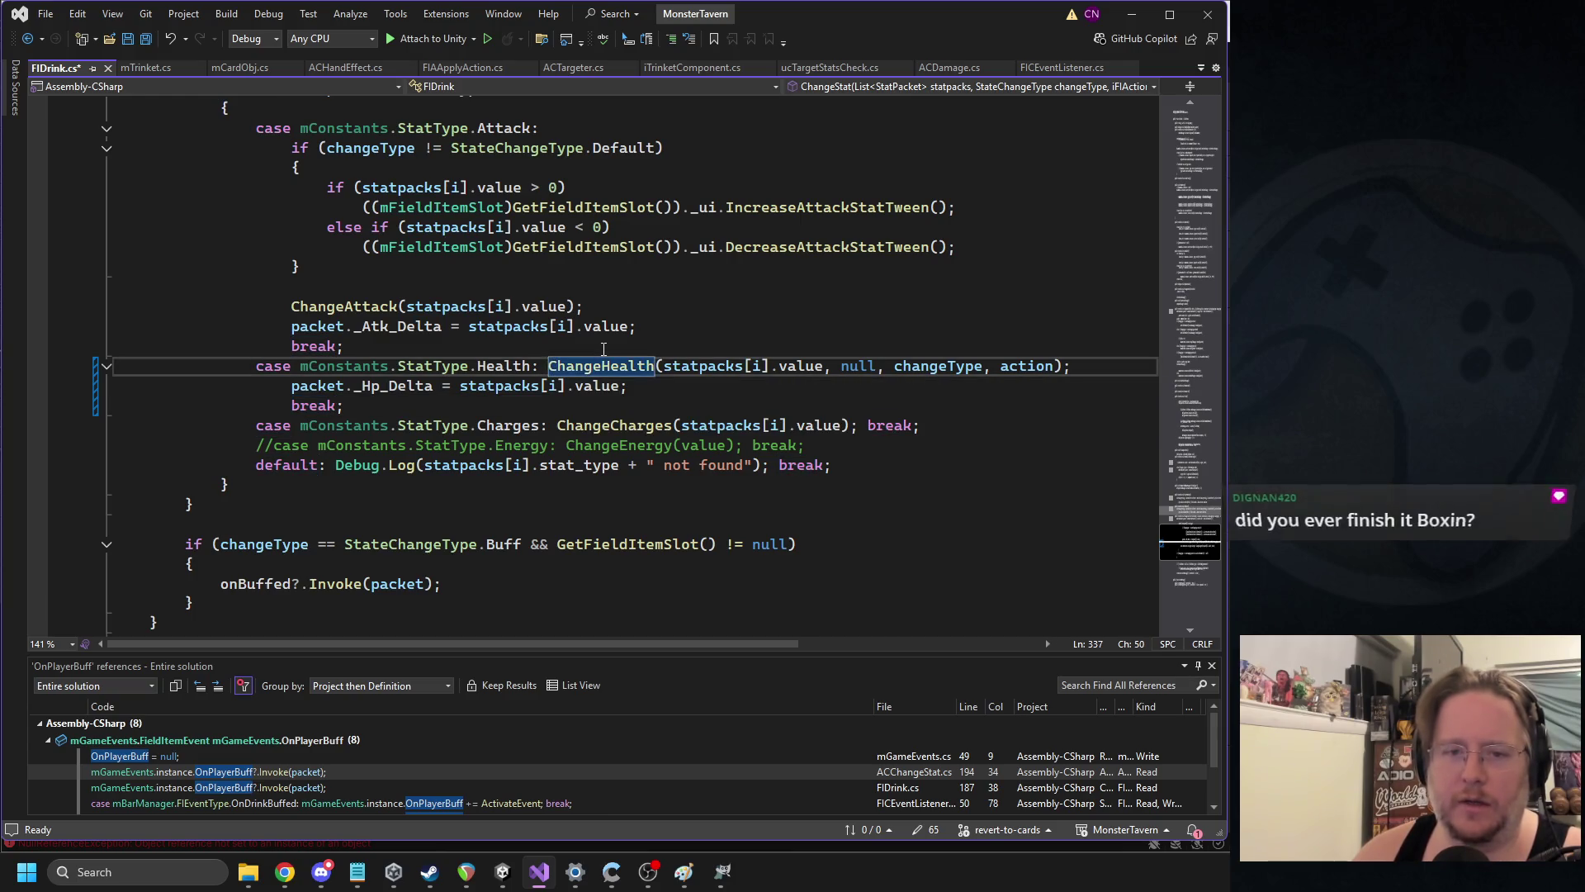
key(Return)
Review the _Hp_Delta field and ChangeHealth's action argument, then save FIDrink.cs
click(361, 405)
double_click(363, 405)
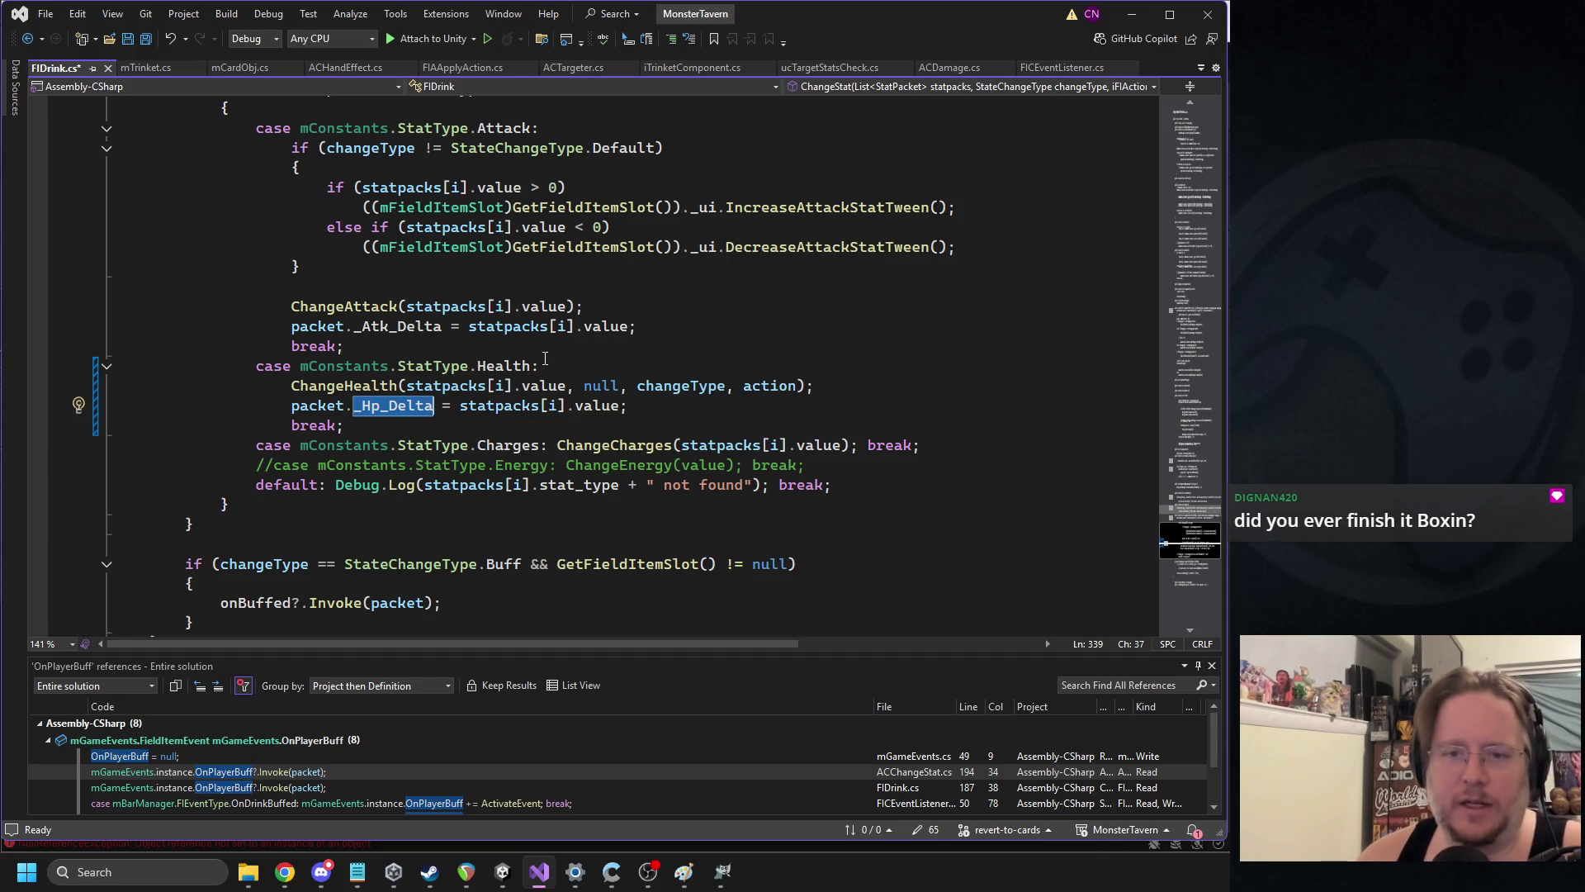
double_click(746, 388)
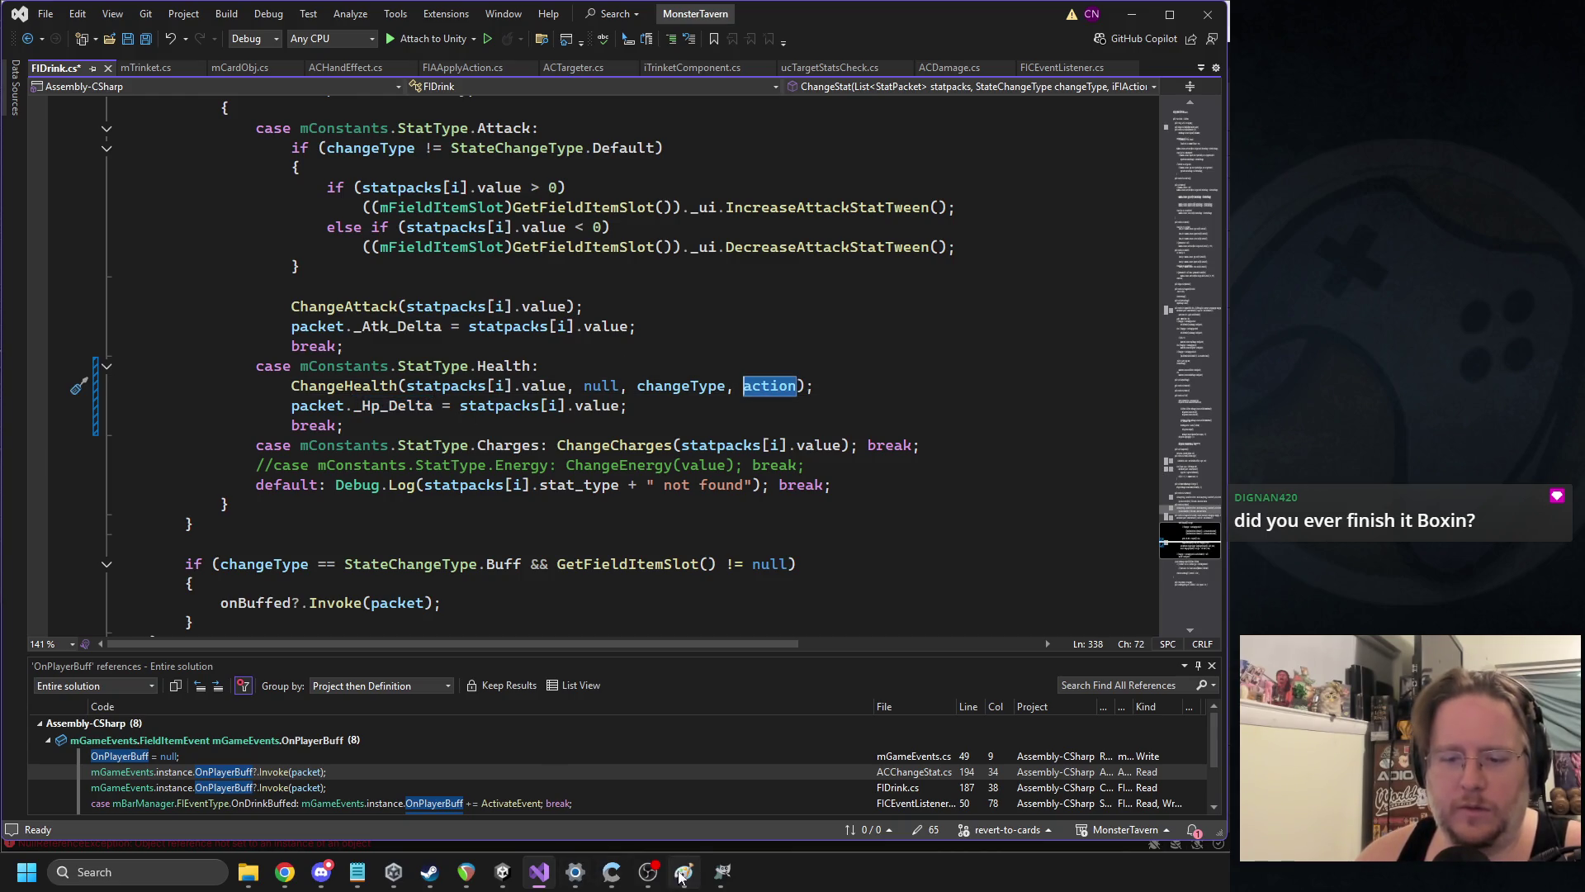
key(Down)
key(Down)
key(ctrl+s)
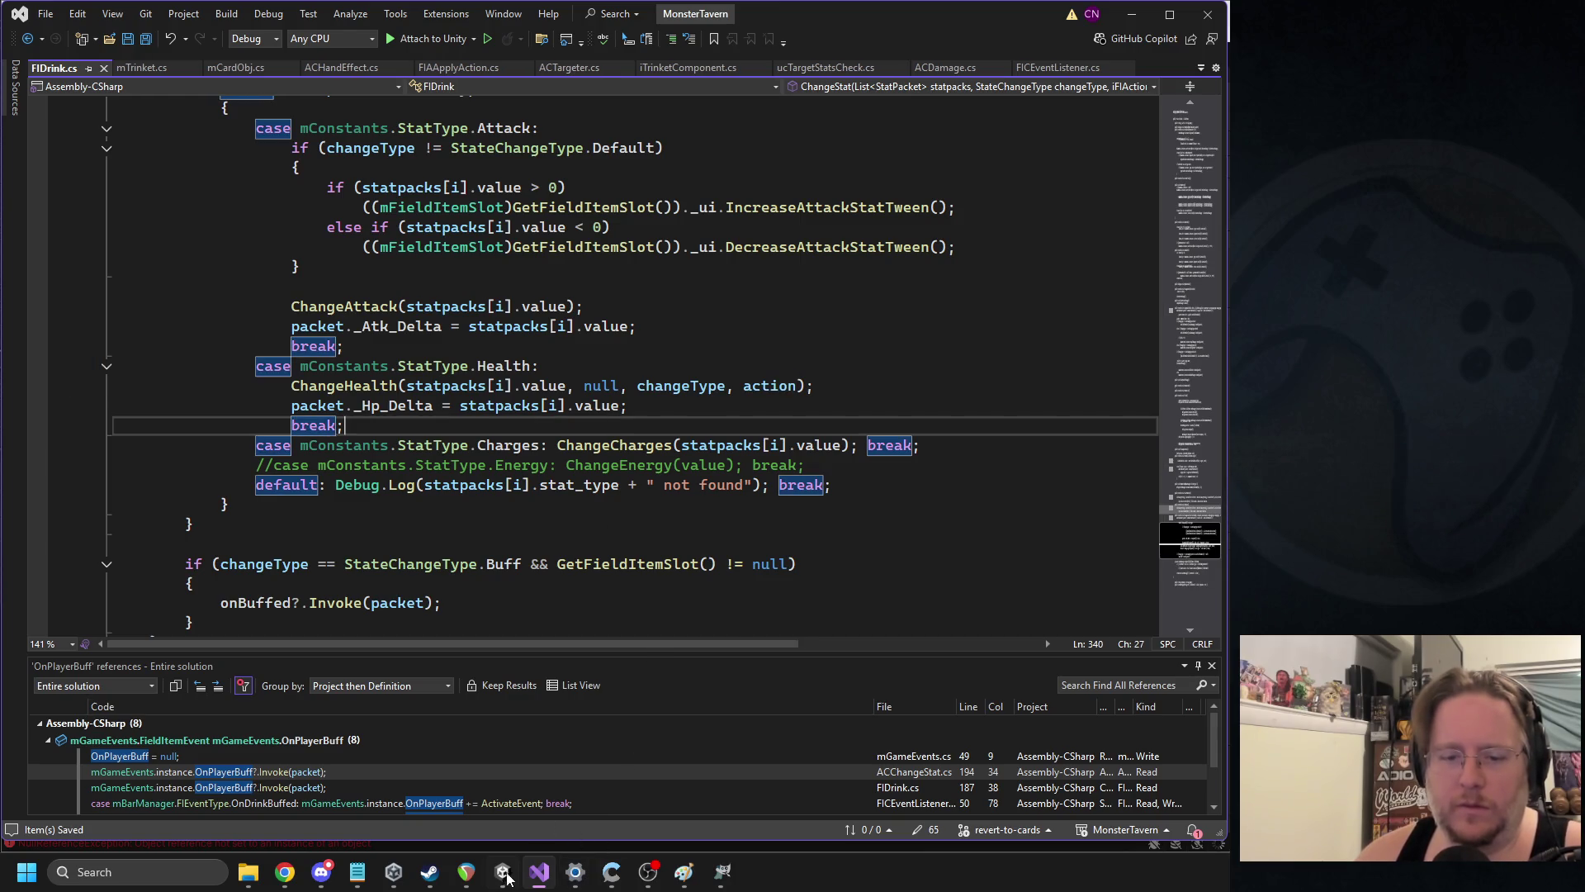
Return to Unity so the edited scripts recompile, then scroll the Console up to the new warnings
click(502, 871)
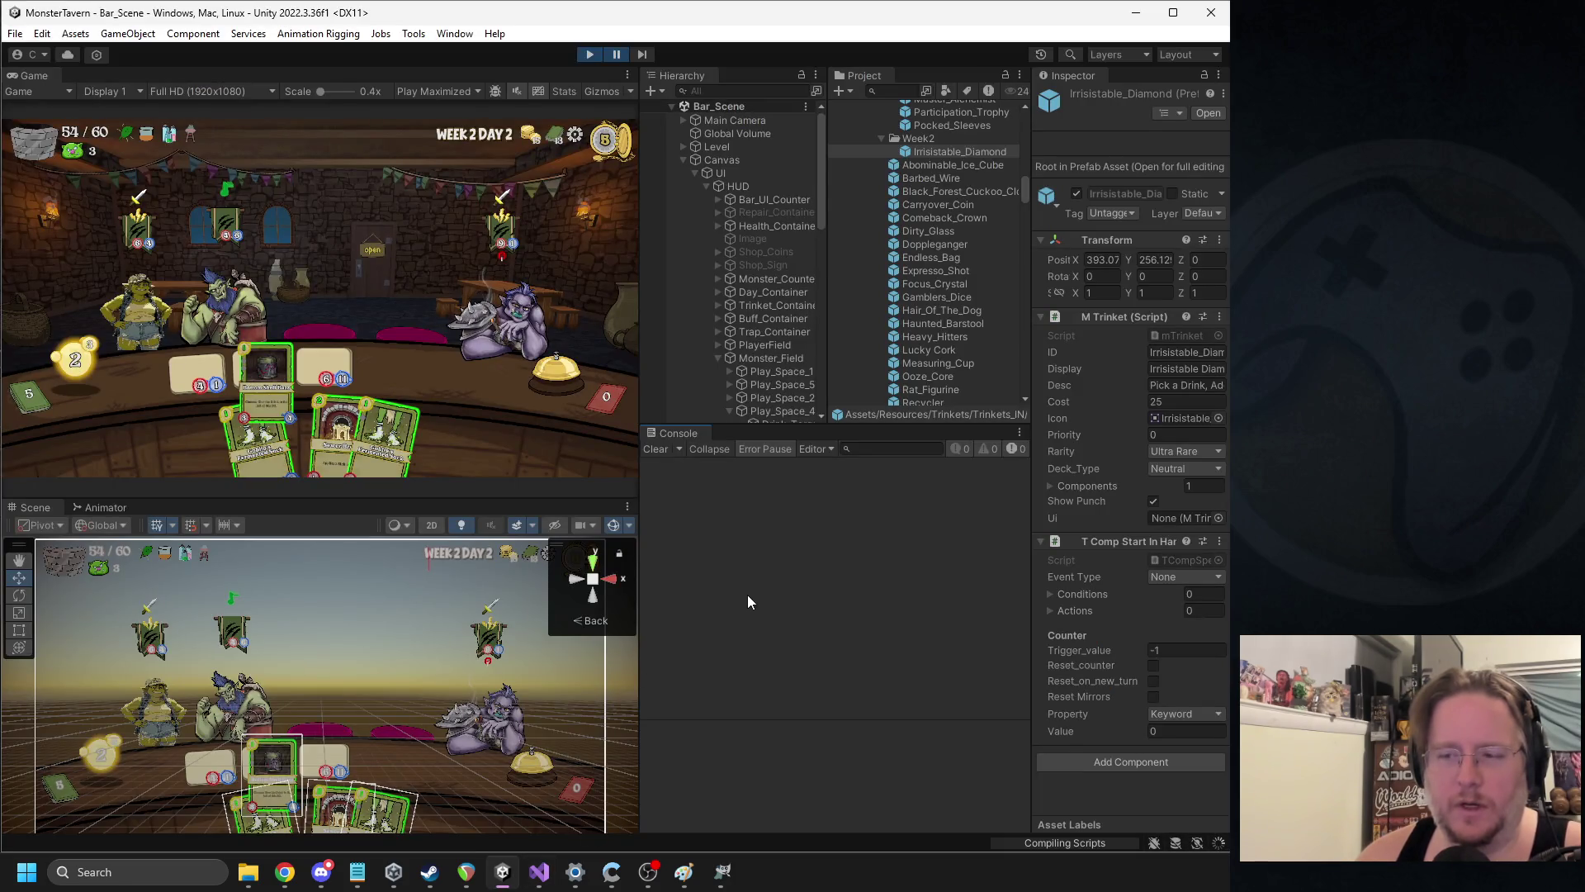
mouse_move(668, 877)
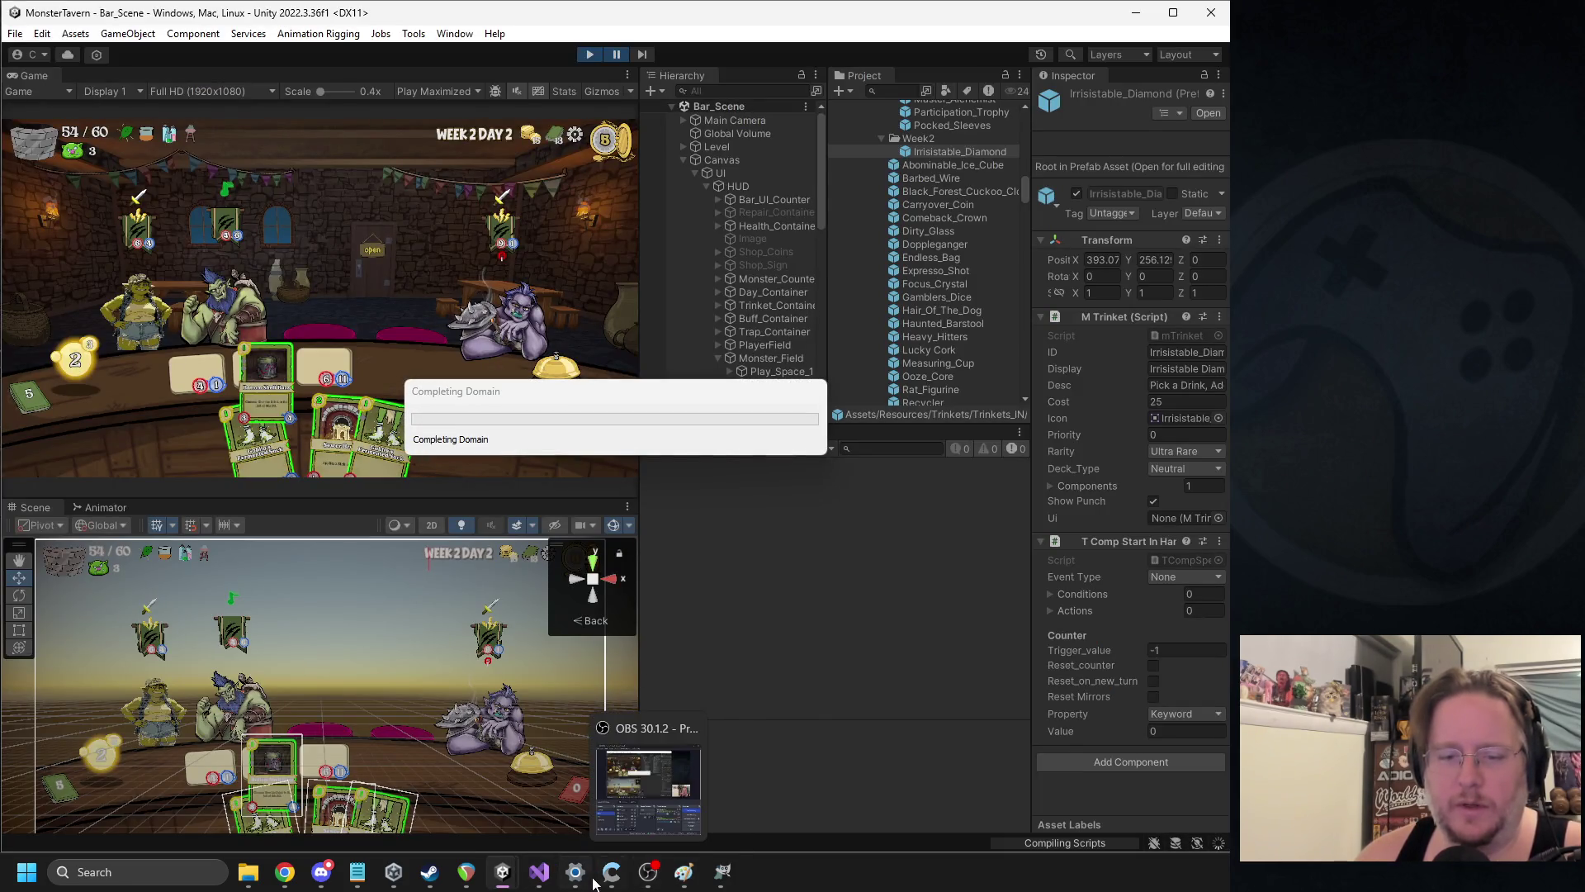
mouse_move(537, 855)
click(568, 826)
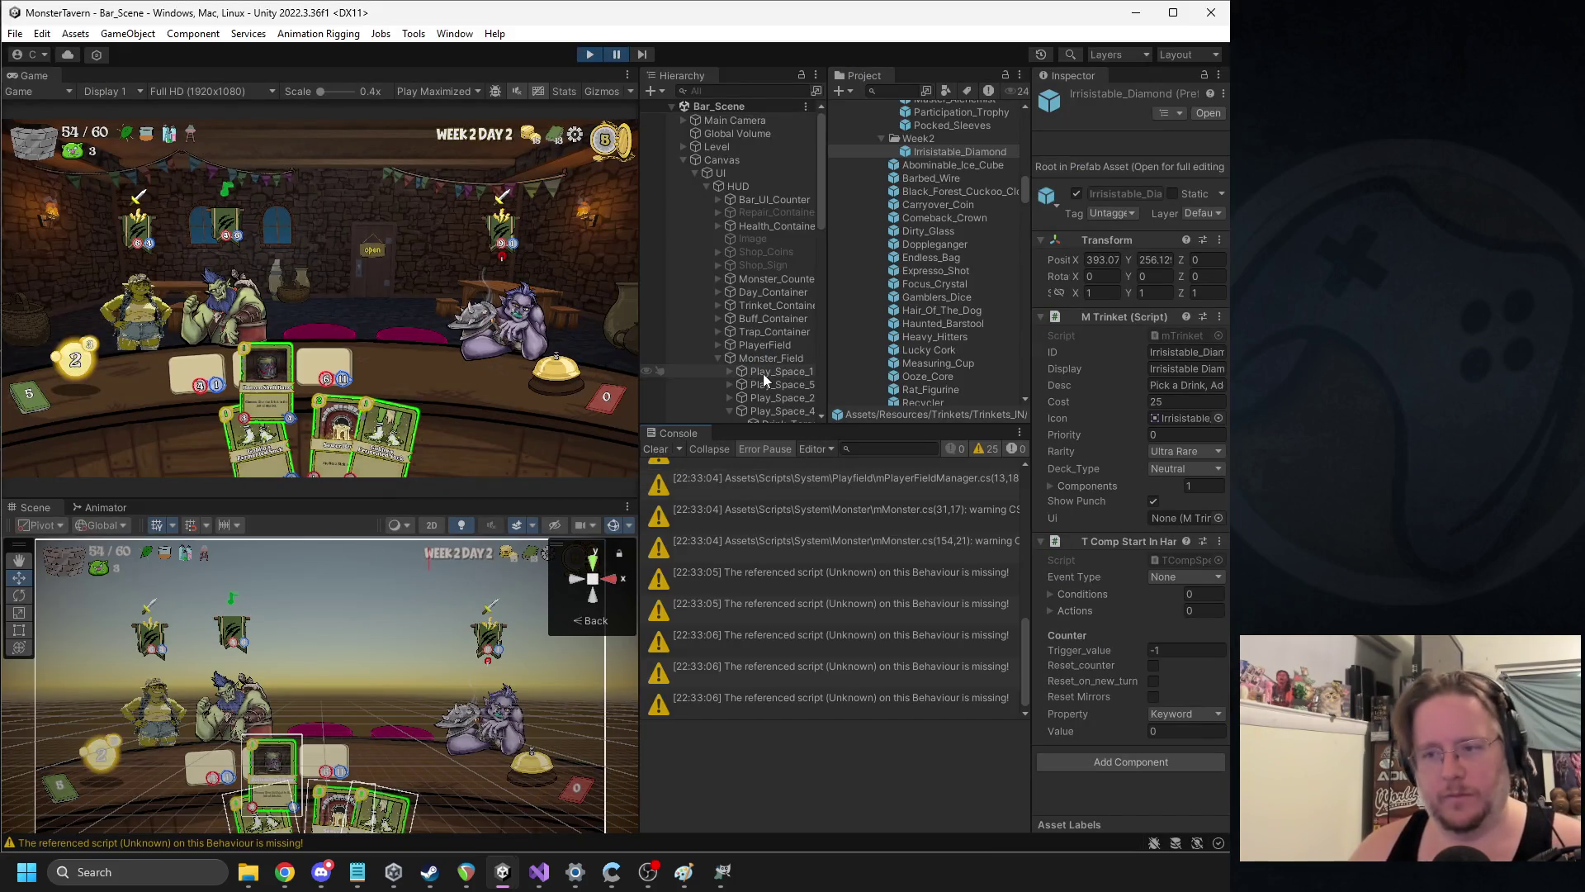
scroll(889, 621, up, 5)
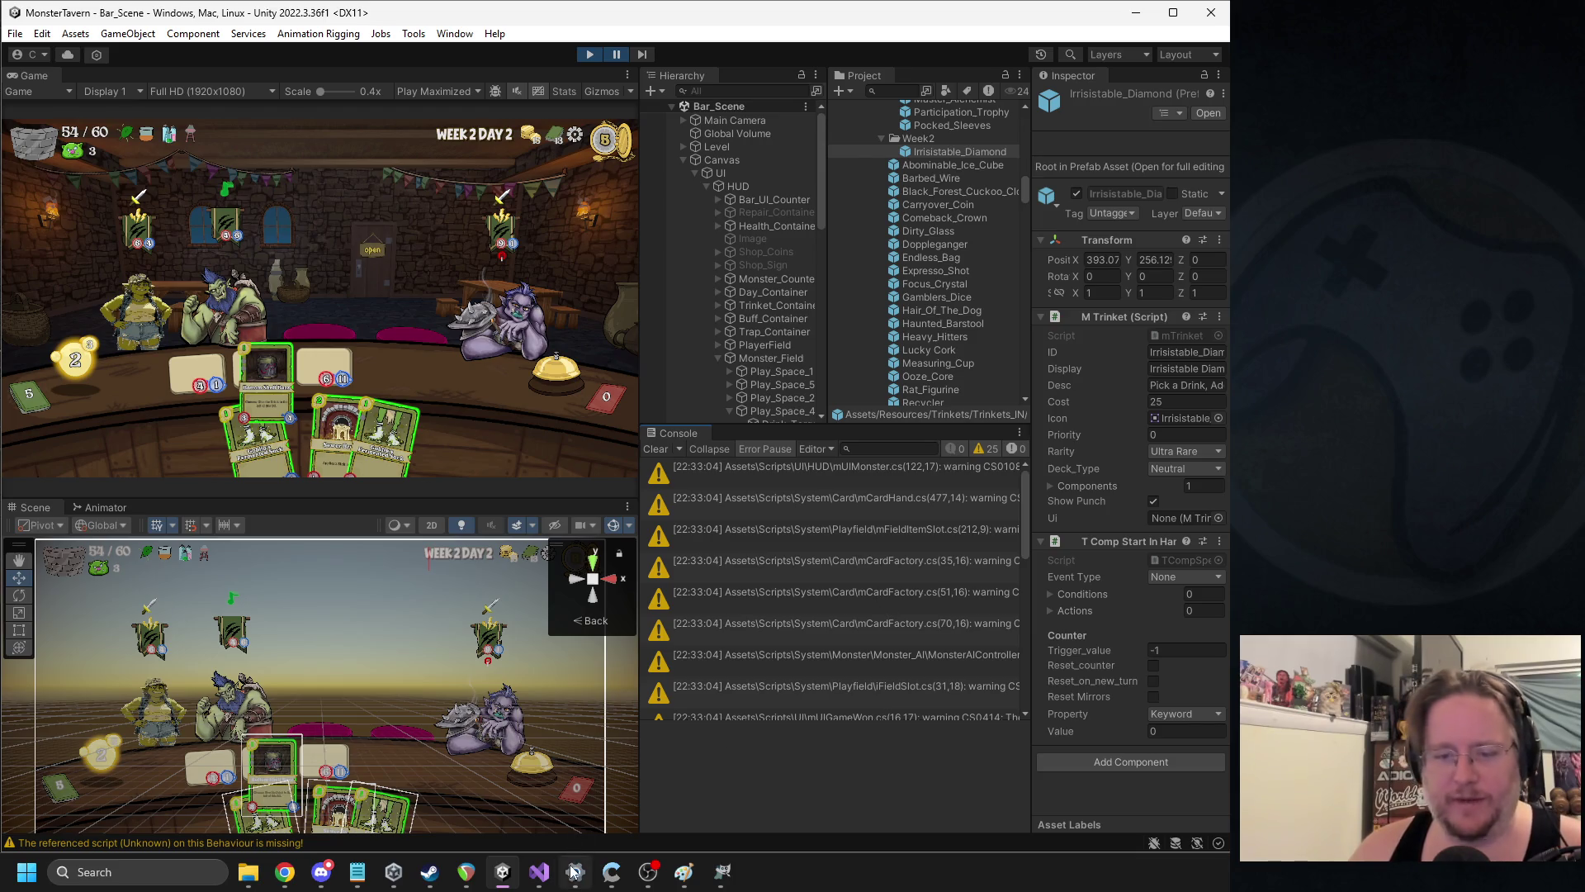
Stop the current play session in Unity and start the game again
click(538, 870)
scroll(675, 450, up, 7)
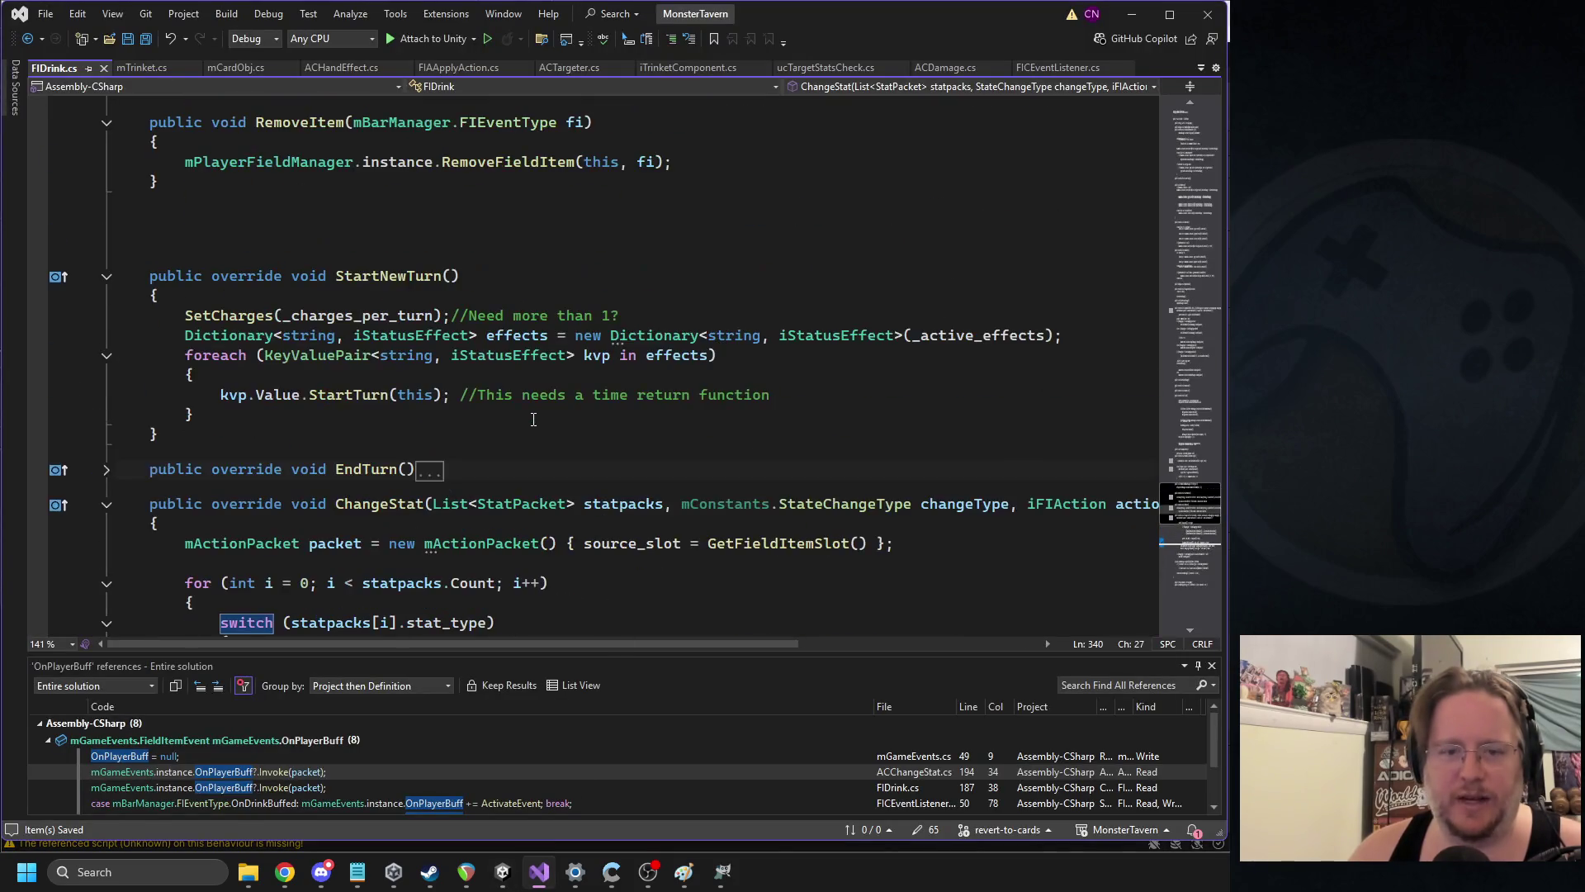
click(502, 870)
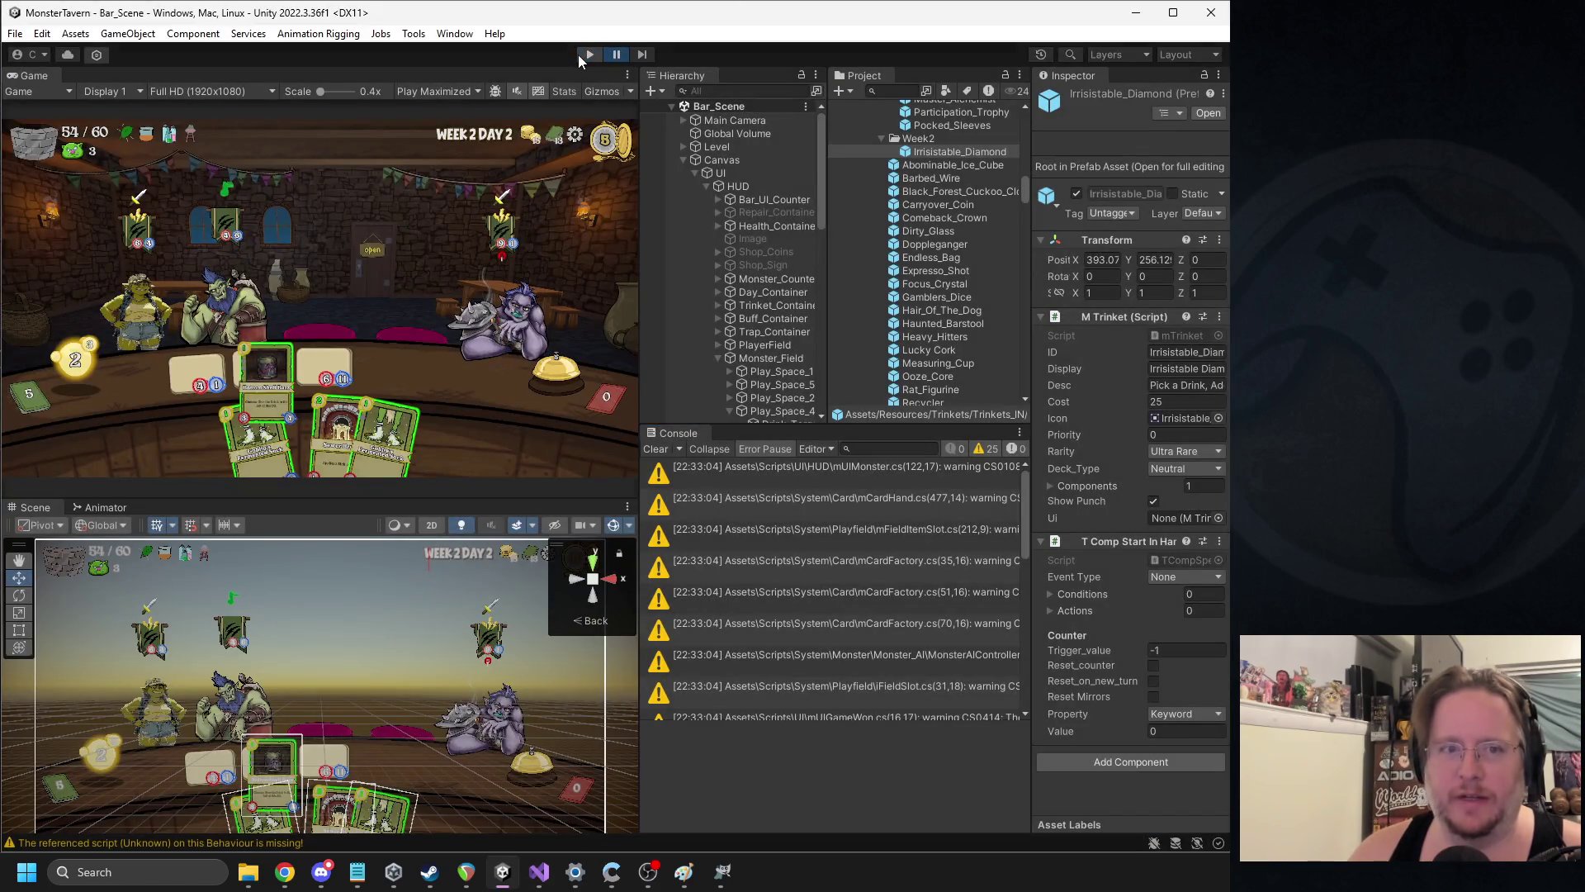
click(587, 56)
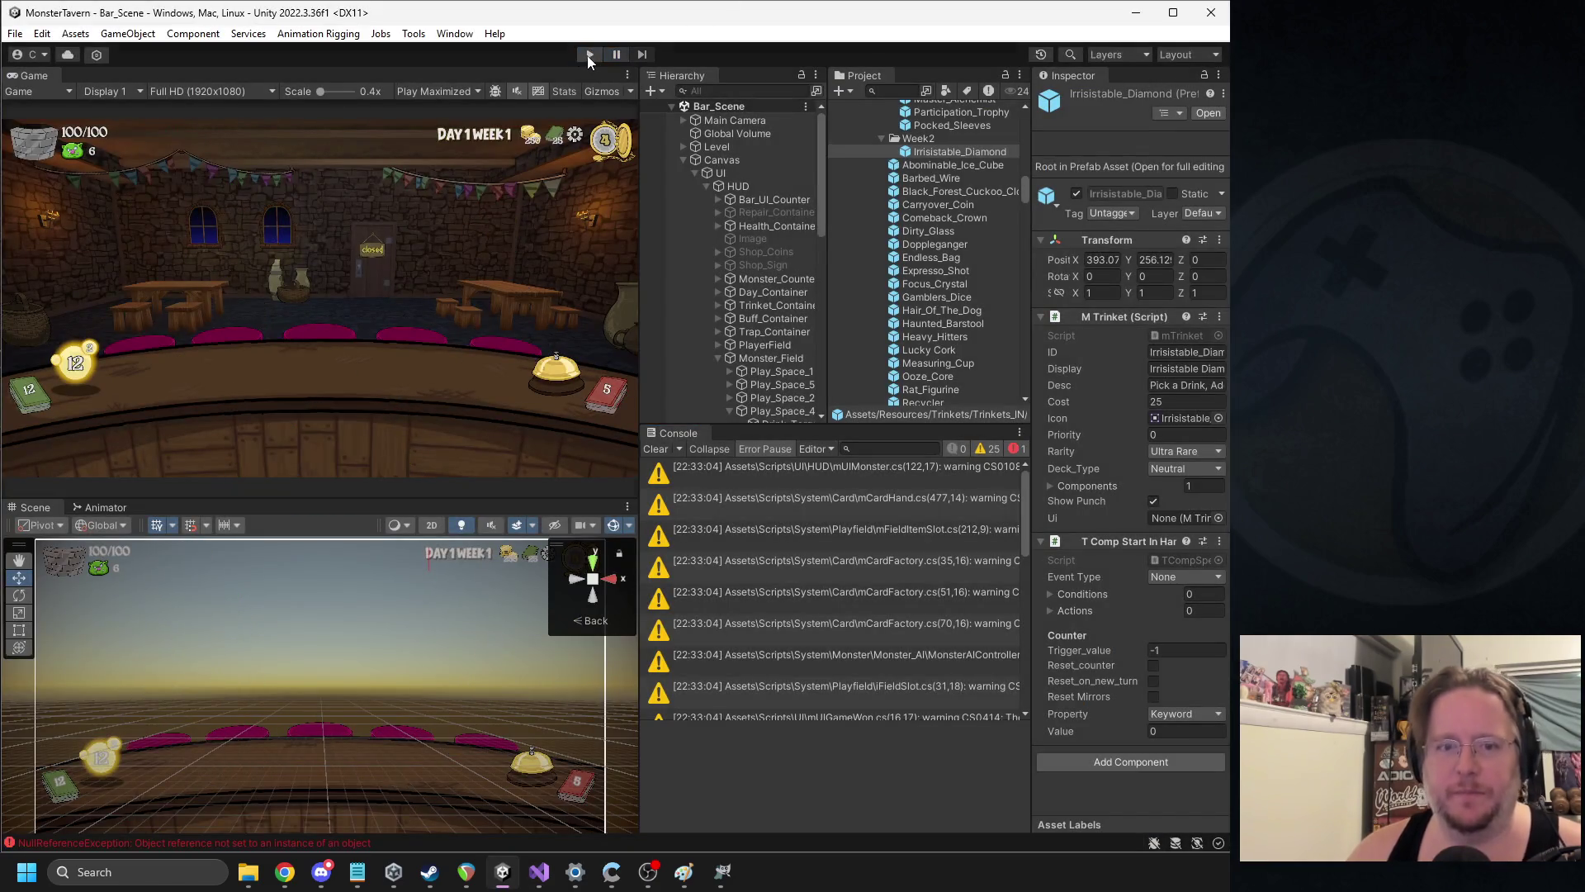
click(587, 56)
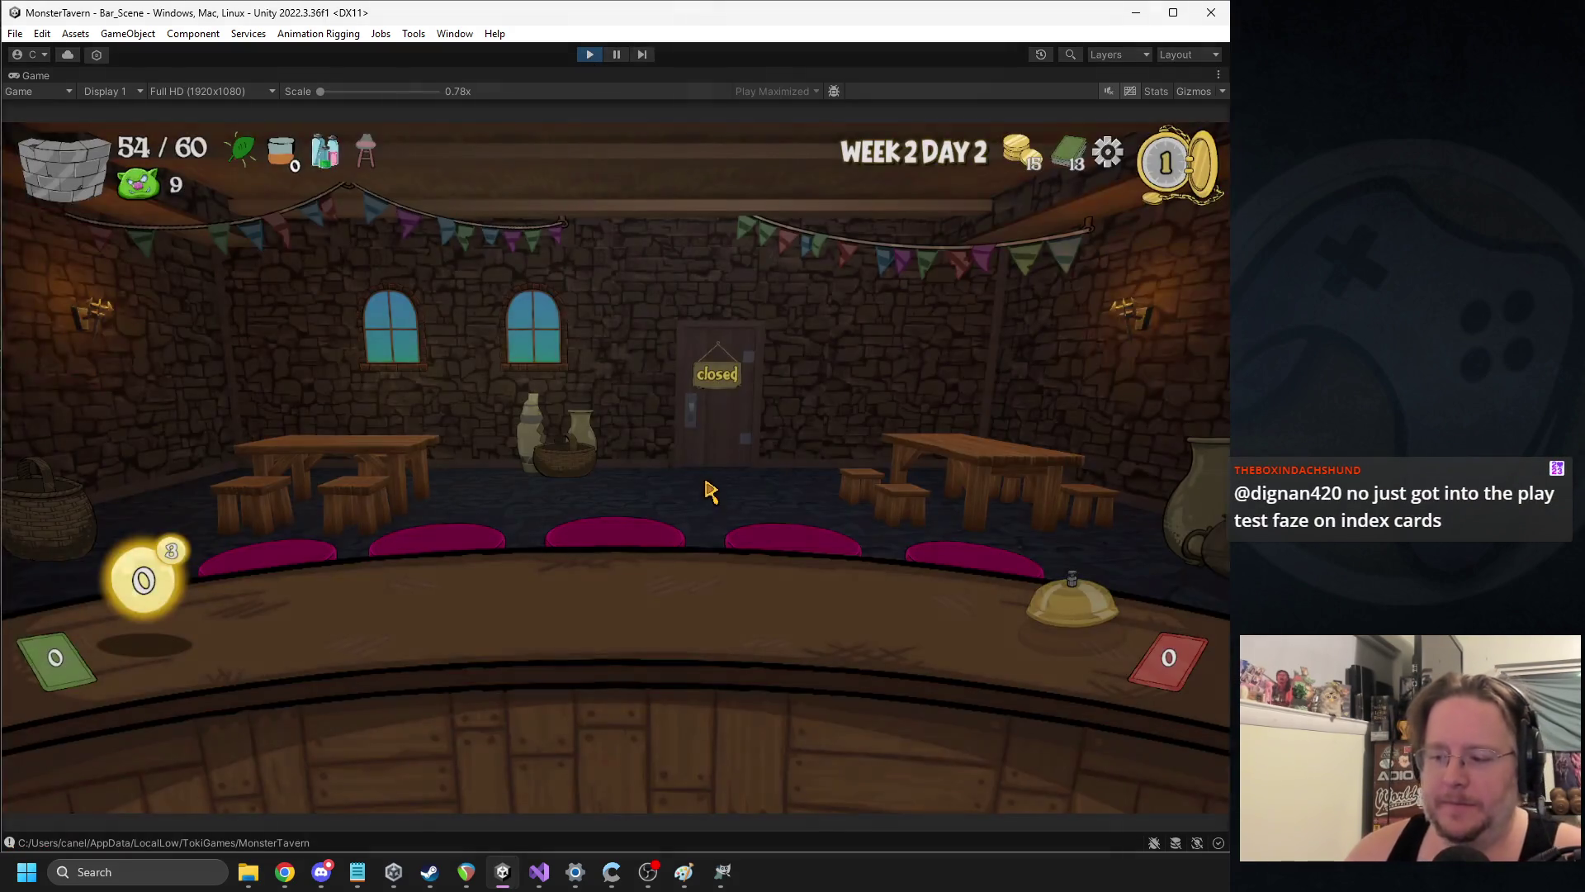
Place three drinks on the bar, Goblin Fermented in the third slot, and serve the goblin customer
mouse_move(438, 727)
mouse_down()
mouse_move(425, 652)
mouse_move(380, 611)
mouse_up()
mouse_move(495, 710)
mouse_down()
mouse_move(478, 598)
mouse_move(504, 611)
mouse_up()
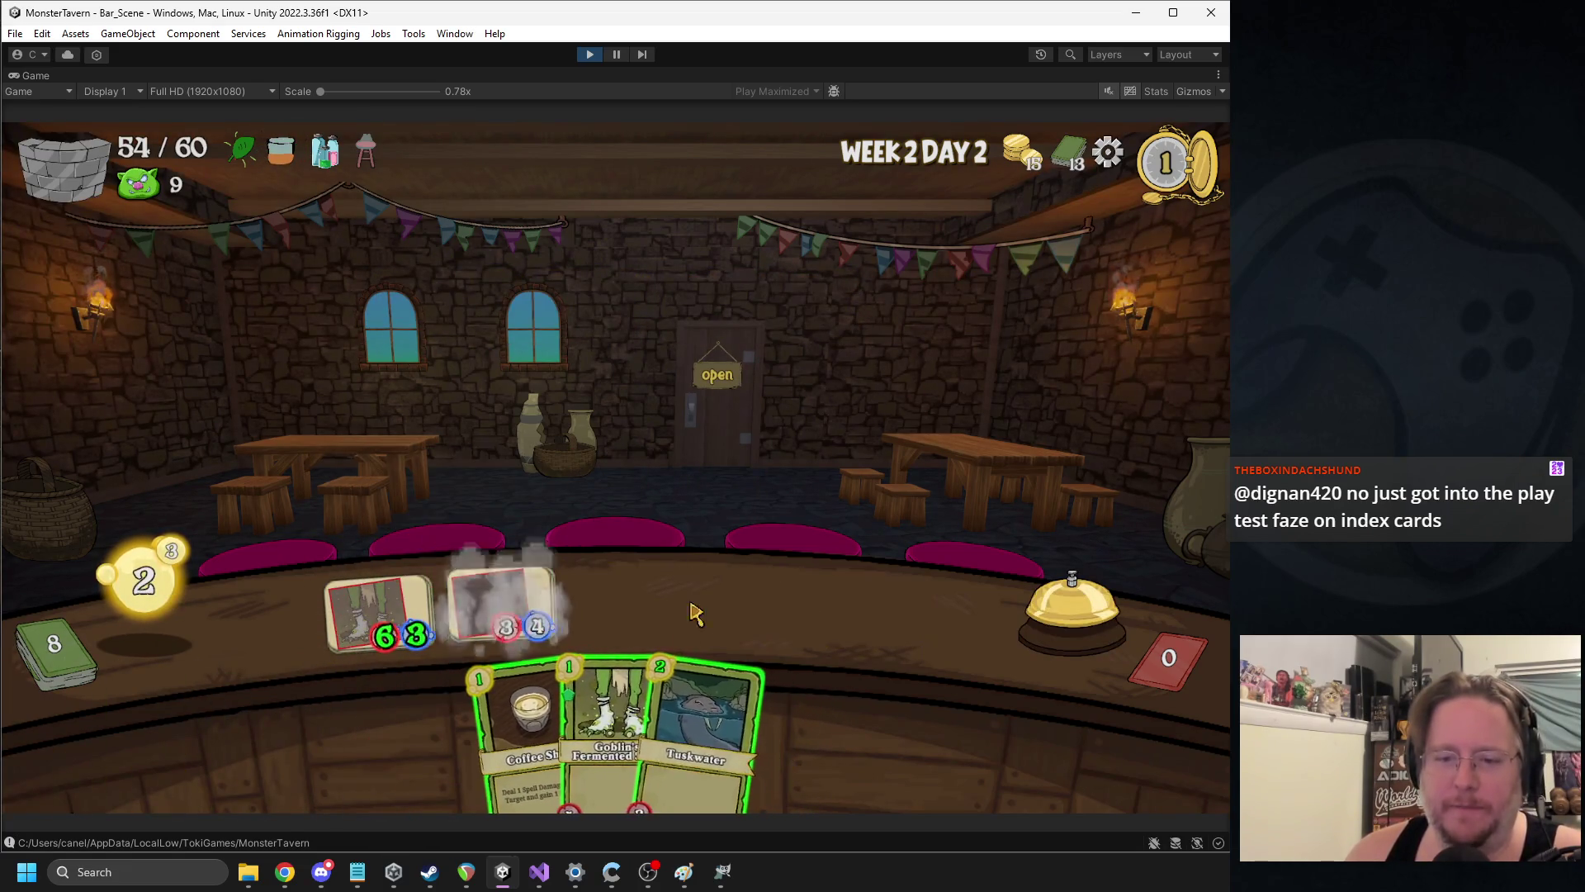
drag(607, 718, 625, 607)
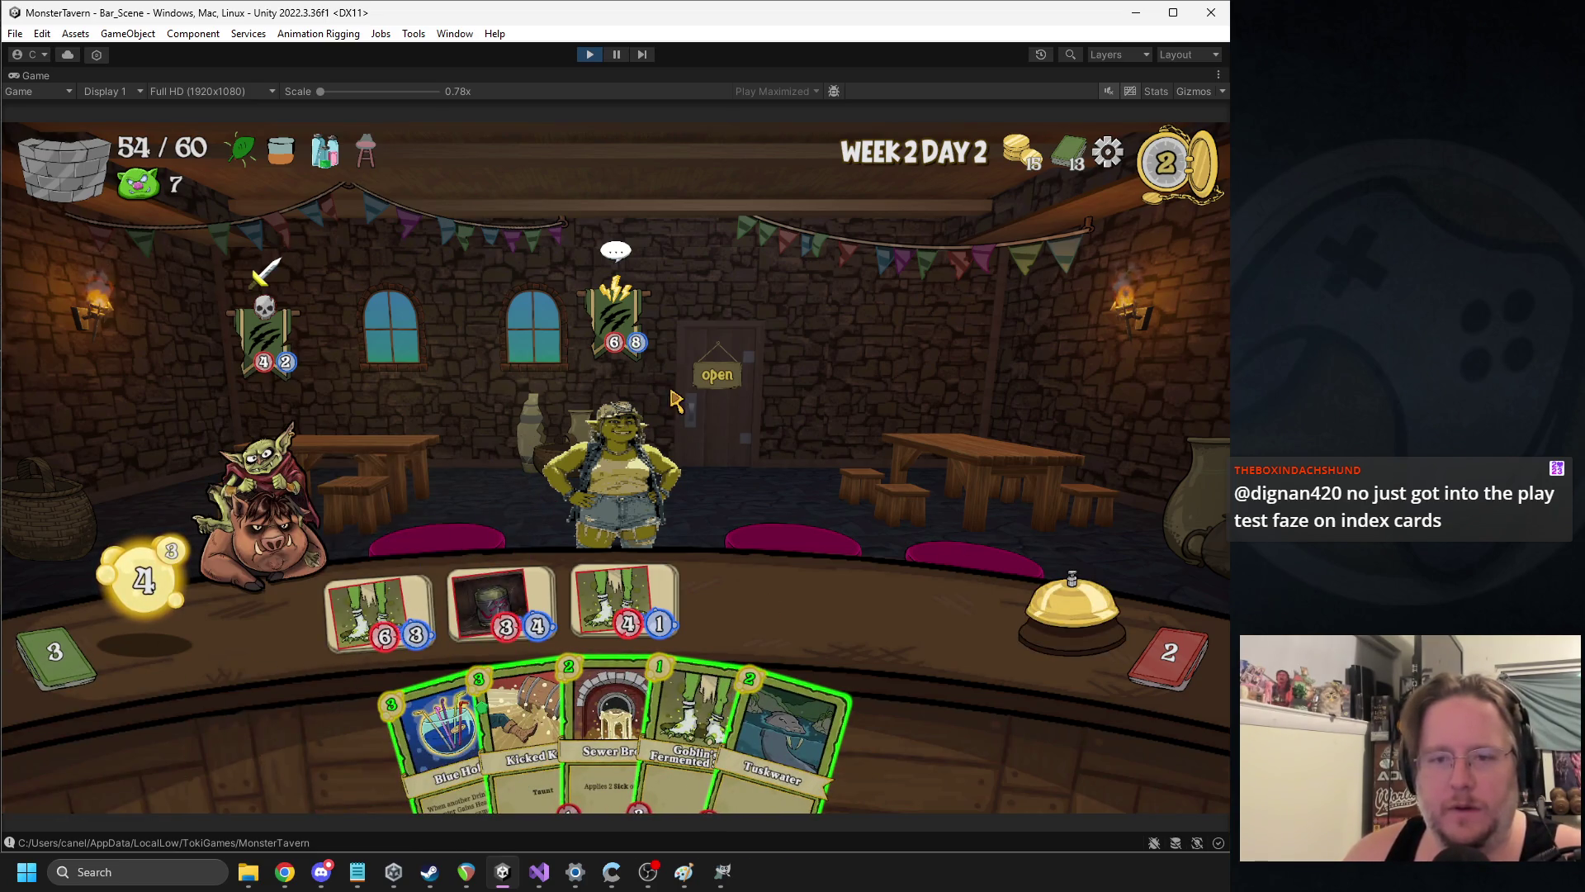
click(293, 510)
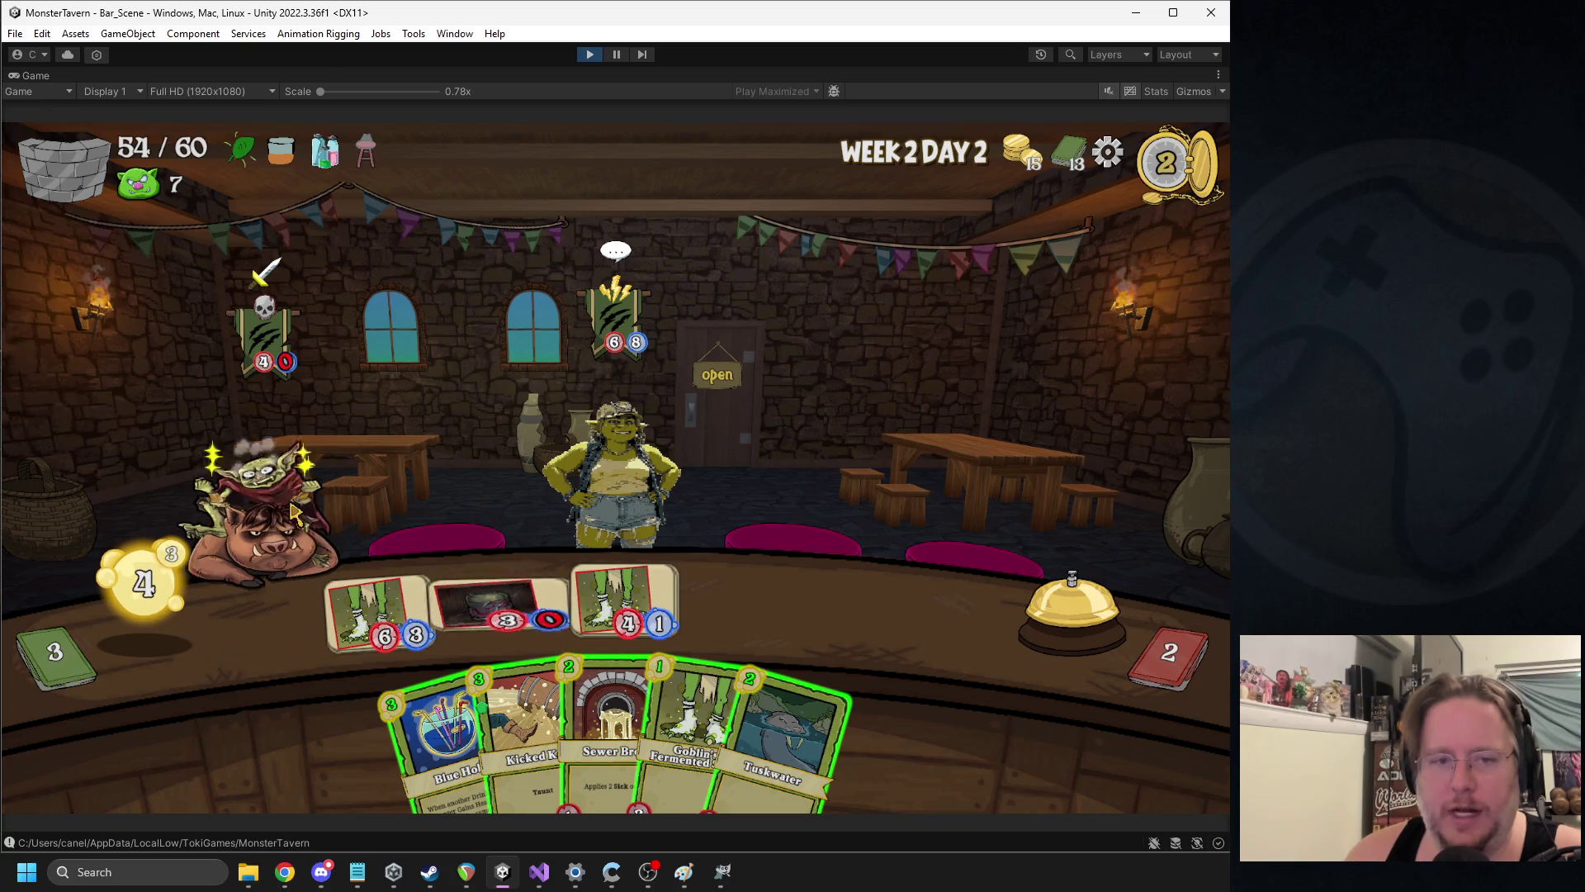
key(alt+Tab)
Copy the _t_hp assignment from packet._Dmg_Taken into the positive-damage check
key(Return)
mouse_move(475, 504)
mouse_down()
mouse_move(277, 519)
mouse_move(219, 504)
mouse_up()
key(ctrl+c)
click(267, 464)
key(ctrl+v)
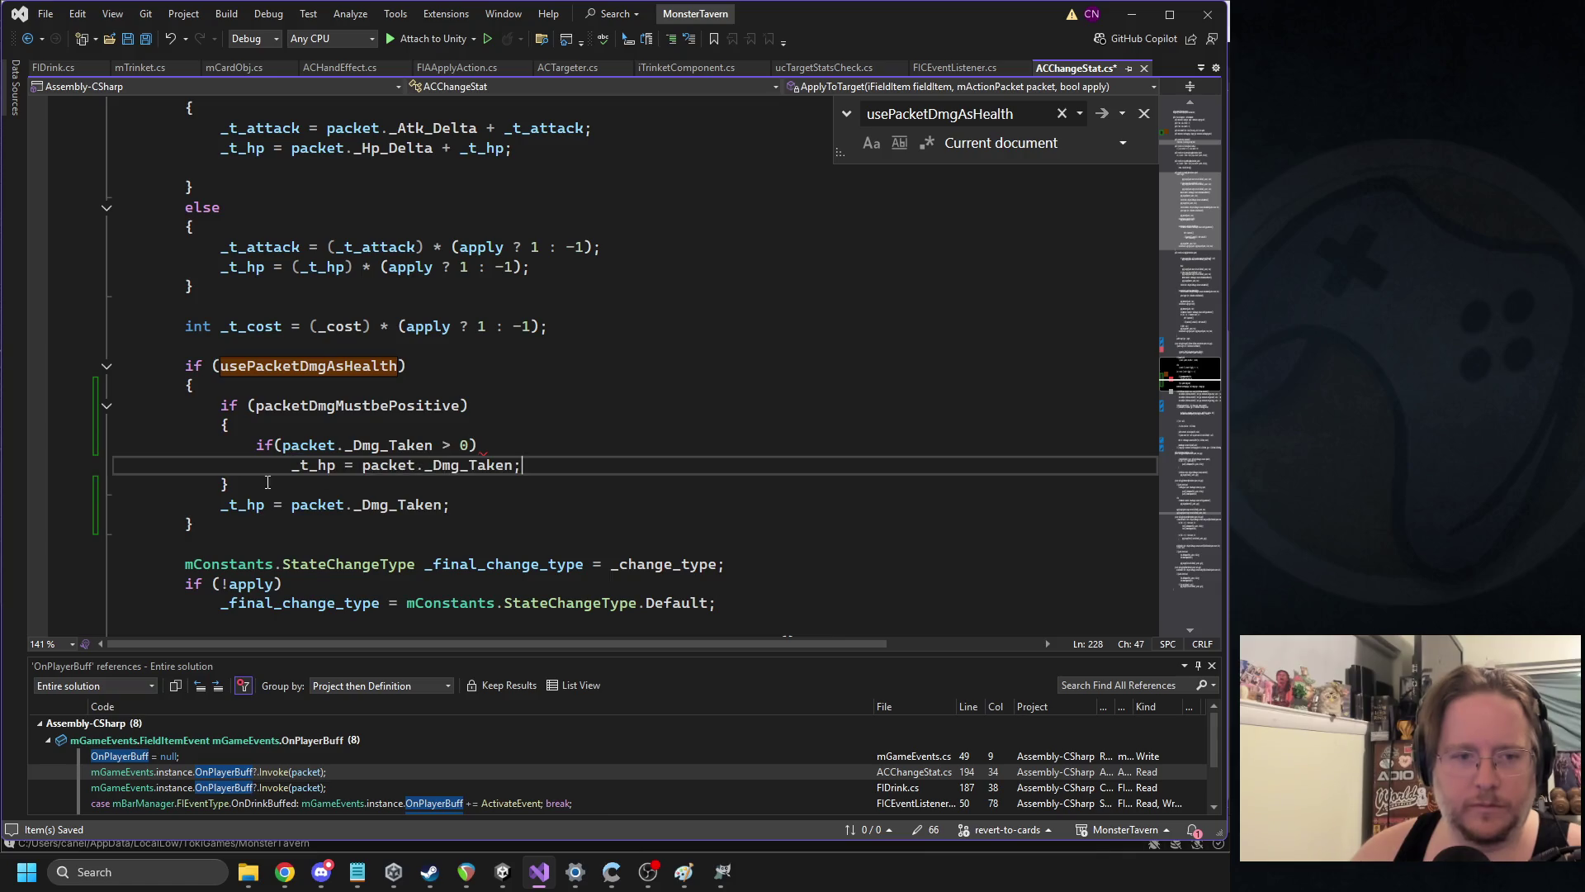
Put the original _t_hp assignment under a new else branch and indent it
click(268, 483)
key(Return)
text(else)
key(Escape)
click(223, 524)
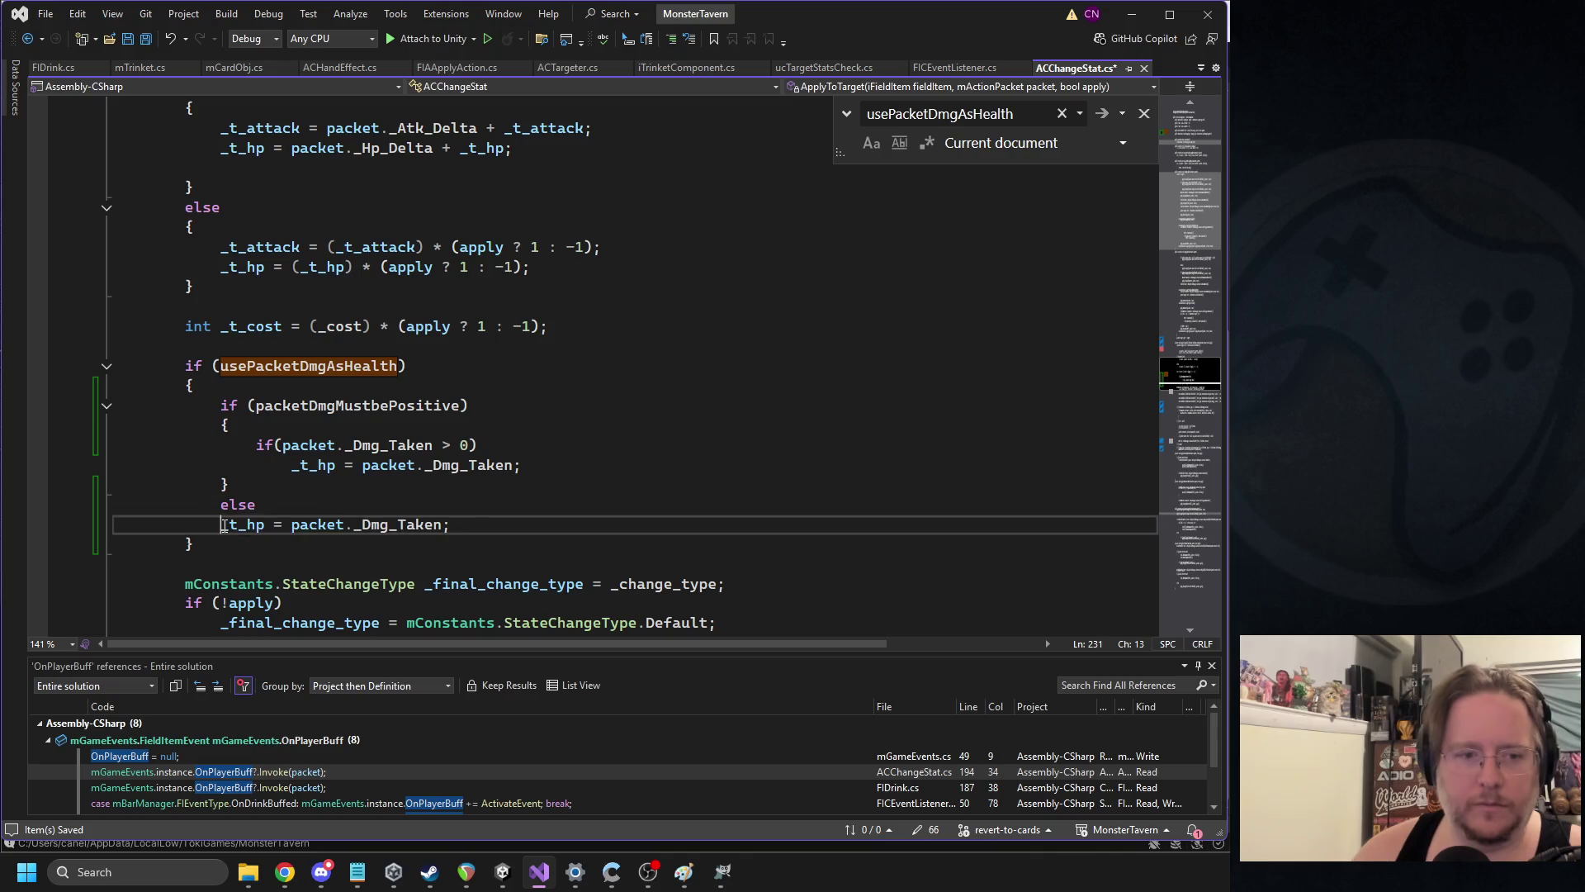
key(Tab)
click(468, 326)
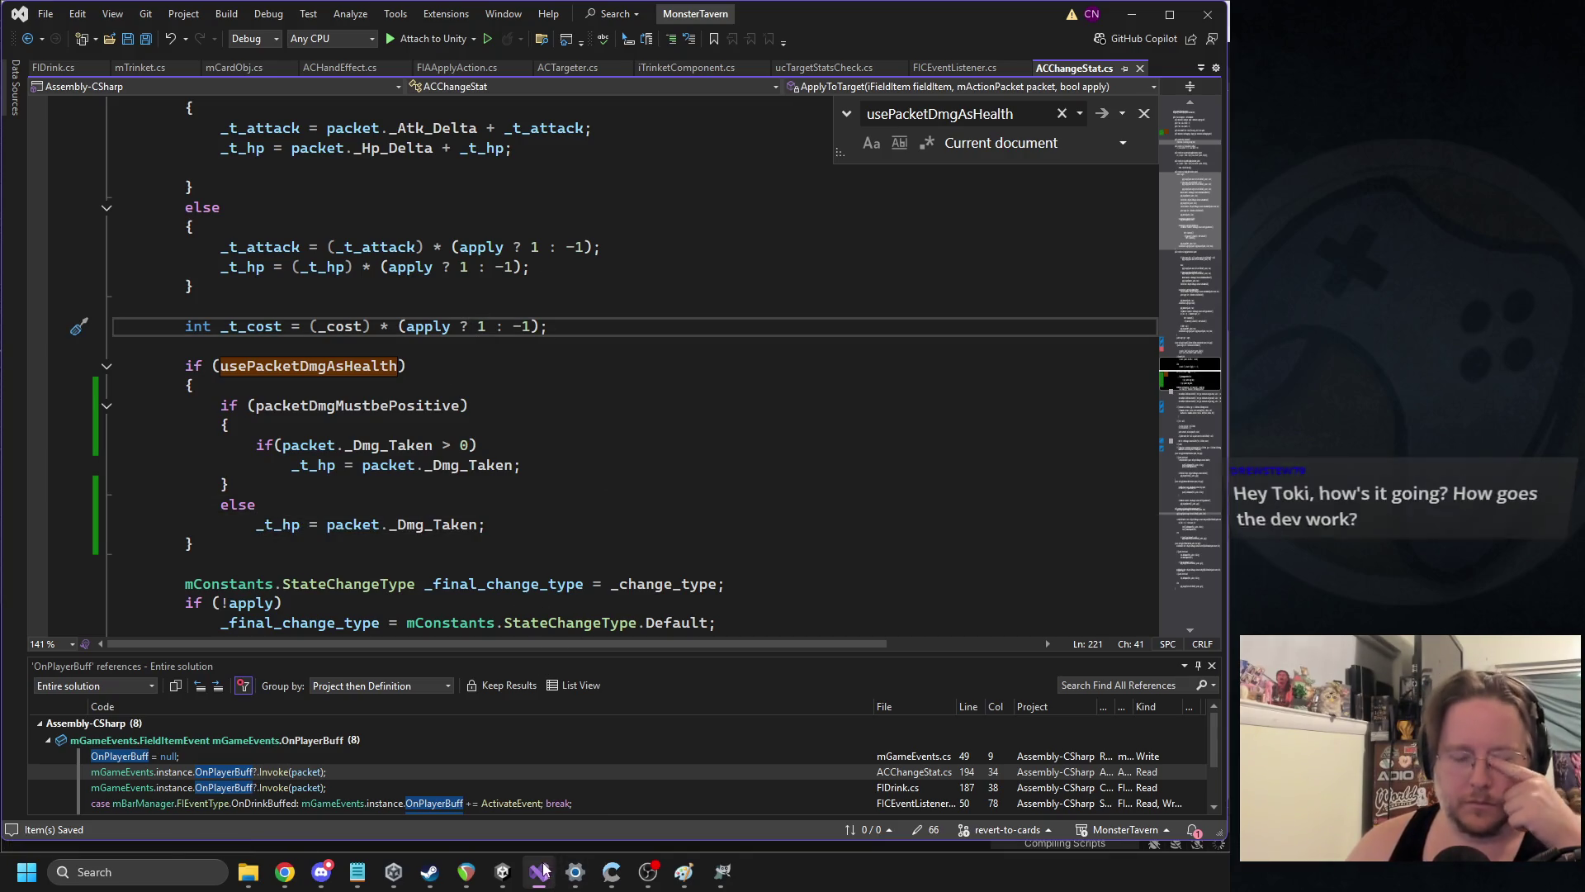
click(503, 872)
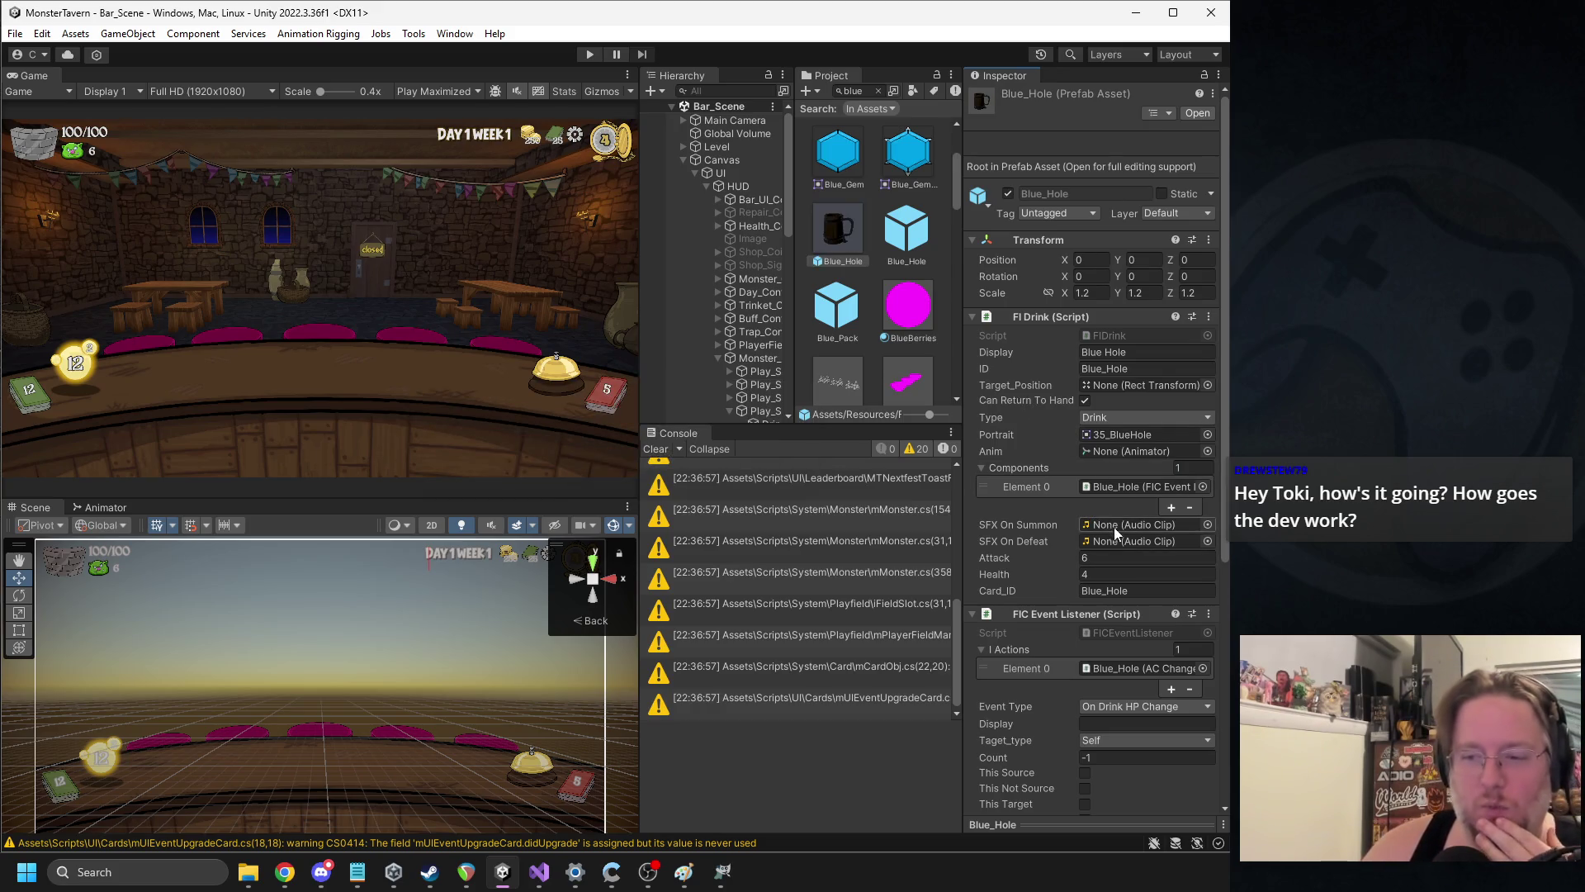
Review Blue_Hole's FIC Event Listener and AC Change Stat settings, then start play mode
scroll(1141, 632, down, 3)
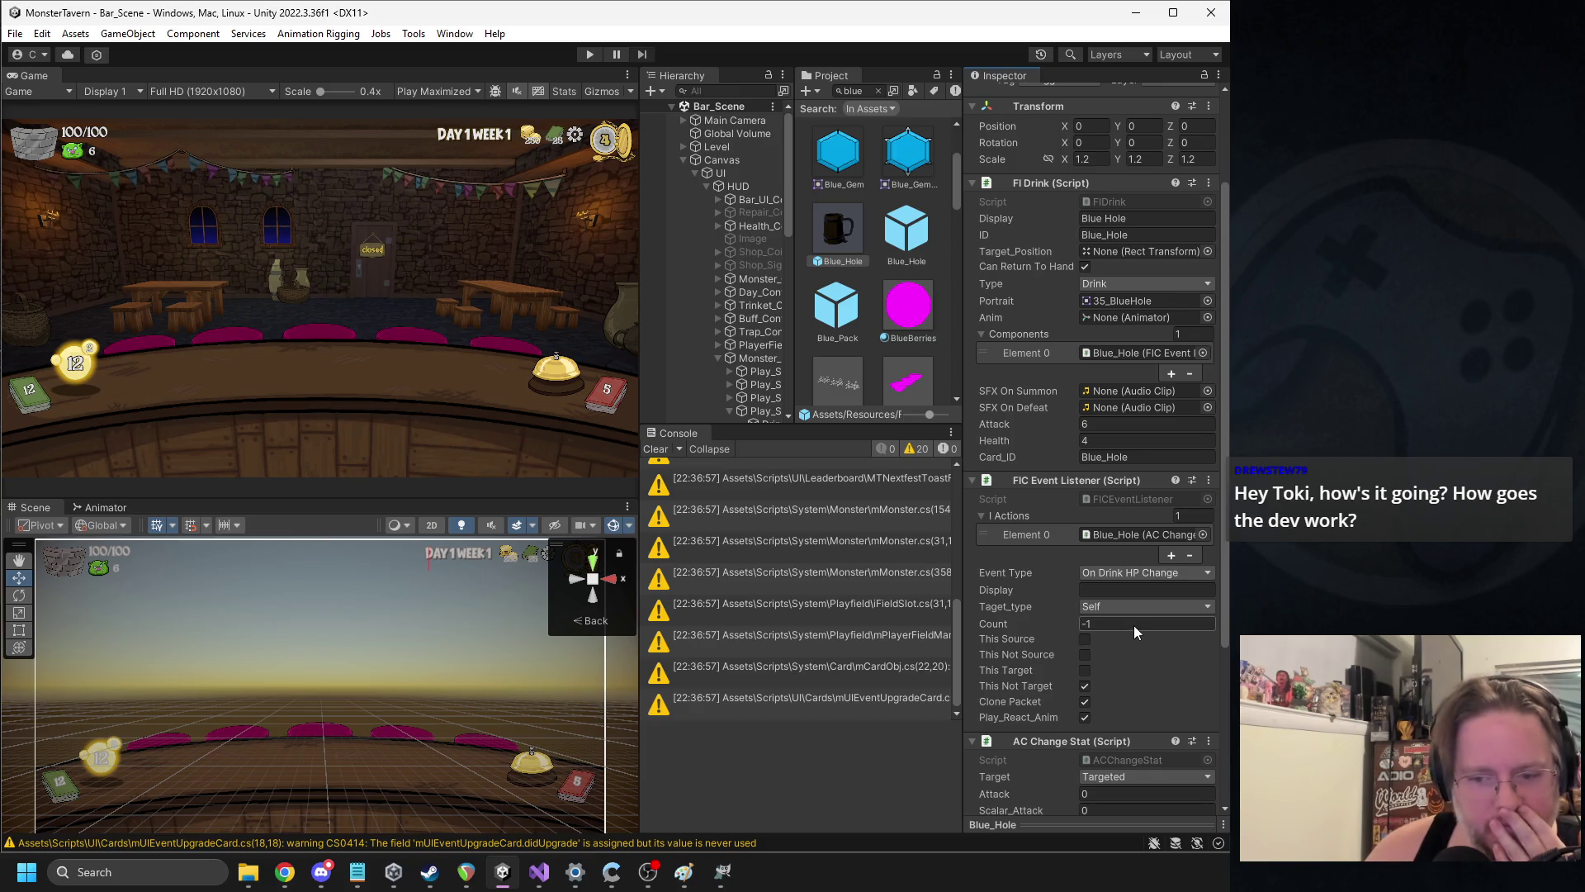
scroll(1133, 607, down, 4)
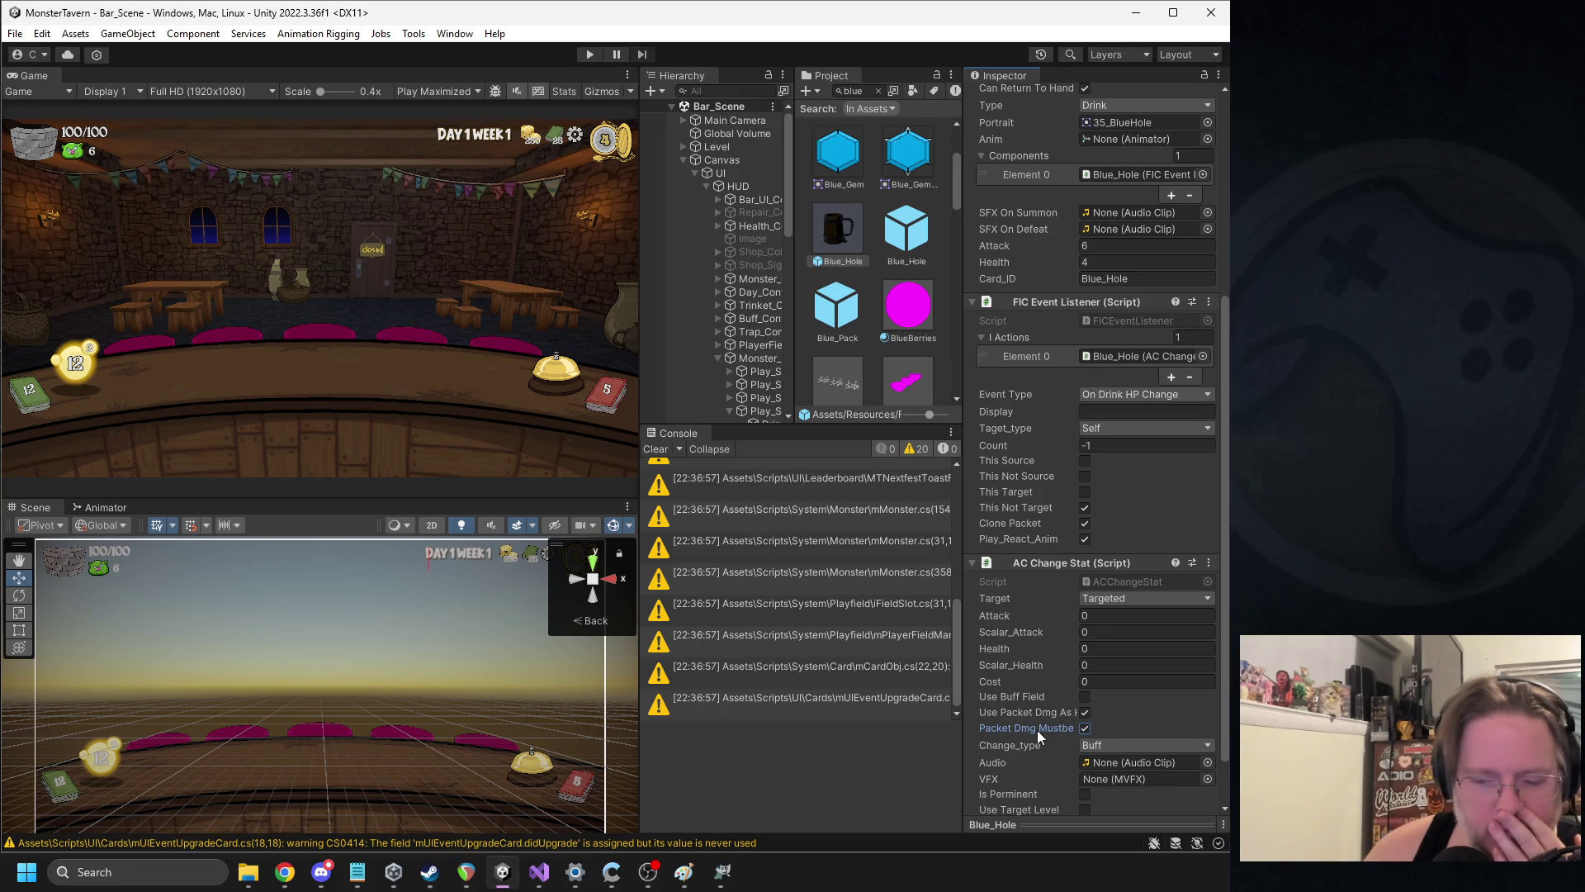
click(589, 54)
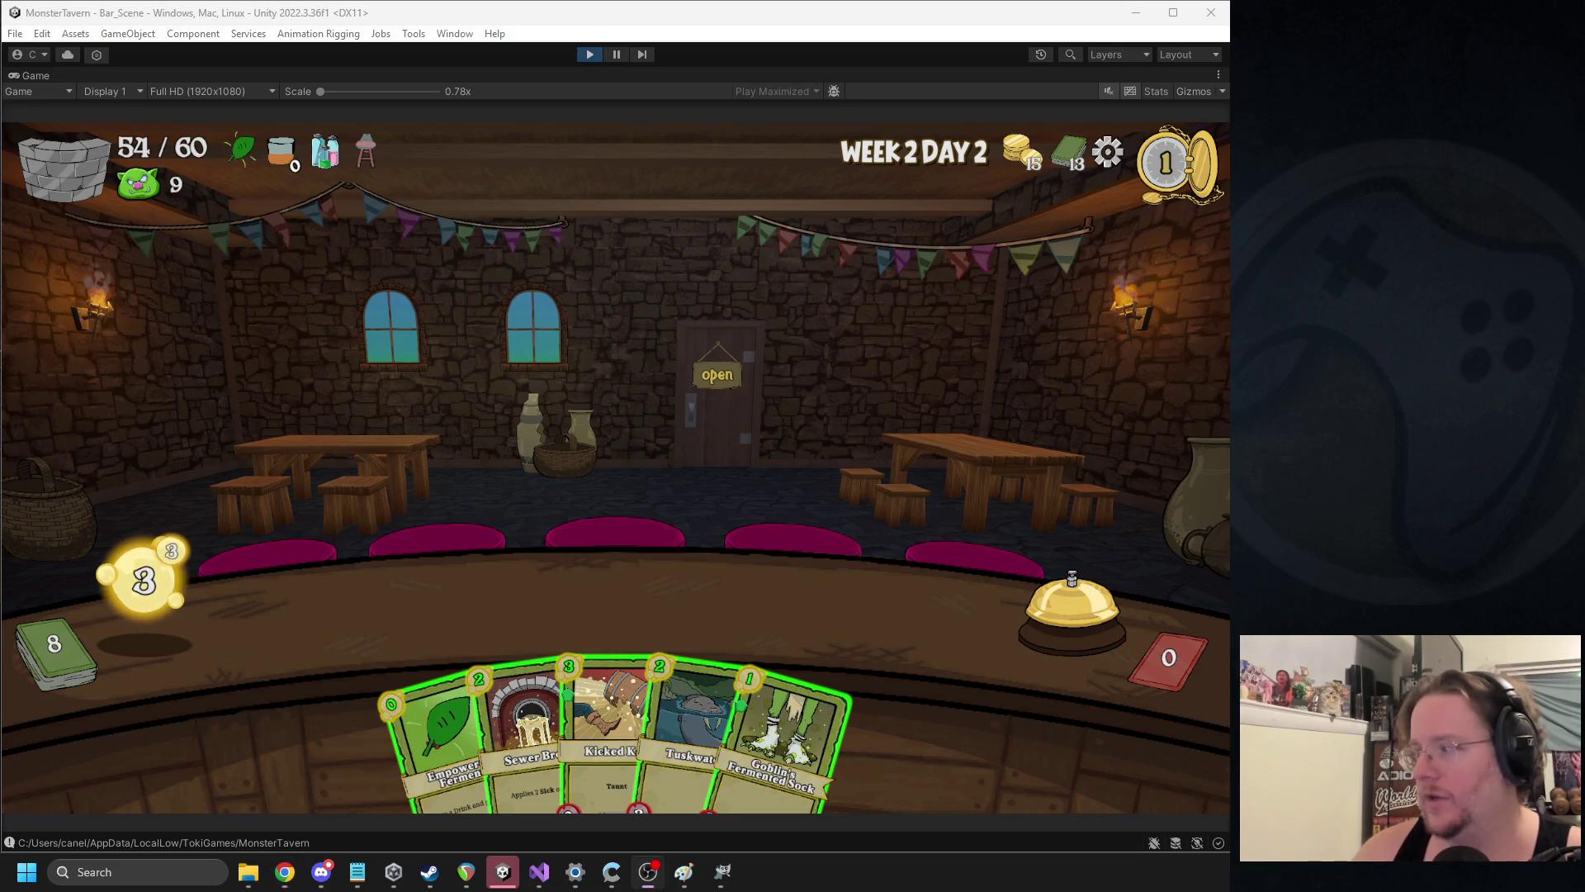
Play Kicked Keg and end the turn, put Blue Hole in the right slot, then pick up Bottom Shelf Buzz
mouse_move(607, 727)
mouse_down()
mouse_move(520, 630)
mouse_move(380, 604)
mouse_up()
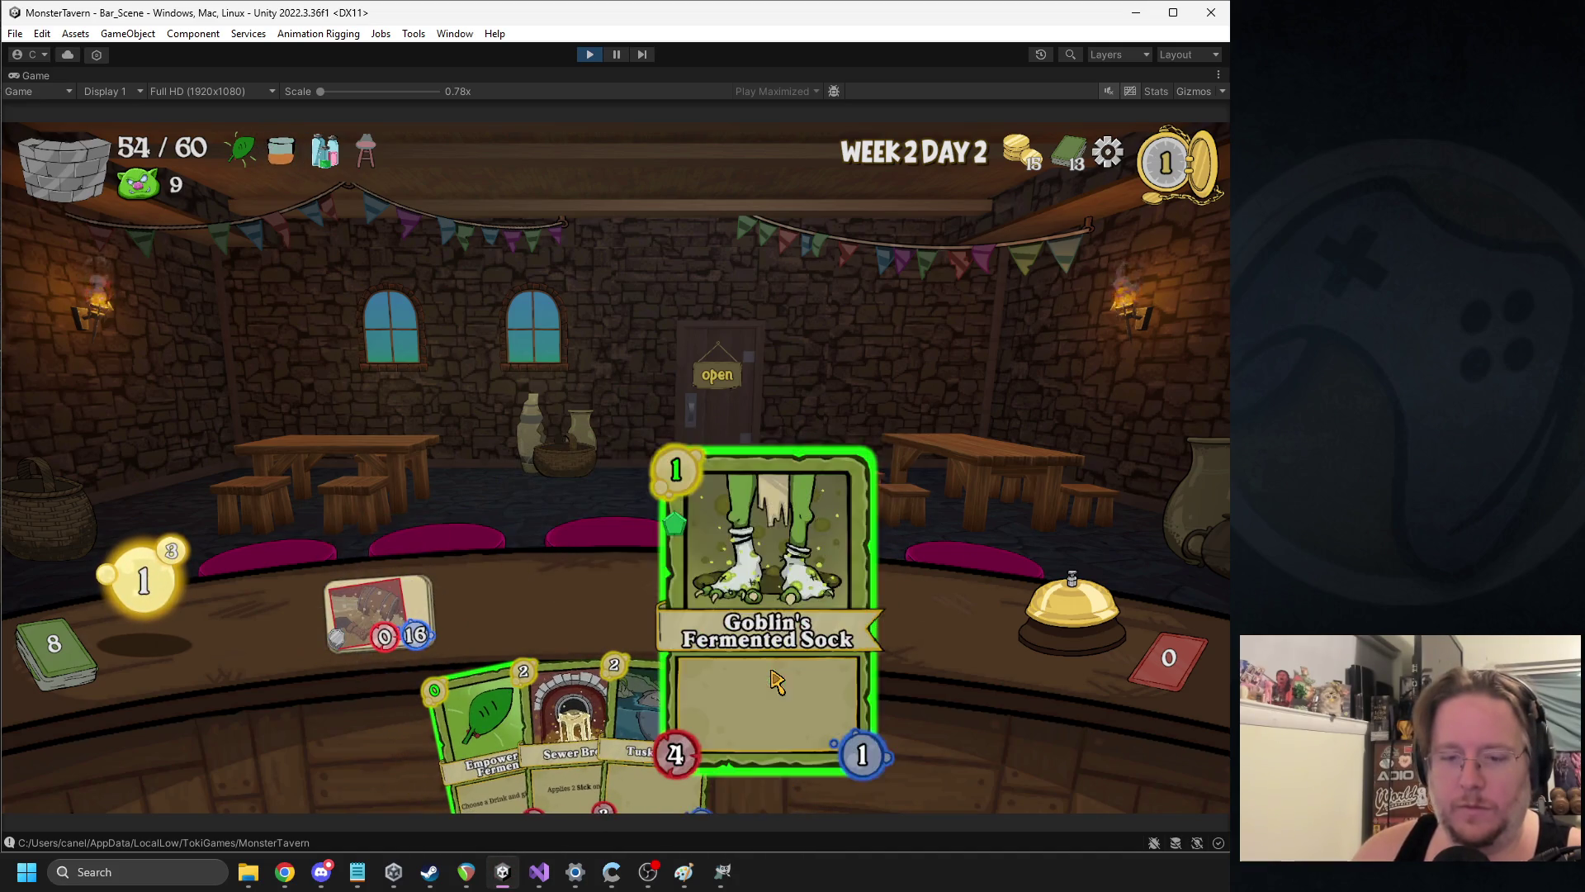
click(1024, 611)
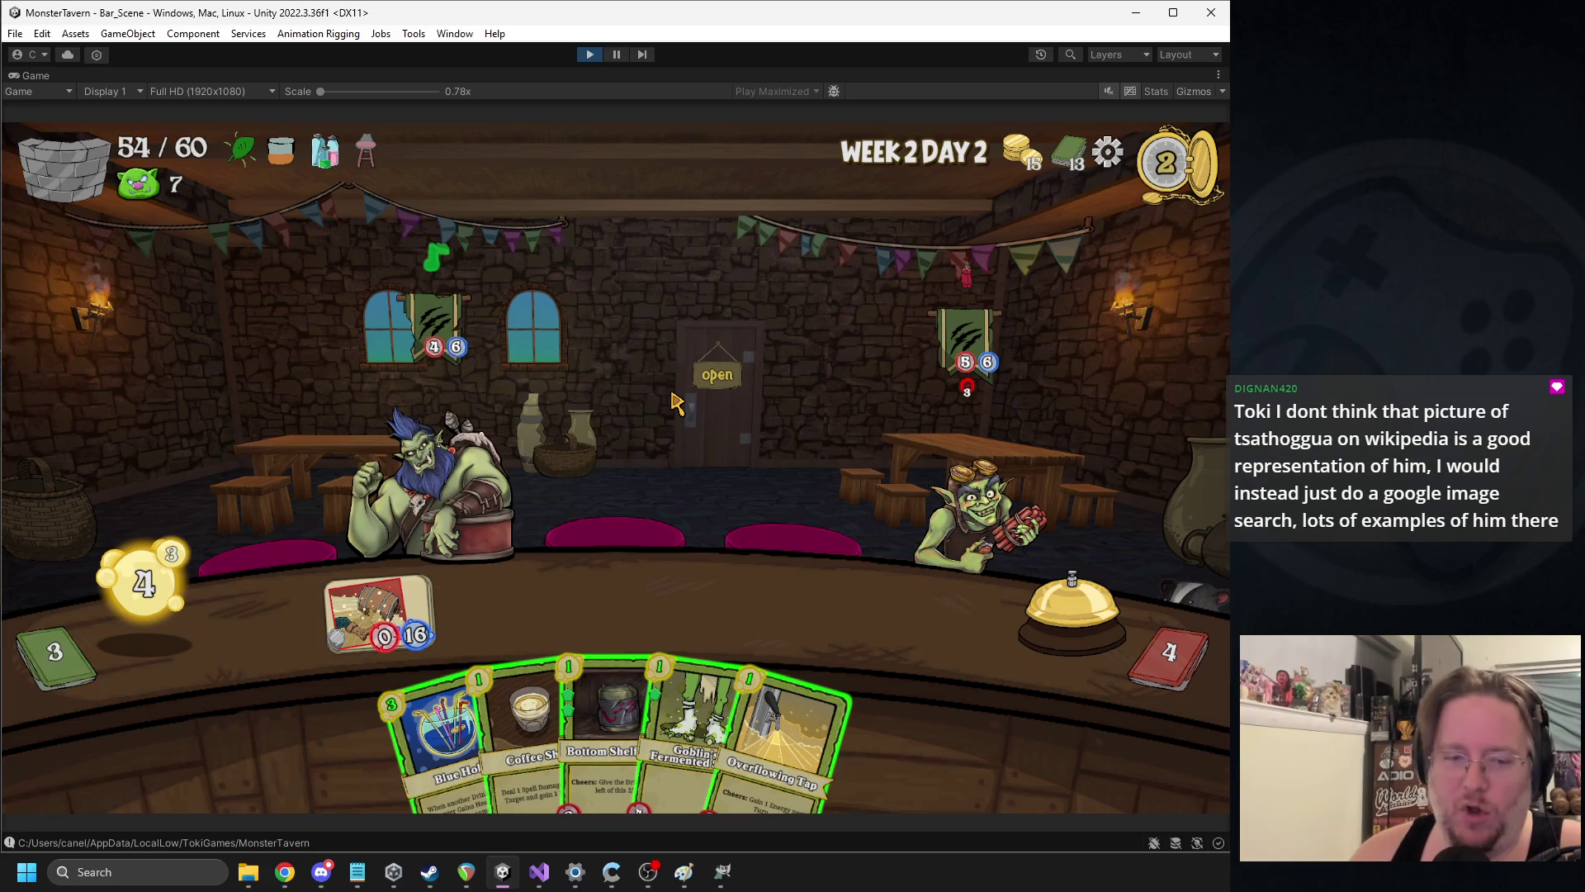
drag(450, 578, 867, 602)
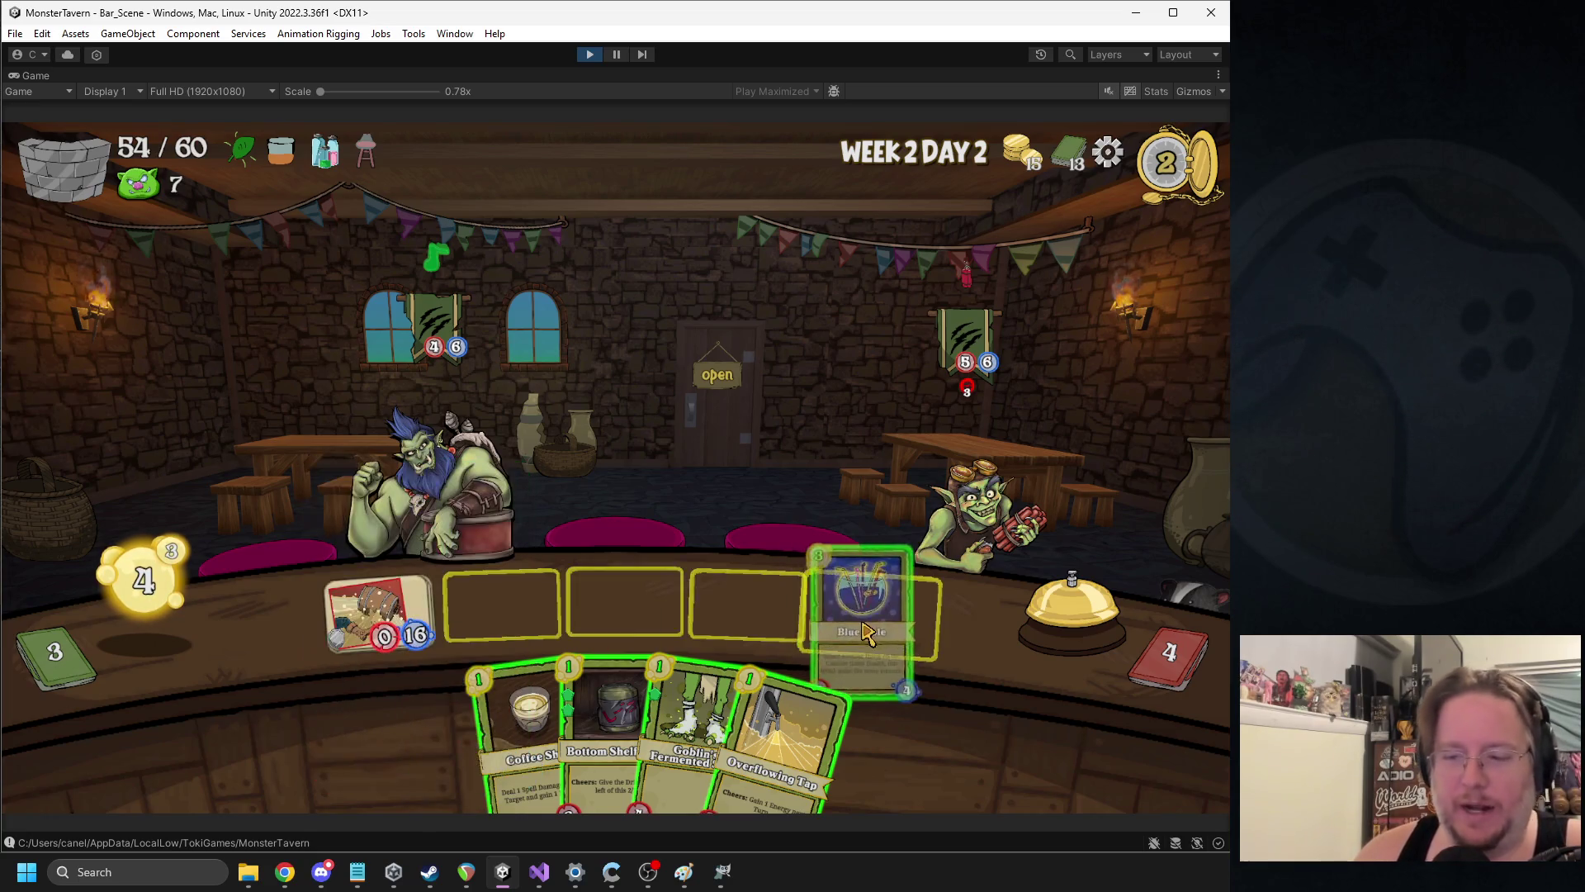
drag(570, 677, 510, 636)
Drop Bottom Shelf Buzz on the bar and open the new error's source from the Console
click(755, 532)
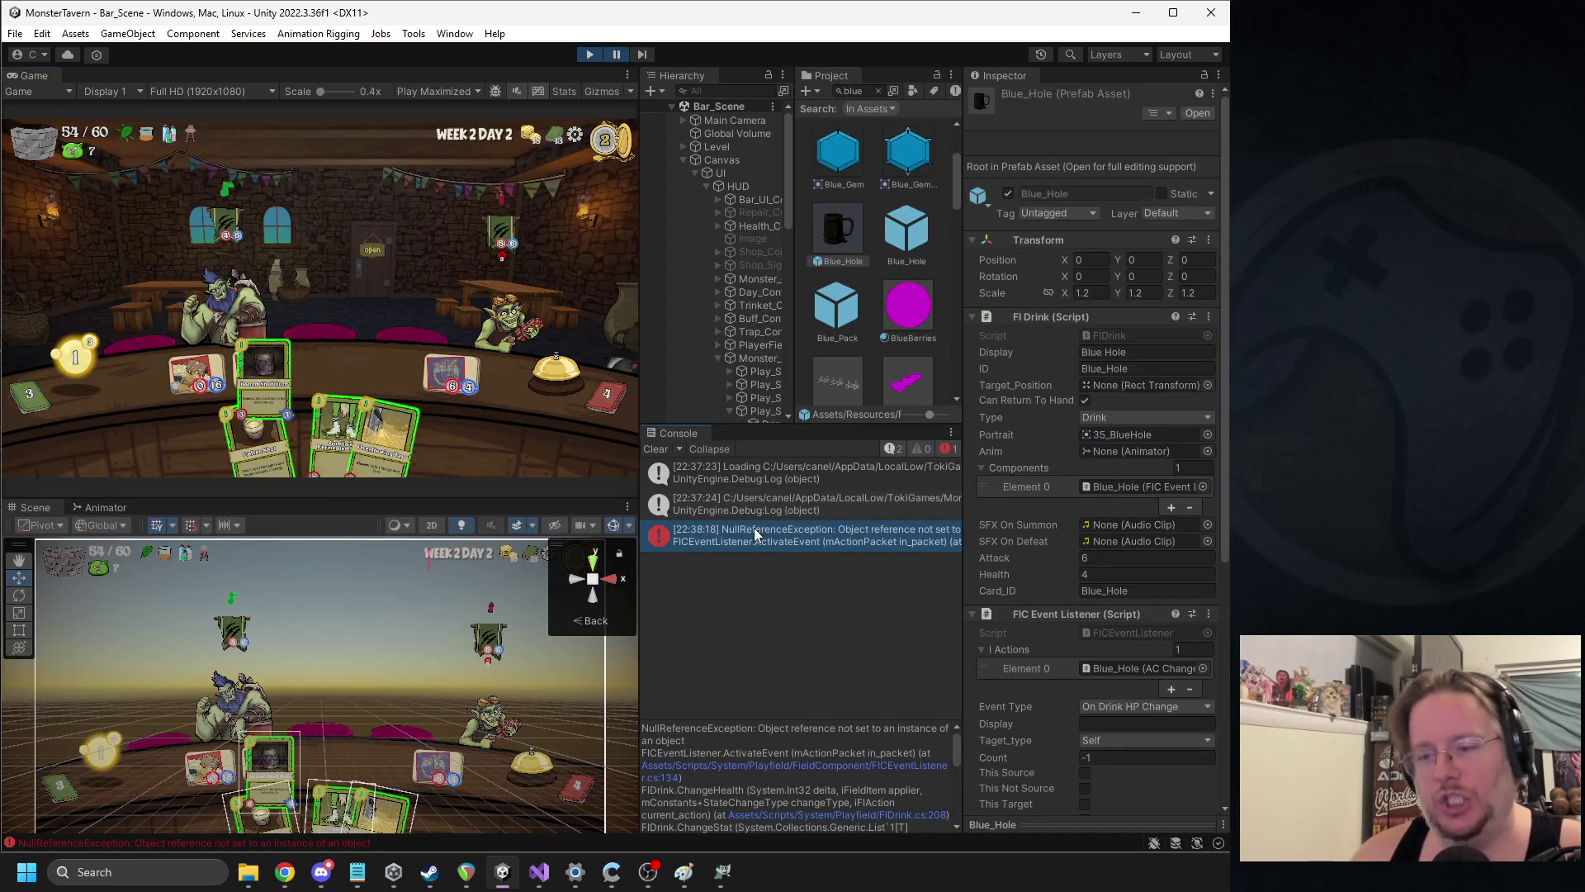
double_click(755, 532)
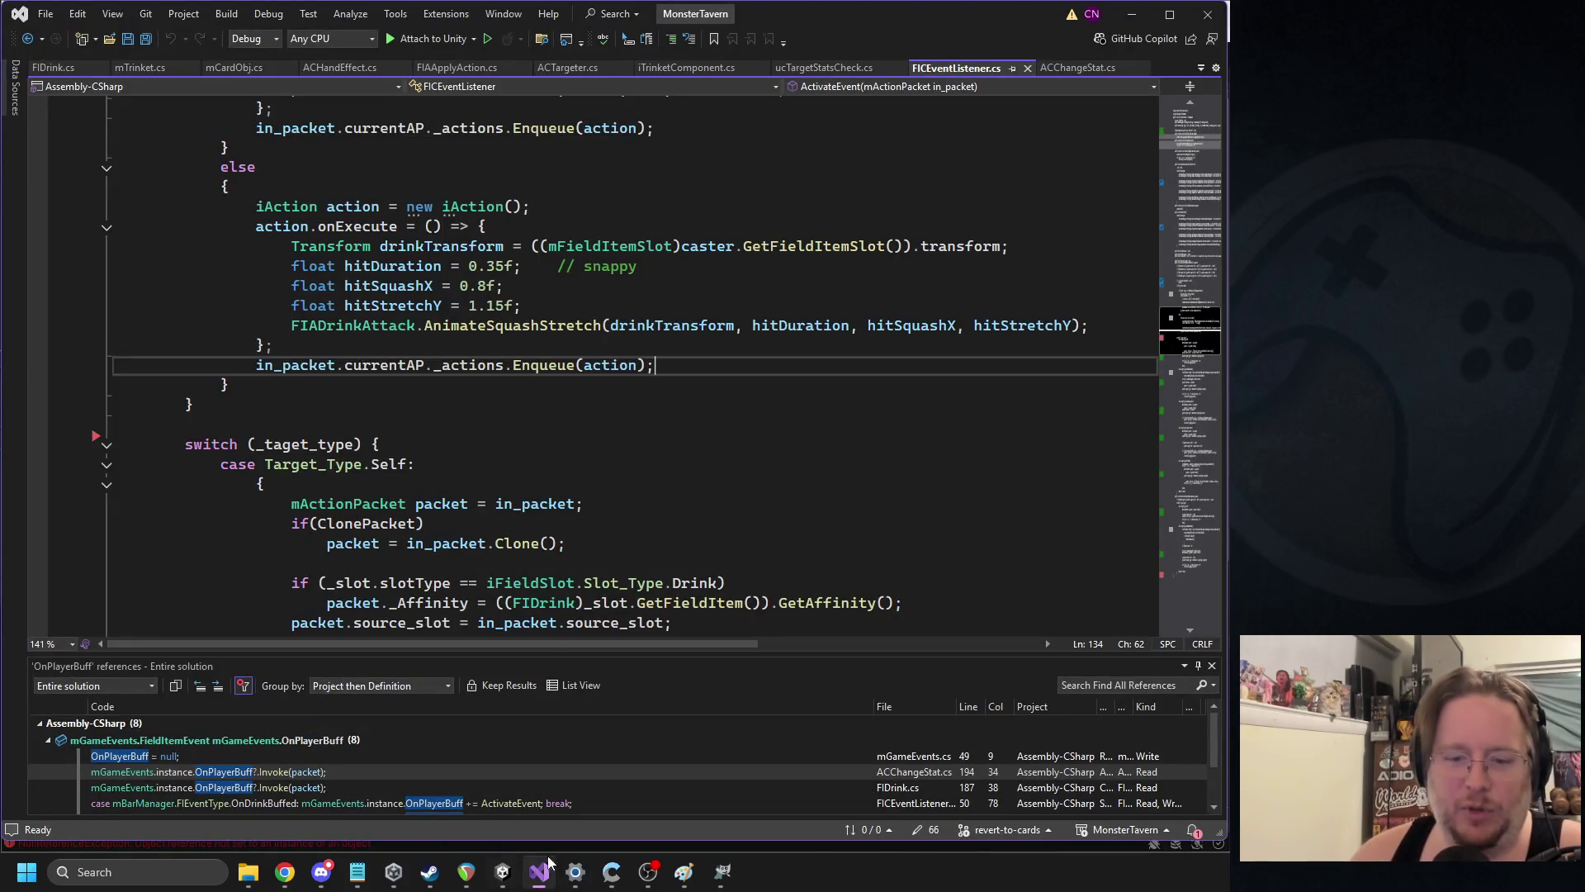
click(502, 871)
scroll(862, 755, down, 3)
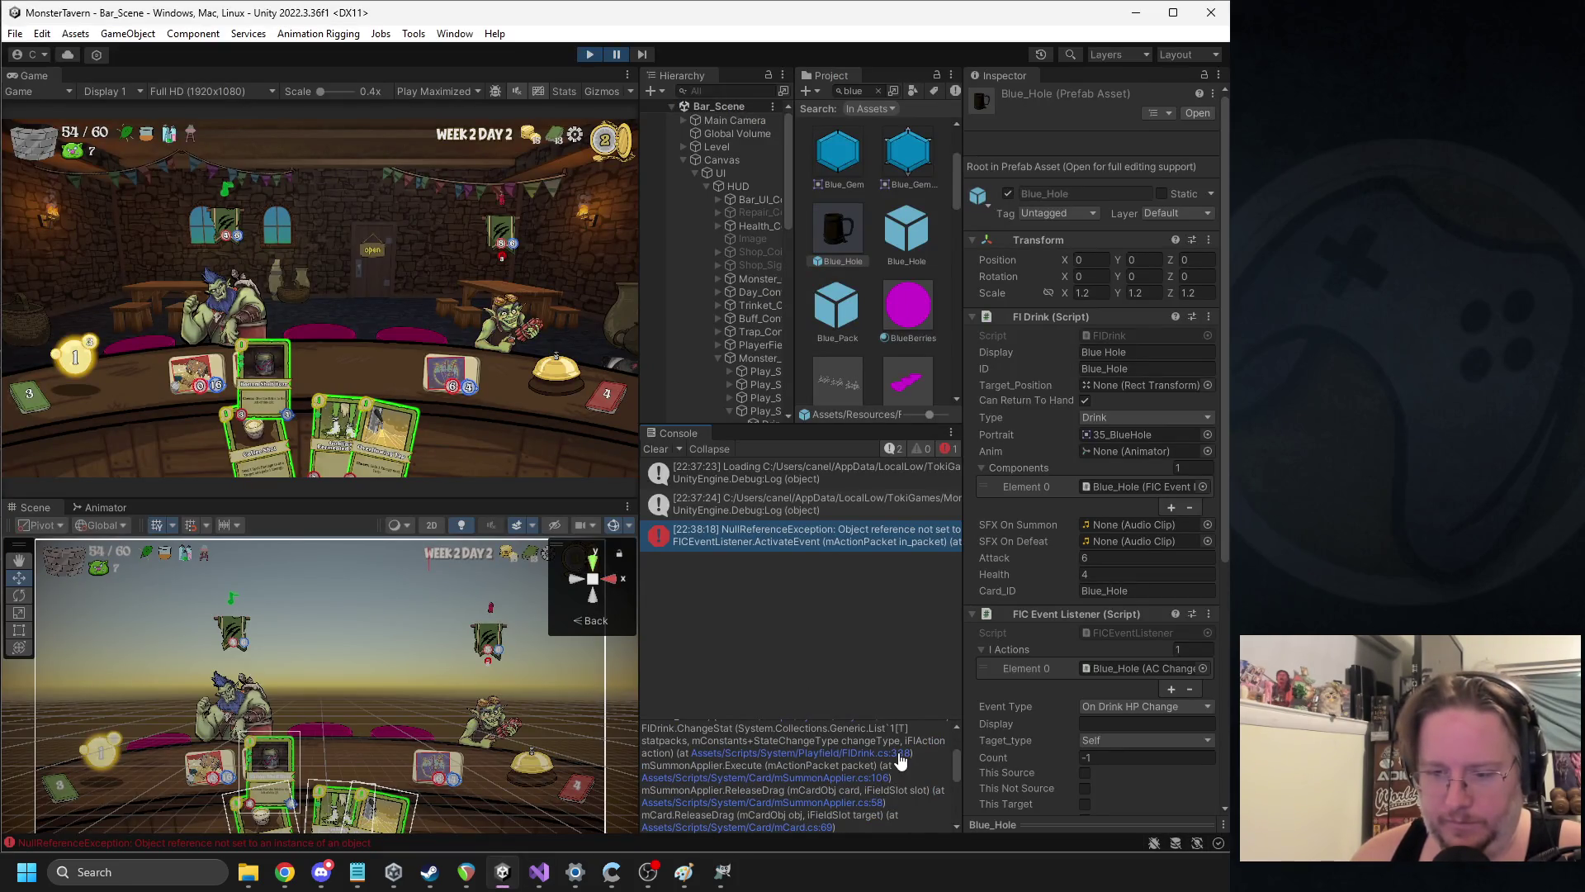
Follow the stack trace through FIDrink.cs, mSummonApplier.cs line 58 and mCard.cs line 69
click(899, 755)
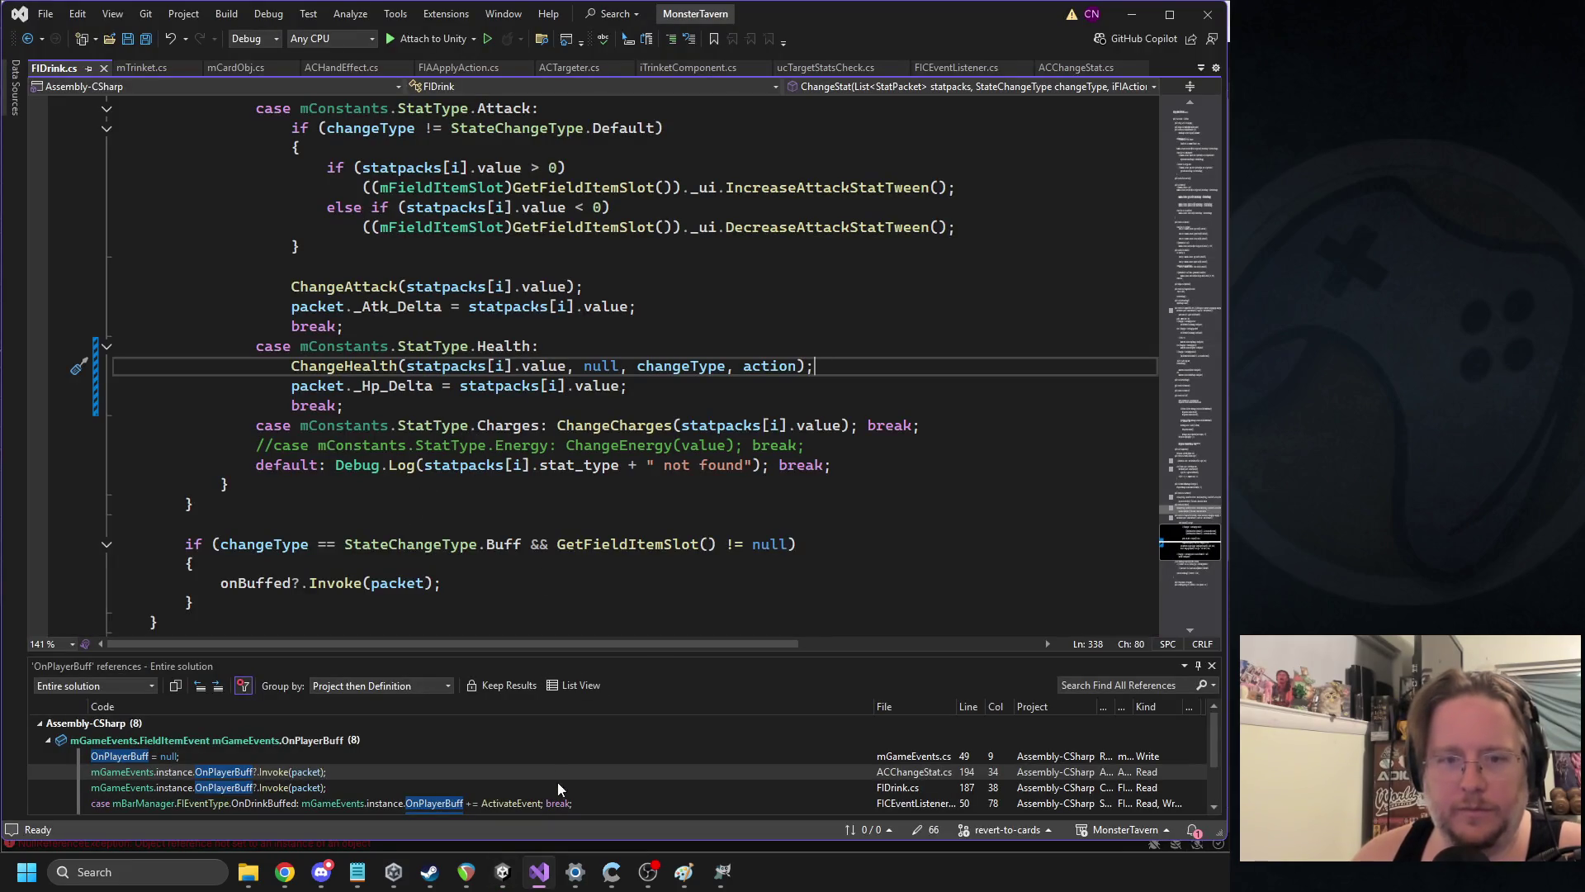
click(503, 870)
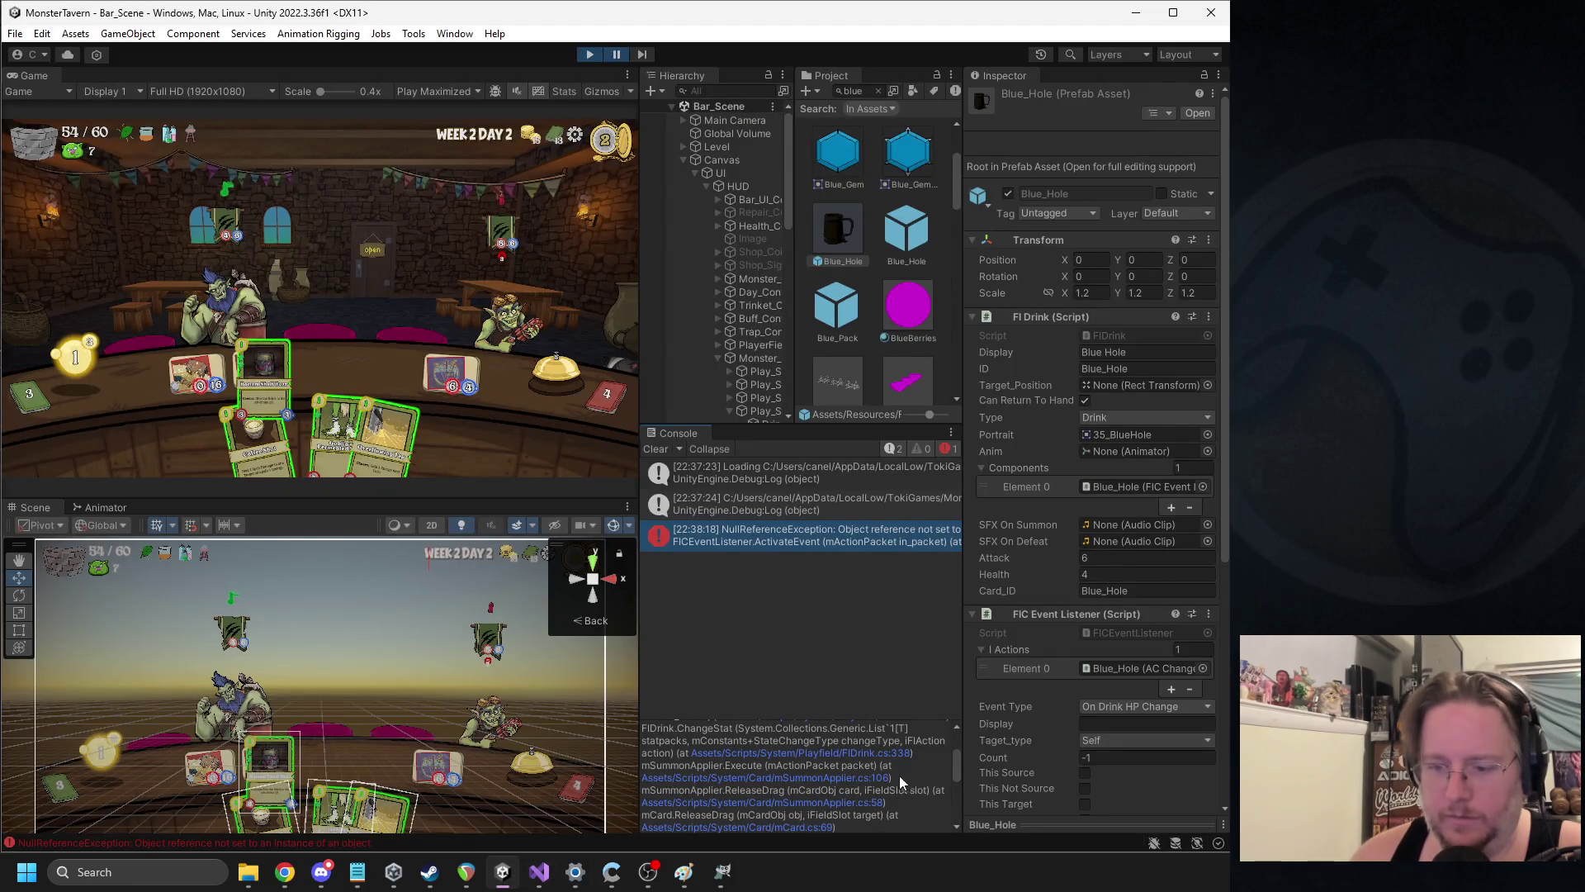
click(877, 801)
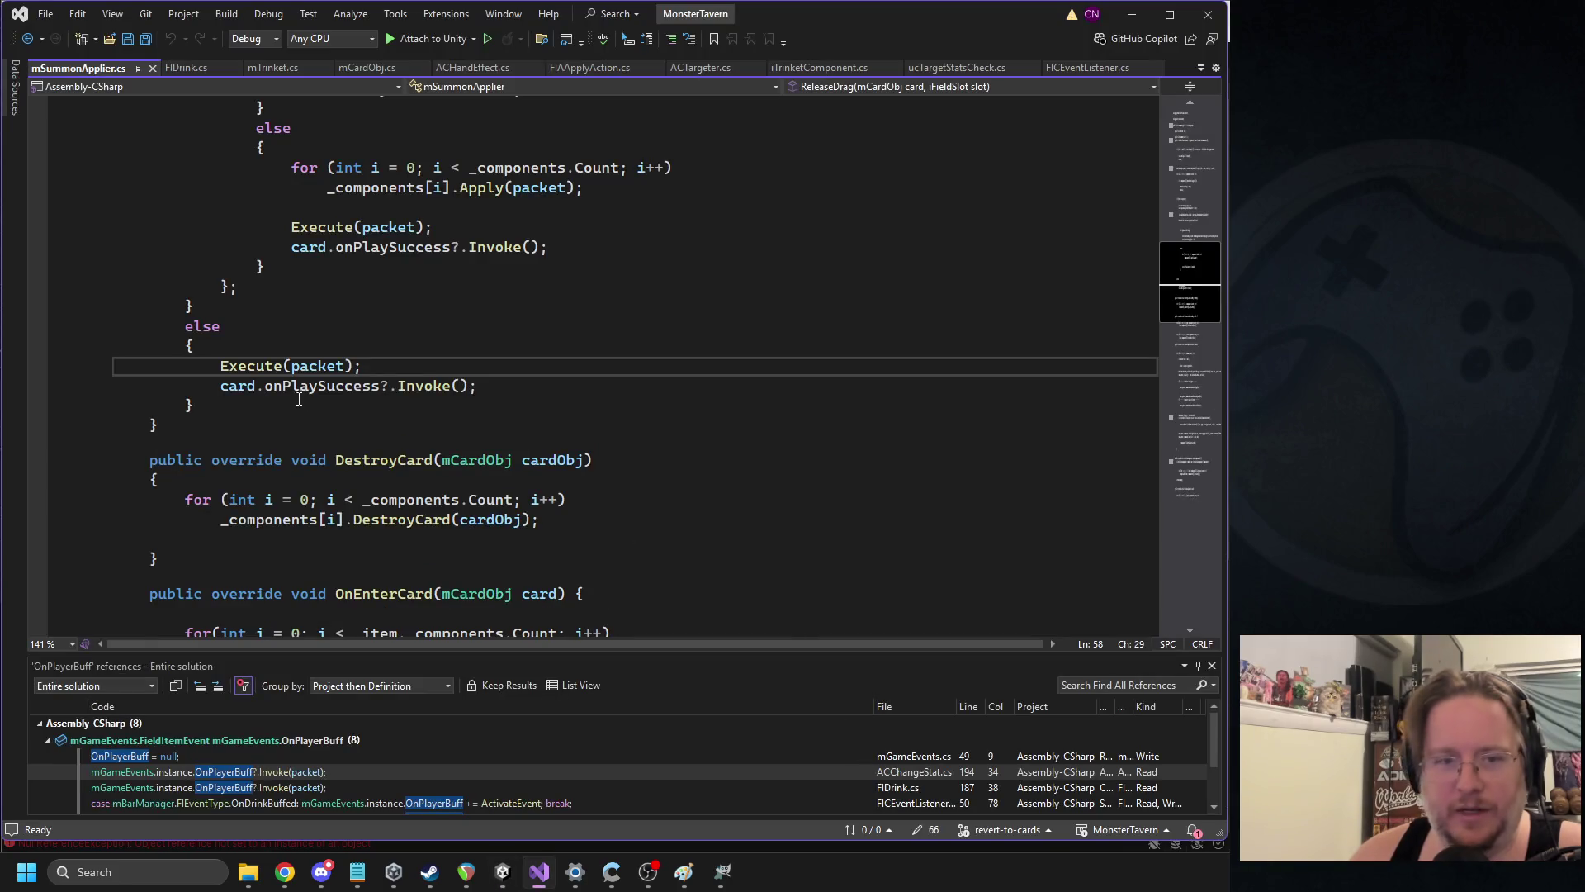
key(alt+Tab)
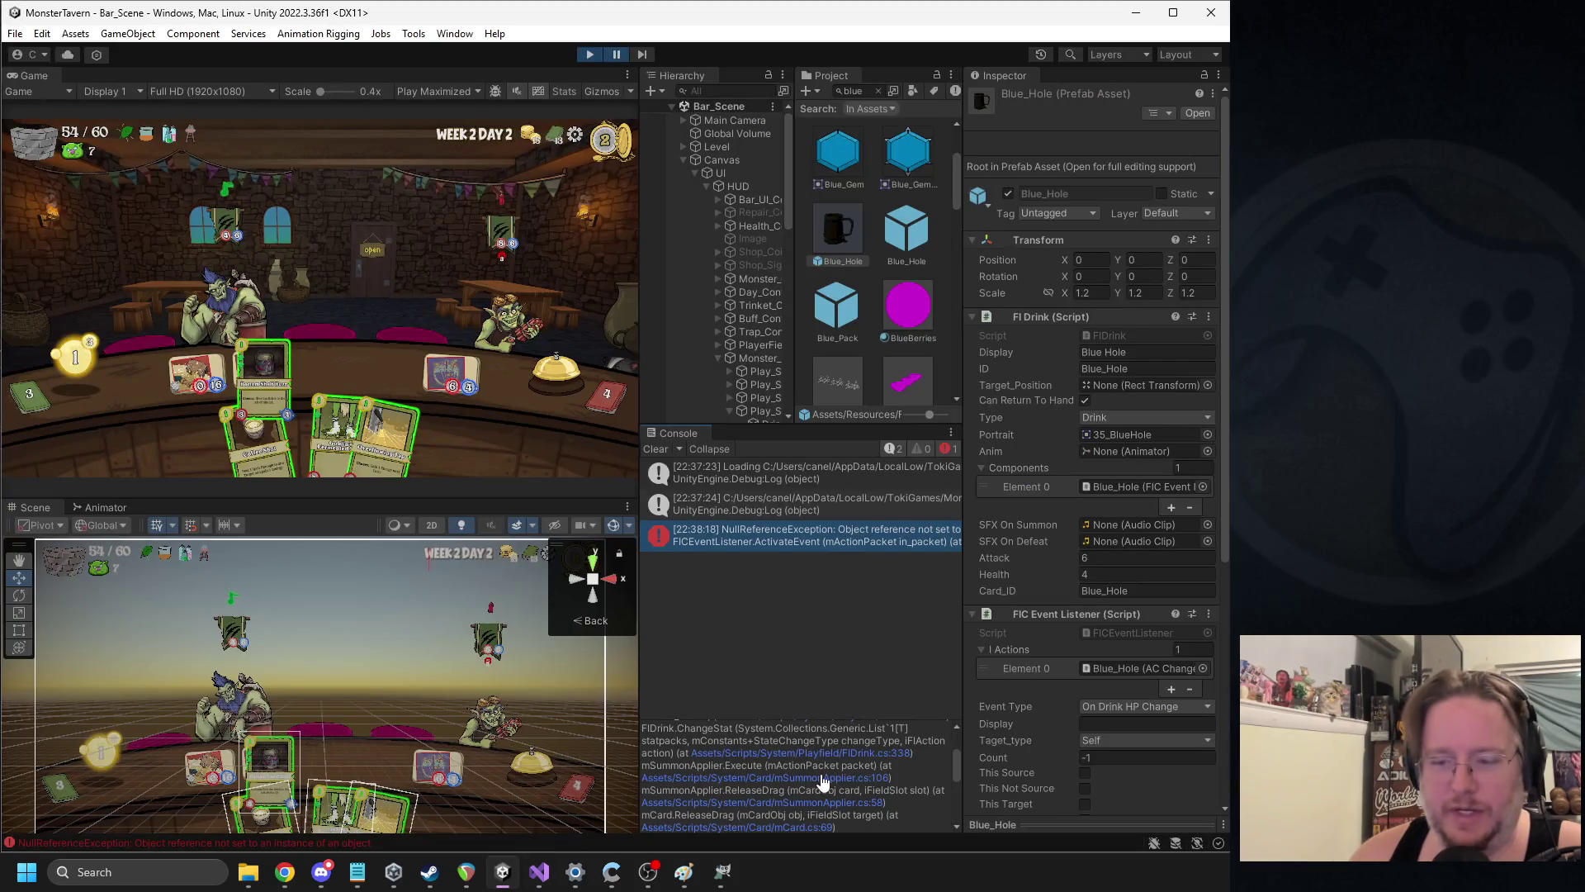
scroll(833, 828, down, 2)
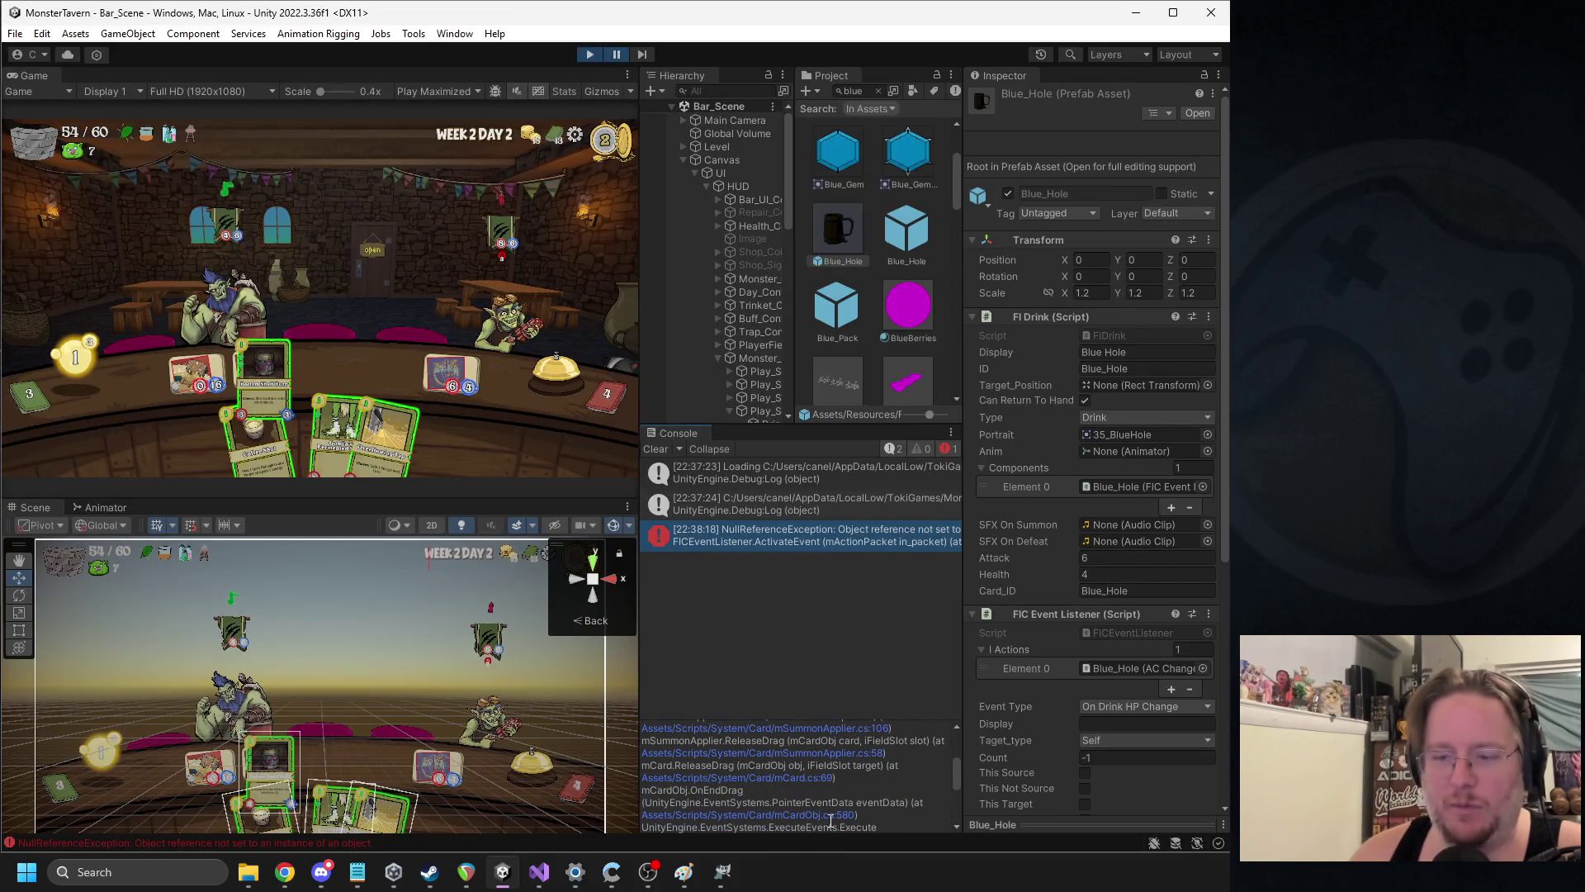
click(829, 777)
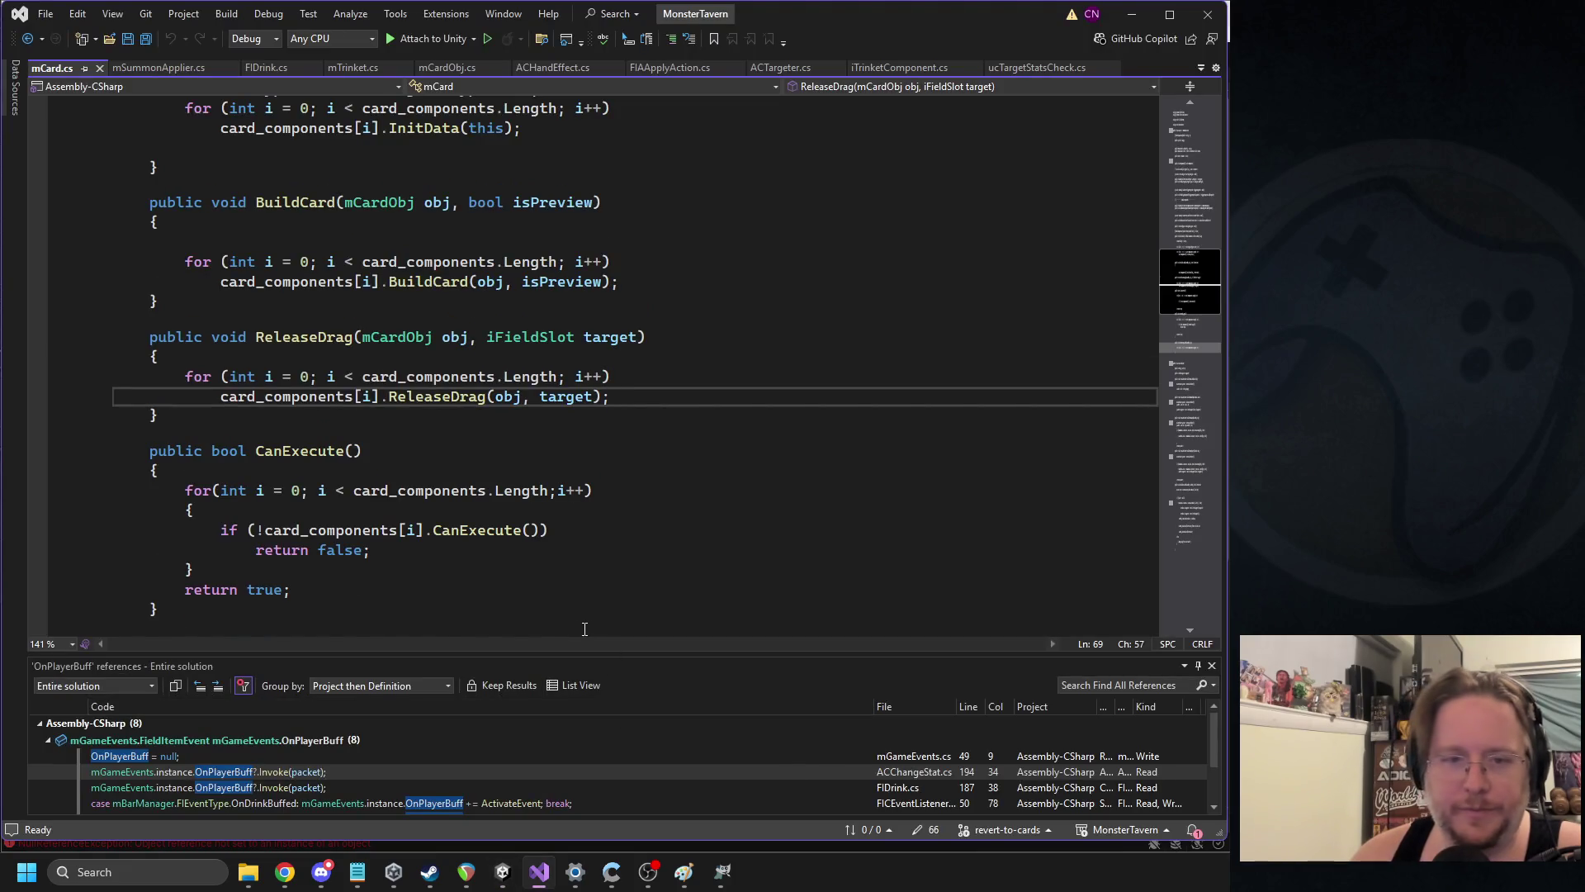
click(503, 871)
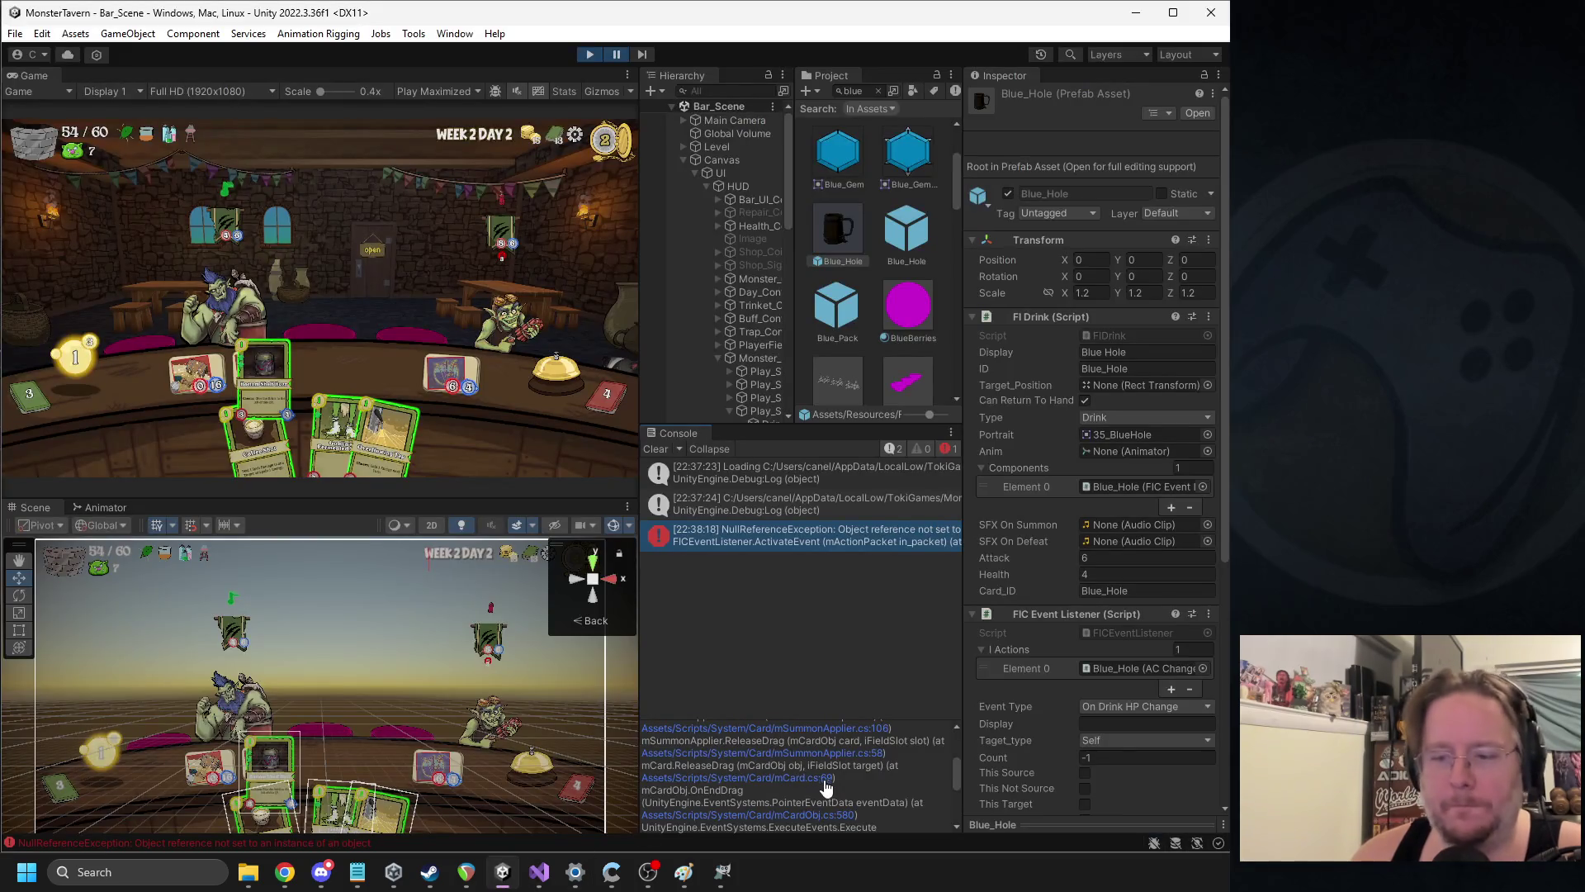
click(878, 754)
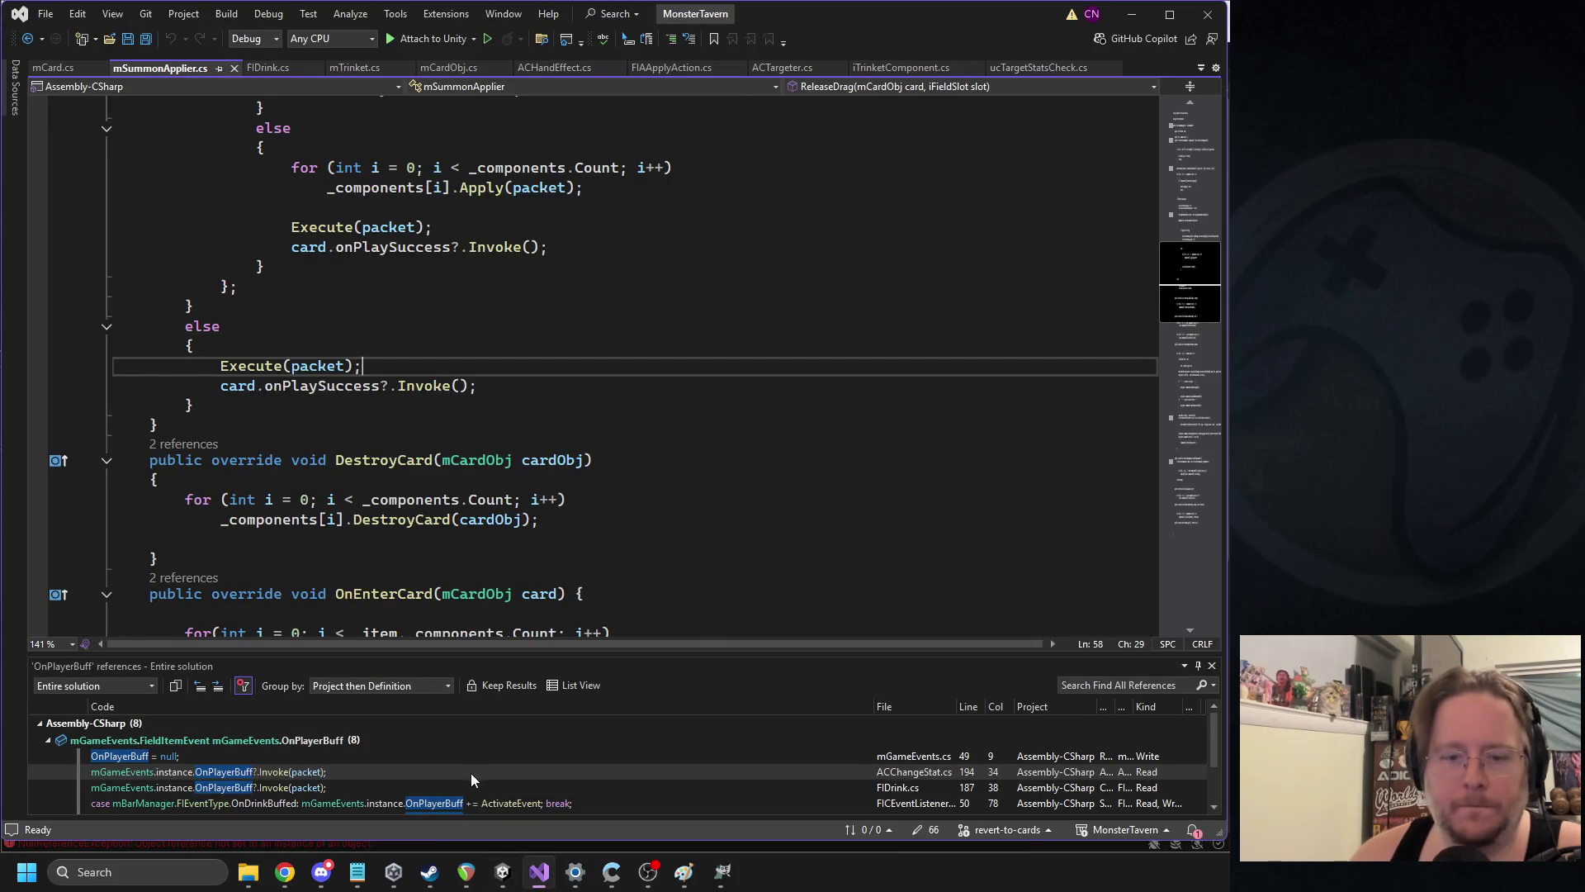
Search mSummonApplier.cs for packet and currentAP, then open FICEventListener.cs line 134
scroll(466, 424, up, 13)
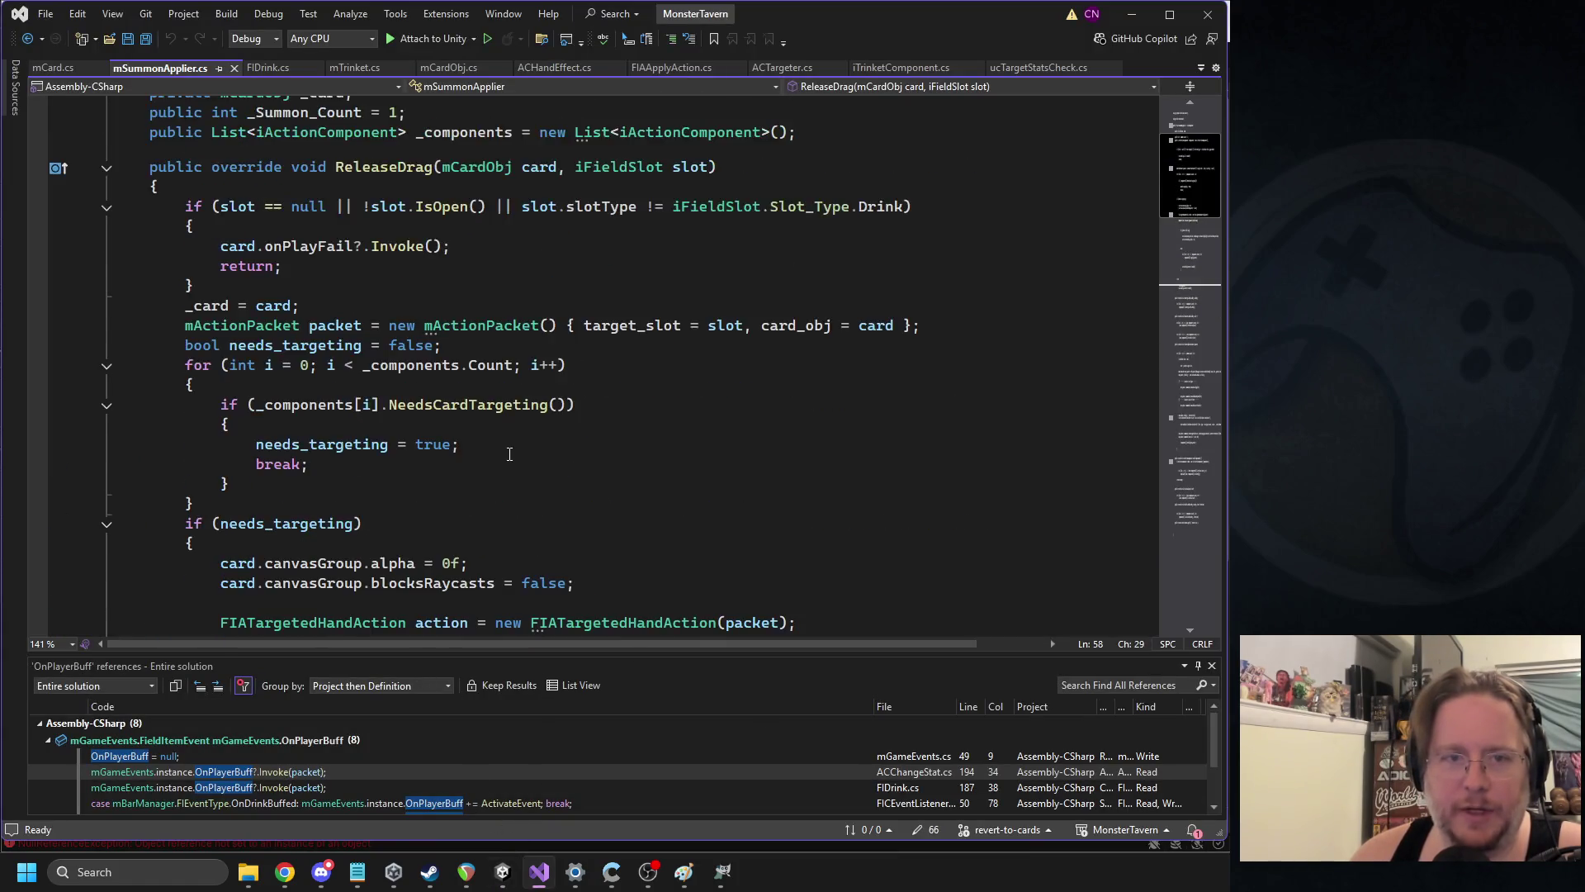
scroll(338, 355, down, 13)
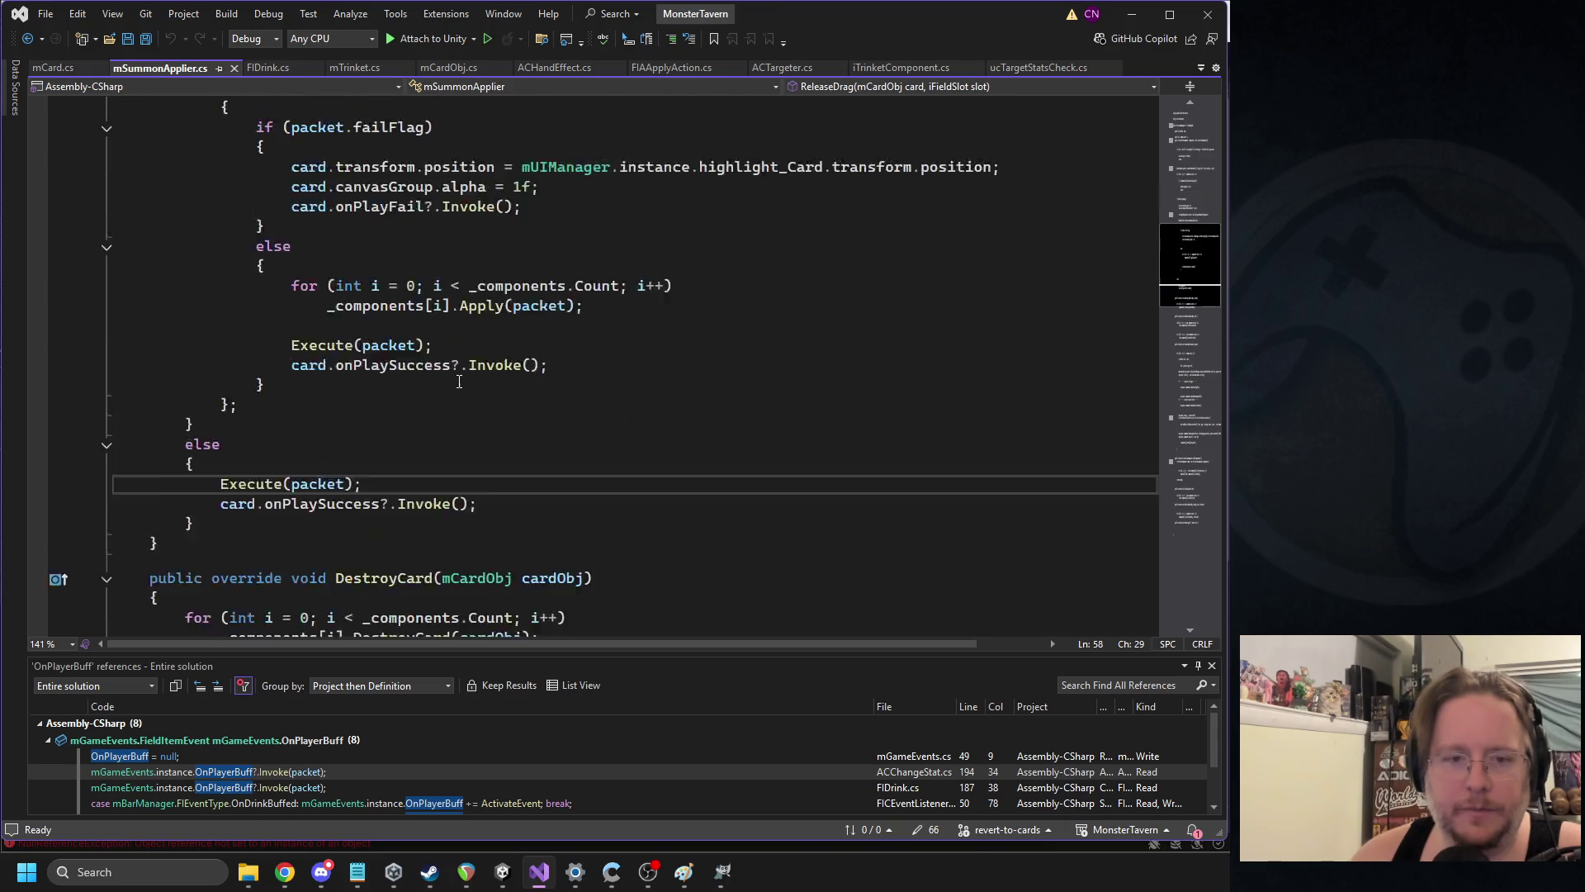
double_click(329, 424)
key(ctrl+f)
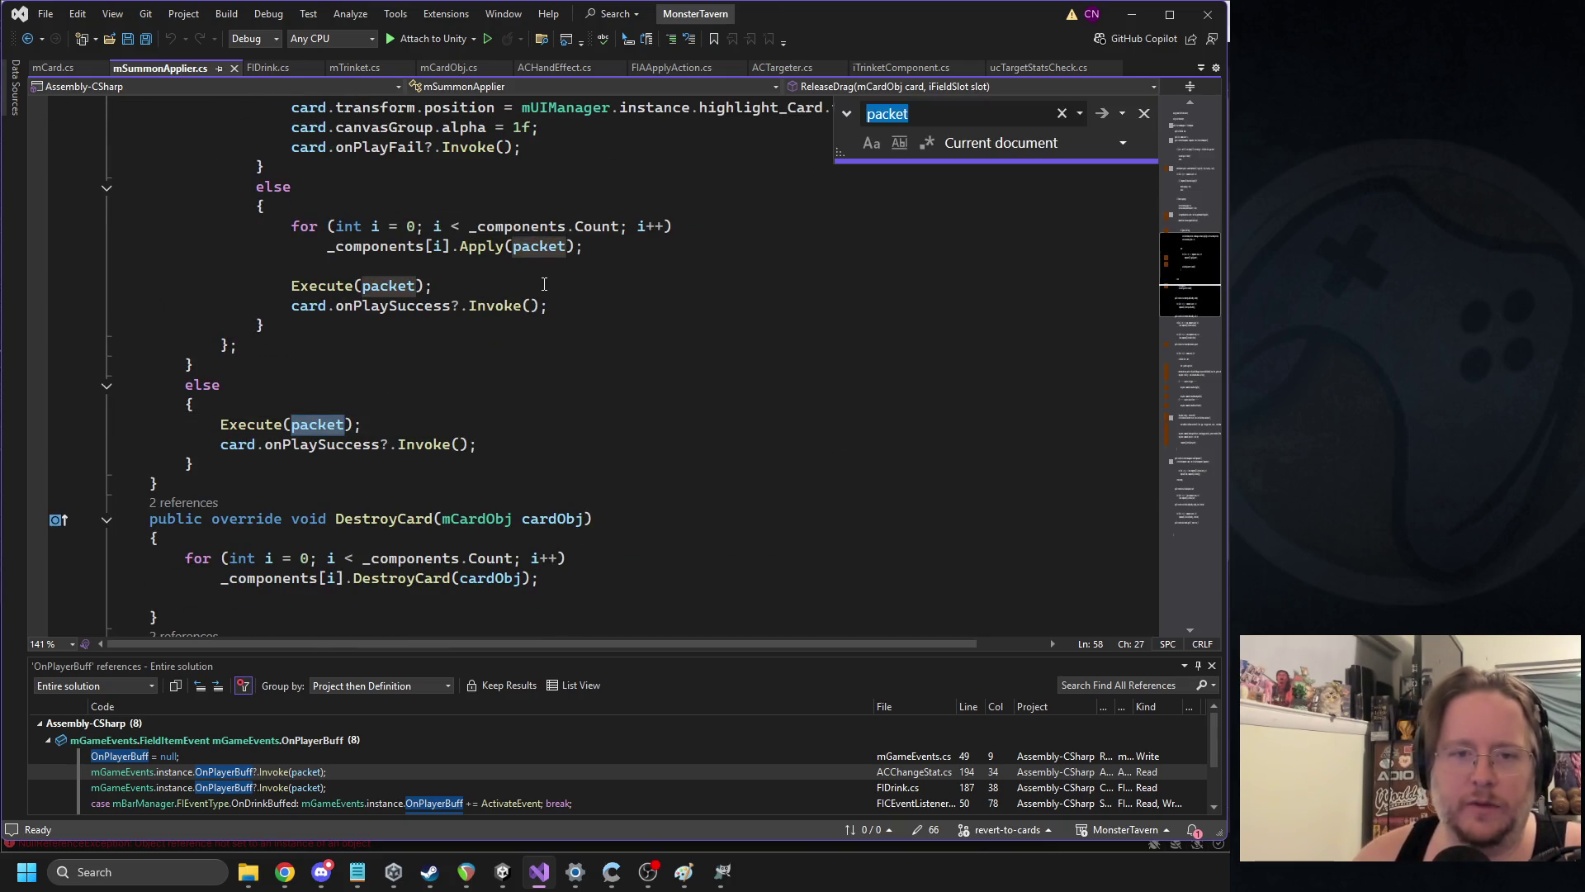
scroll(501, 333, up, 5)
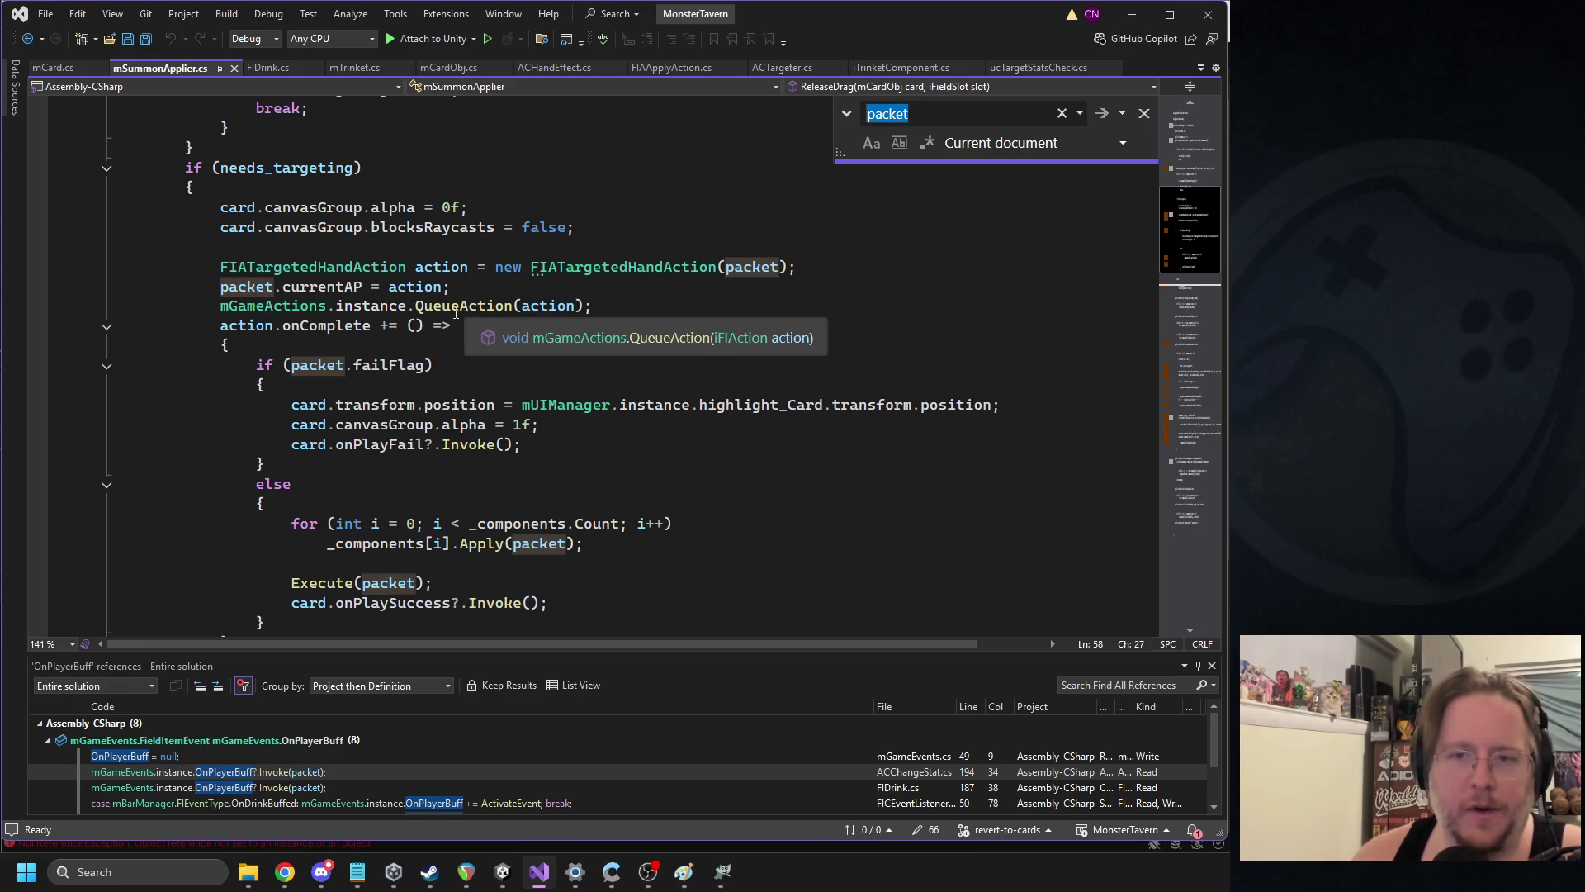
double_click(309, 286)
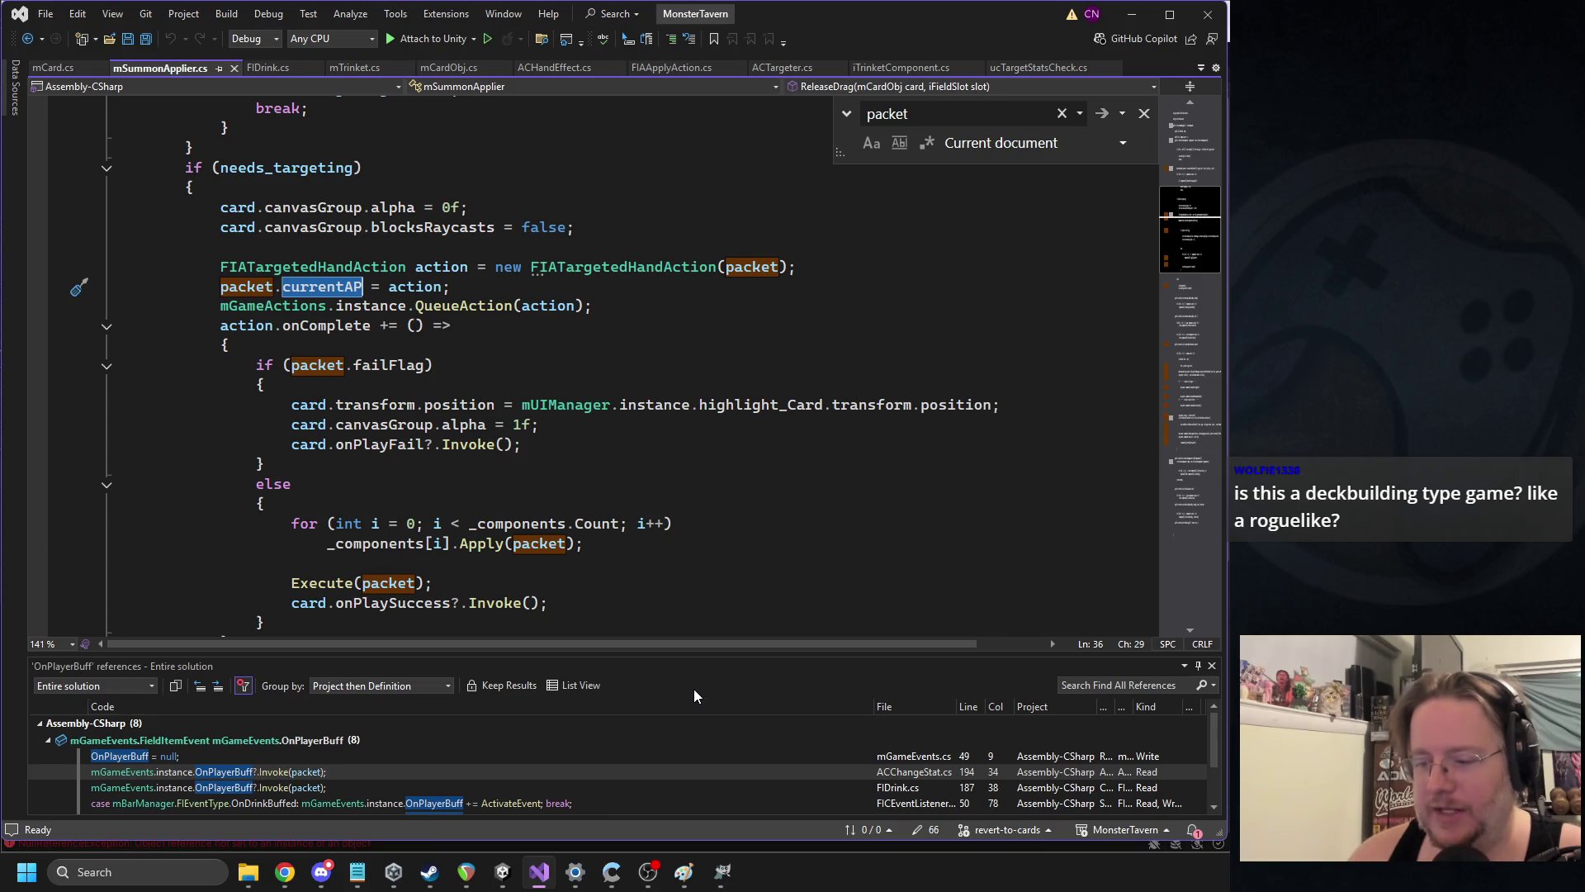
click(503, 871)
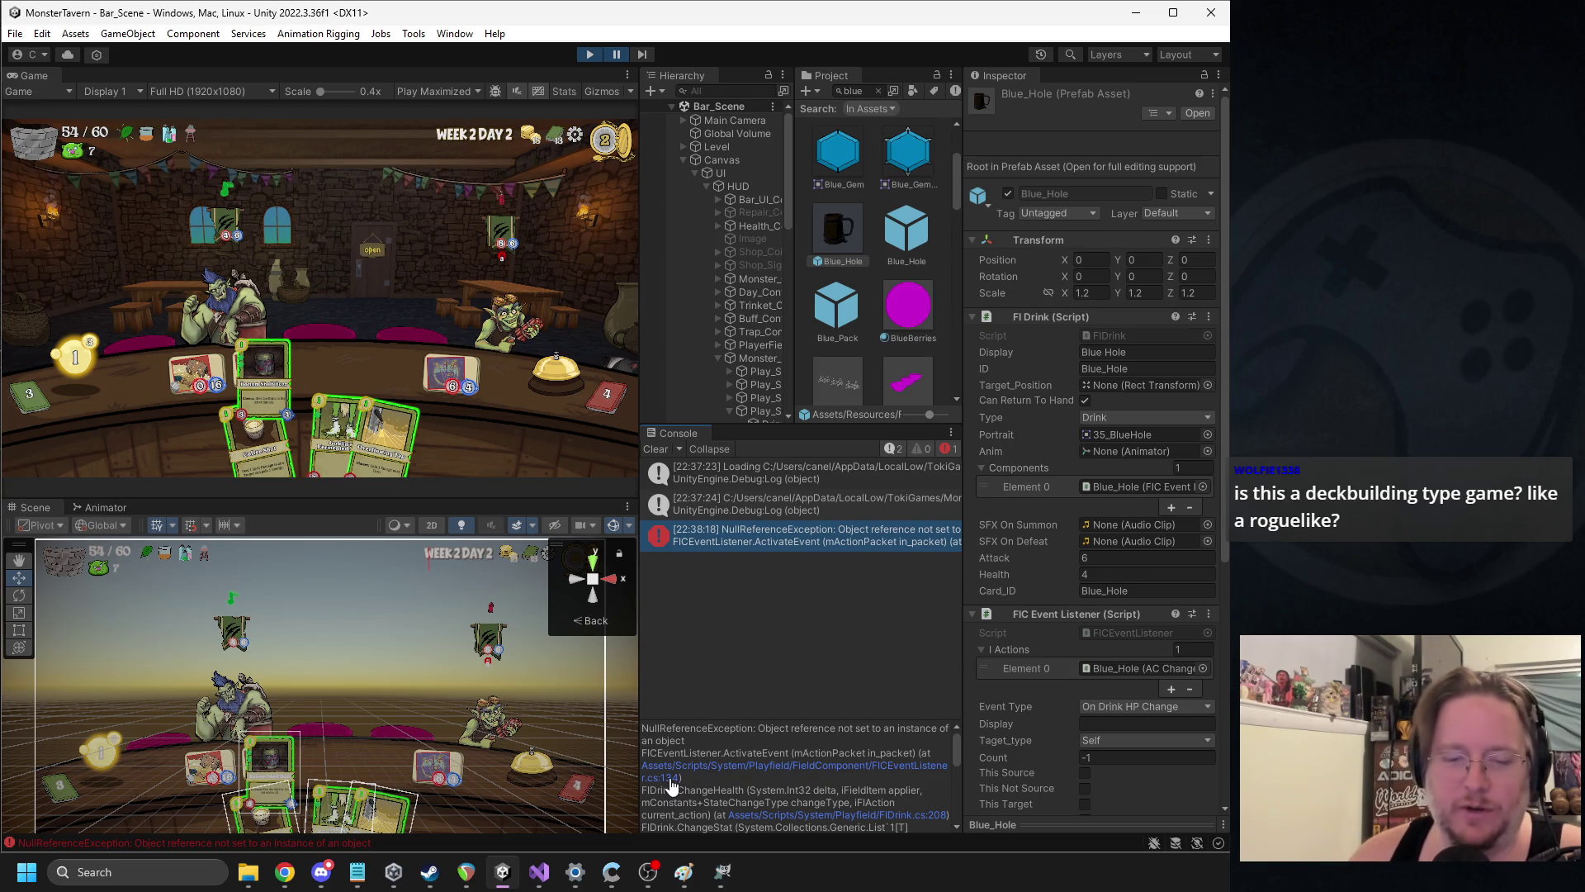
click(669, 779)
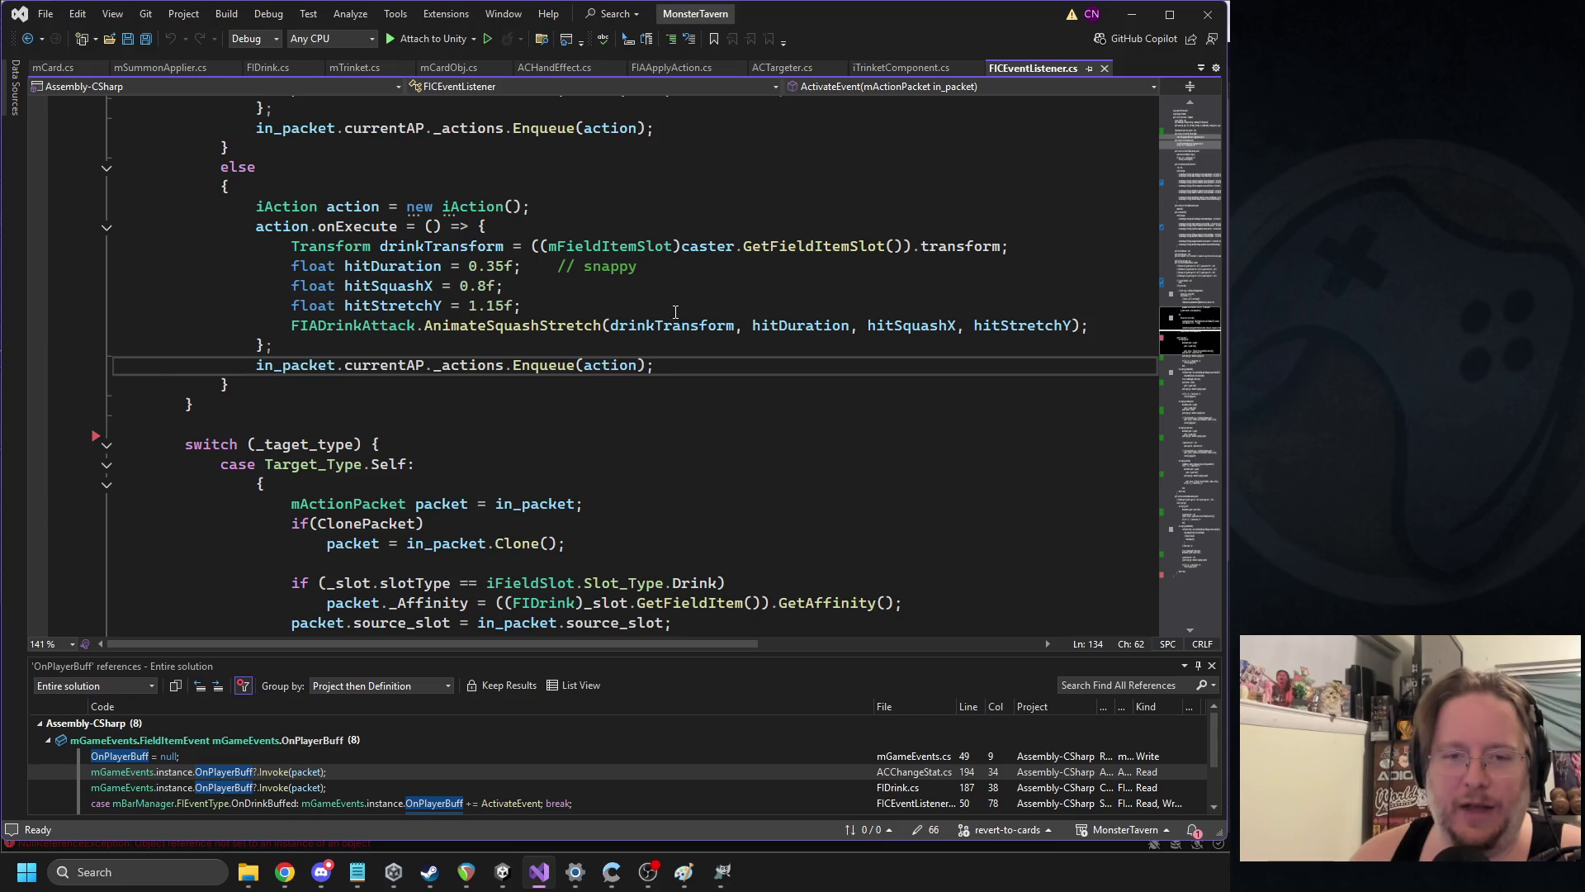
Highlight every use of currentAP in FICEventListener.cs
scroll(678, 326, up, 1)
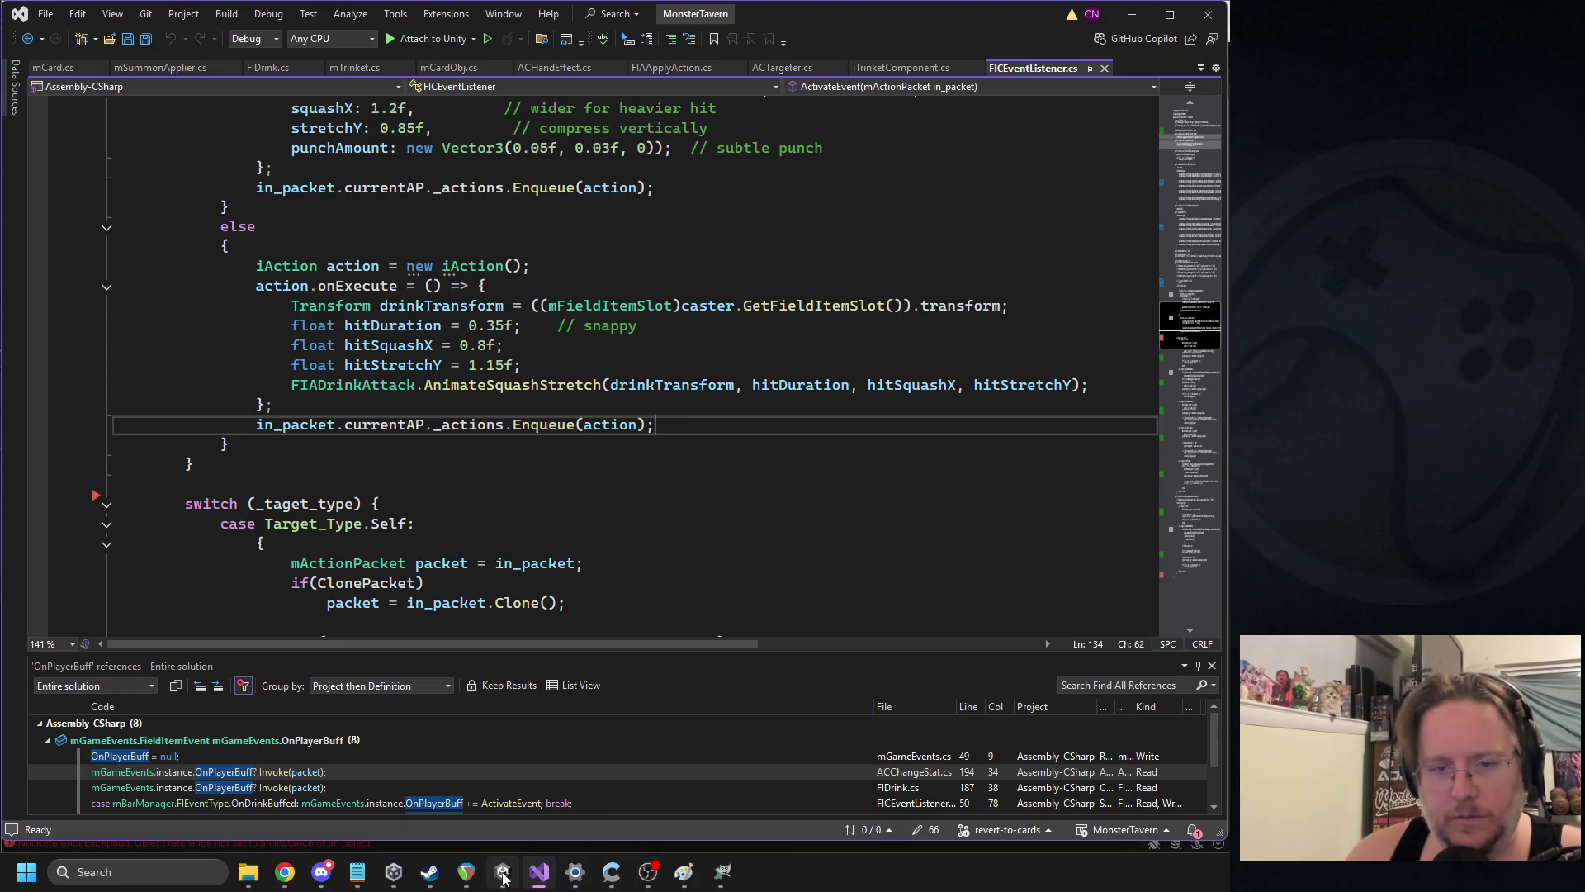
mouse_move(500, 877)
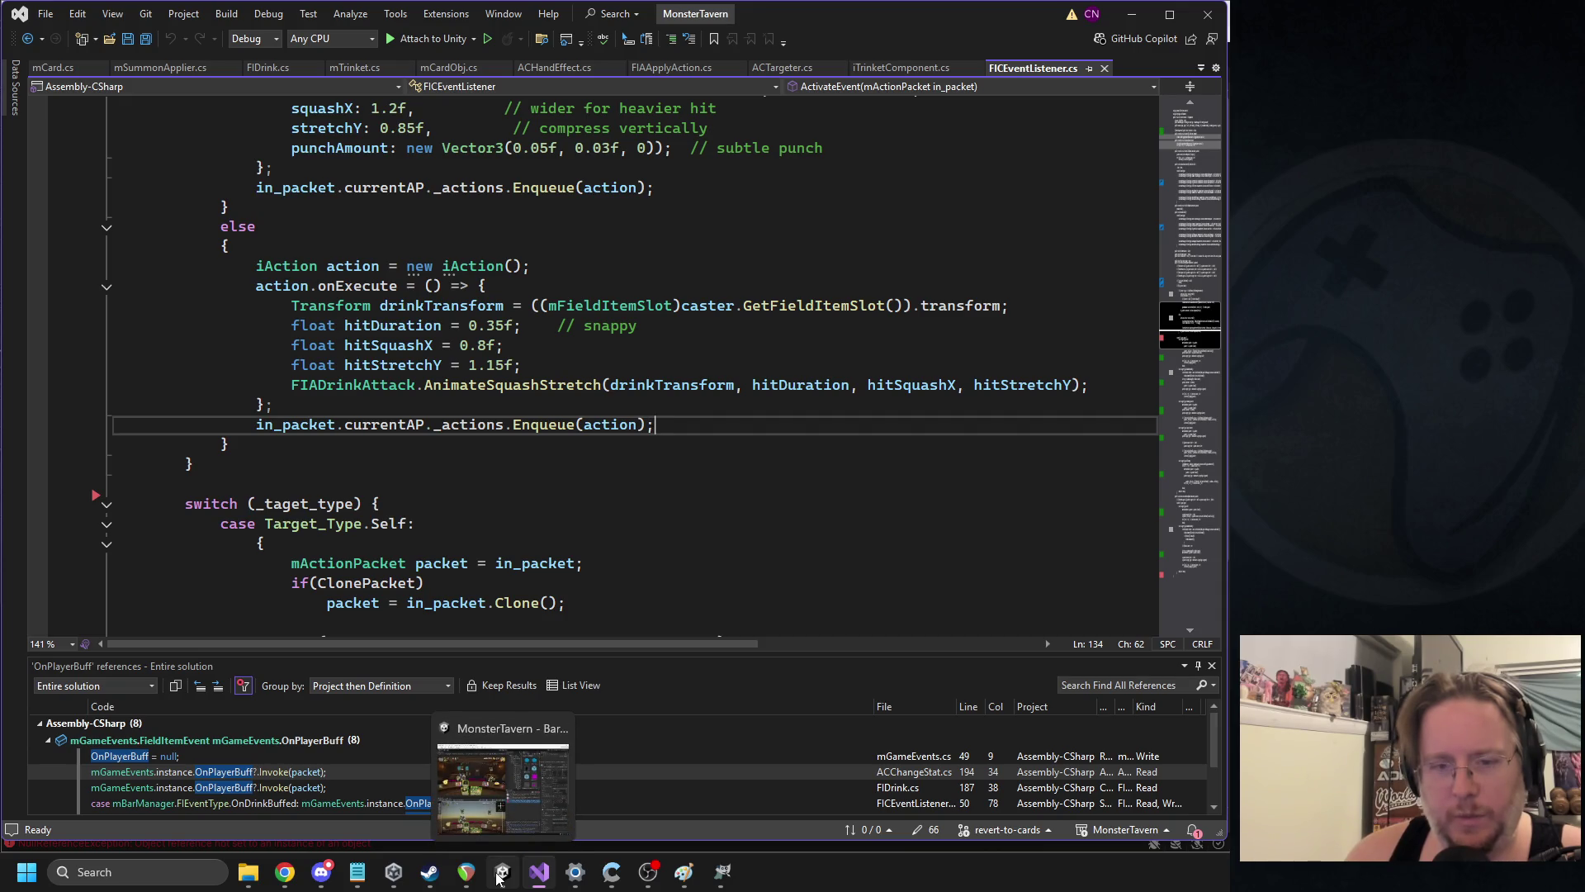
click(500, 878)
key(alt+Tab)
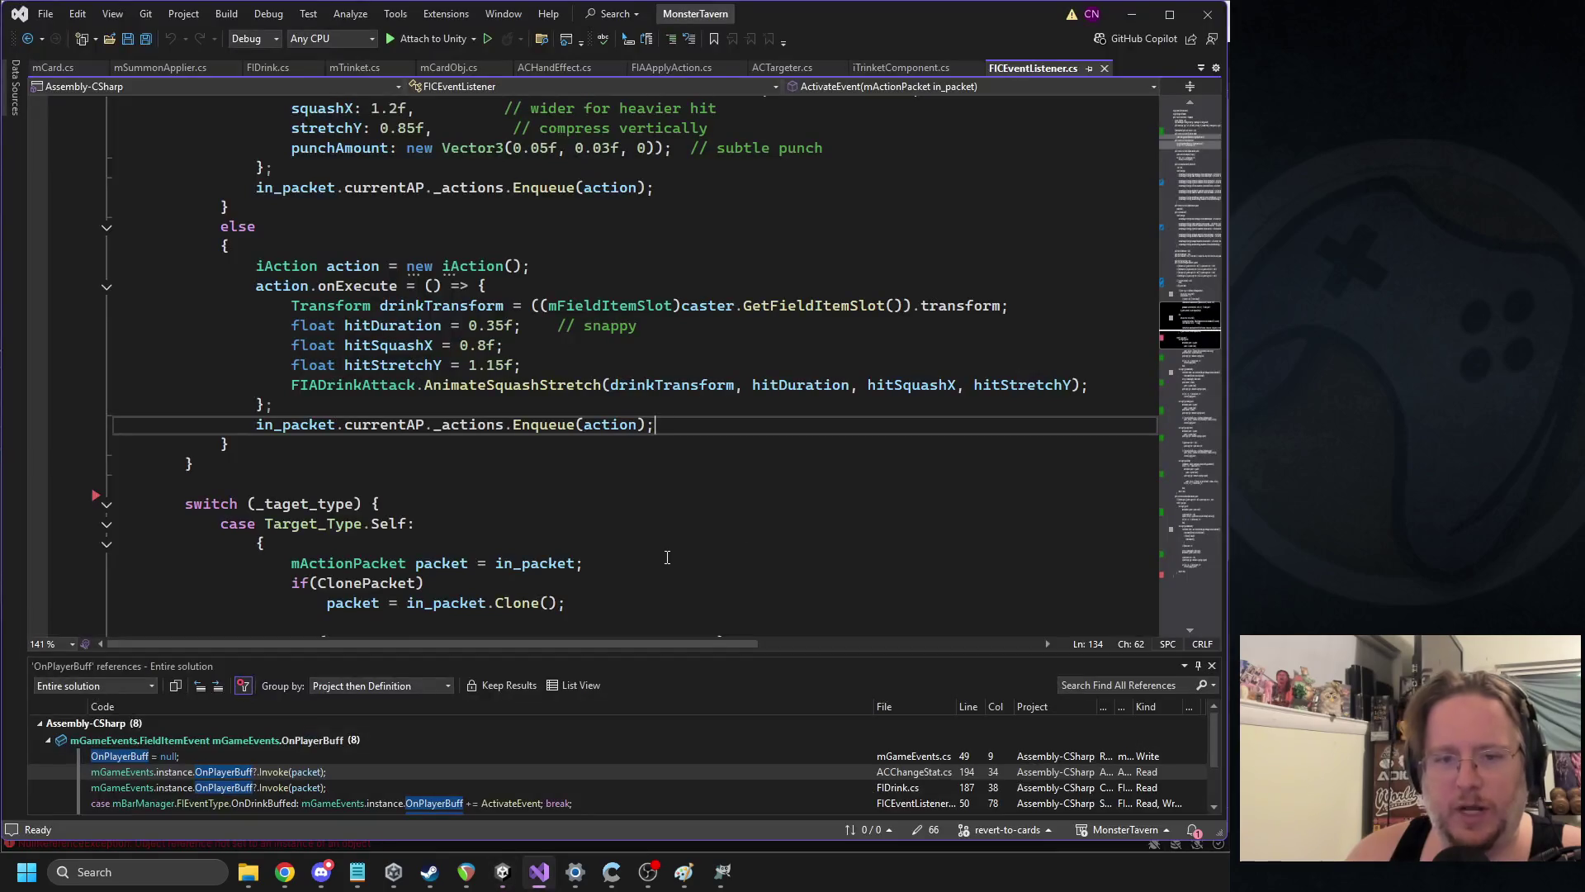
click(379, 423)
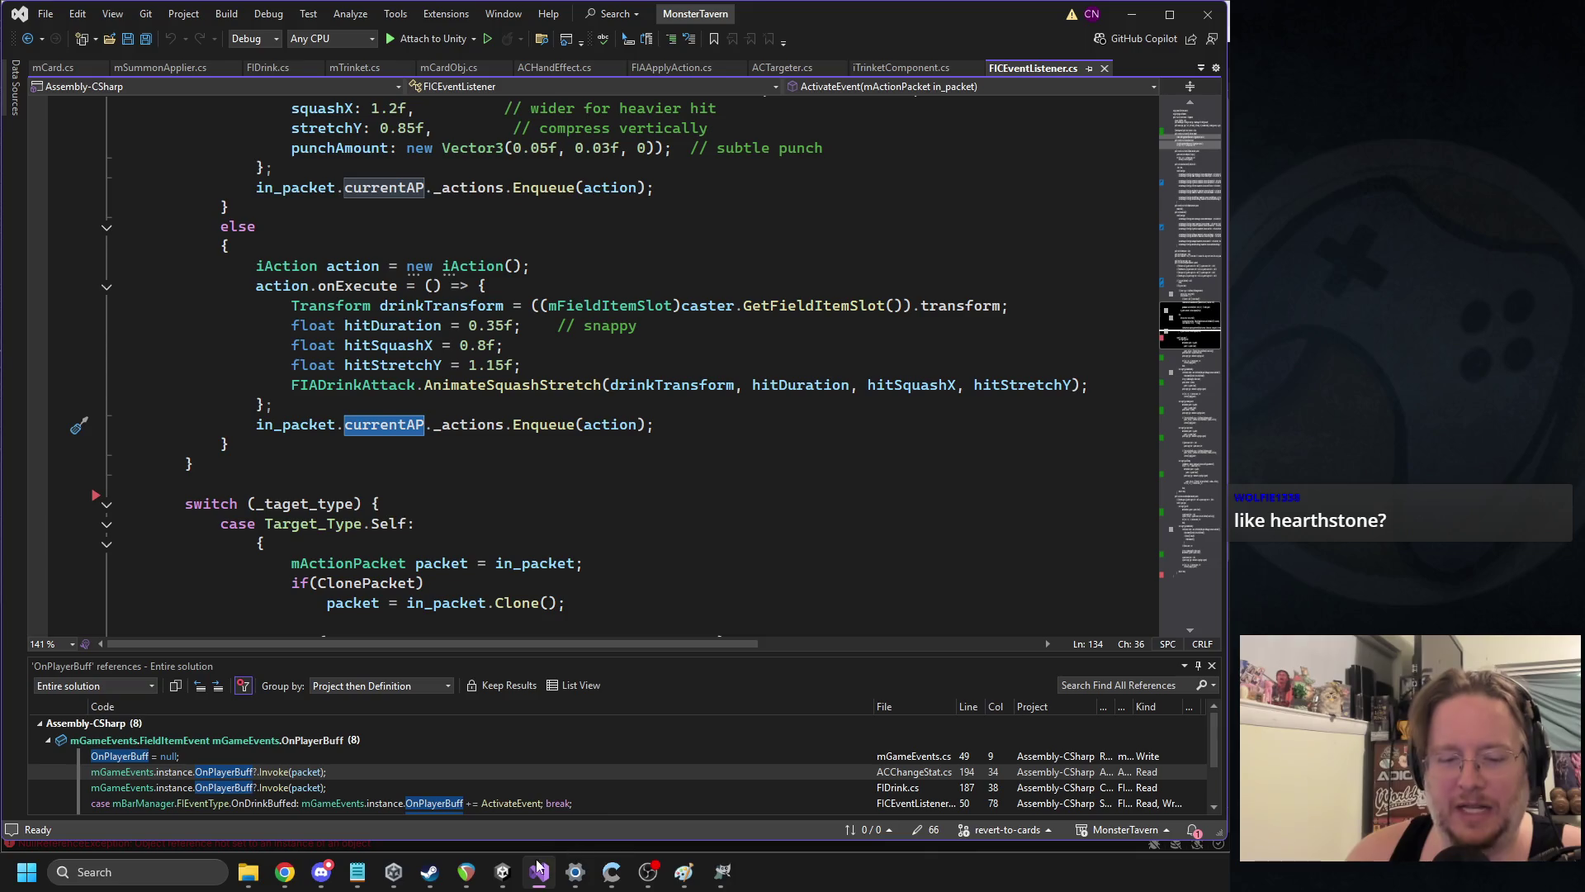
Open FIDrink.cs line 208 and review the packet ChangeHealth passes to onDrinkHPChange
click(503, 872)
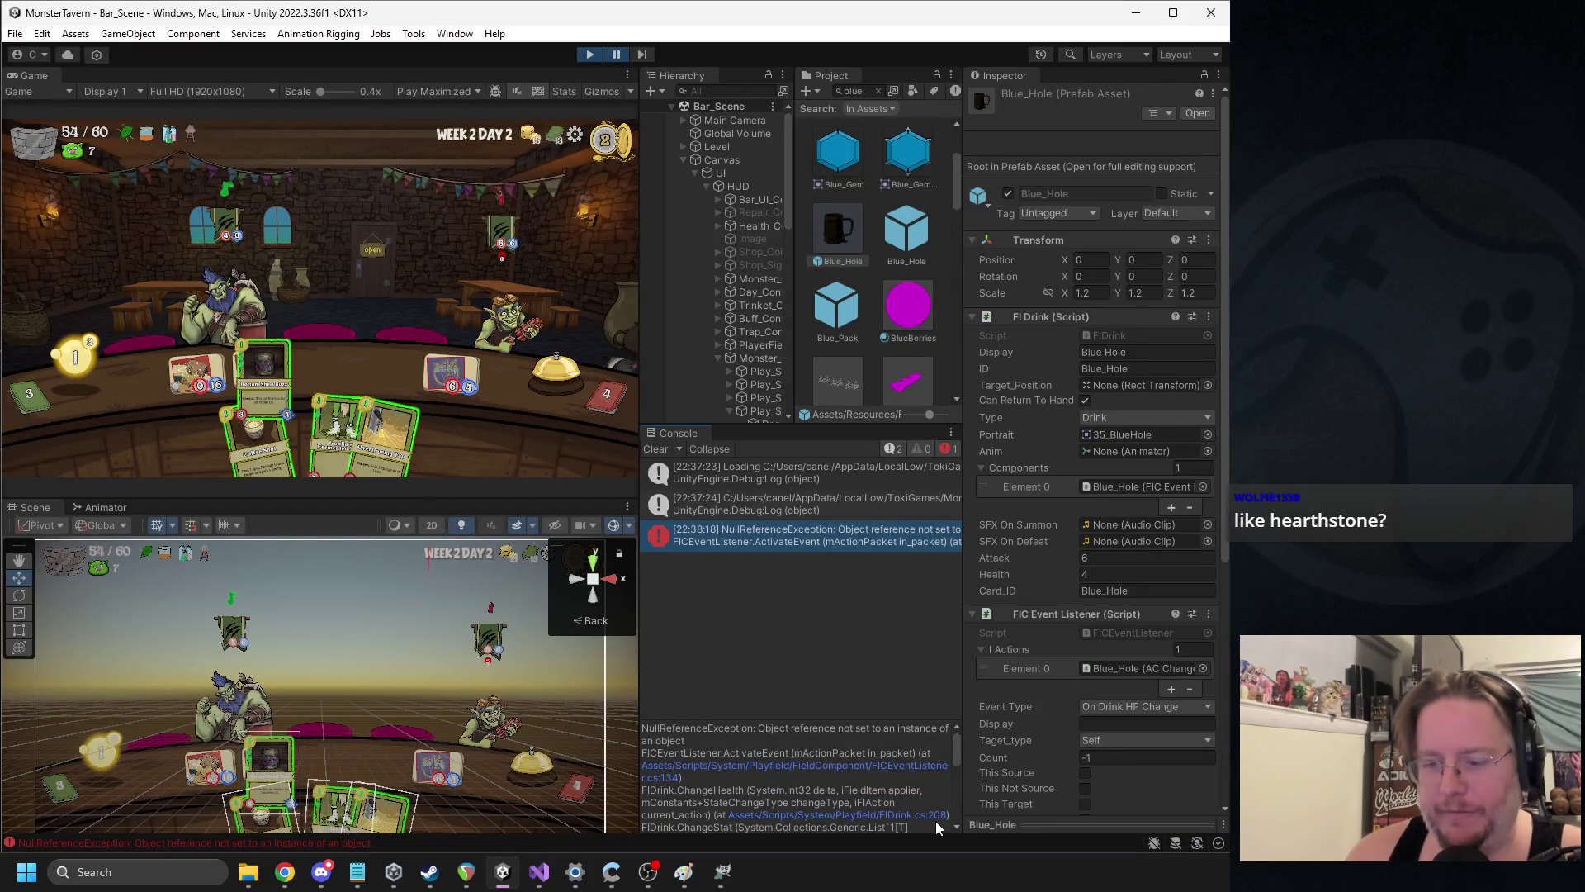
scroll(933, 809, down, 2)
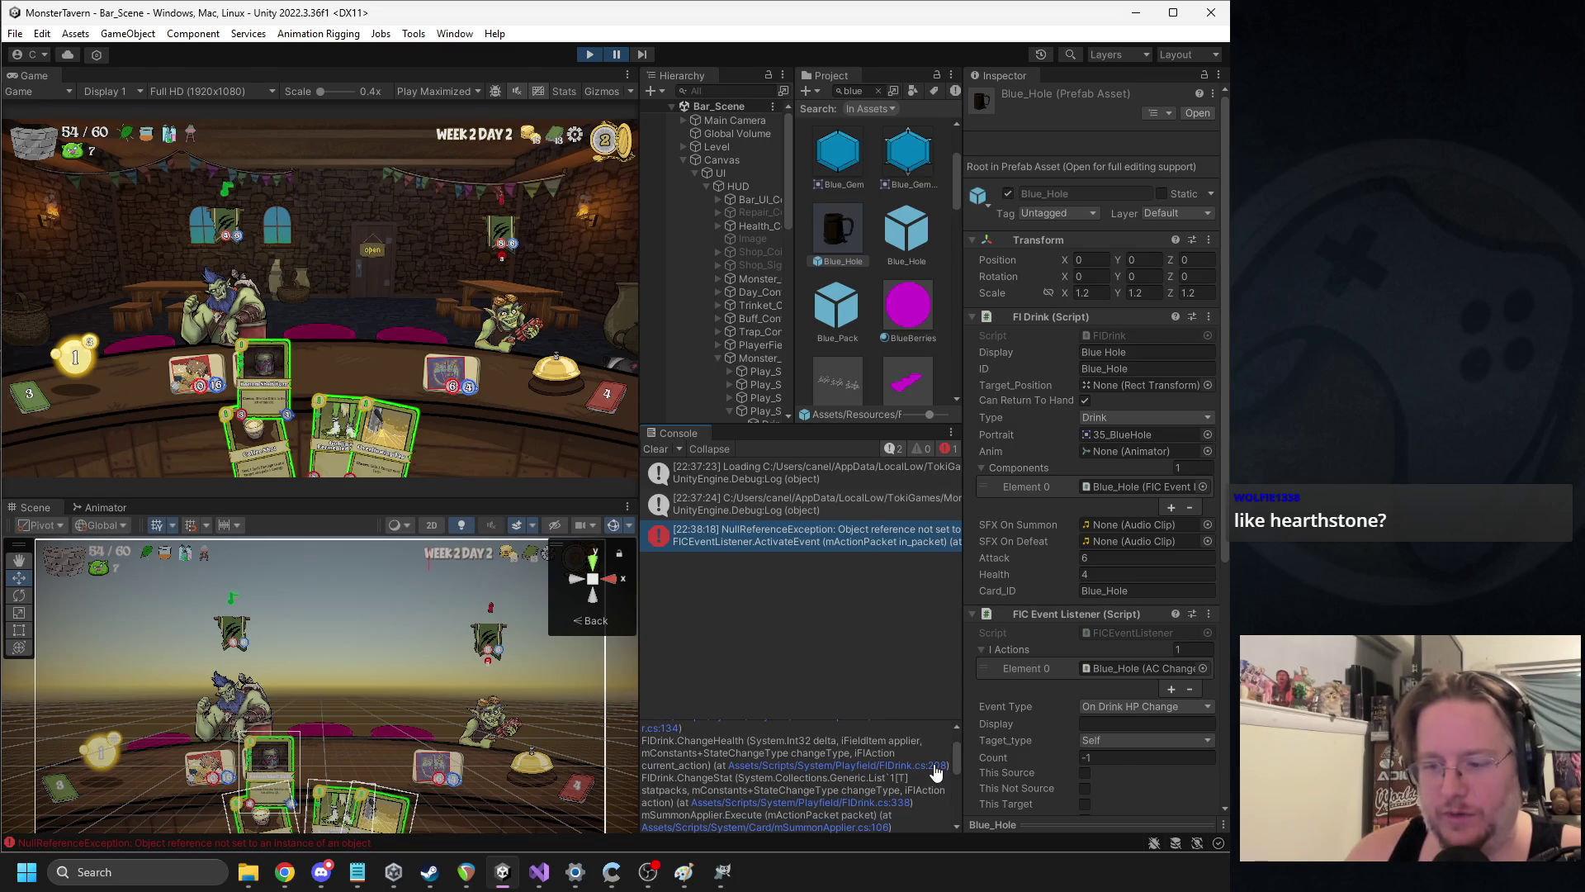
click(935, 766)
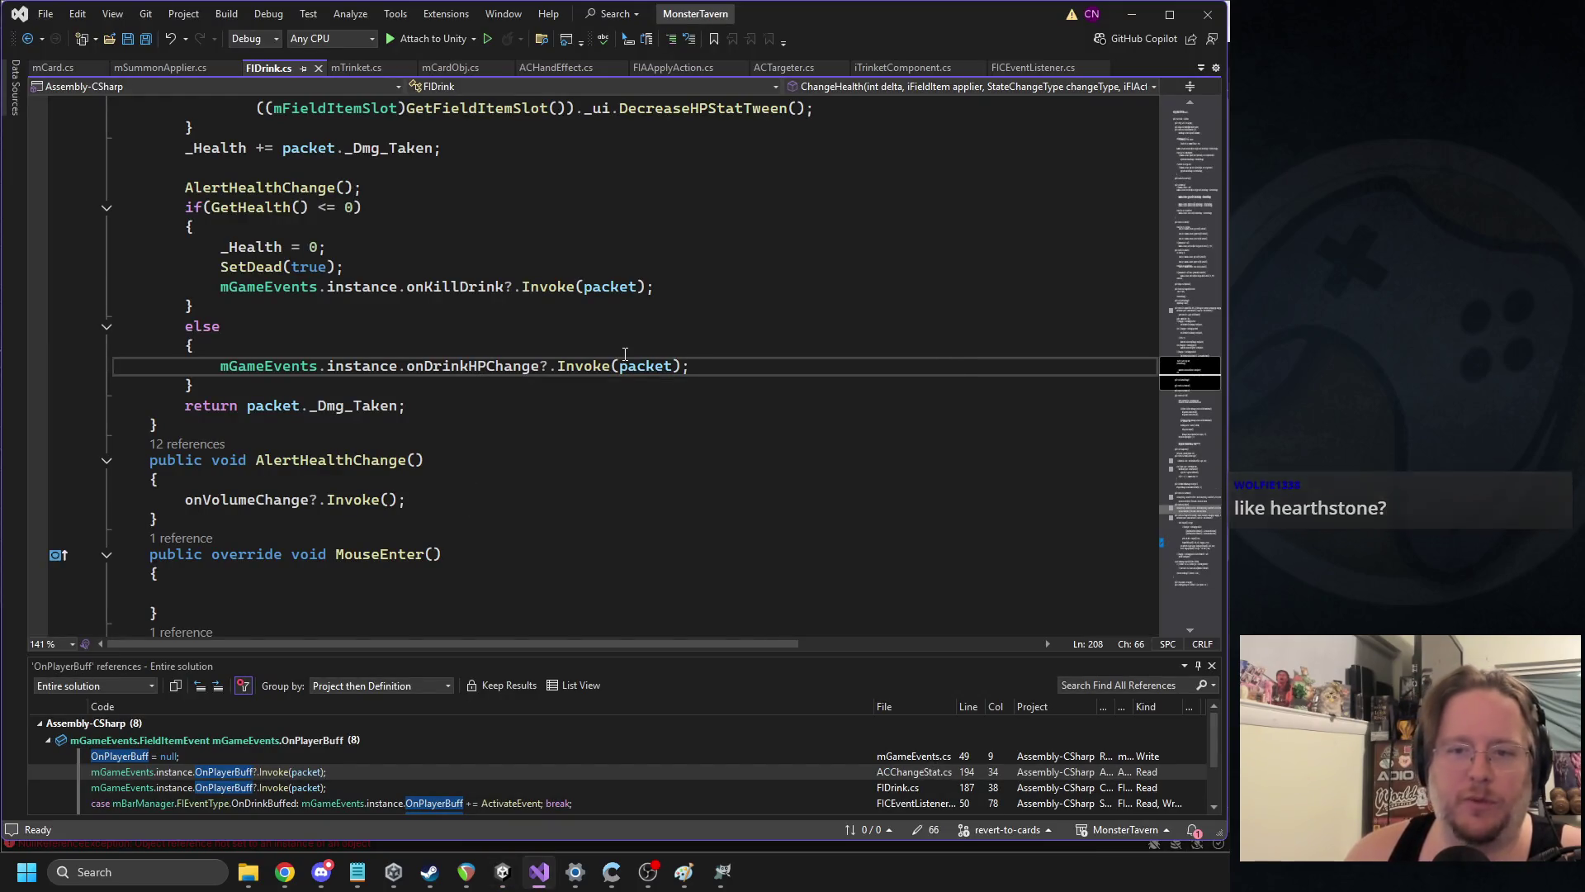
click(673, 366)
scroll(578, 330, up, 7)
scroll(577, 324, up, 7)
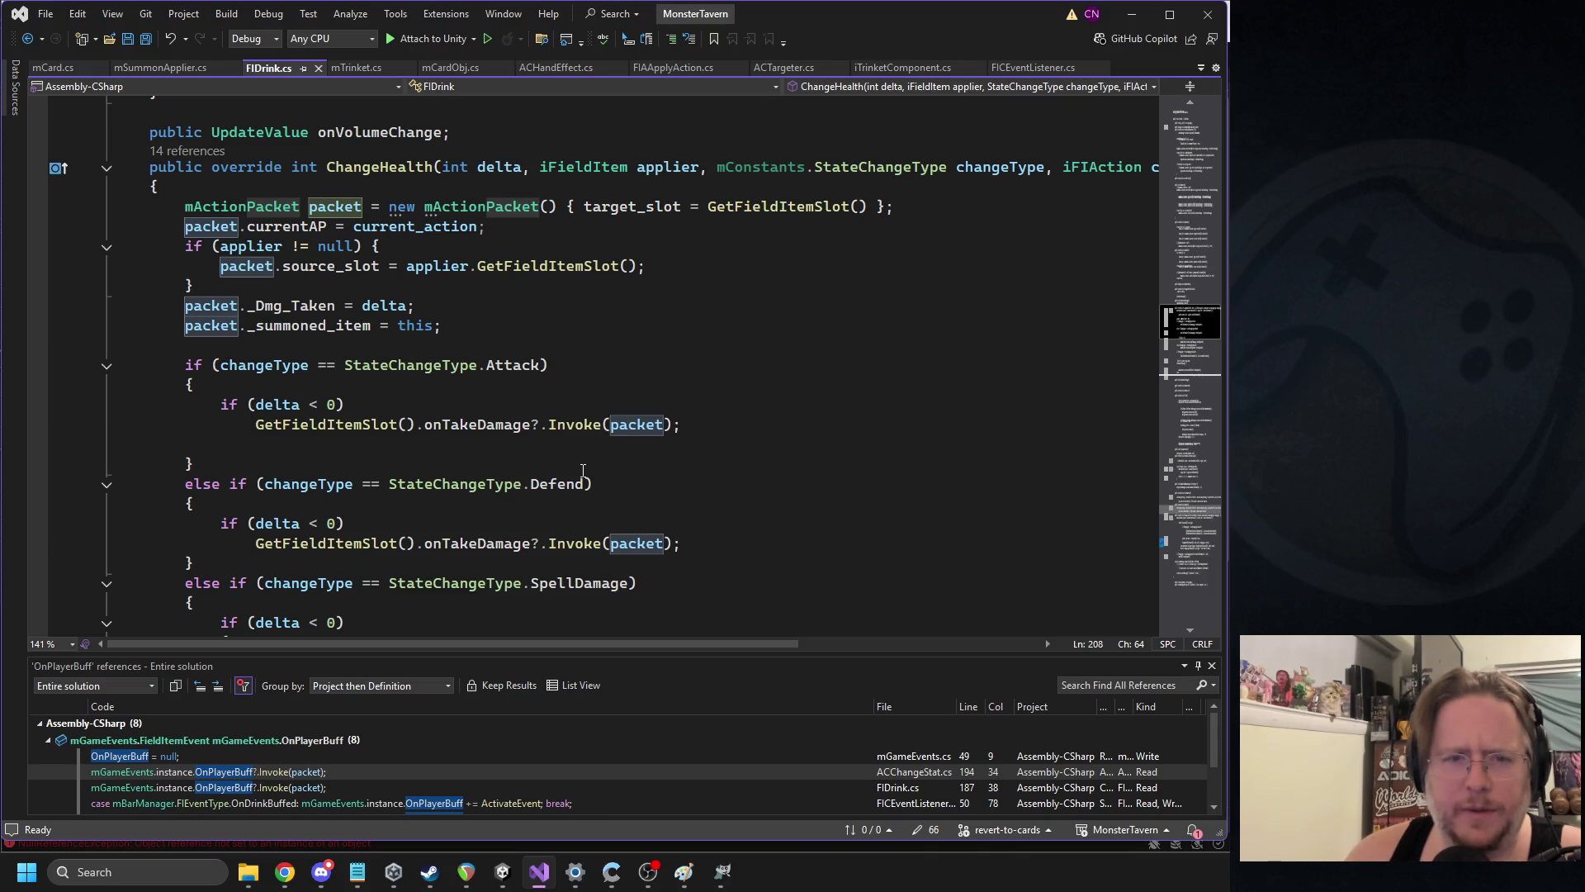
click(502, 871)
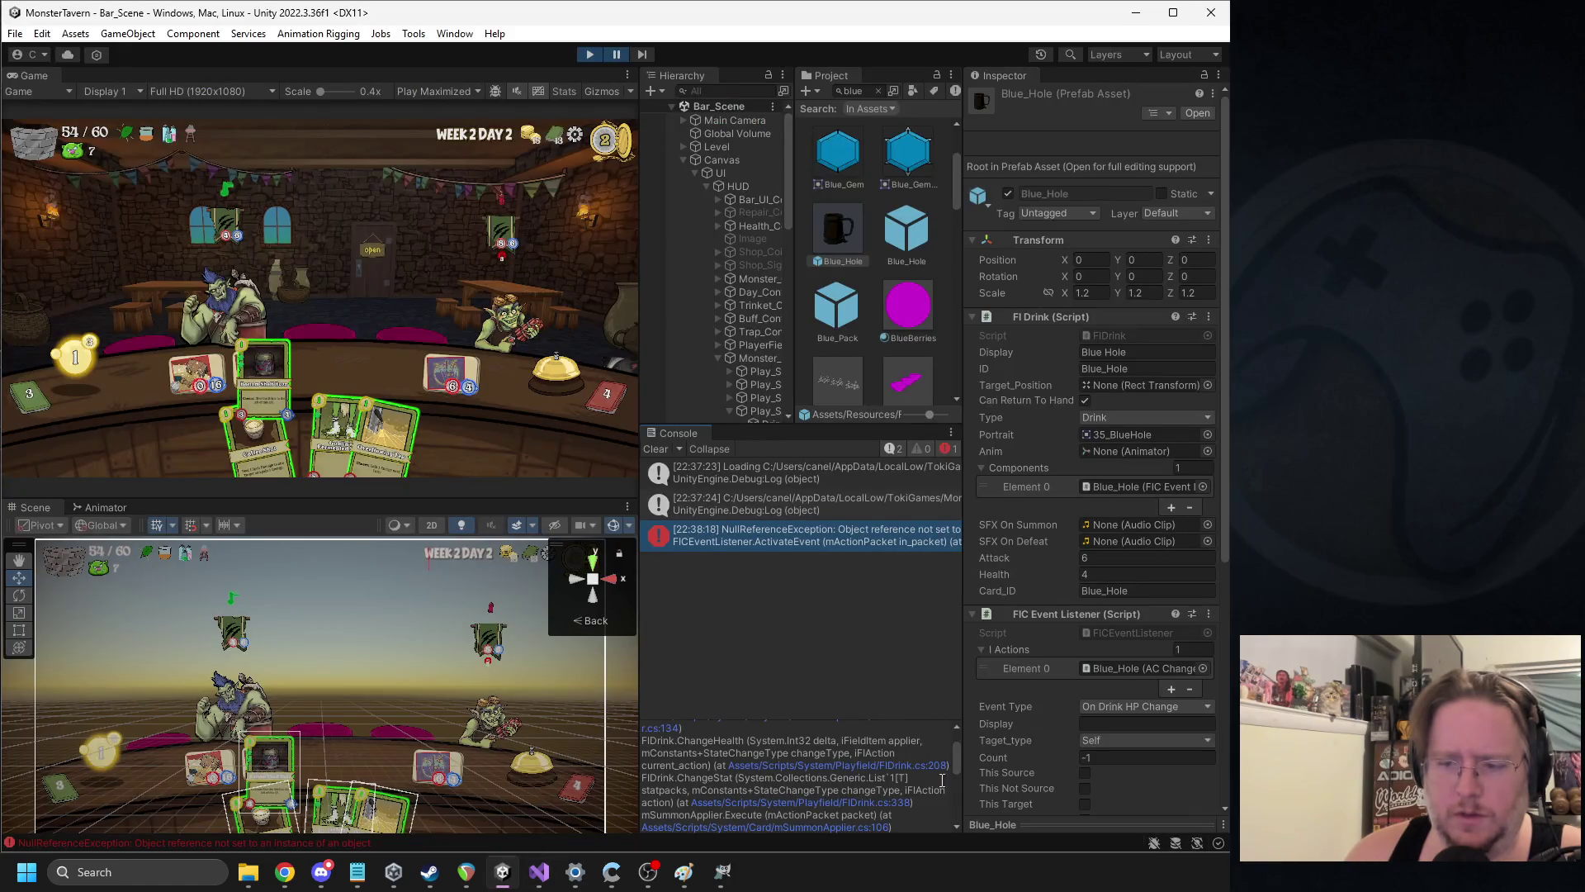
scroll(895, 807, down, 2)
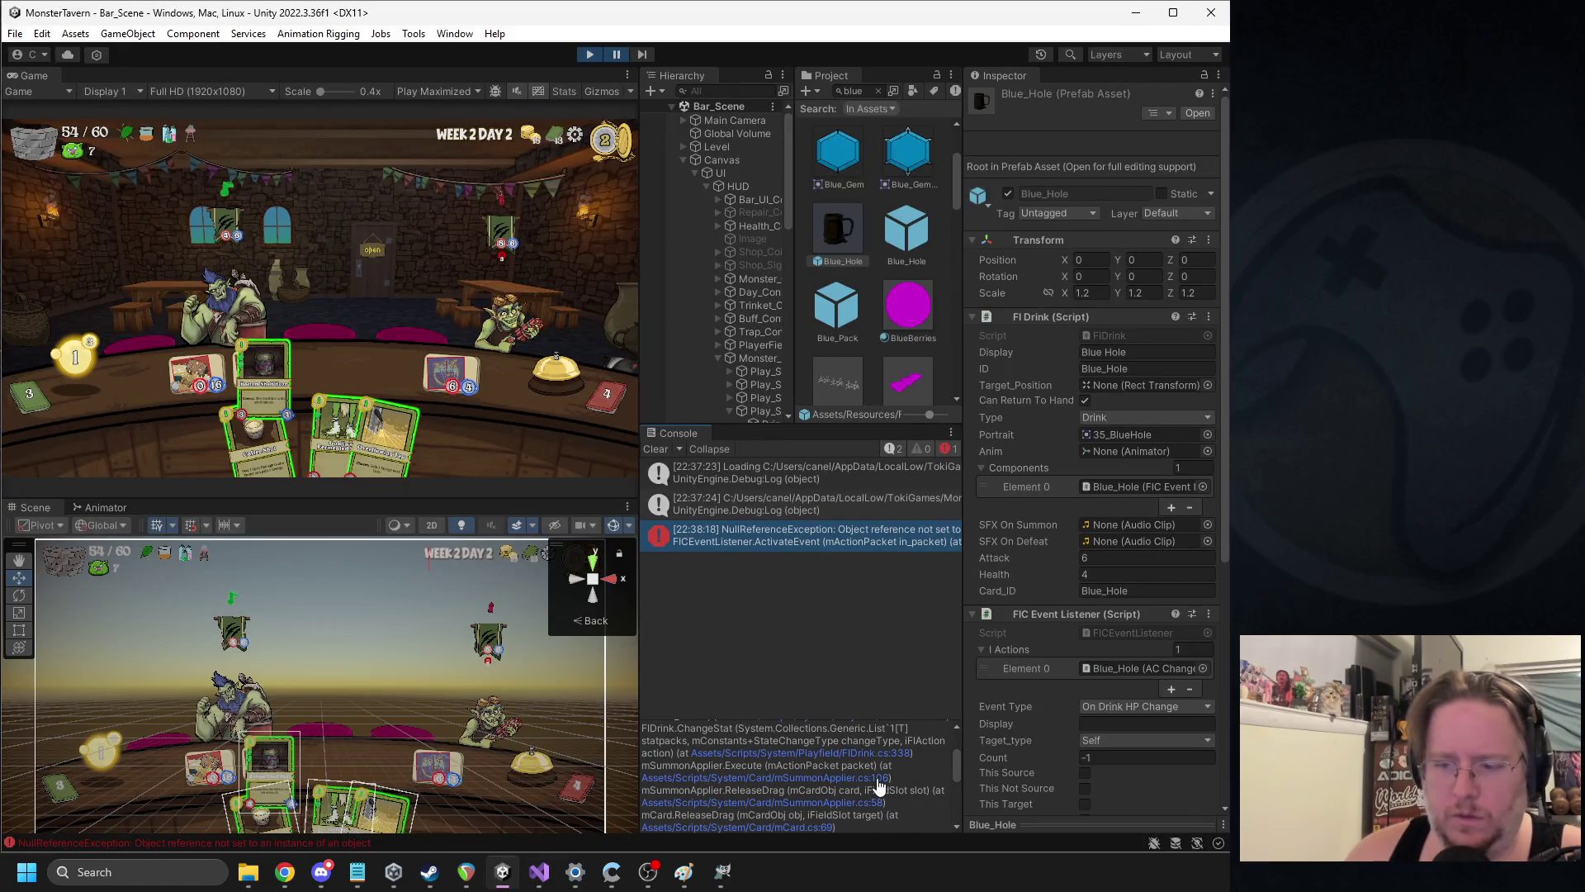
click(880, 785)
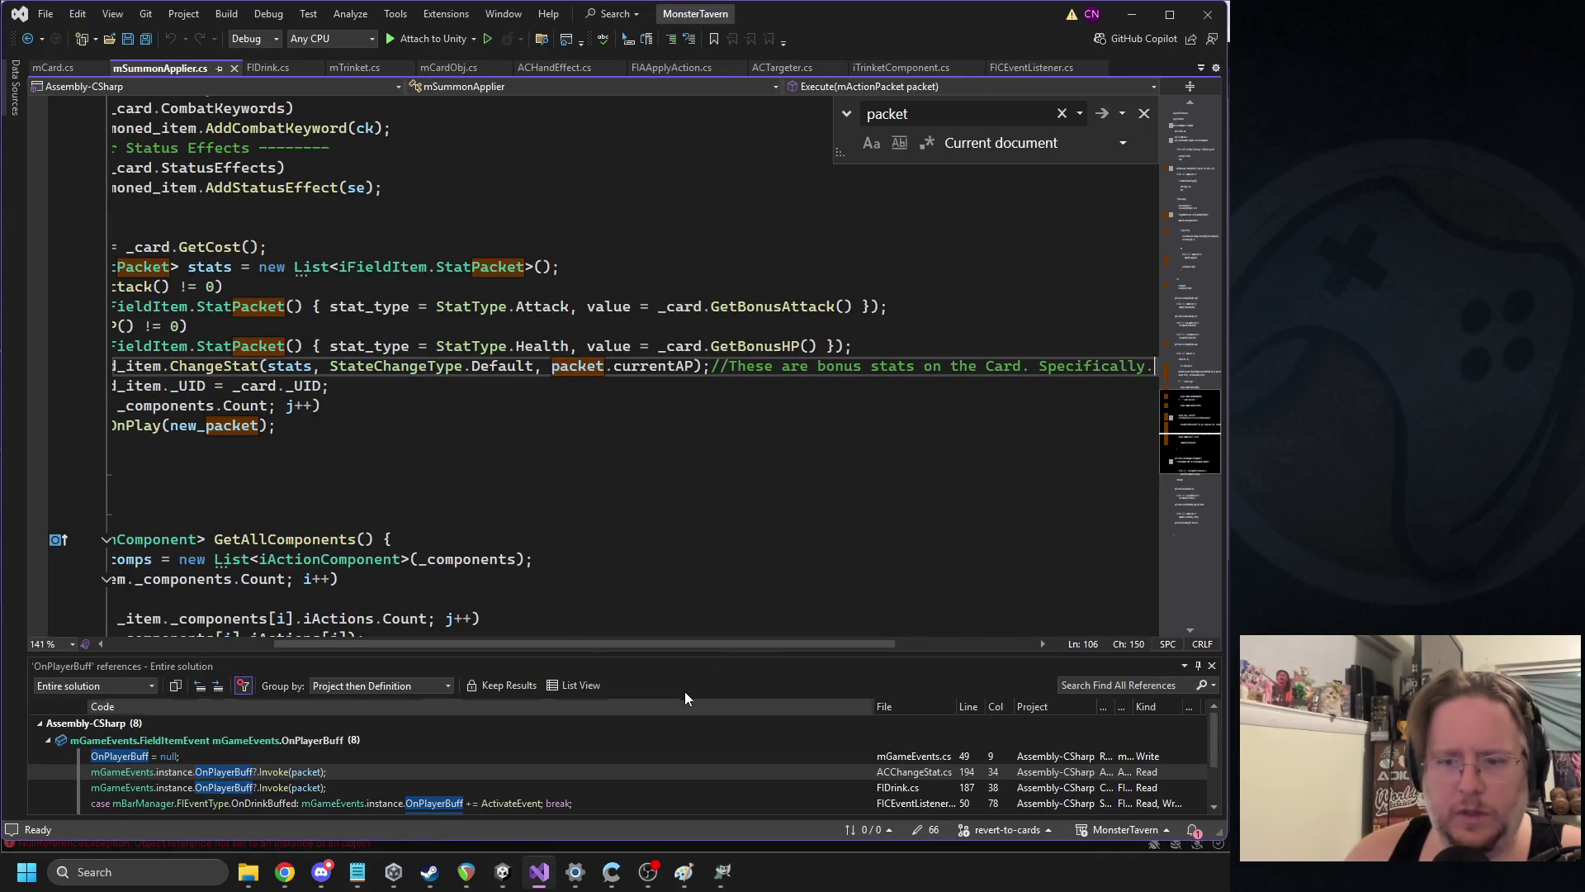
scroll(765, 637, left, 5)
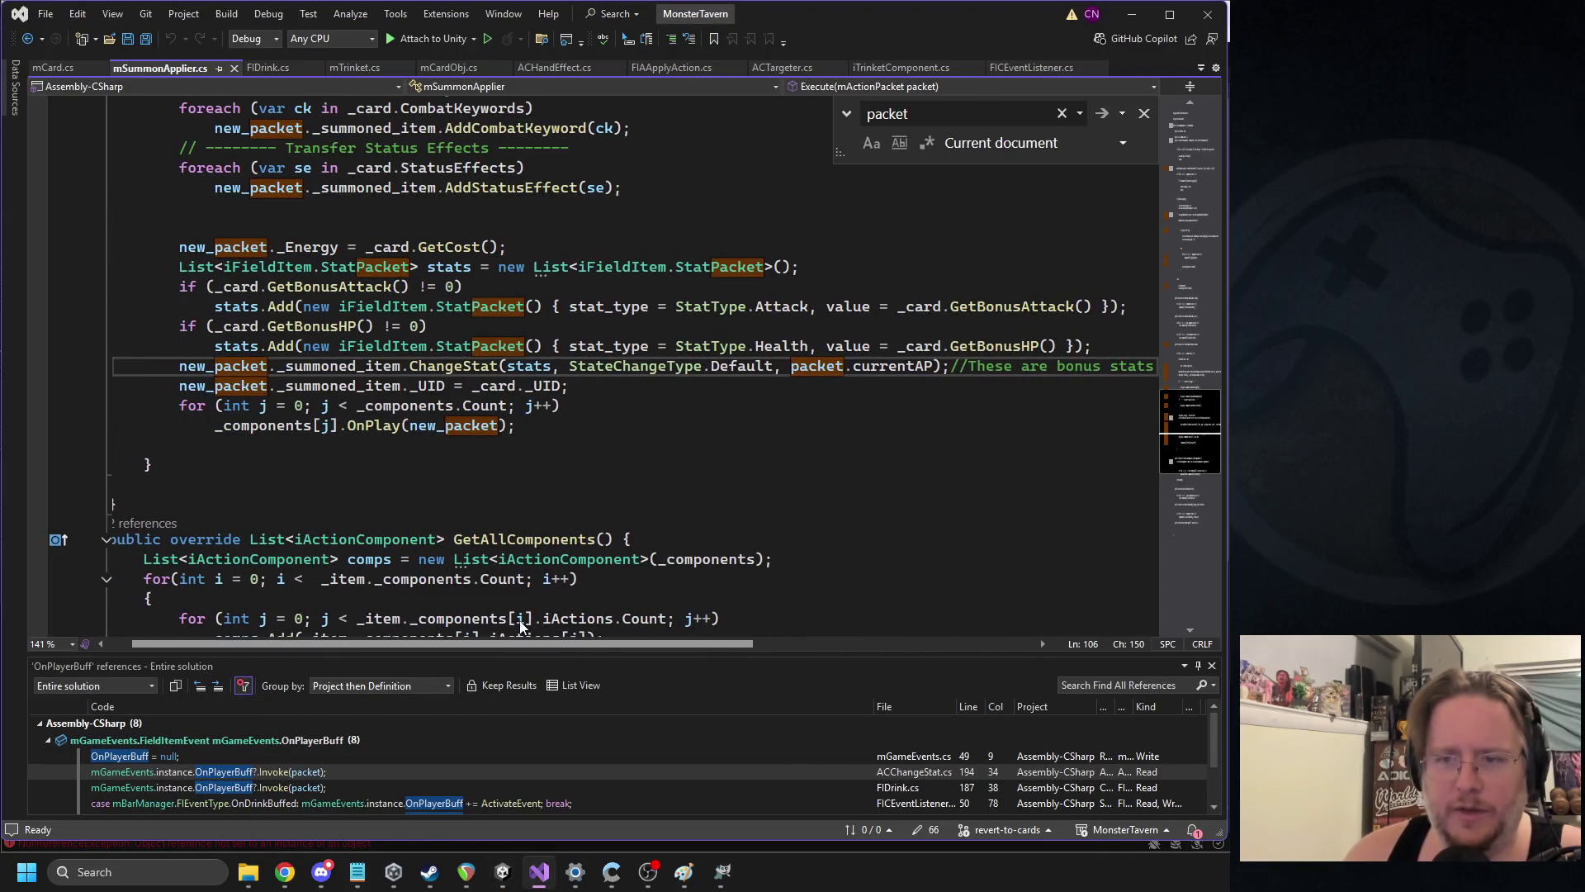
double_click(872, 366)
click(503, 871)
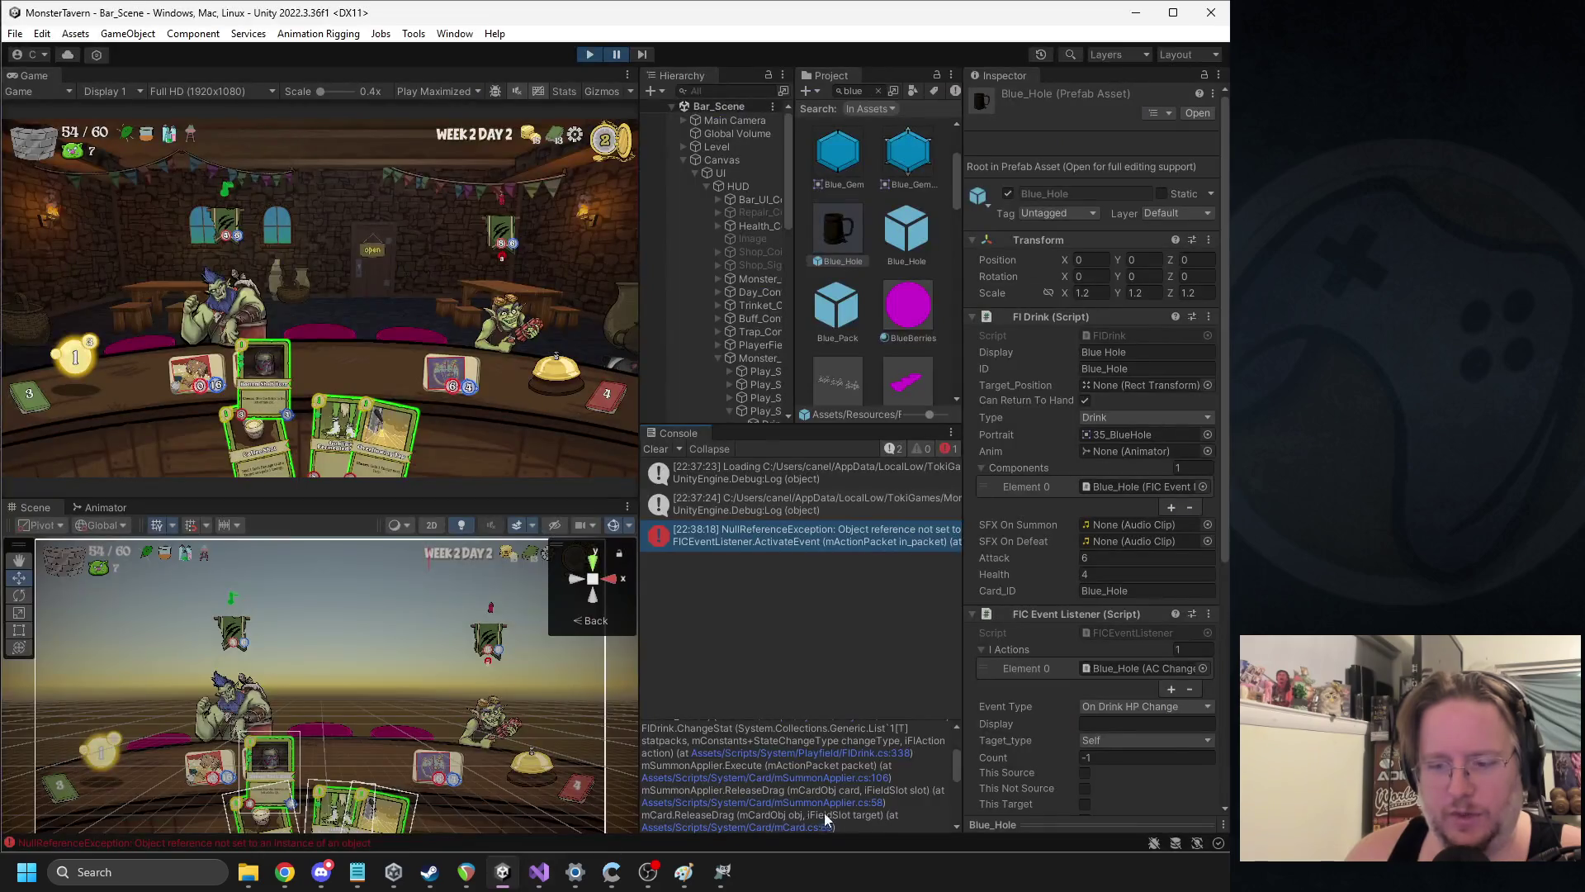
click(879, 808)
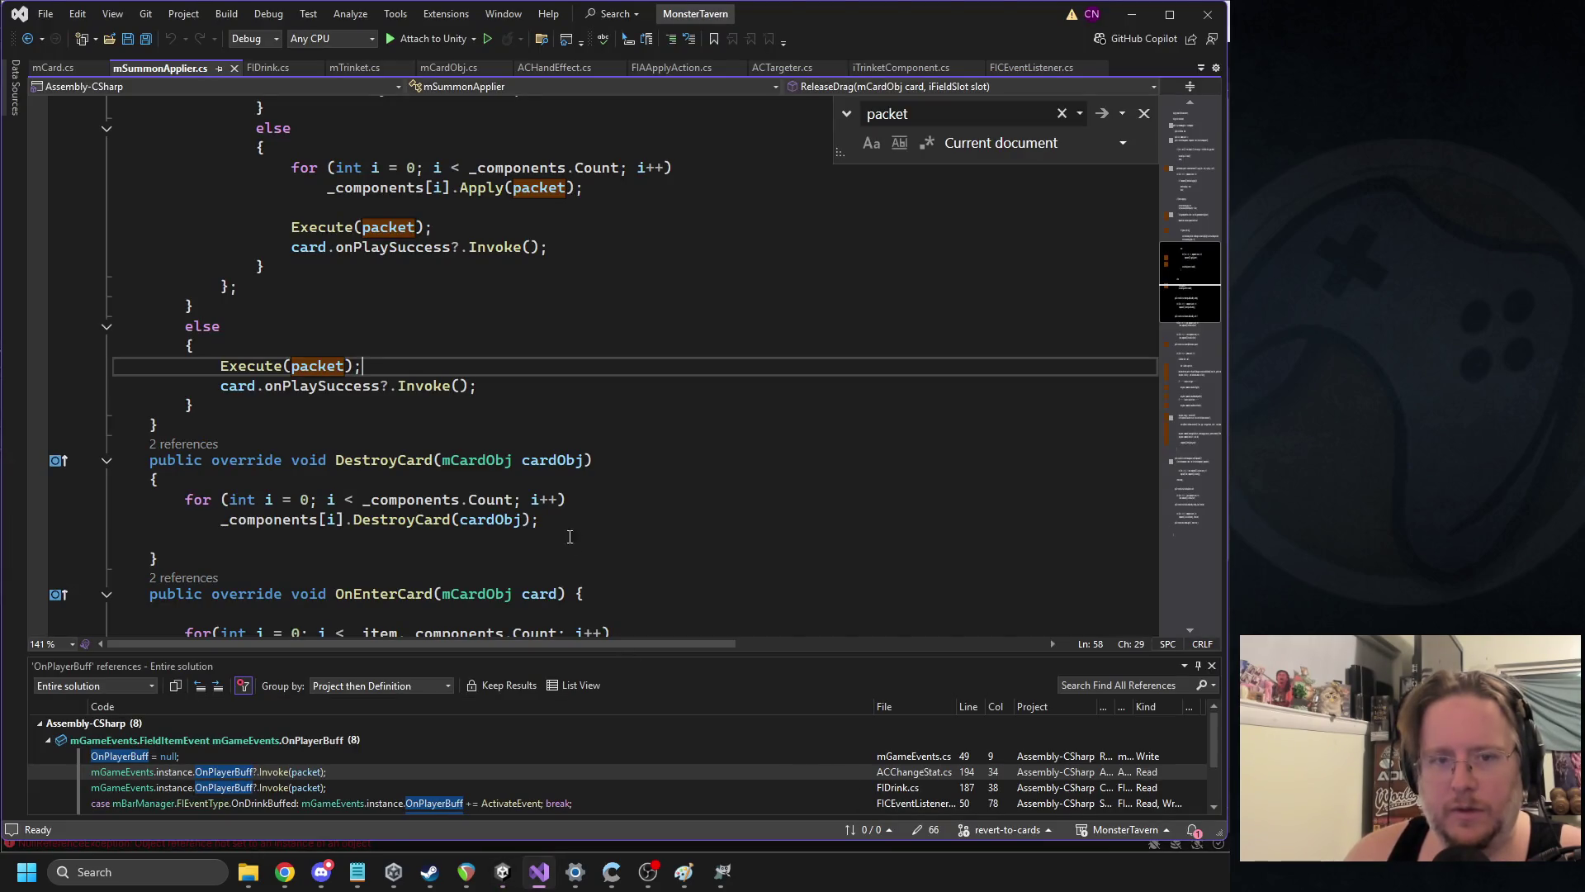
scroll(489, 406, up, 4)
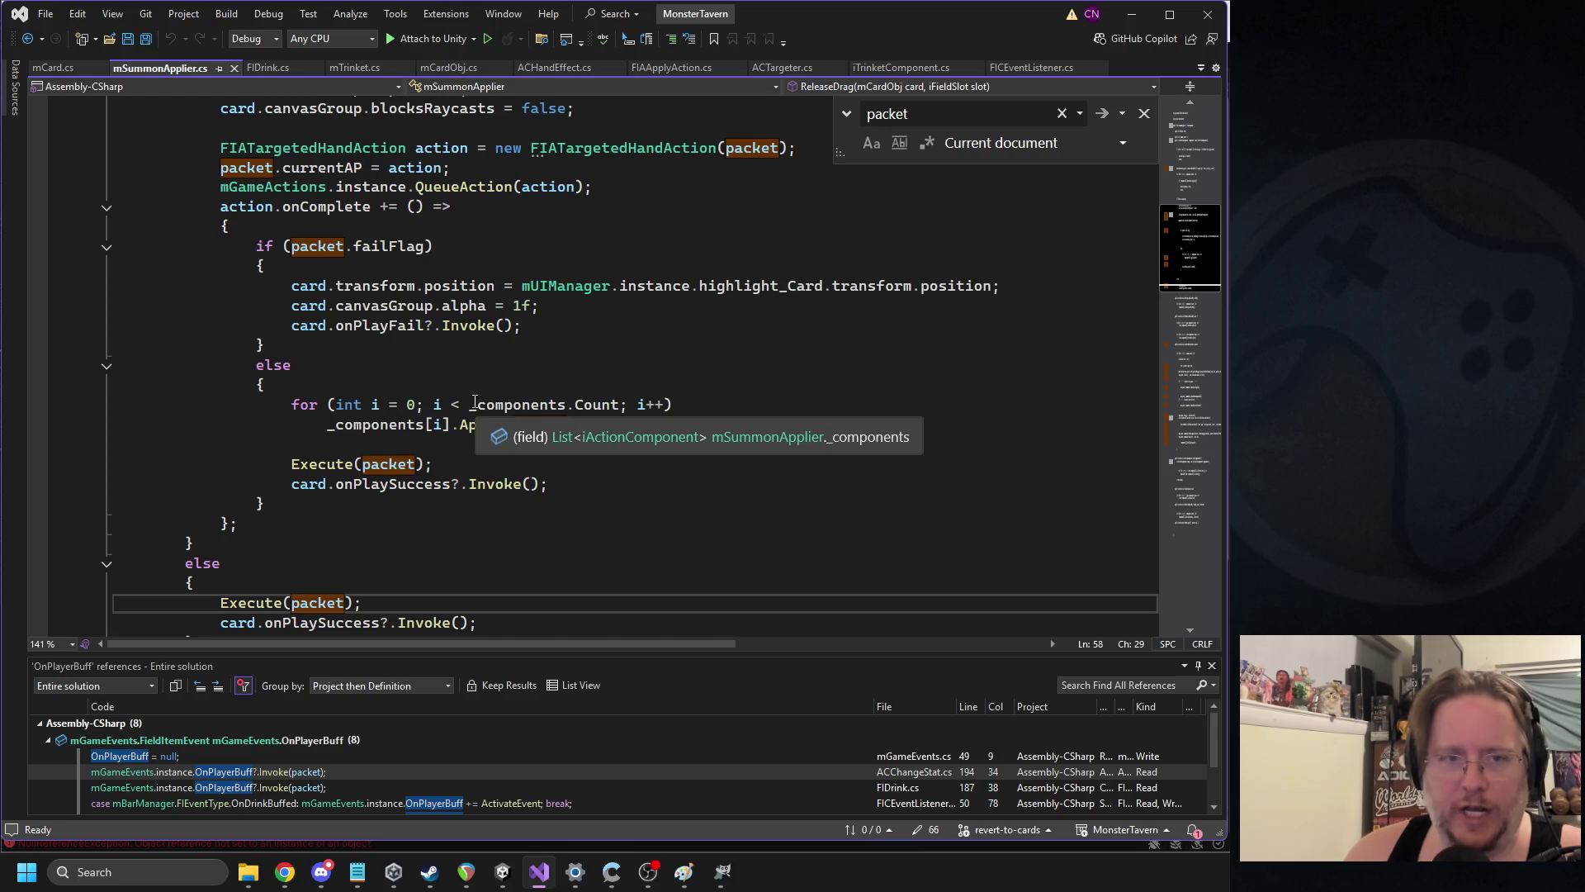
click(502, 872)
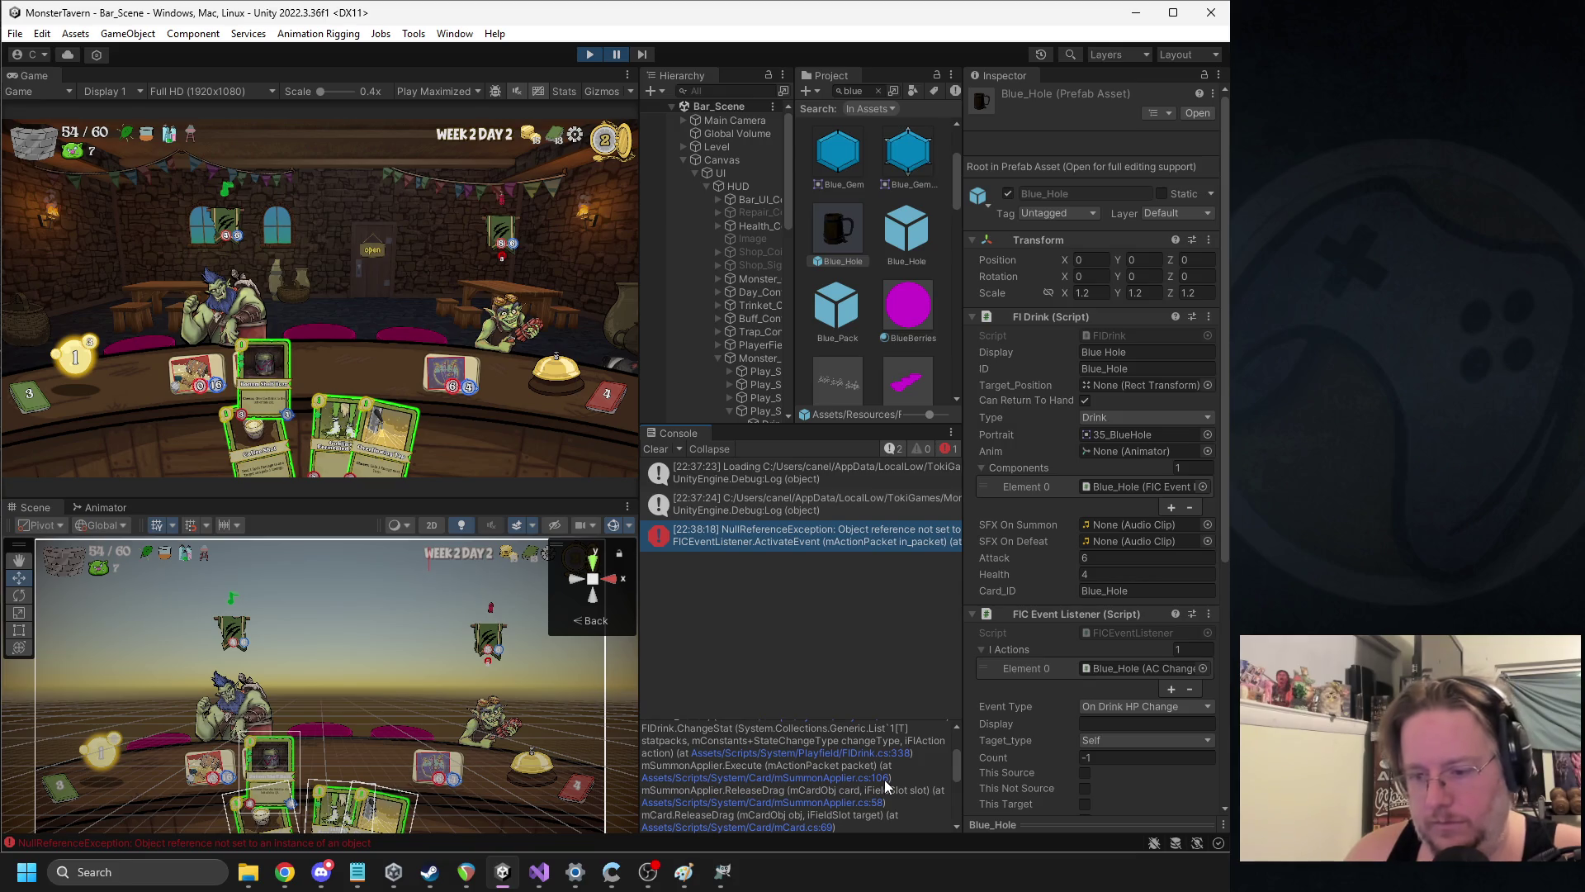
Open FICEventListener.cs line 134 and highlight every use of in_packet
scroll(892, 772, up, 3)
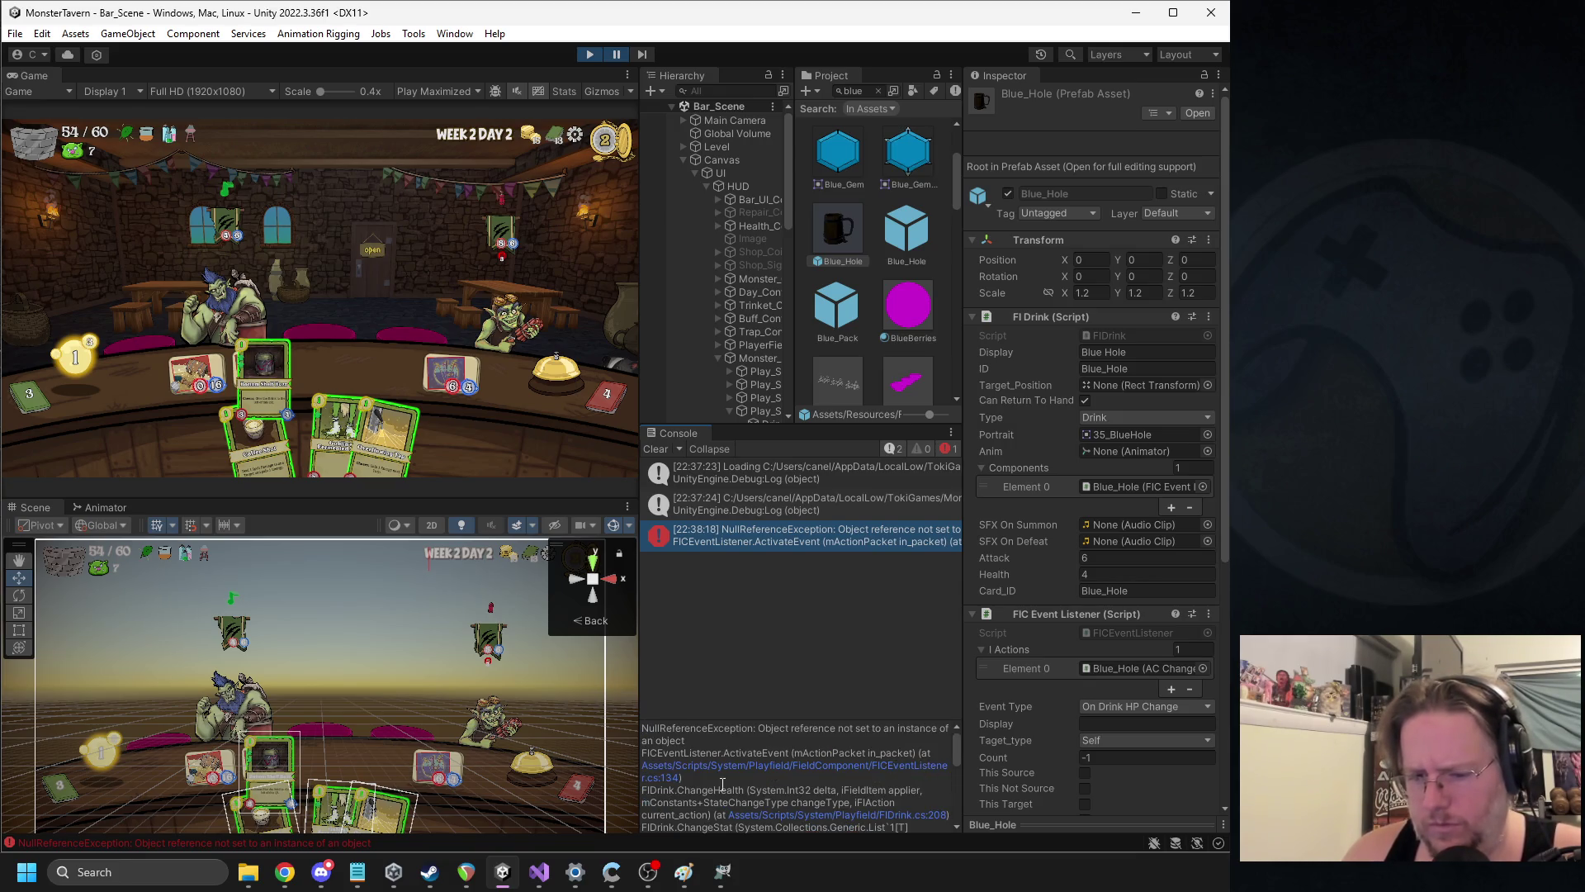
click(670, 777)
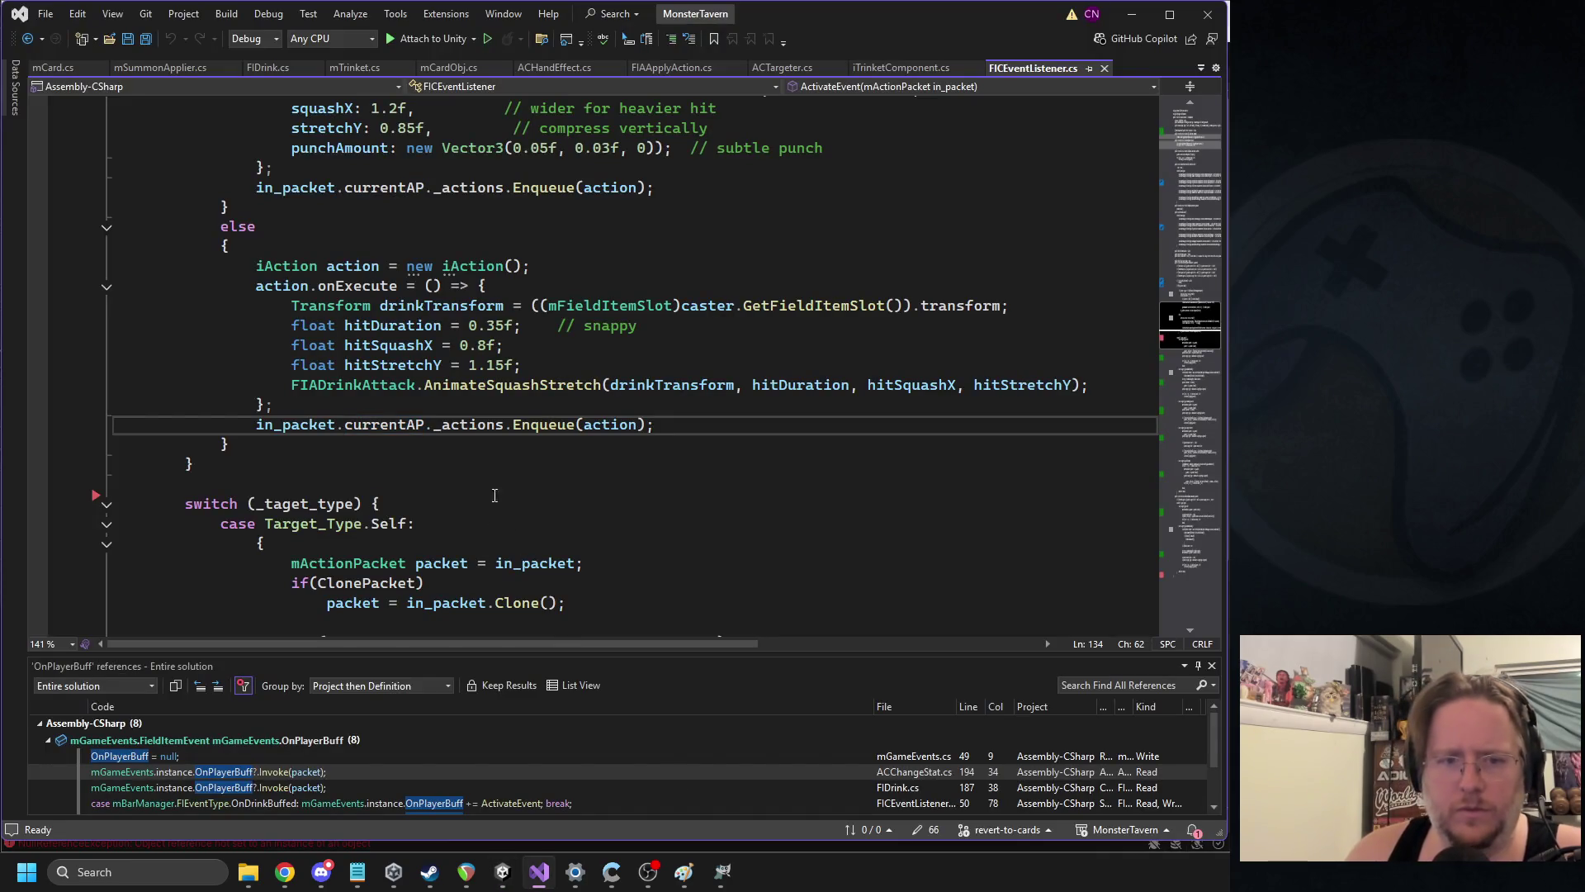
click(304, 424)
scroll(609, 268, up, 6)
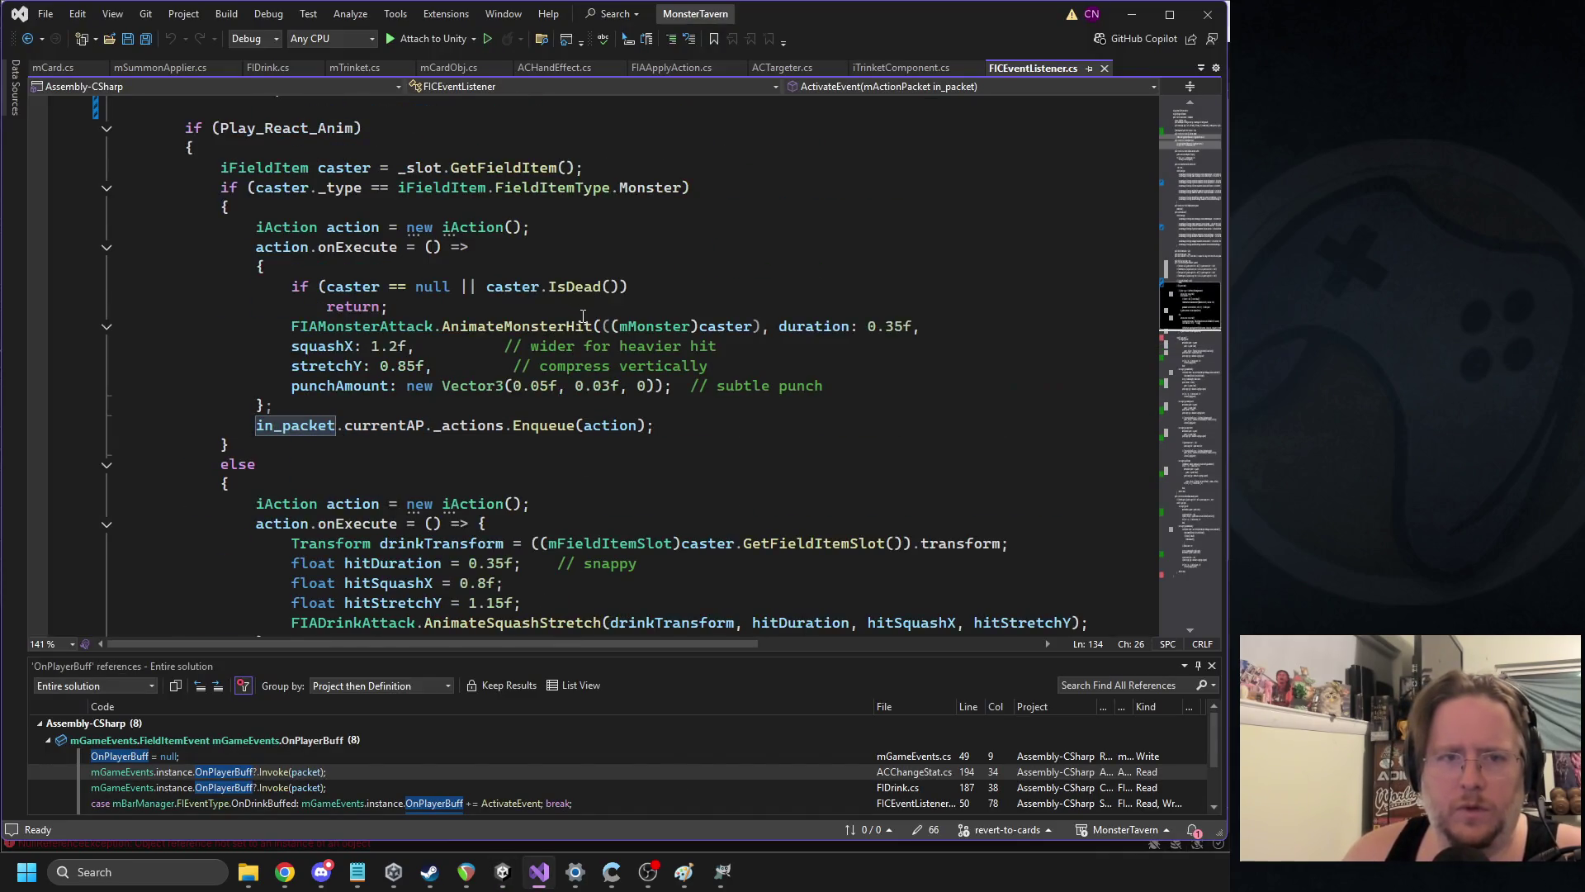
scroll(619, 280, up, 7)
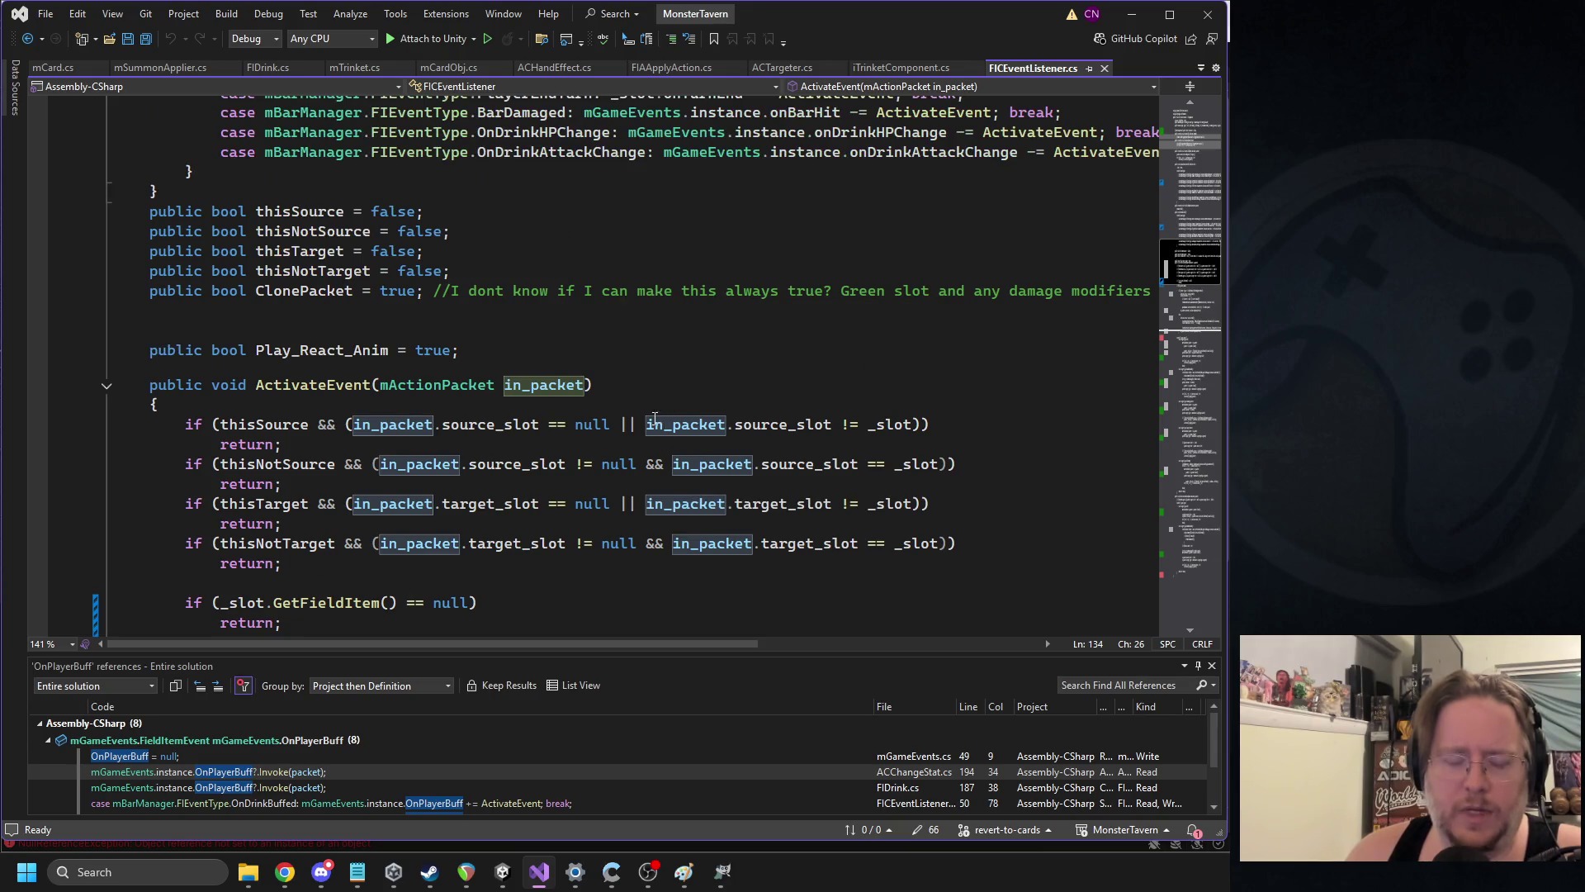
scroll(619, 421, down, 15)
scroll(589, 422, down, 5)
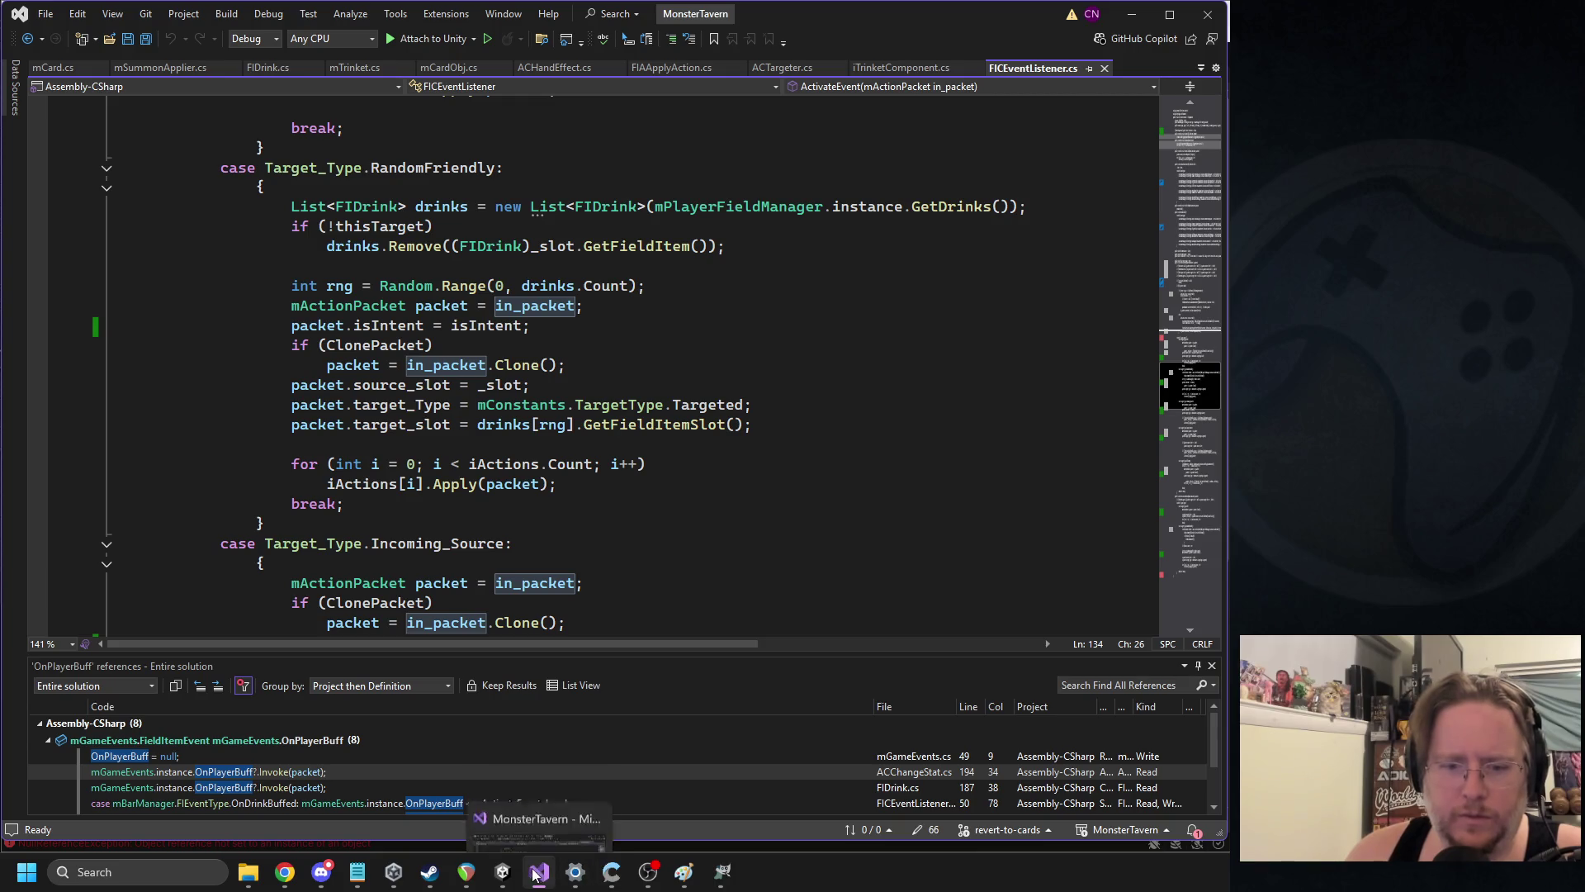
Widen the Console log, open FIDrink.cs line 208 and trace packet and current_action in ChangeHealth
click(503, 872)
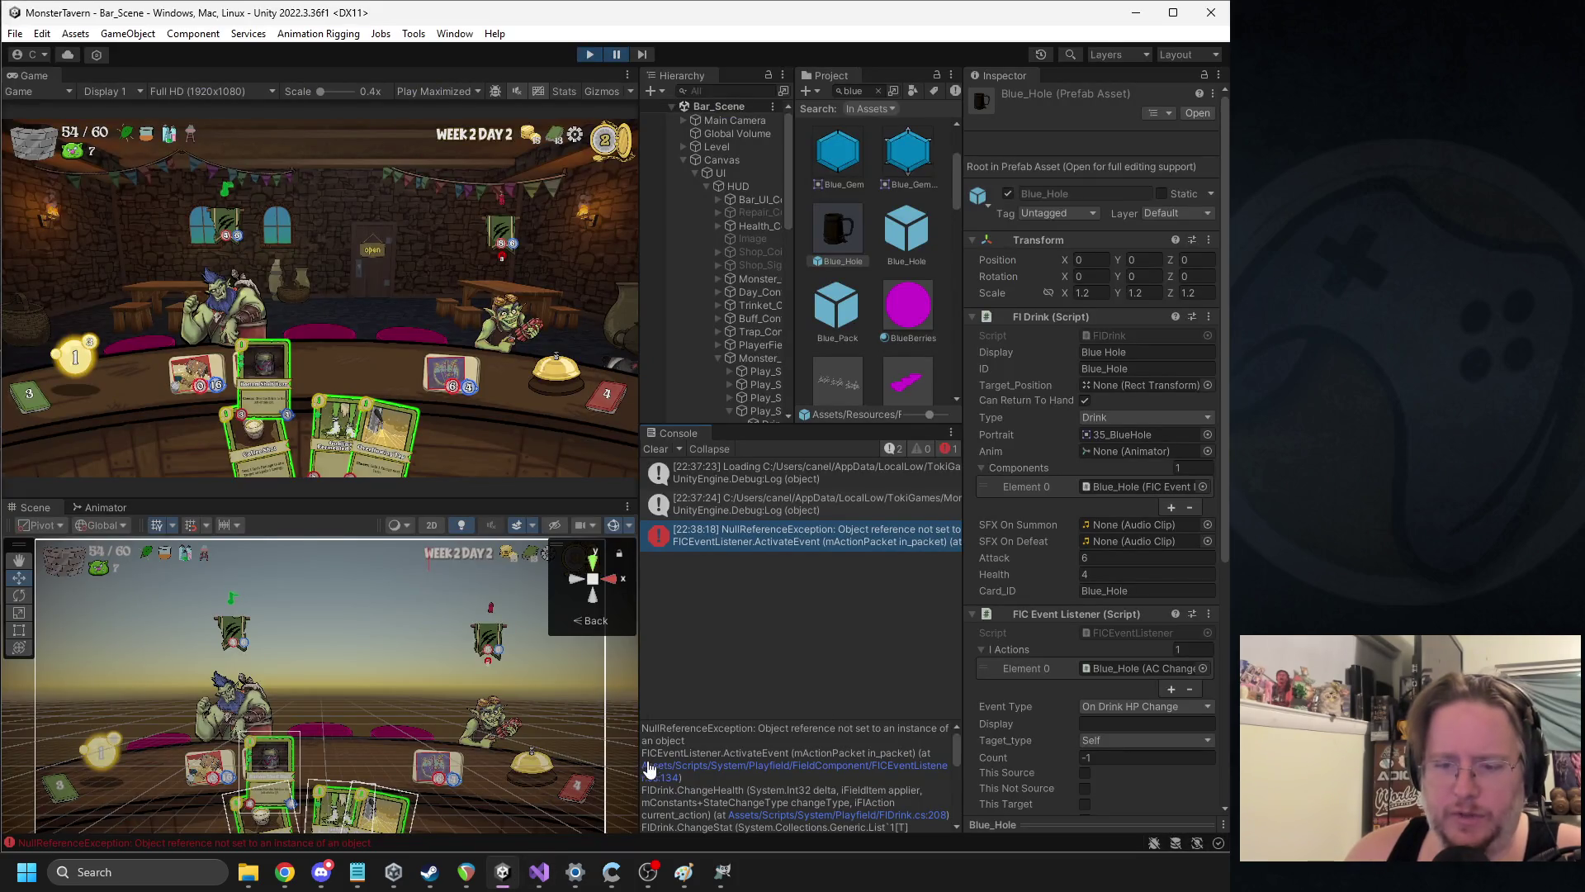
mouse_move(640, 767)
mouse_down()
mouse_move(530, 766)
mouse_move(553, 761)
mouse_up()
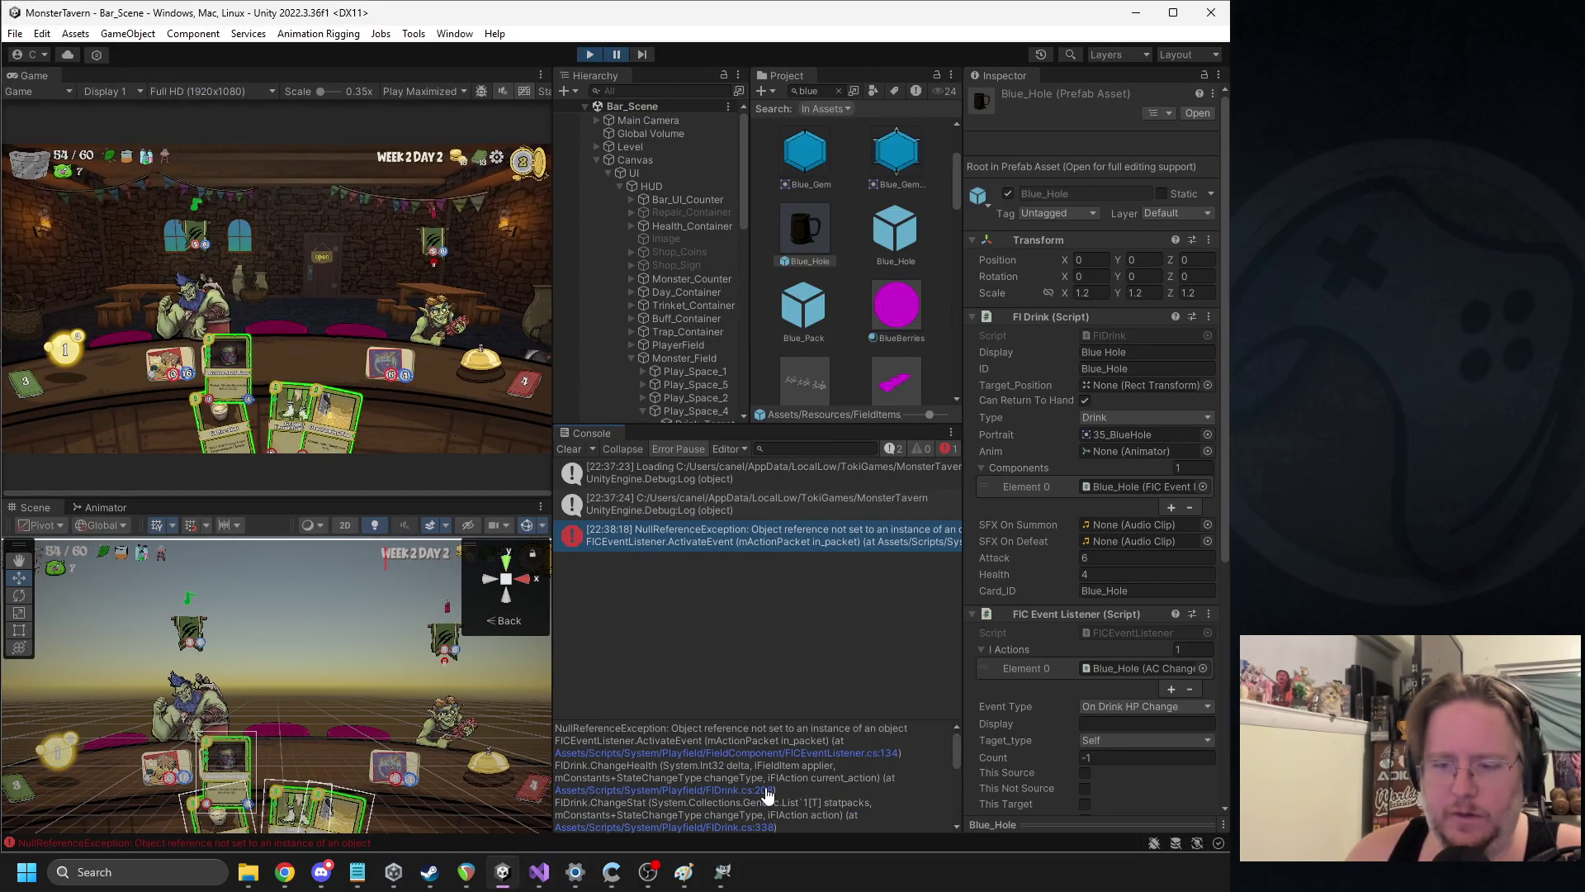
click(761, 789)
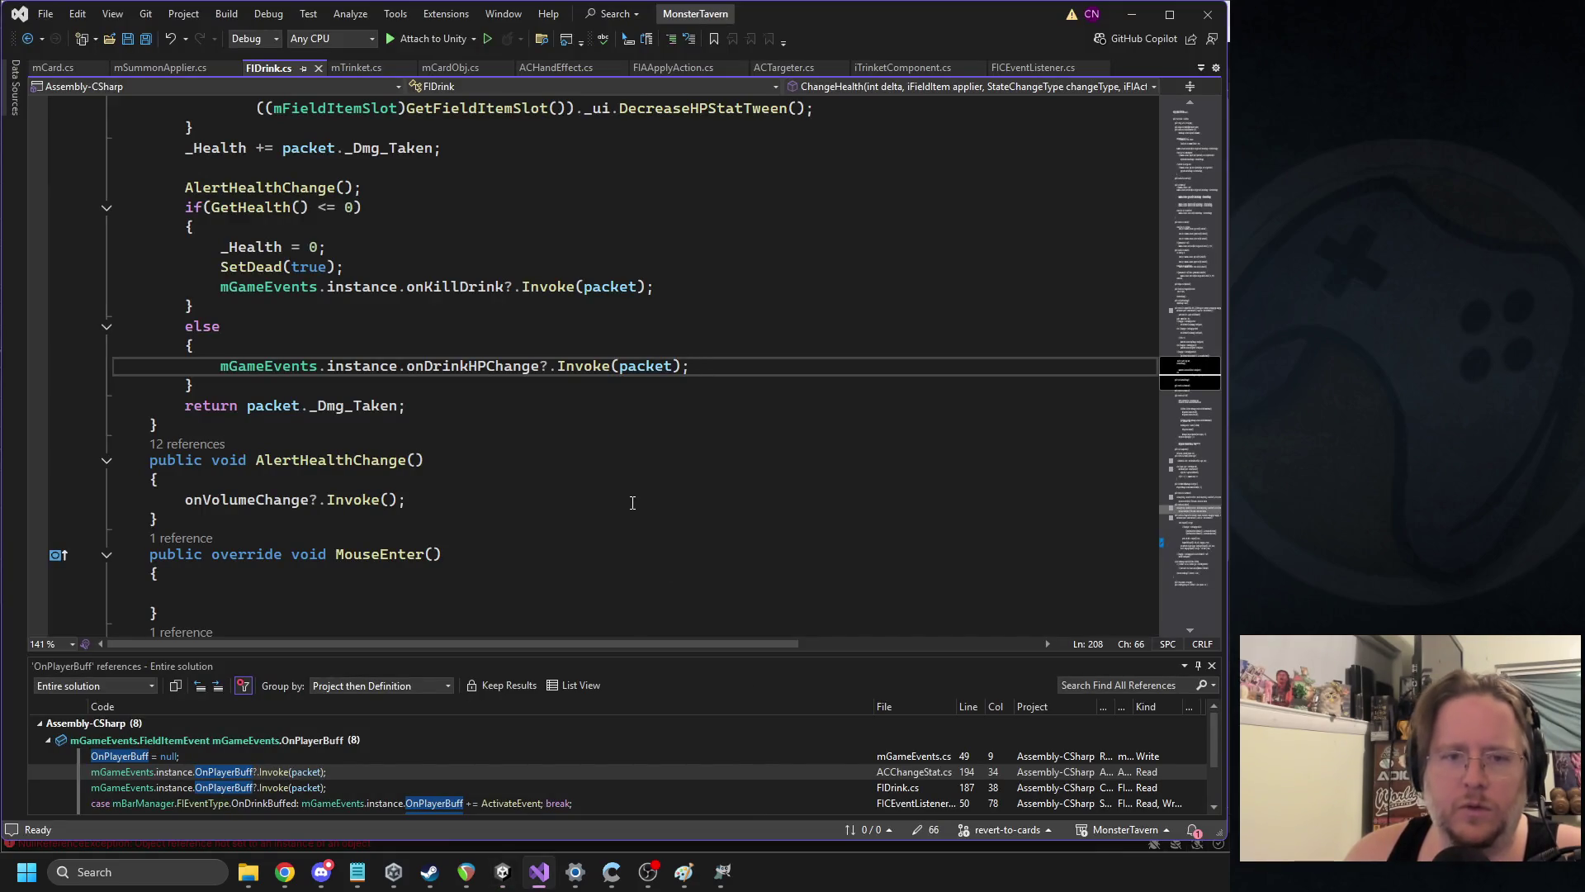
click(667, 365)
scroll(687, 351, up, 12)
scroll(687, 351, up, 4)
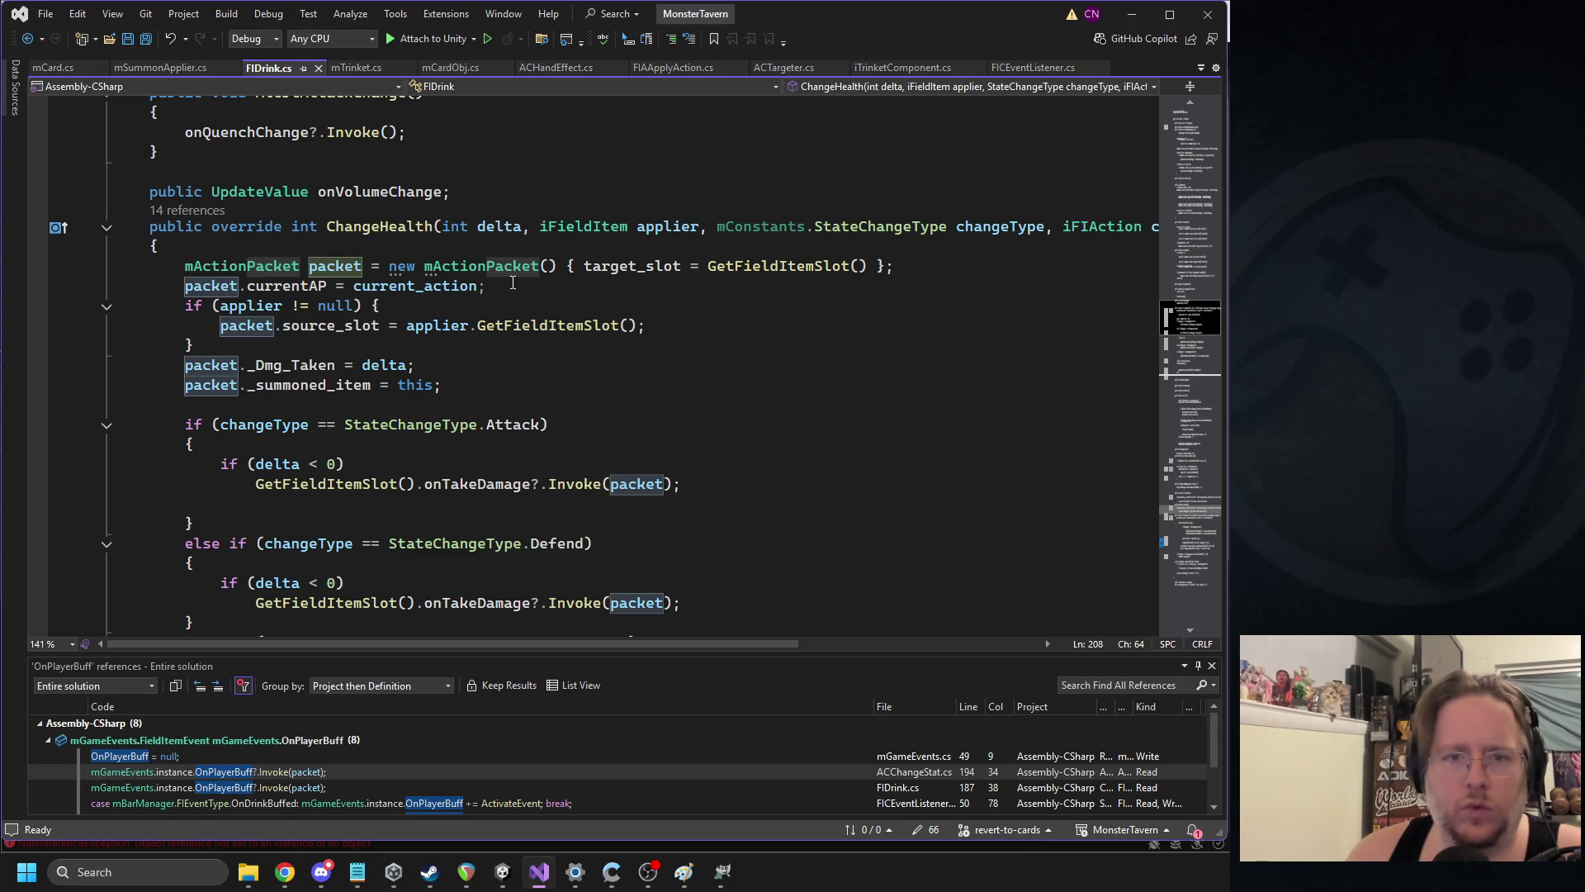
double_click(399, 287)
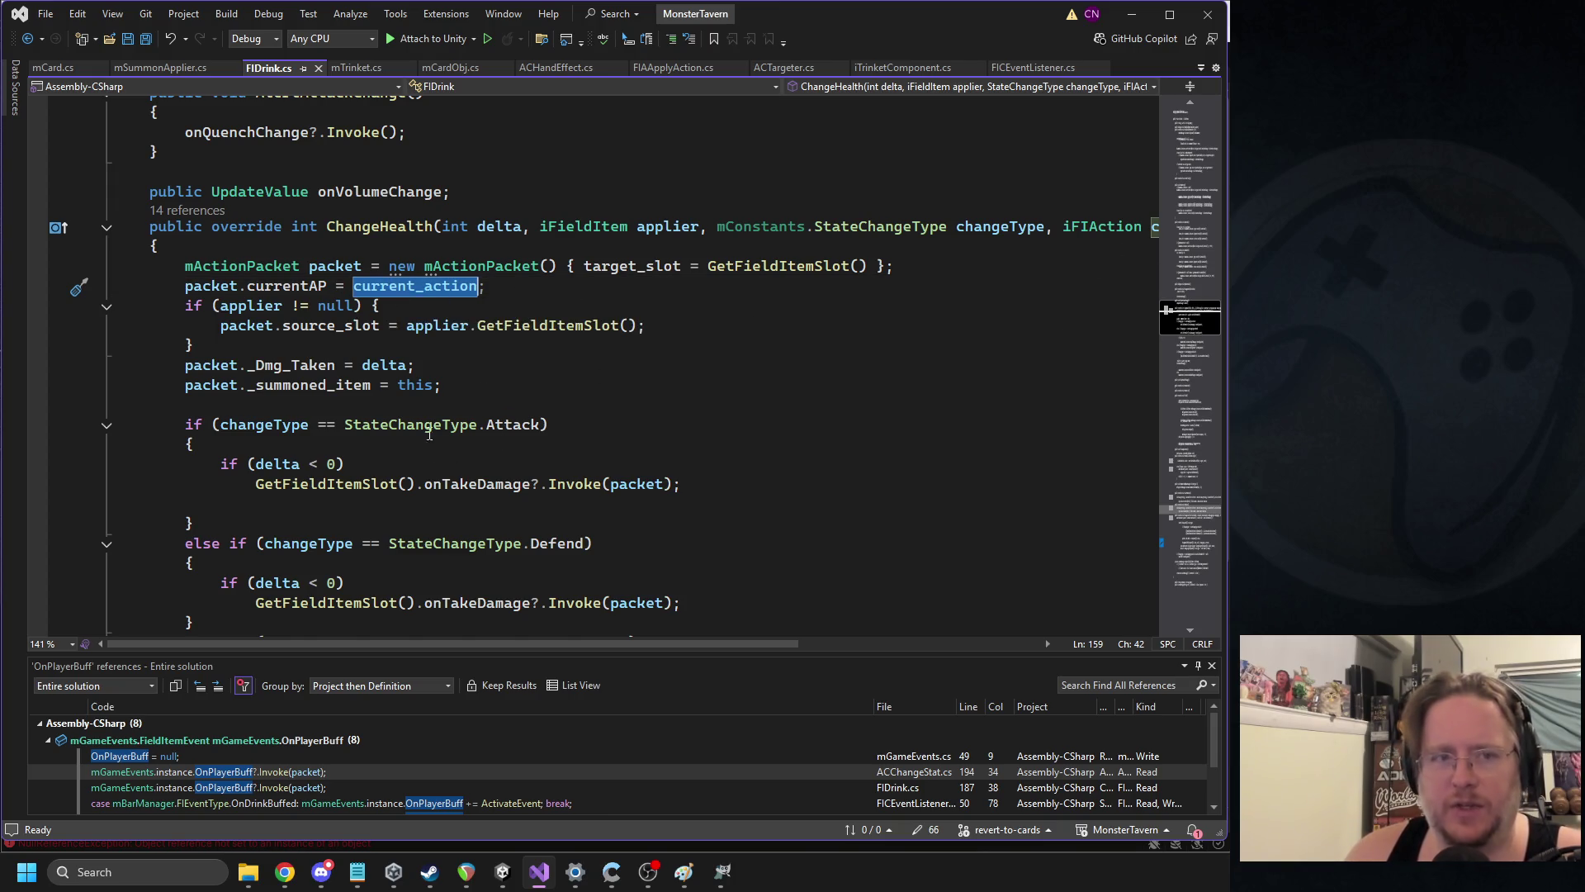
click(503, 871)
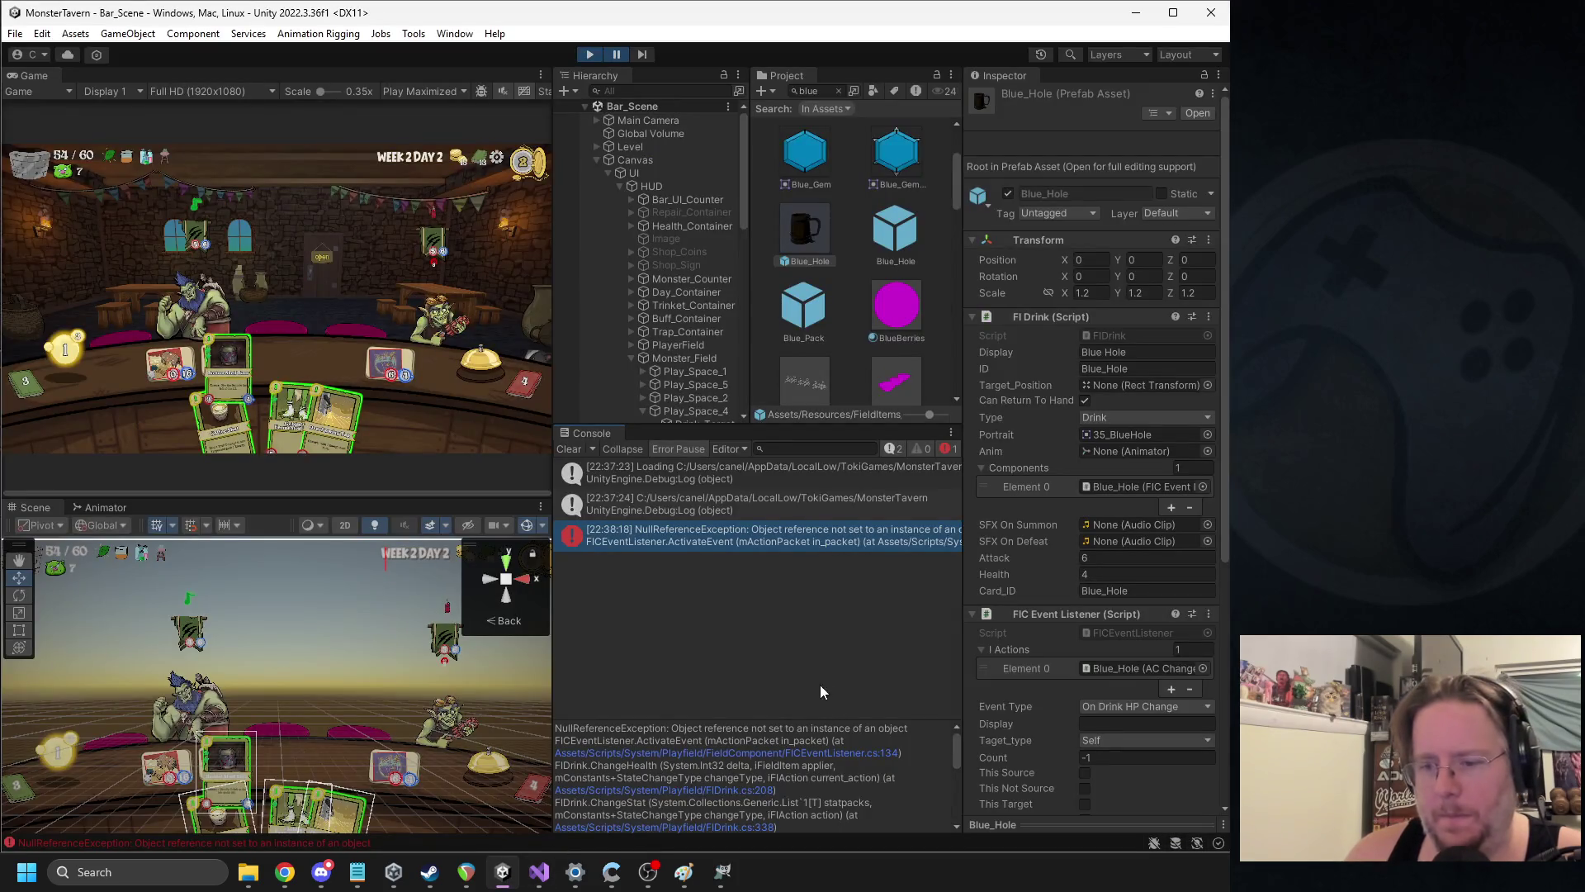
Open FIDrink.cs line 338 and highlight the uses of action in ChangeStat
scroll(796, 811, down, 2)
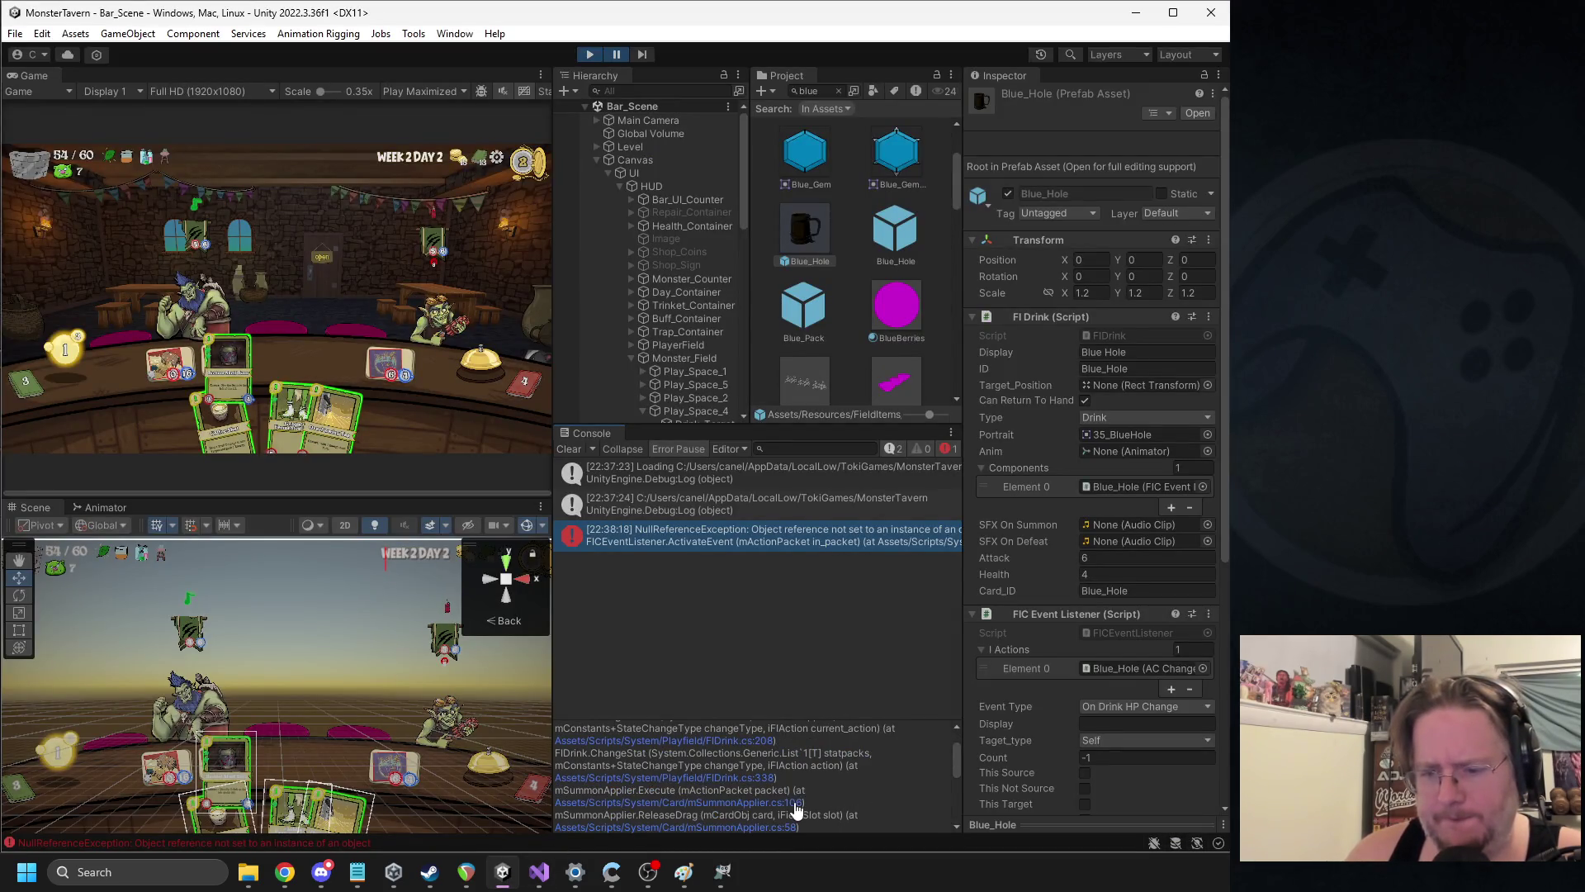
click(769, 777)
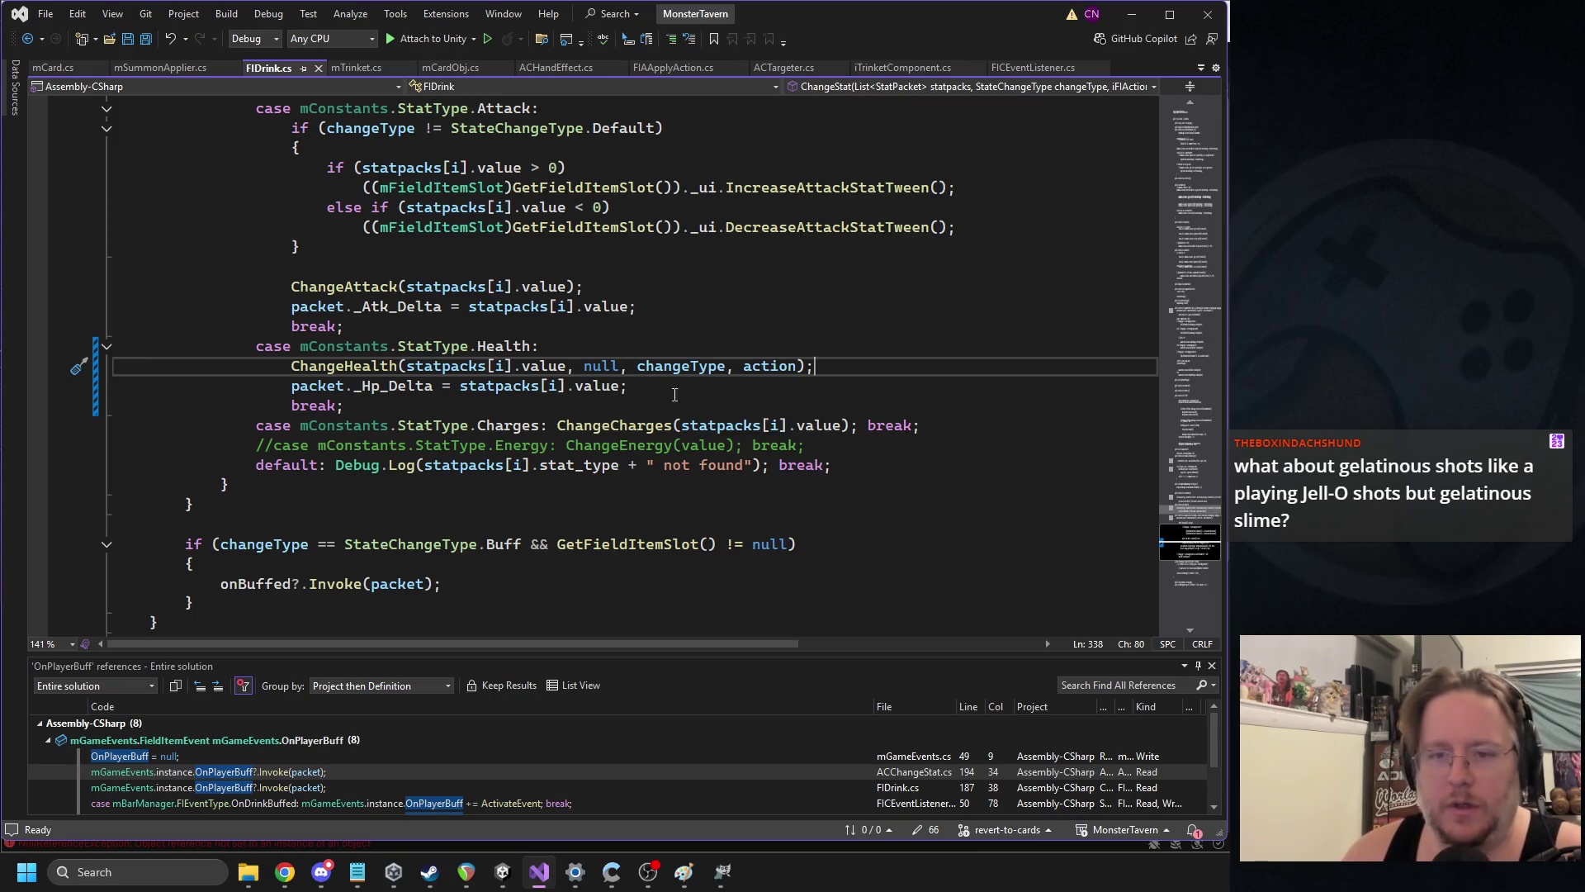
key(Left)
key(Left)
scroll(751, 355, up, 7)
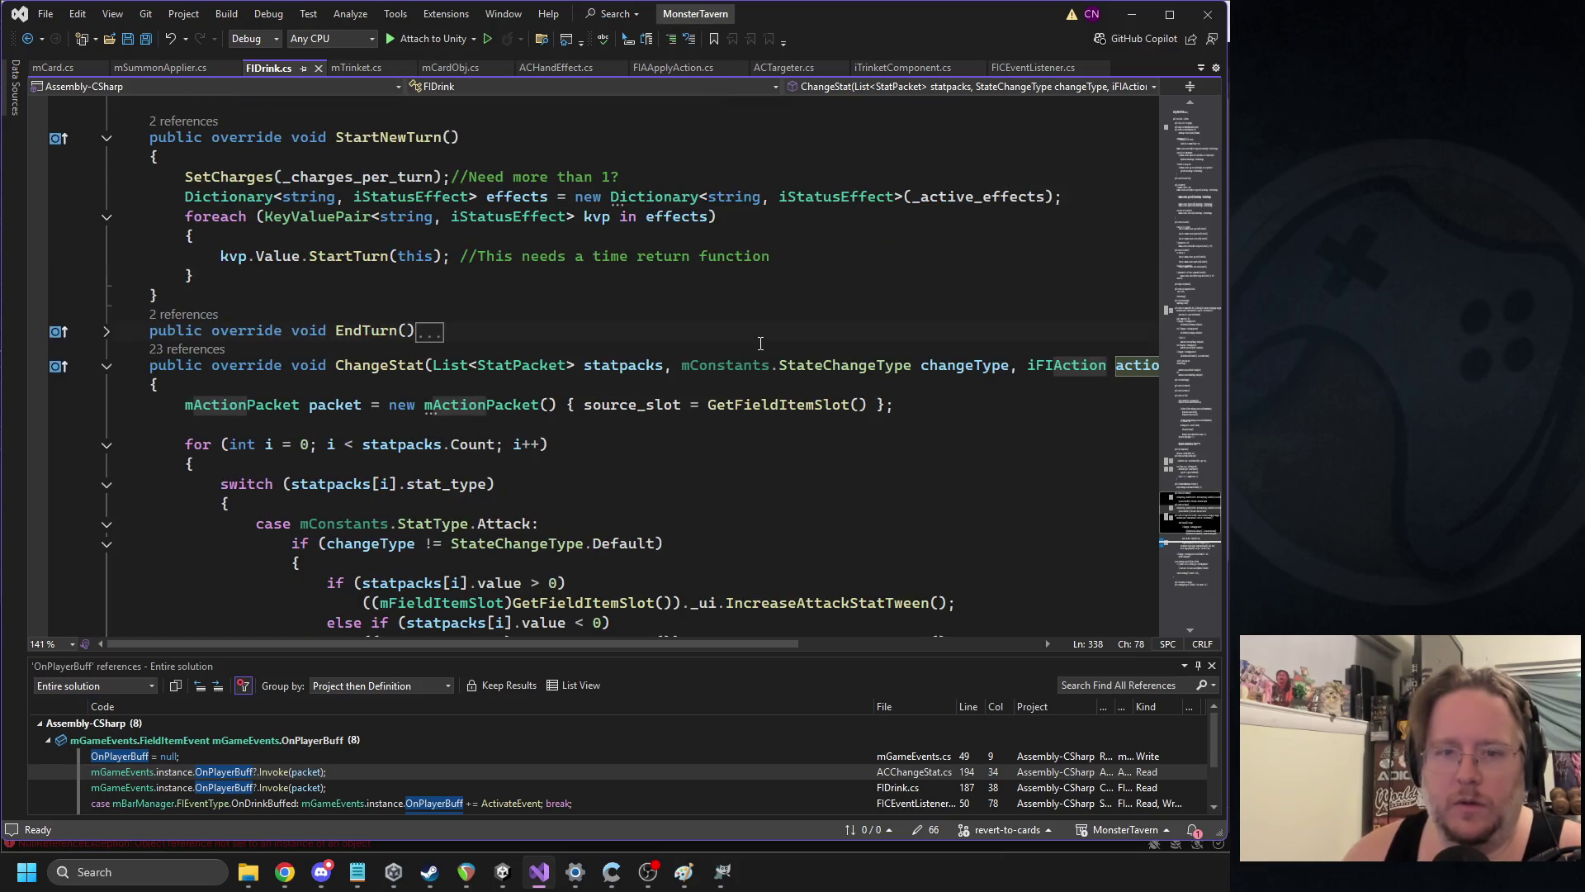
scroll(757, 337, down, 5)
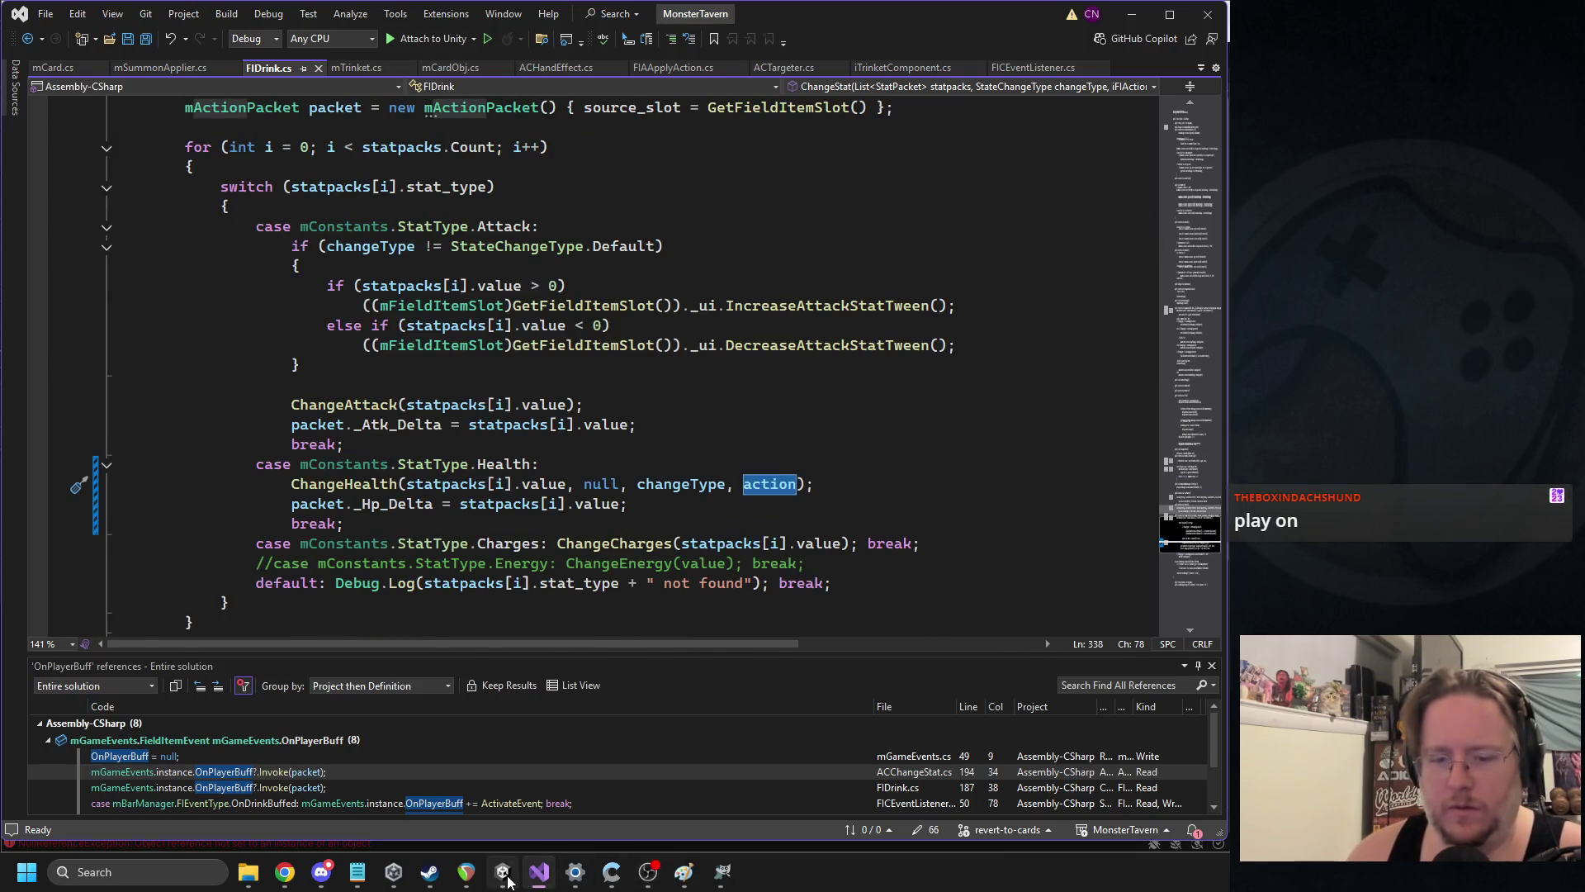
Open mSummonApplier.cs at lines 106 and 58 from the error trace
click(503, 871)
click(791, 801)
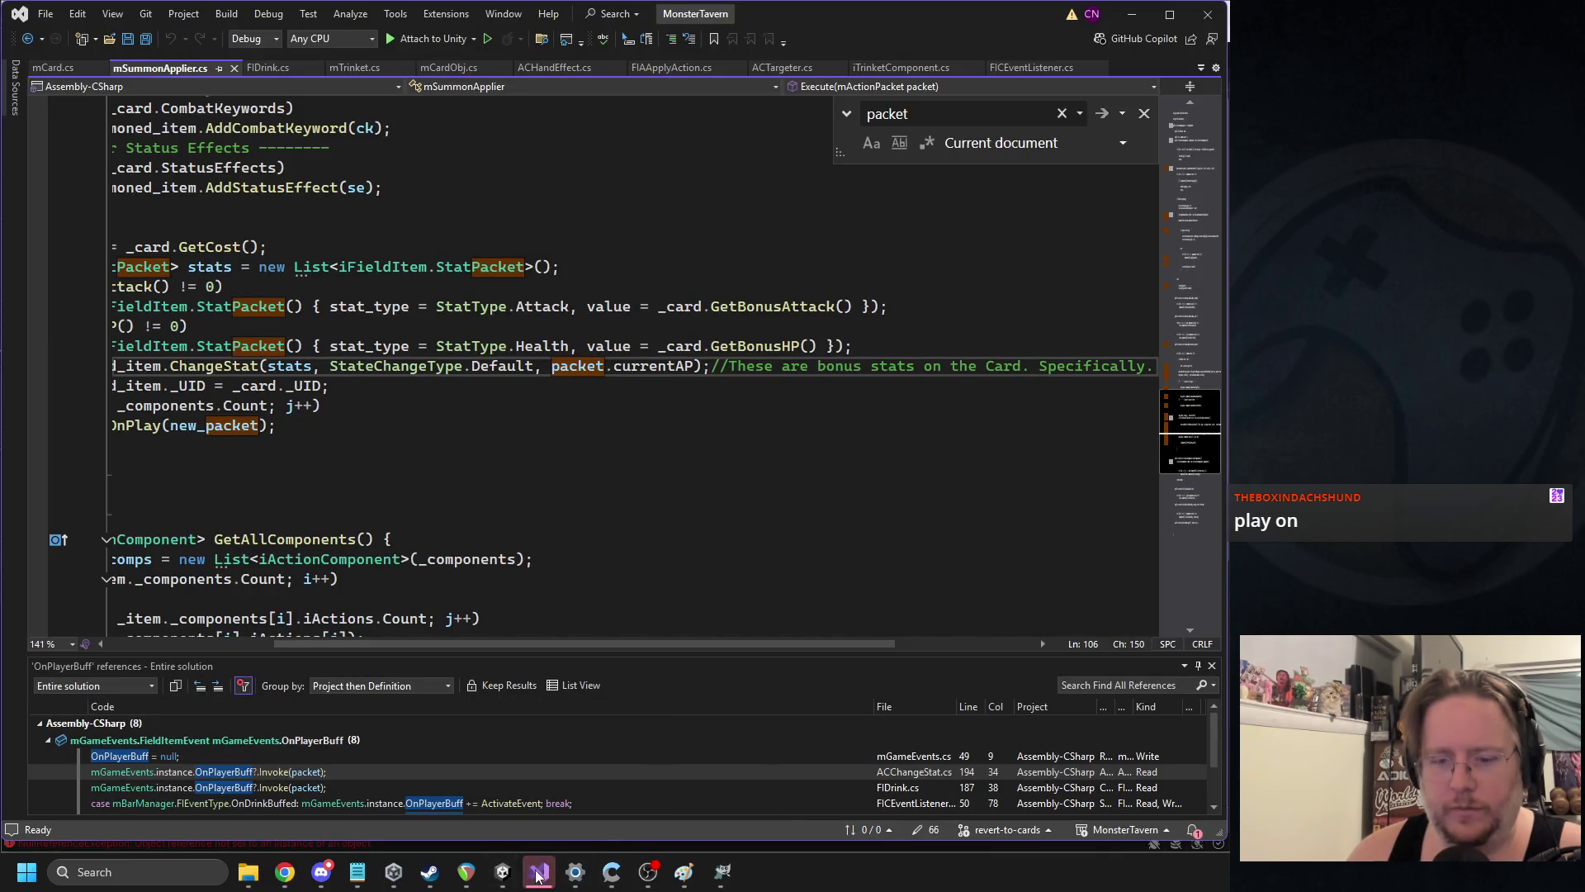
click(503, 871)
click(790, 826)
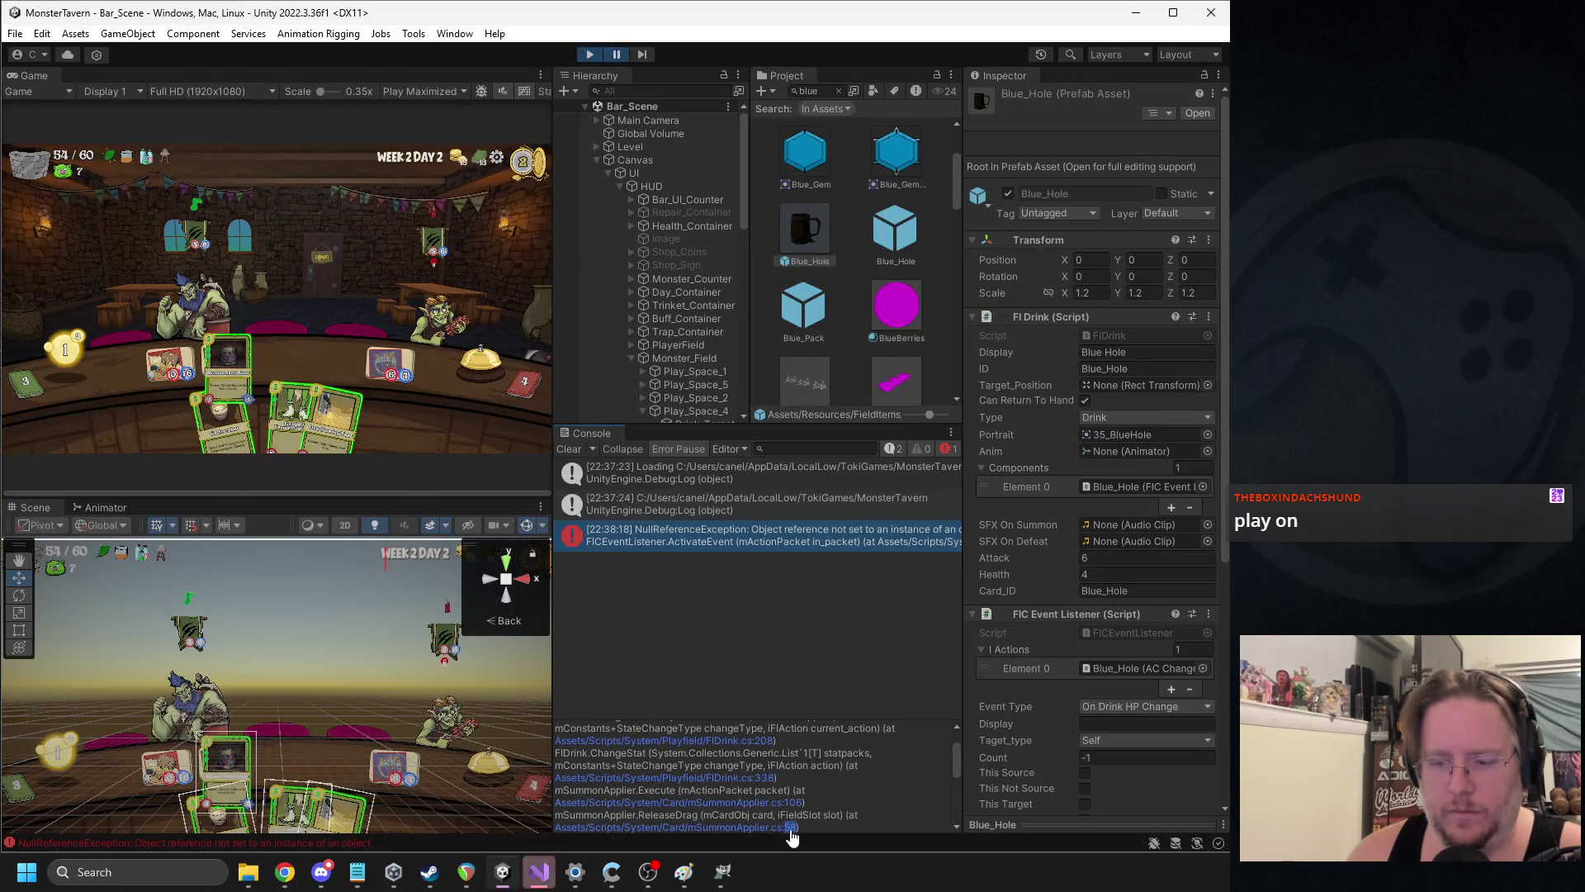
scroll(294, 341, up, 4)
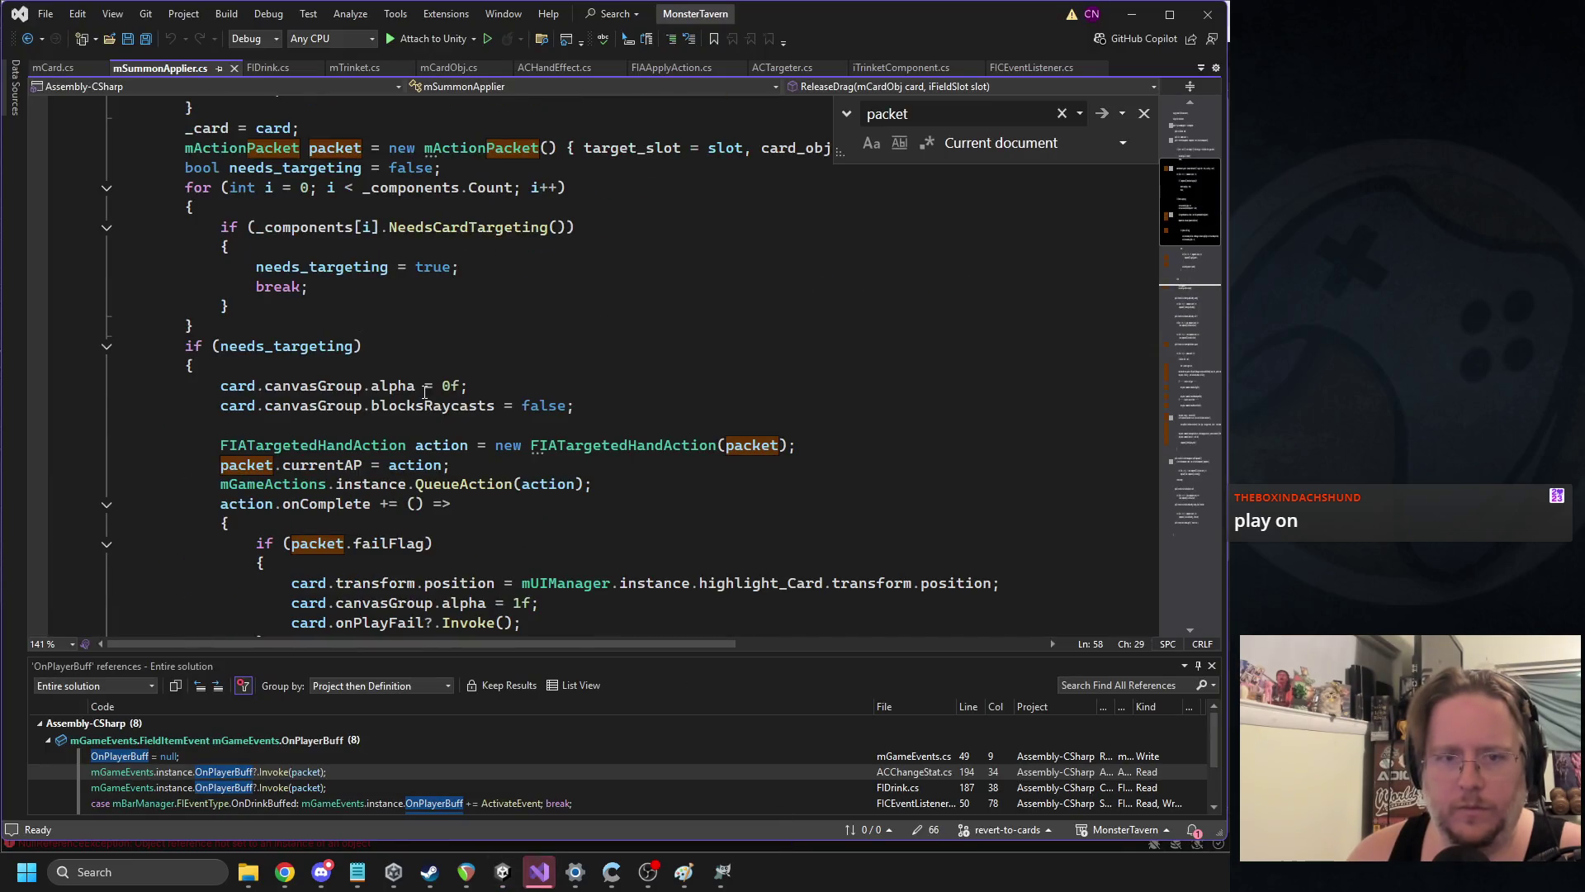
scroll(450, 419, down, 1)
scroll(311, 445, up, 1)
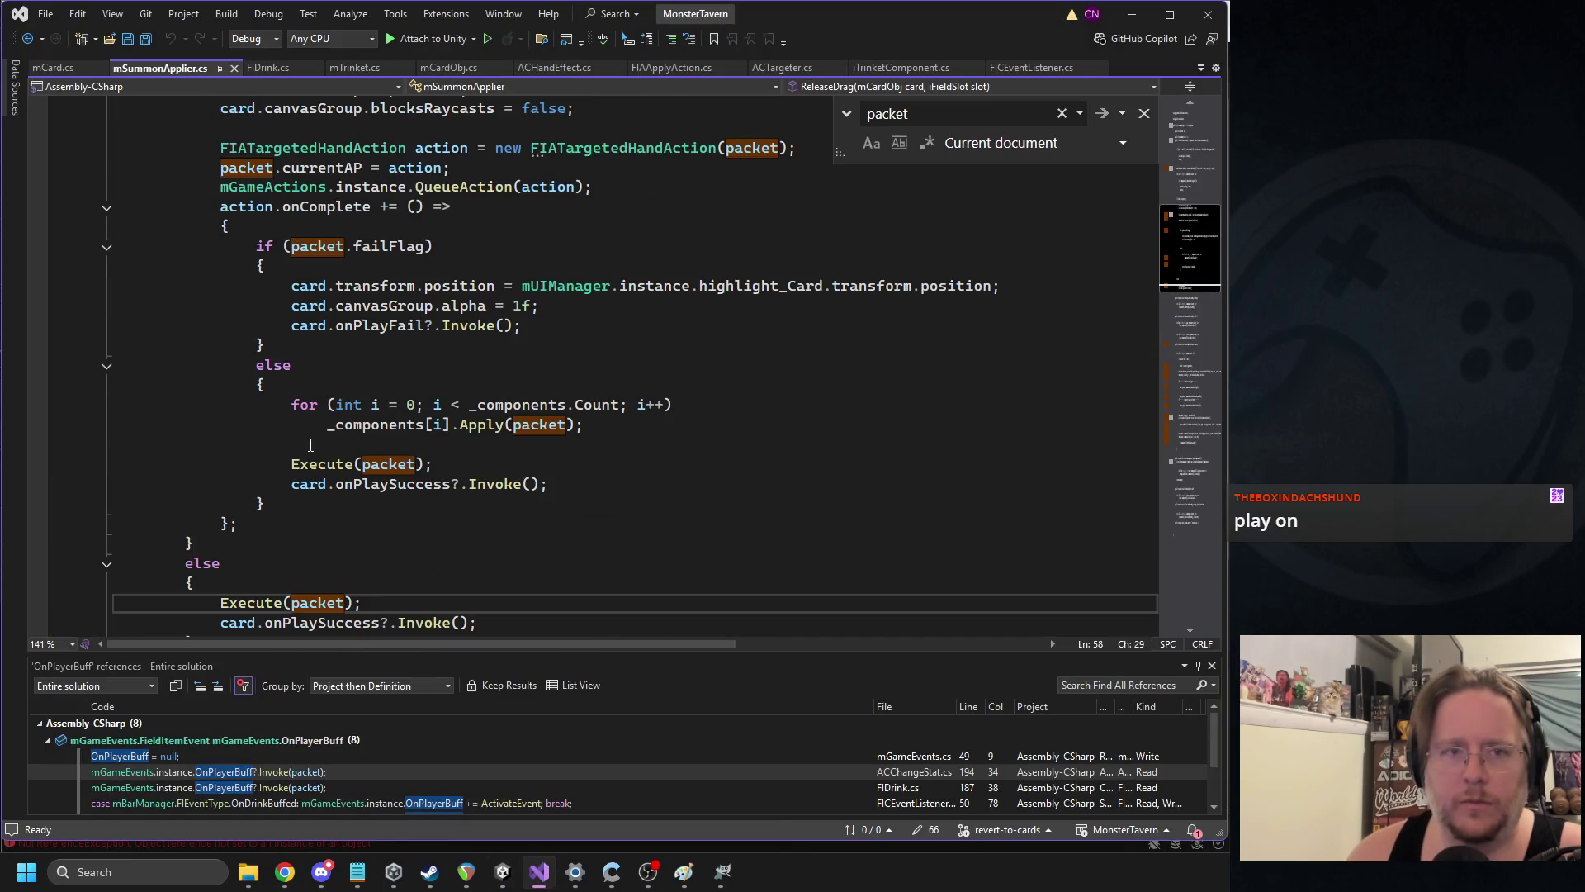
scroll(272, 568, down, 1)
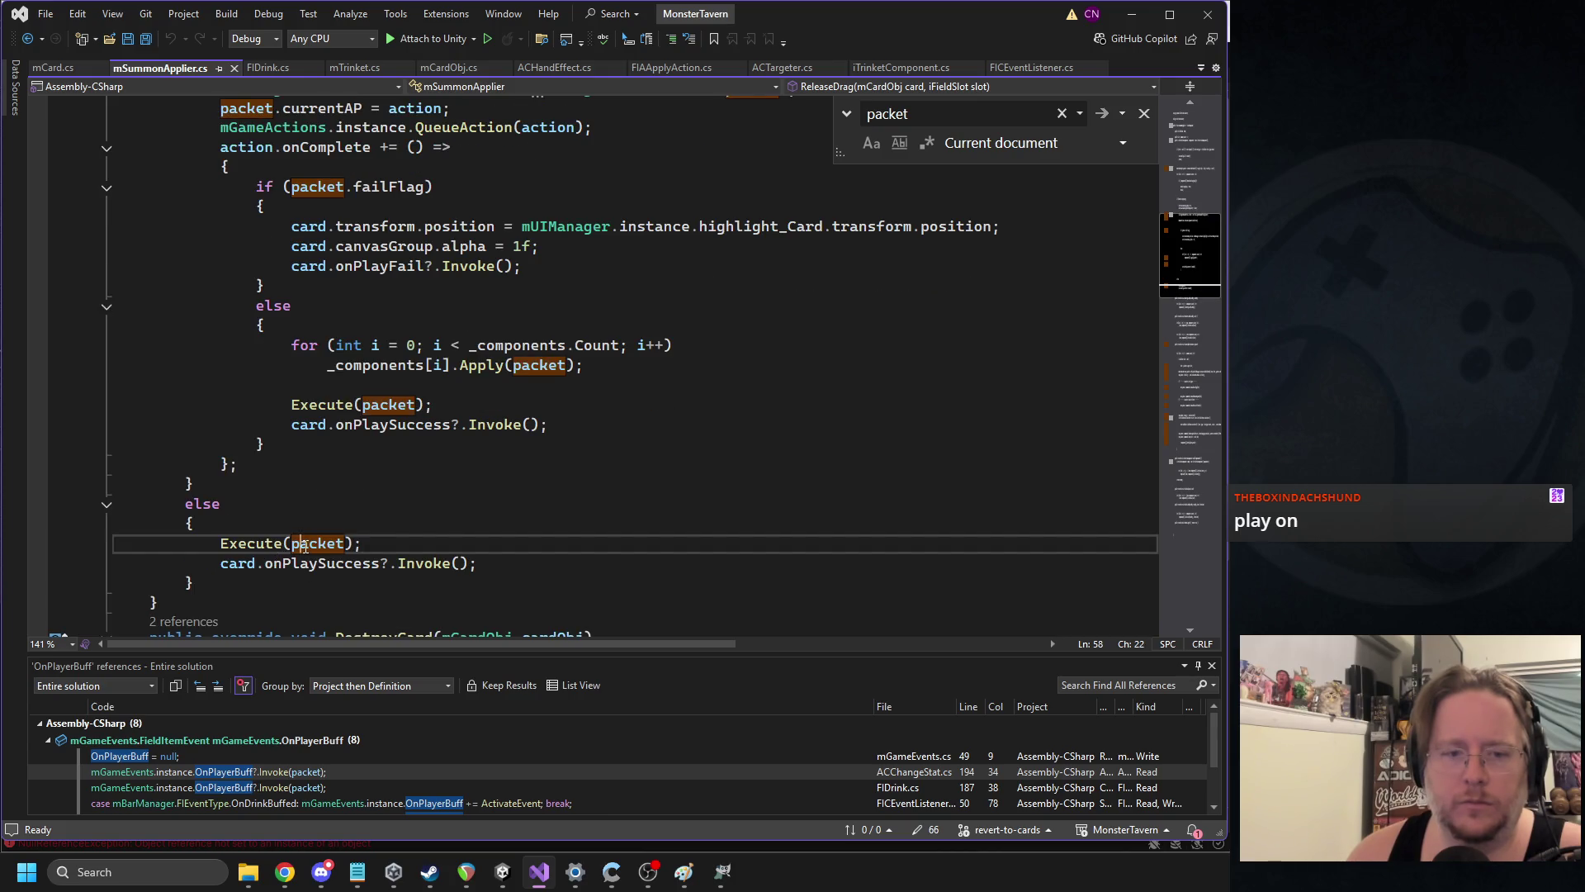
Select packet where ReleaseDrag creates the new mActionPacket
mouse_move(487, 564)
mouse_down()
mouse_move(116, 450)
mouse_move(105, 234)
mouse_move(124, 425)
mouse_move(202, 459)
mouse_move(188, 426)
mouse_up()
scroll(188, 426, up, 1)
mouse_move(234, 166)
mouse_down()
mouse_move(160, 365)
mouse_move(190, 462)
mouse_move(123, 481)
mouse_up()
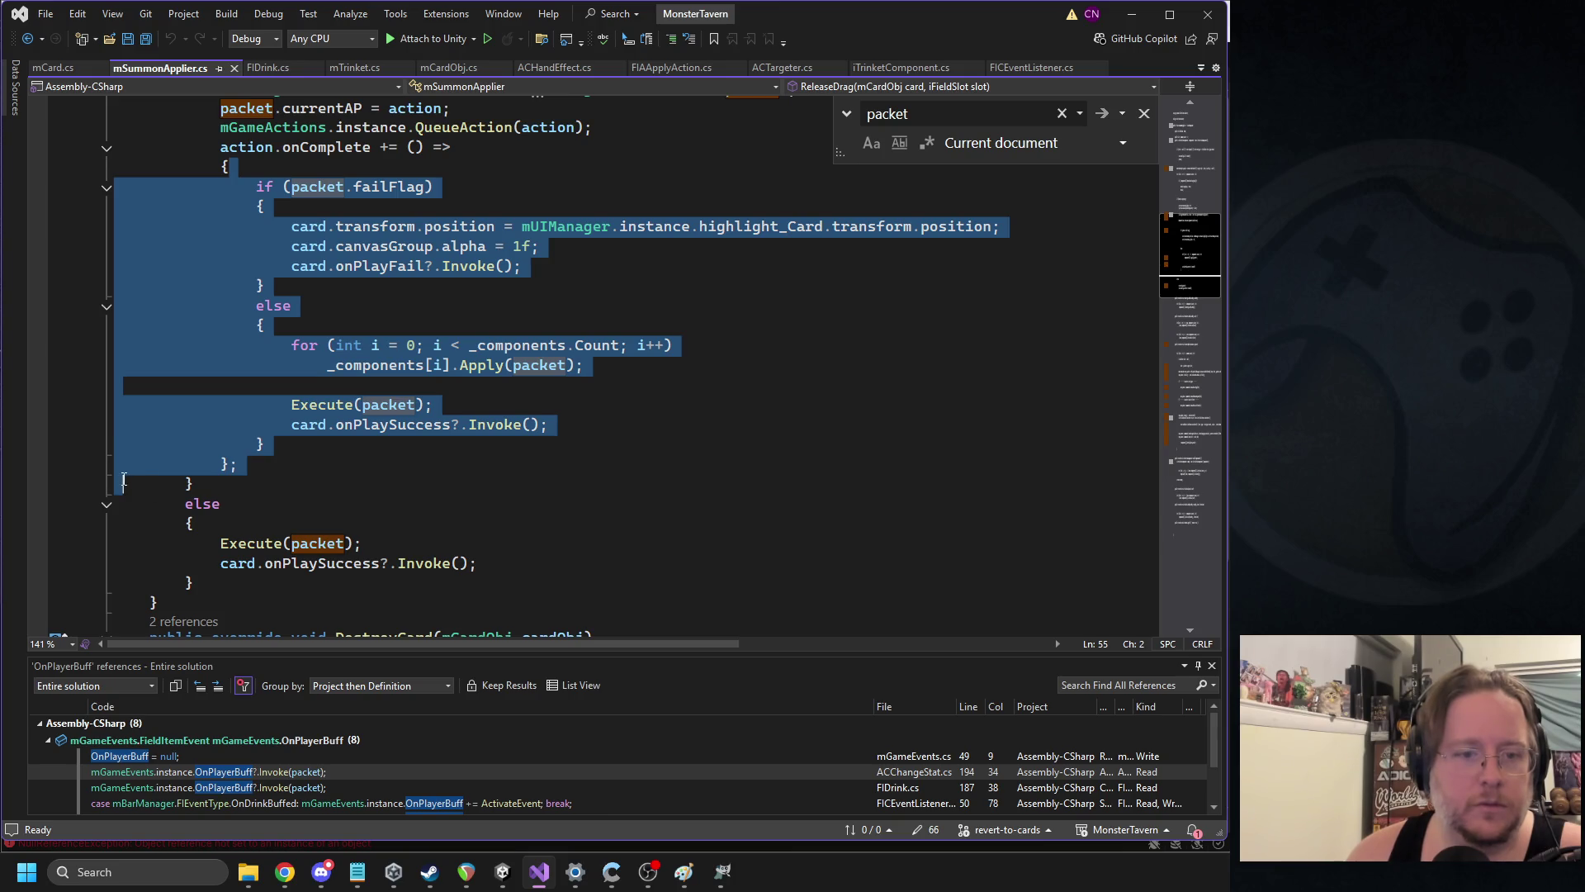
click(353, 544)
scroll(324, 485, up, 5)
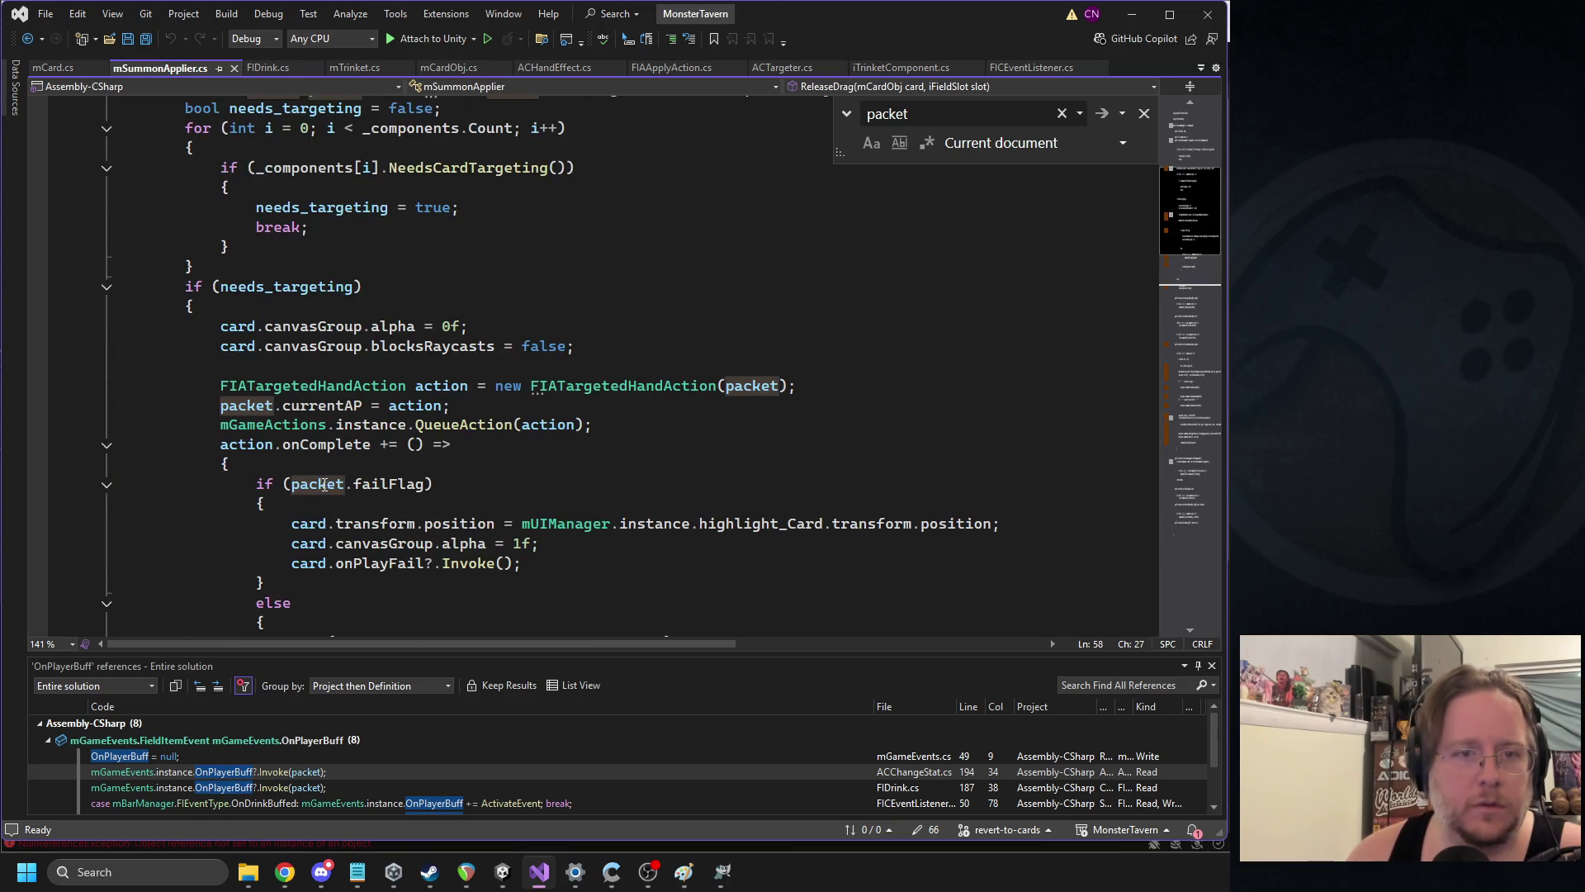
scroll(323, 485, up, 2)
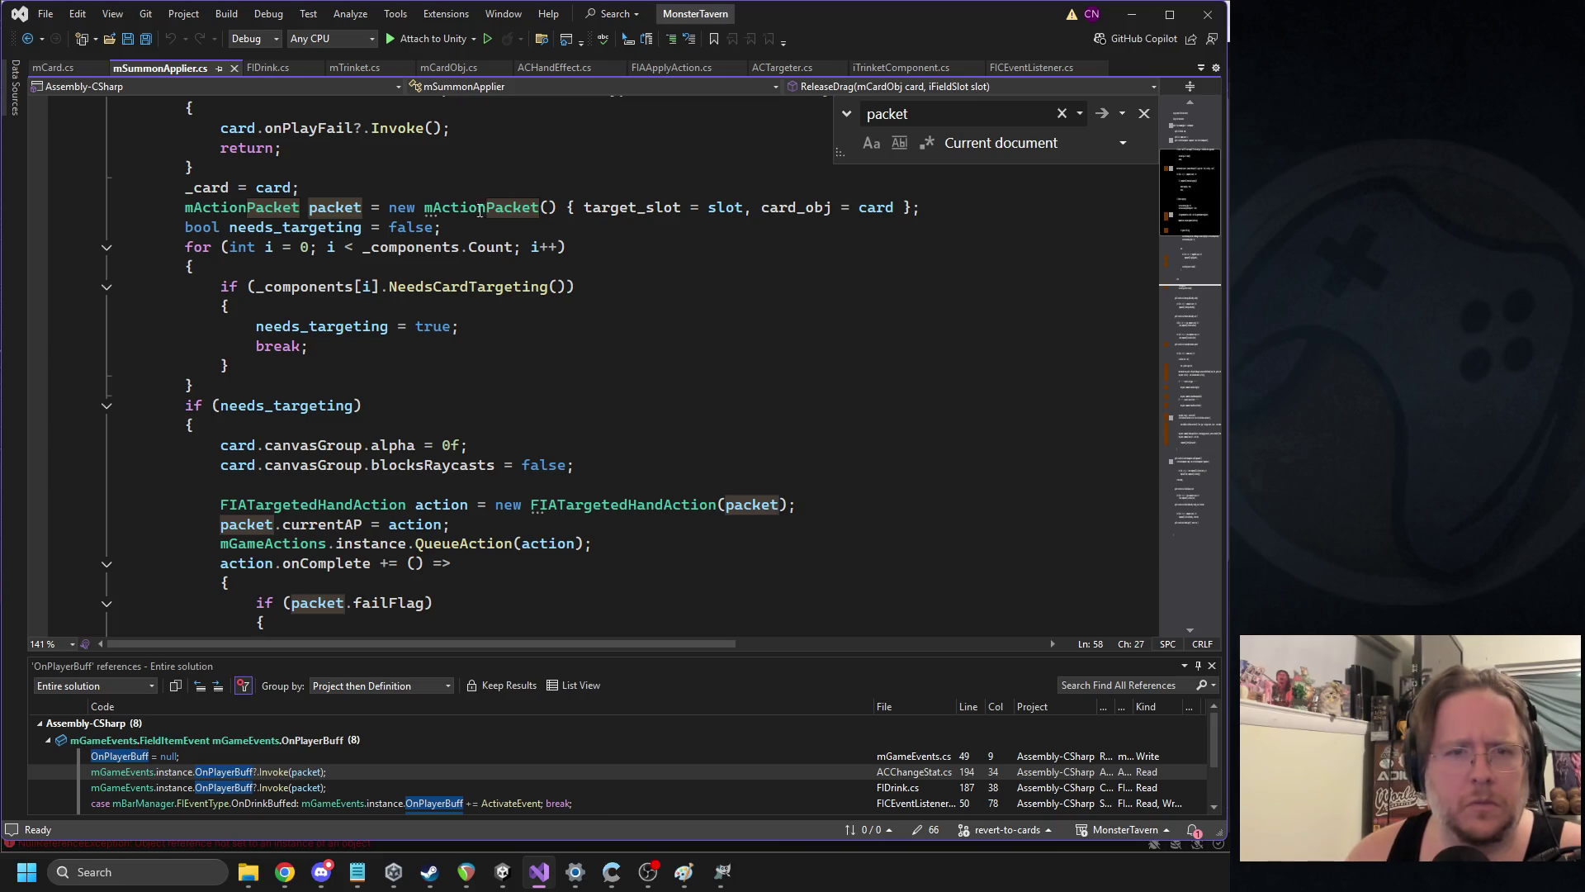
double_click(354, 209)
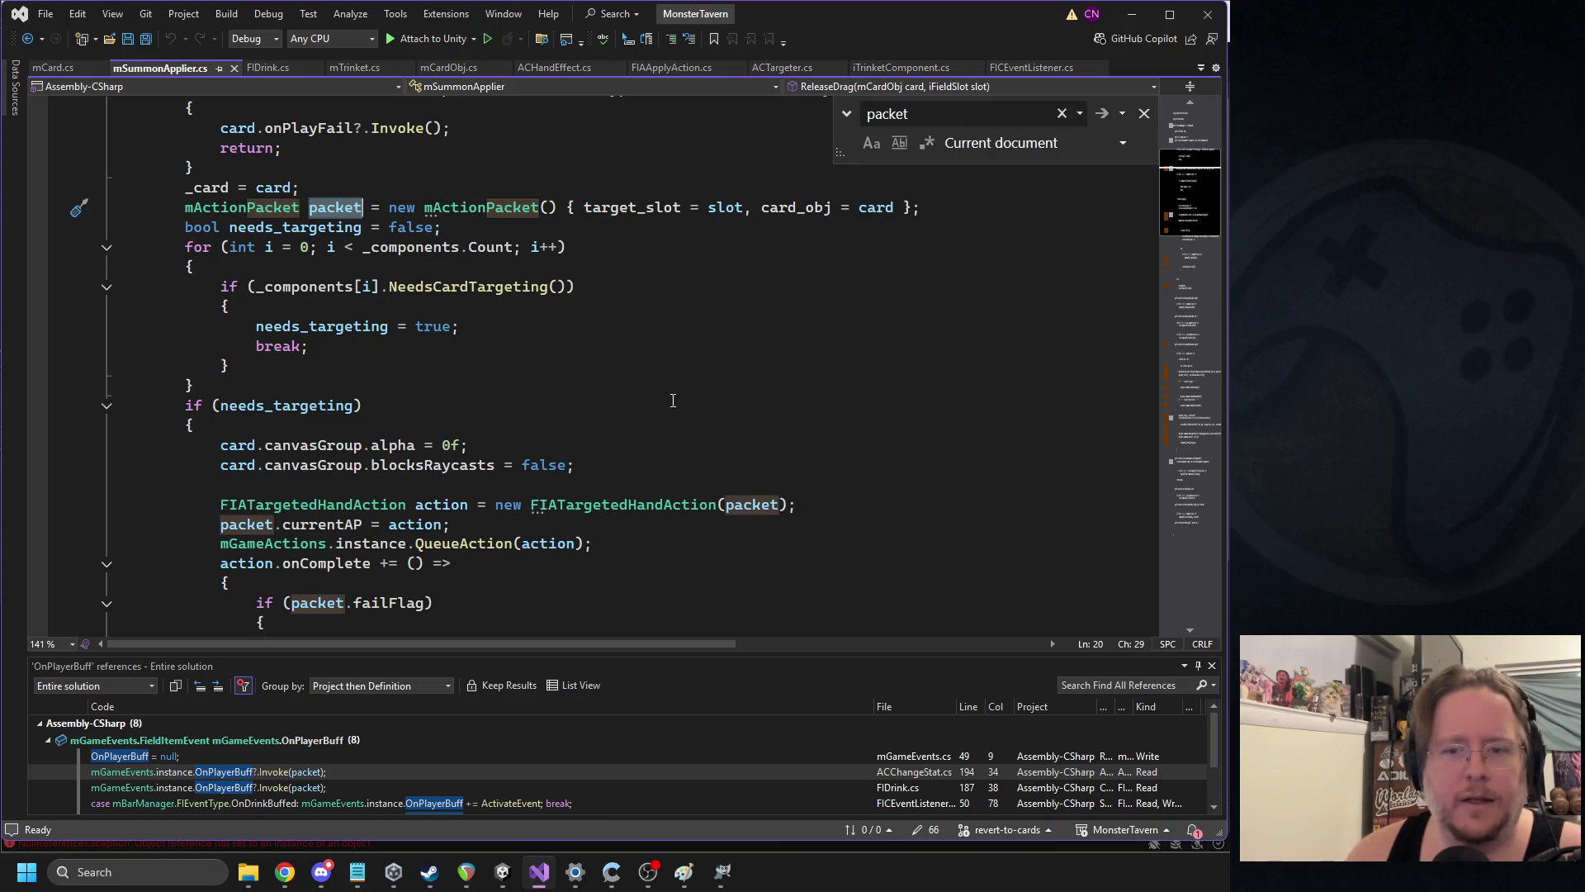
triple_click(343, 527)
key(ctrl+c)
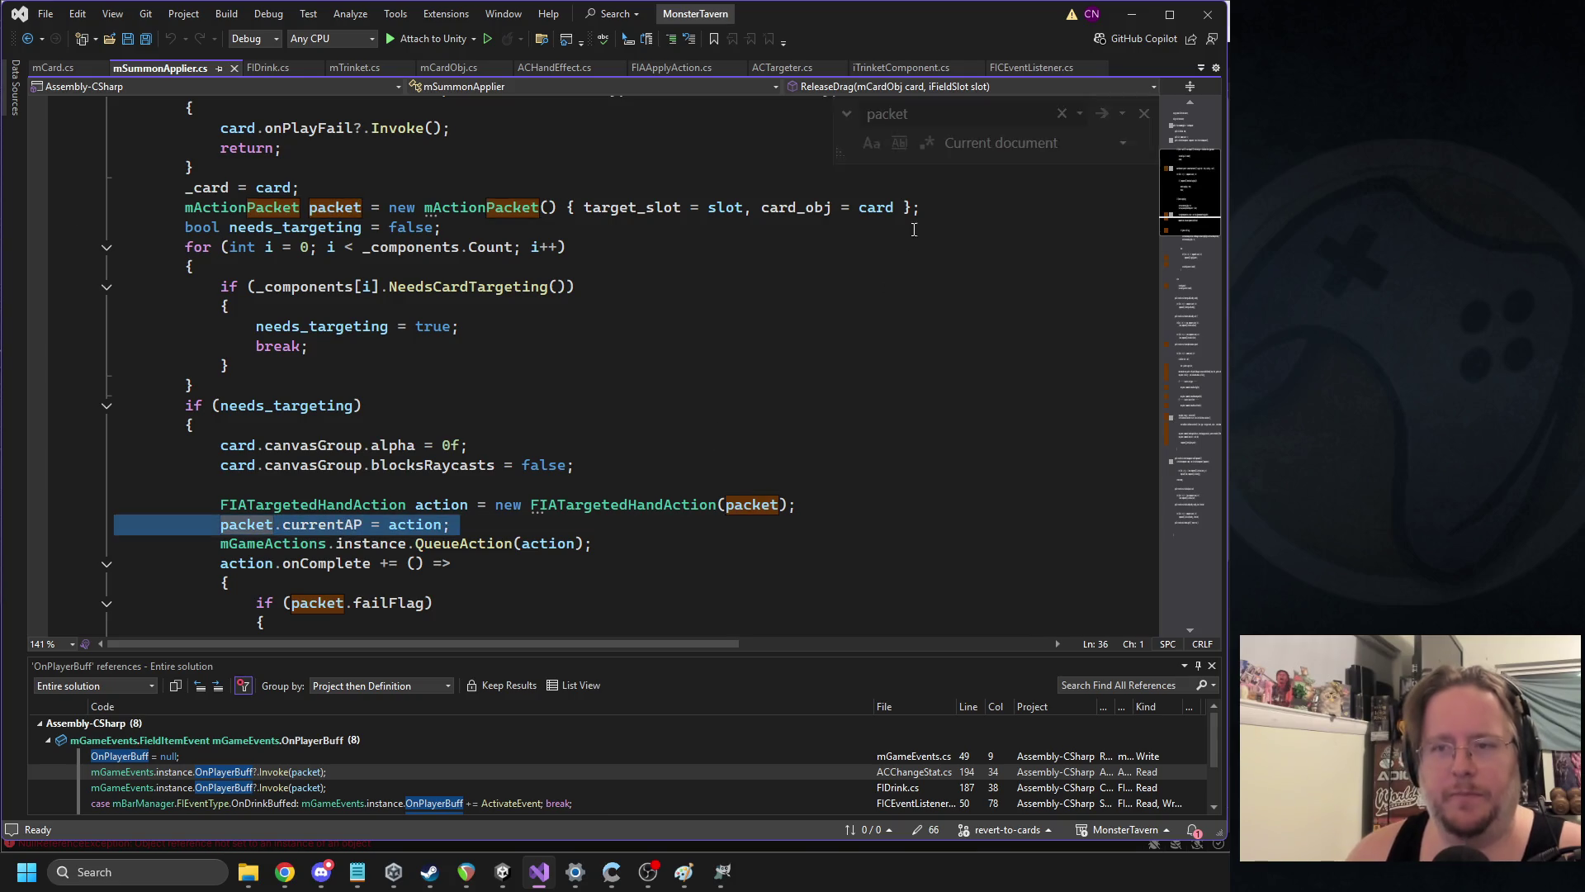
click(936, 213)
key(Return)
key(ctrl+v)
key(BackSpace)
key(ctrl+s)
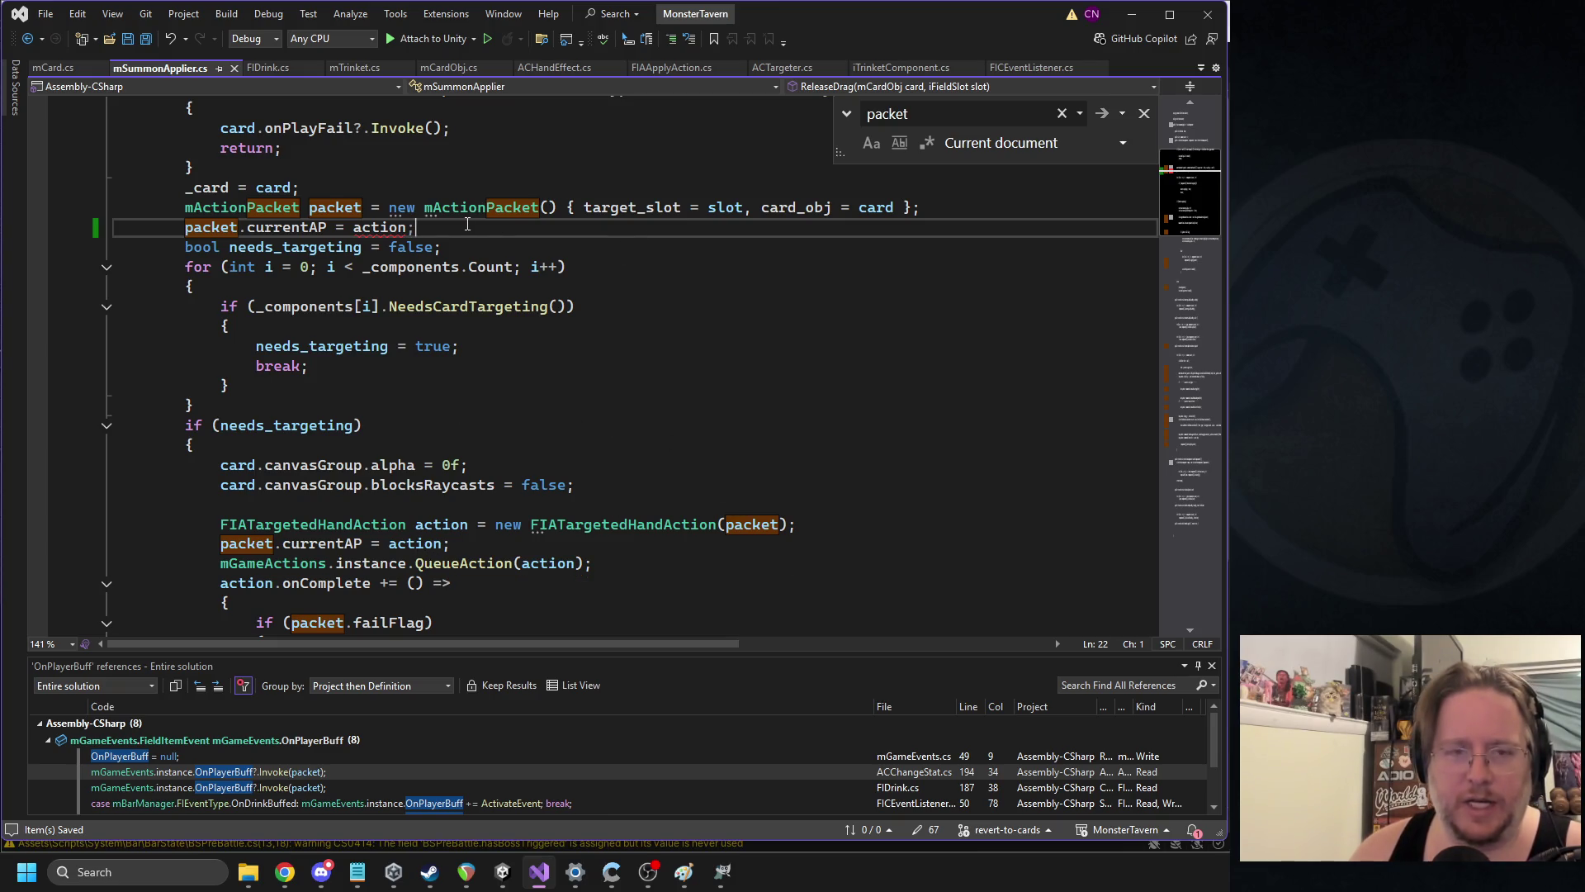
scroll(485, 222, up, 3)
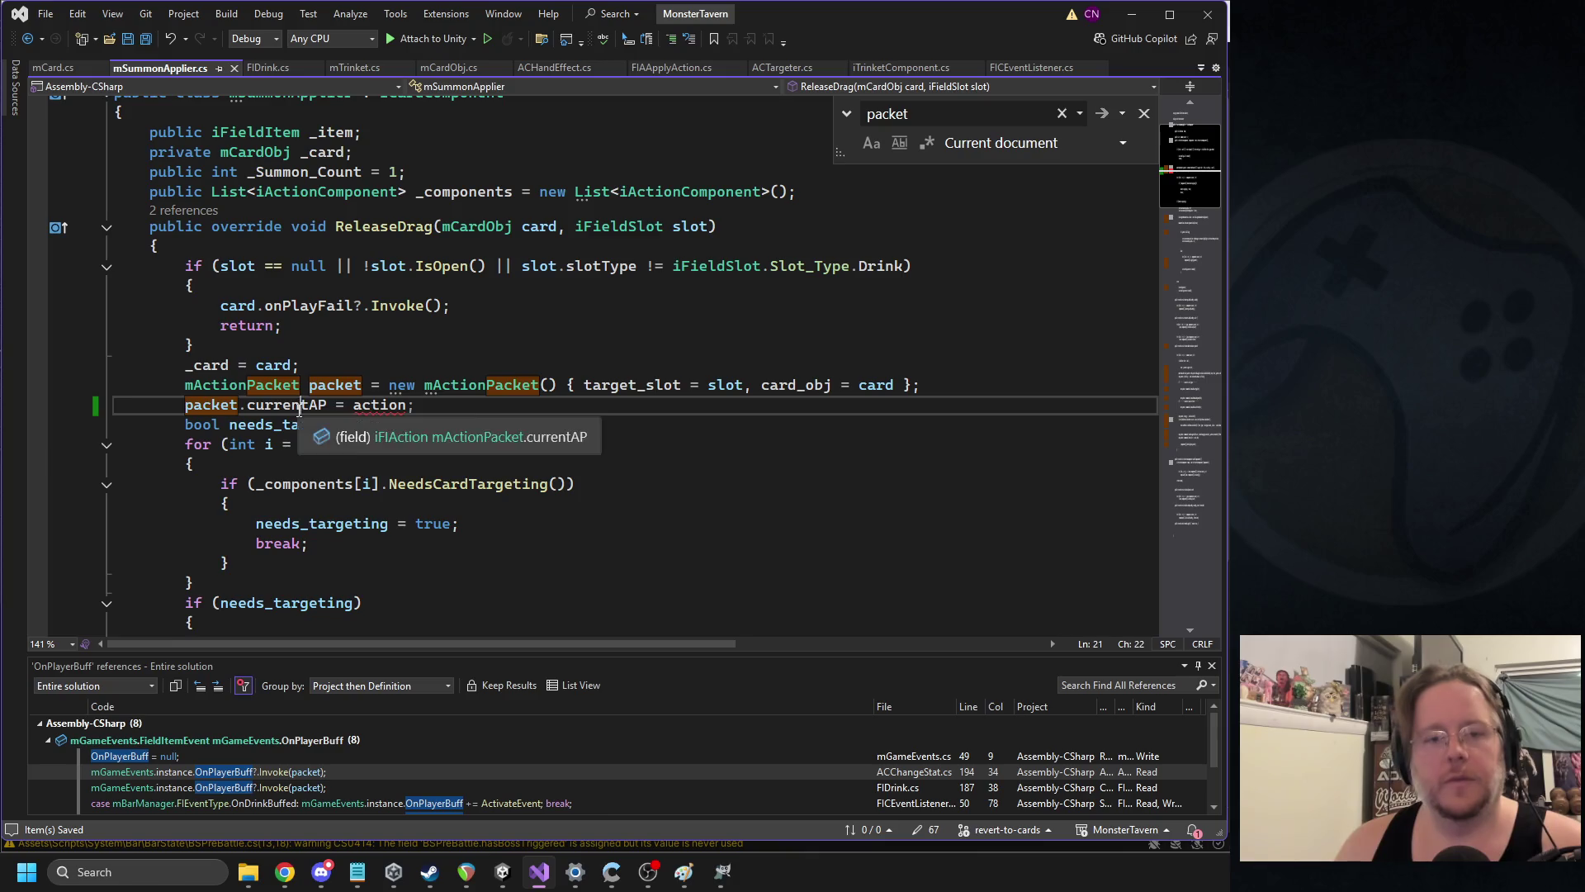
key(shift+Up)
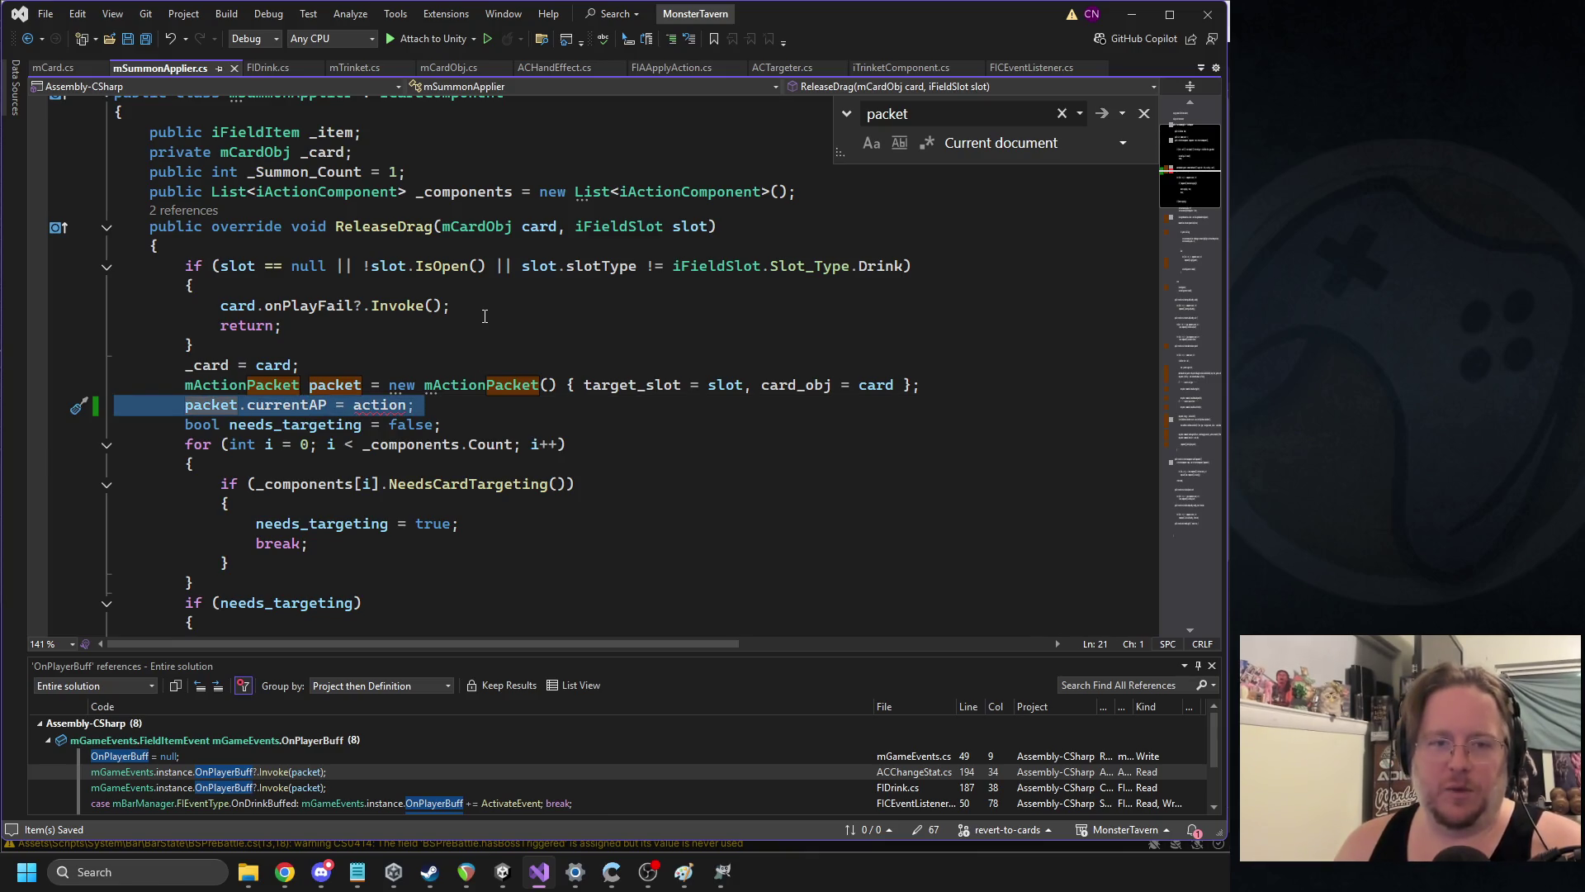
key(Delete)
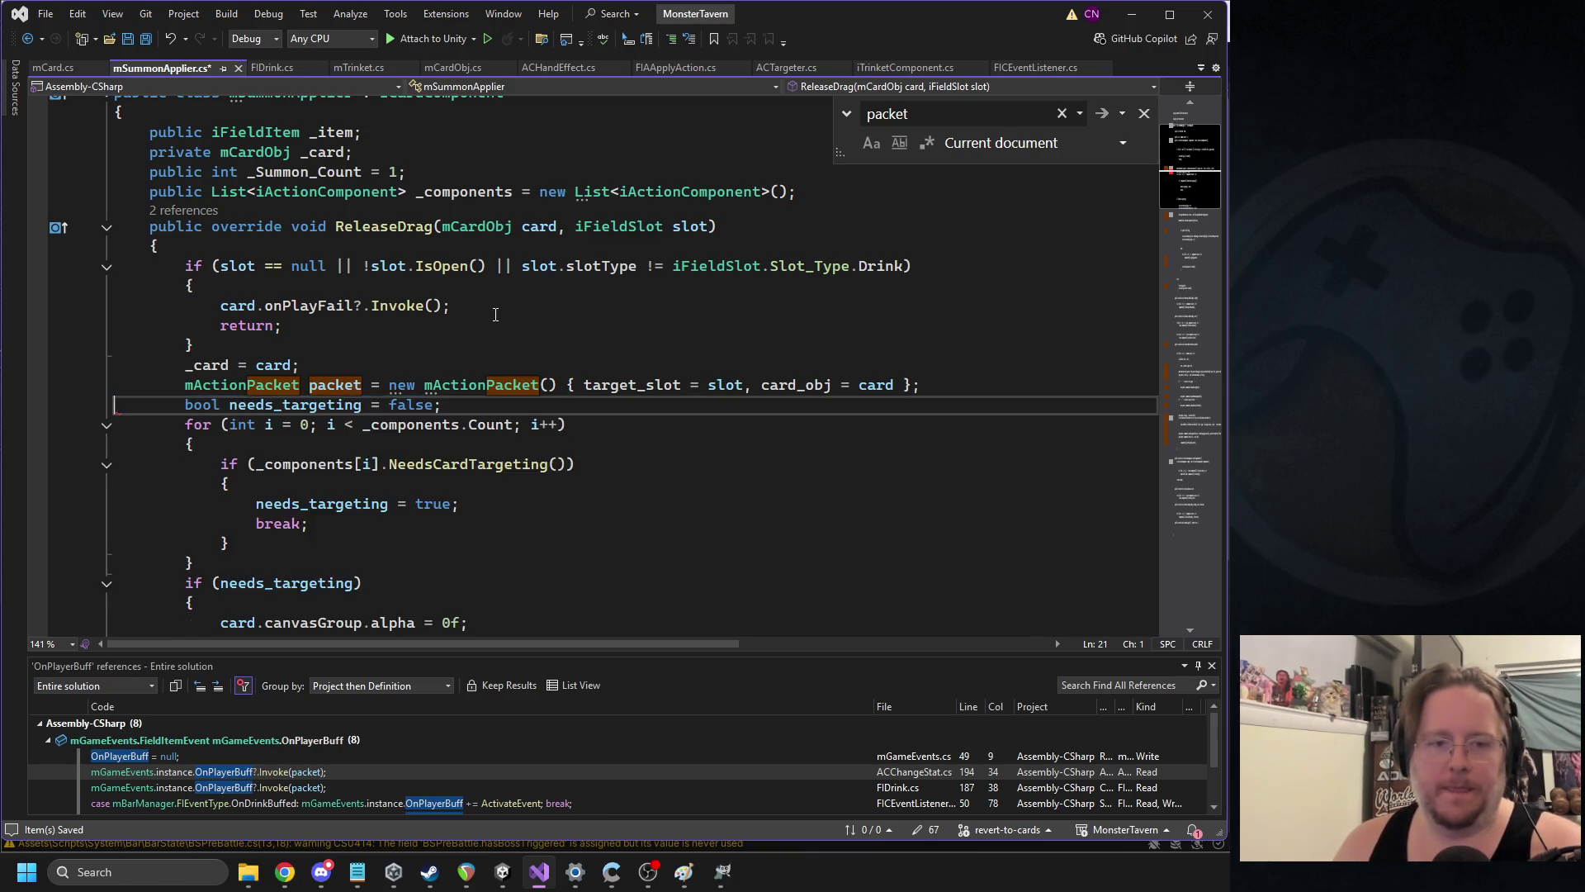
scroll(503, 355, down, 5)
click(285, 286)
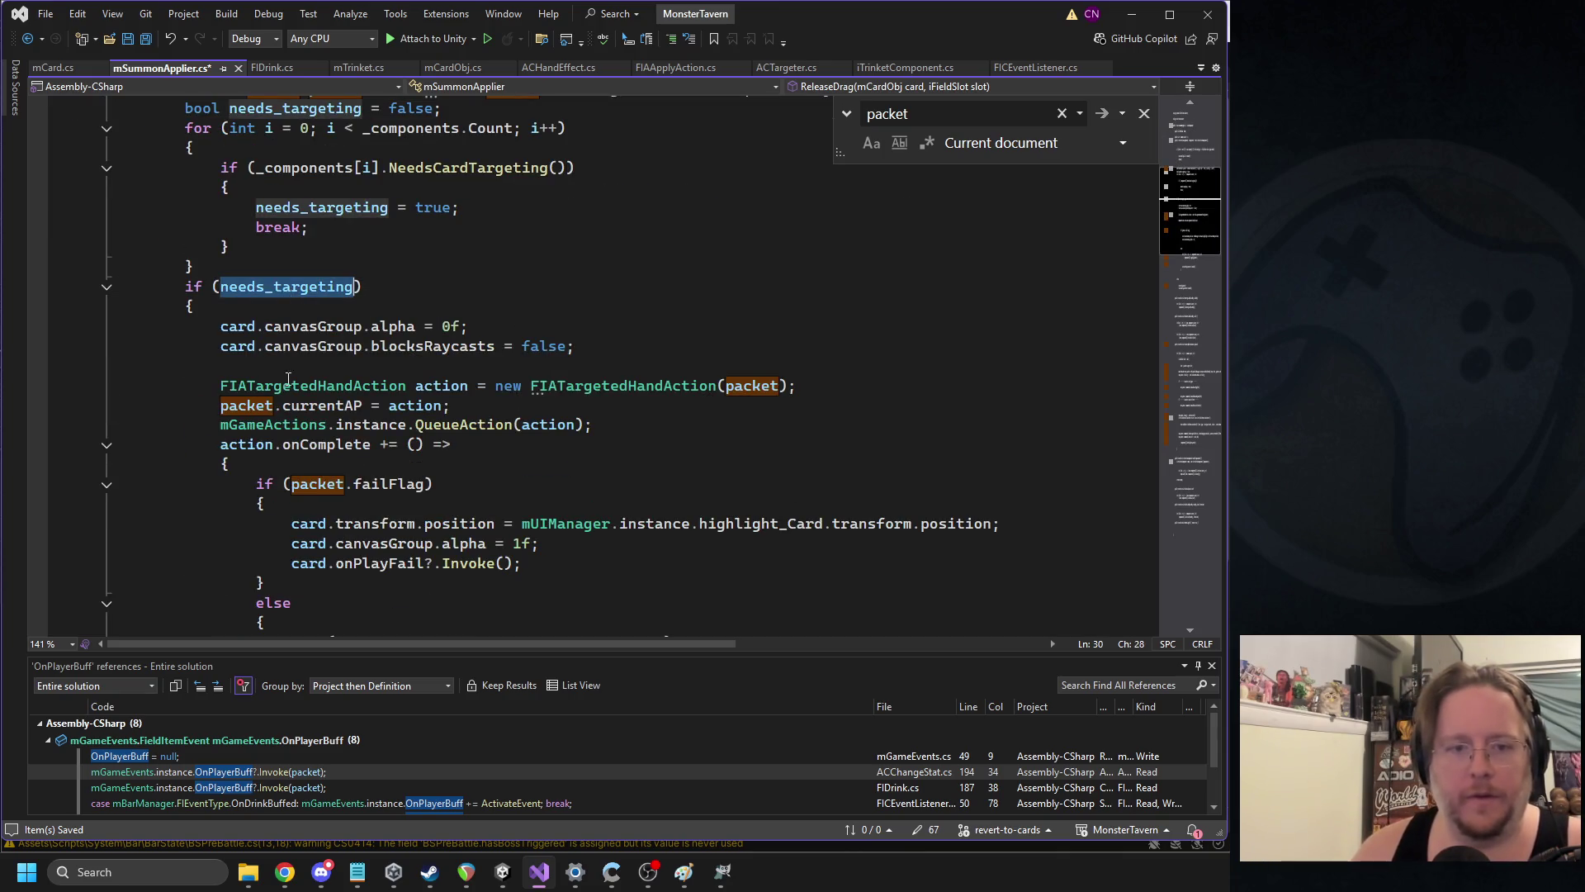
drag(213, 386, 382, 392)
scroll(400, 392, down, 4)
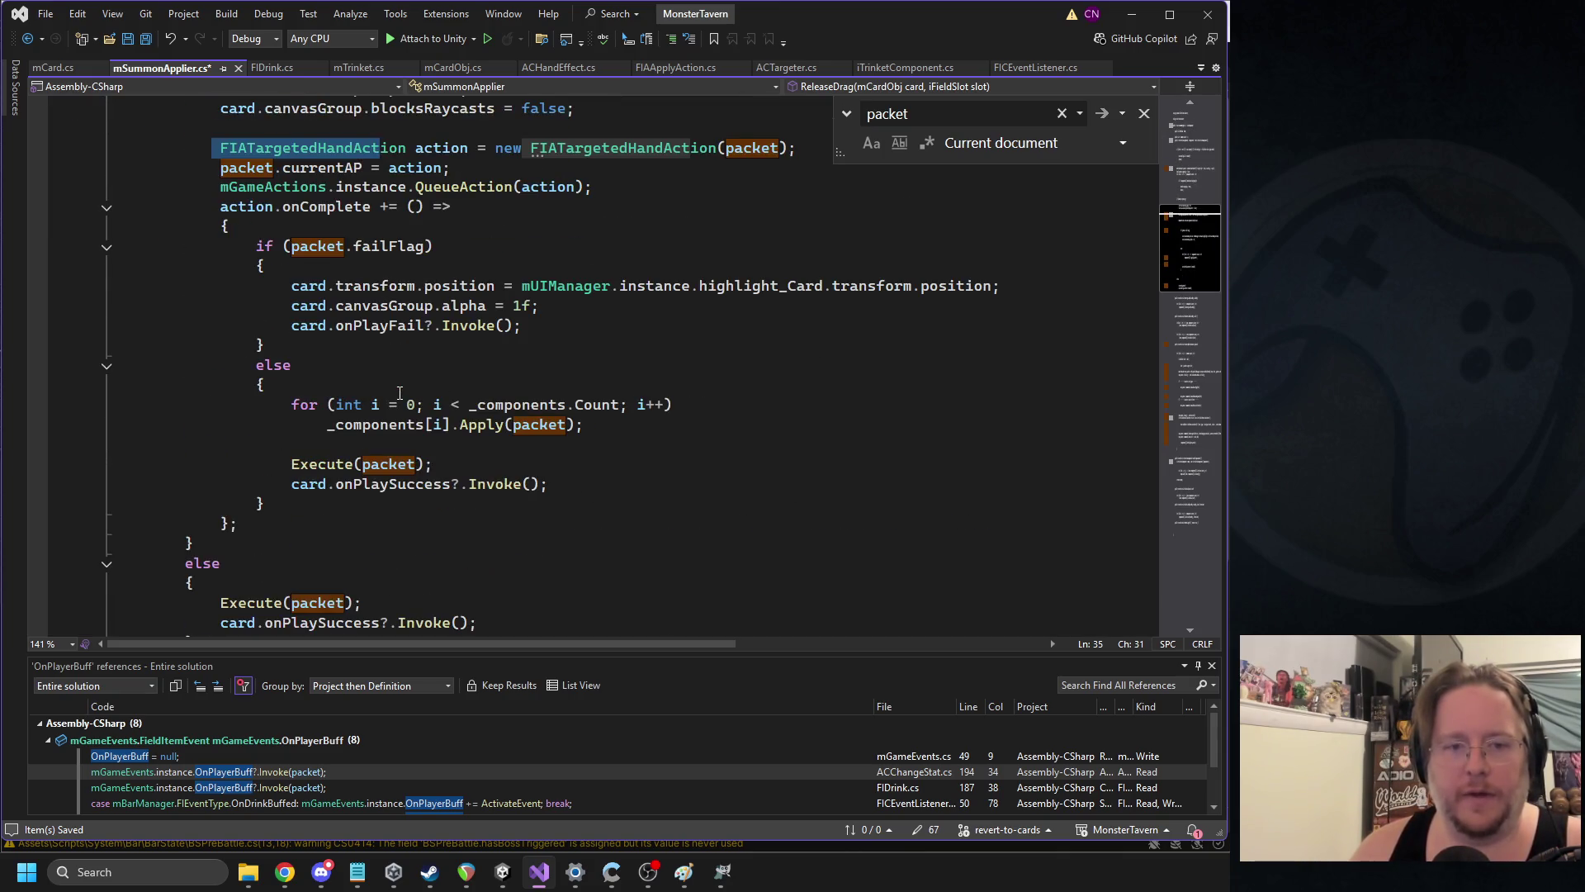
scroll(402, 384, down, 4)
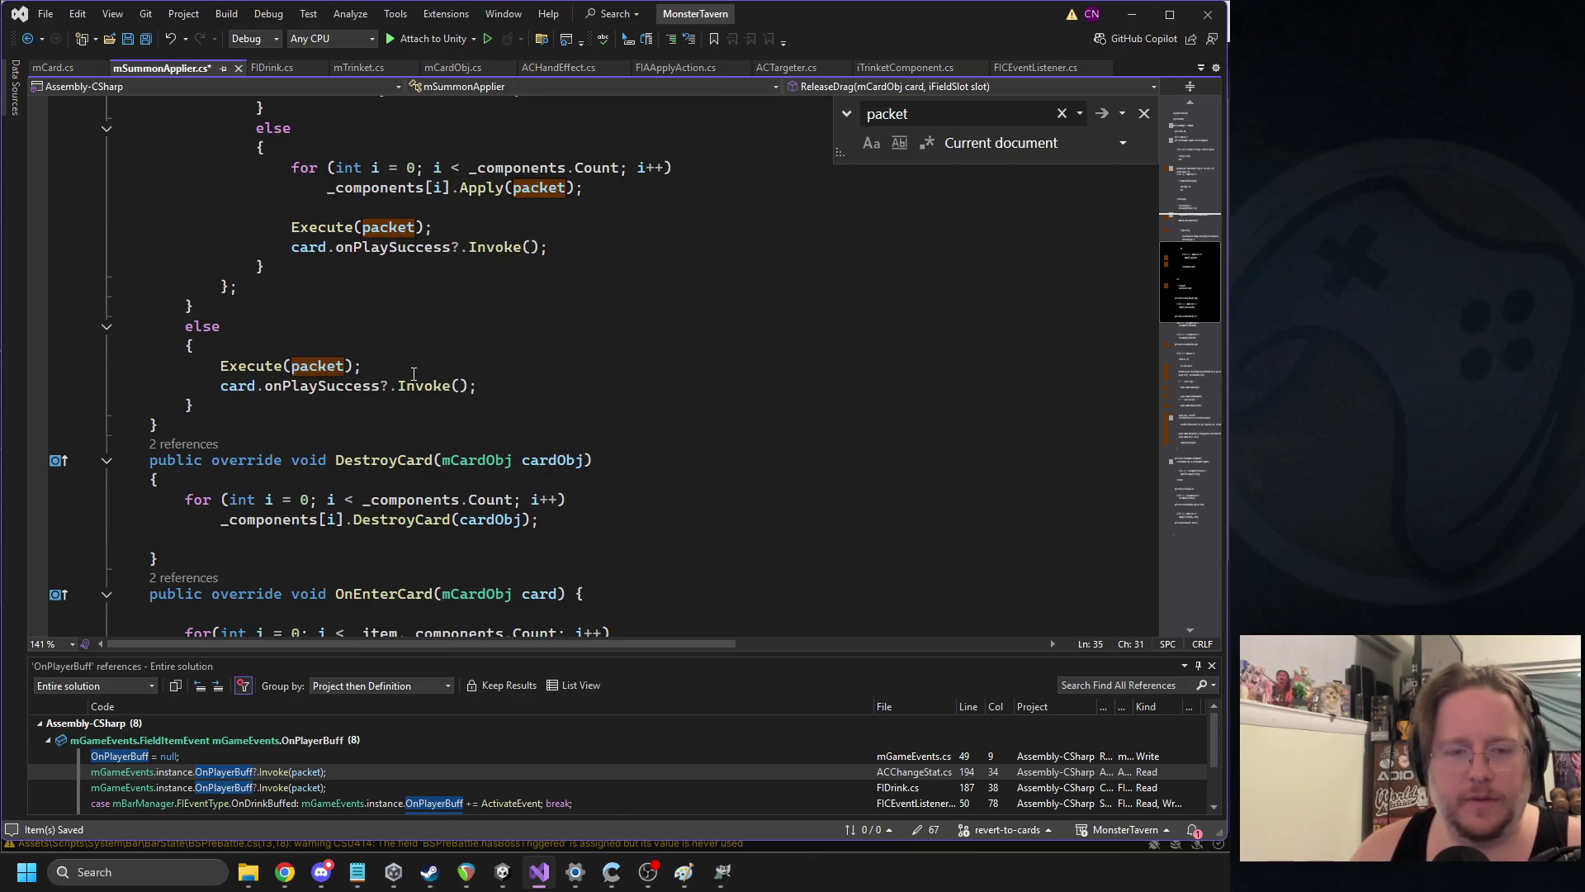
click(335, 343)
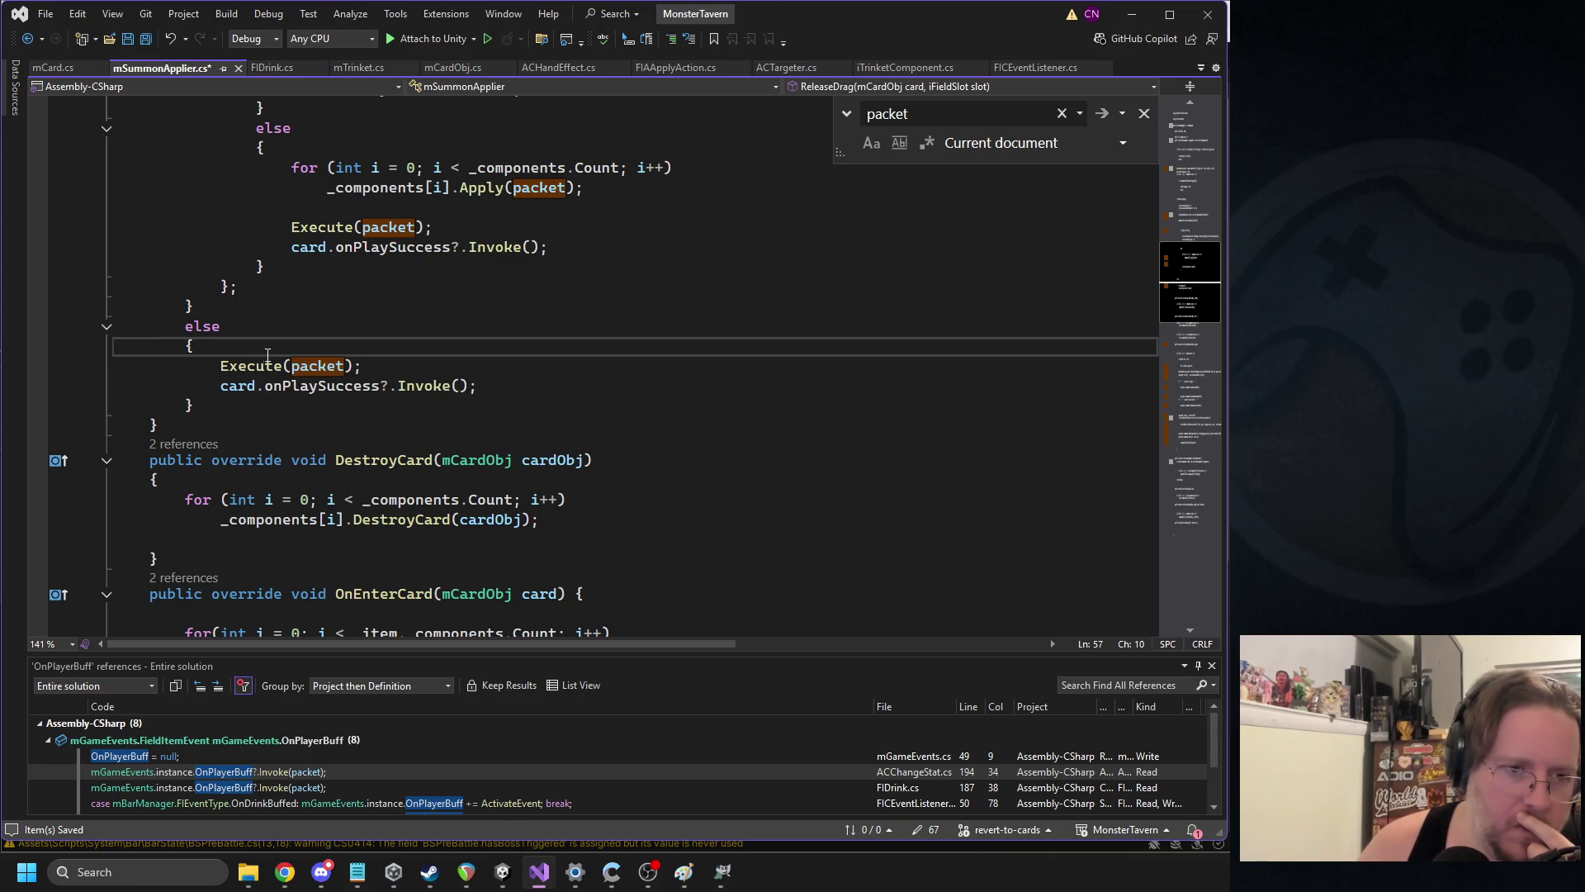
mouse_move(268, 357)
click(439, 396)
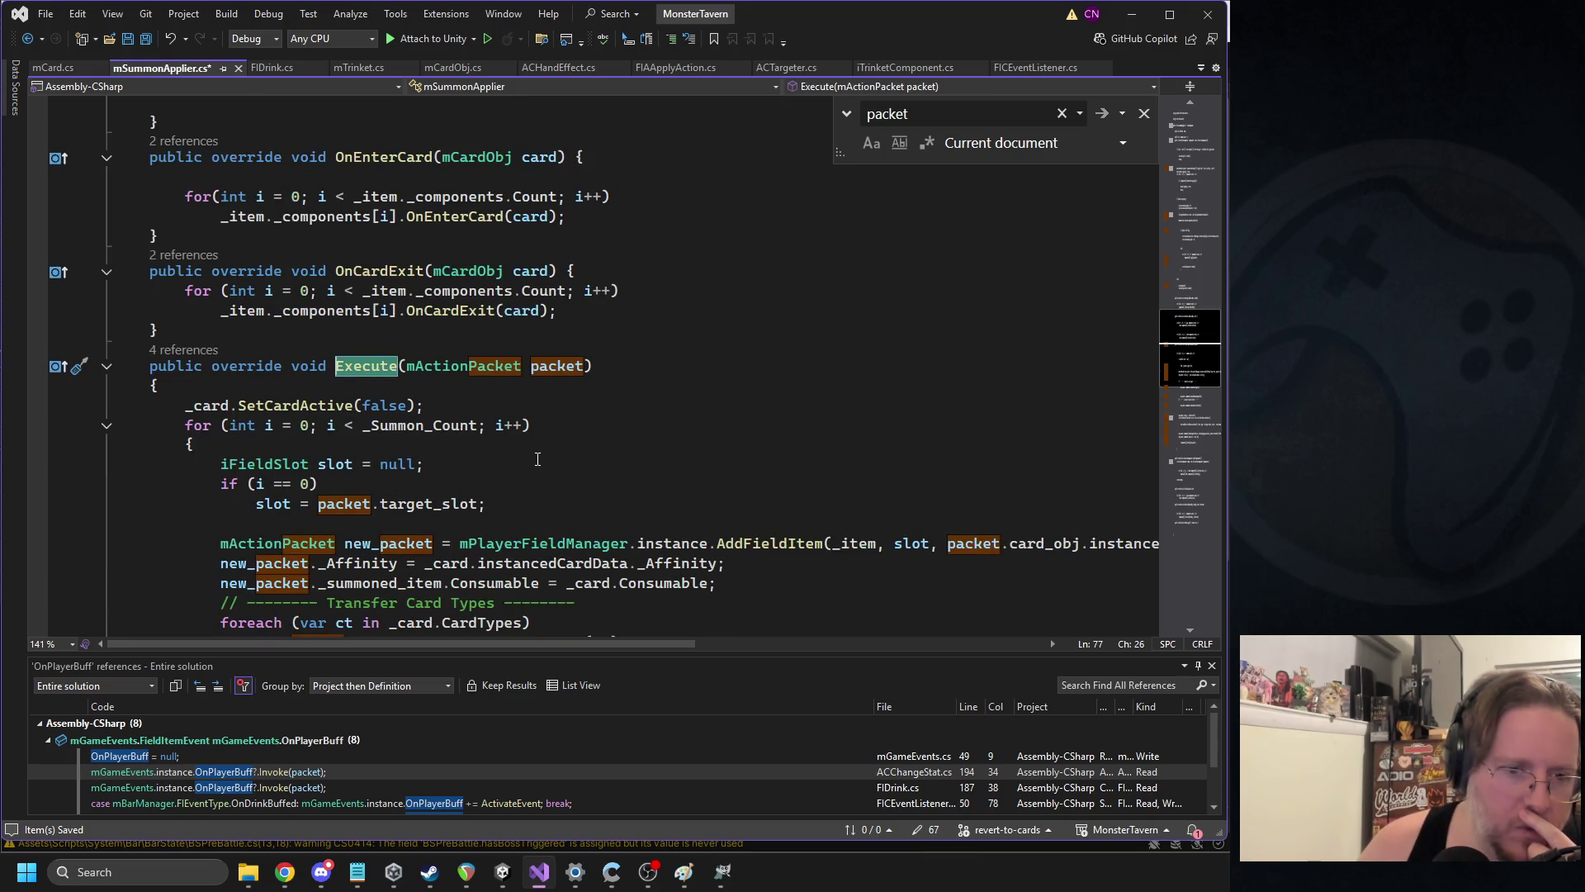
scroll(538, 459, down, 2)
double_click(407, 425)
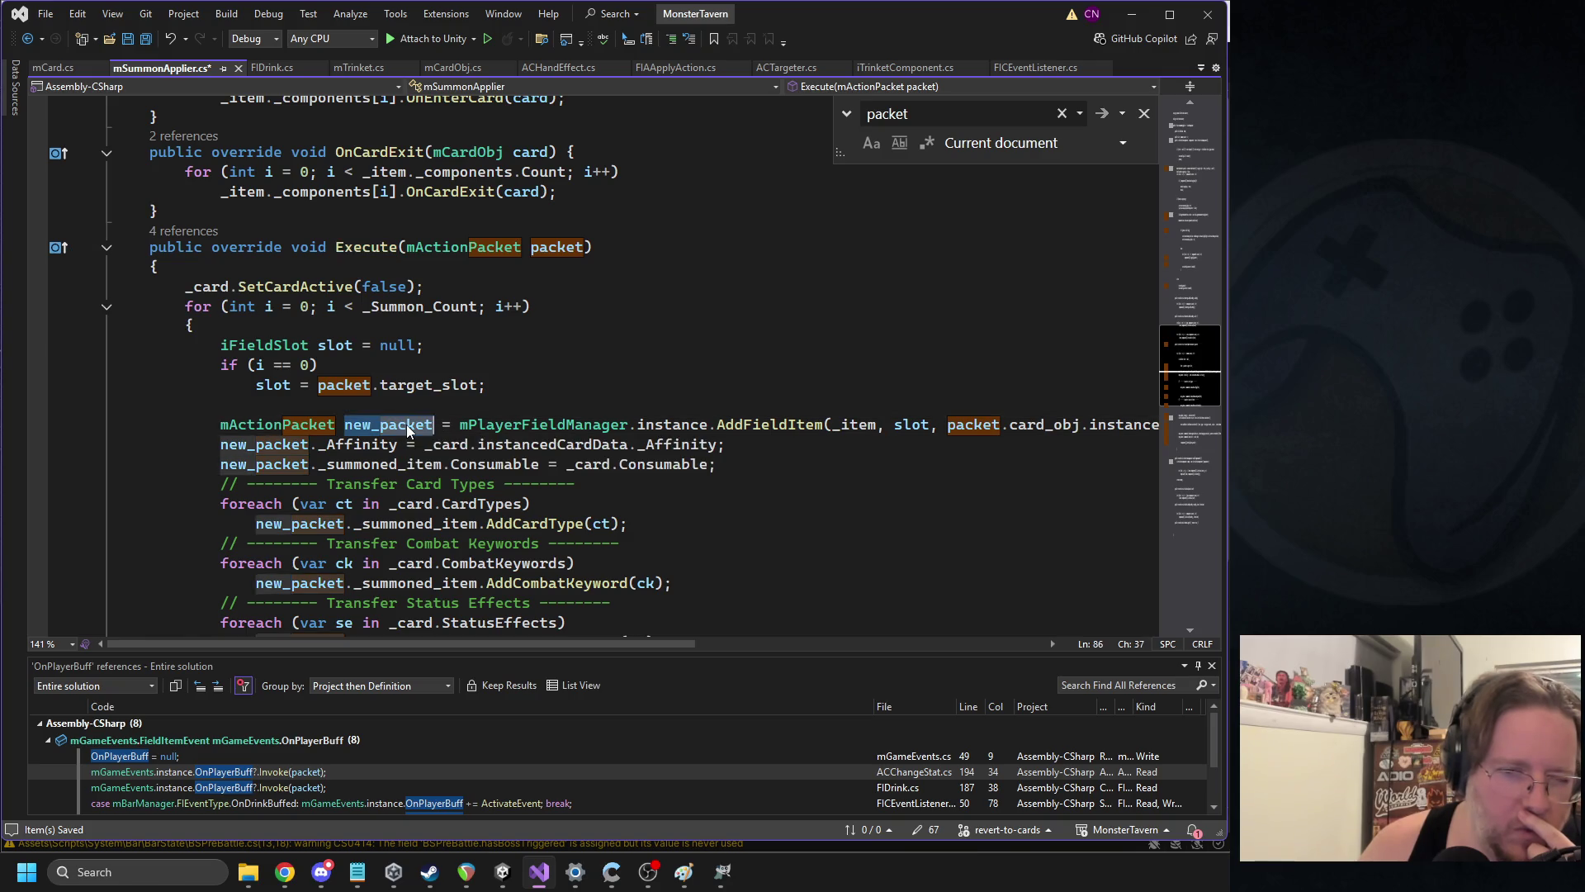
mouse_move(523, 648)
mouse_down()
mouse_move(796, 647)
mouse_move(99, 6)
mouse_up()
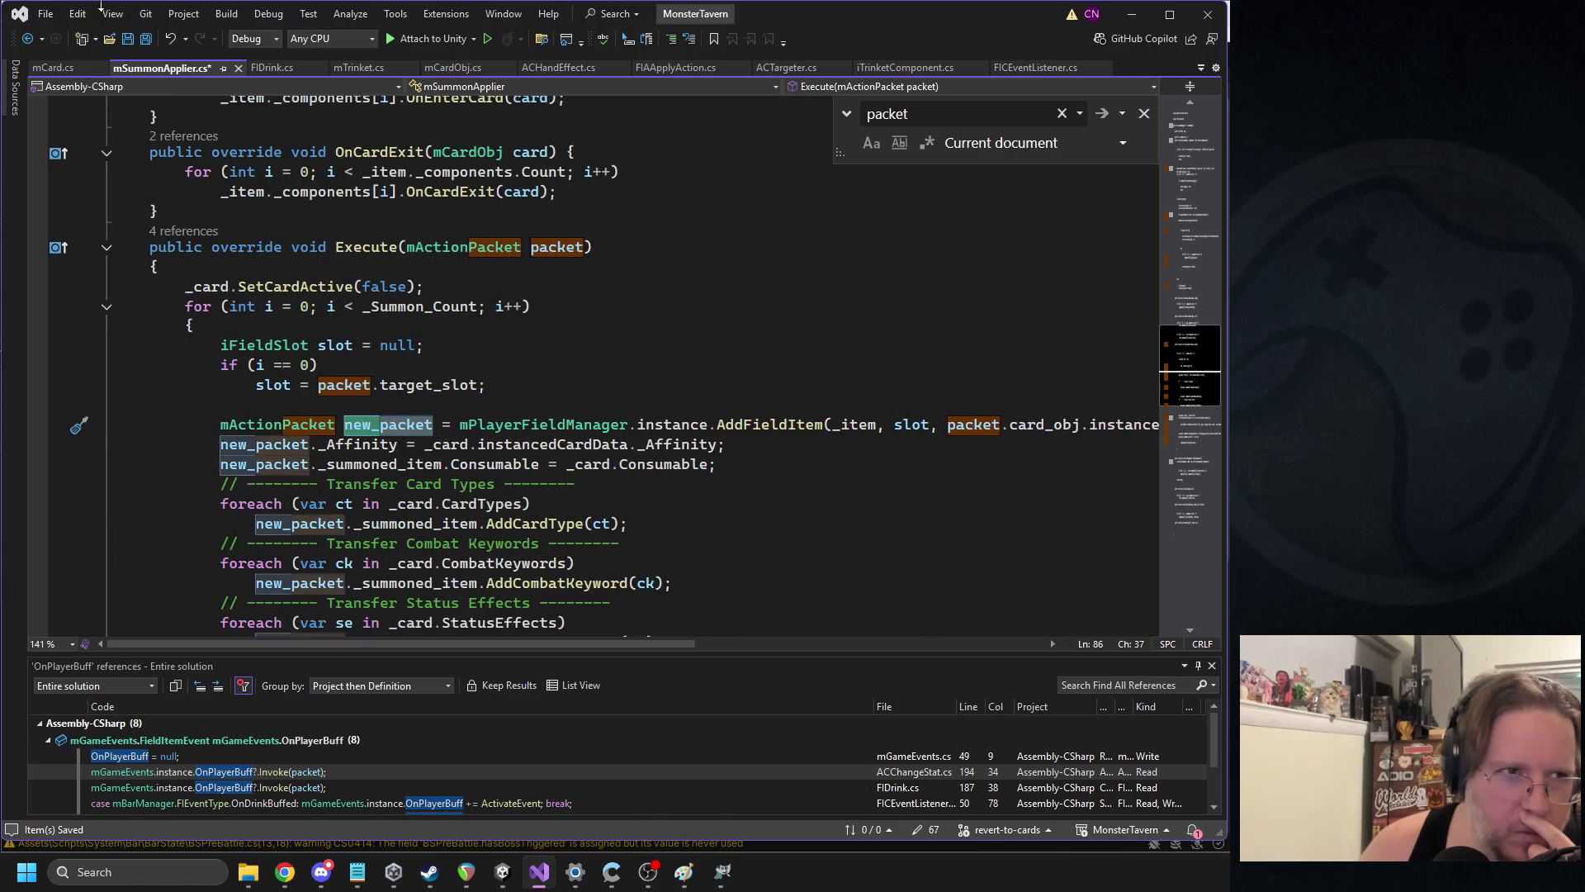
click(27, 39)
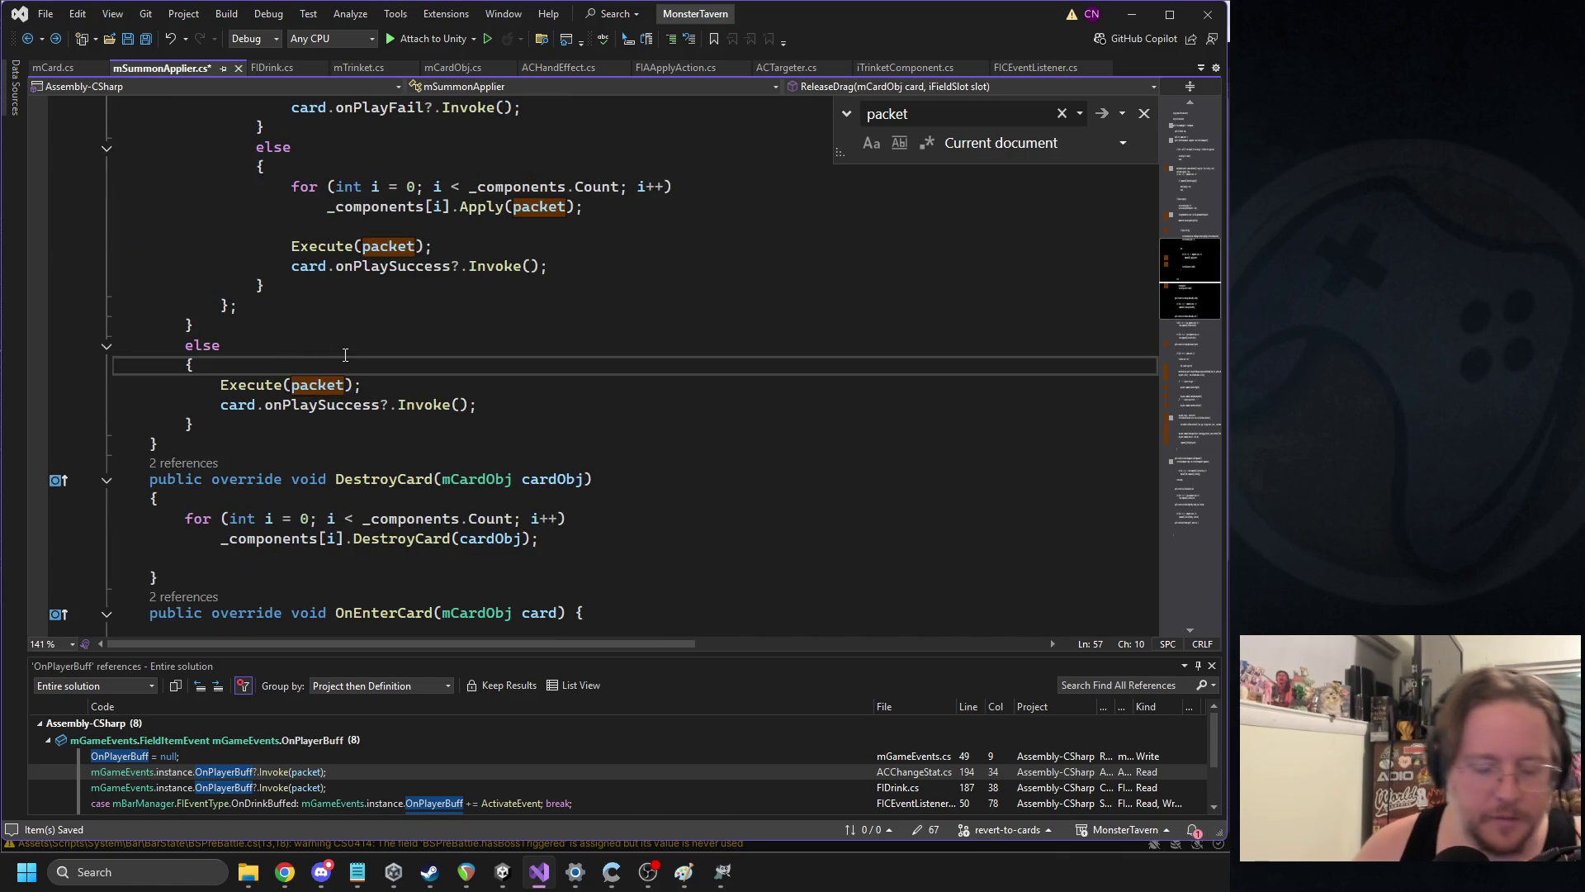
Declare an iFIAction named action with null arguments in the else block, checking its class definition
key(Return)
key(Return)
key(Up)
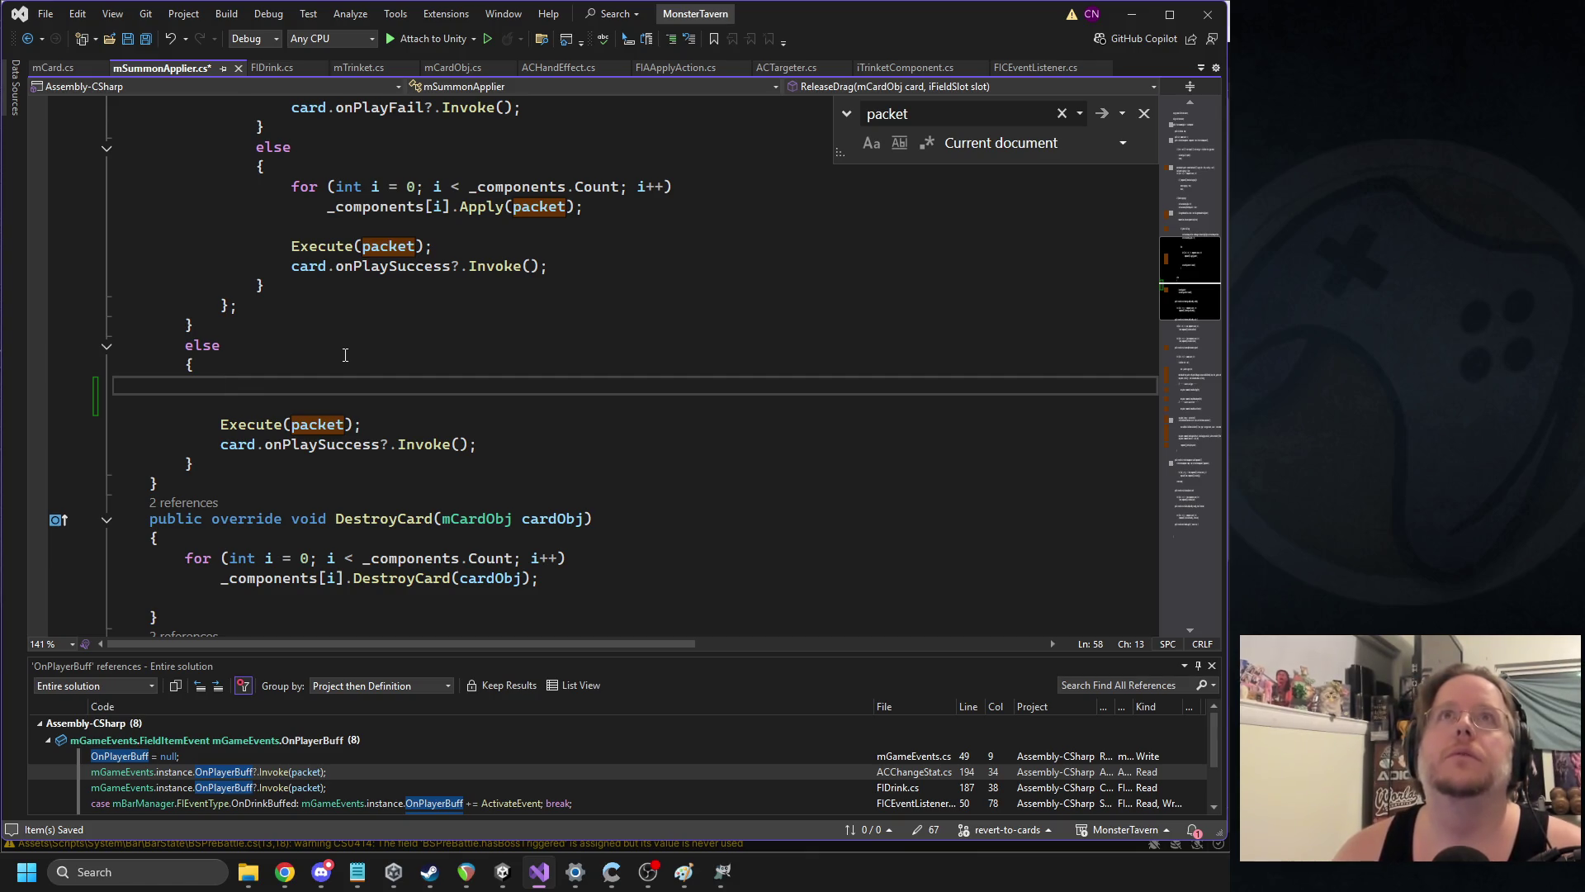
text(fiaction)
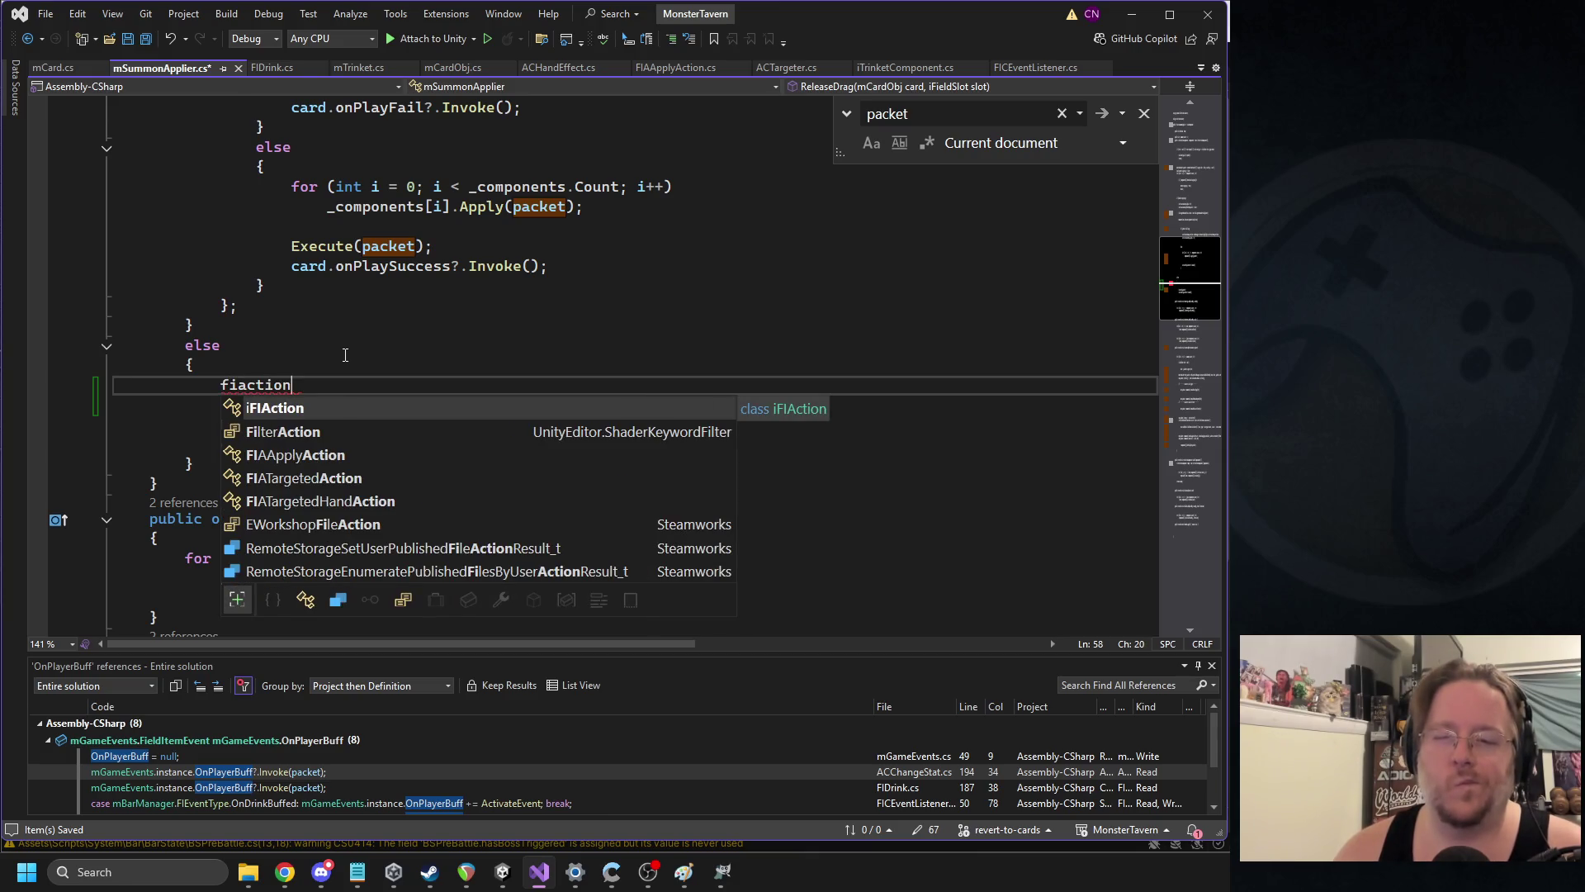
text( ac)
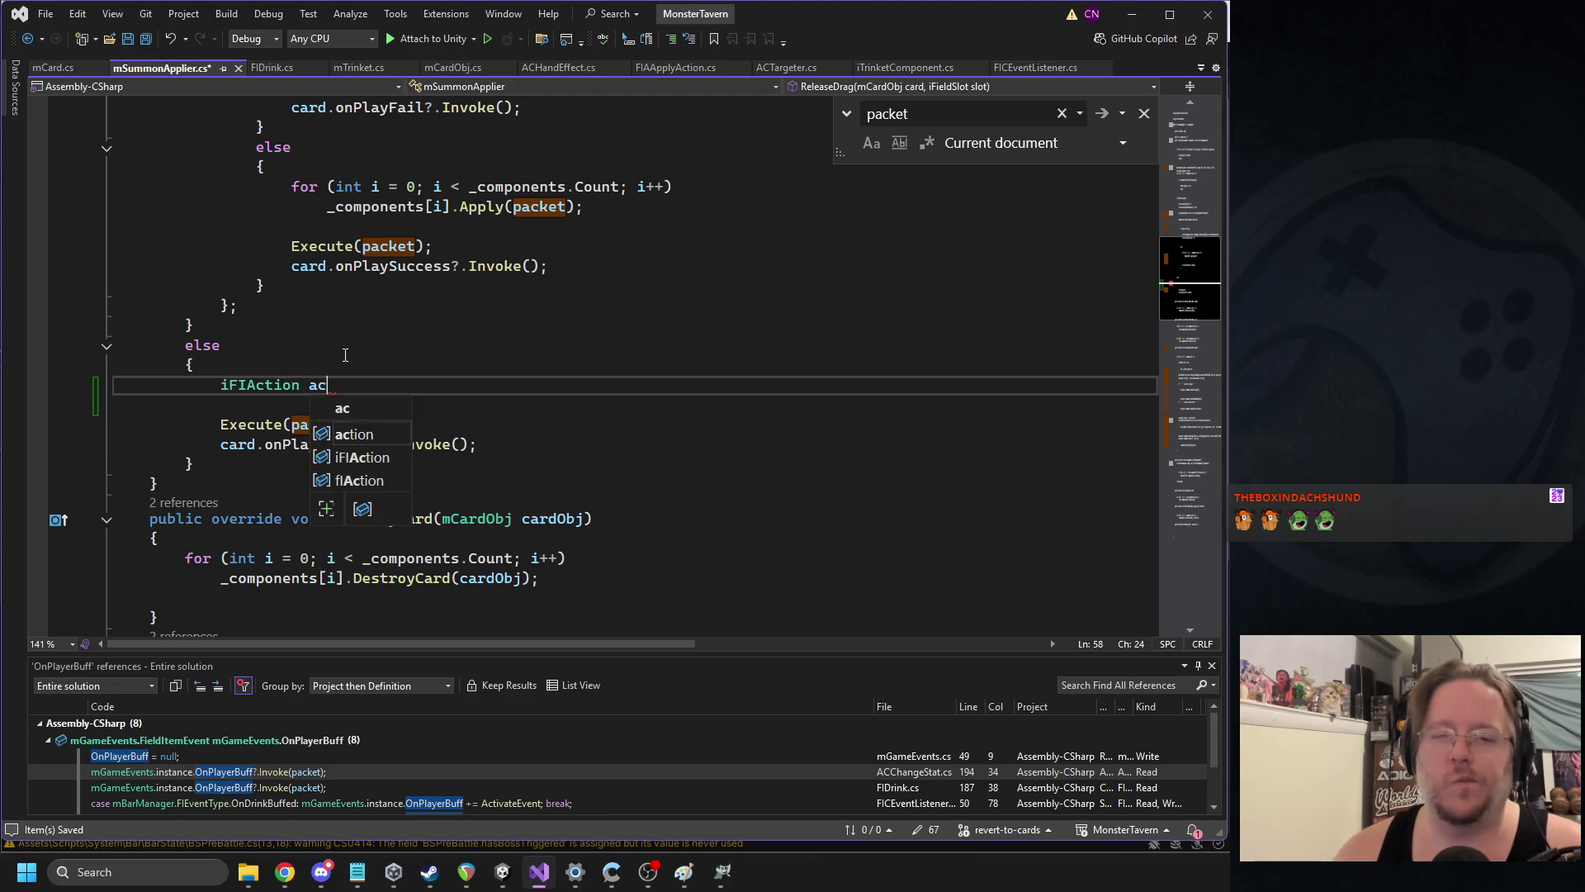
text(tion)
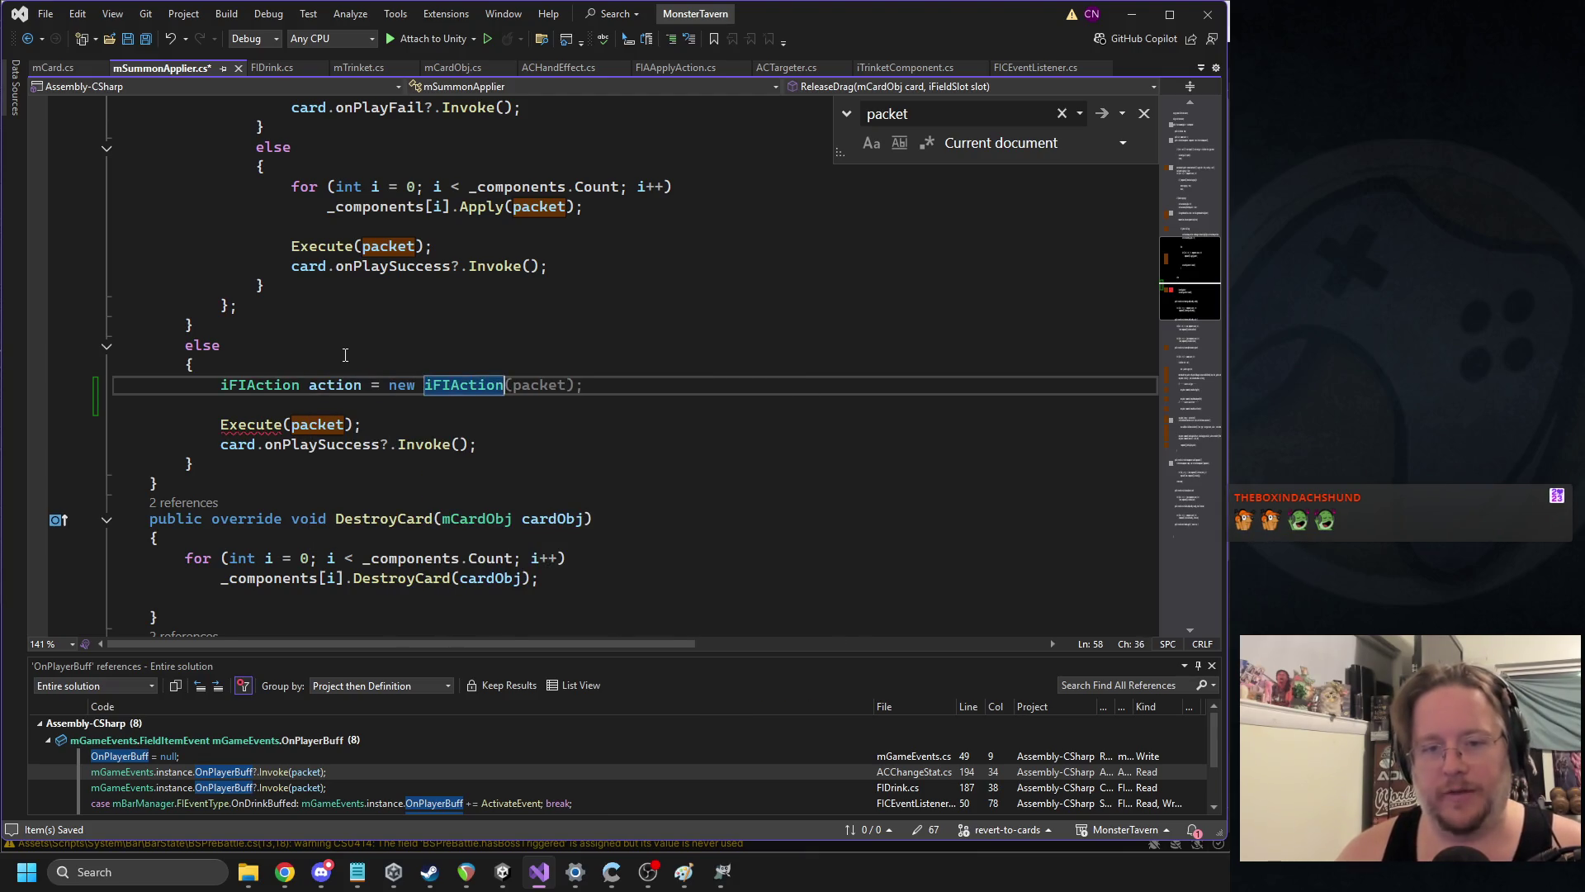
text( = new fia(null, null);)
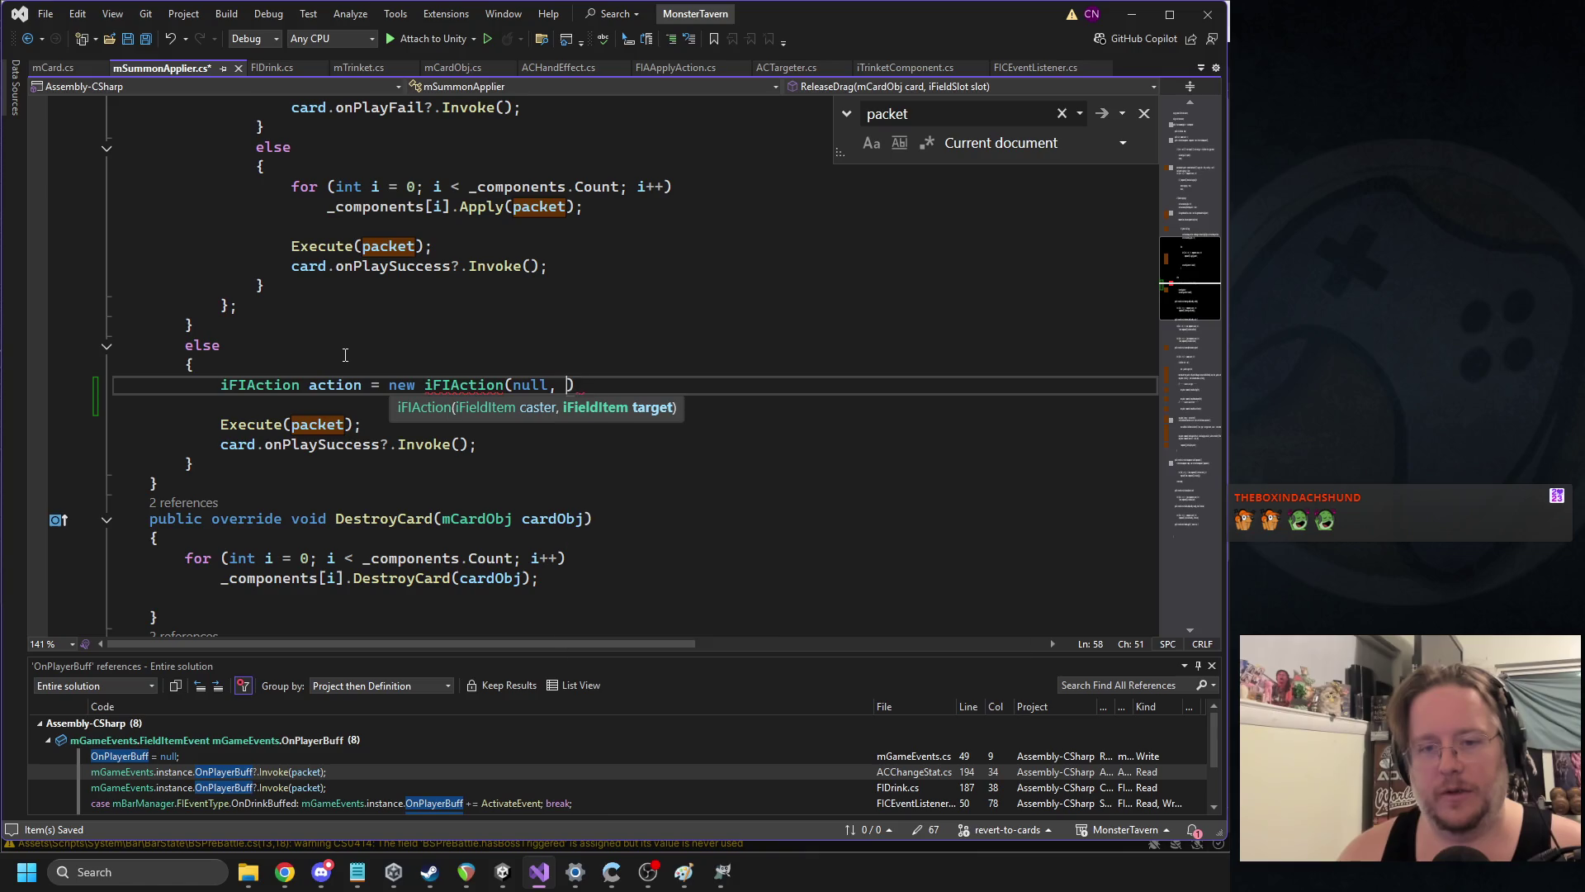
key(Return)
text(action.)
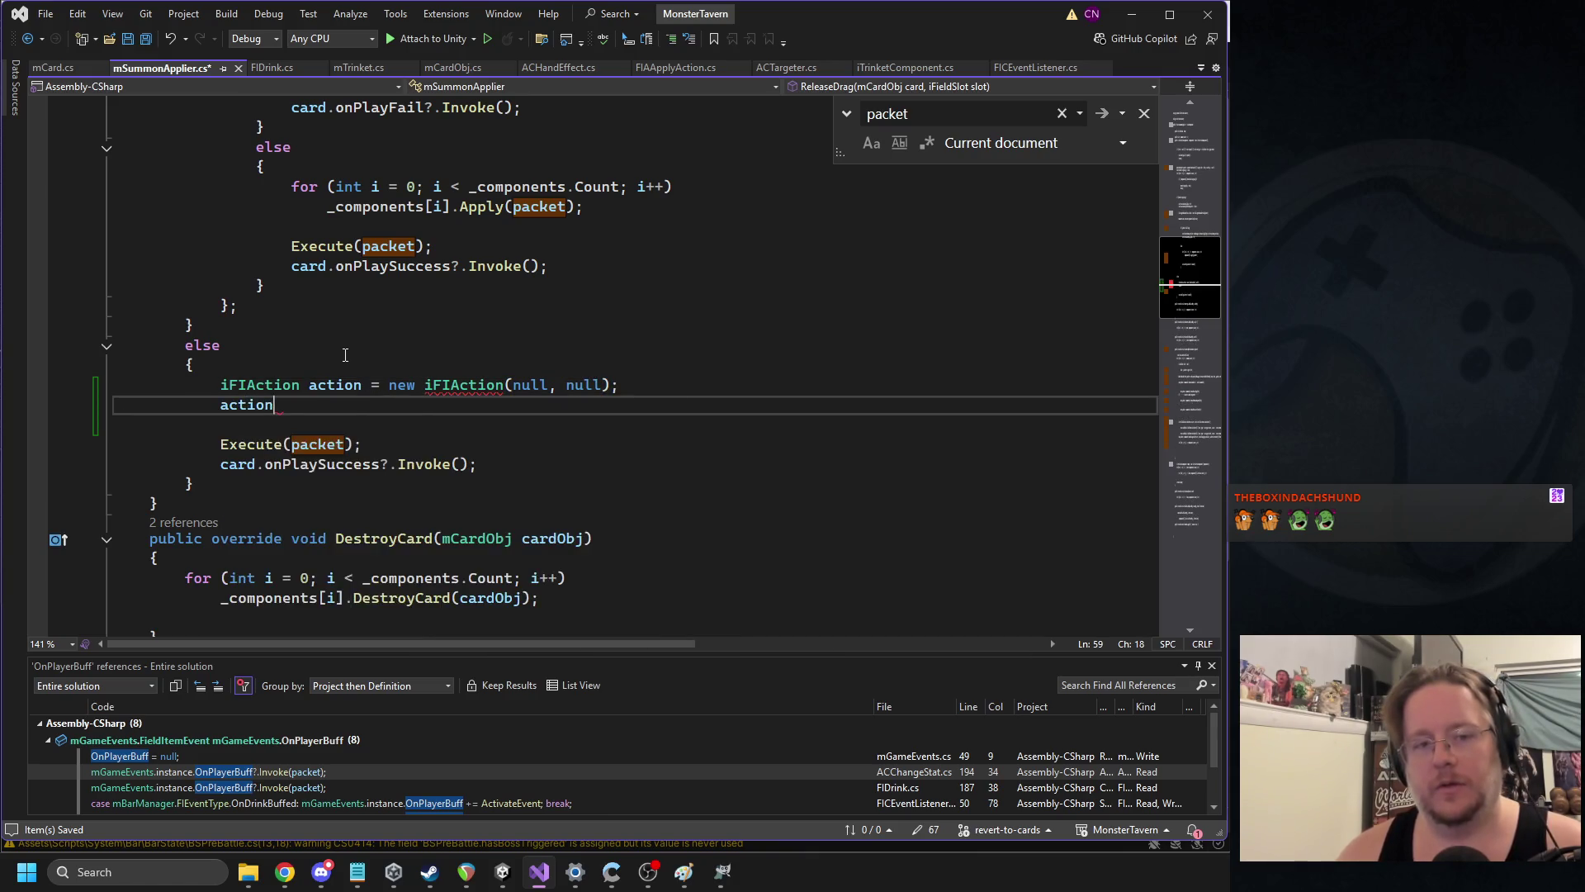
key(BackSpace)
key(BackSpace)
key(BackSpace)
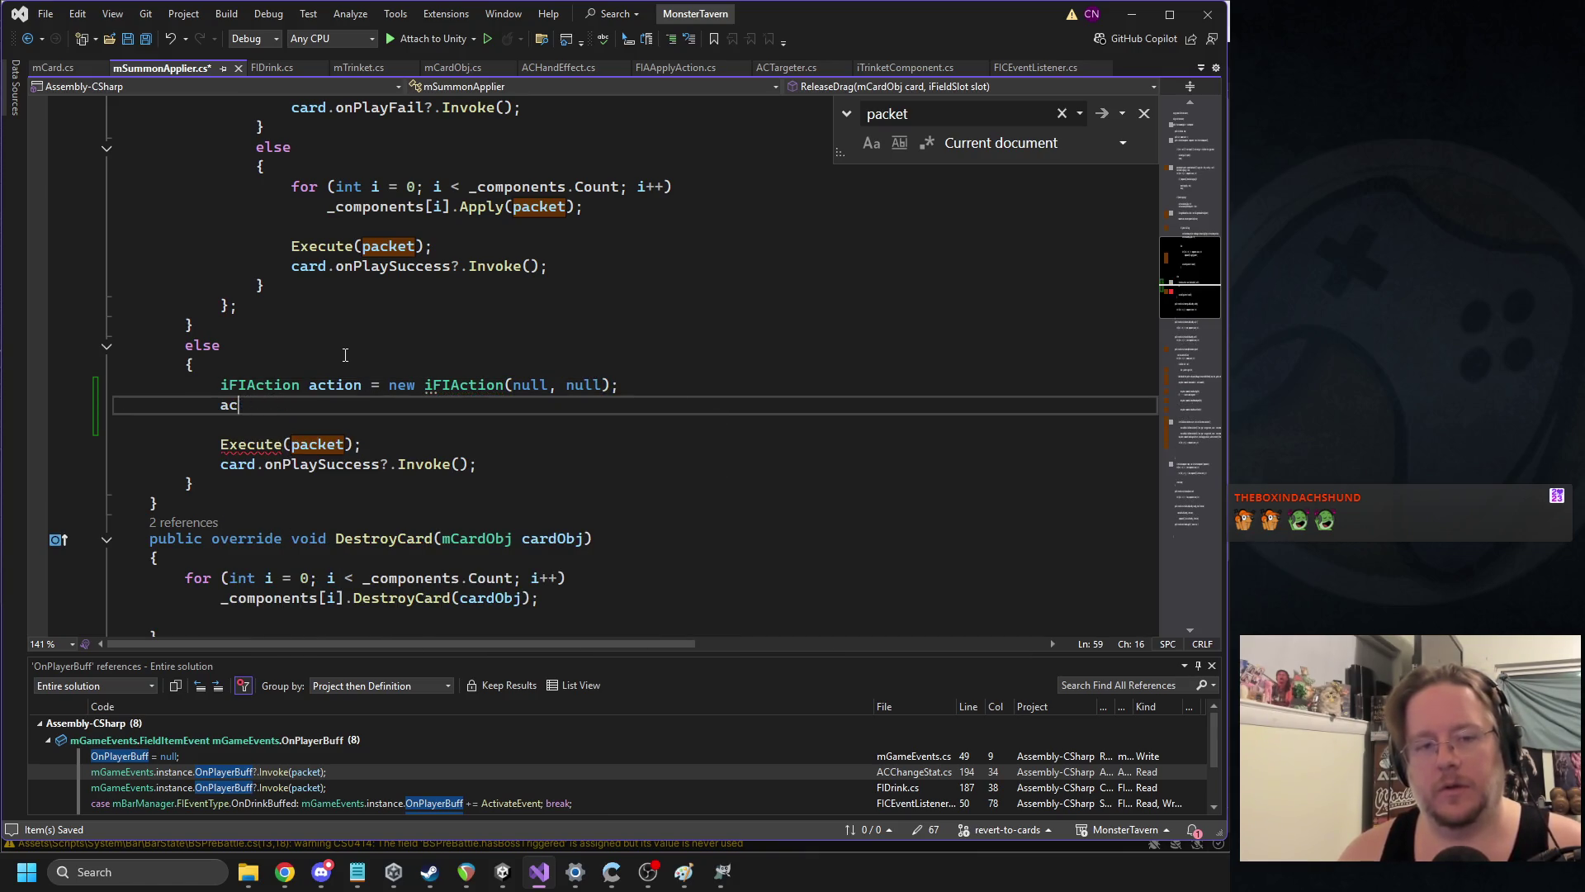
key(BackSpace)
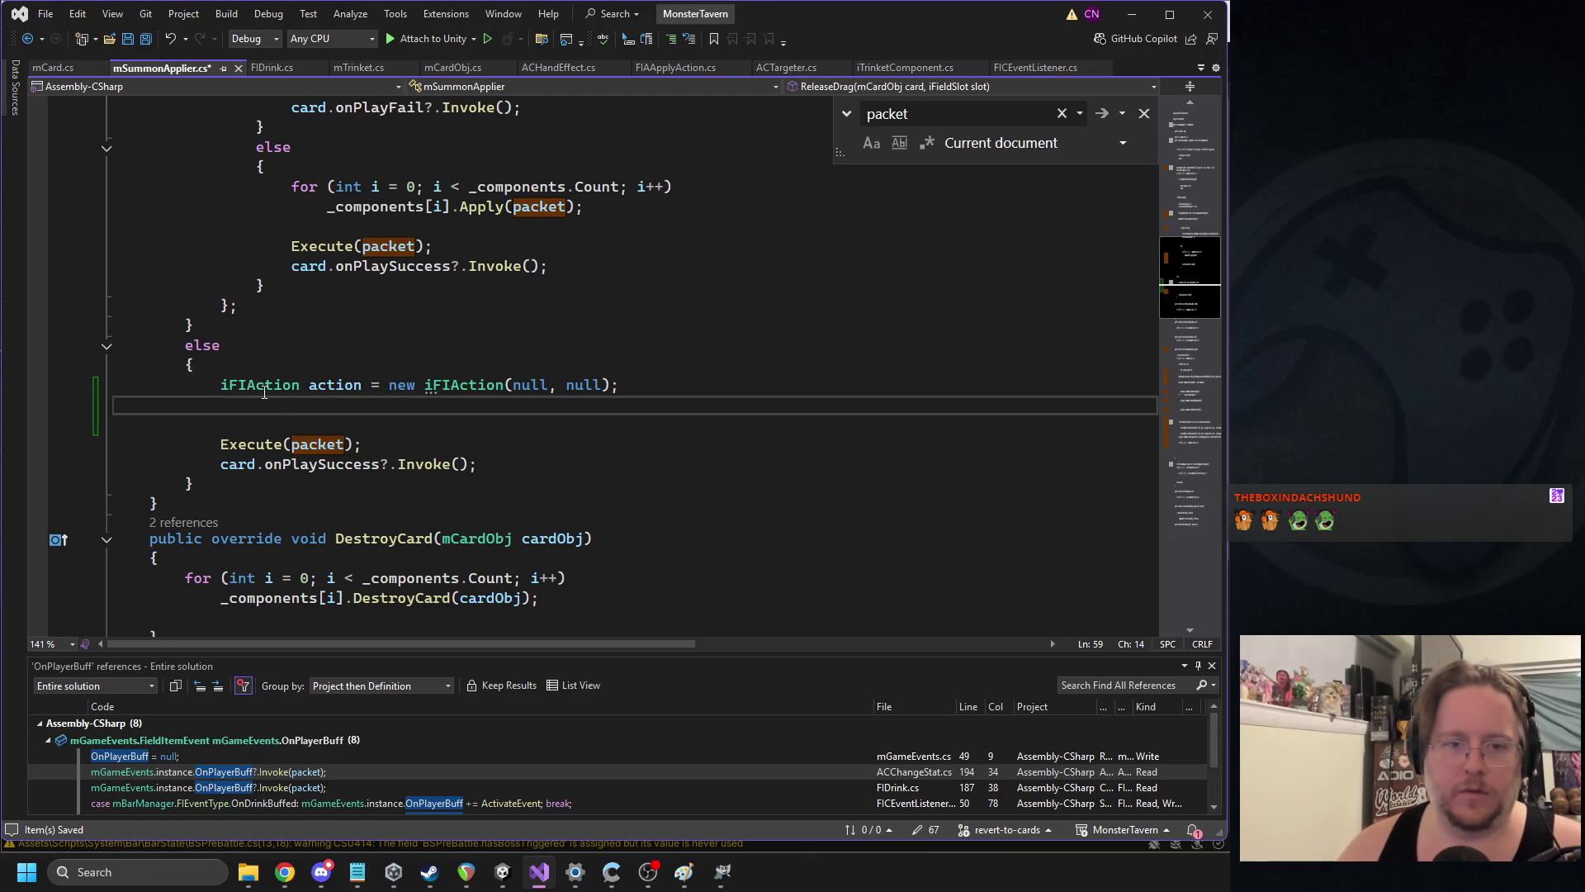
ctrl+click(265, 386)
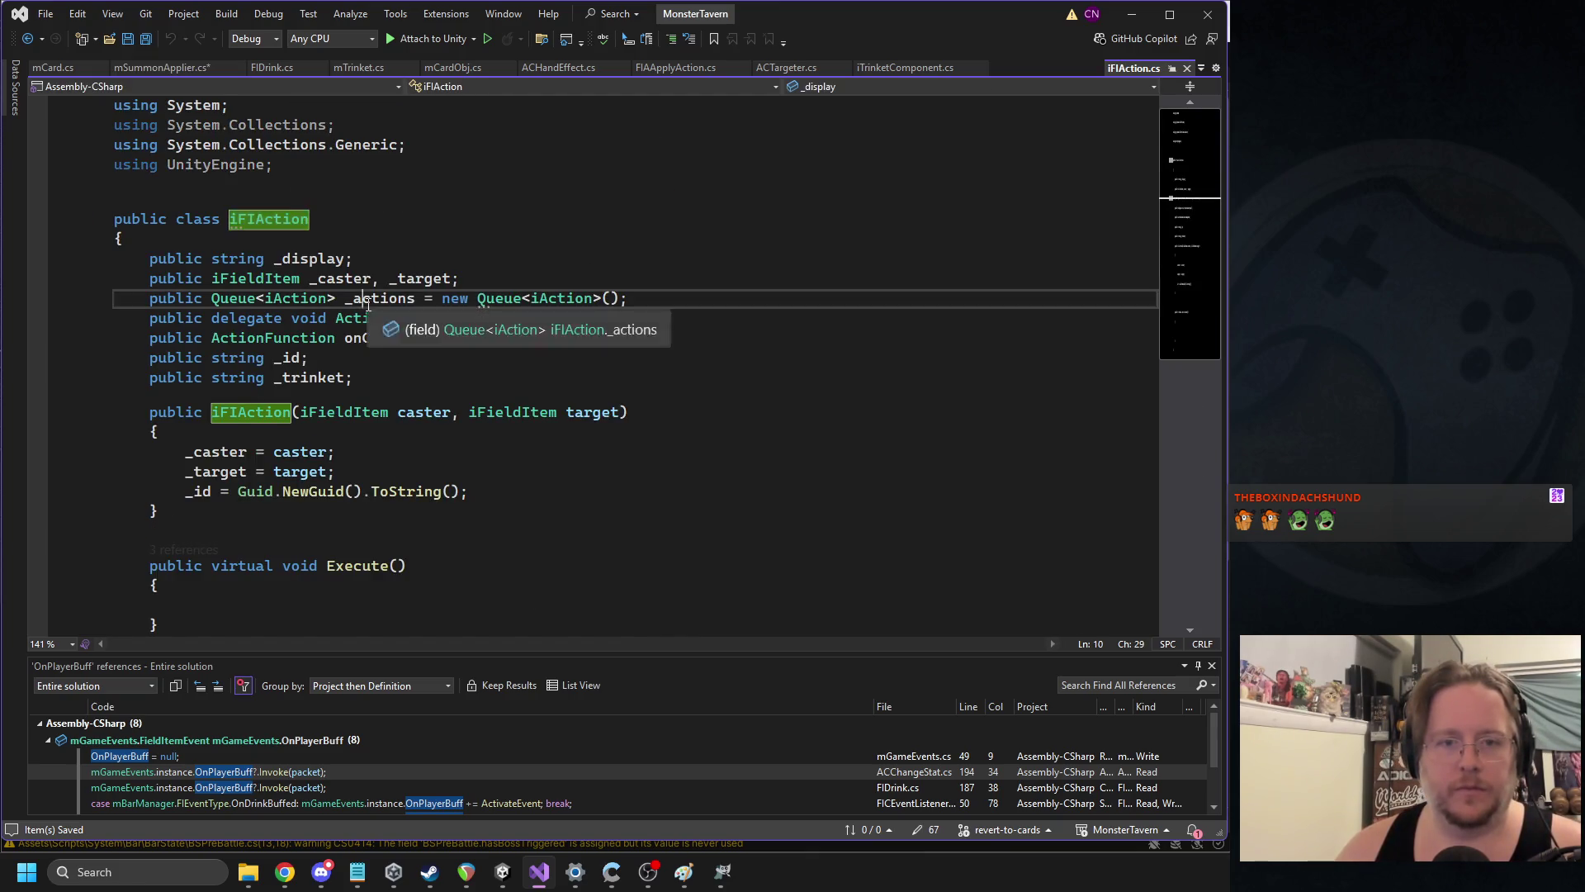
key(ctrl+minus)
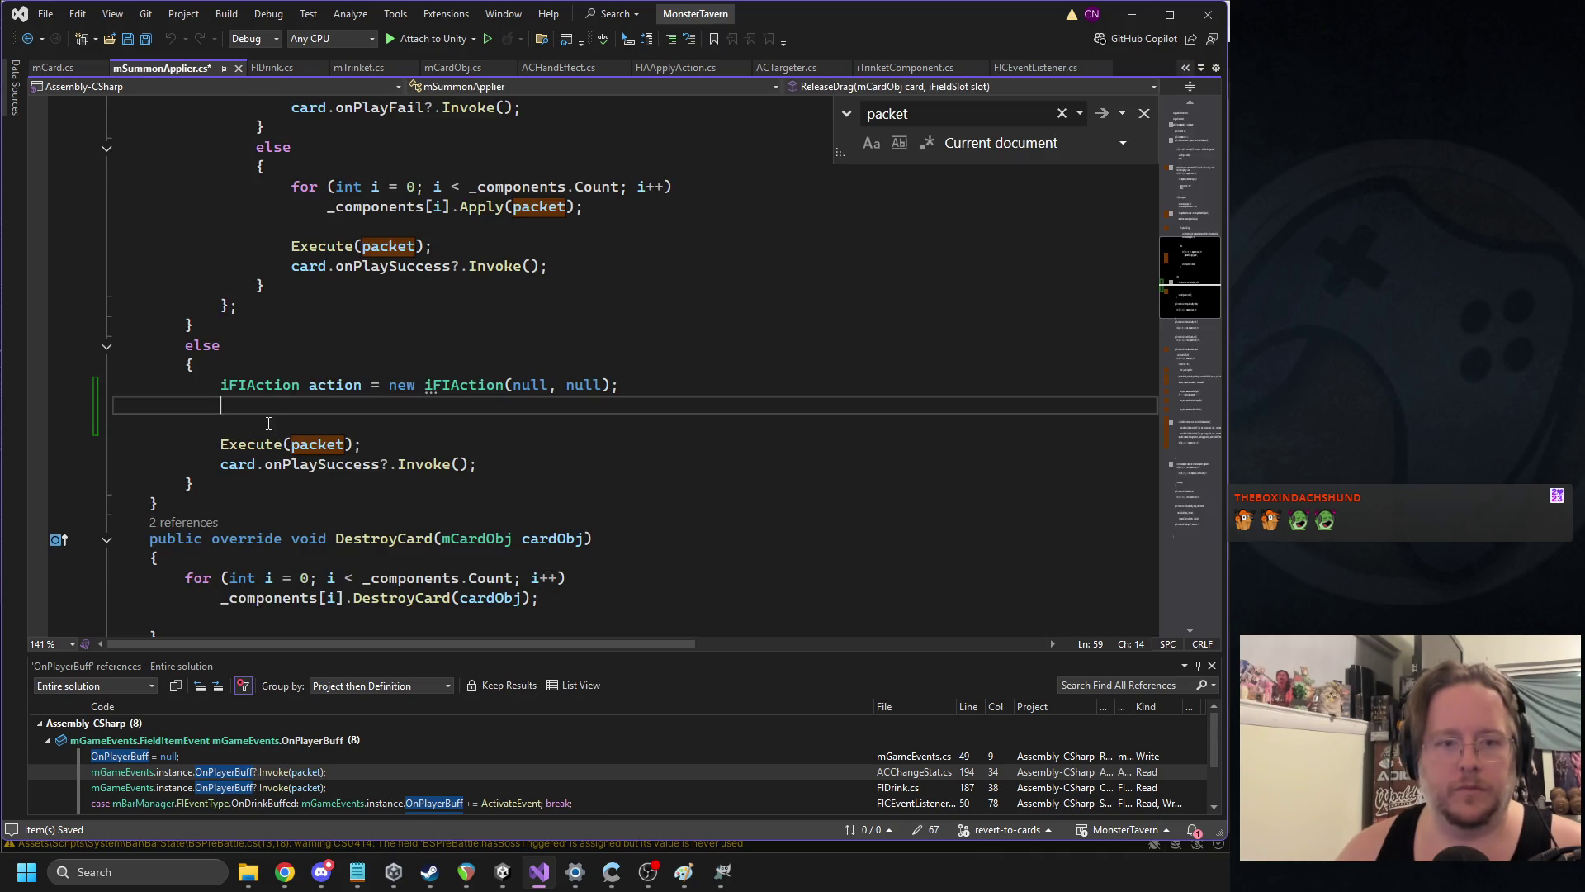
Create a new iAction and enqueue it with action._actions.Enqueue(iaction)
text(iAction )
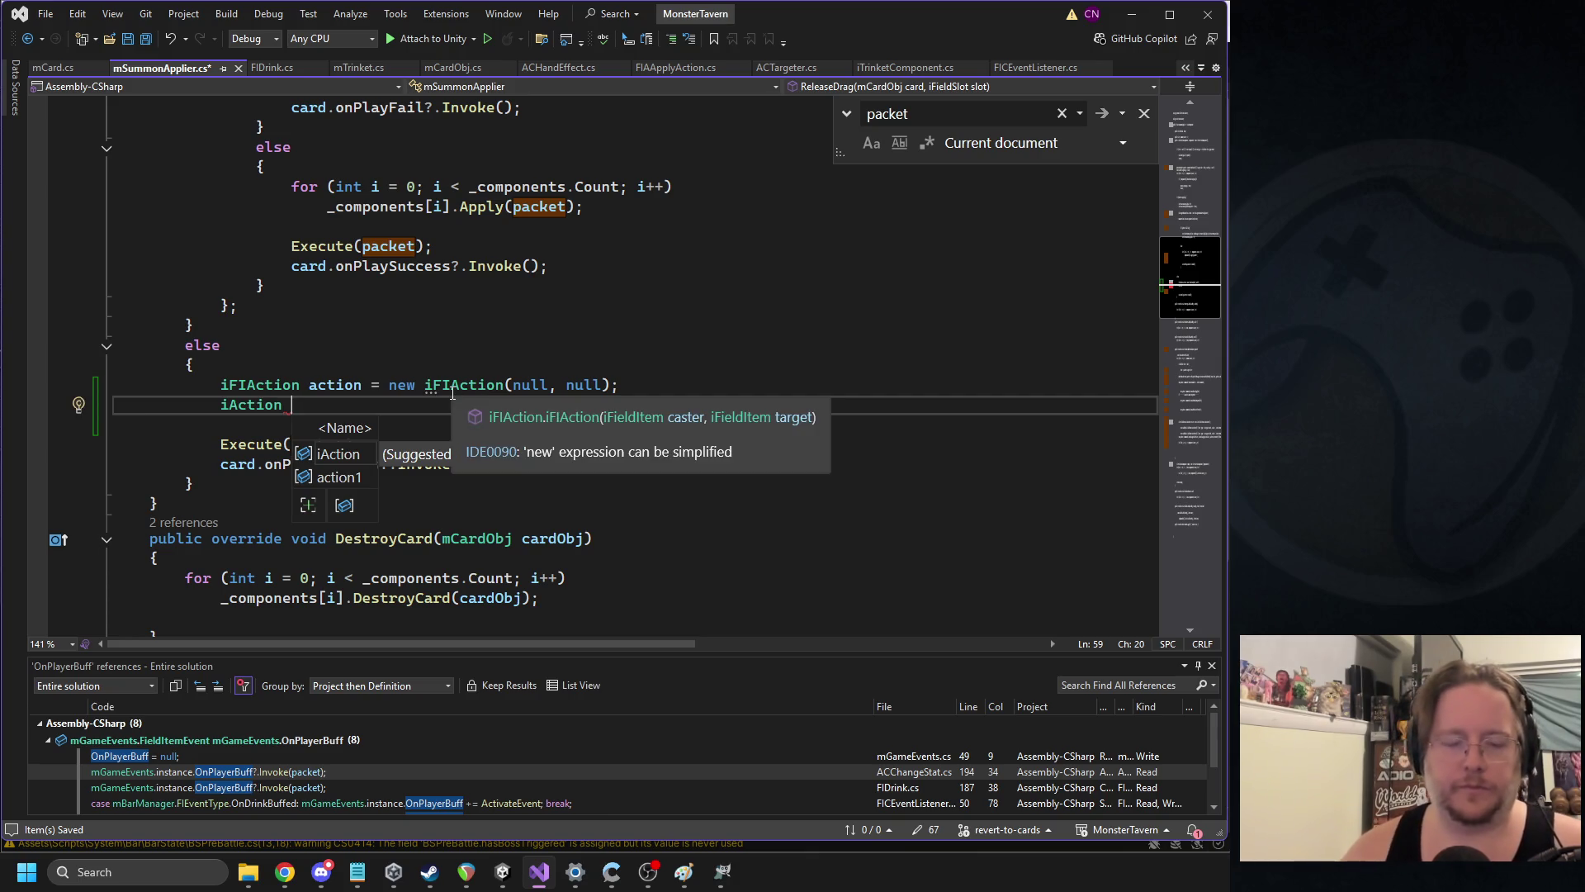
text(iaction =)
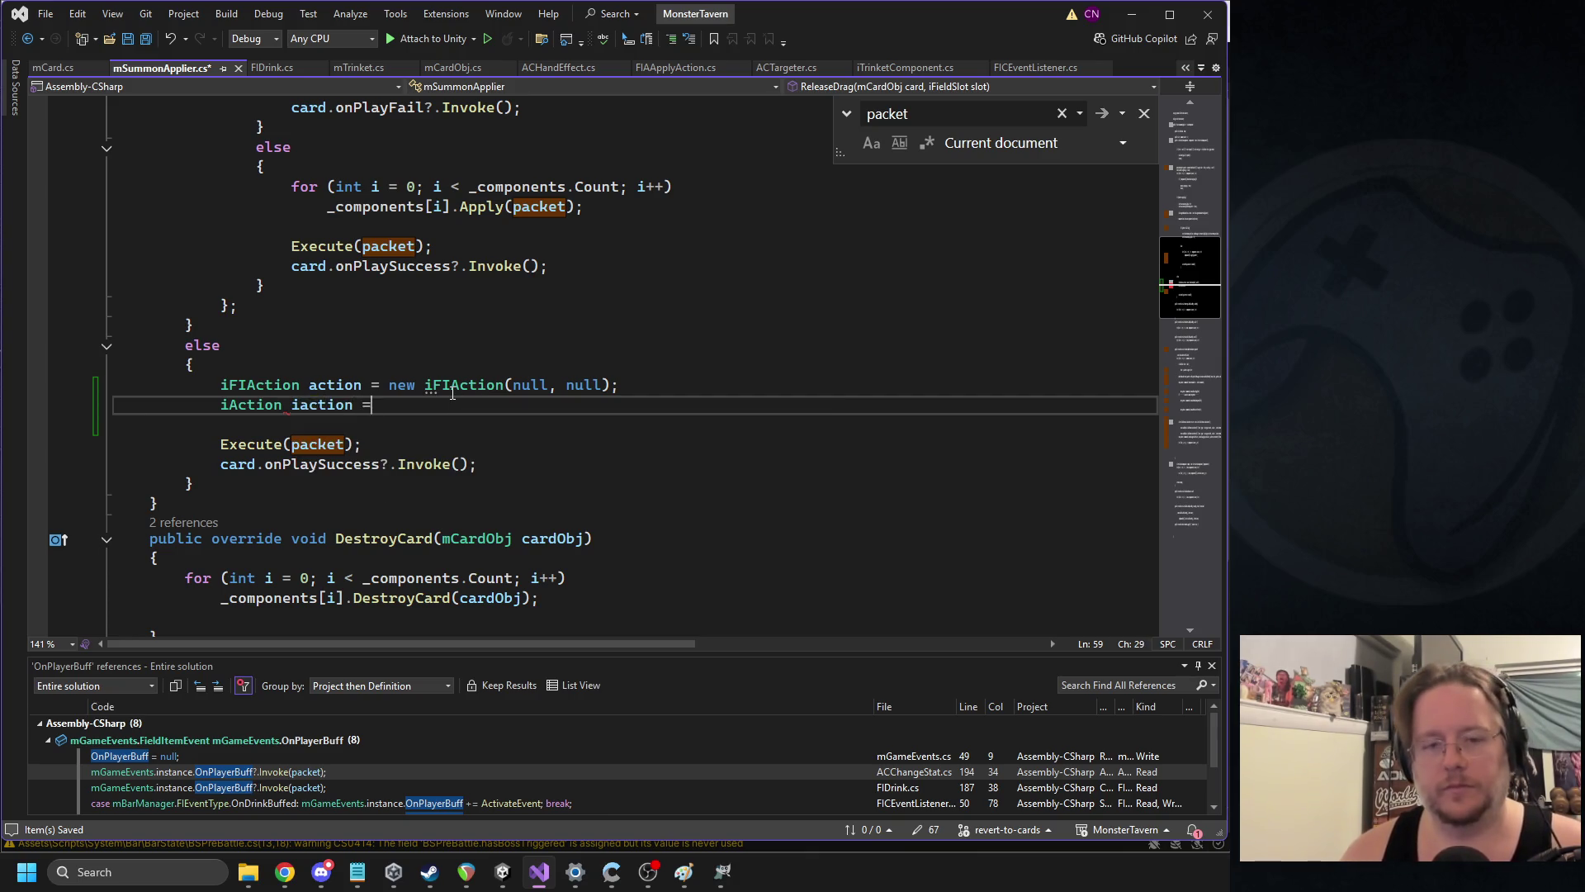
text( new iAction();)
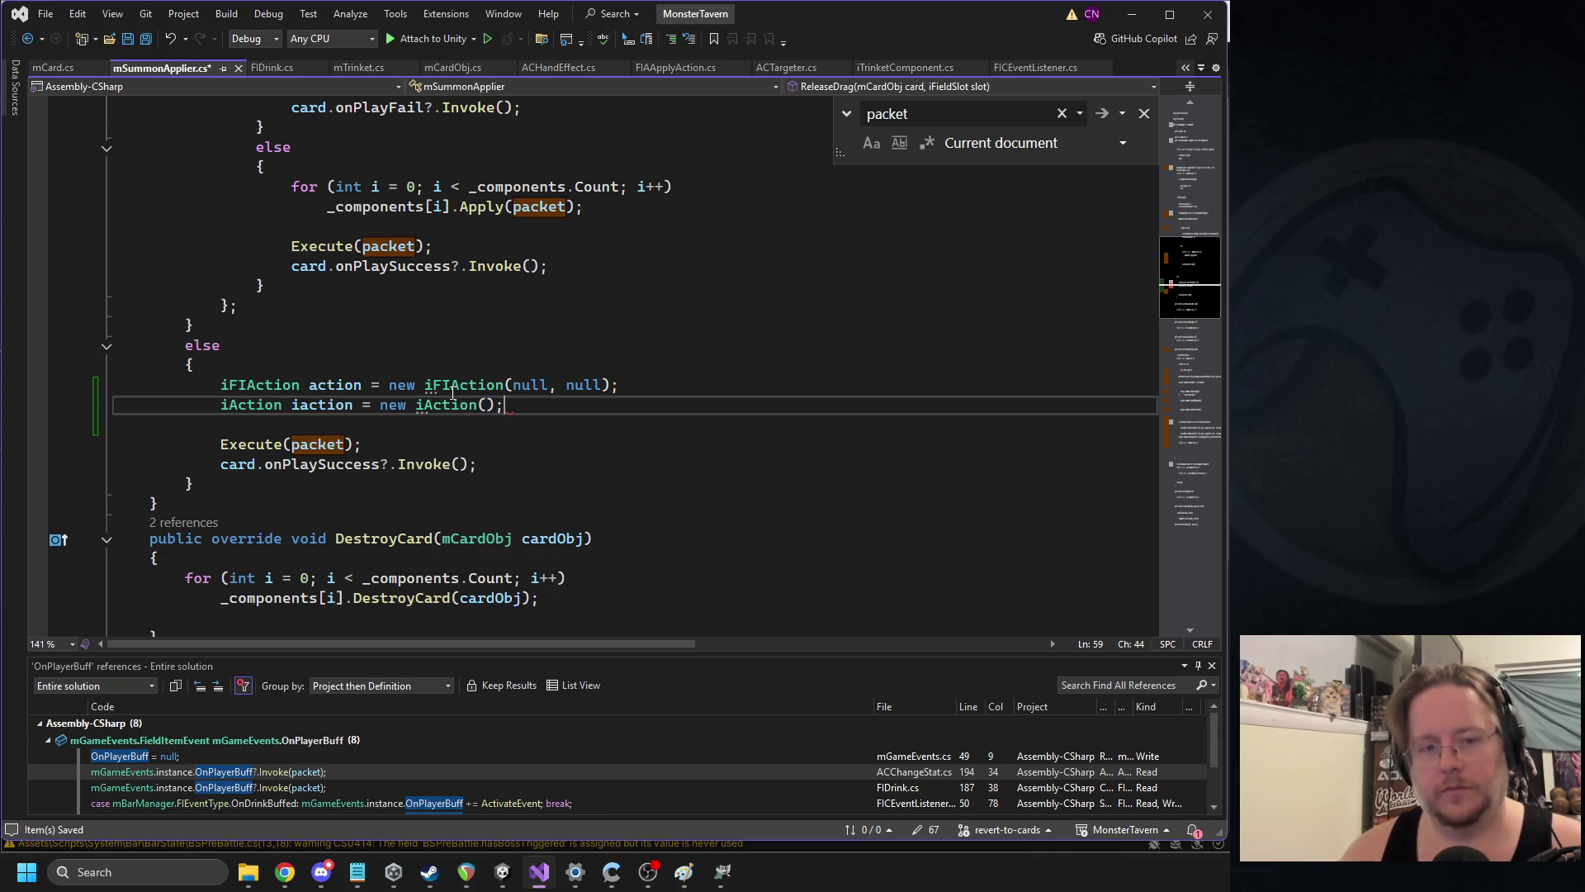
key(Return)
text(action.eqn)
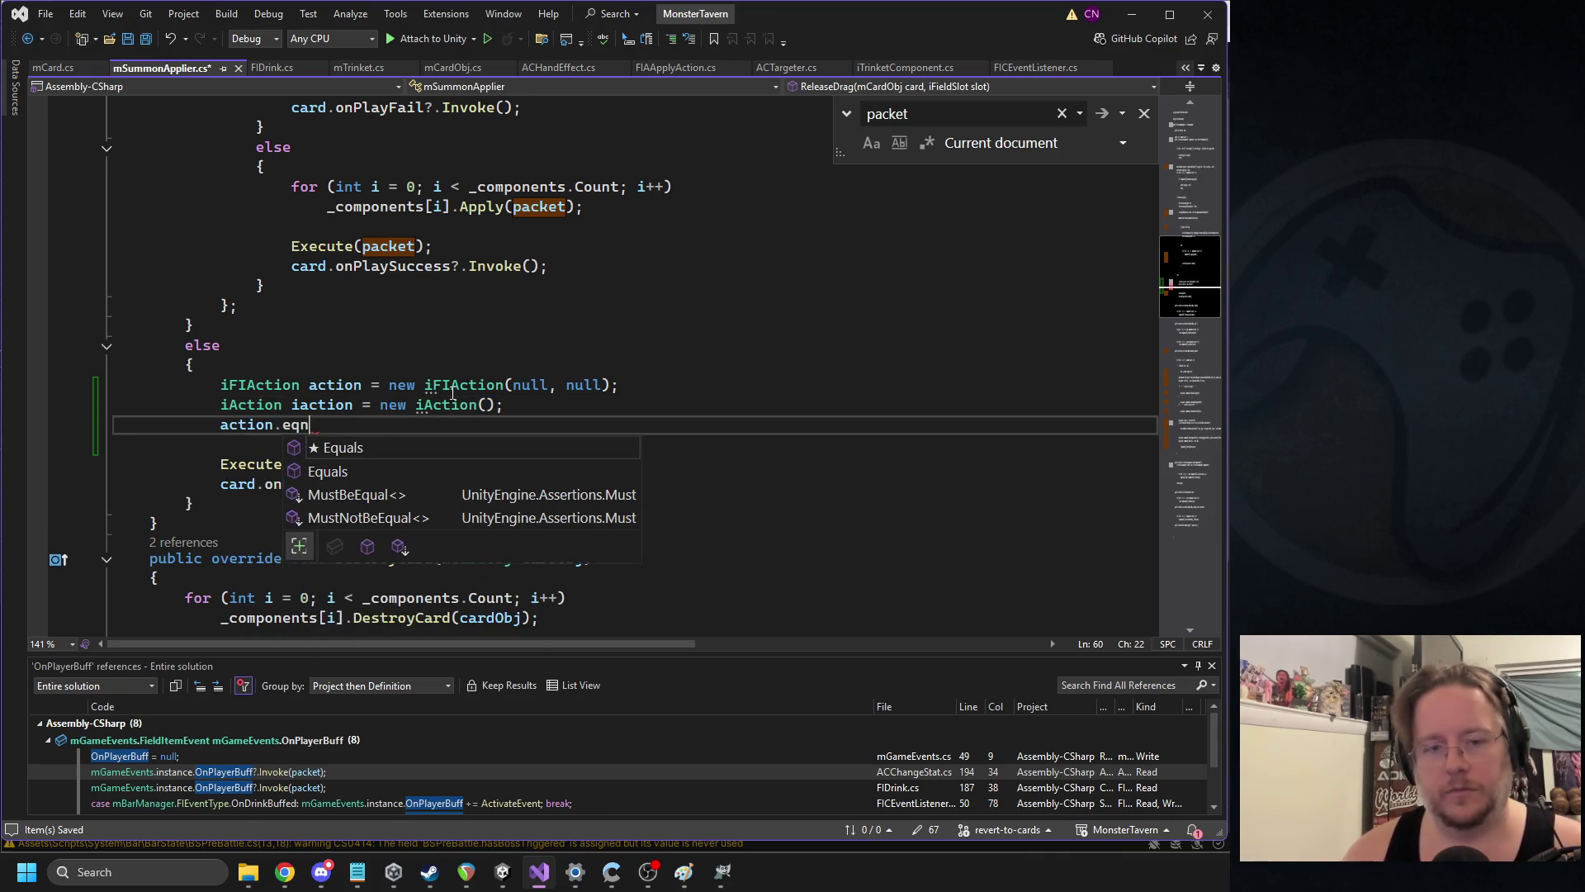
key(BackSpace)
key(BackSpace)
key(BackSpace)
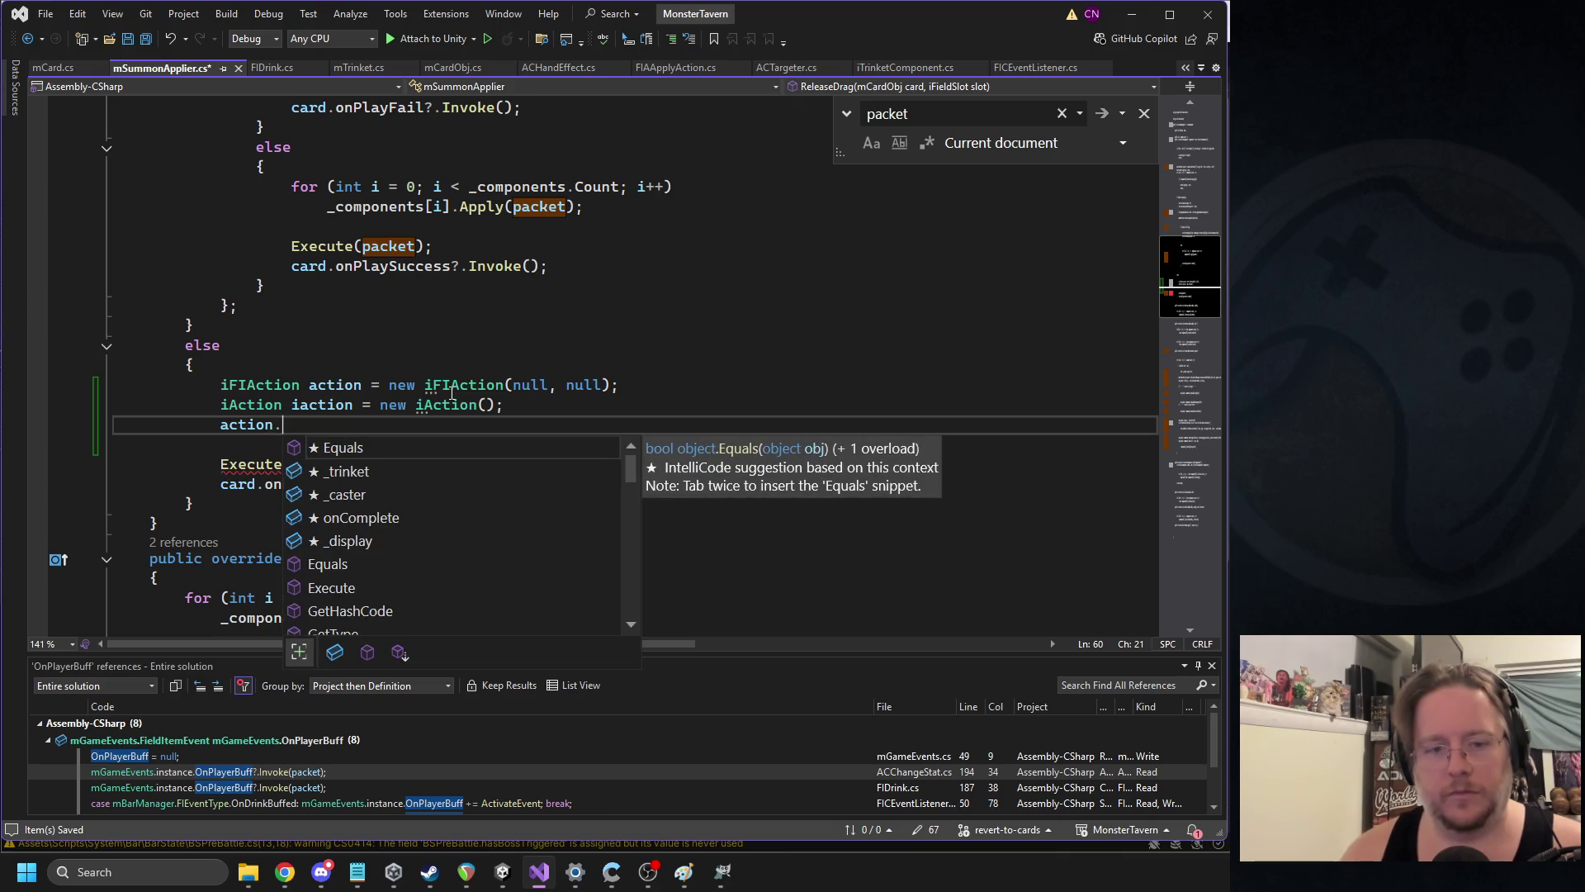
text(_a)
key(Tab)
text(.en)
key(Tab)
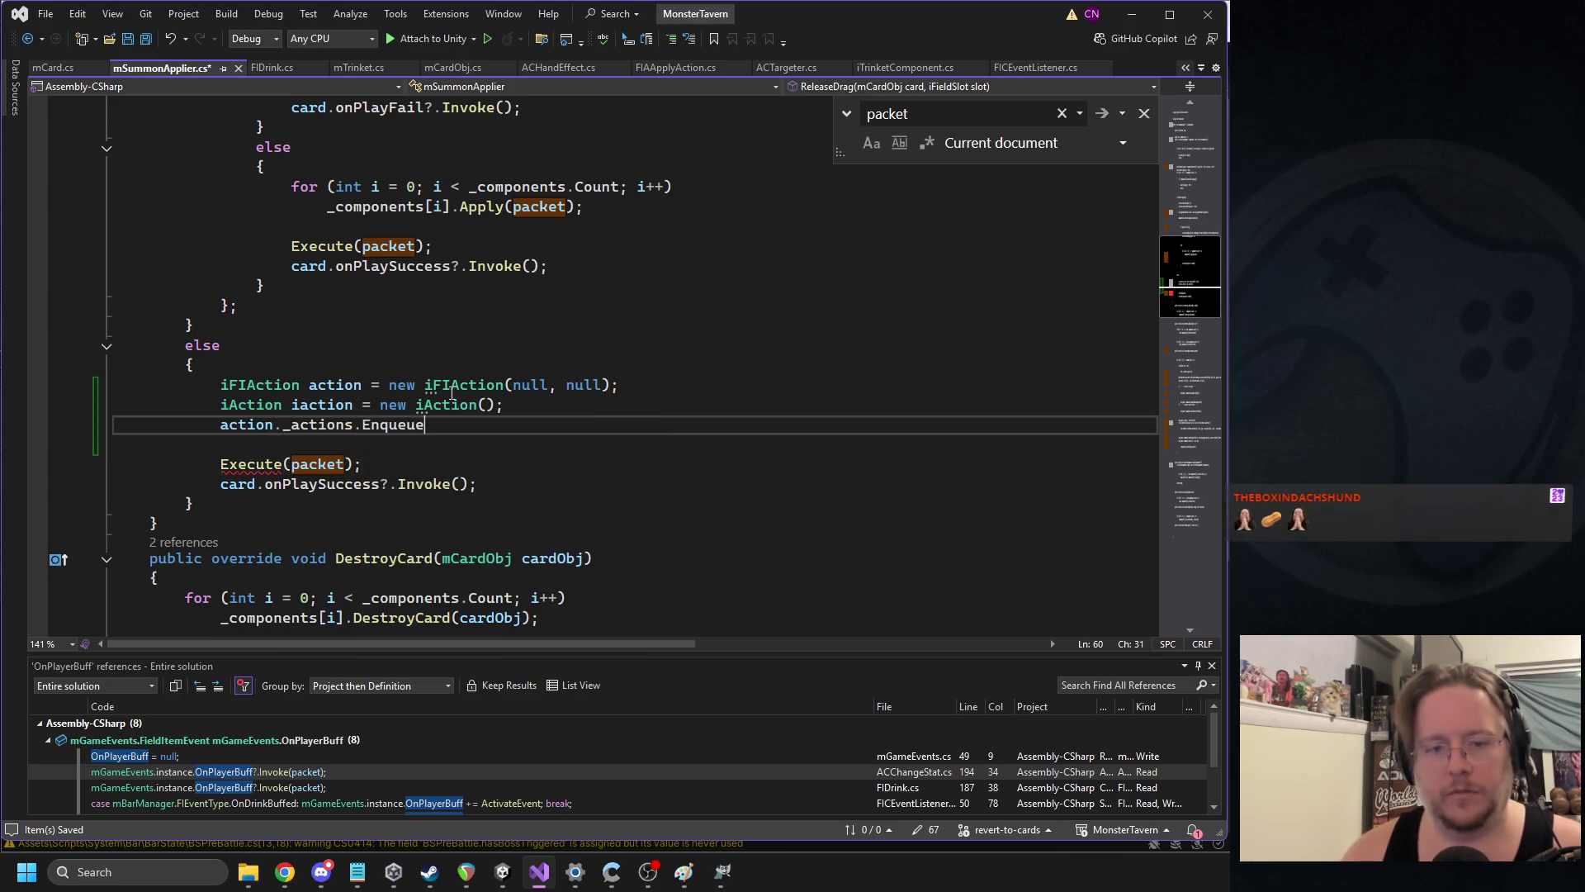
text(()
key(Tab)
text())
key(Return)
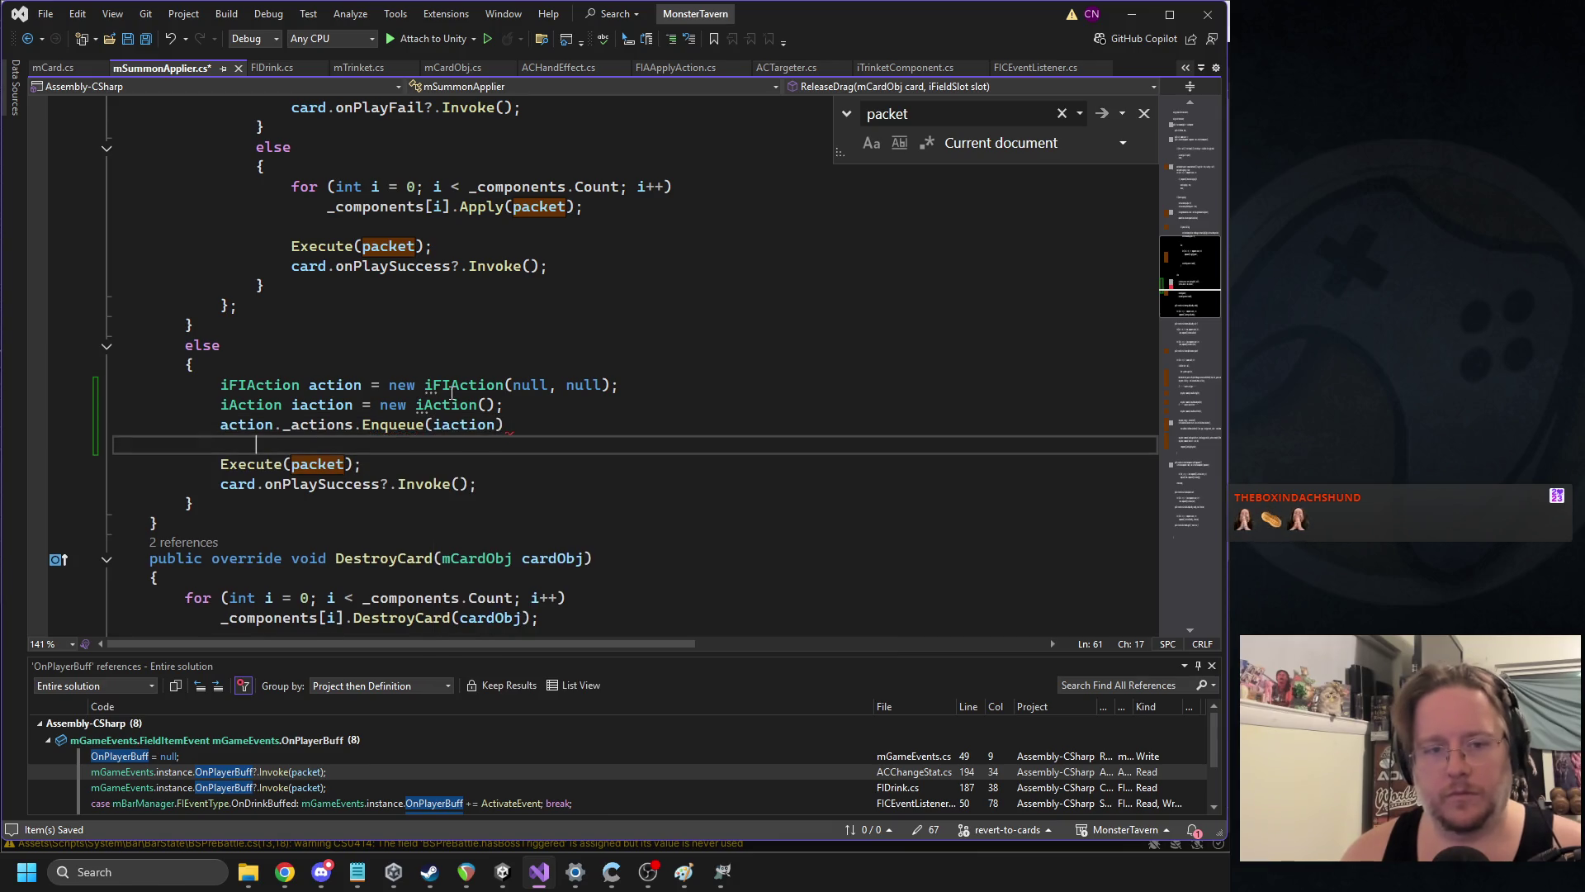
key(Up)
key(End)
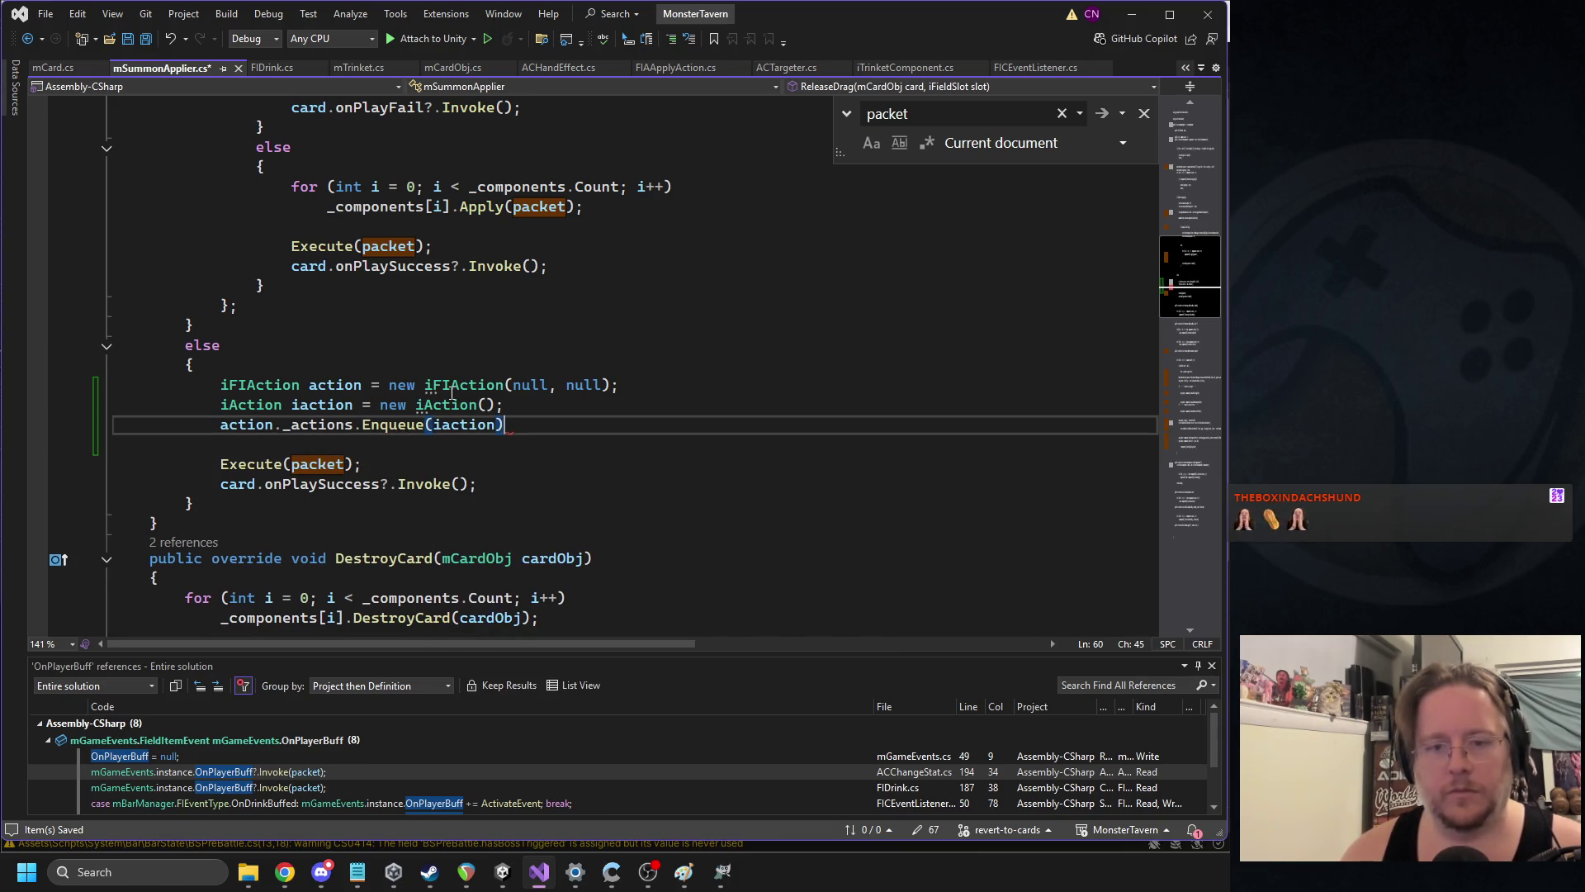
key(Down)
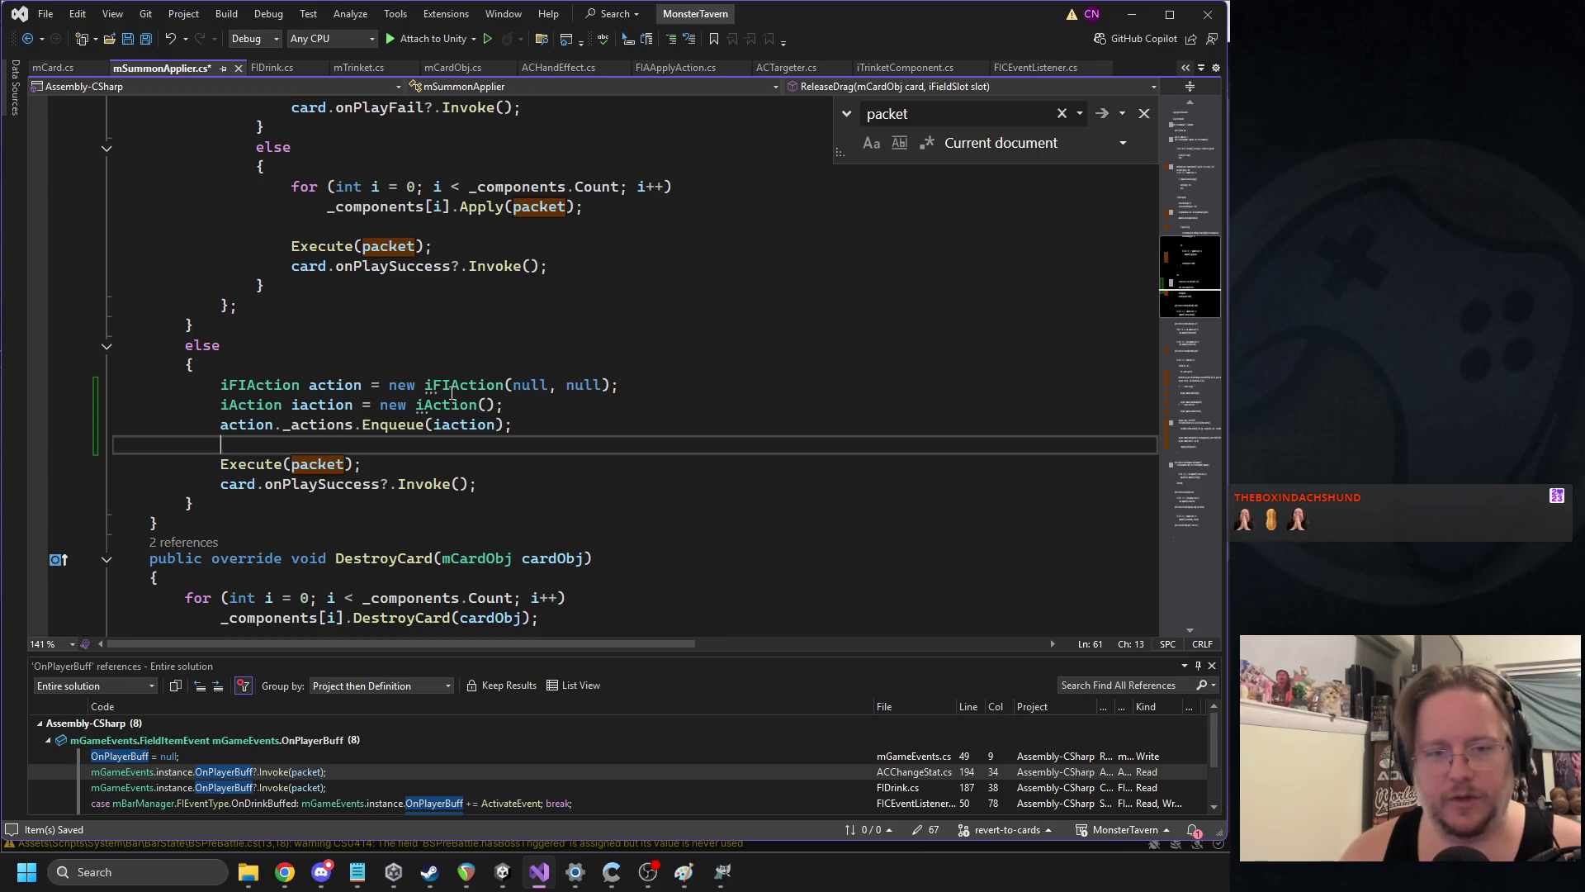
Wrap Execute(packet) and onPlaySuccess in an iaction.onExecute += () => { }; callback
text(iaction.onExecute += () => {)
key(Down)
key(Down)
key(End)
key(Return)
text(};)
key(Down)
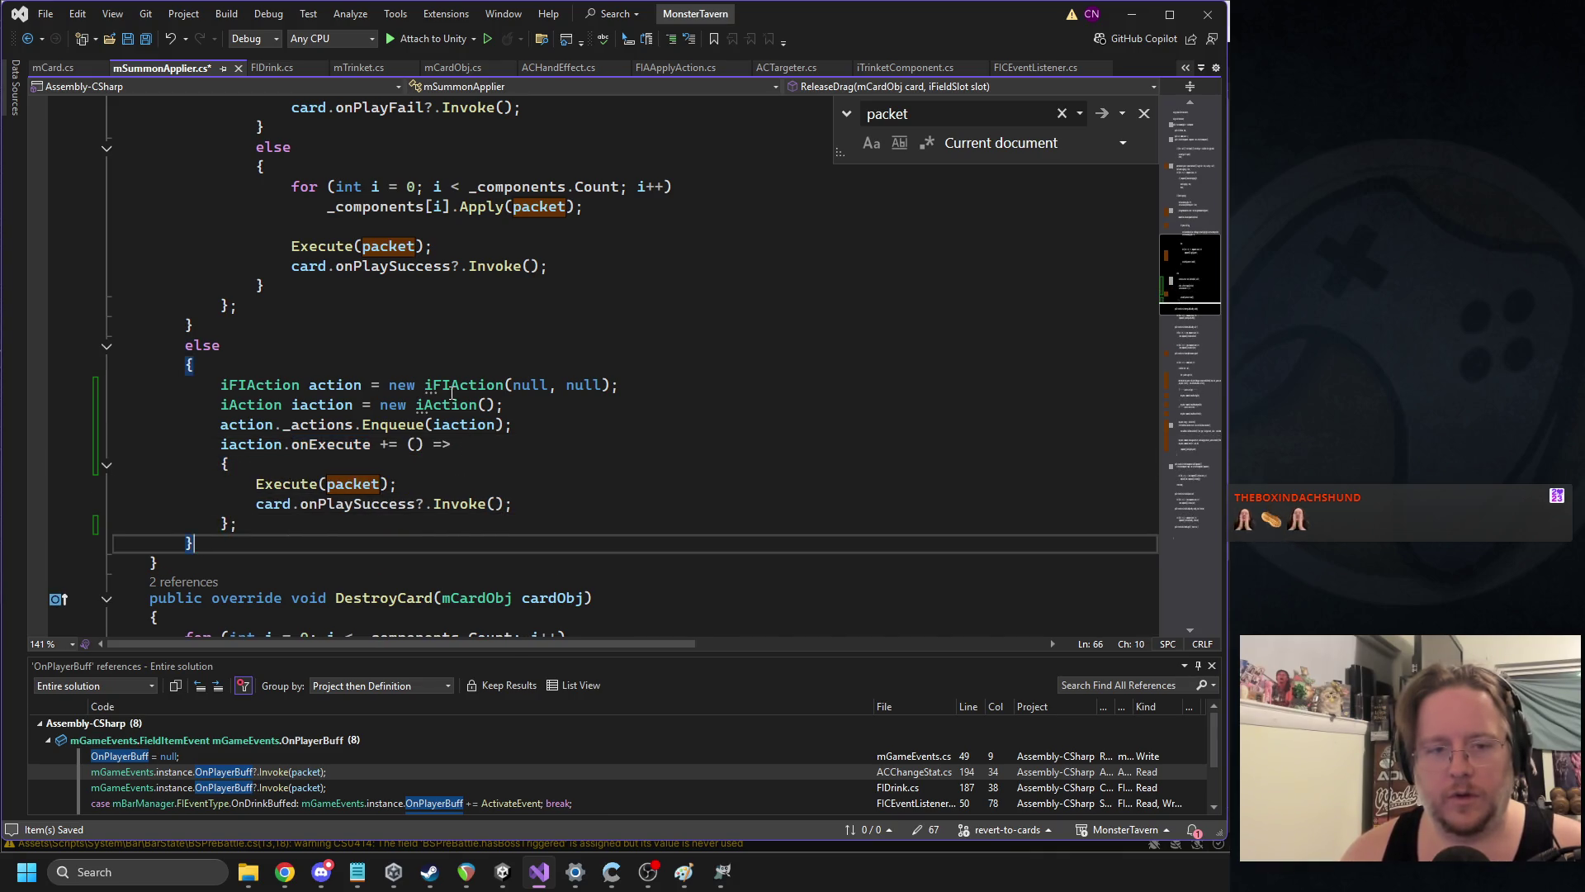
key(Up)
key(End)
key(Return)
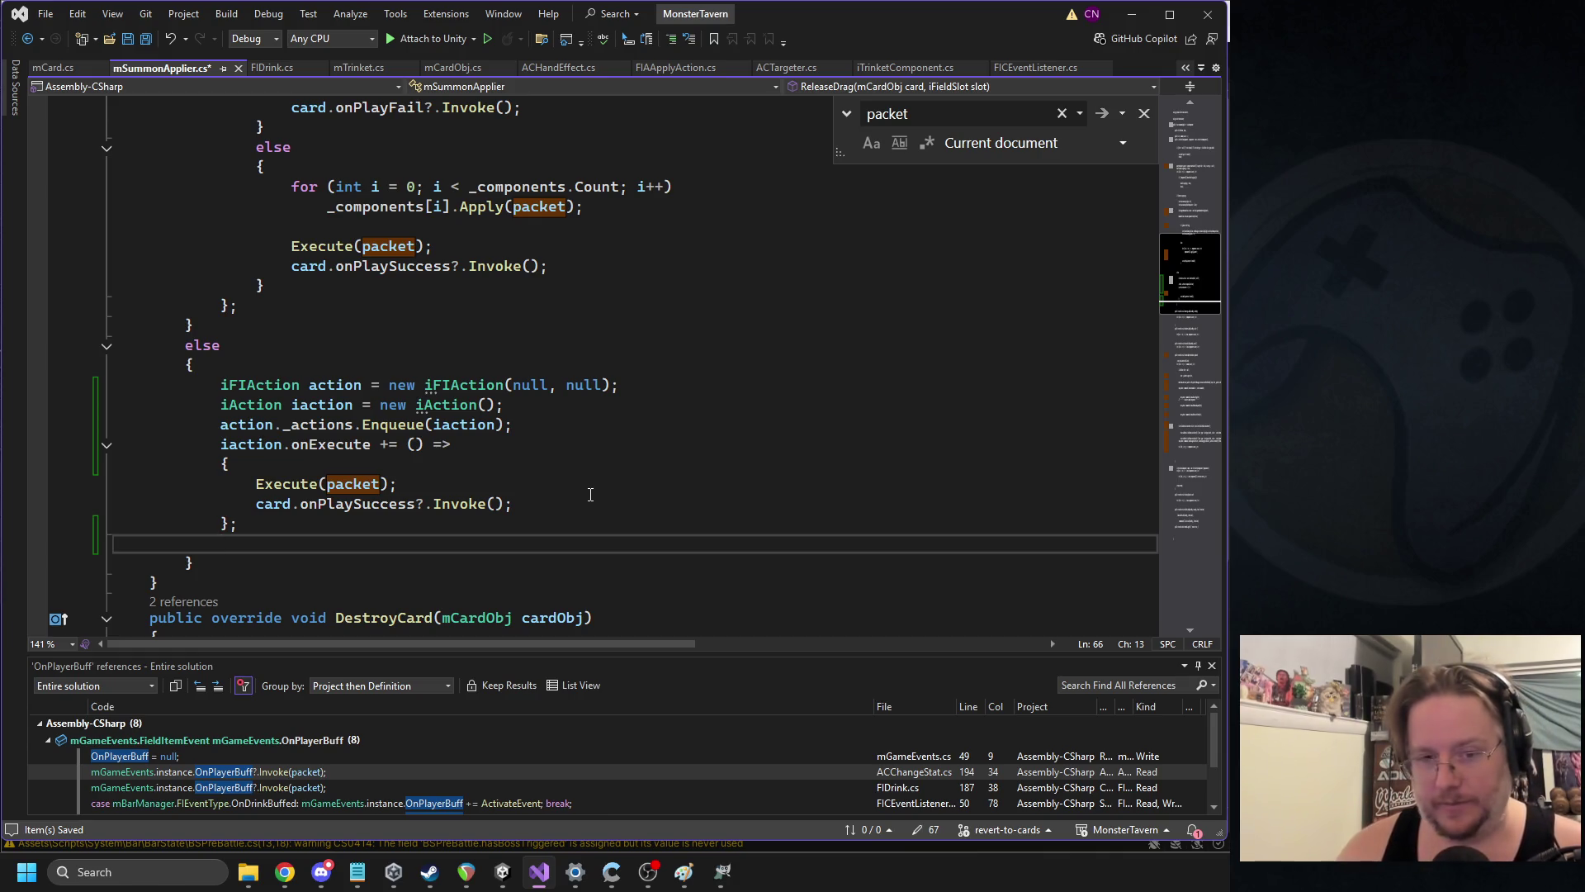
Finish the else branch with mGameActions.instance.QueueAction(action); and save mSummonApplier.cs
text(mGameActions.ins)
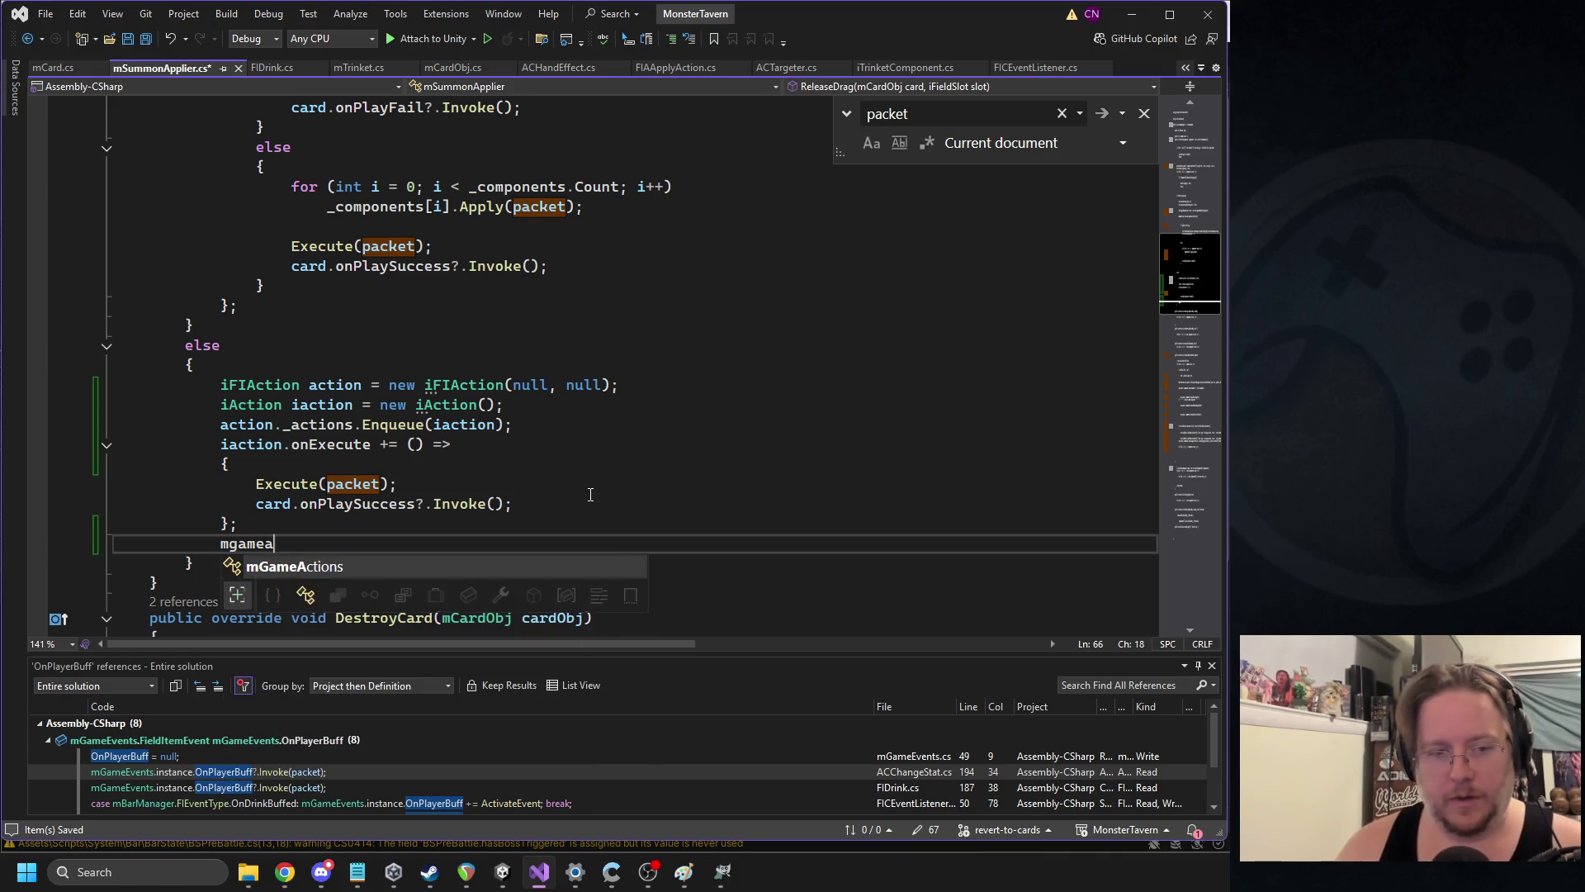
text(.en)
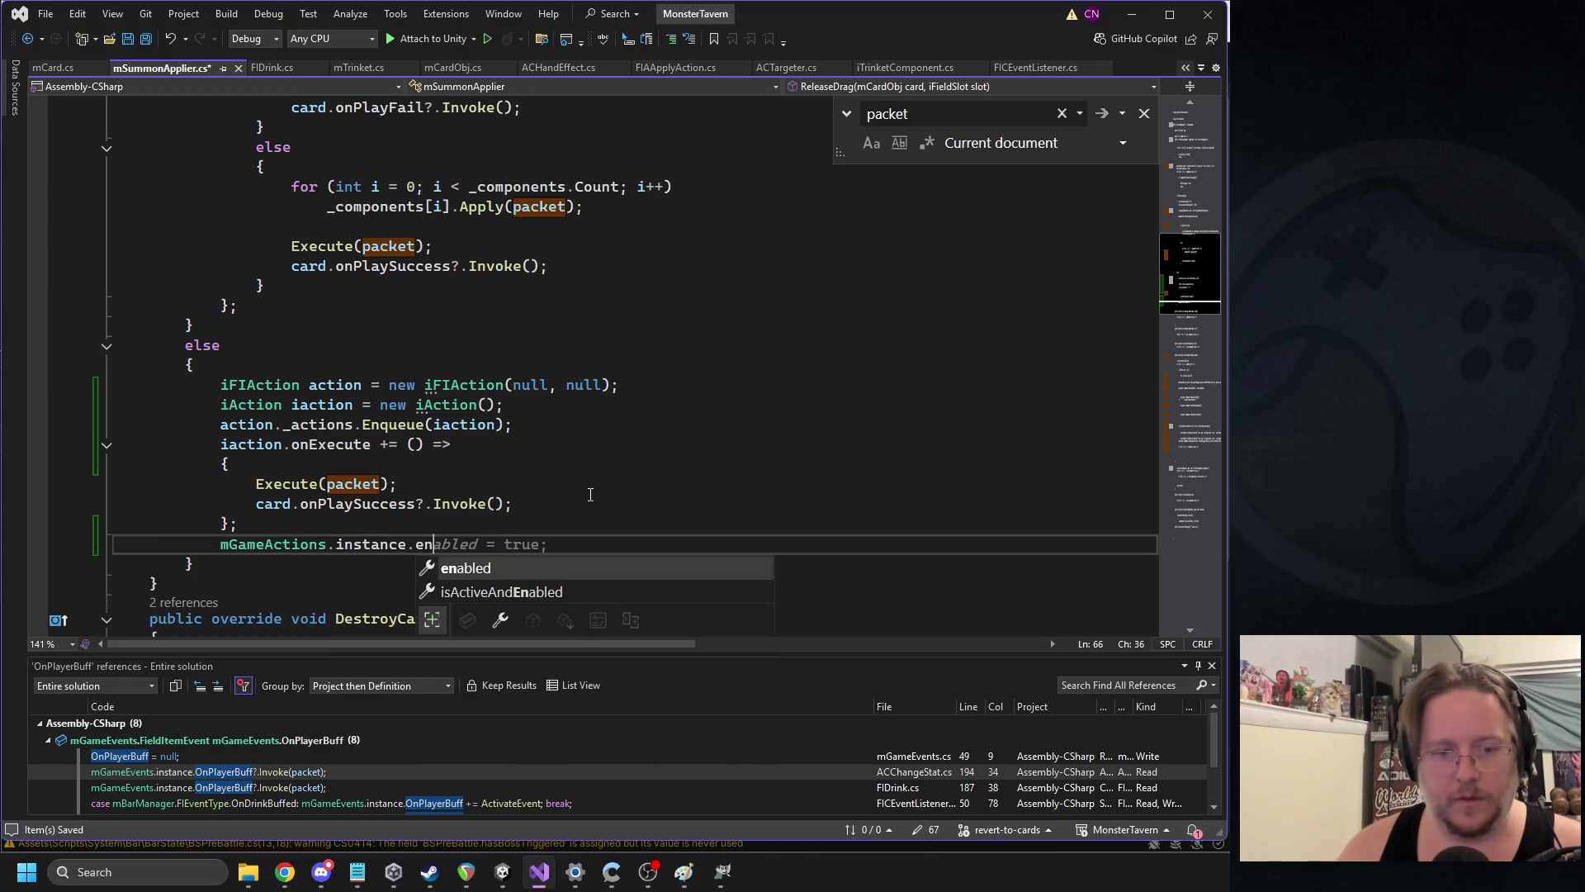
key(BackSpace)
key(BackSpace)
key(BackSpace)
text(.que)
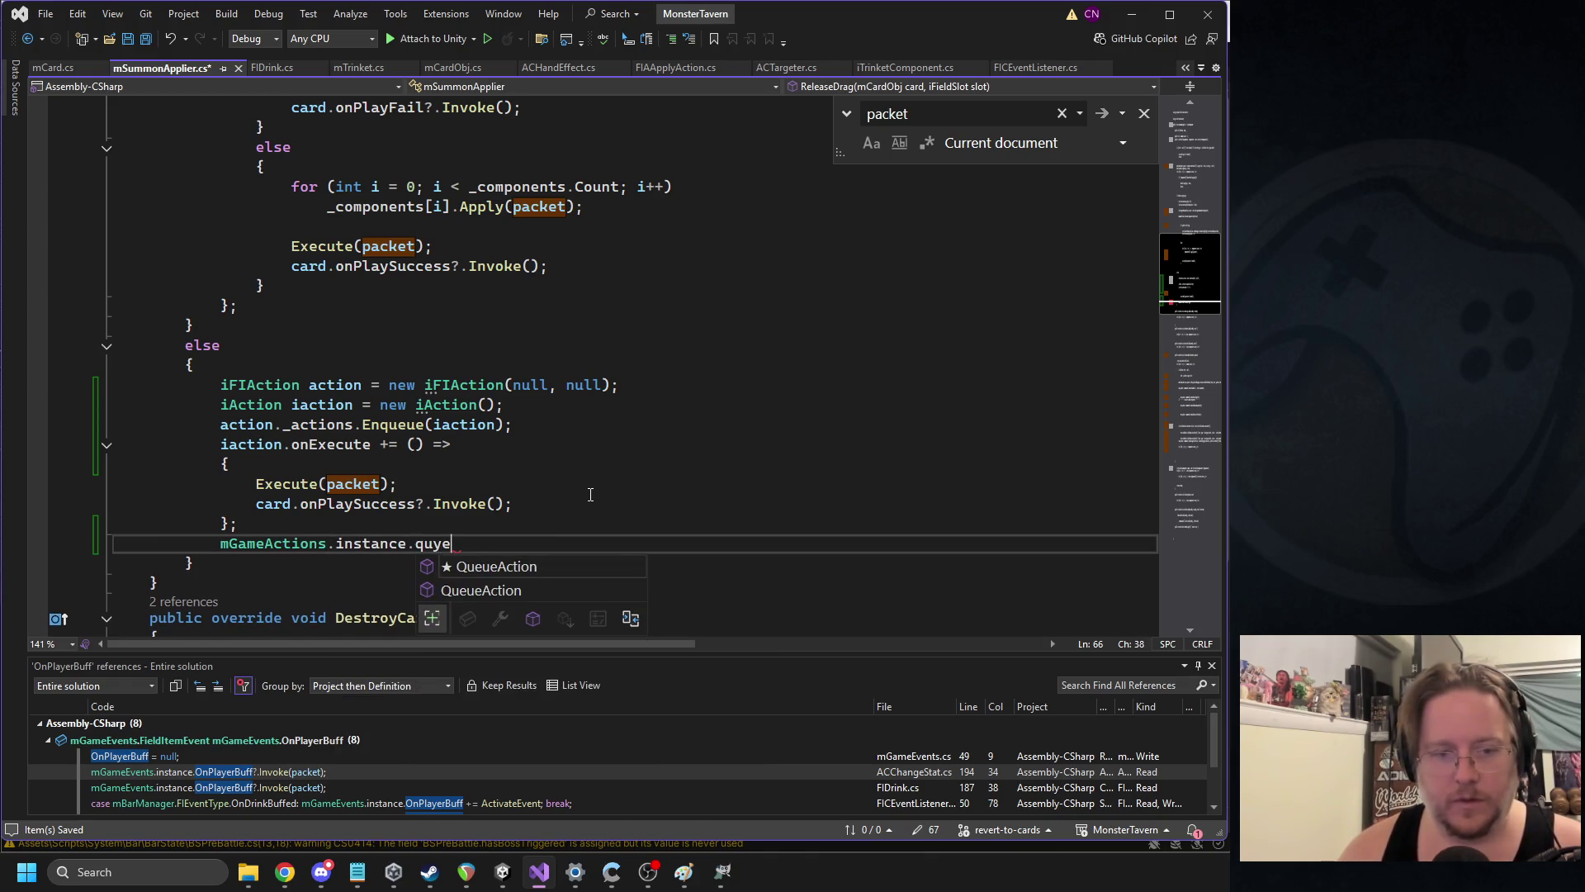
key(Tab)
text(()
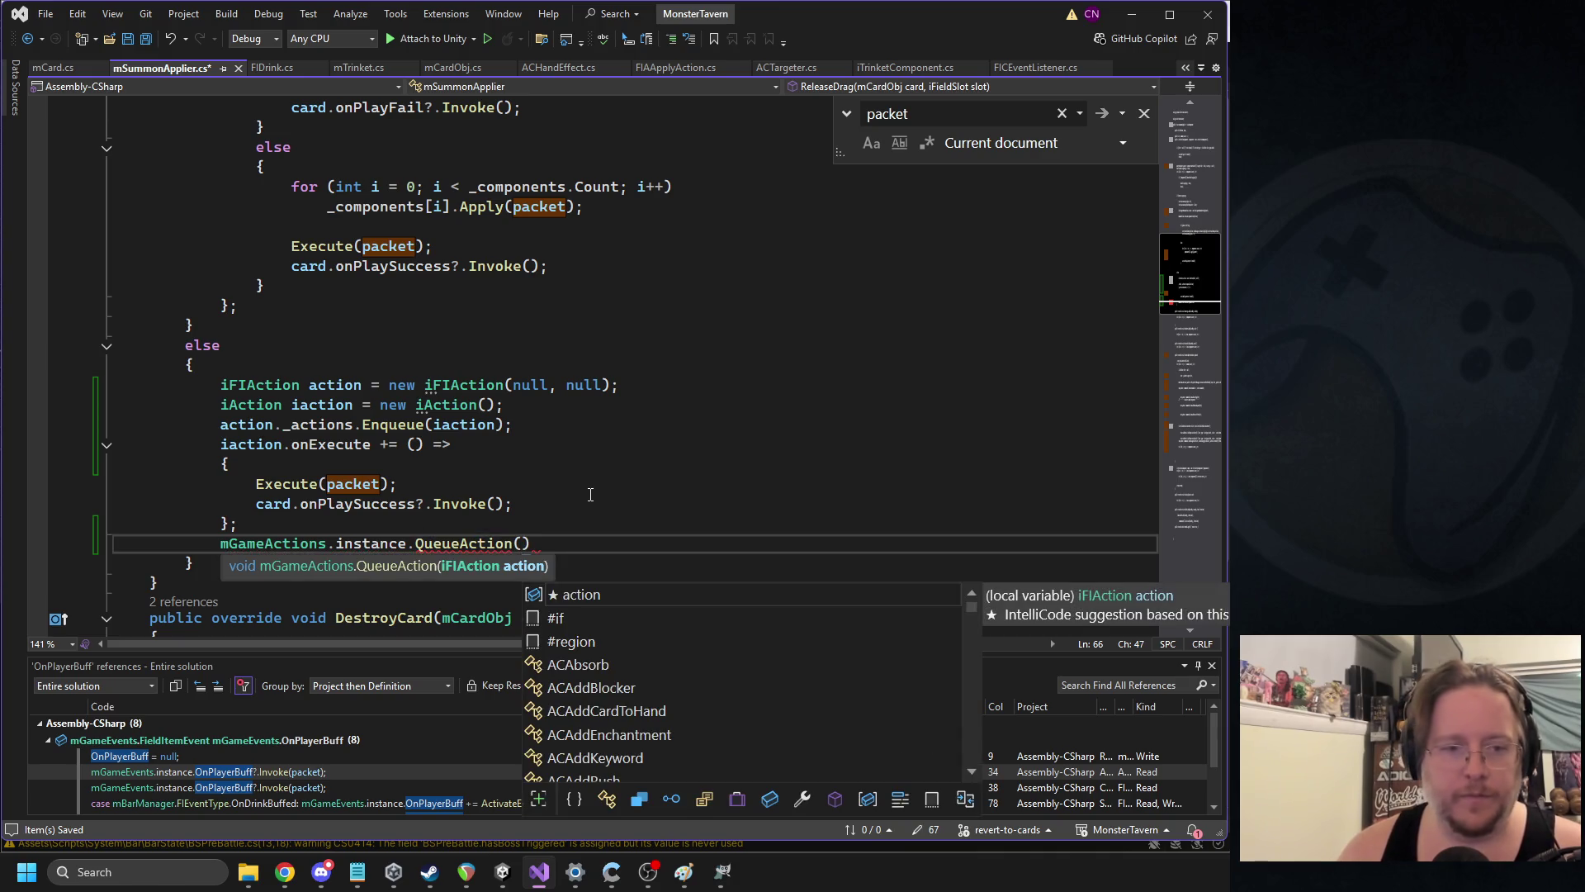
text(action))
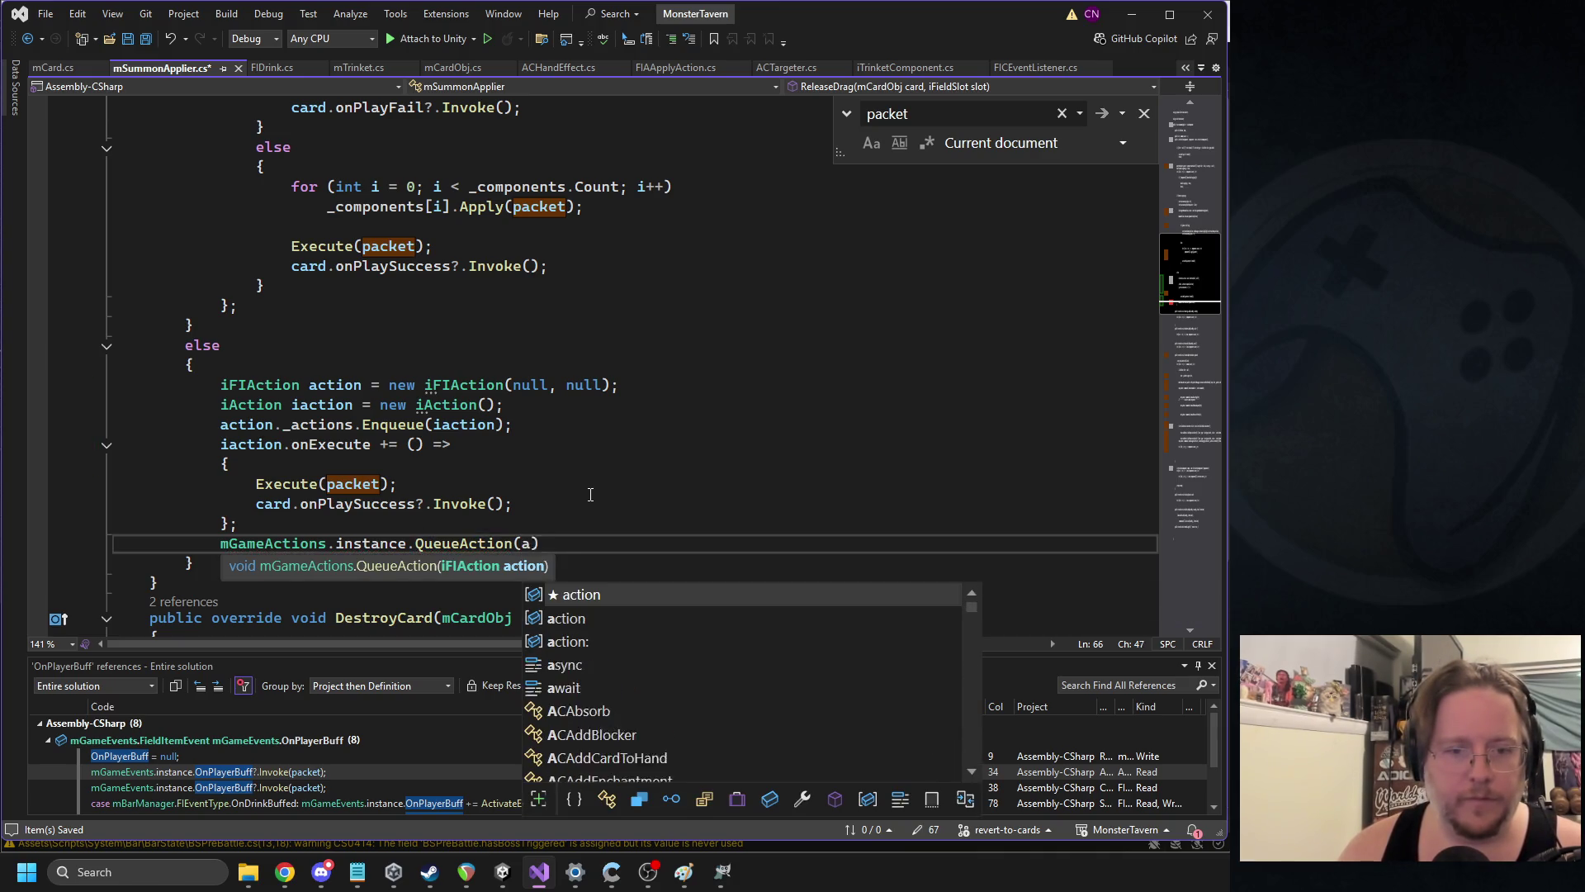
text(;)
key(ctrl+s)
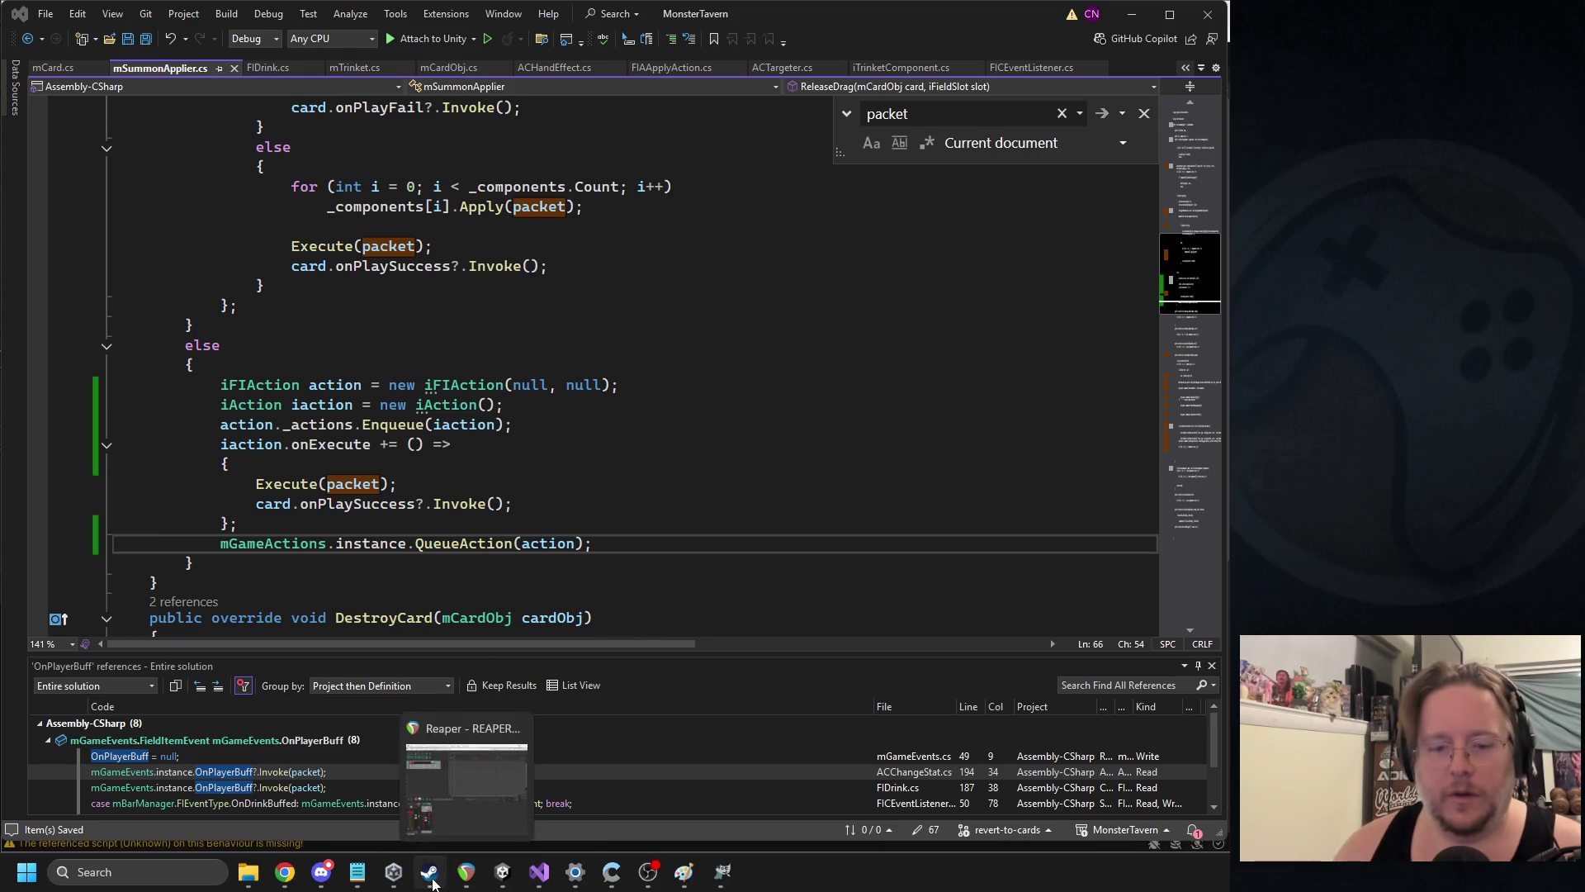
Restart Play mode in Unity so the new code runs
click(466, 784)
click(594, 56)
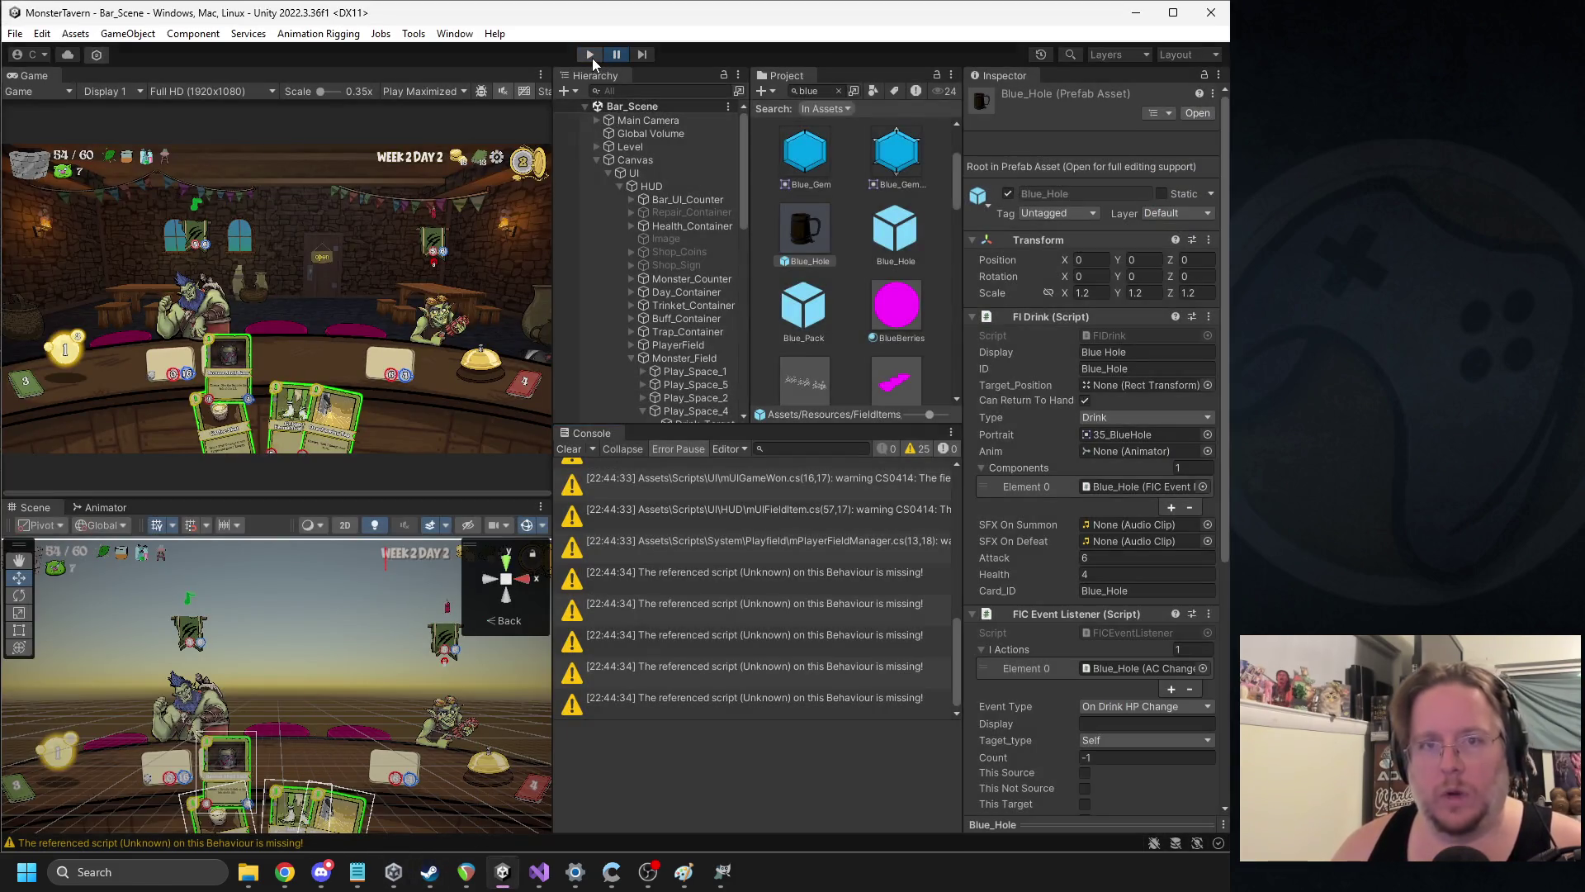
click(592, 56)
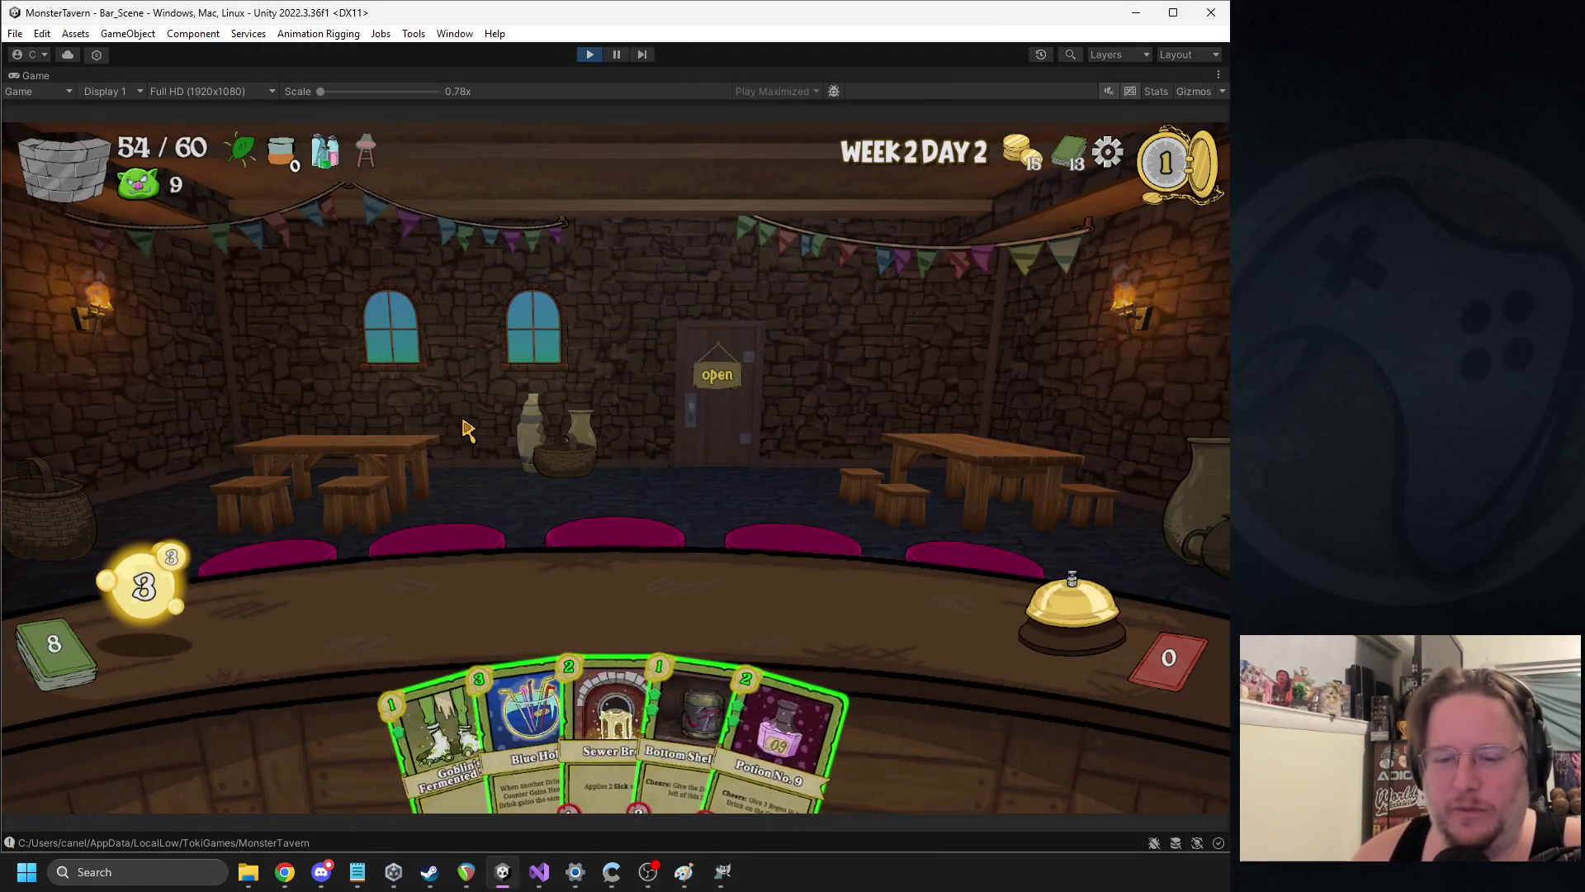
Play Blue Hole, Goblin's Fermented Sock and Kicked Keg, then open the NullReferenceException source in FICEventListener.cs
mouse_move(528, 718)
mouse_down()
mouse_move(850, 590)
mouse_move(867, 611)
mouse_up()
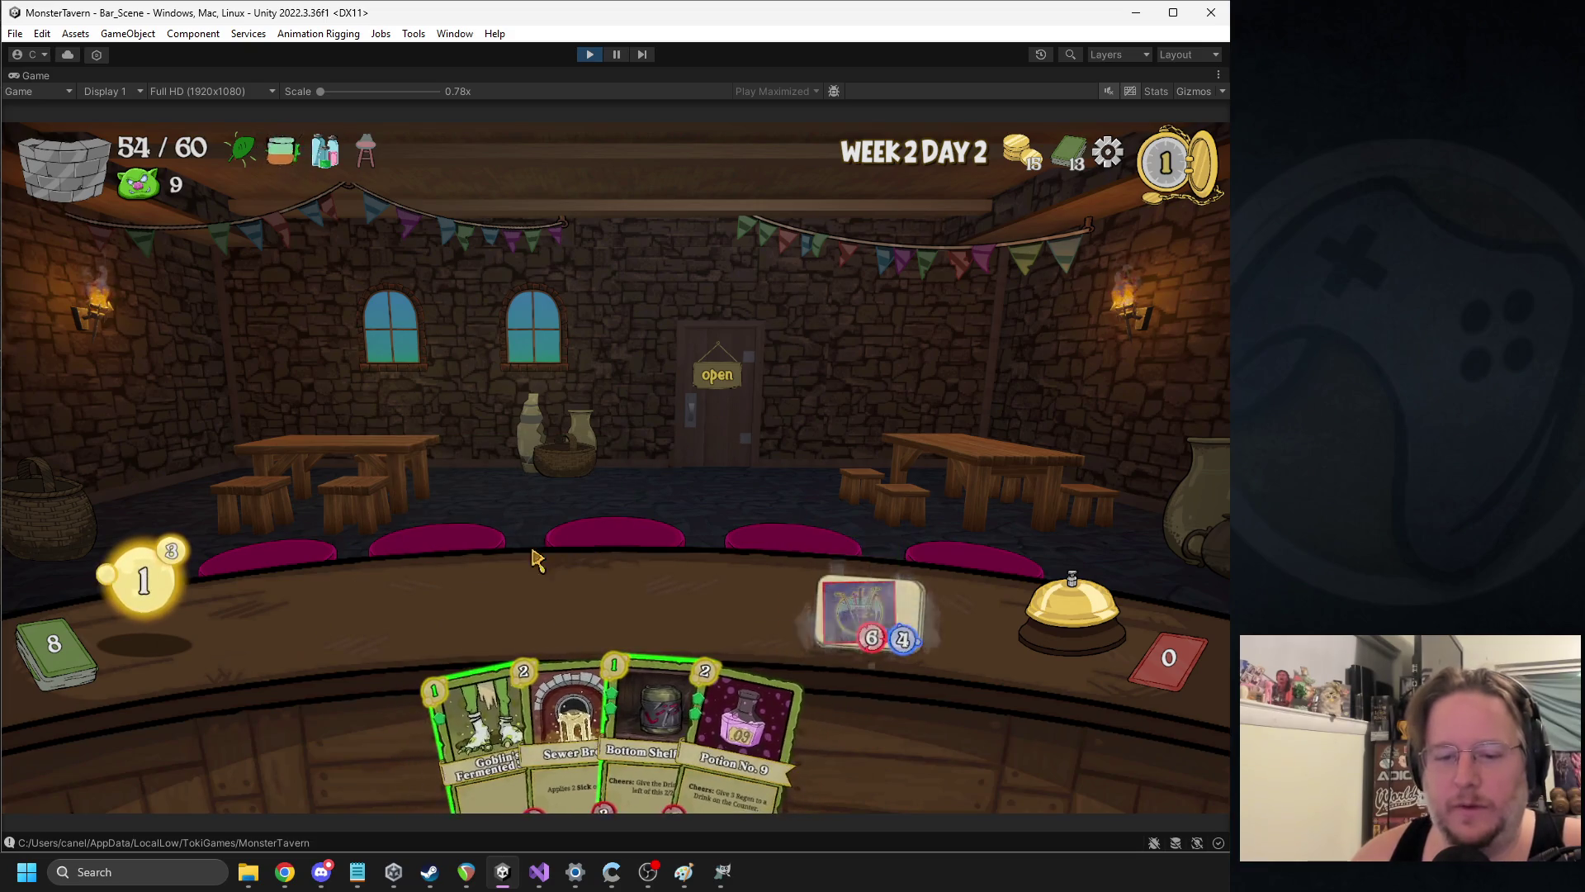
mouse_move(457, 705)
mouse_down()
mouse_move(393, 591)
mouse_move(432, 591)
mouse_move(384, 611)
mouse_up()
click(1032, 598)
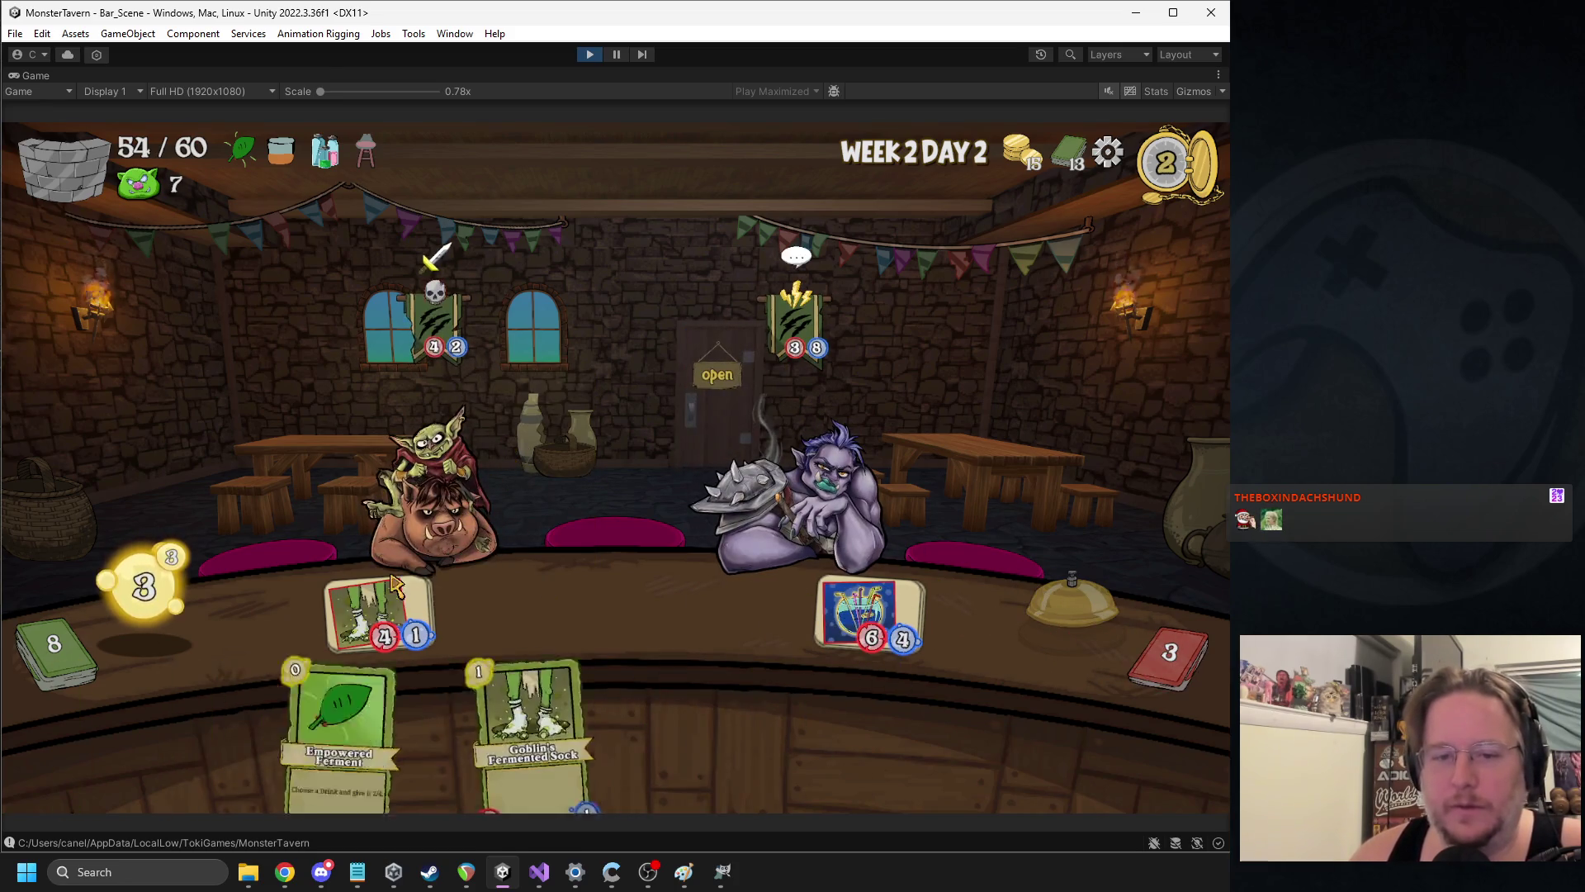
drag(686, 743, 376, 631)
double_click(655, 543)
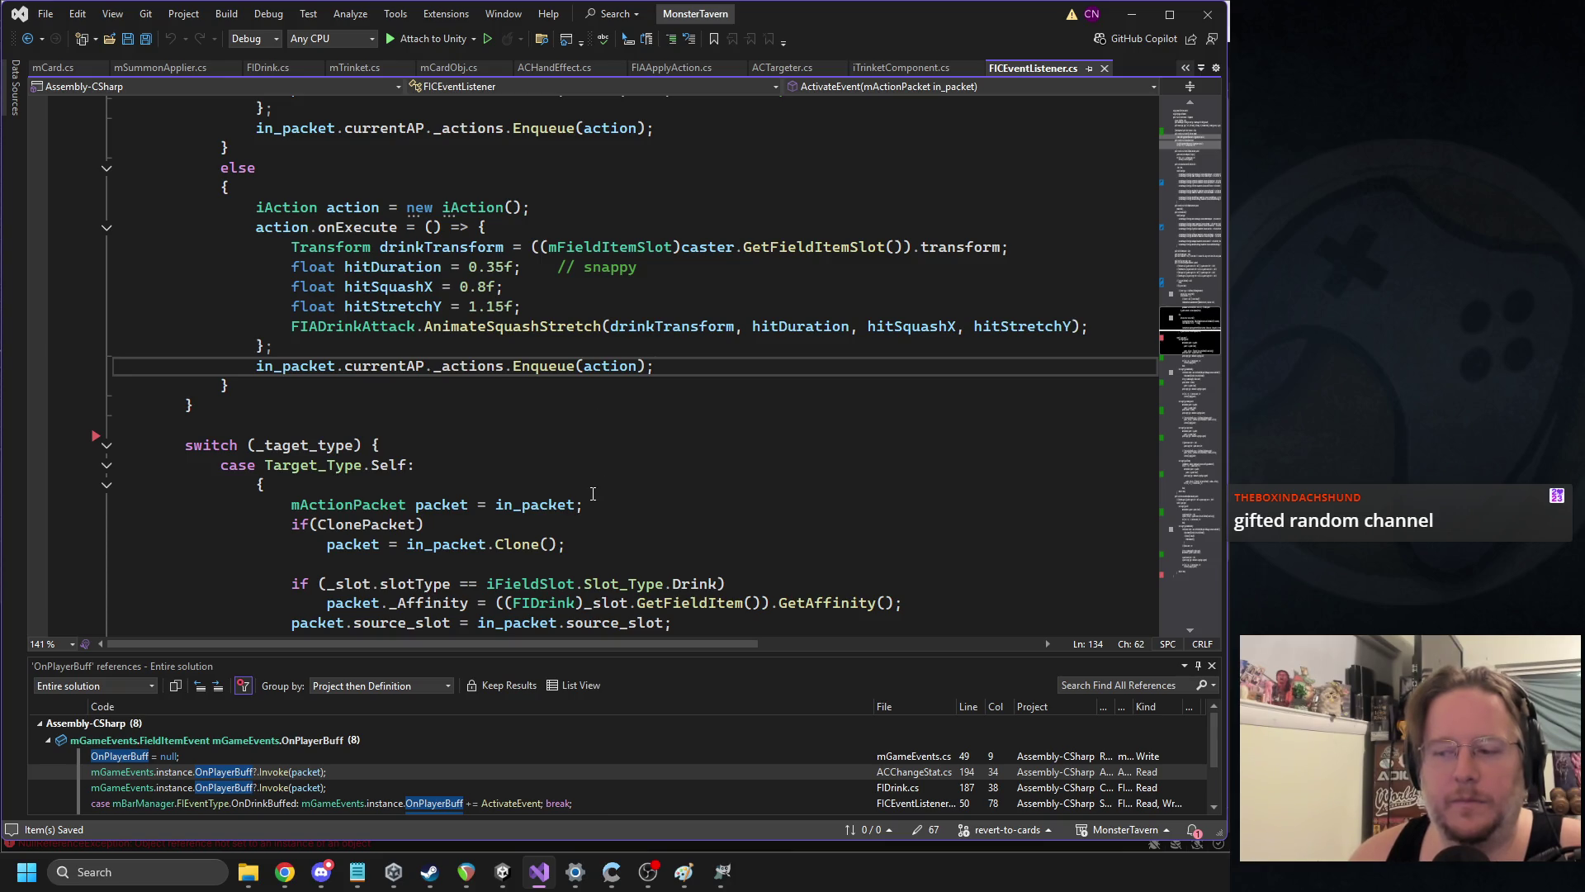
Back in ReleaseDrag of mSummonApplier.cs, type packet.currentAP = action; in the else block
scroll(591, 494, up, 1)
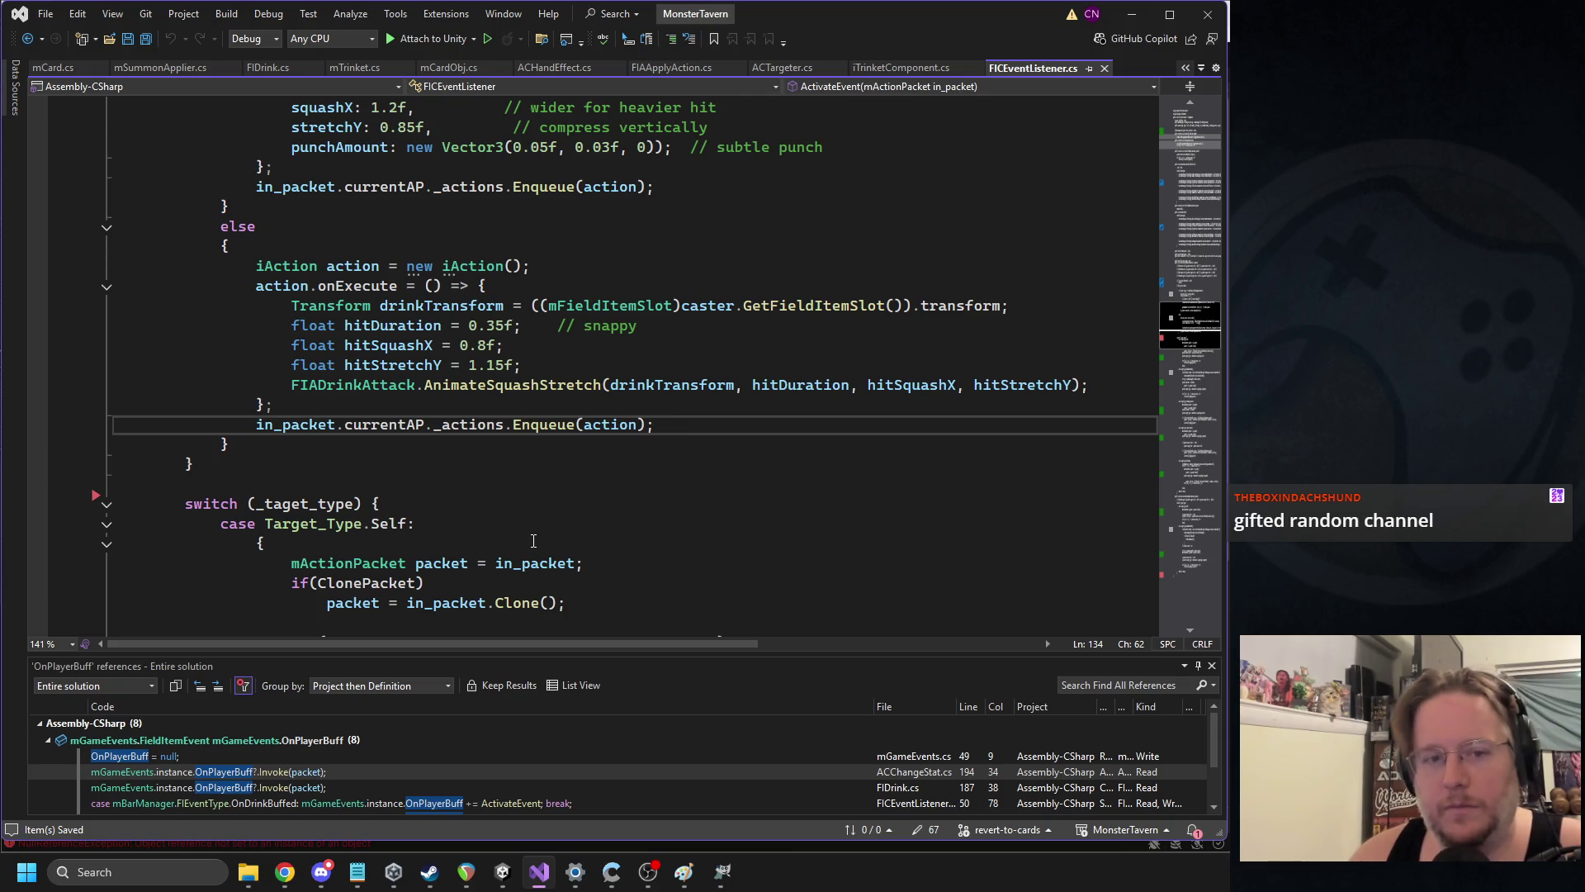
click(25, 39)
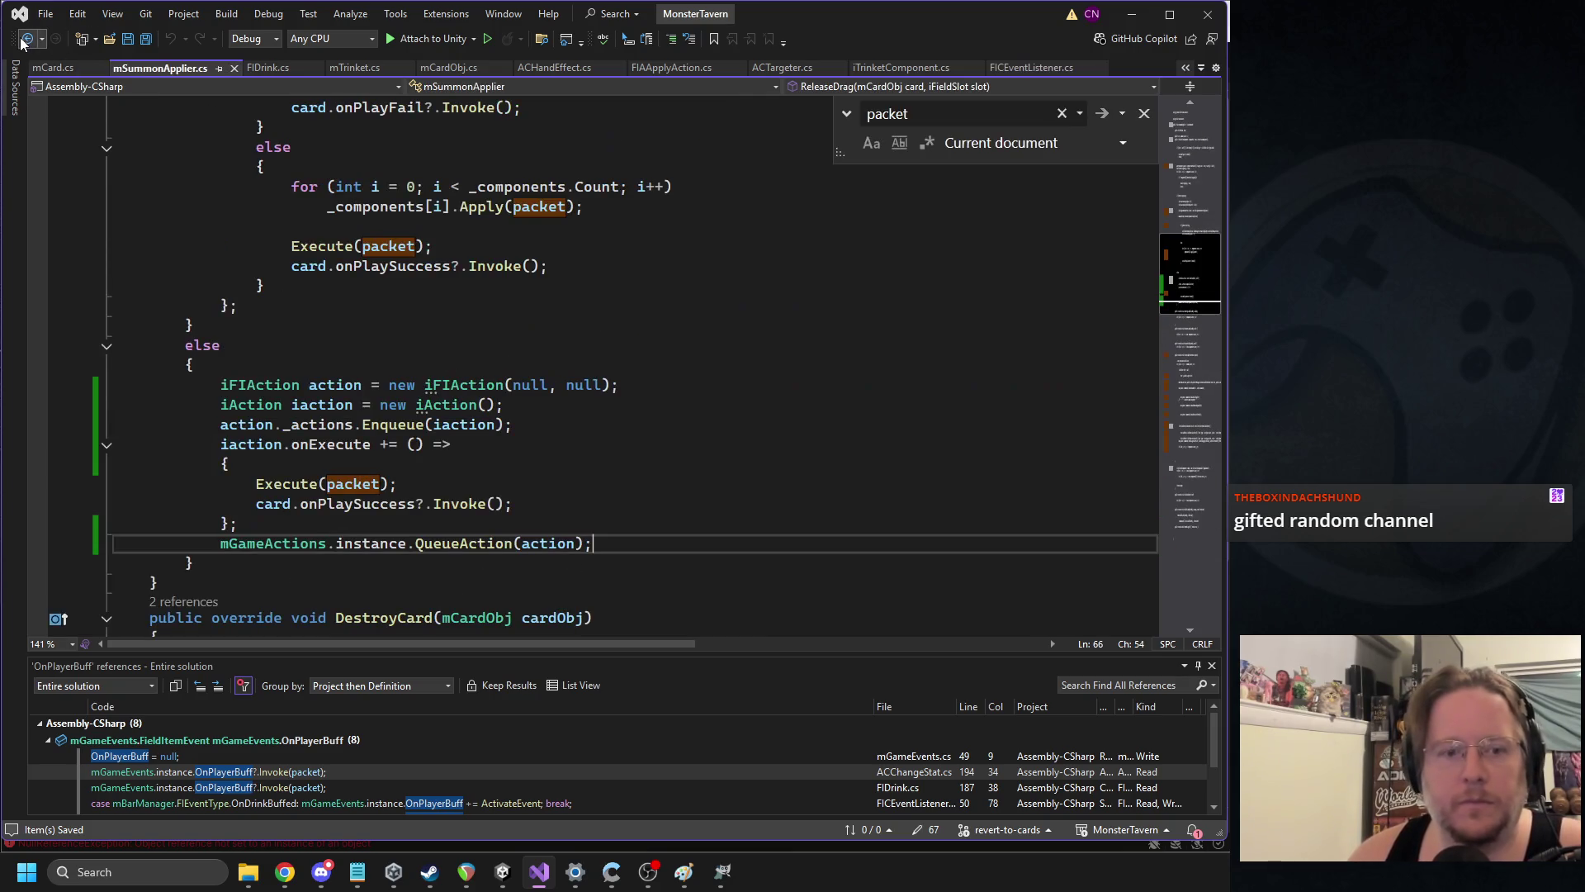
click(361, 476)
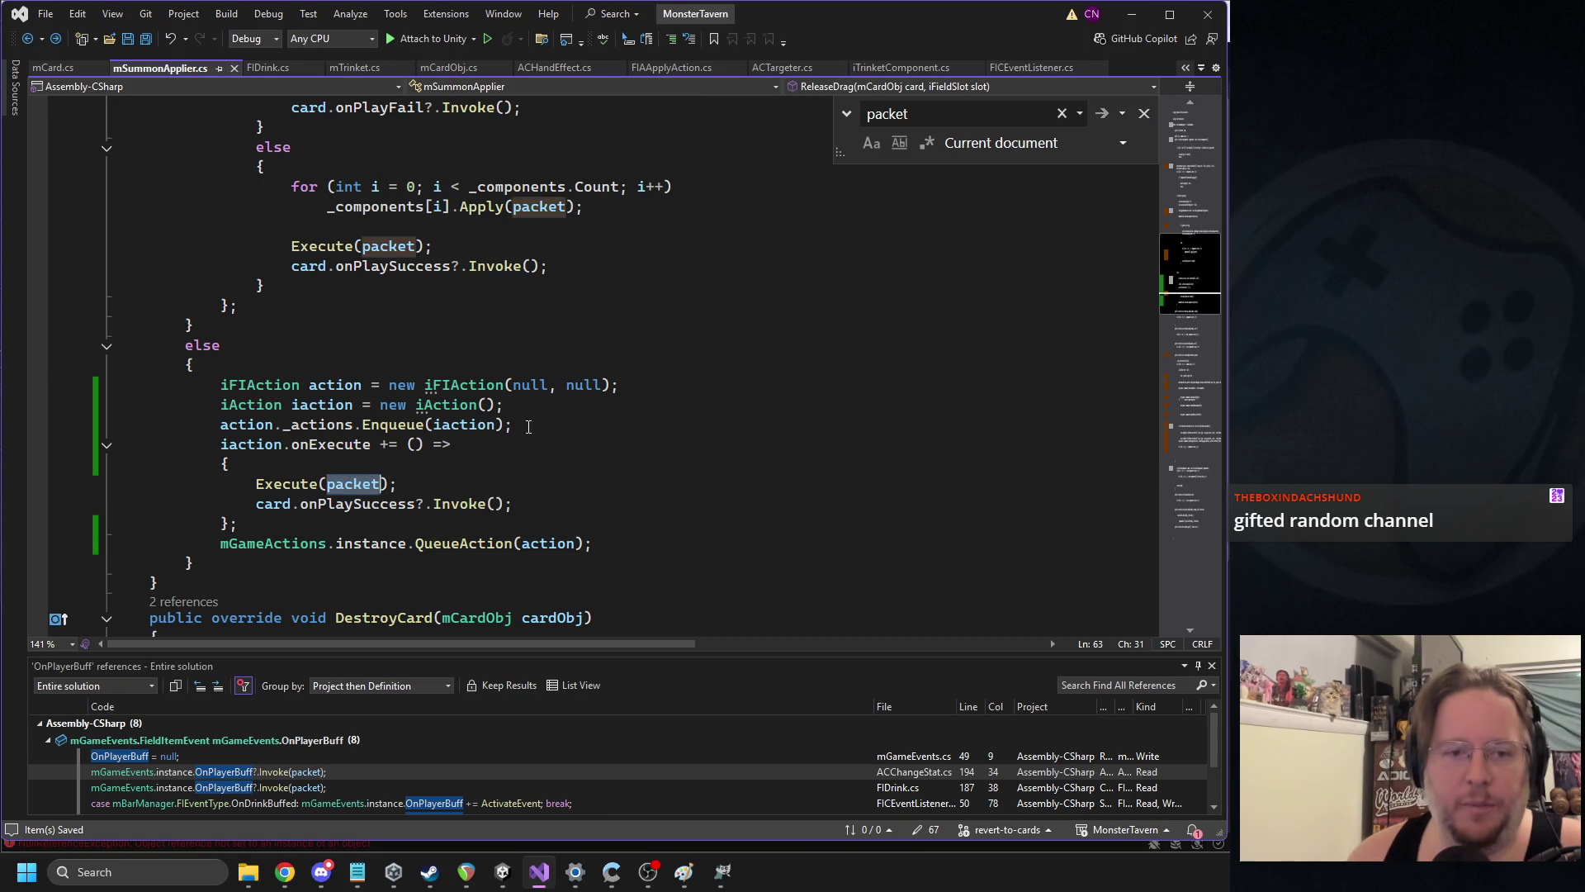
click(468, 371)
key(Return)
text(packet)
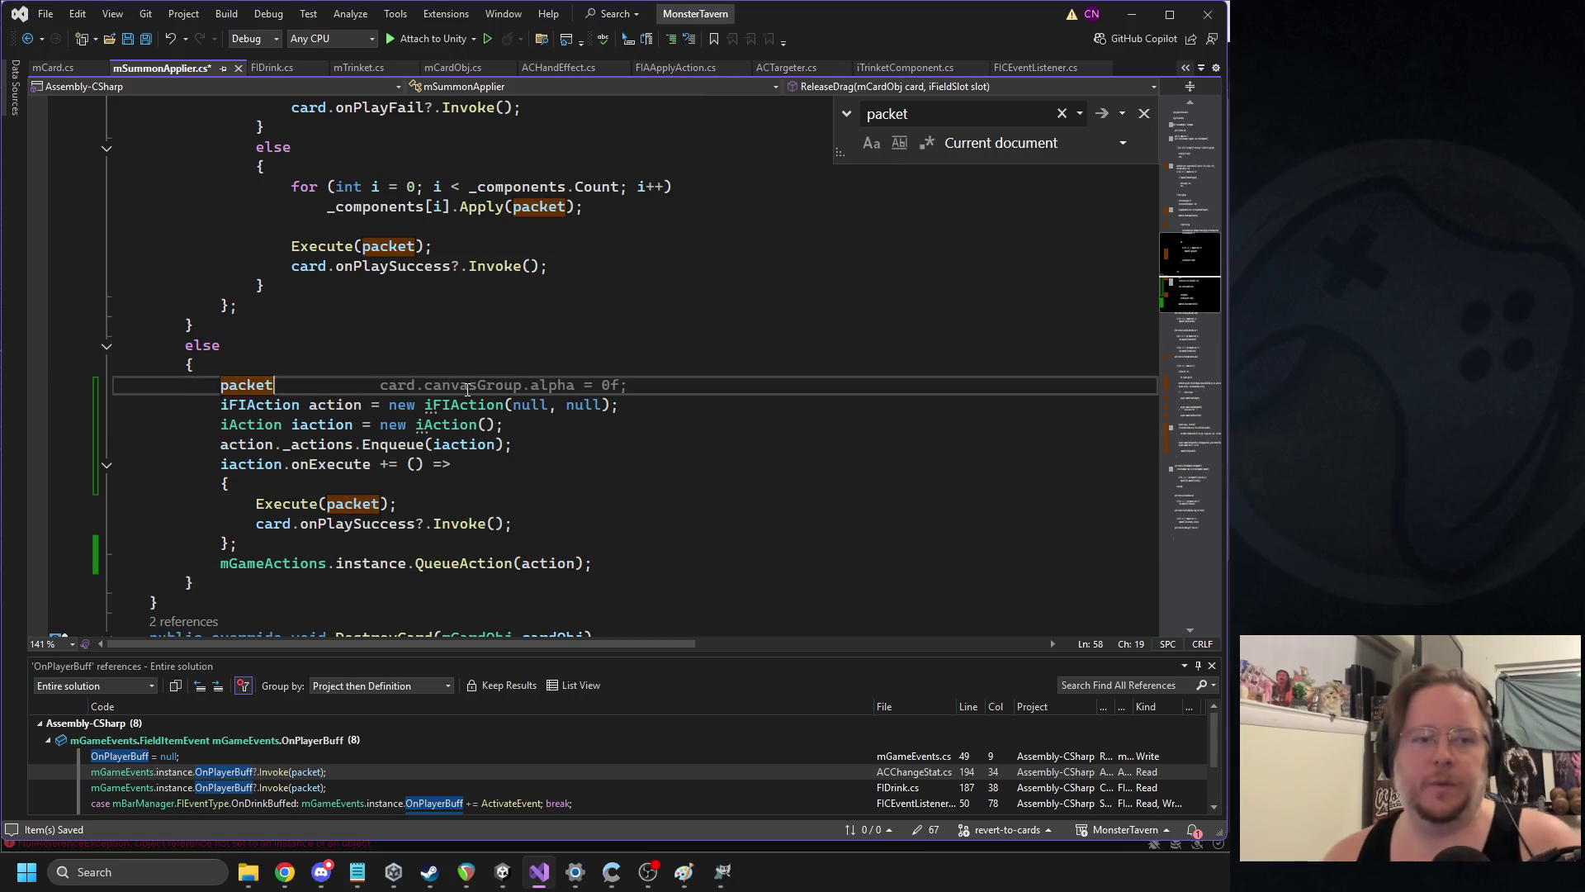
text(.cu)
key(Tab)
text(= action;)
key(Down)
Move the currentAP assignment below the iFIAction declaration and correct Action to lowercase action
key(shift+Home)
key(ctrl+x)
key(Delete)
click(623, 384)
key(Return)
key(ctrl+v)
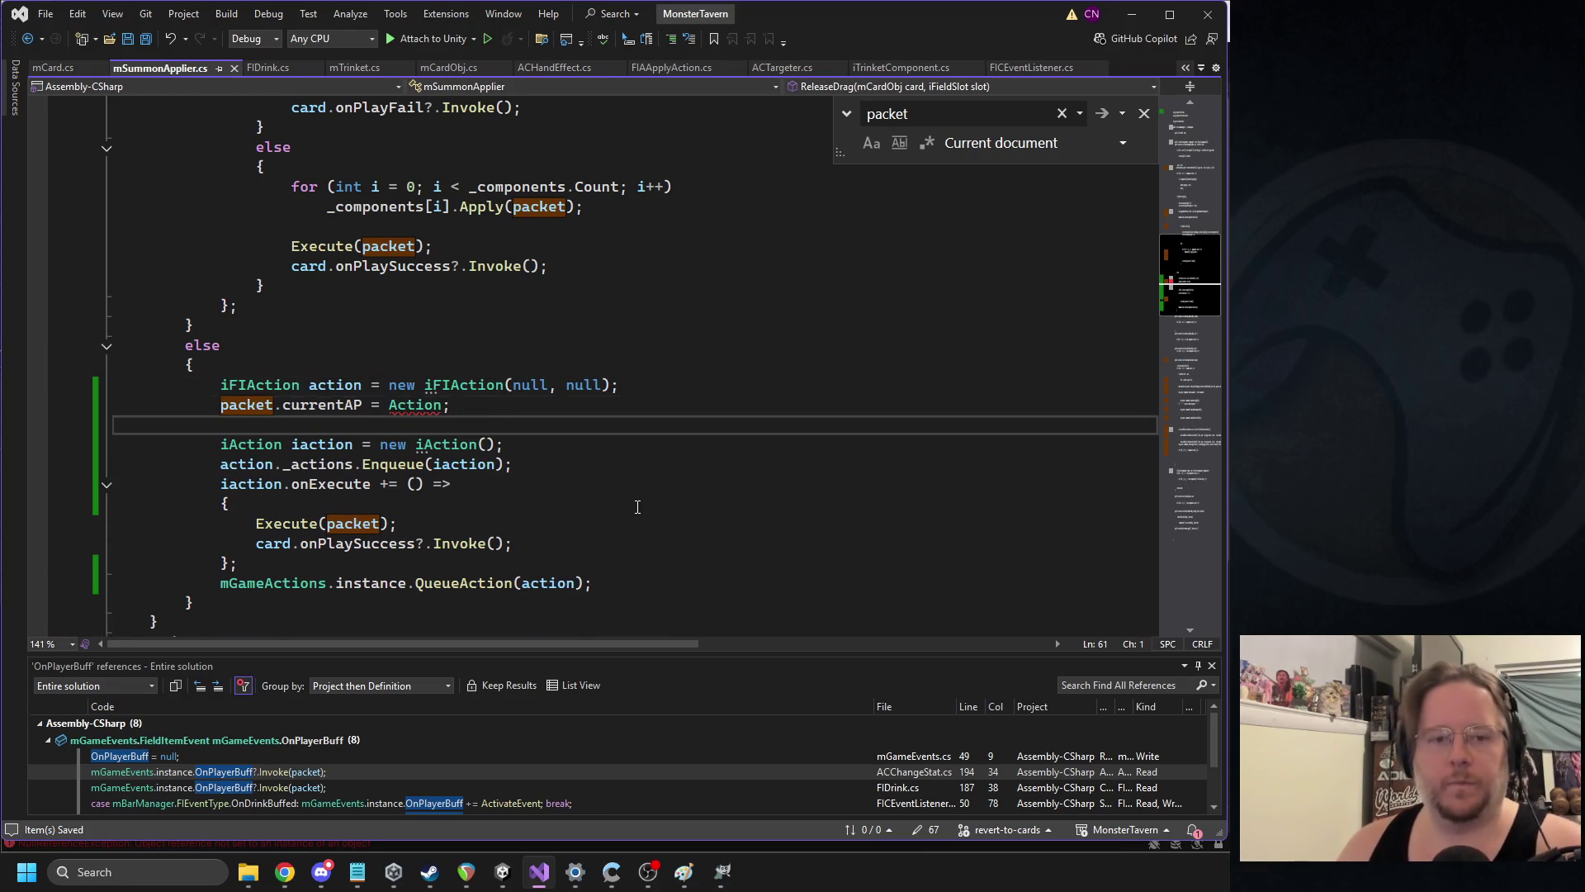
key(BackSpace)
double_click(415, 405)
text(action)
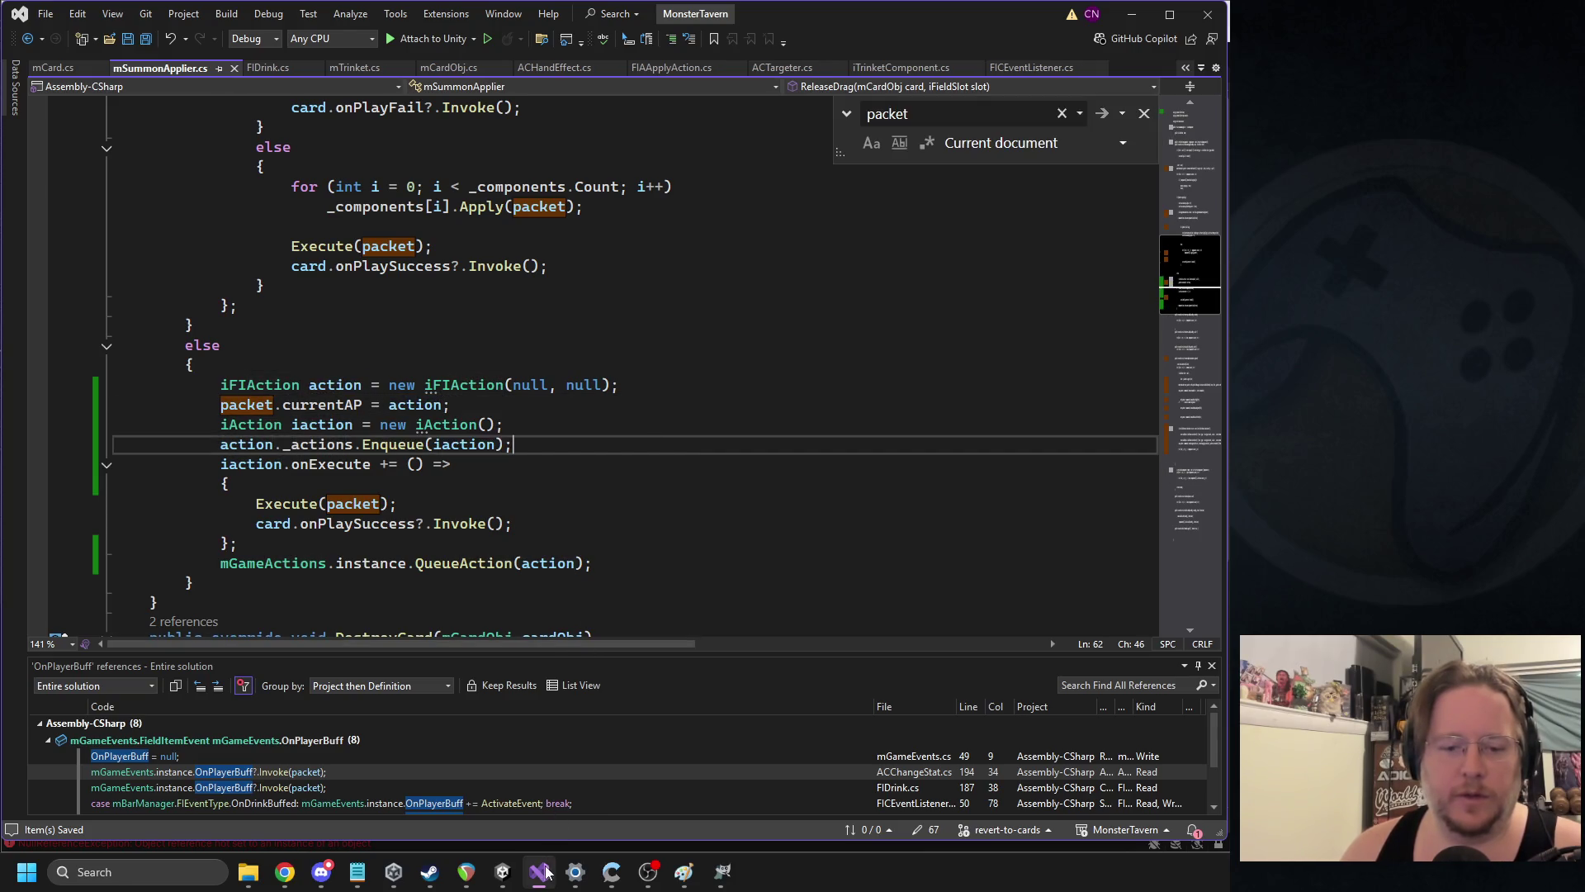
click(503, 871)
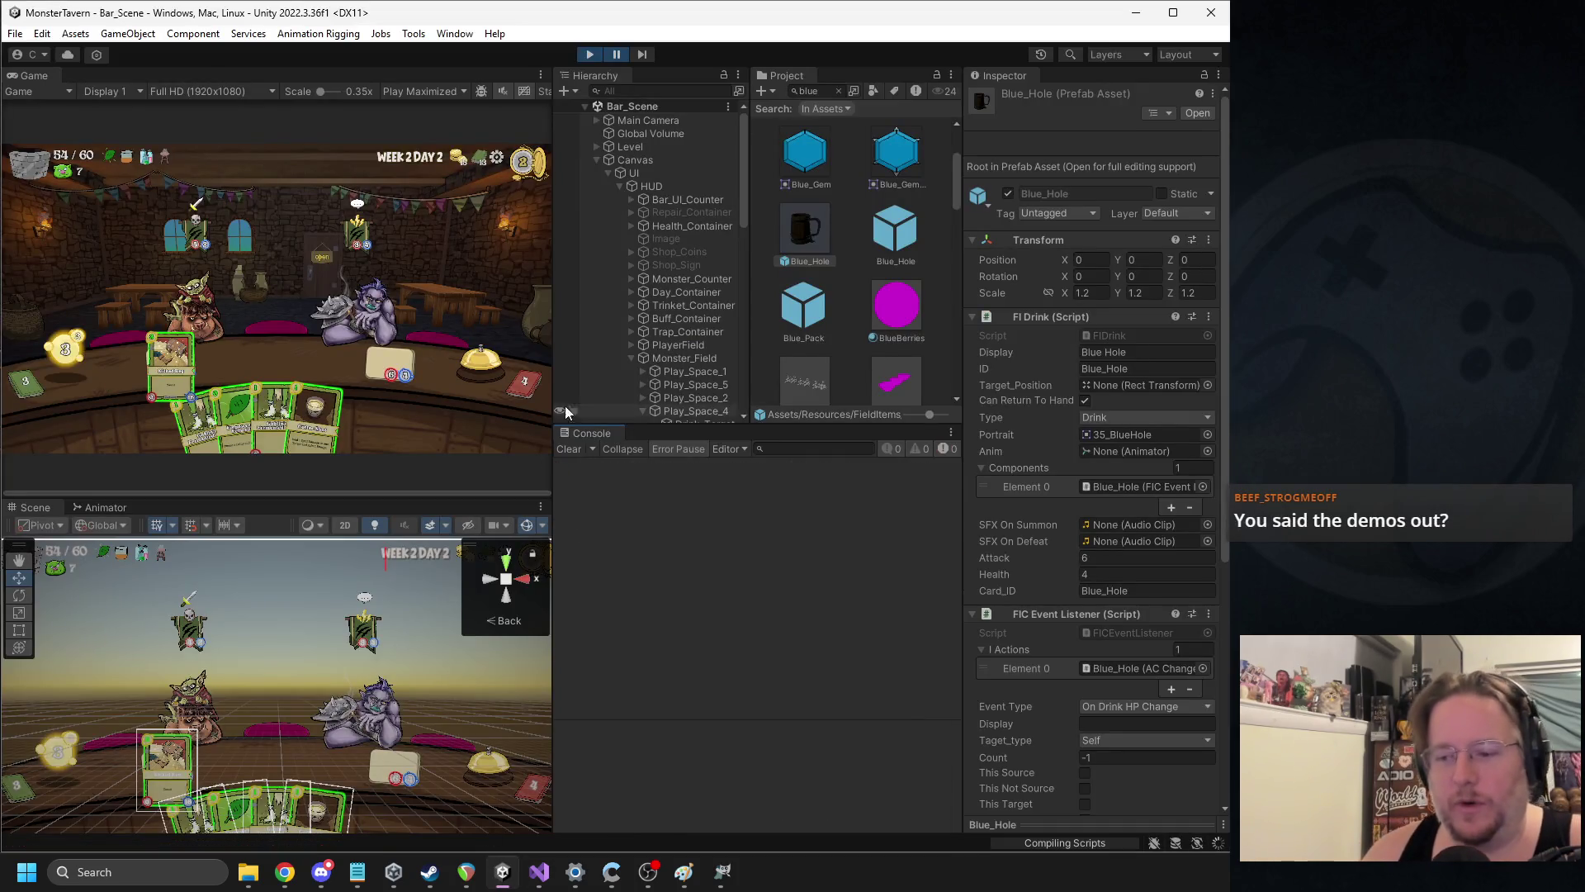
Restart Play mode and play Kicked Keg plus two more cards over two turns
click(588, 55)
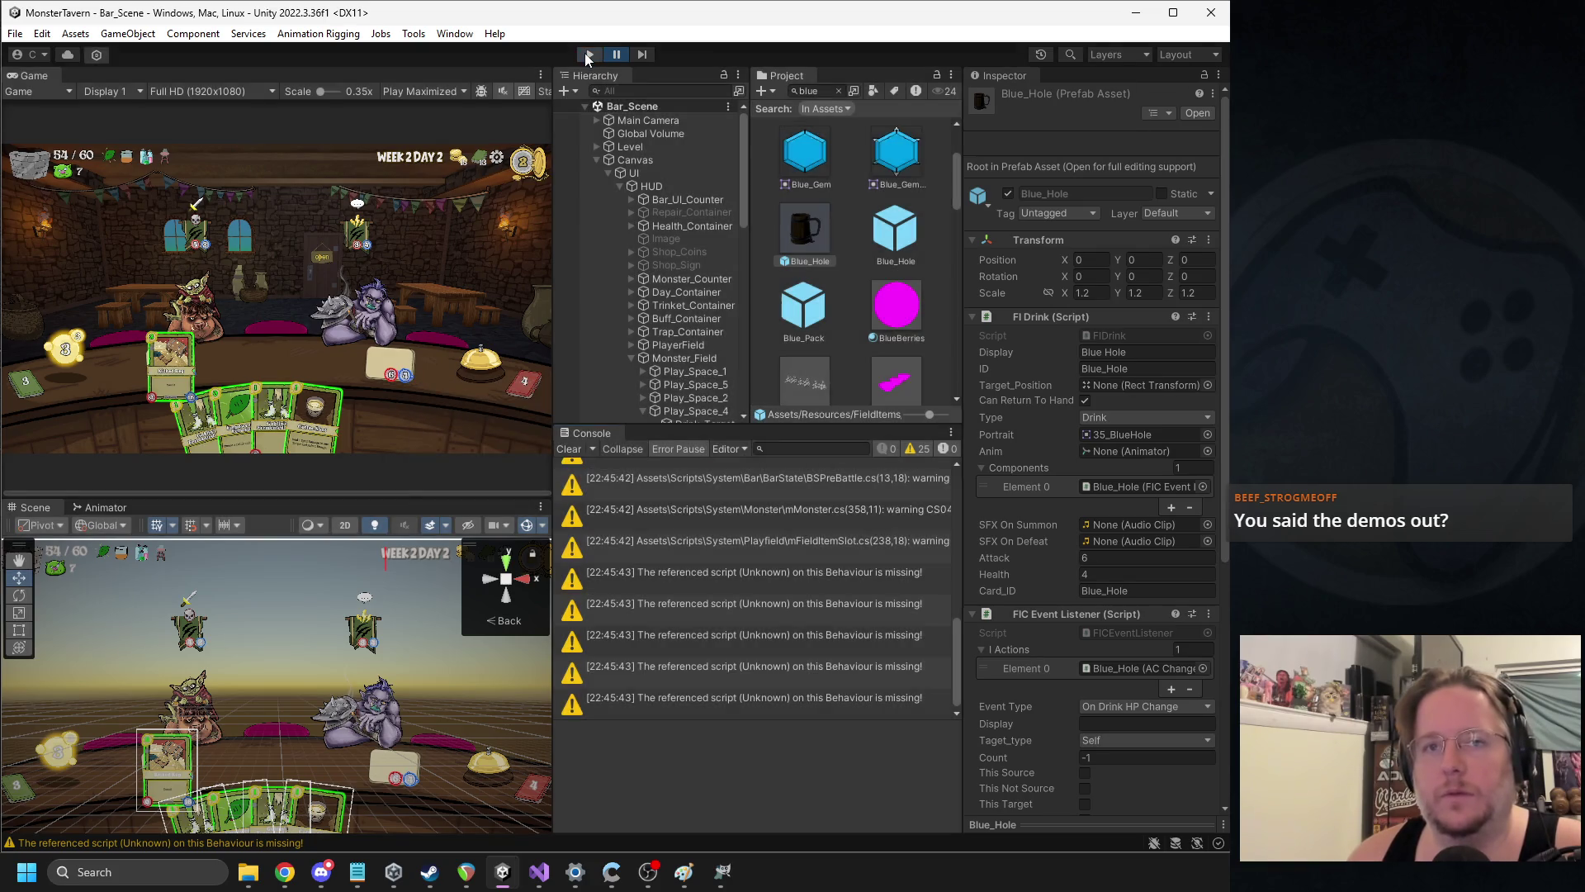
click(589, 55)
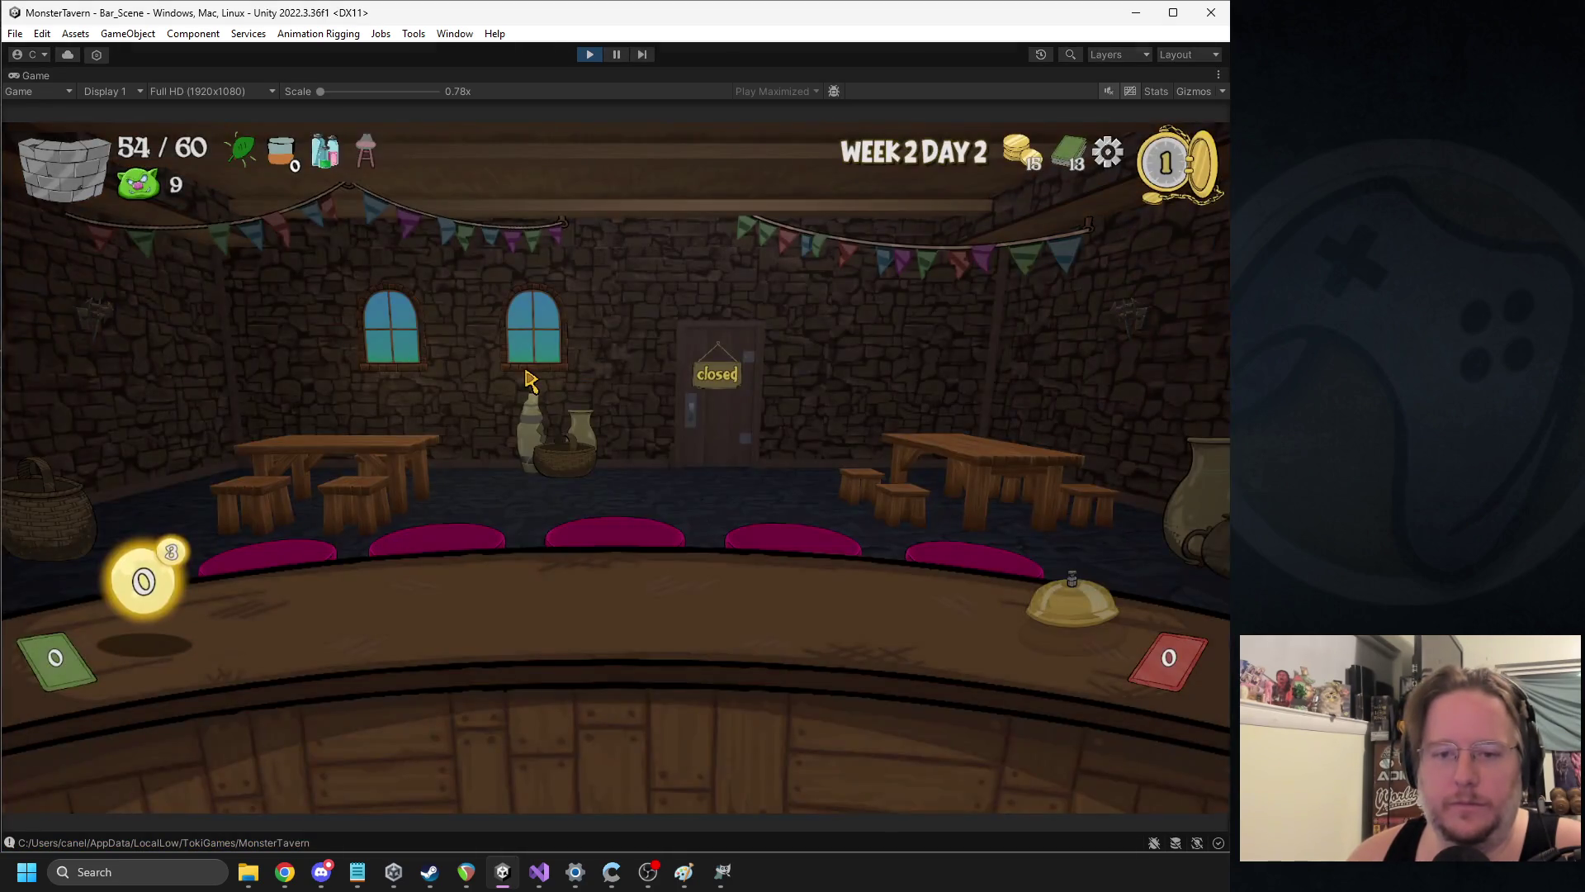
mouse_move(689, 726)
mouse_down()
mouse_move(367, 603)
mouse_move(388, 607)
mouse_up()
click(1029, 613)
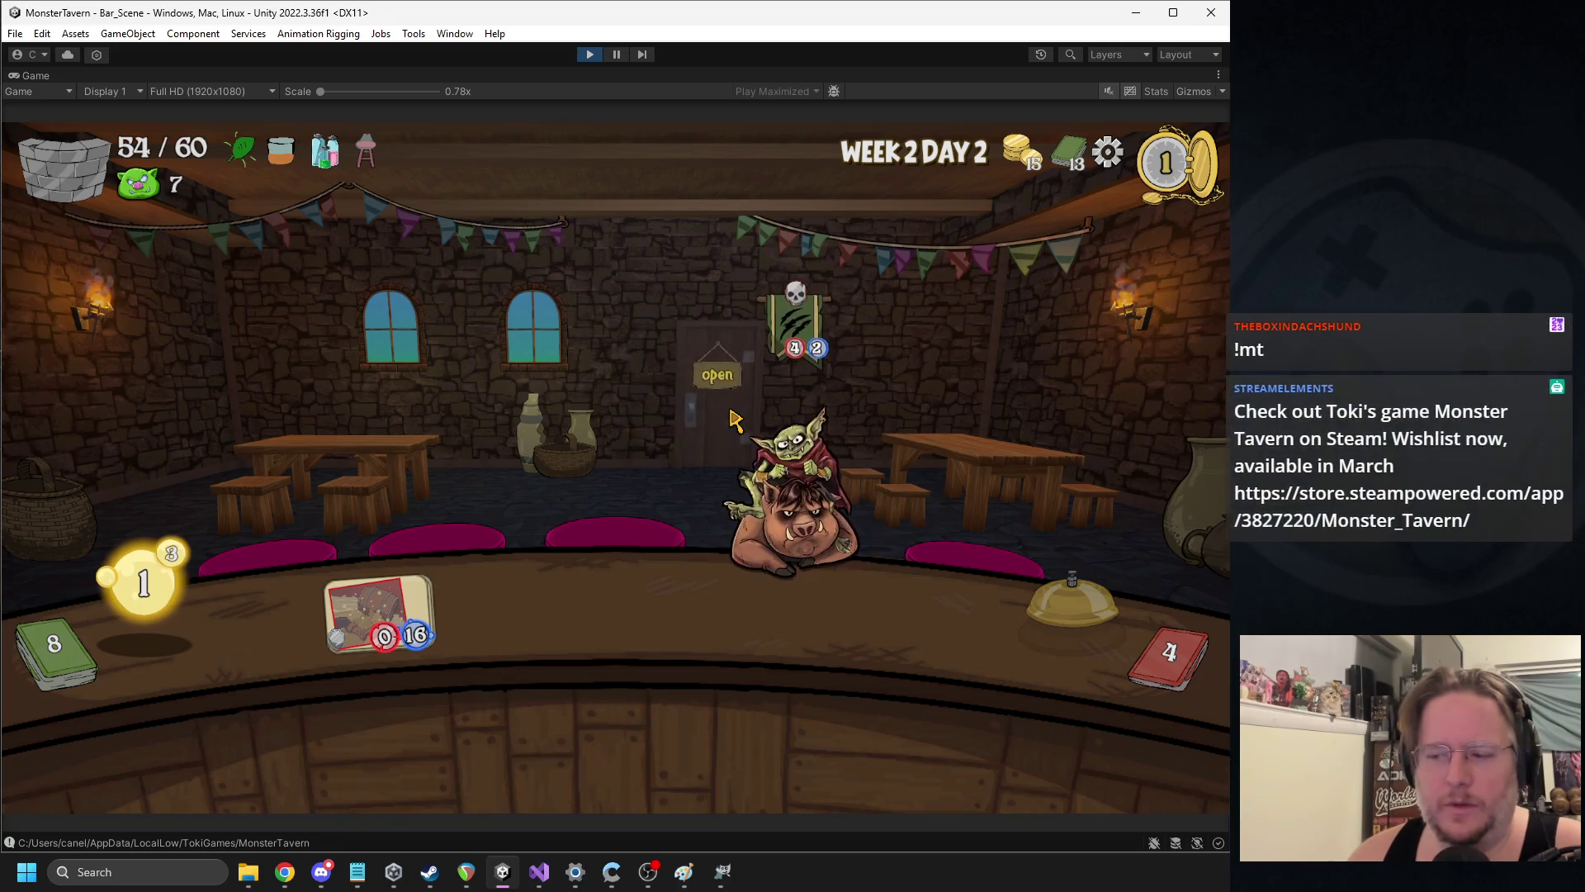
drag(462, 735, 891, 604)
drag(648, 743, 516, 612)
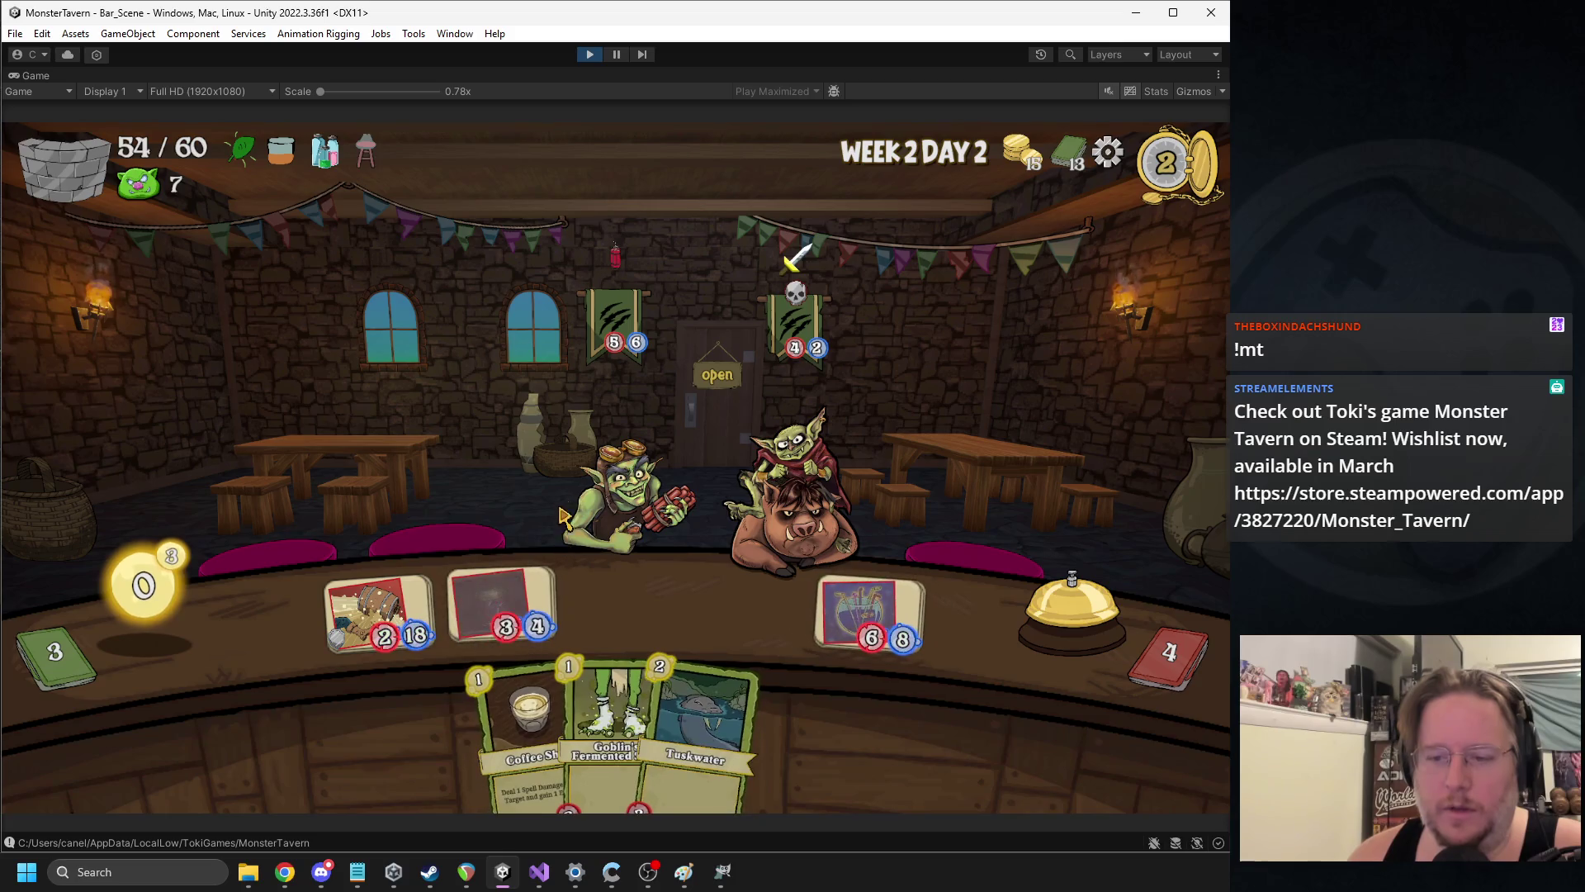
click(1069, 611)
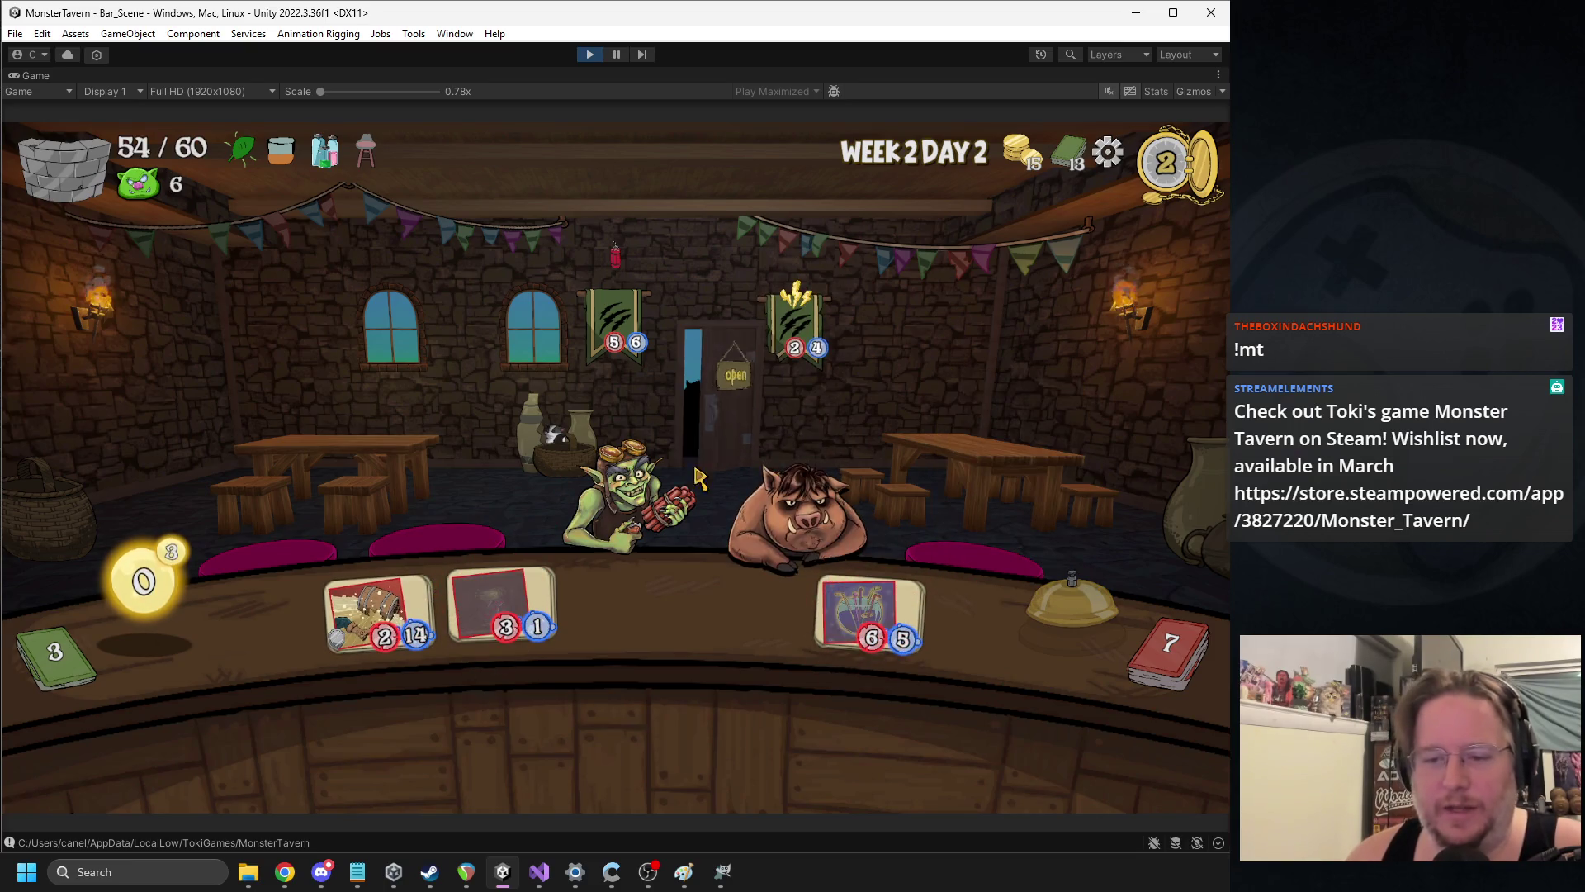
Play the helmet, Overflowing Tap, Coffee Shot and Sock, then Empower Fermentation on the barrel drink
mouse_move(482, 607)
mouse_down()
mouse_move(615, 487)
mouse_move(479, 520)
mouse_move(446, 486)
mouse_up()
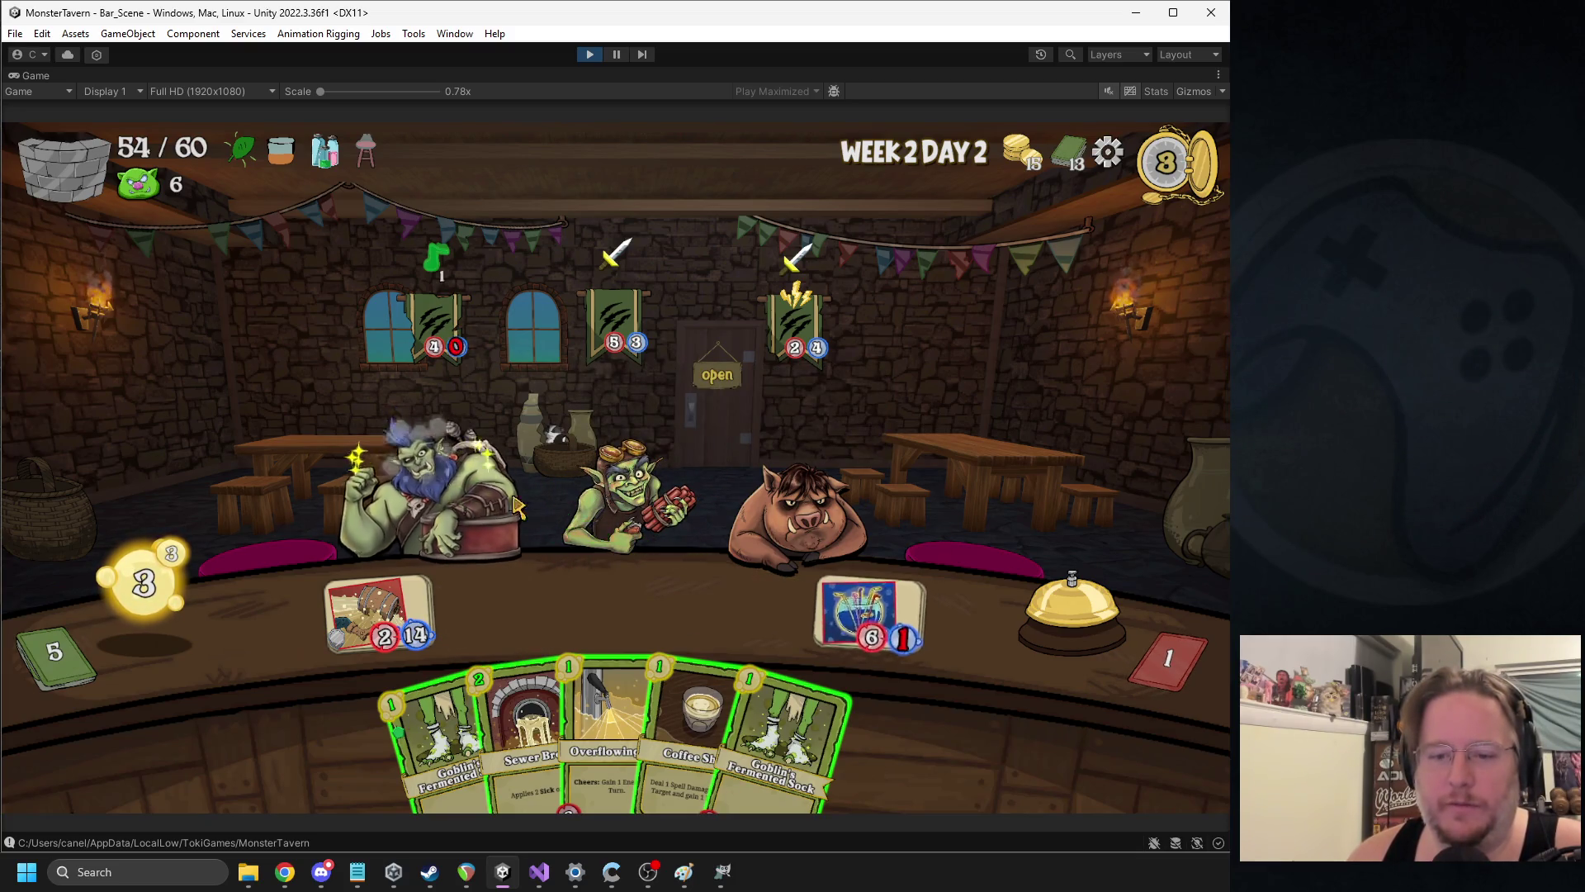
mouse_move(611, 743)
mouse_down()
mouse_move(496, 594)
mouse_move(555, 600)
mouse_up()
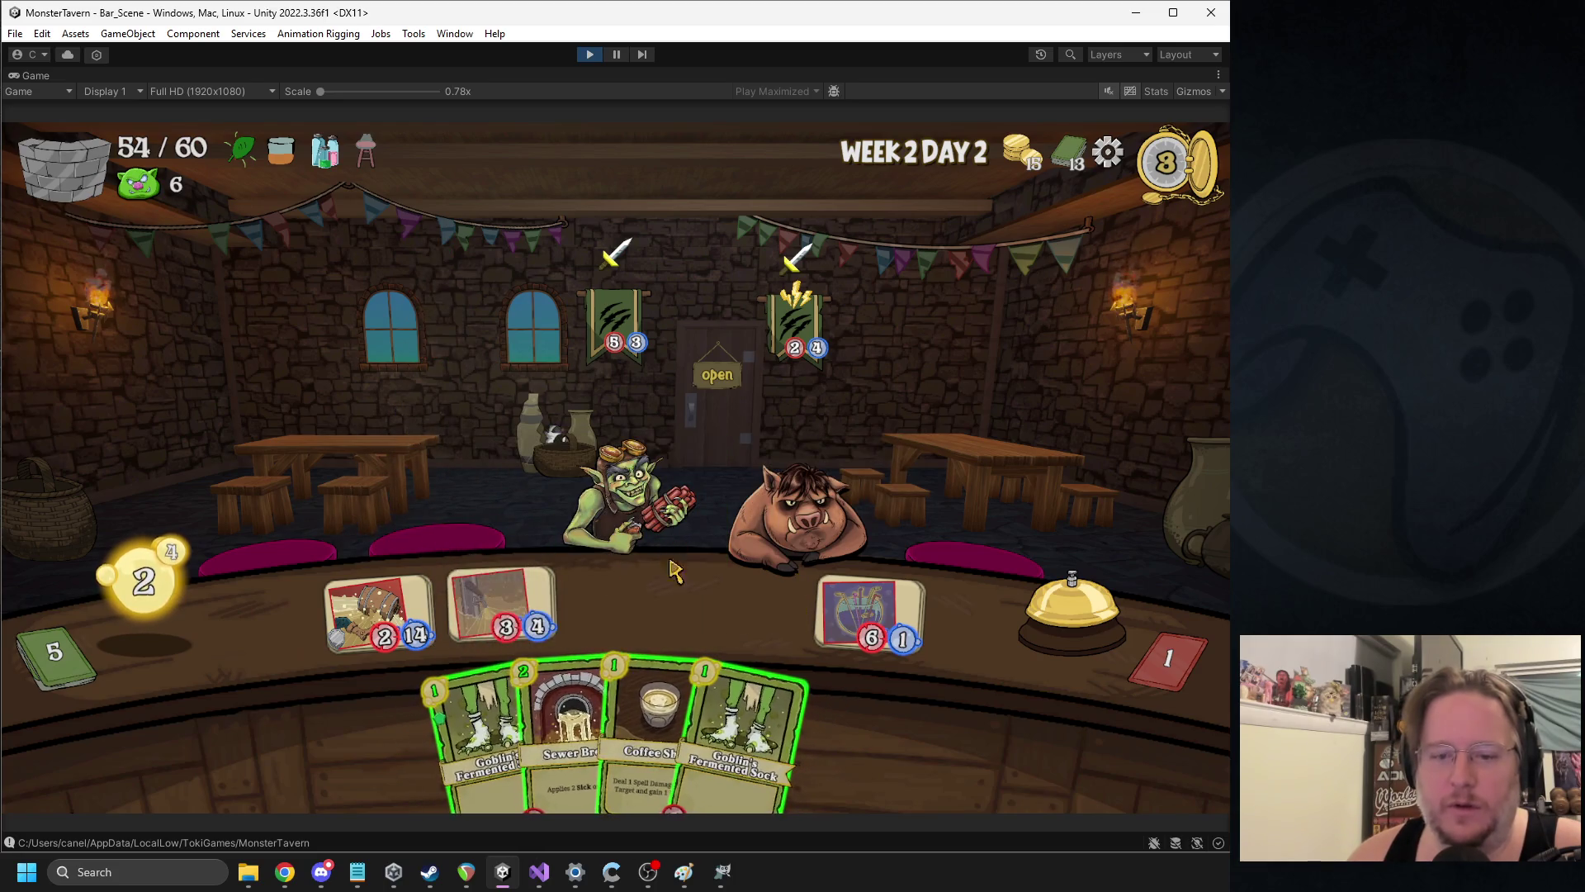
mouse_move(615, 692)
mouse_move(615, 692)
mouse_down()
mouse_move(603, 479)
mouse_move(698, 535)
mouse_up()
mouse_move(702, 723)
mouse_down()
mouse_move(578, 591)
mouse_move(628, 602)
mouse_up()
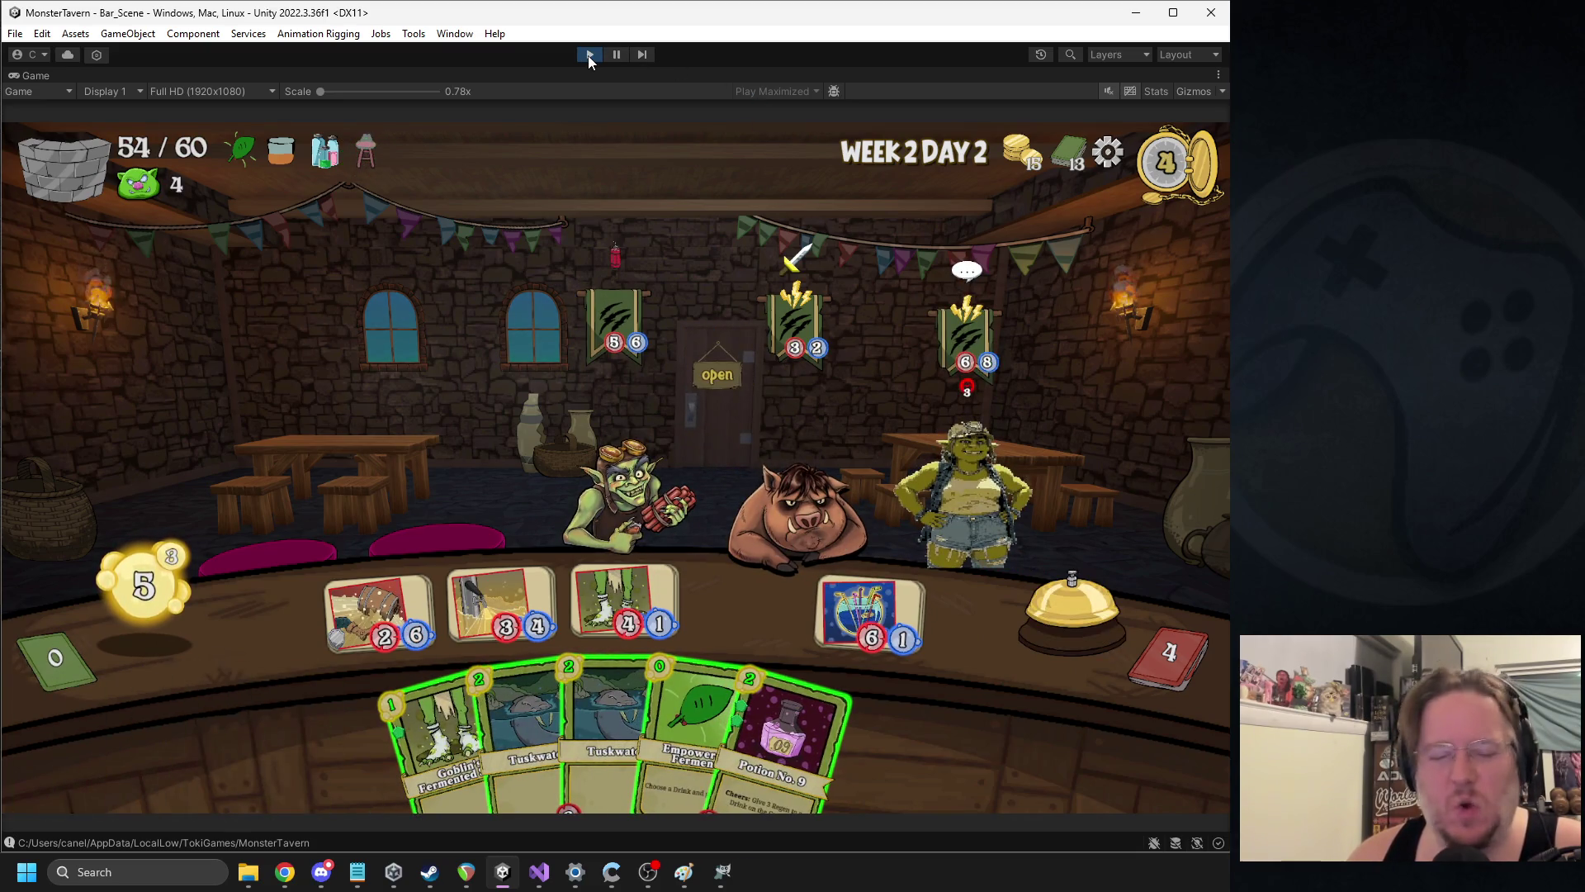
mouse_move(697, 709)
mouse_down()
mouse_move(417, 586)
mouse_move(380, 611)
mouse_up()
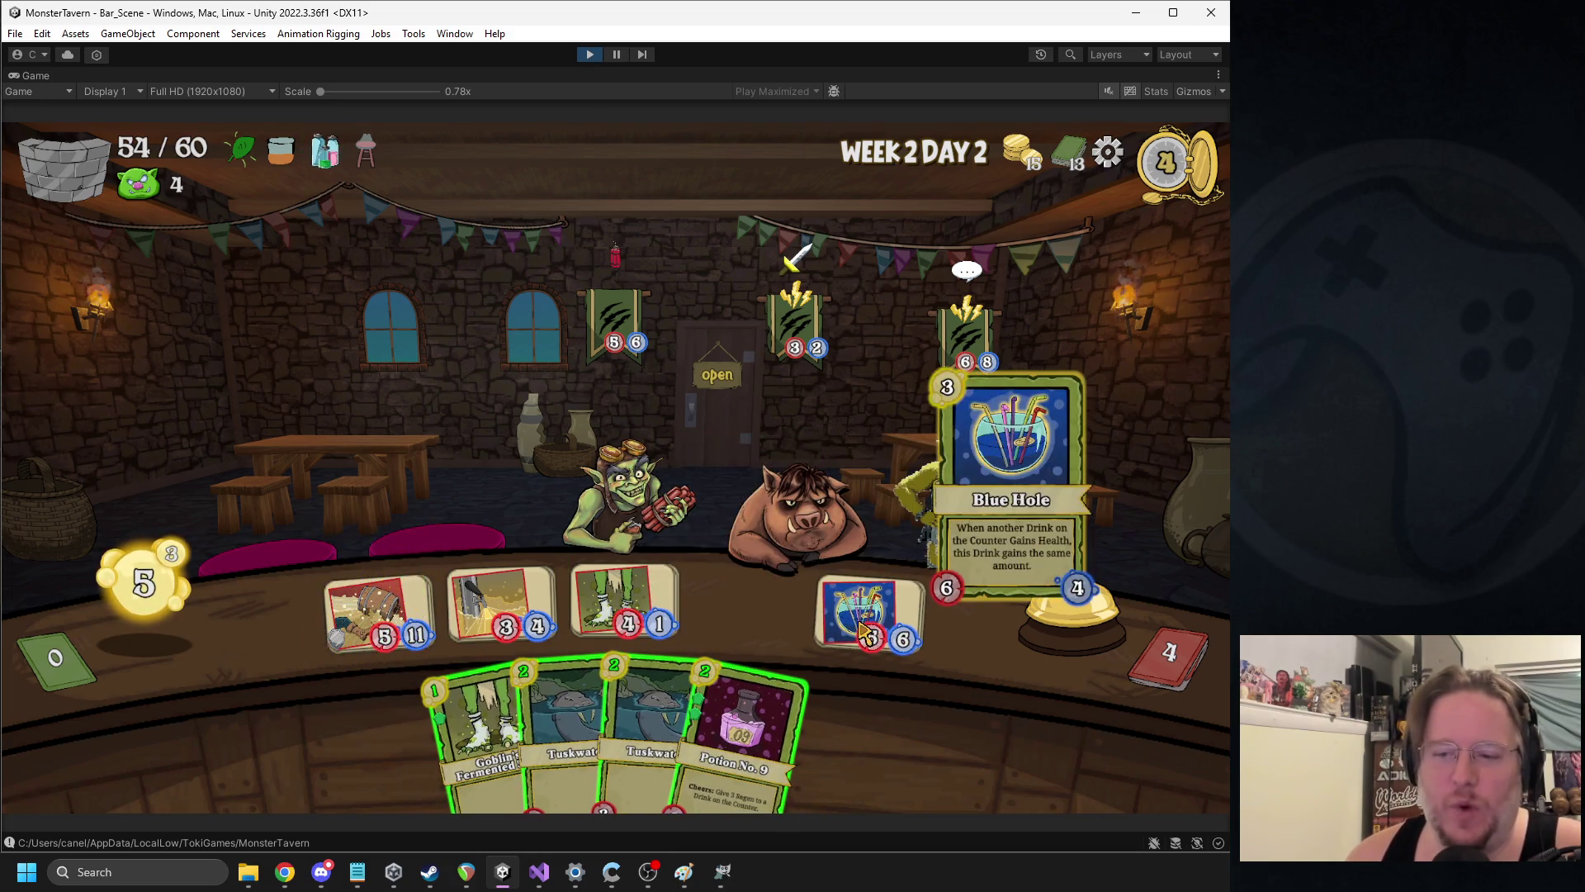
click(589, 55)
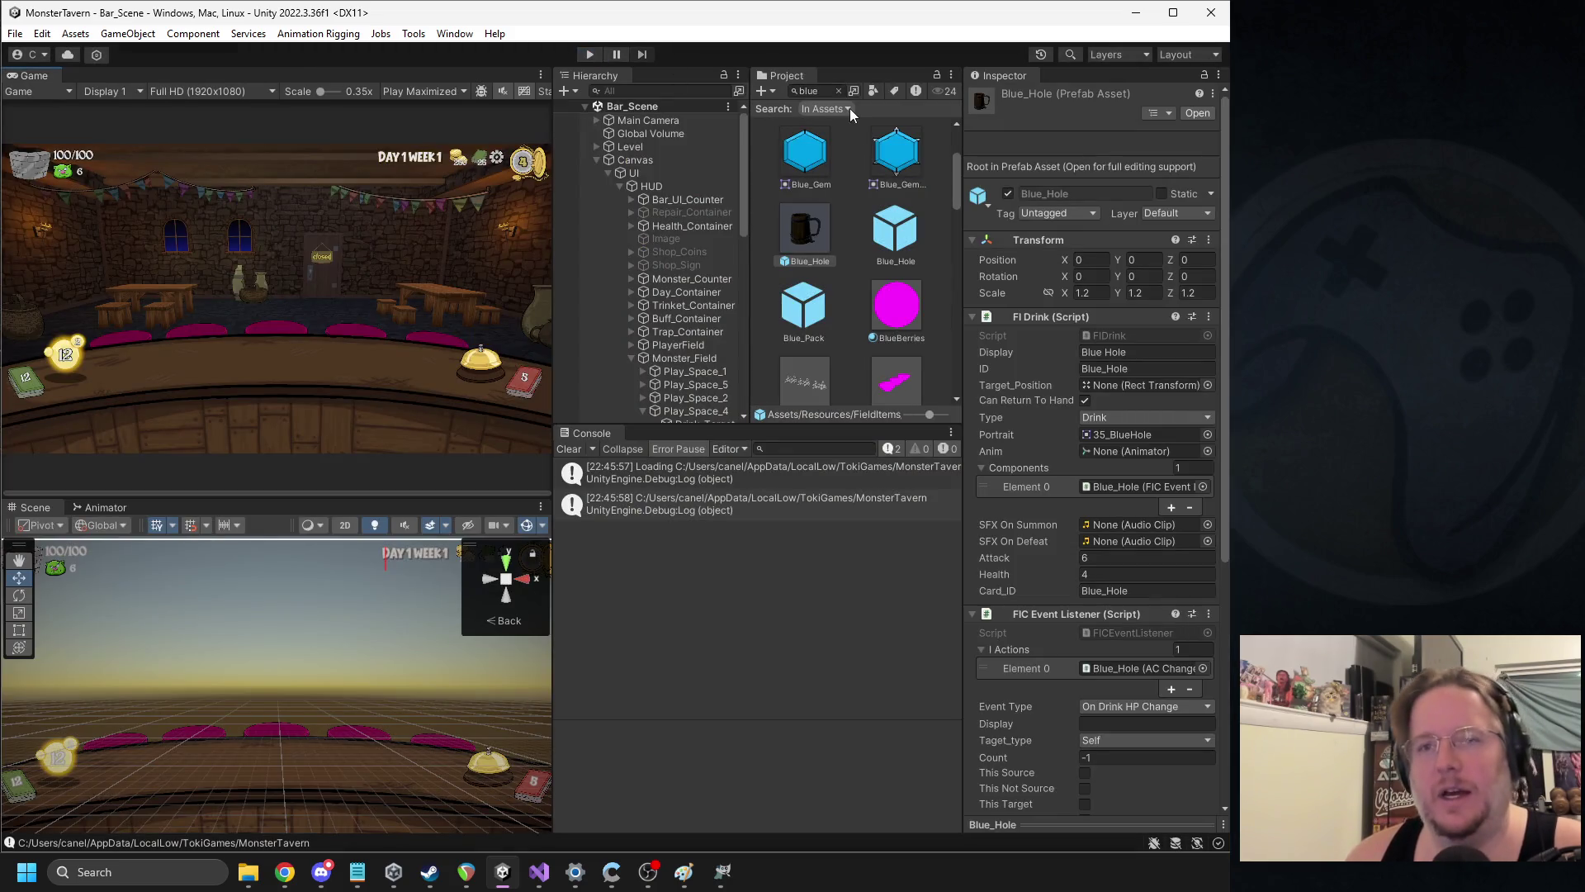
Search the Project for blue_hole and select the mug Blue_Hole drink prefab
click(839, 91)
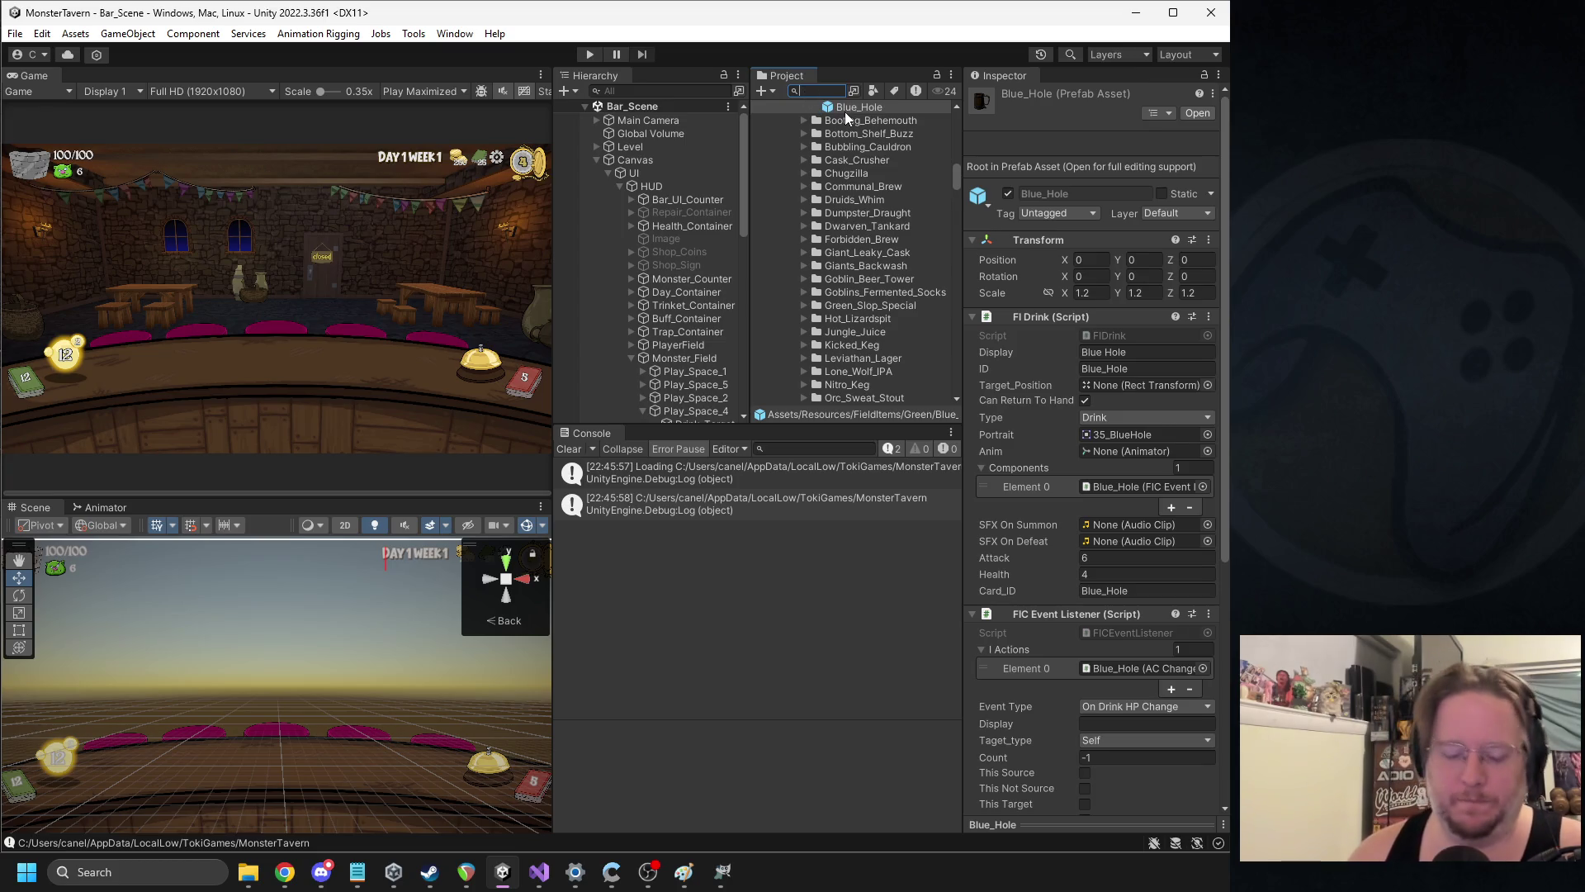
text(bluehole)
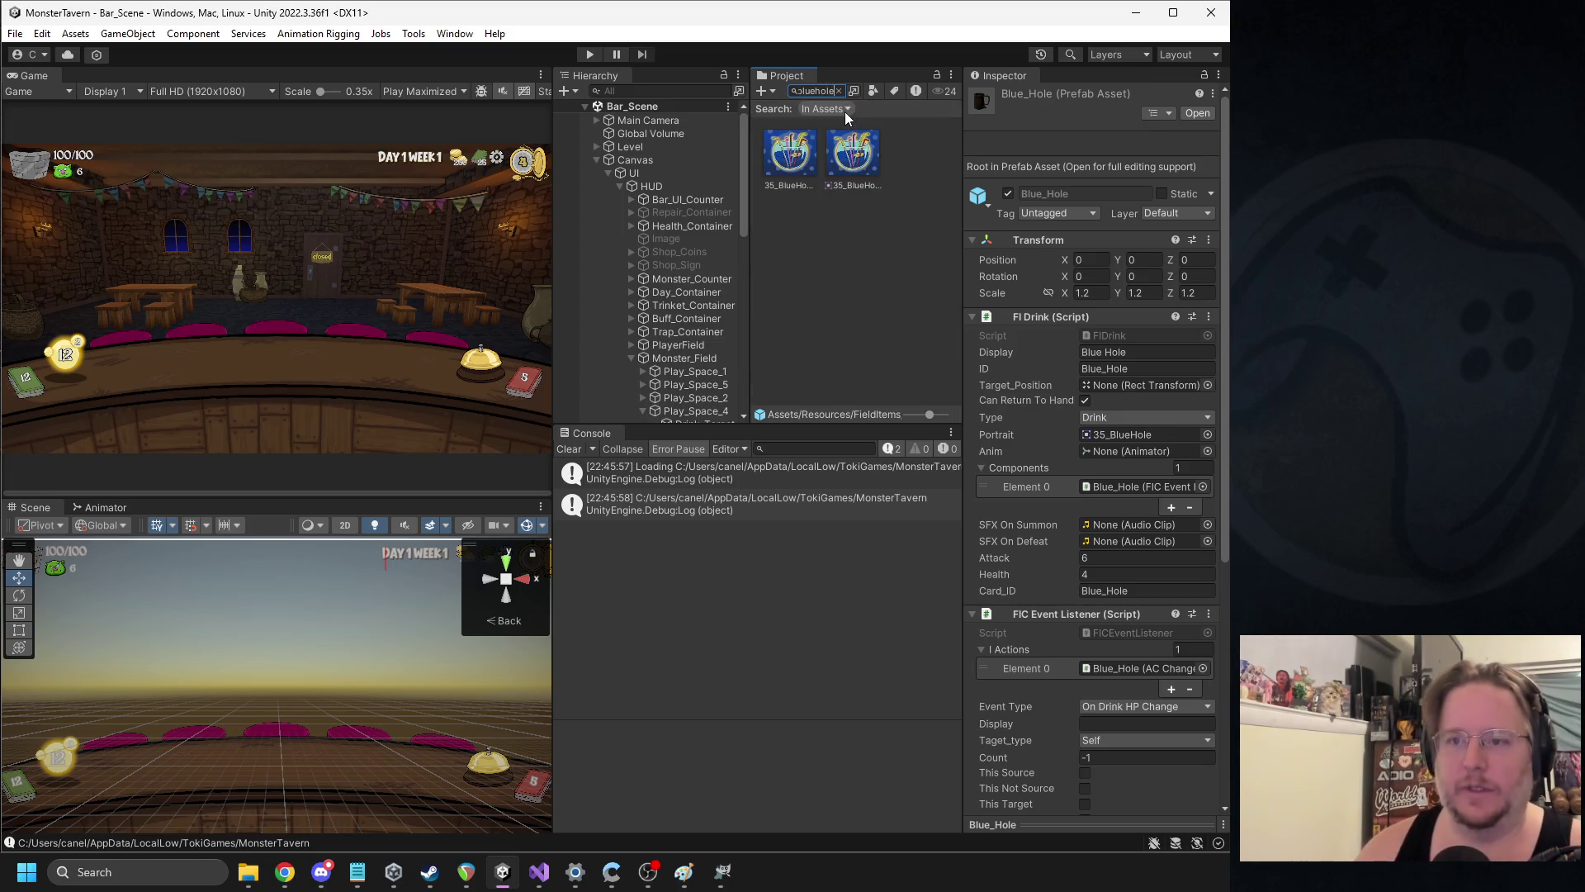
double_click(836, 95)
key(BackSpace)
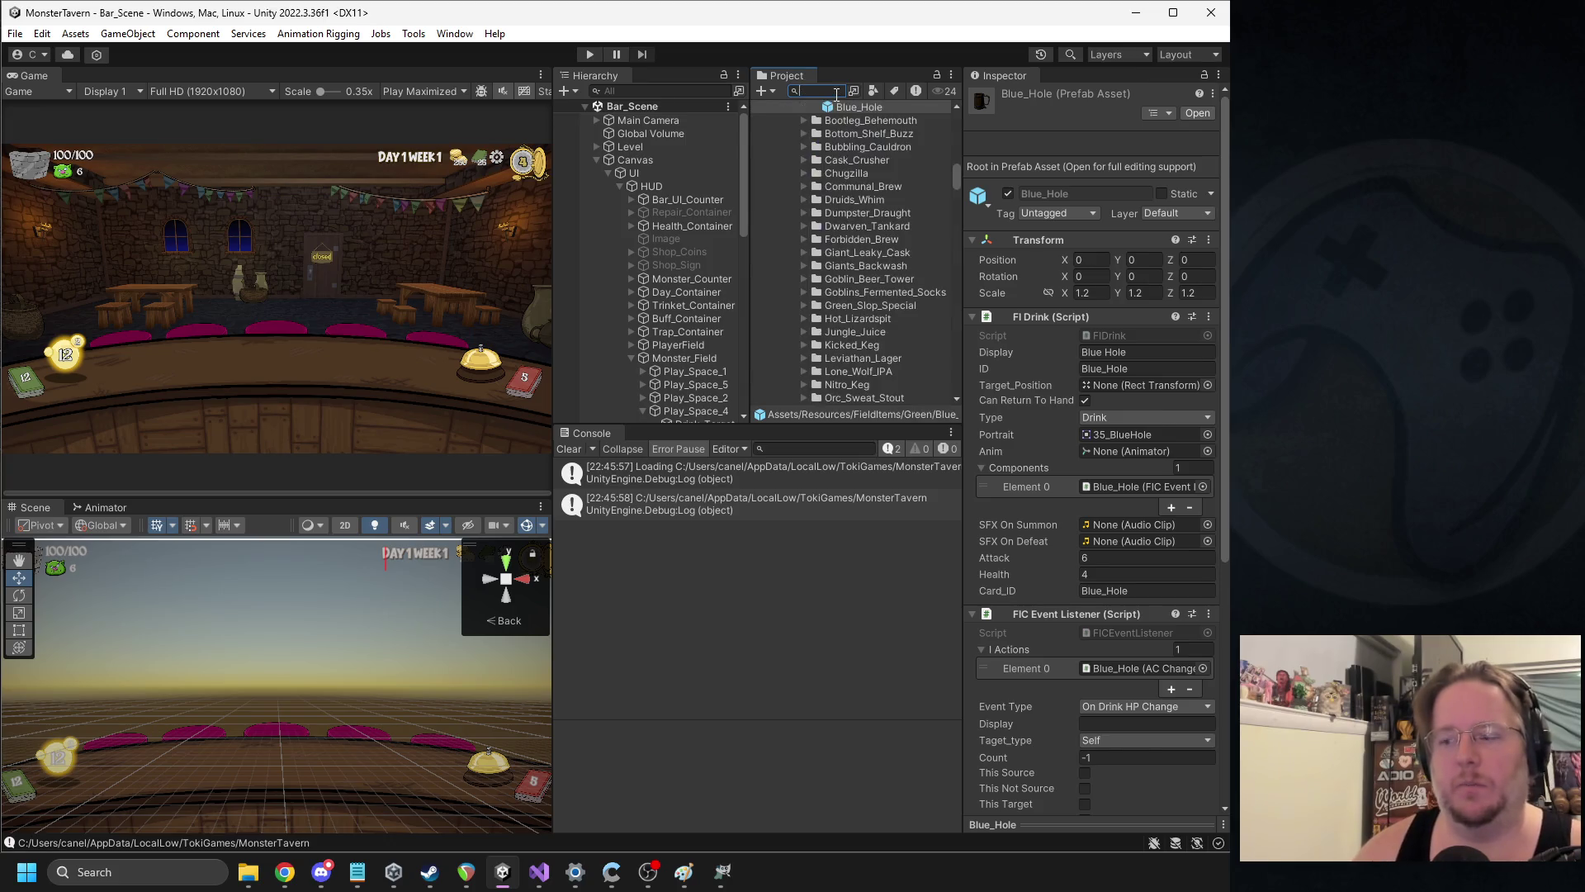
text(lue_hole)
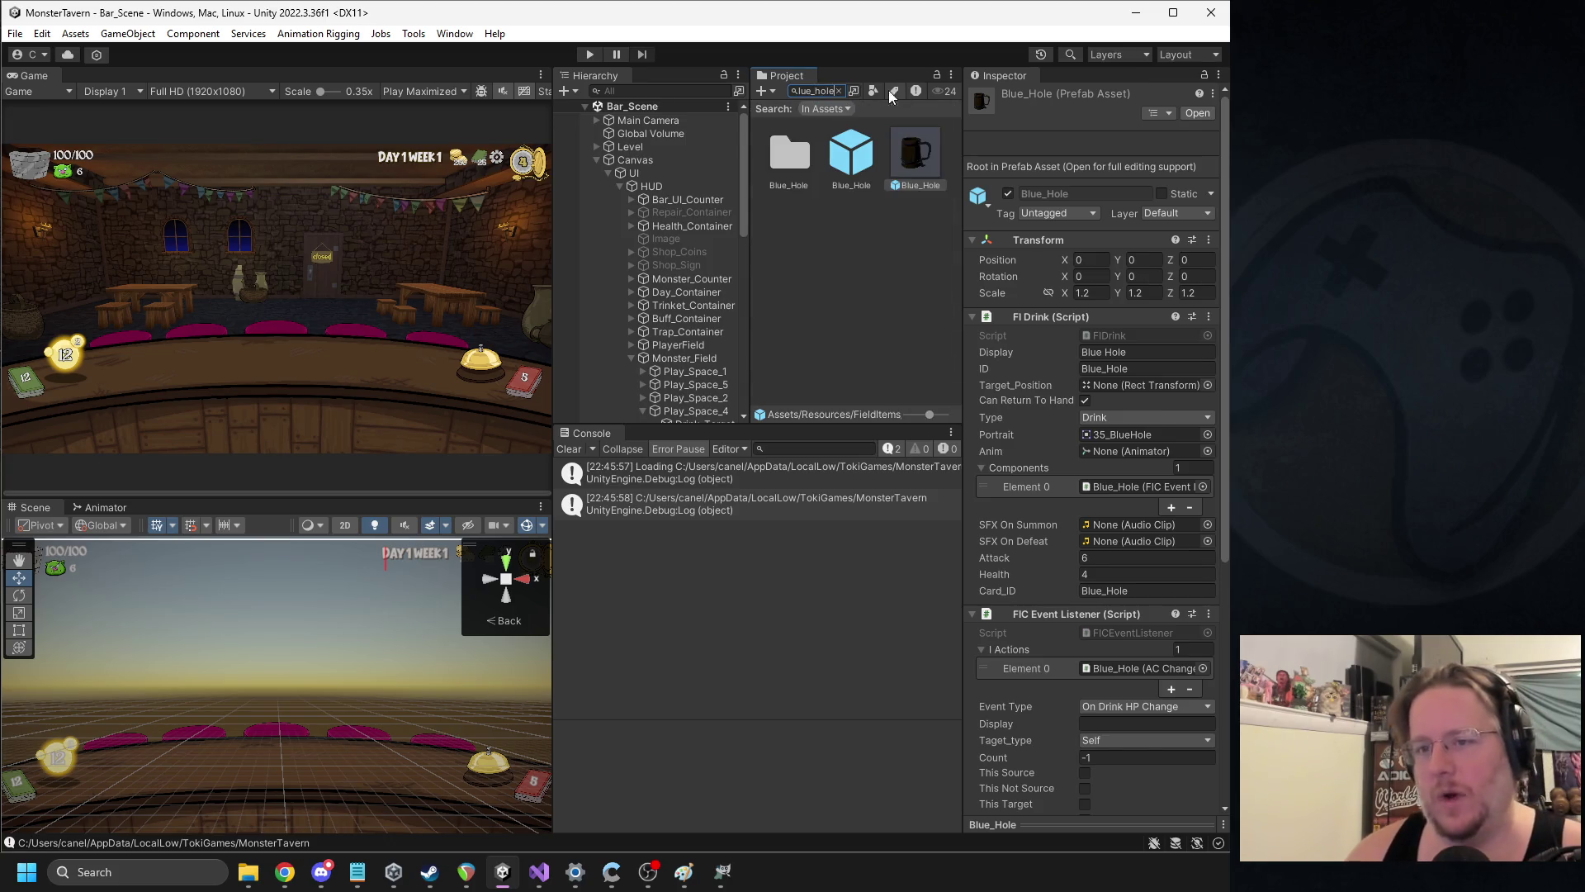
scroll(1065, 495, down, 5)
scroll(1065, 495, down, 1)
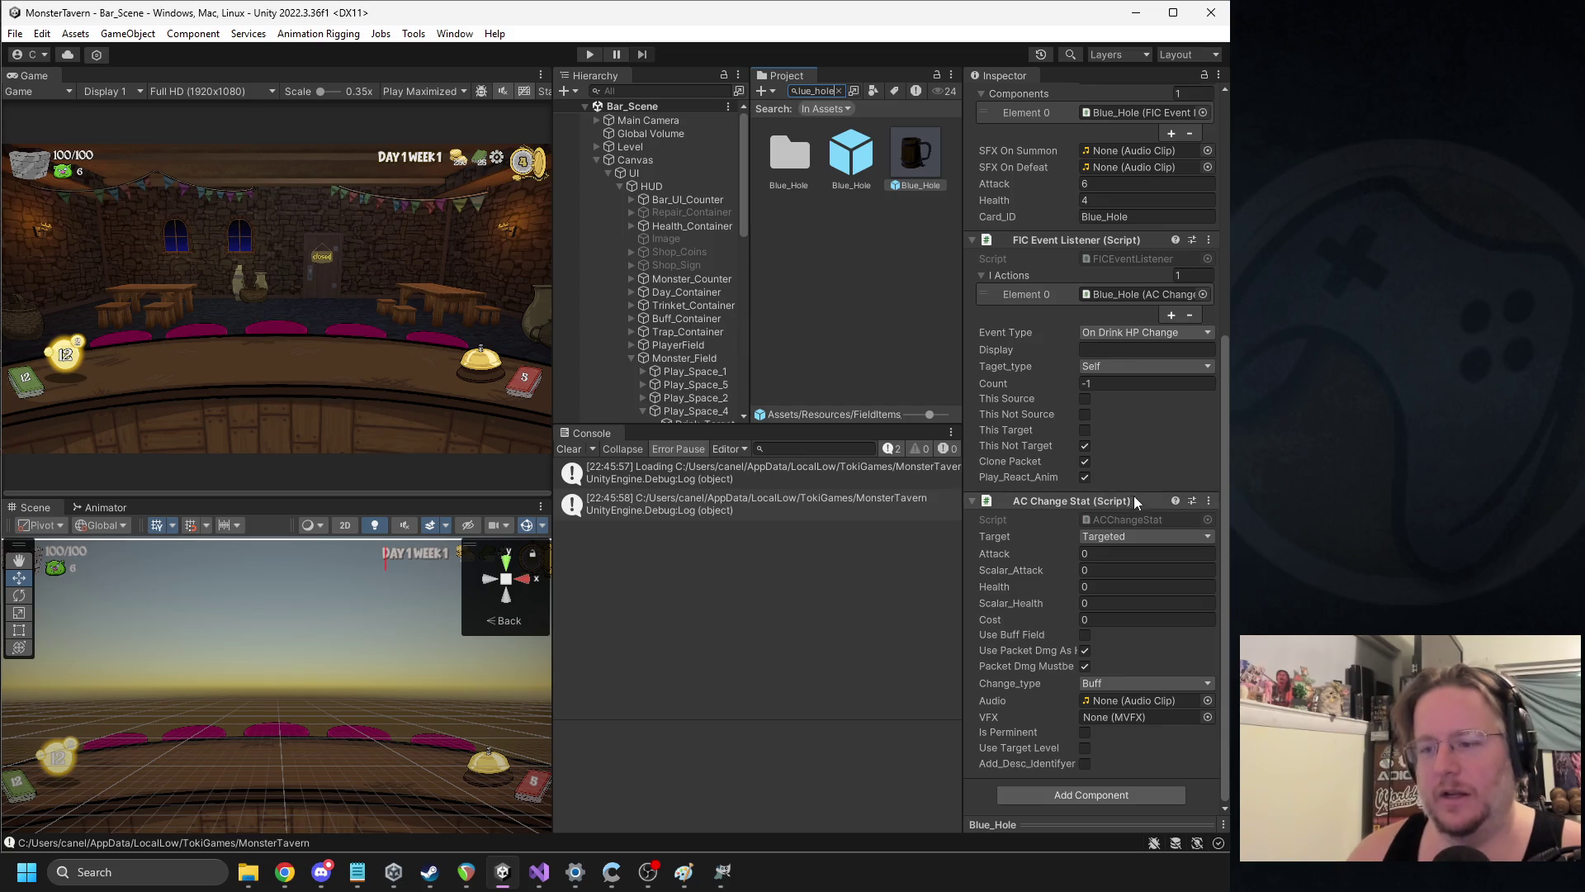
click(859, 157)
click(912, 166)
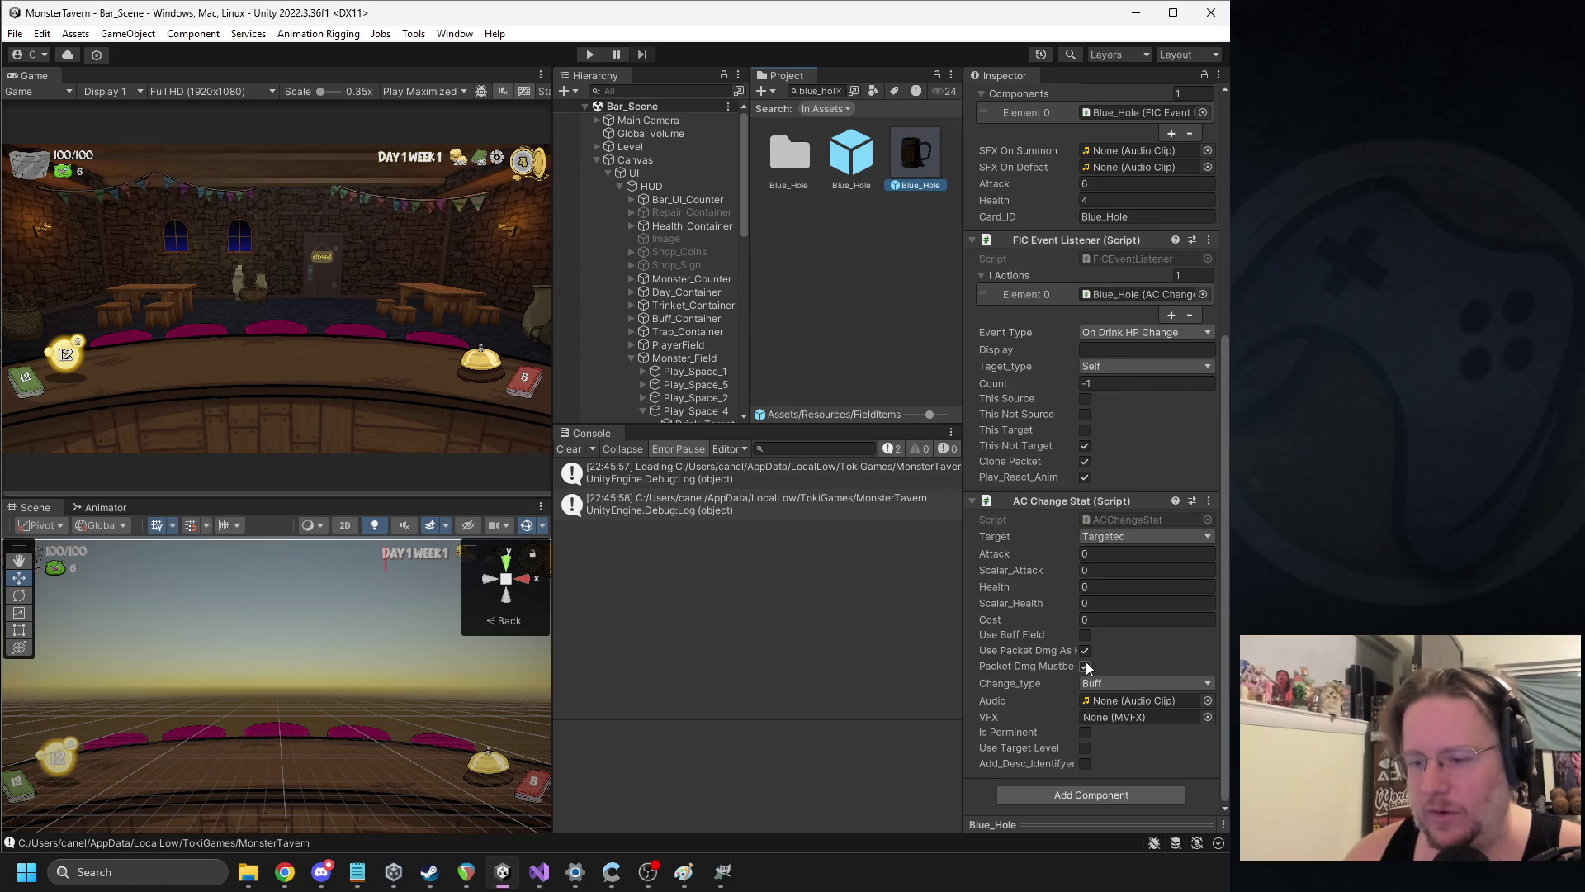
Turn off Packet Dmg Mustbe Positive on AC Change Stat and open its script
click(1085, 665)
right_click(1066, 501)
click(1116, 691)
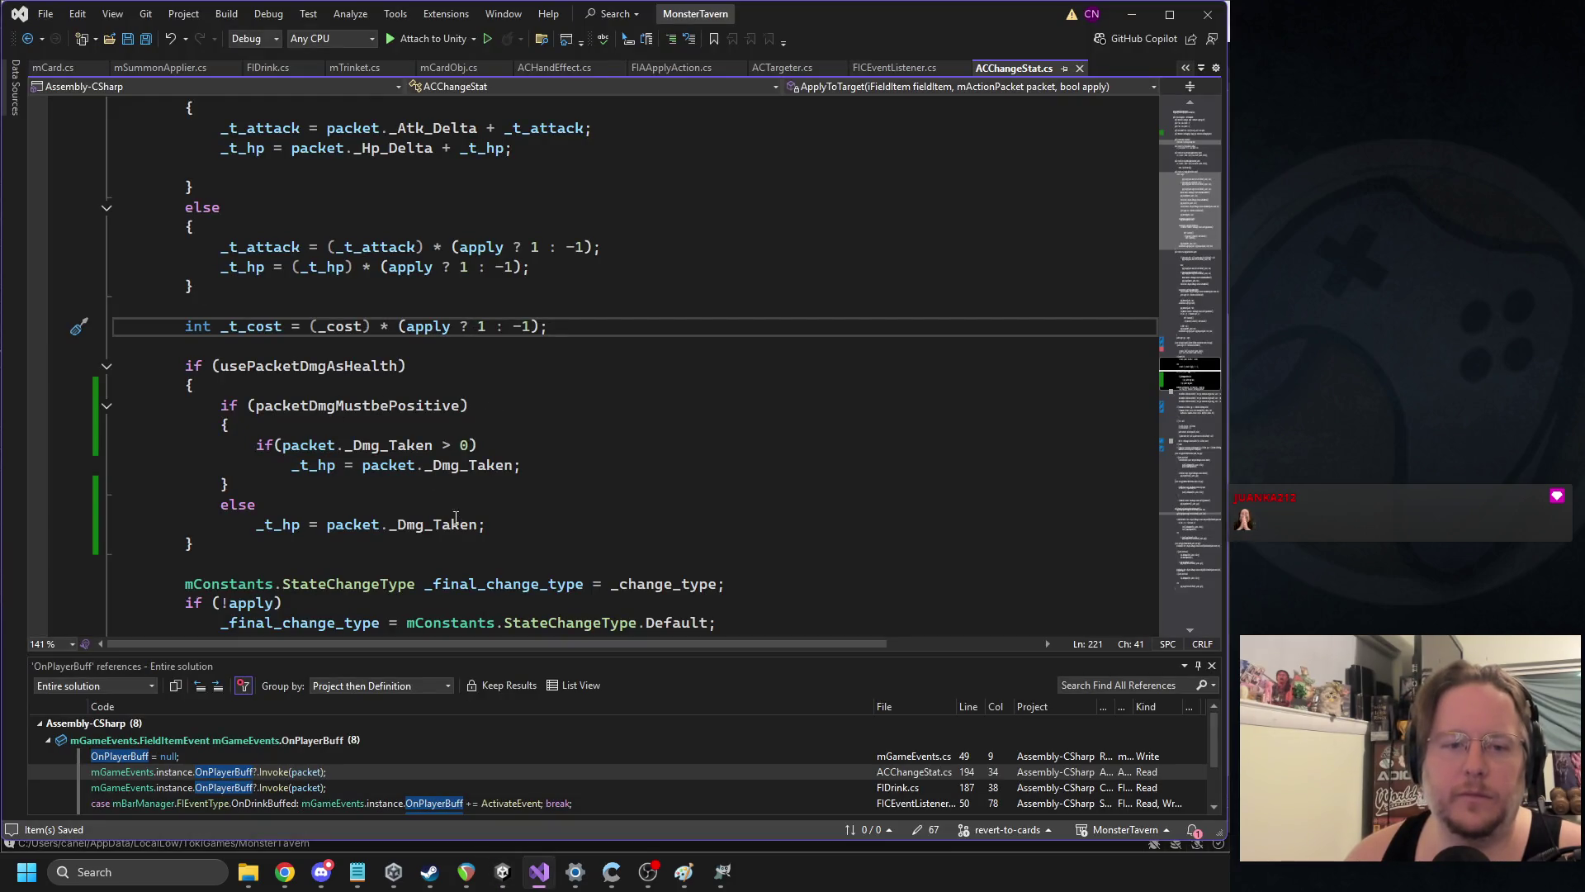
Replace the positive-damage if/else block with the single line _t_hp = packet._Dmg_Taken
click(342, 528)
key(ctrl+x)
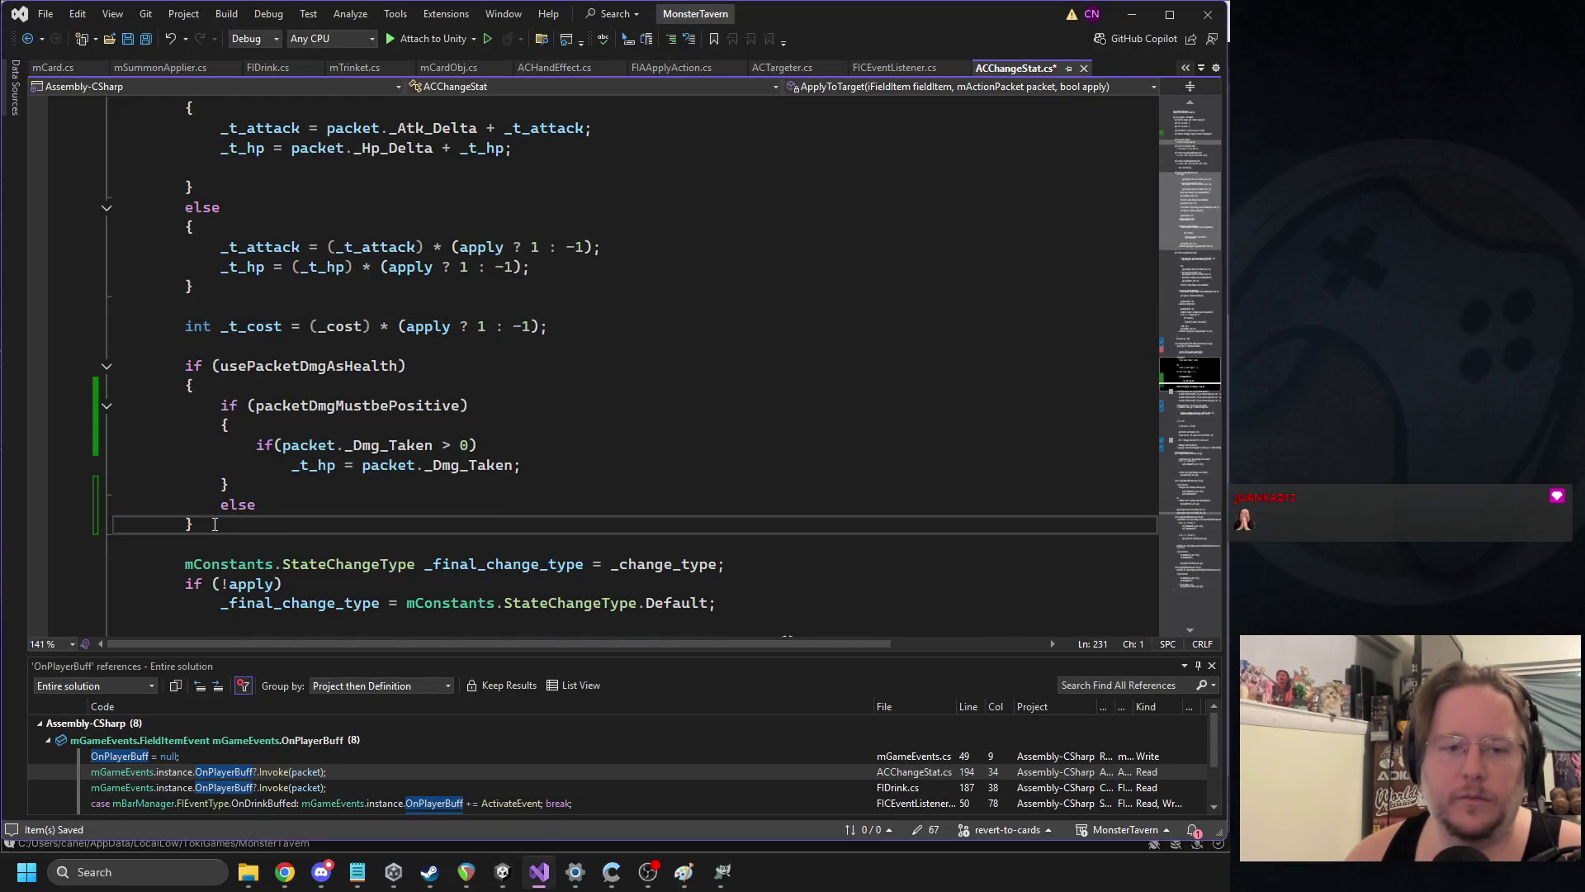
drag(213, 525, 181, 388)
key(ctrl+v)
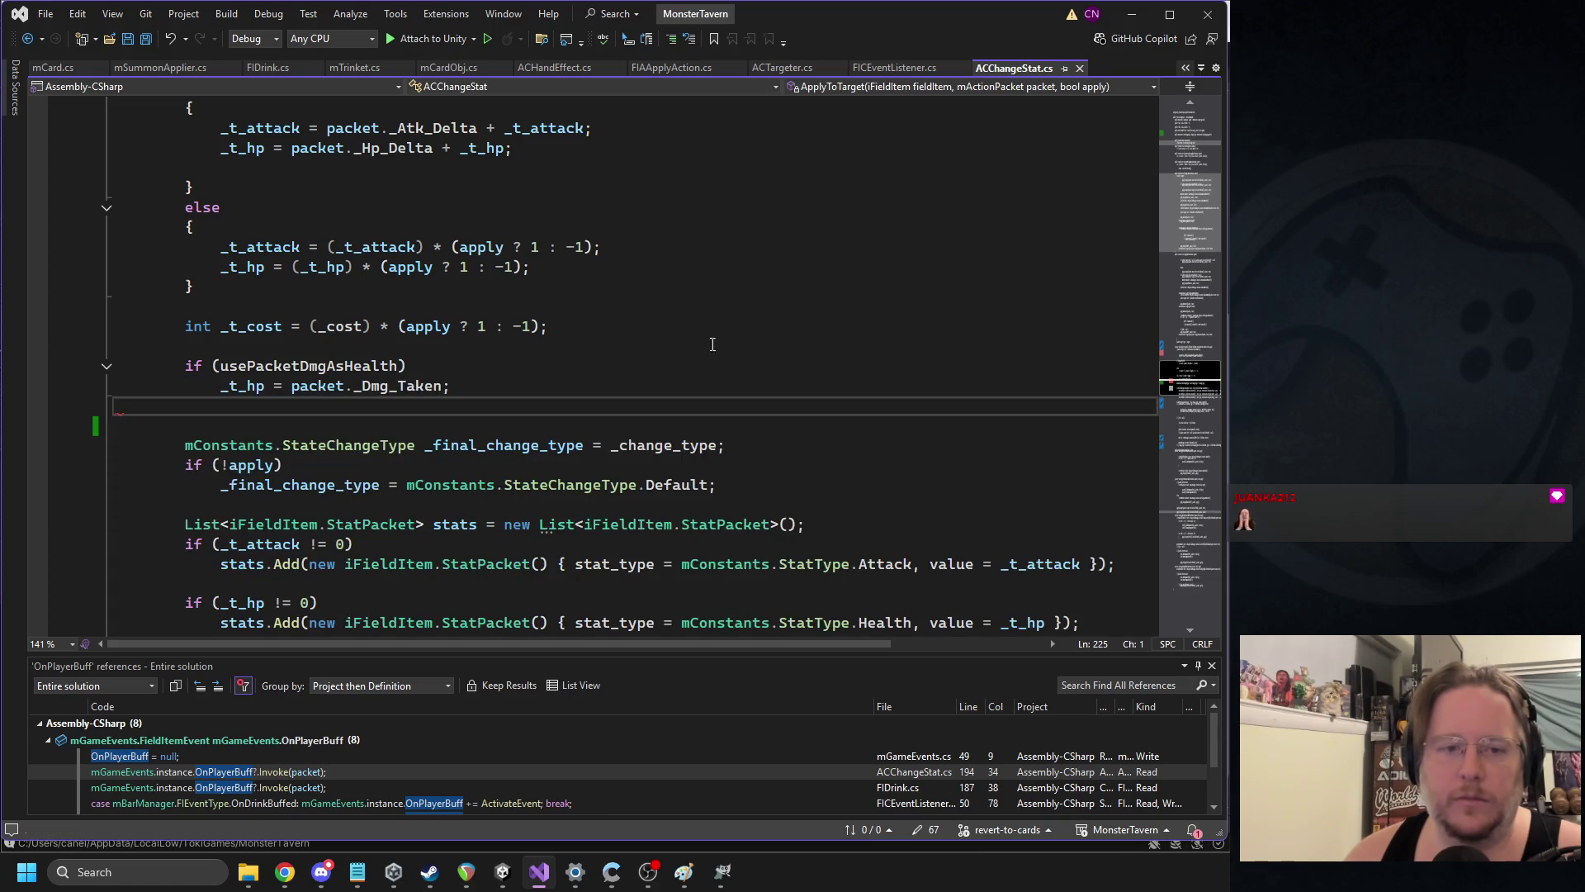
scroll(845, 322, up, 20)
scroll(478, 467, down, 2)
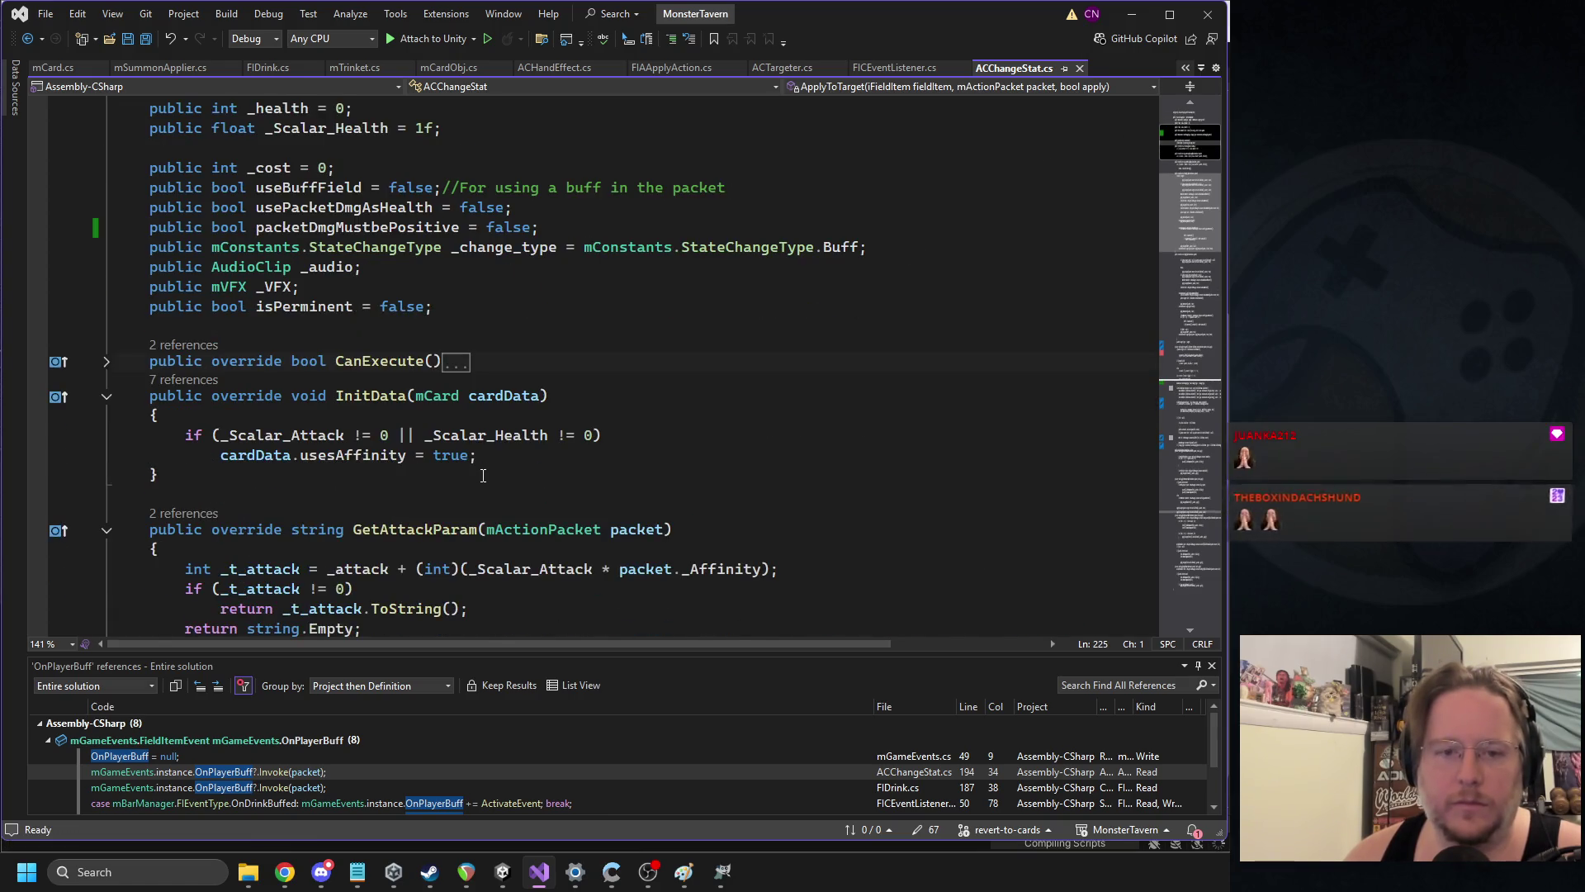
scroll(452, 391, up, 1)
Delete the packetDmgMustbePositive field and save ACChangeStat.cs
click(429, 287)
key(ctrl+x)
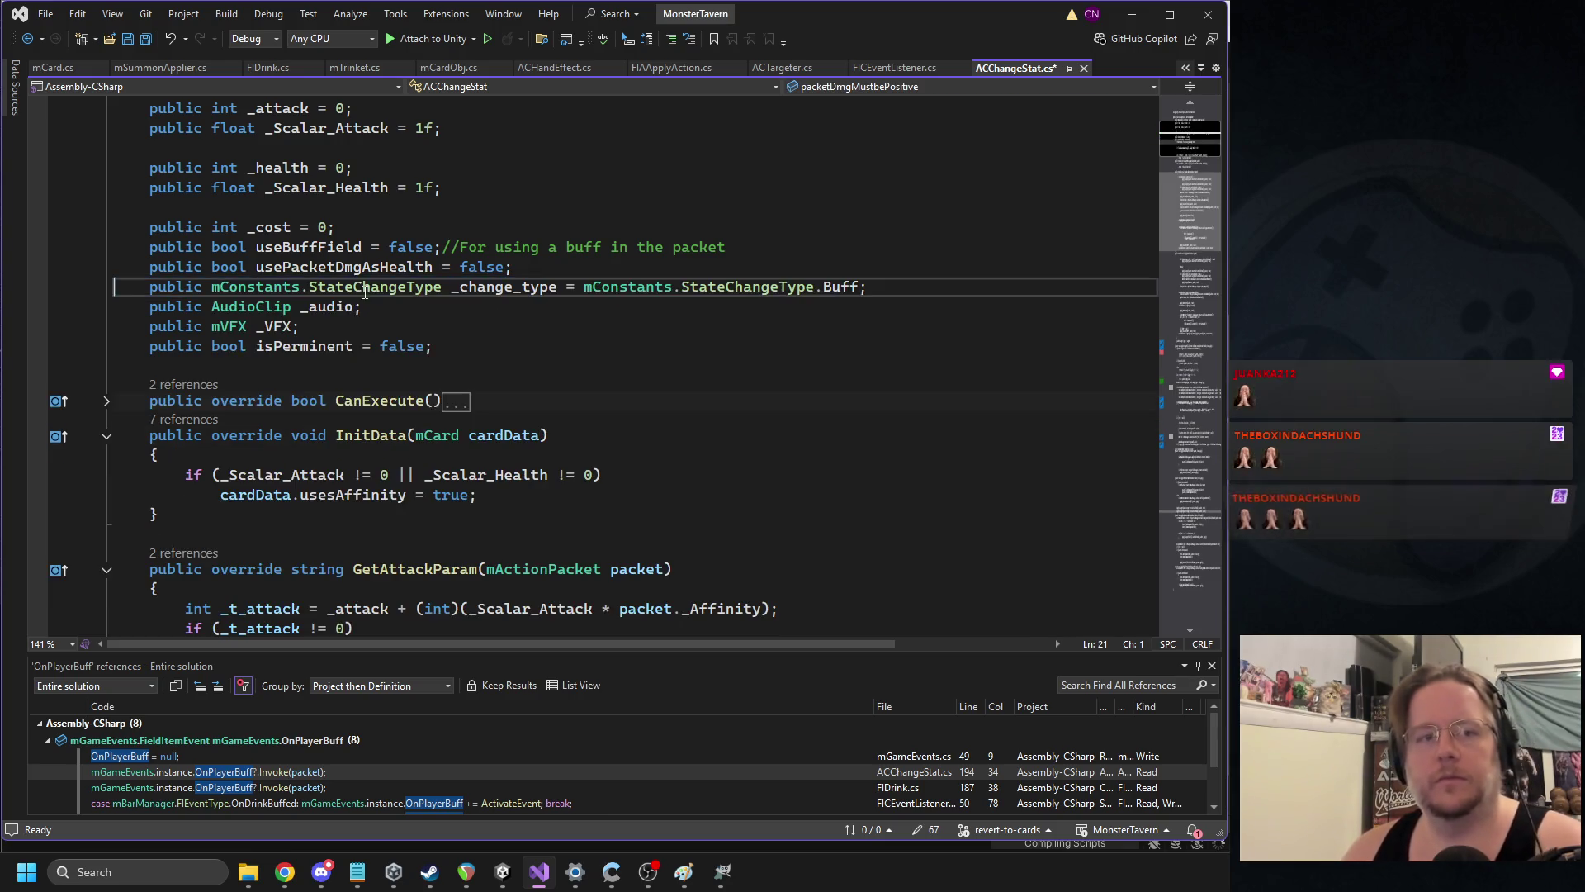
click(382, 205)
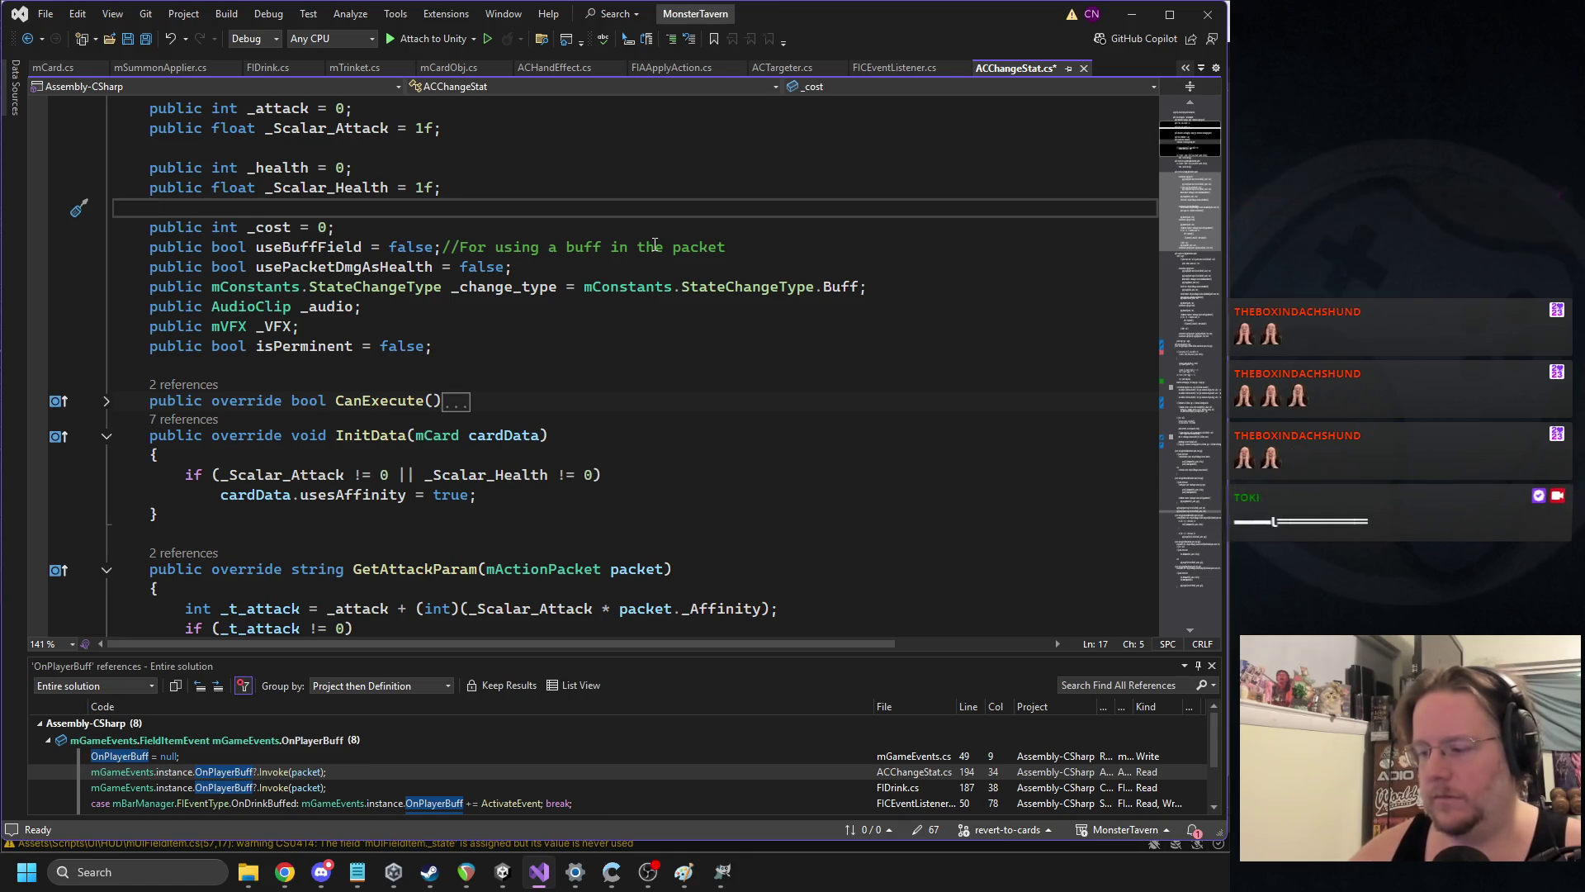
click(689, 351)
key(ctrl+s)
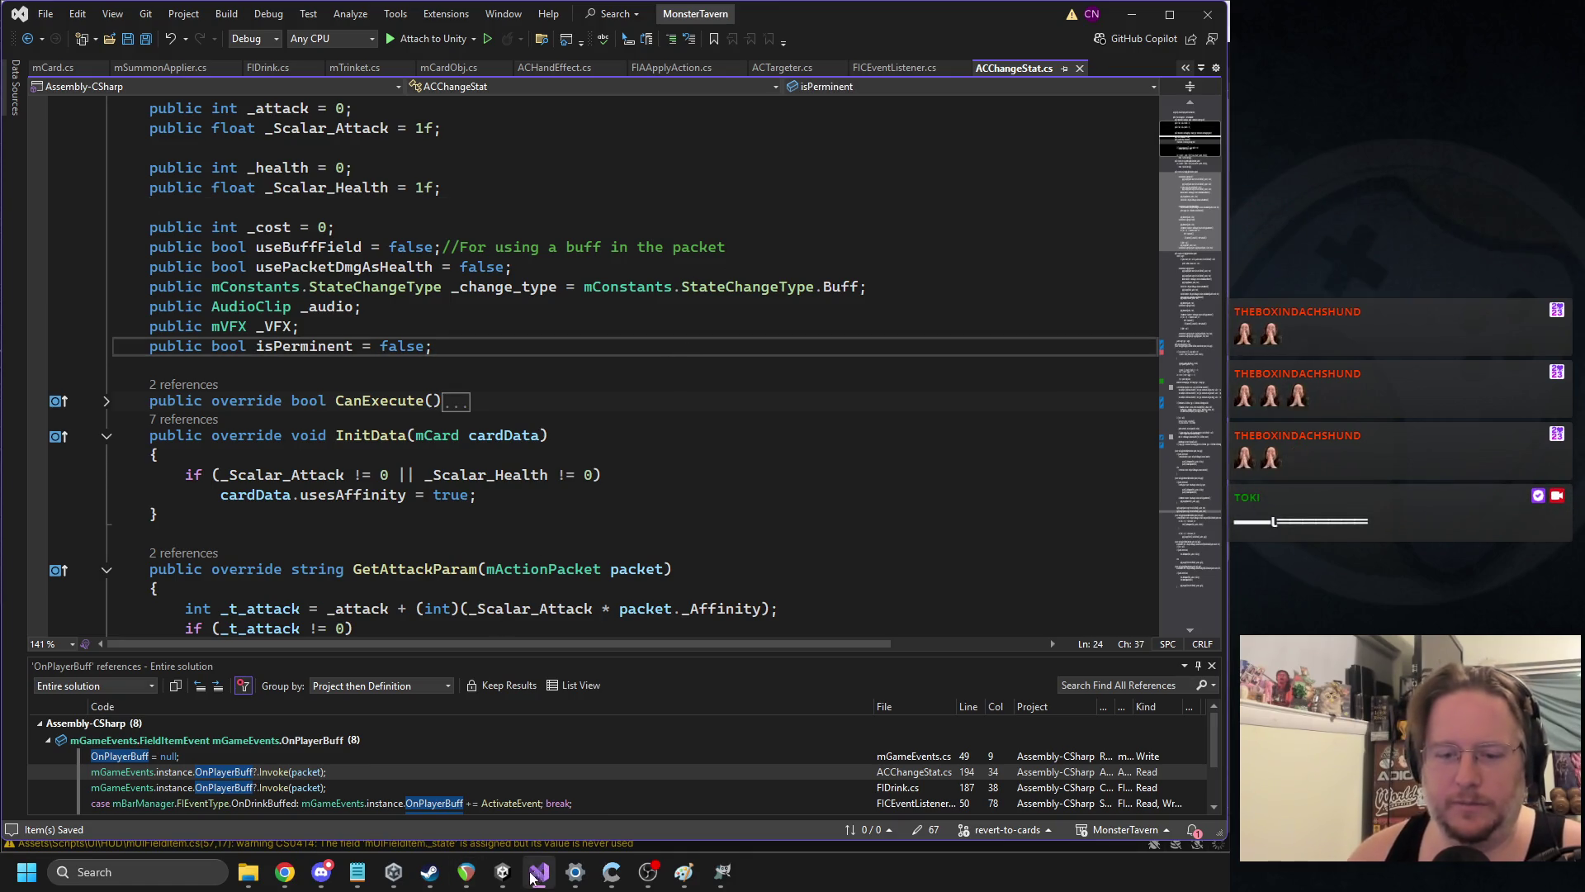
key(alt+Tab)
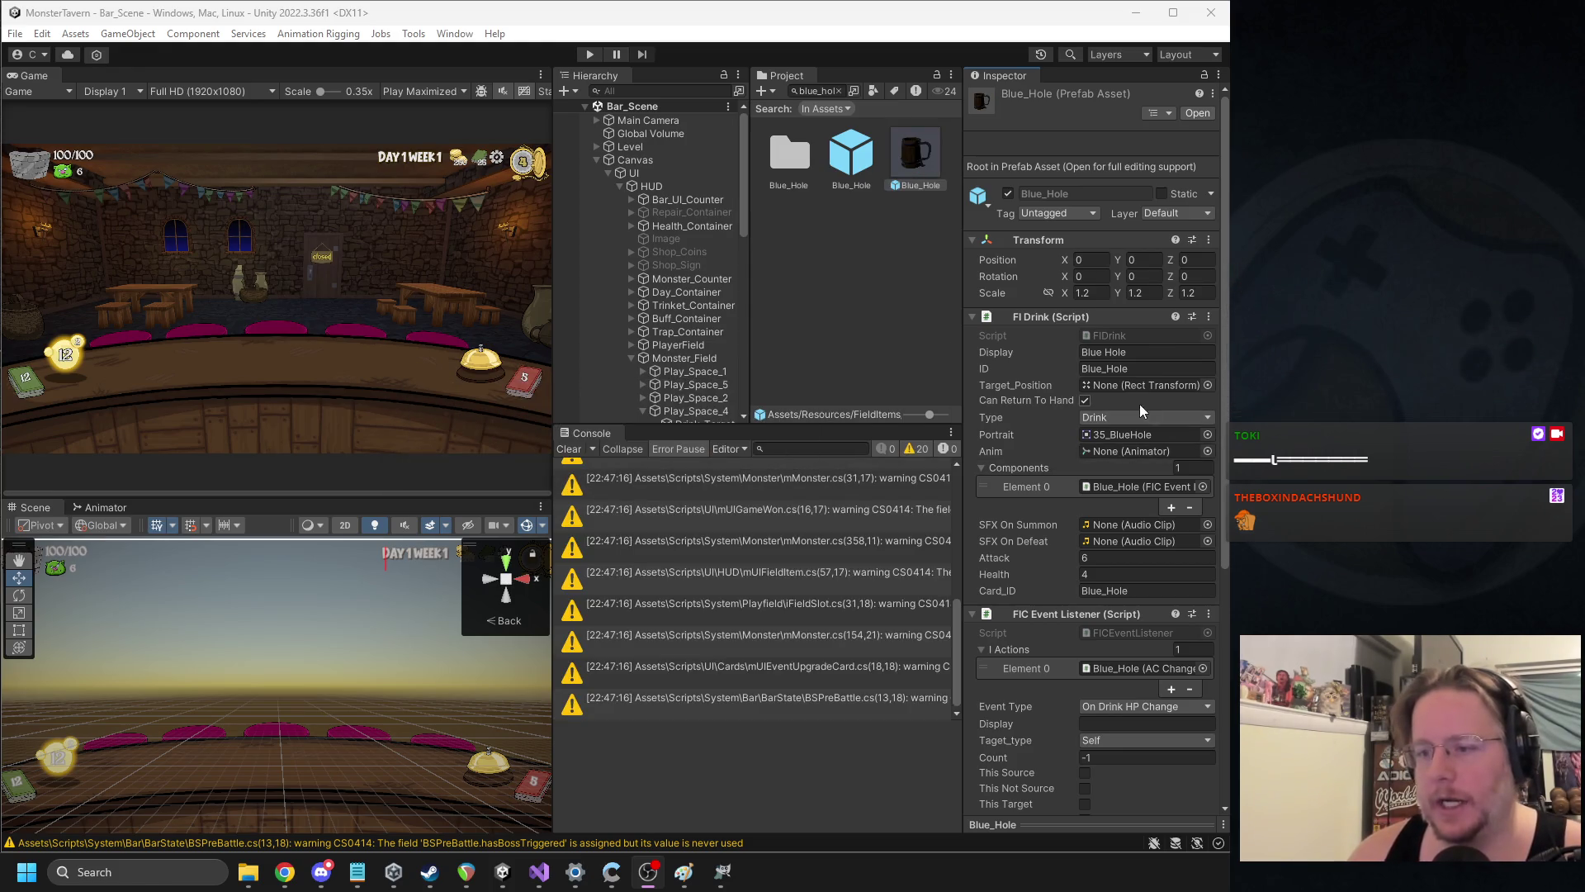
Open FICEventListener.cs through Edit Script on the Blue_Hole prefab's FIC Event Listener component
scroll(1084, 376, down, 3)
scroll(1093, 445, down, 1)
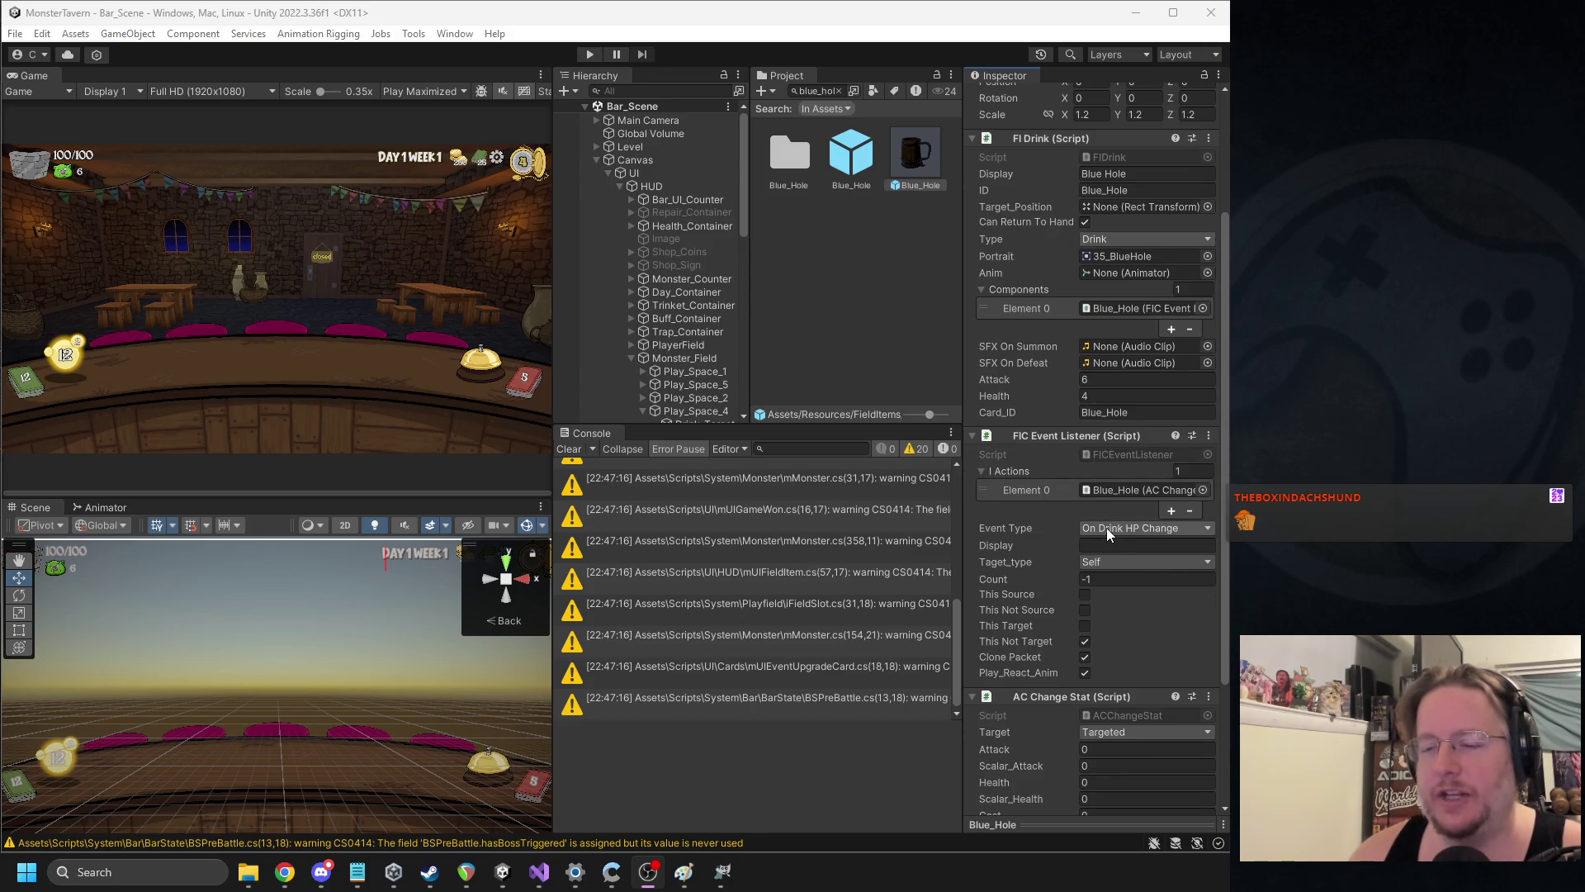
right_click(1086, 436)
click(1137, 634)
scroll(785, 351, up, 20)
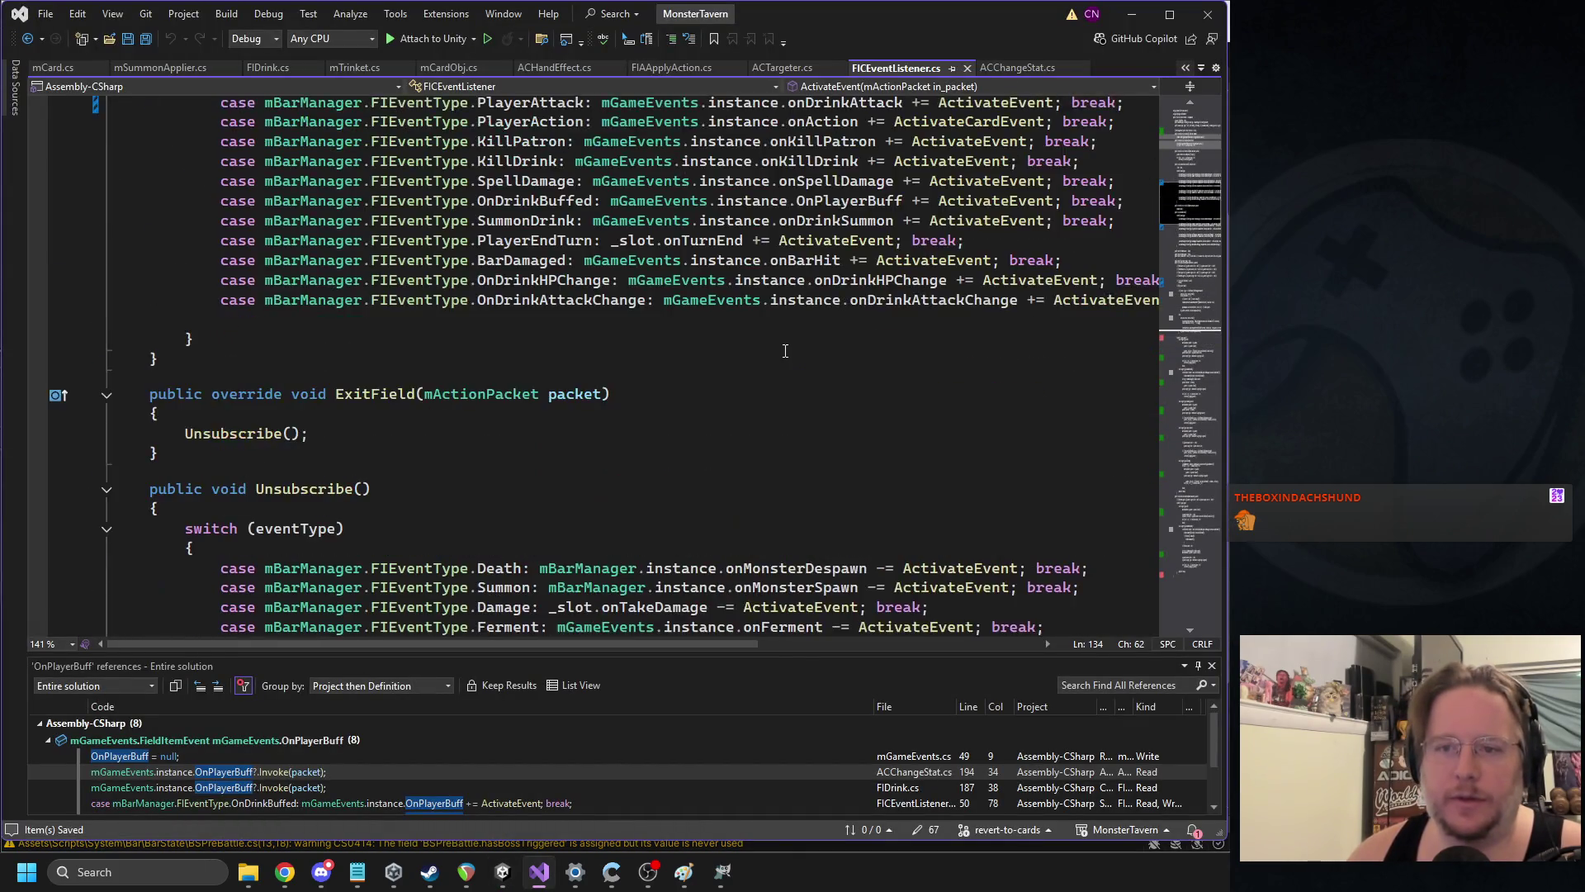
Inspect the OnDrinkAttackChange and OnDrinkHPChange event types in FICEventListener.cs
scroll(785, 351, up, 2)
double_click(533, 423)
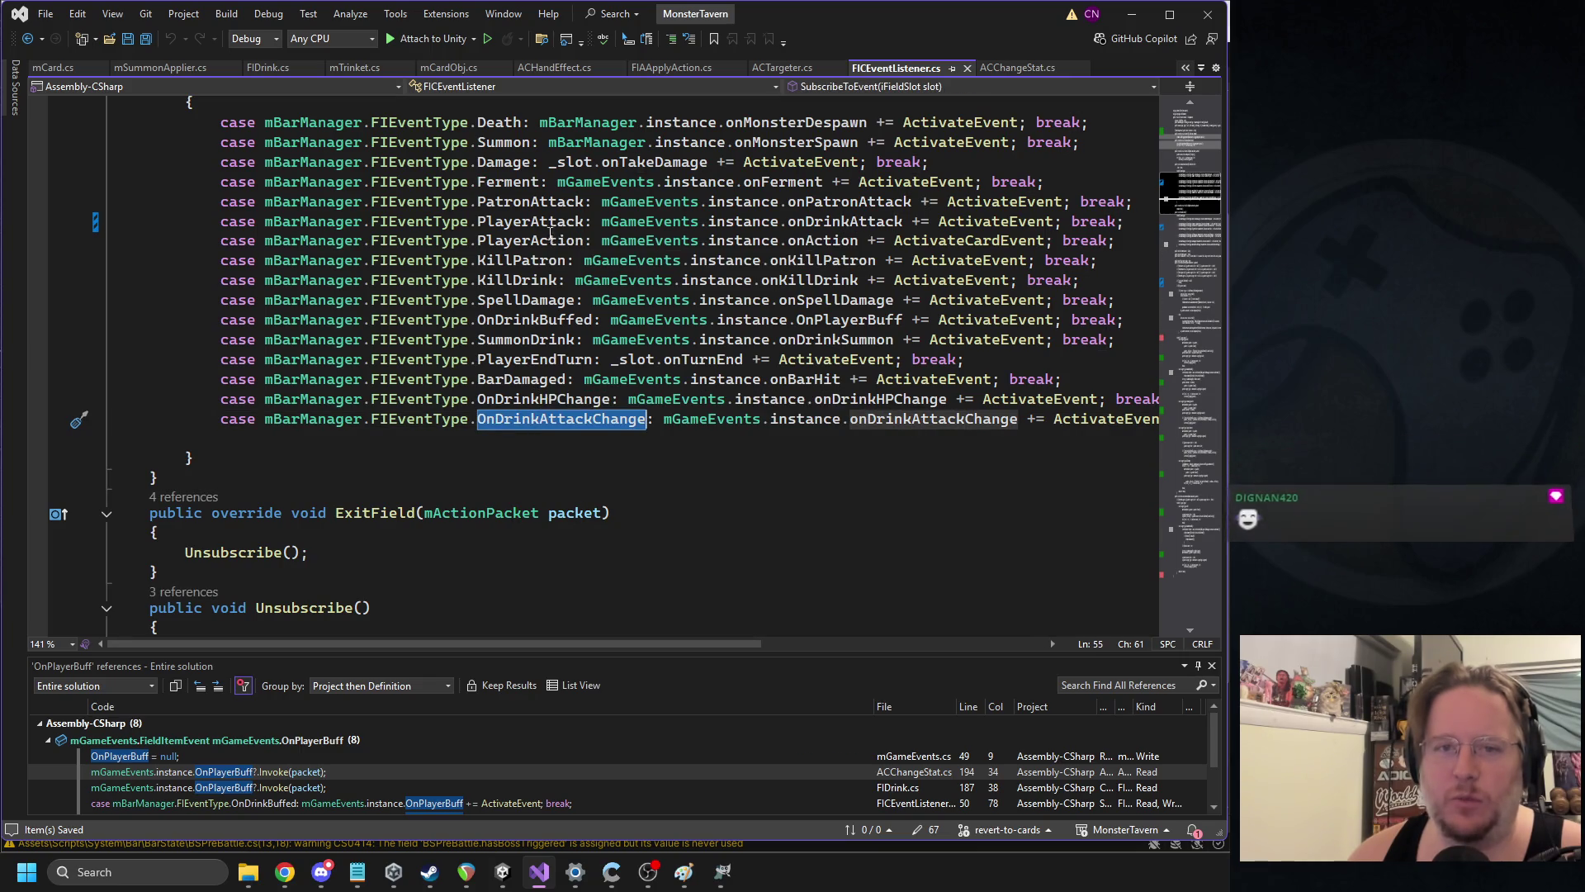
mouse_move(578, 330)
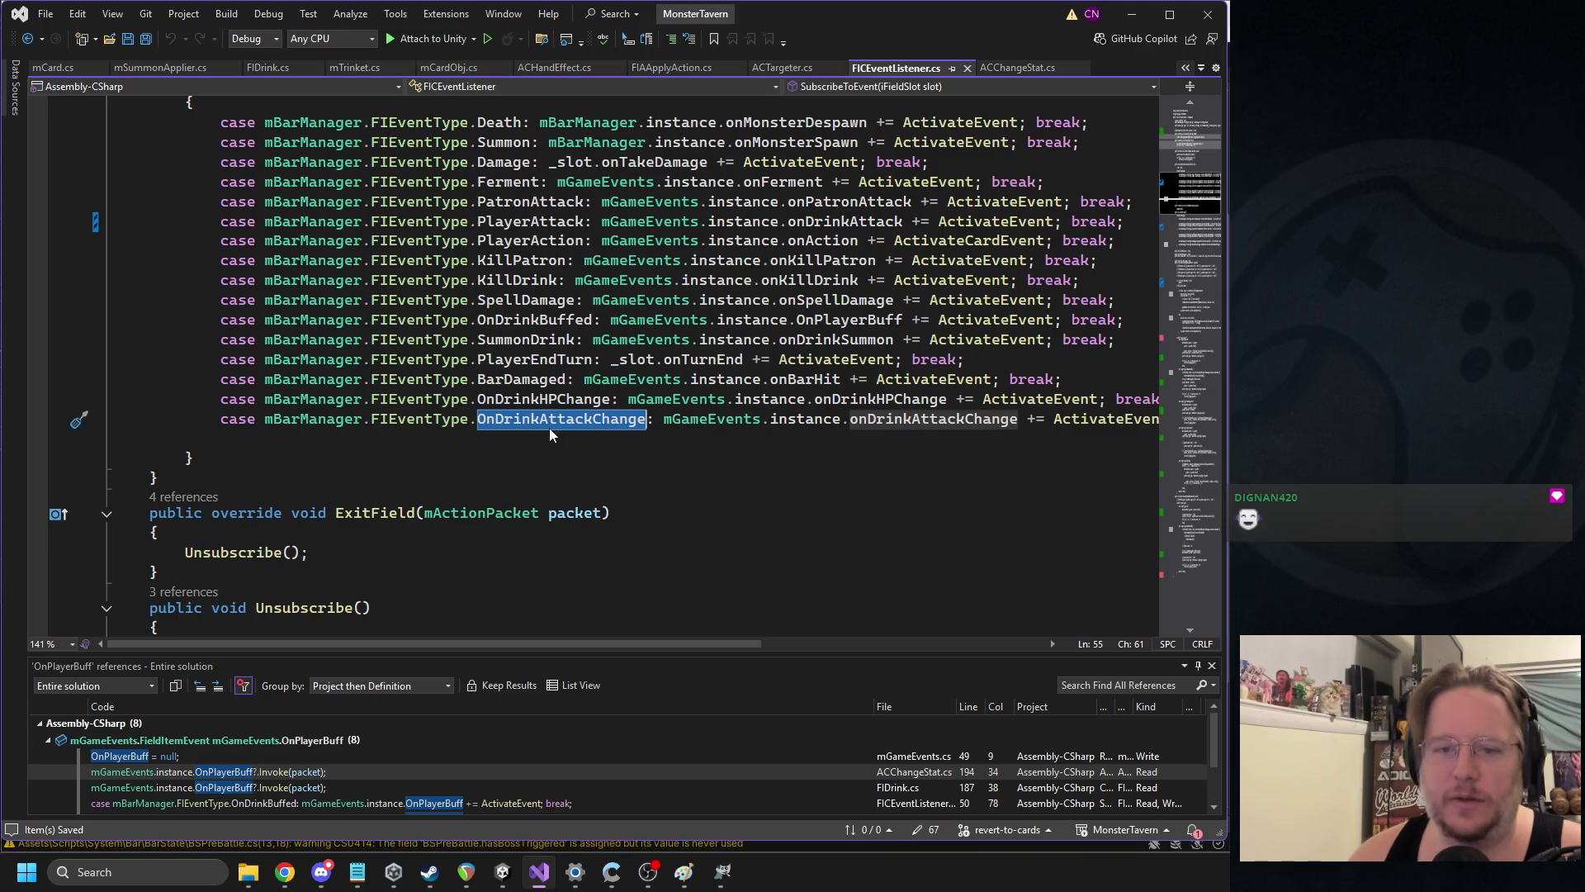
drag(587, 642, 609, 642)
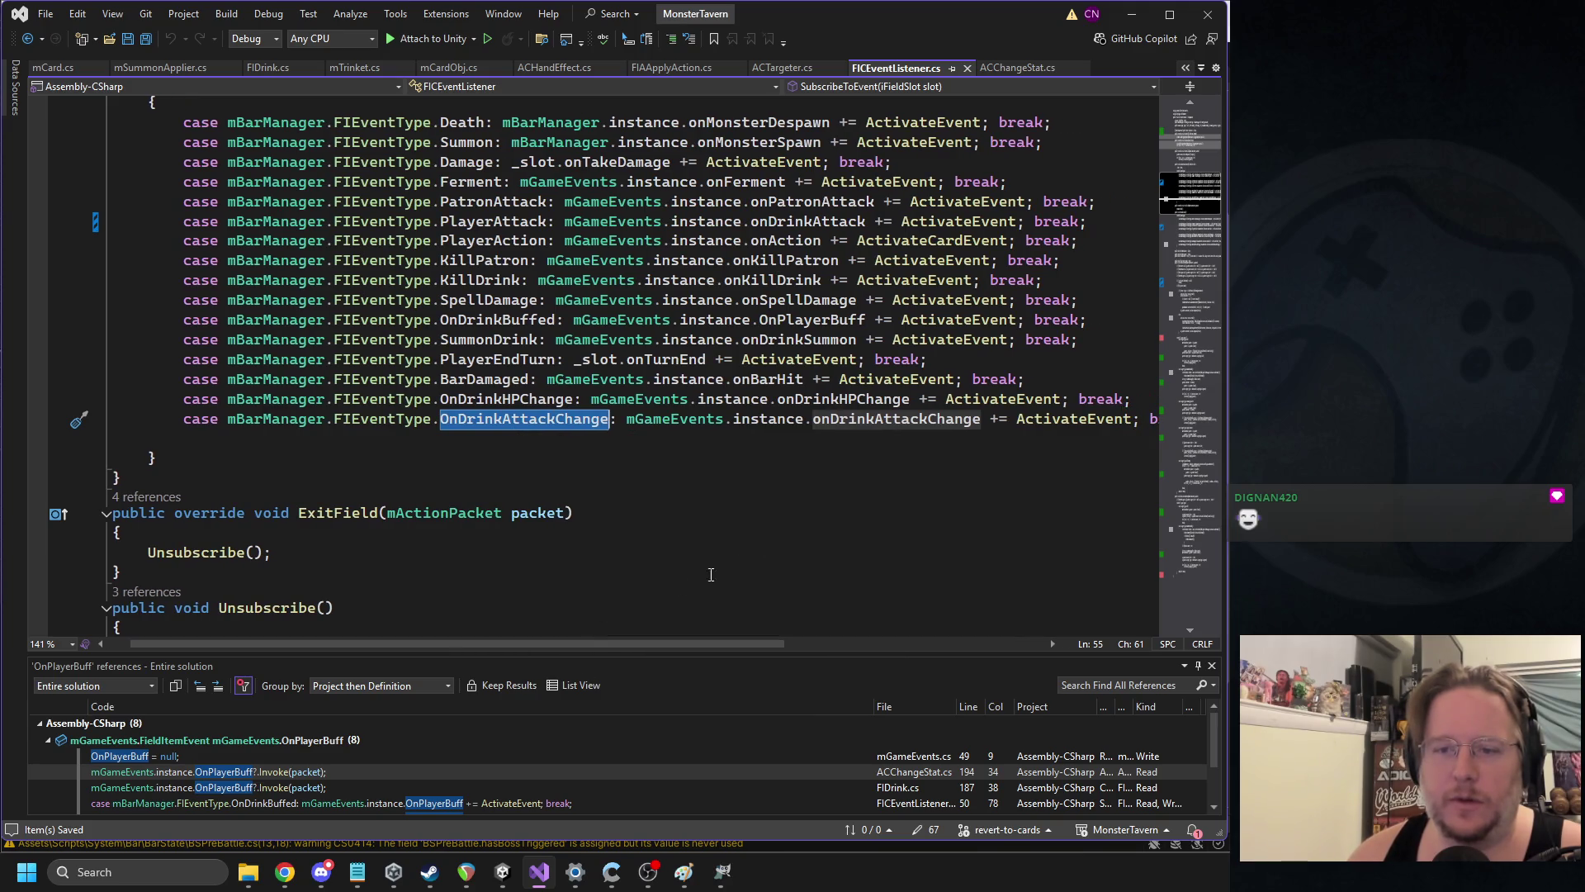
double_click(509, 401)
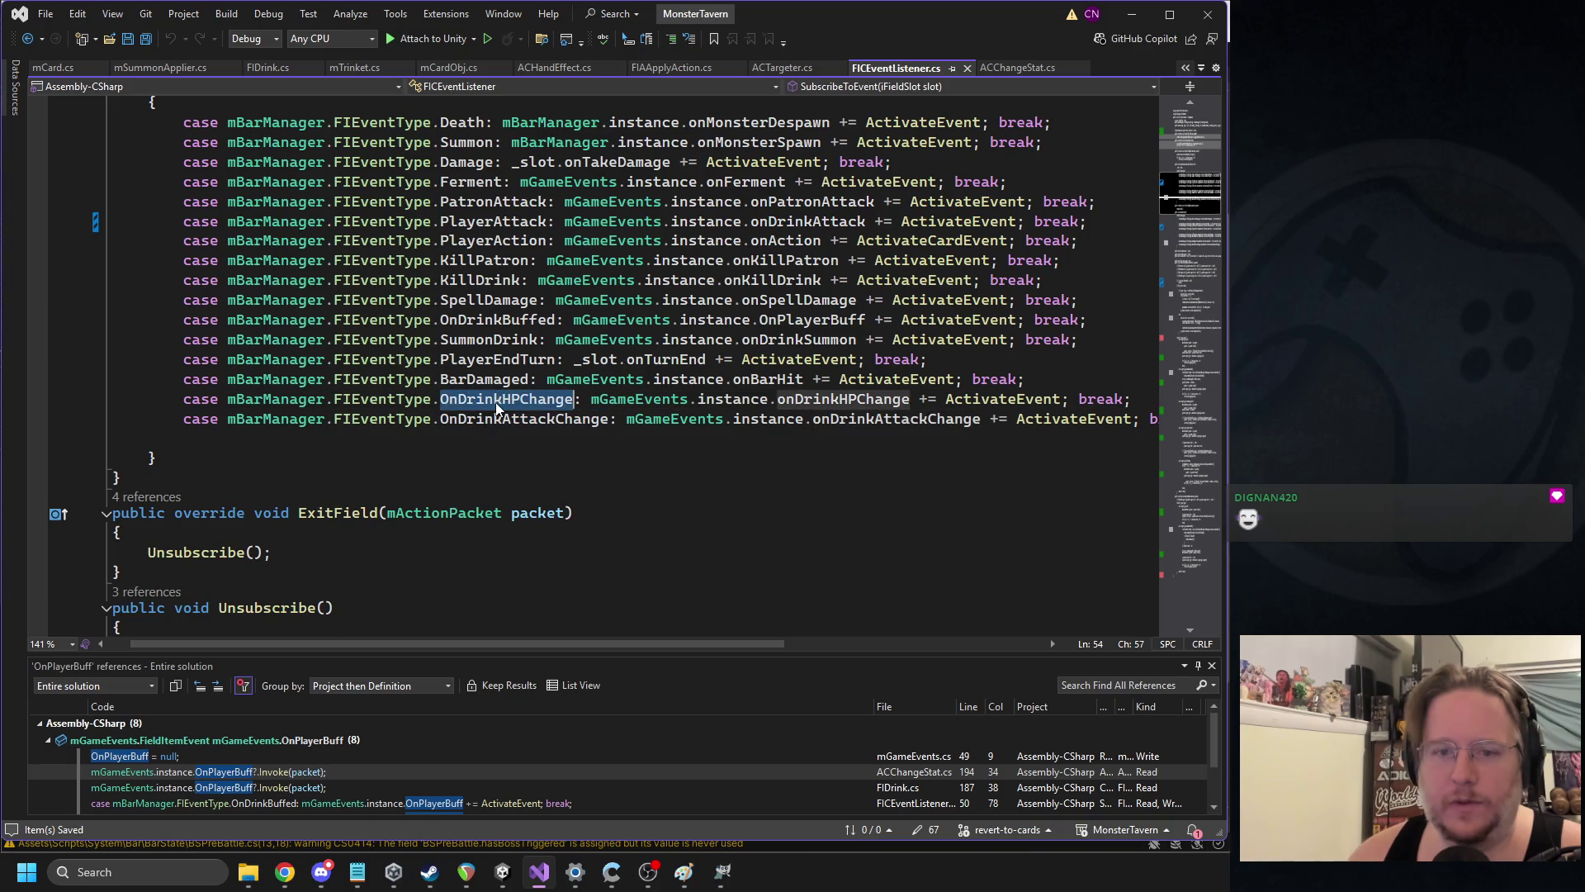
mouse_move(505, 426)
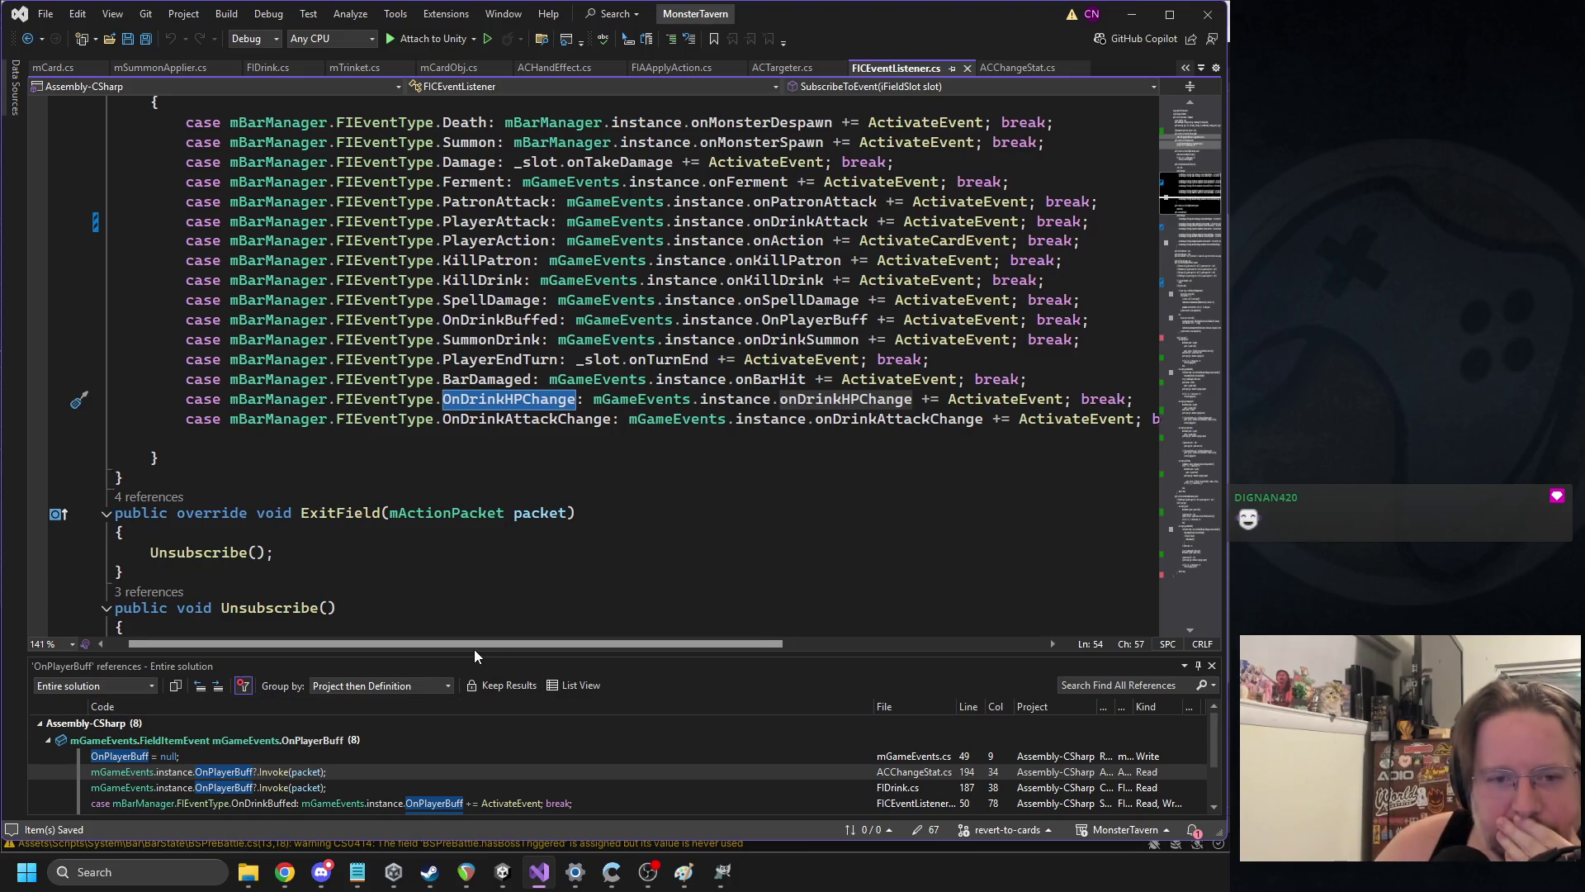
drag(474, 647, 418, 645)
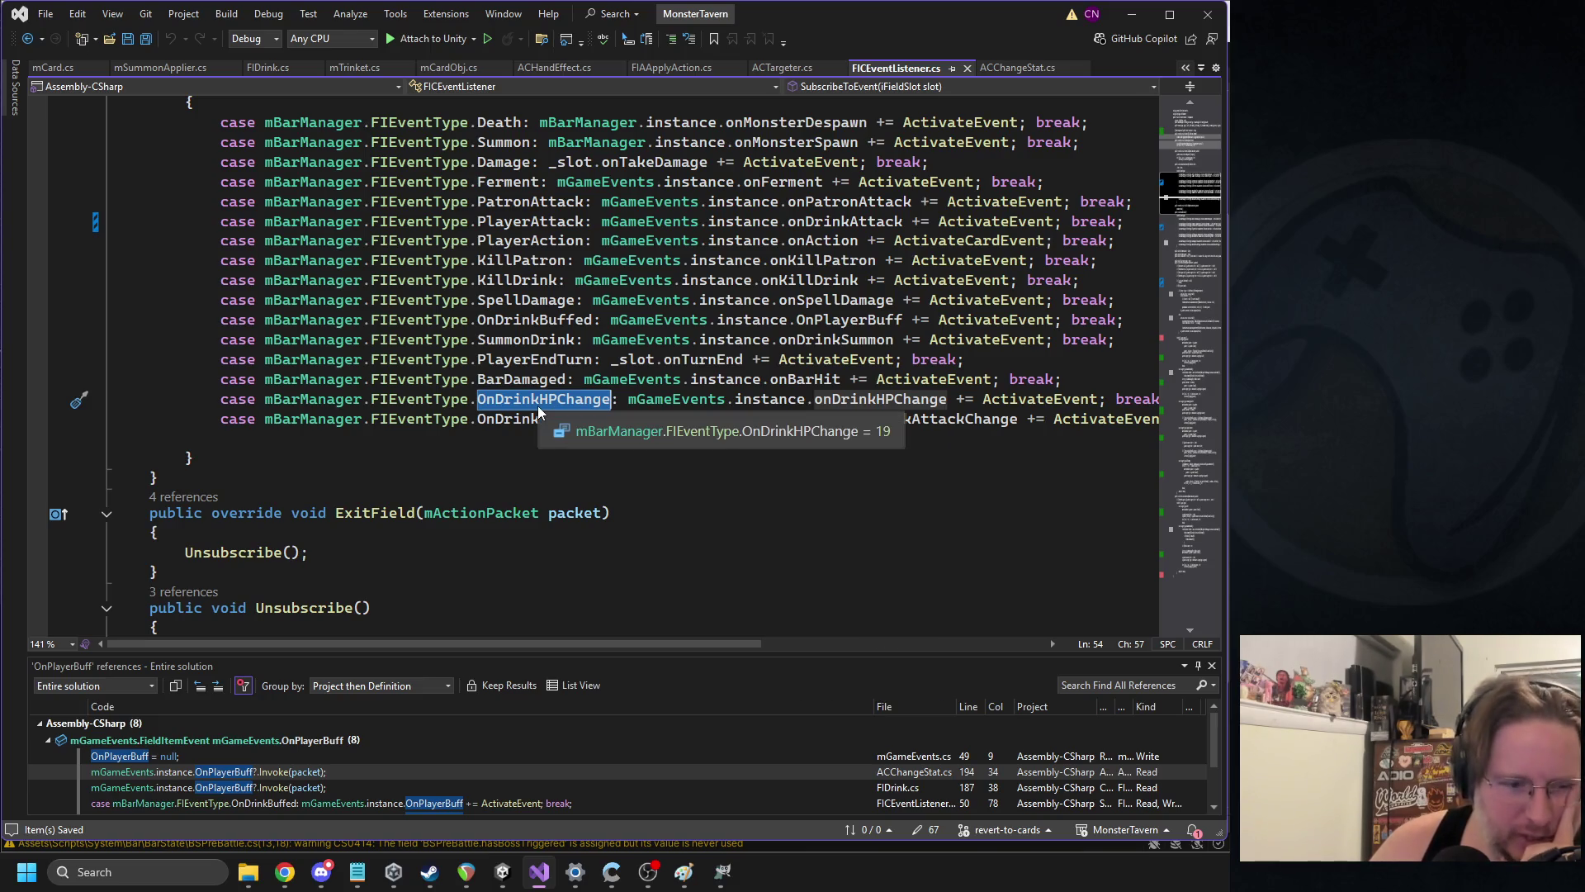
Check OnDrinkBuffed, then find all OnPlayerBuff references and open its invocation in ACChangeStat.cs
double_click(533, 319)
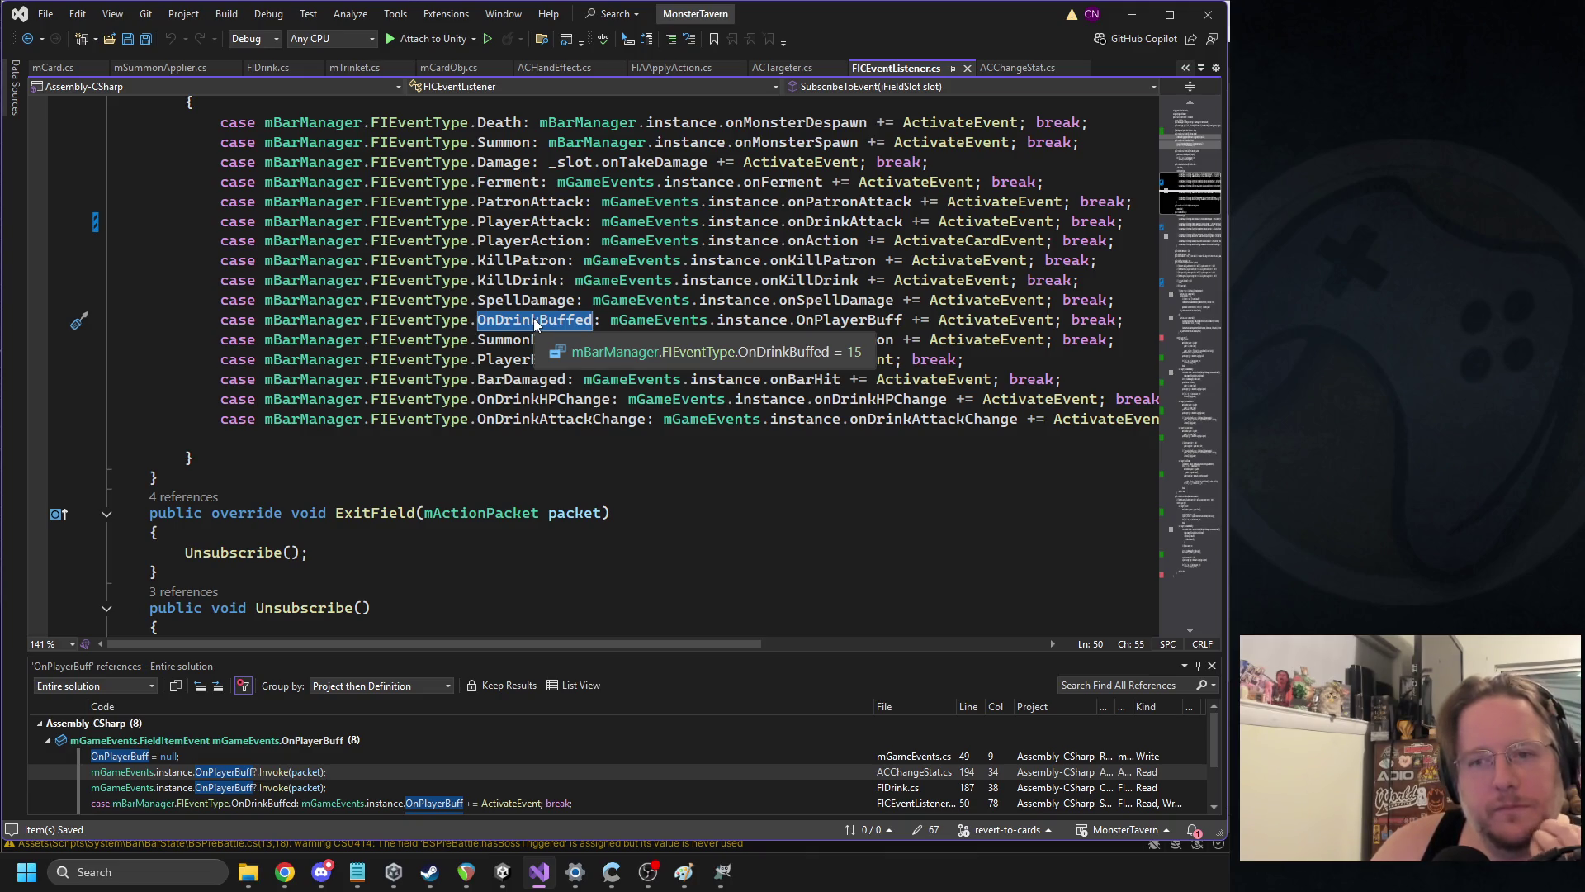
double_click(840, 321)
right_click(843, 321)
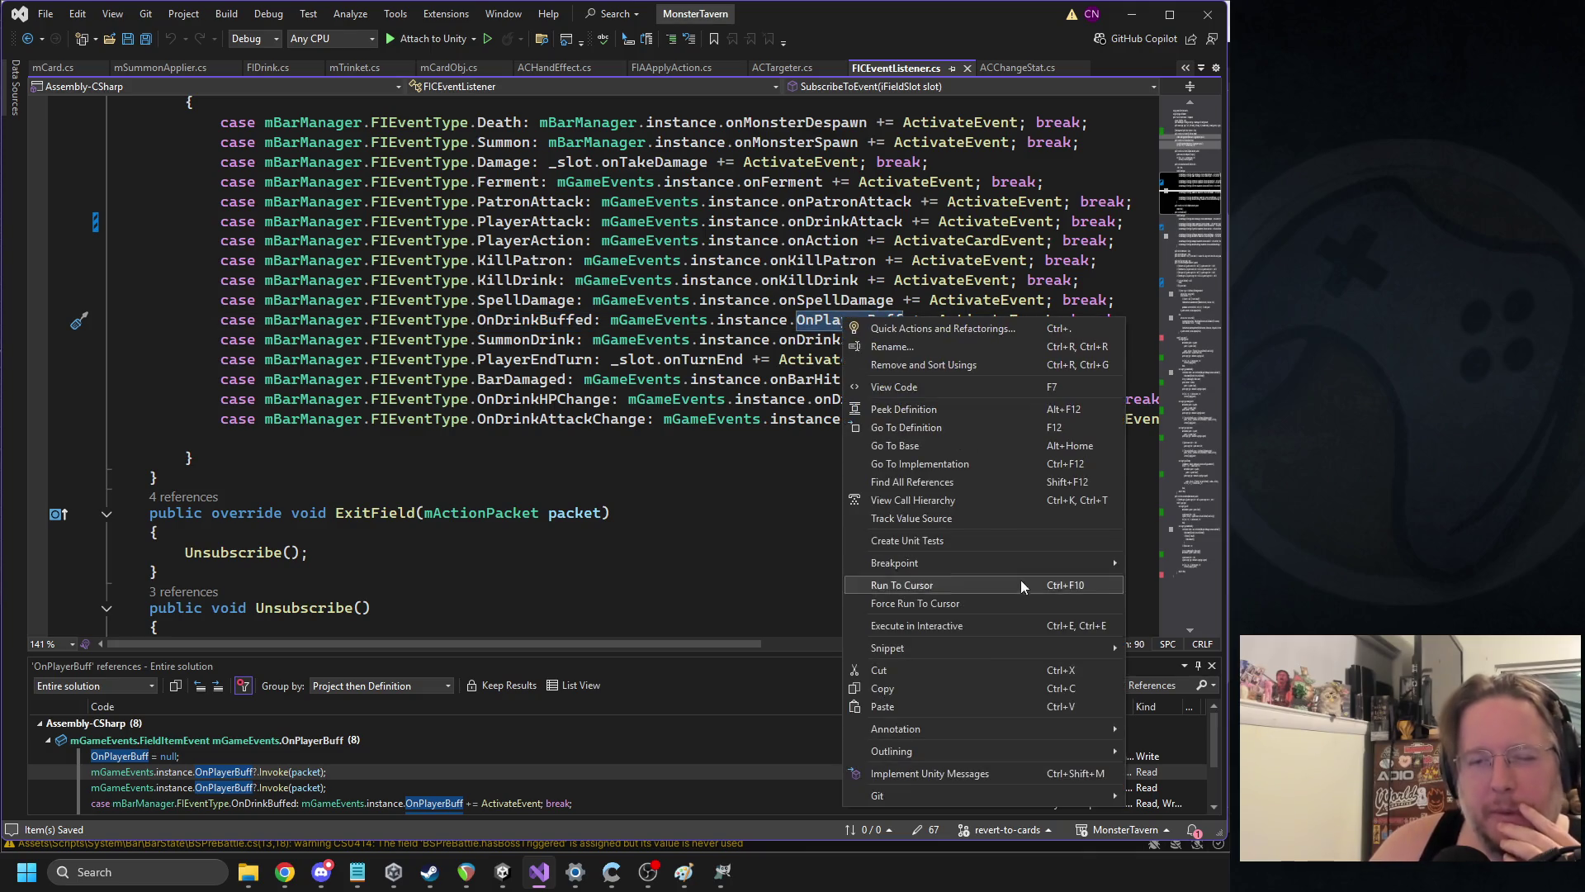
click(928, 482)
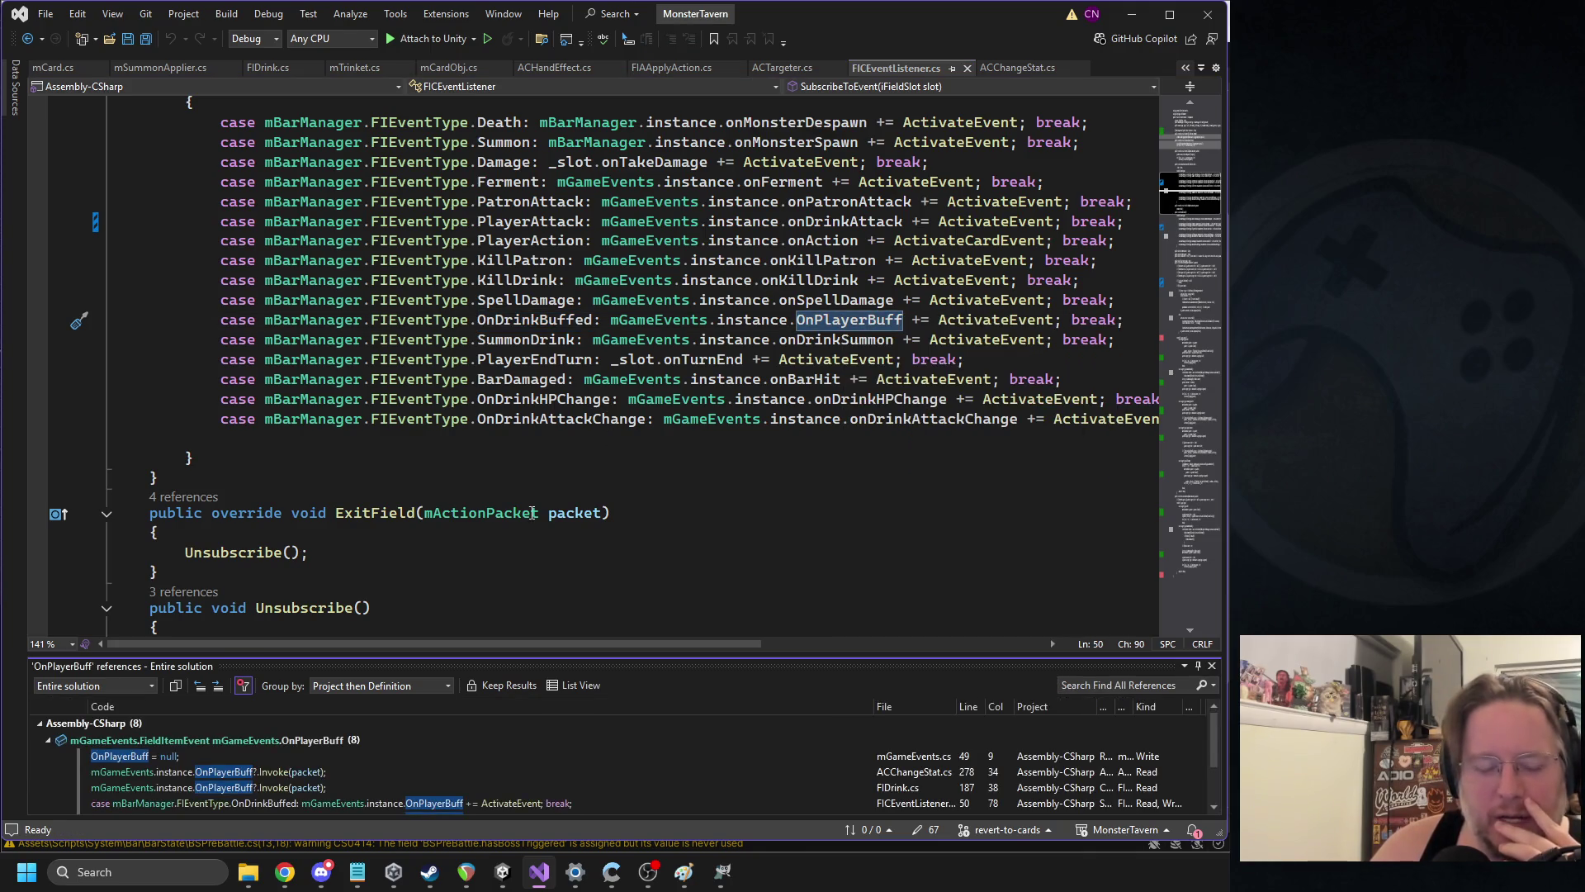
scroll(293, 776, down, 1)
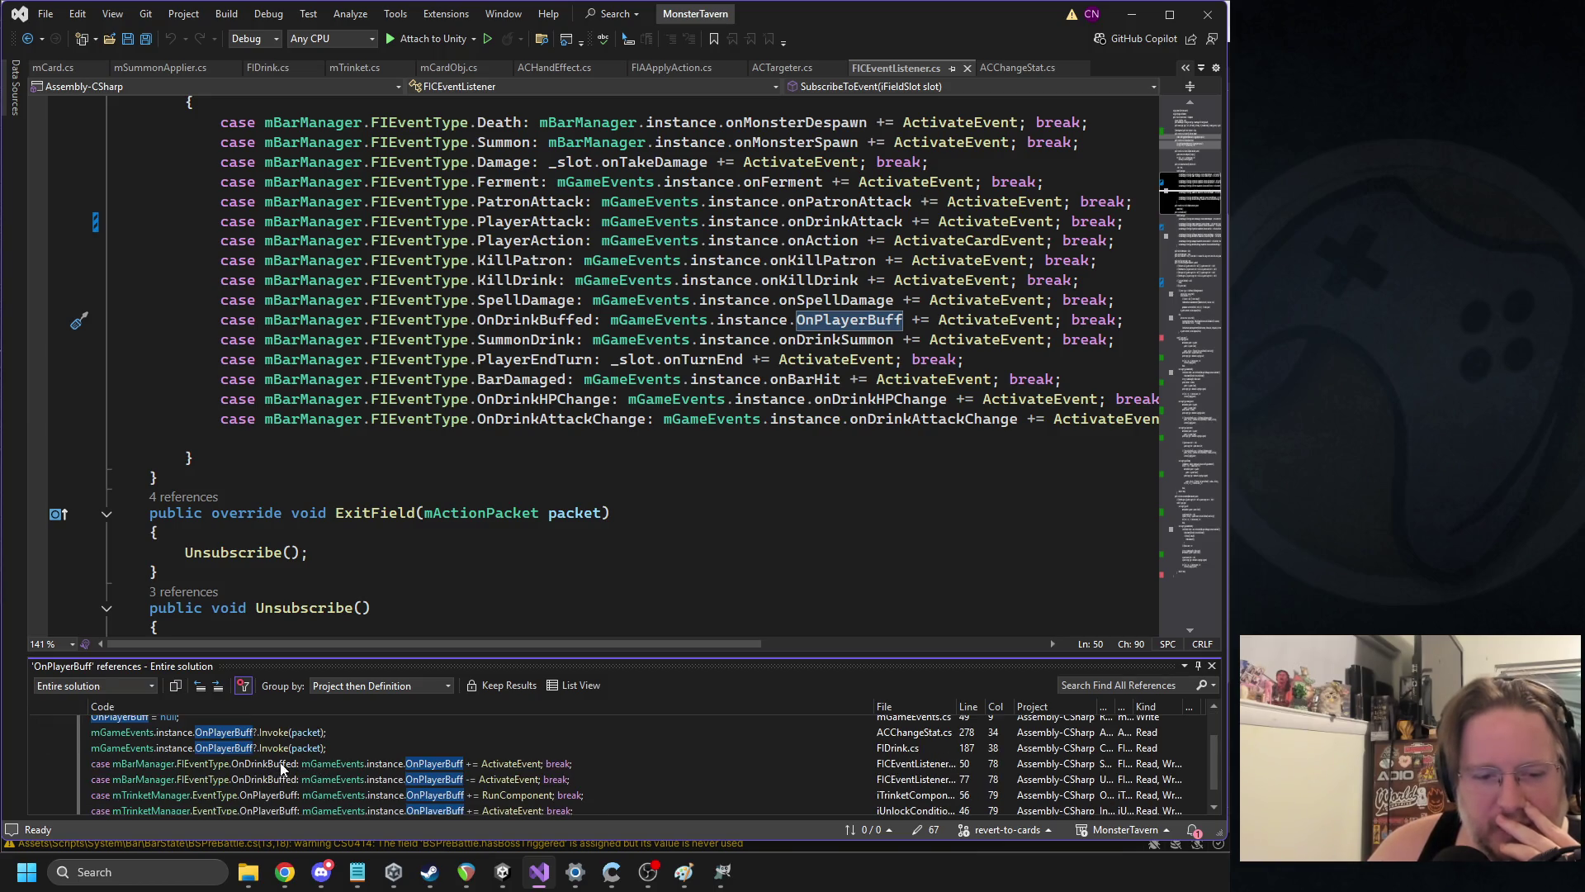
double_click(263, 733)
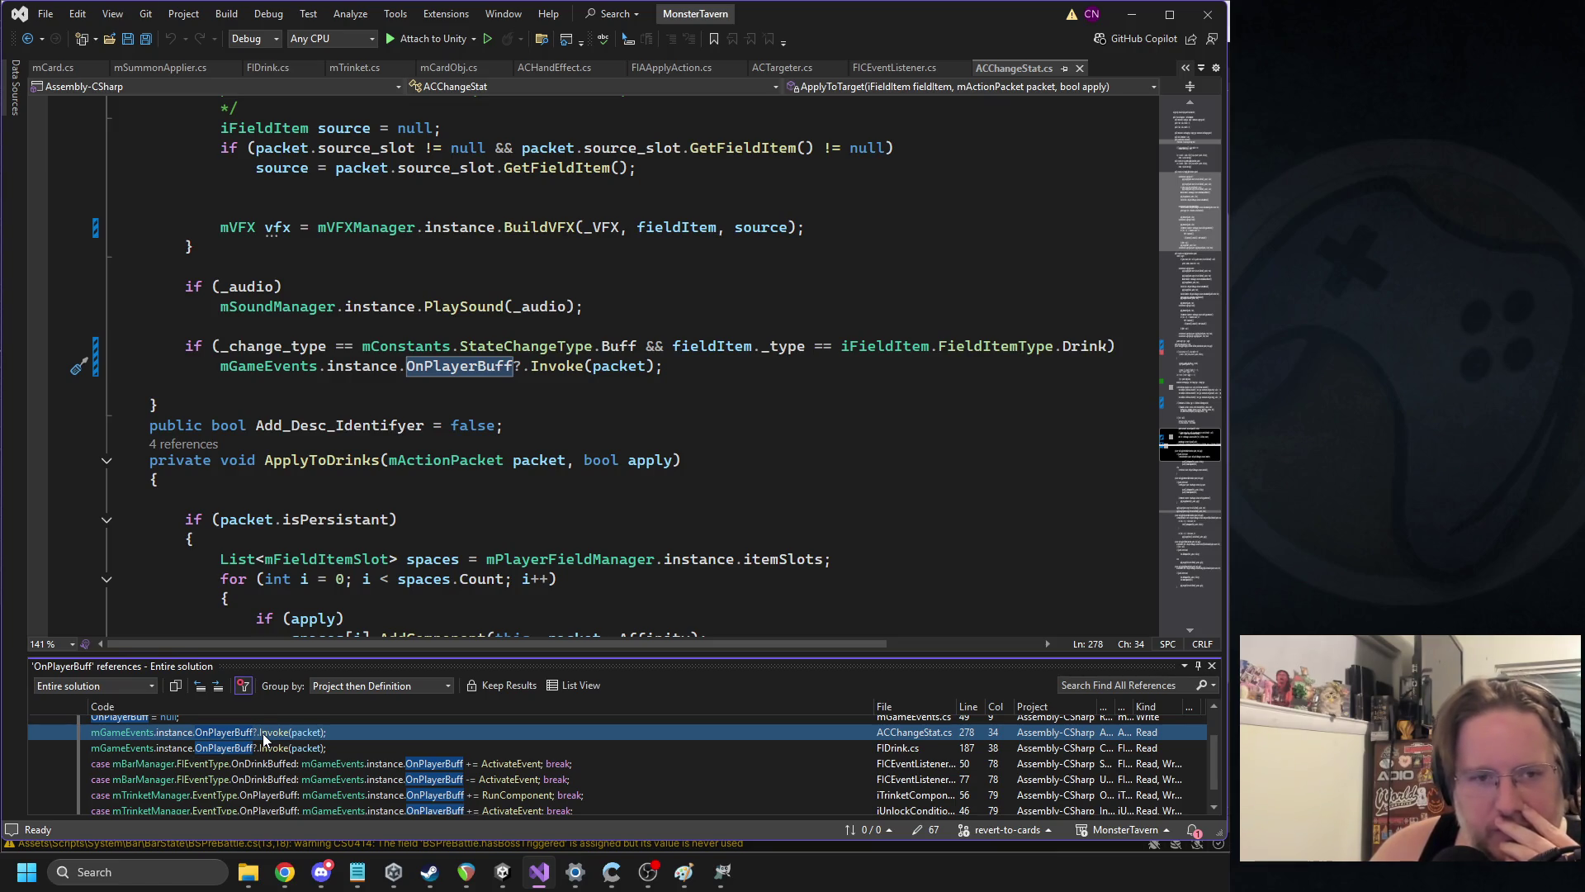
scroll(587, 501, up, 2)
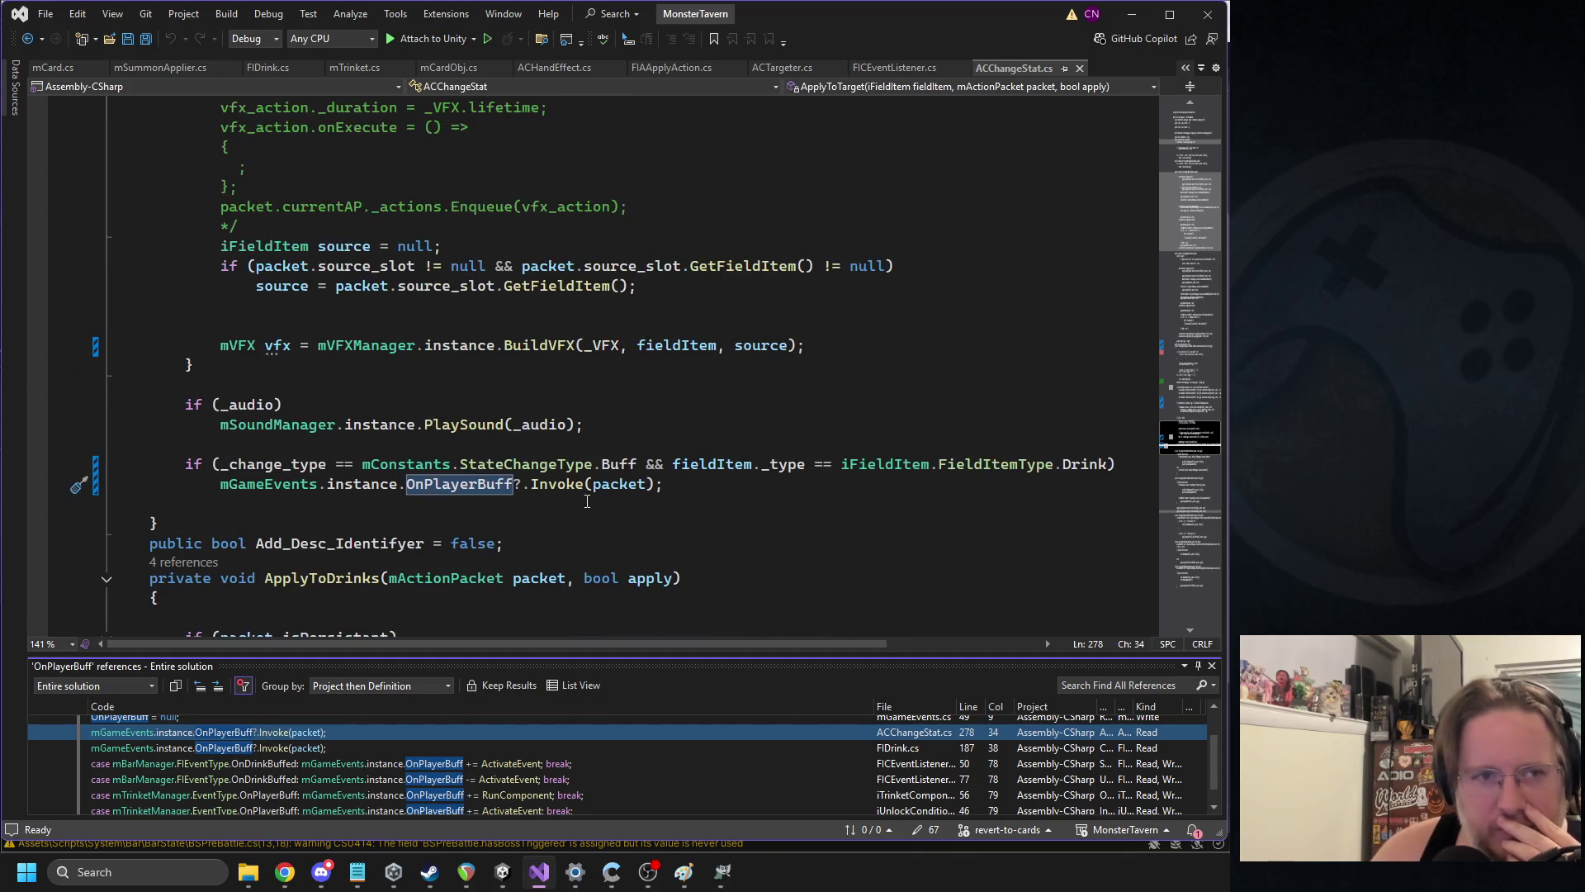
click(569, 580)
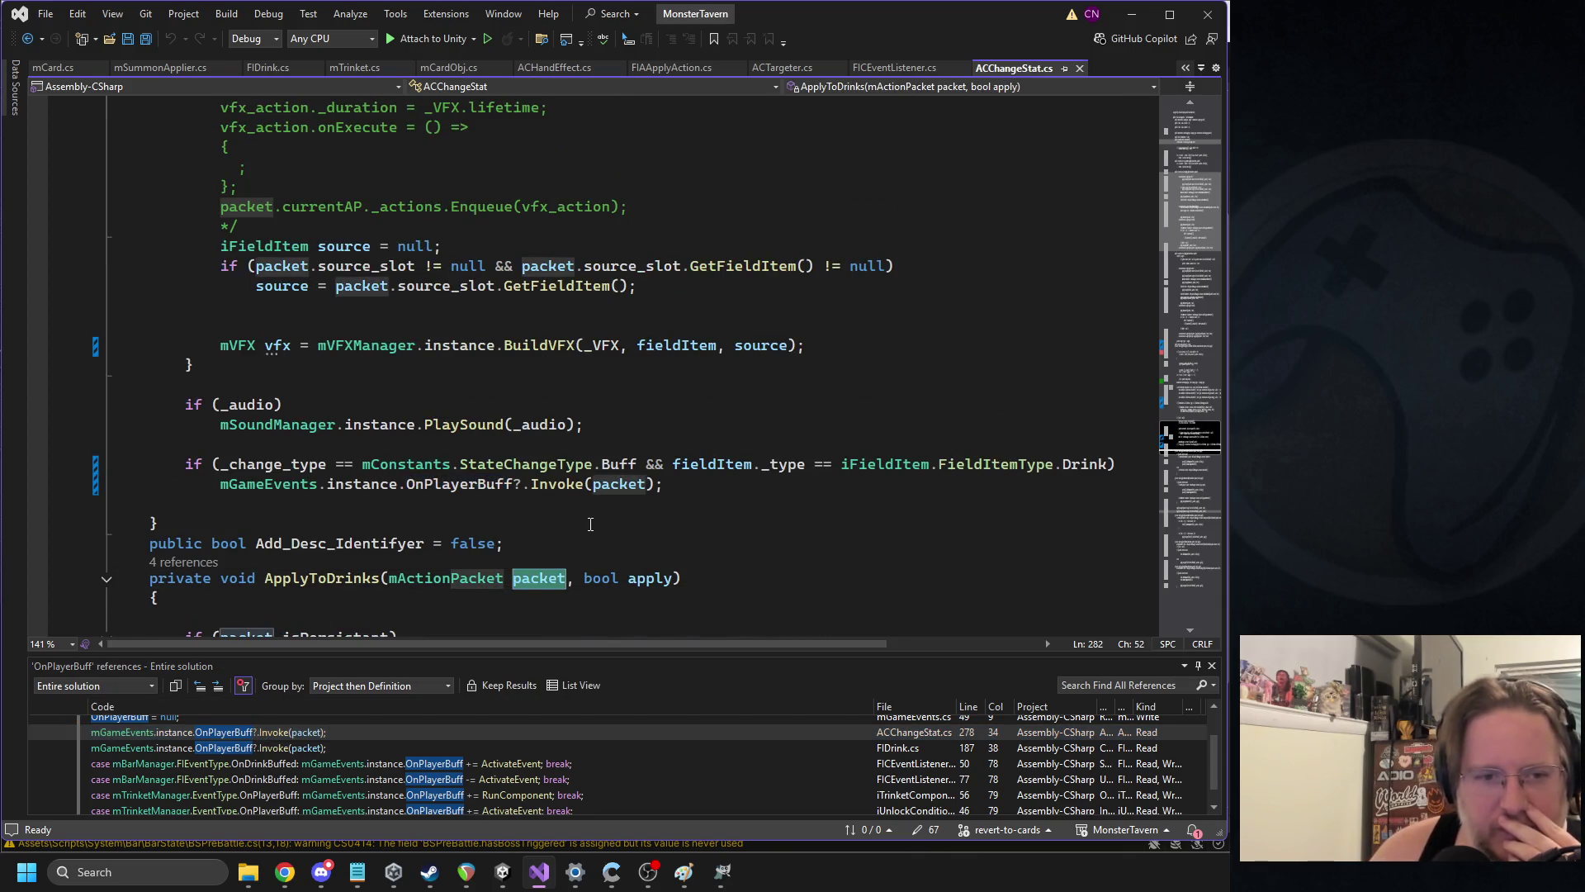
click(647, 484)
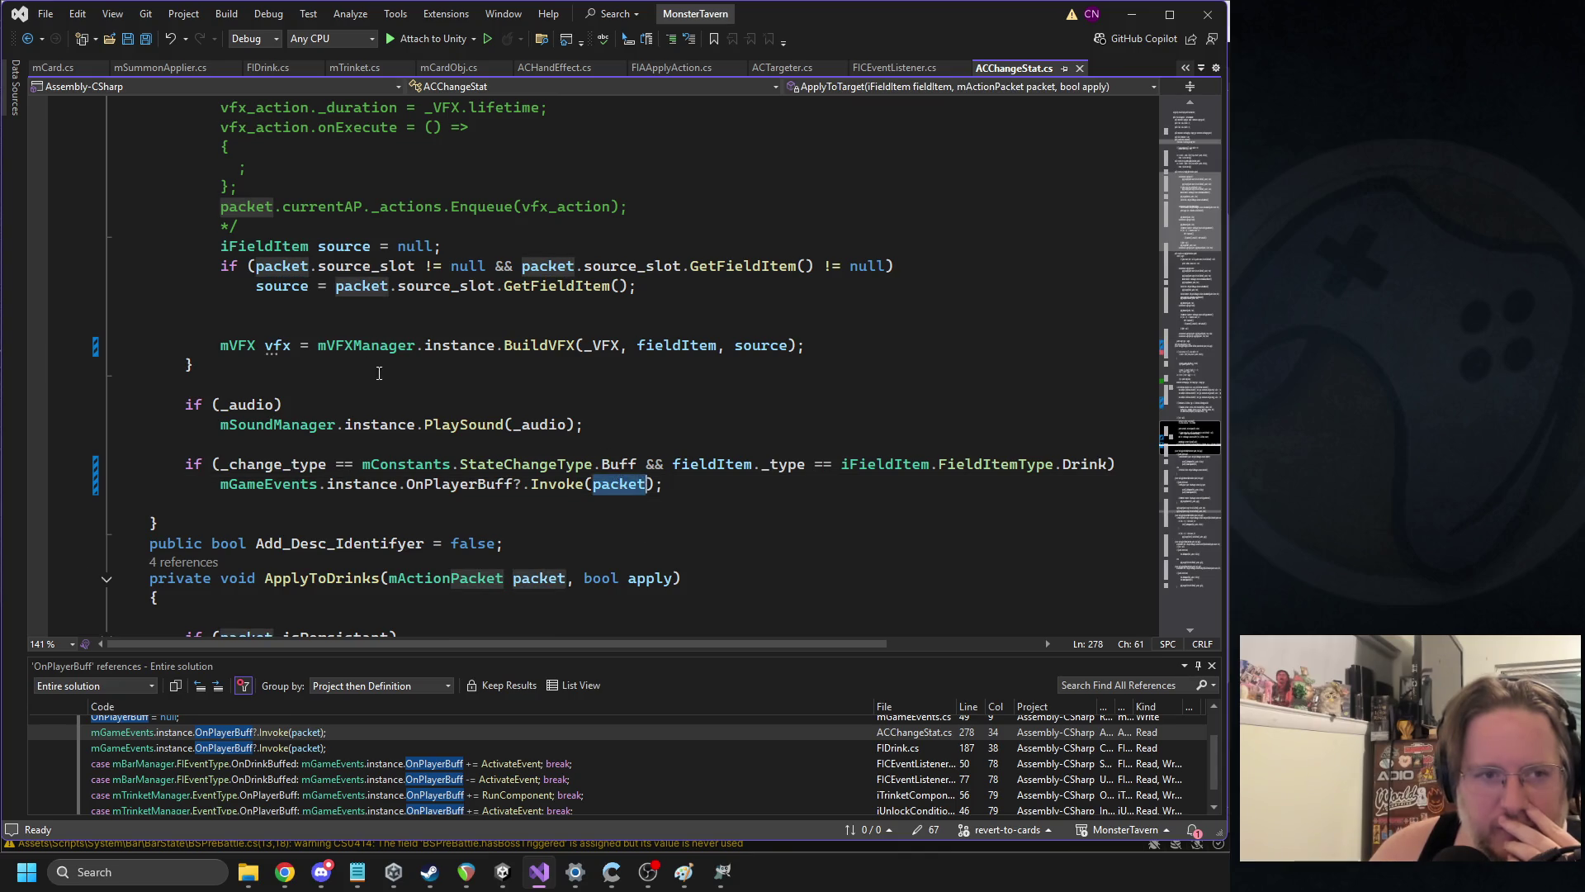
scroll(325, 325, up, 9)
scroll(325, 325, up, 5)
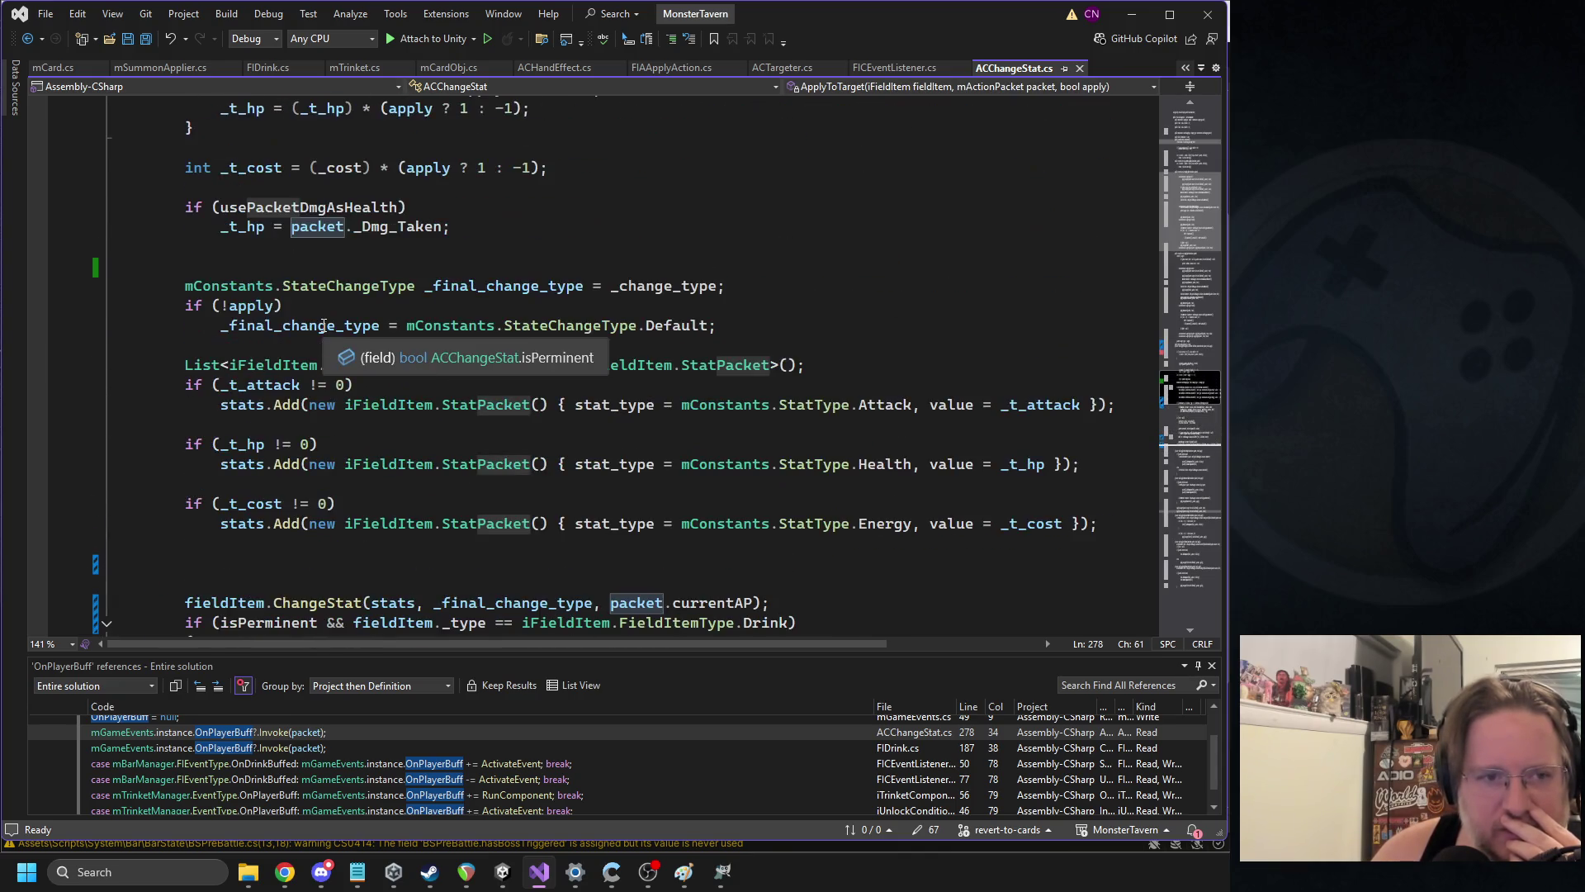
scroll(553, 239, up, 1)
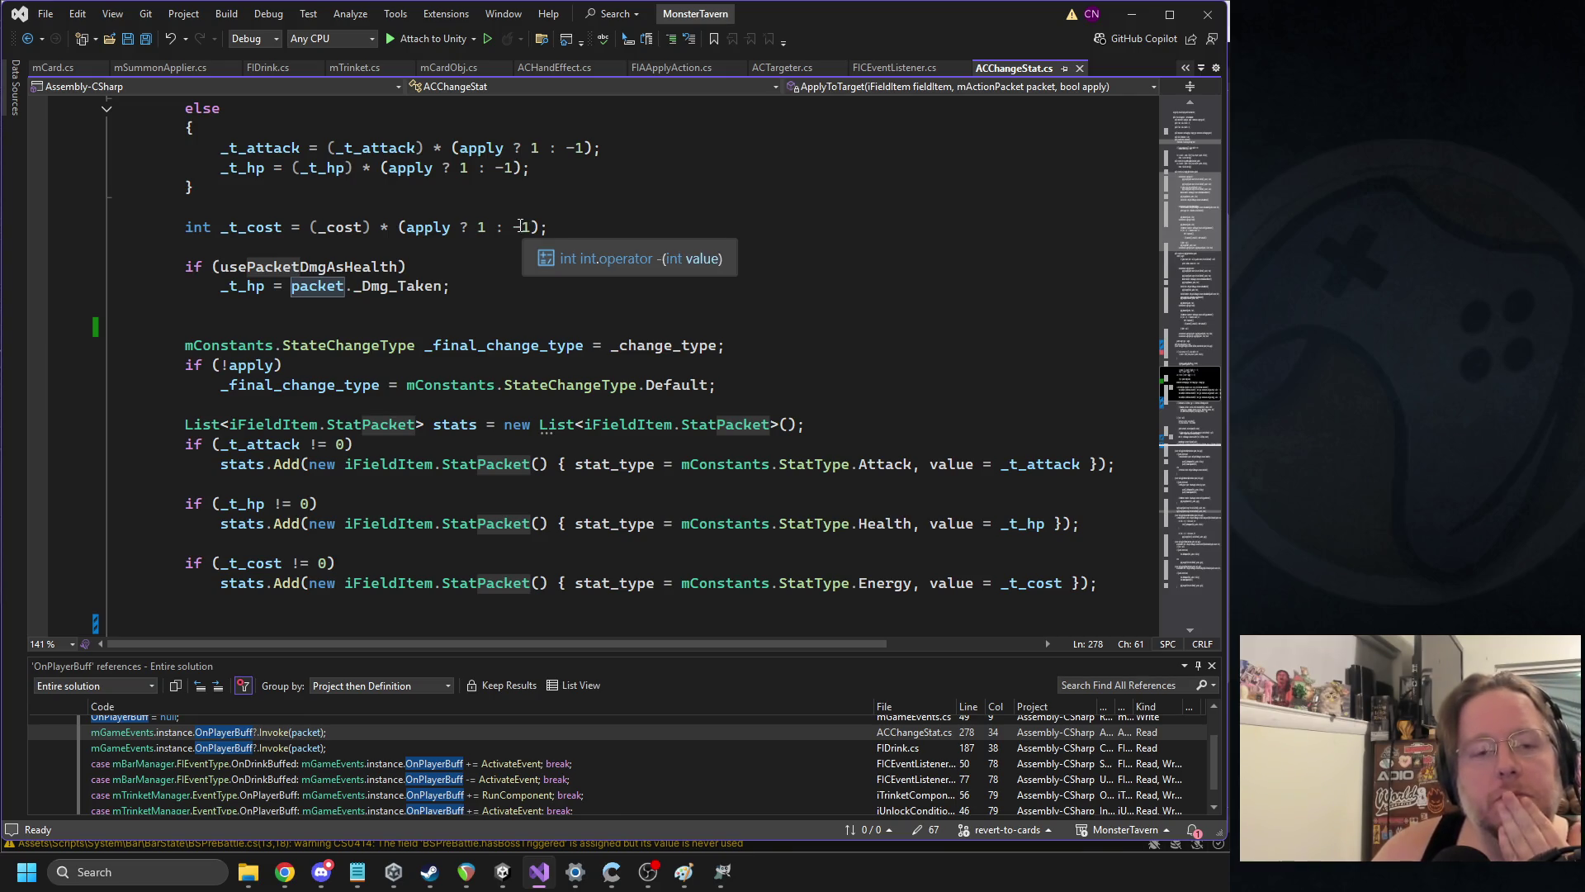
scroll(504, 218, down, 12)
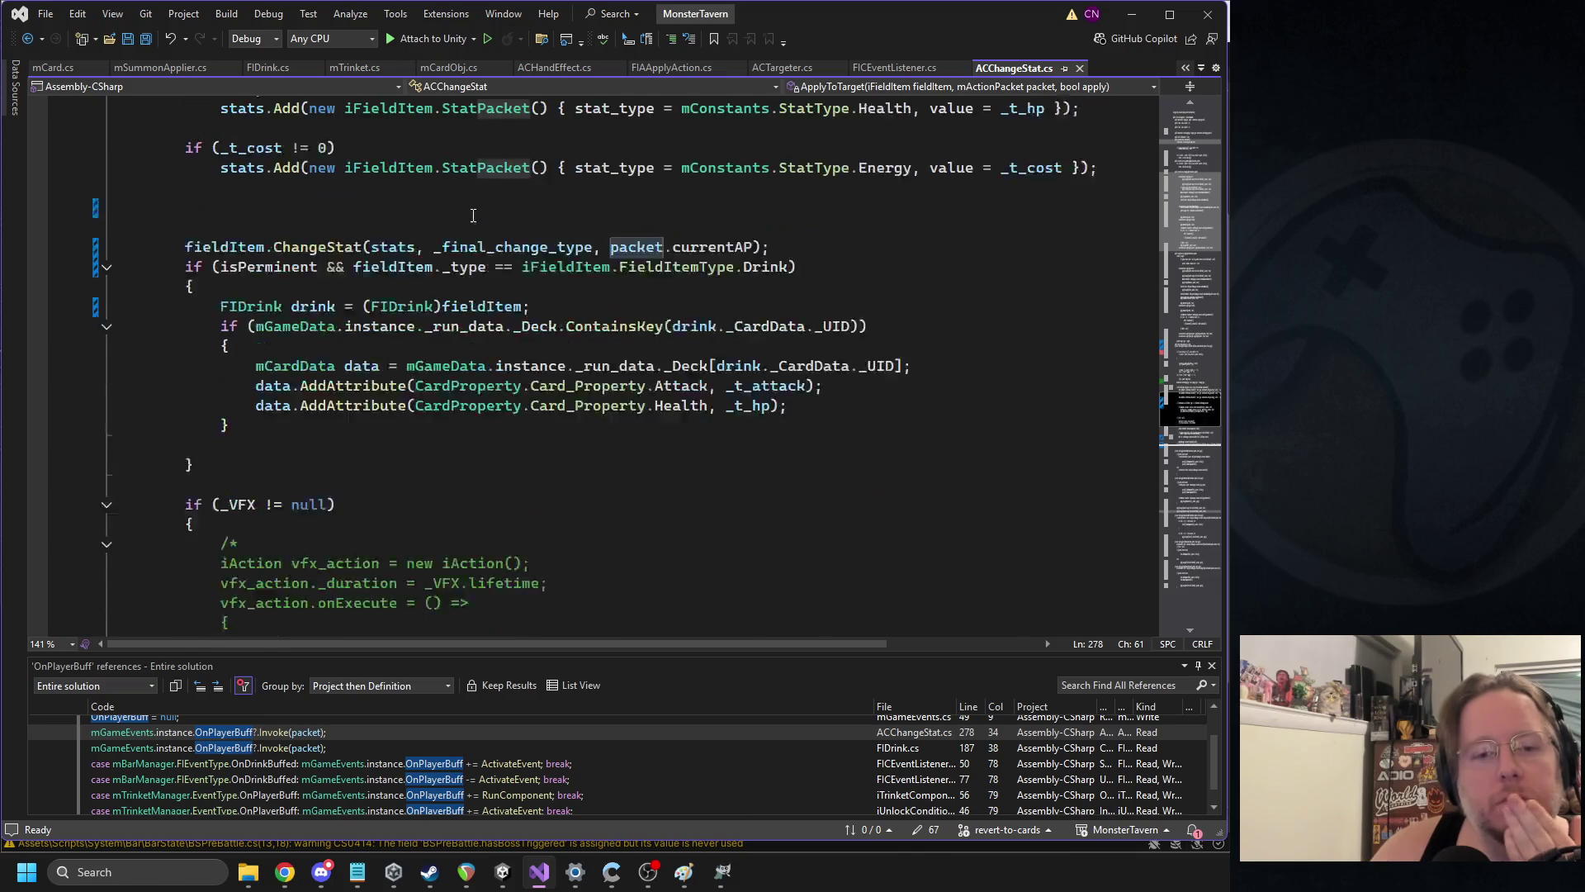
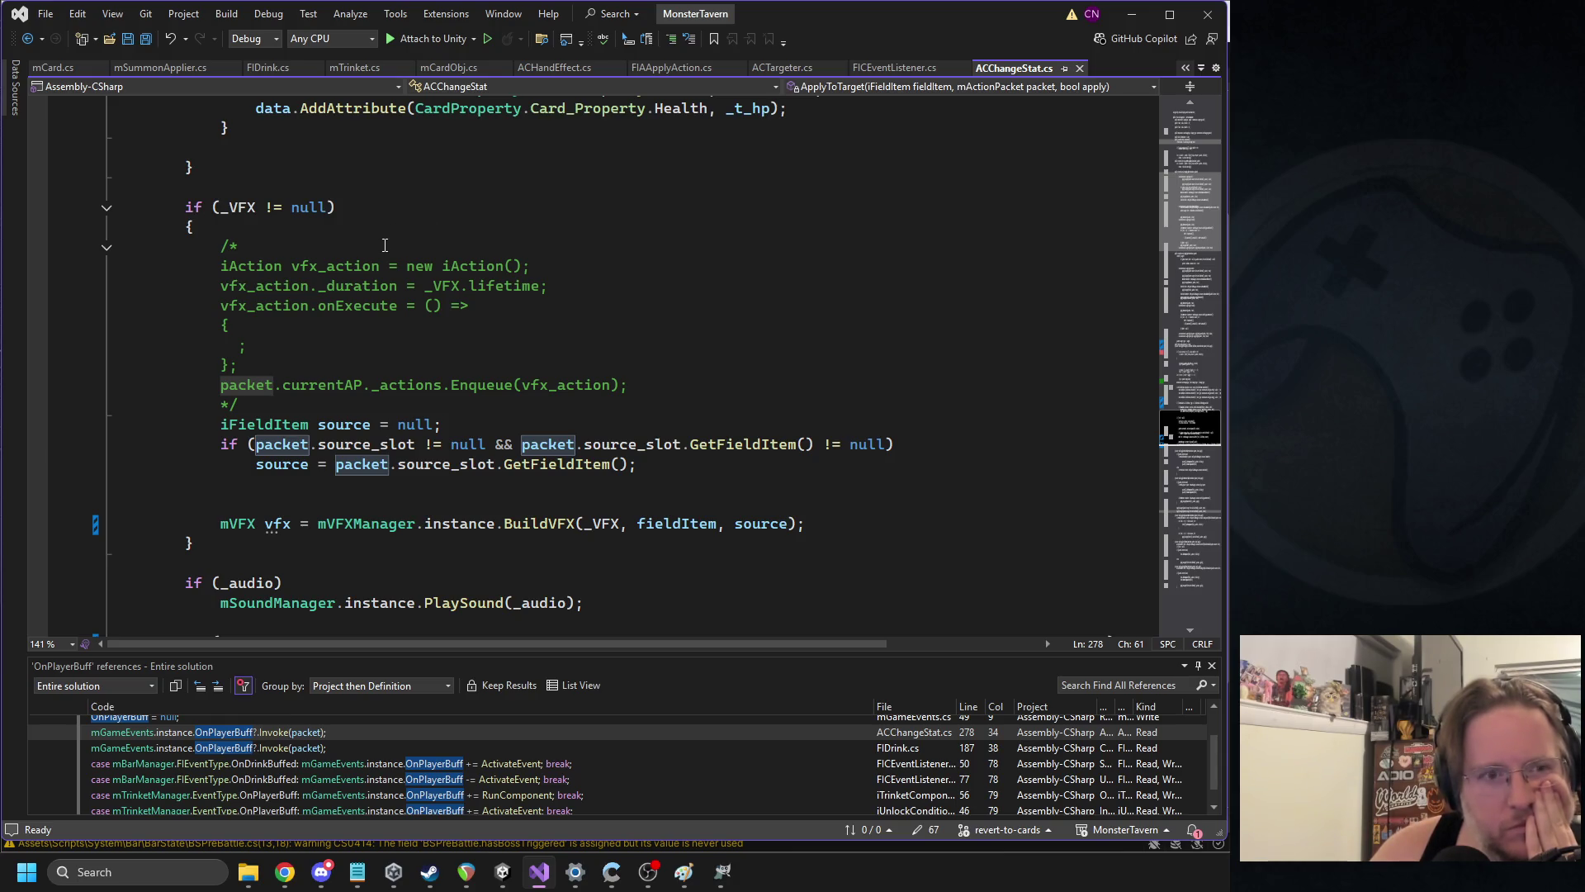
Open the Blue_Hole drink's FIC Event Listener script in Visual Studio using Edit Script
click(502, 871)
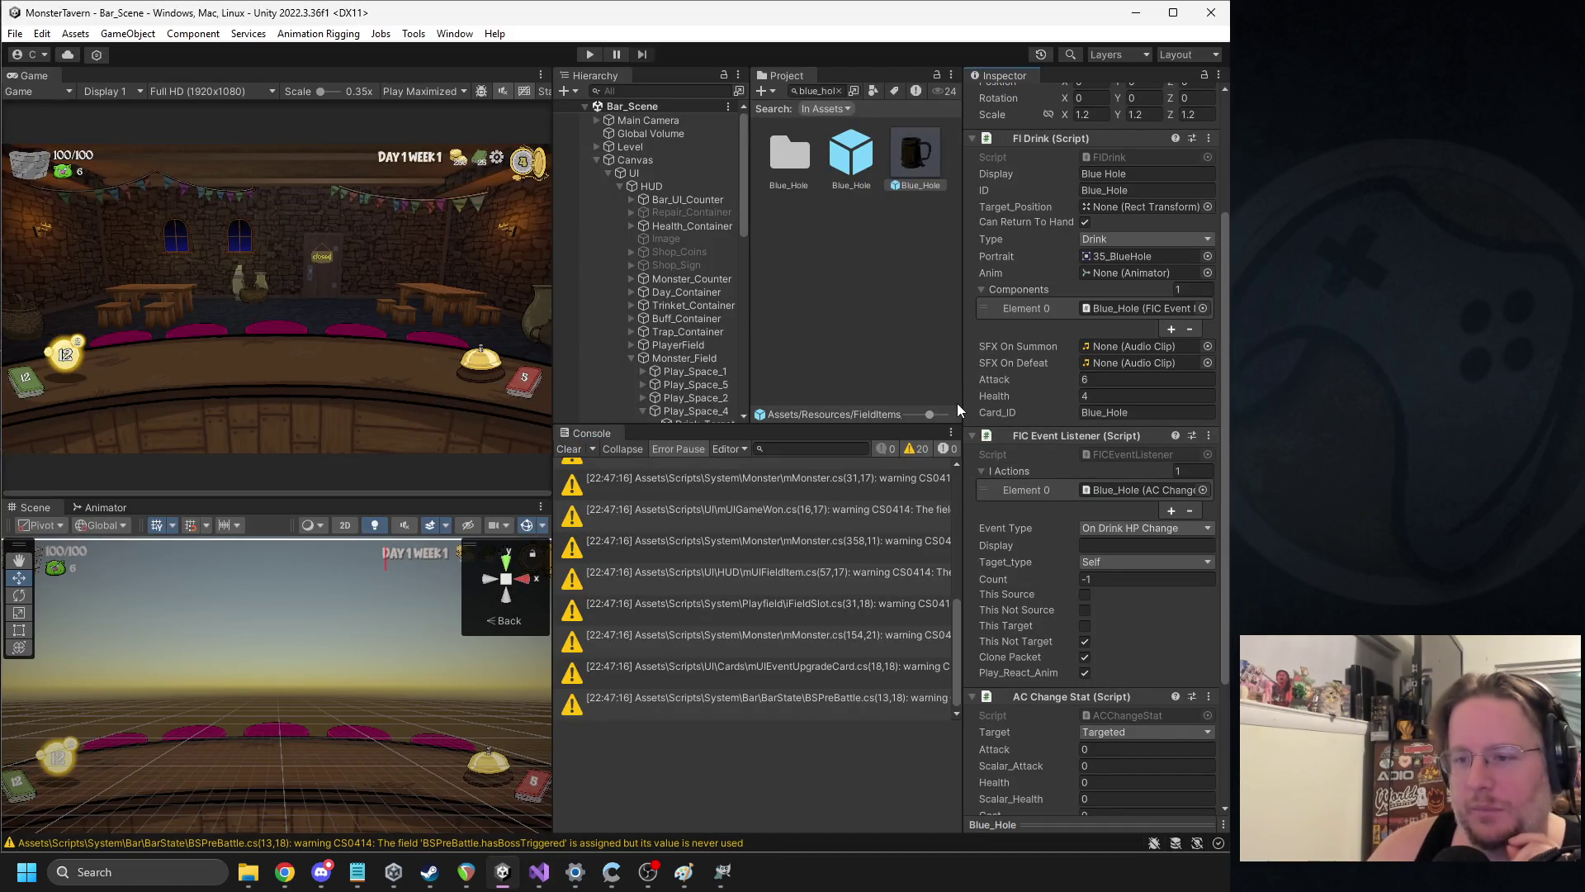
right_click(1078, 444)
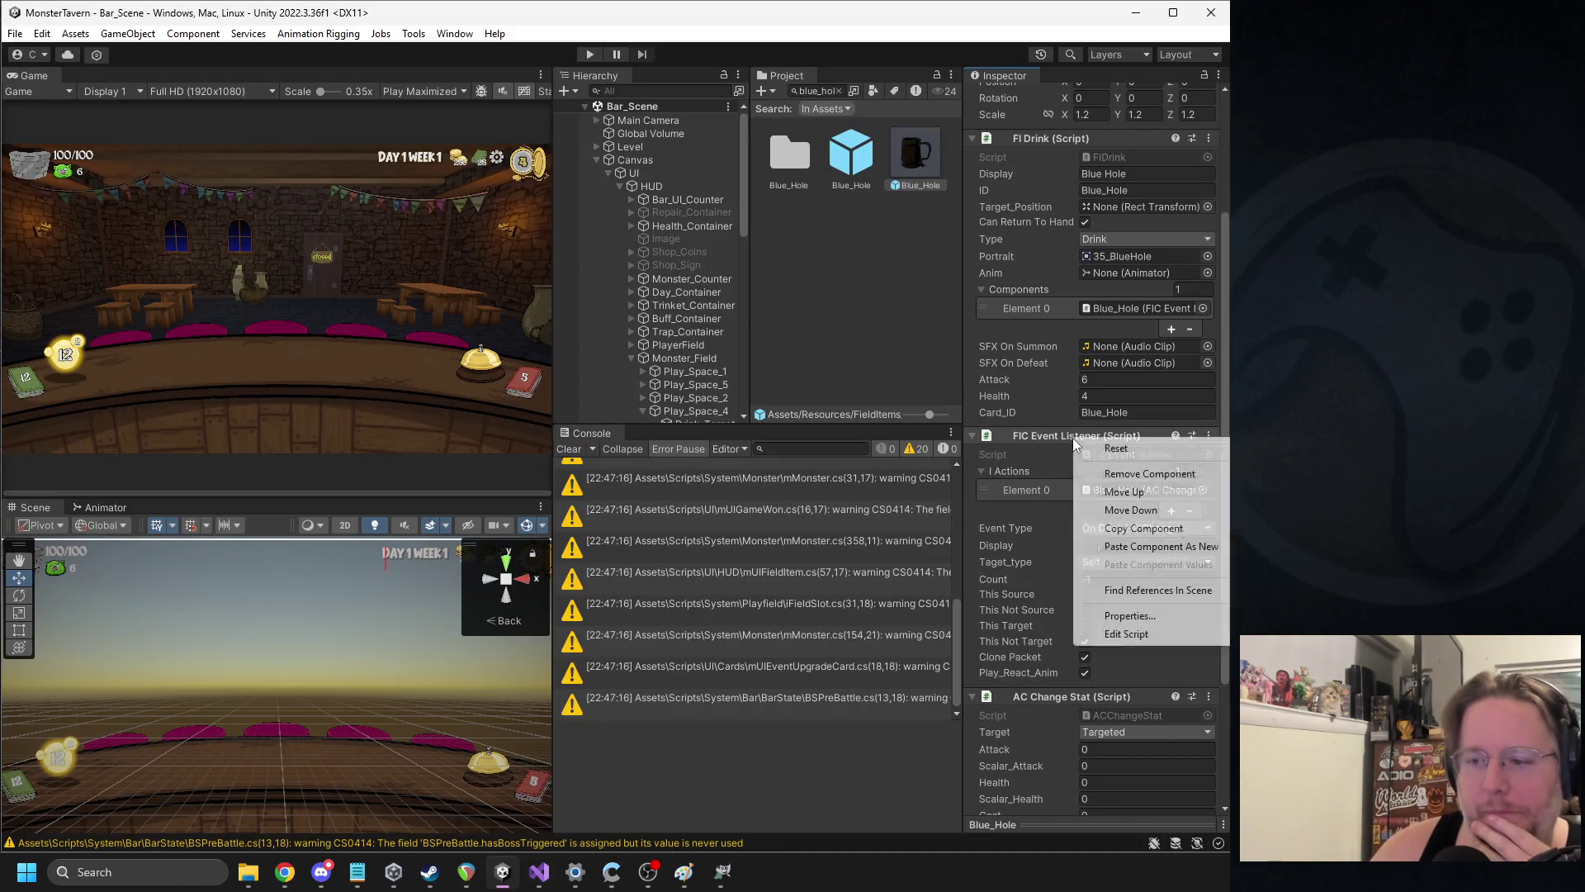
click(1123, 636)
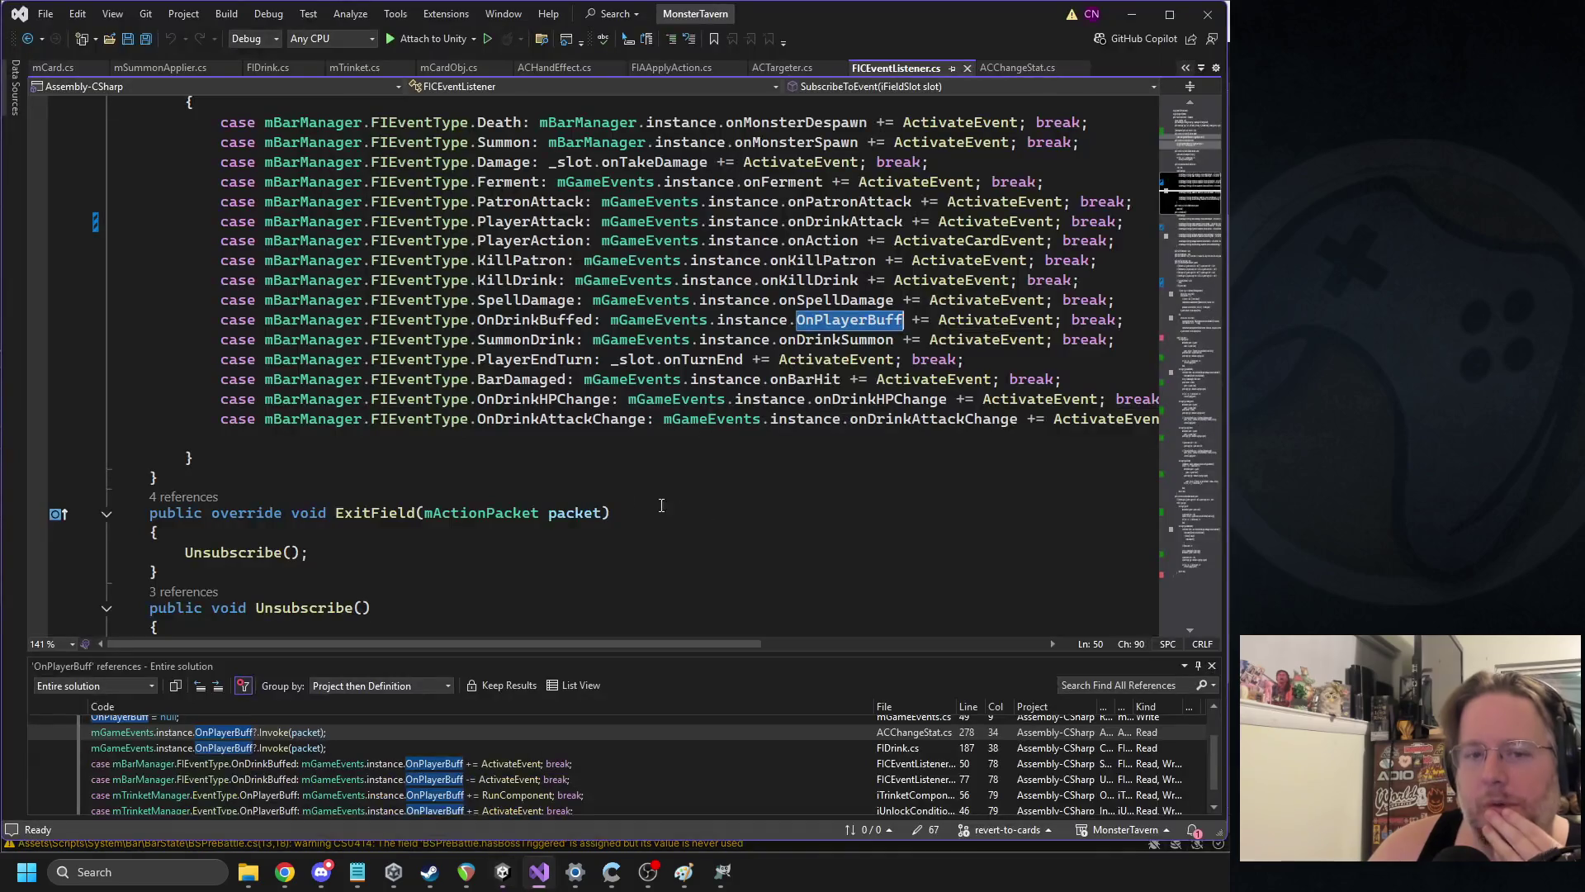
Rename the OnDrinkHPChange enum value in mBarManager to OnDrinkHpGain and save
mouse_move(521, 405)
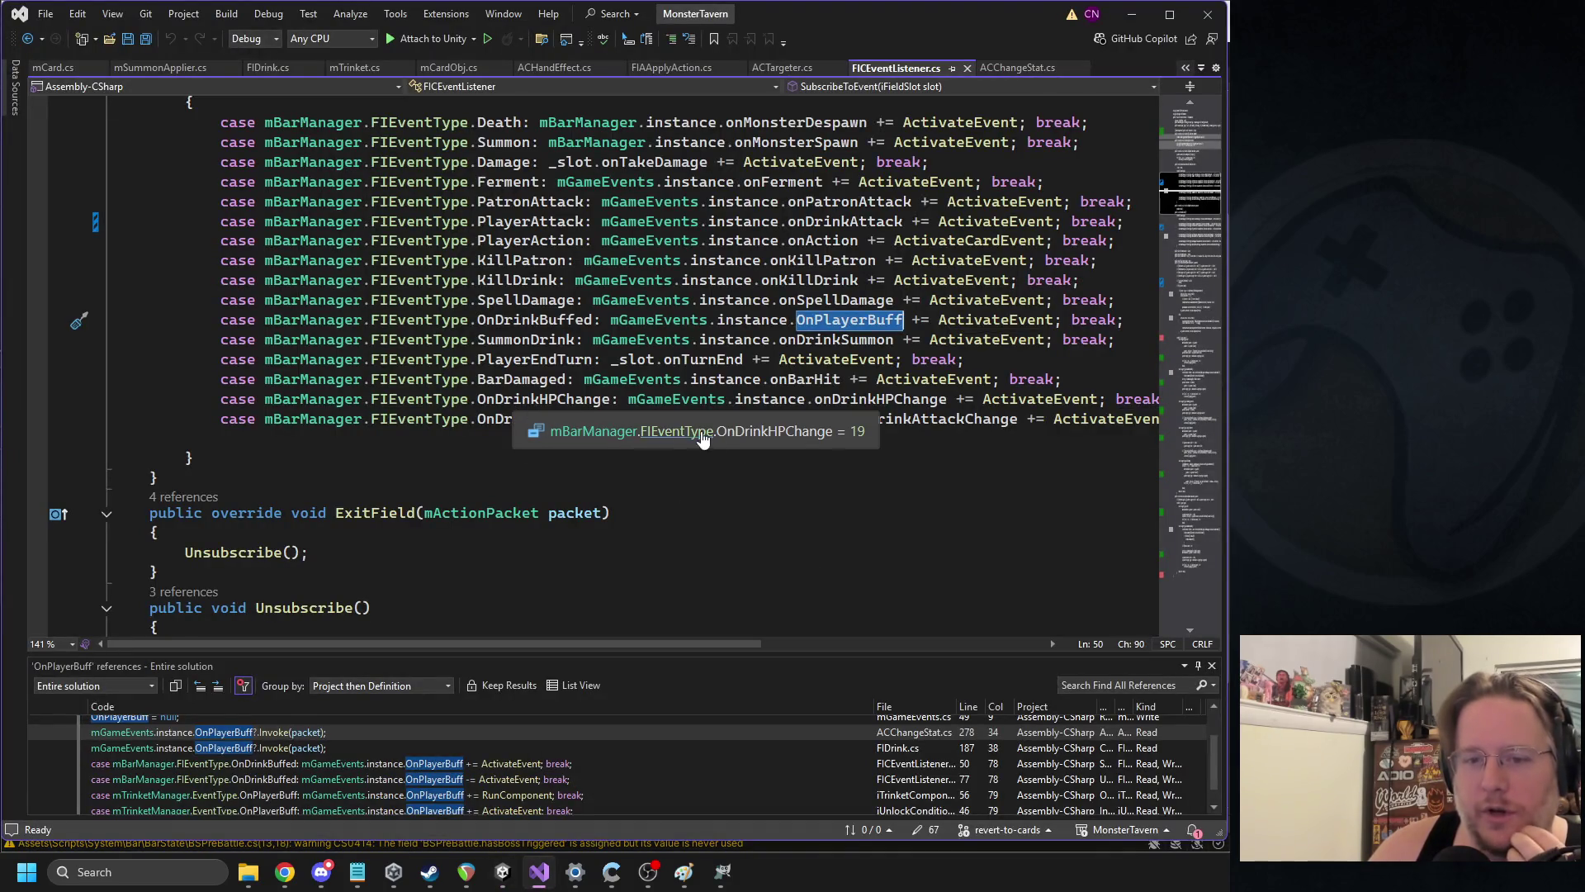
click(777, 436)
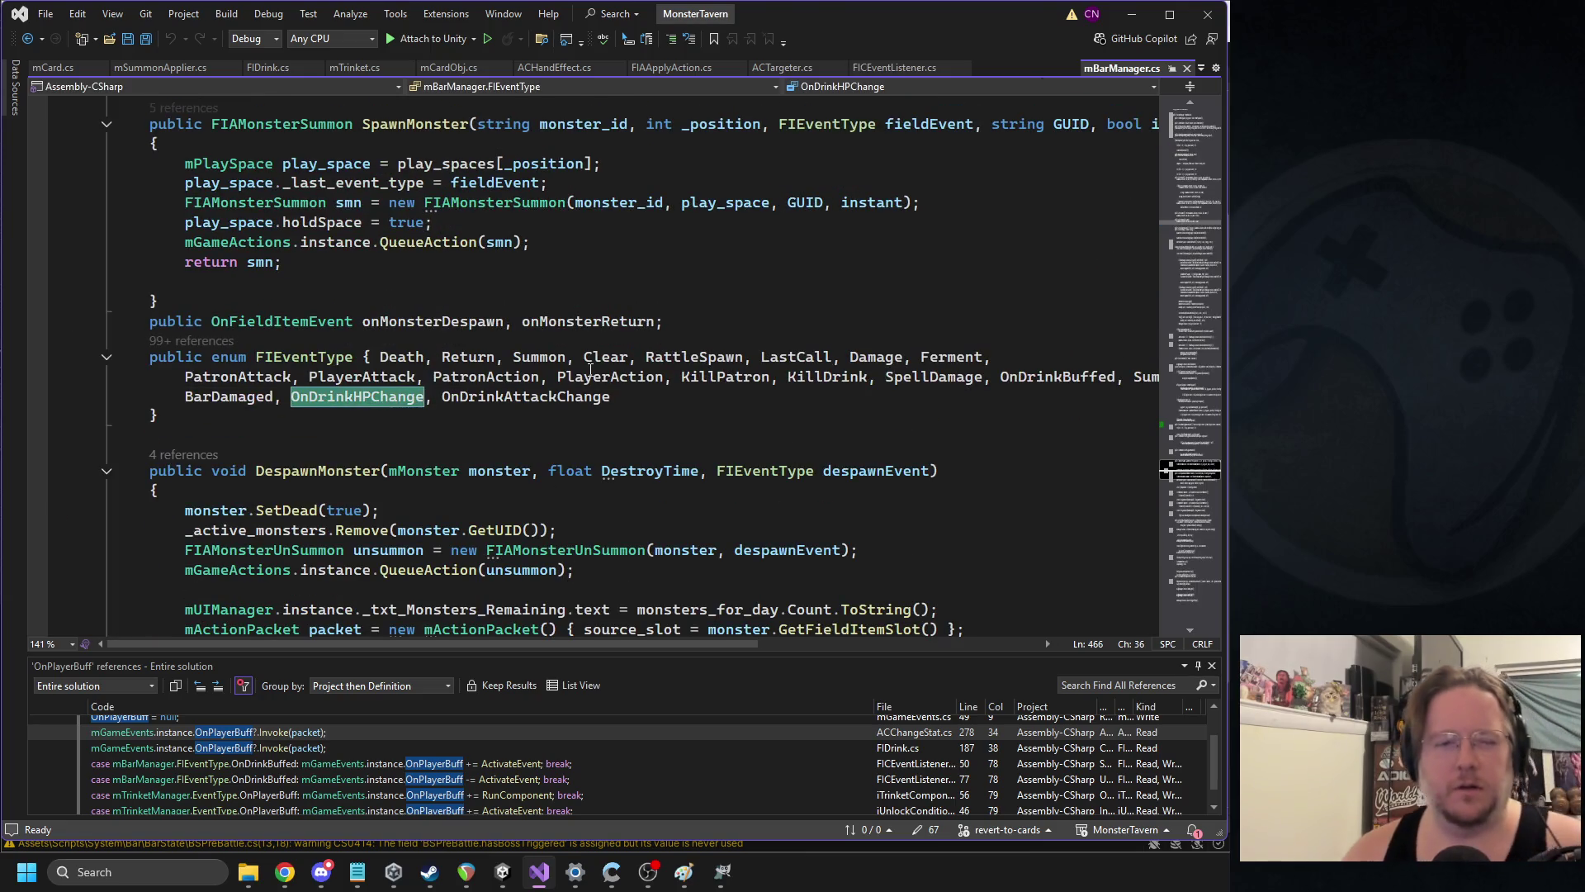
text(OnDrinkHpGain)
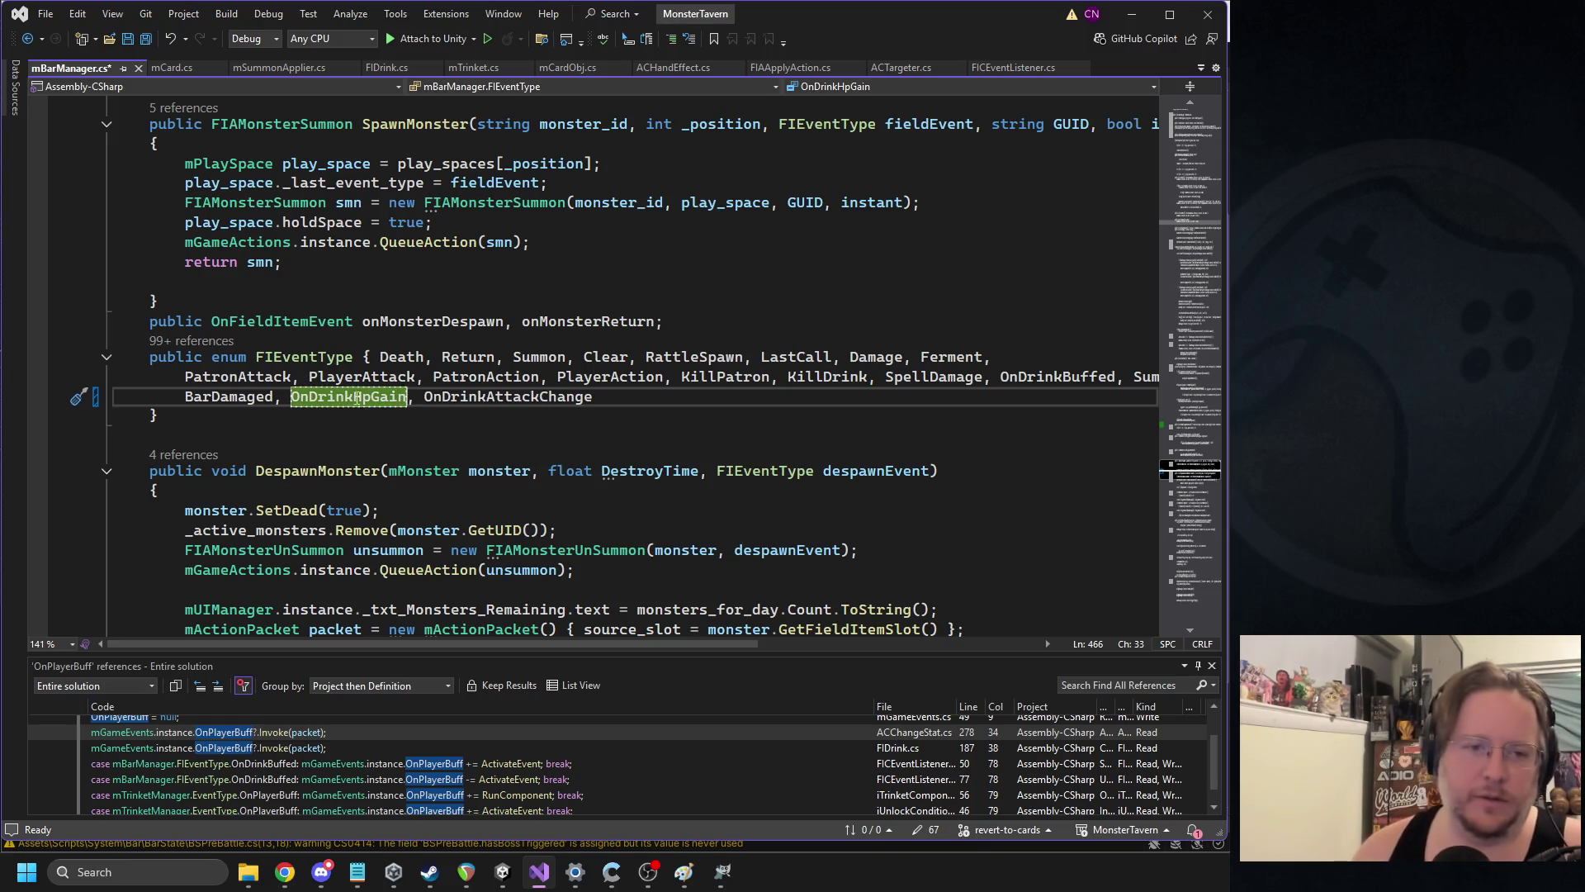
key(ctrl+s)
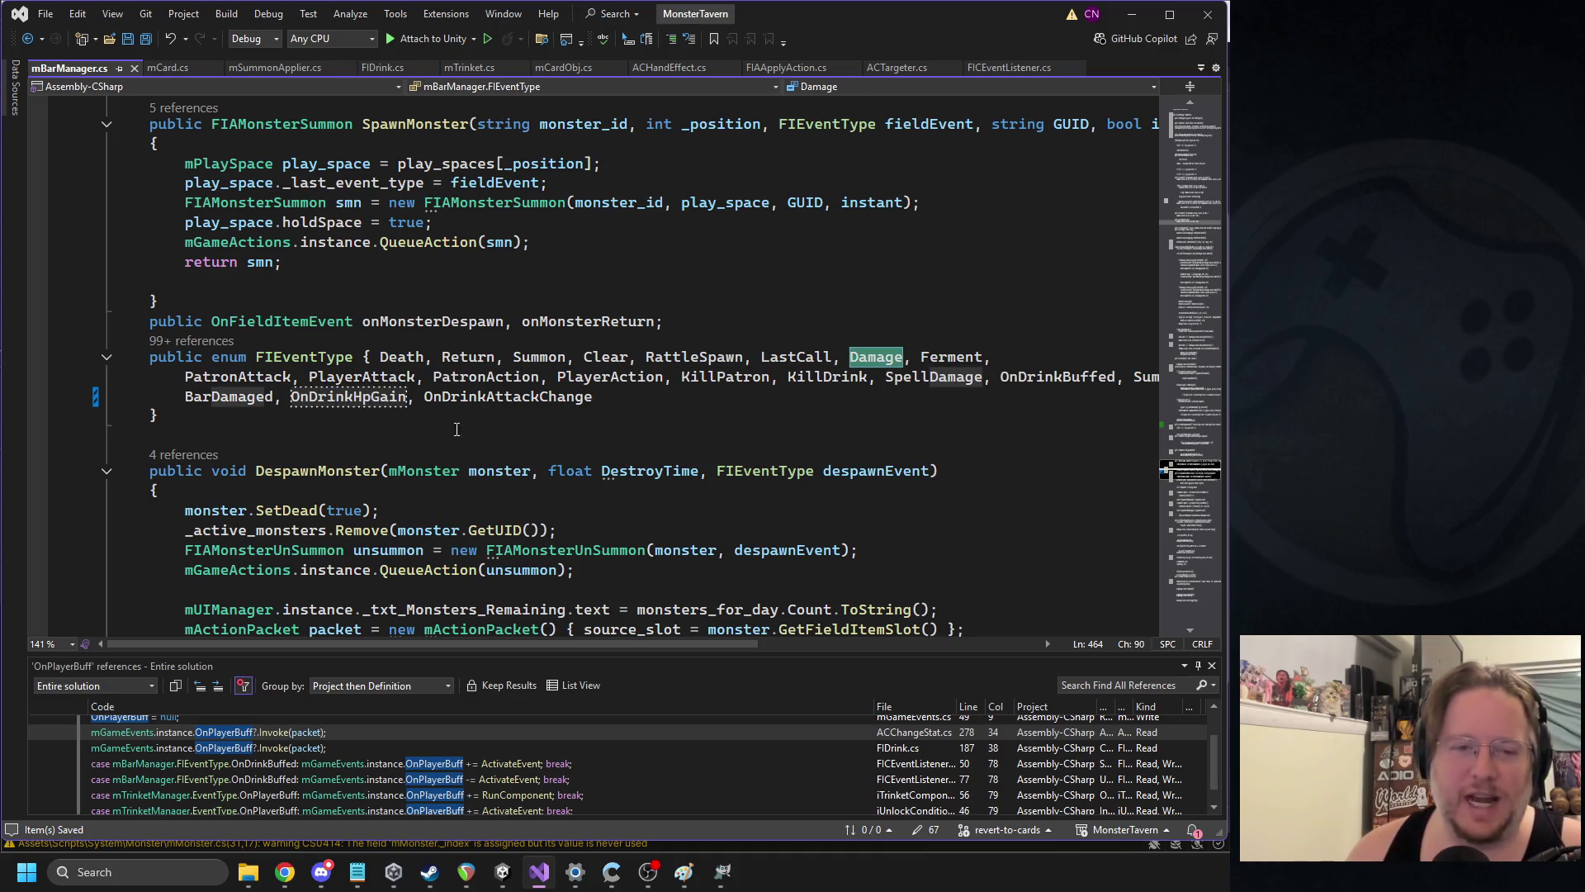
In FICEventListener, change the subscribe and unsubscribe cases to OnDrinkHpGain / onDrinkHpGain
click(27, 38)
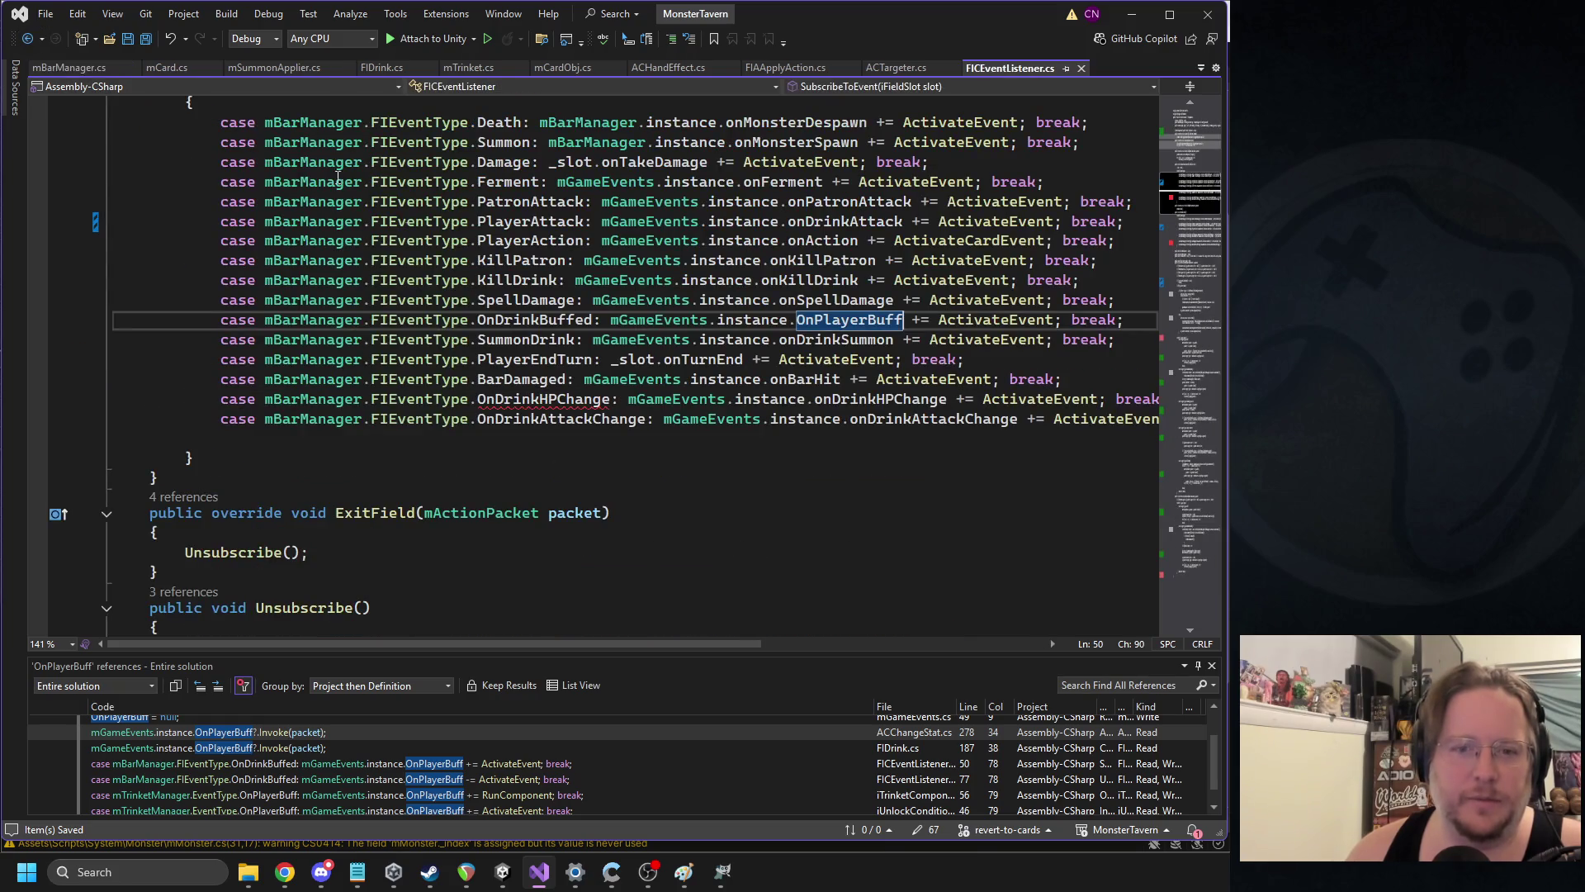
double_click(543, 399)
text(OnDrinkHpGain)
double_click(829, 400)
text(onDrinkHpGain)
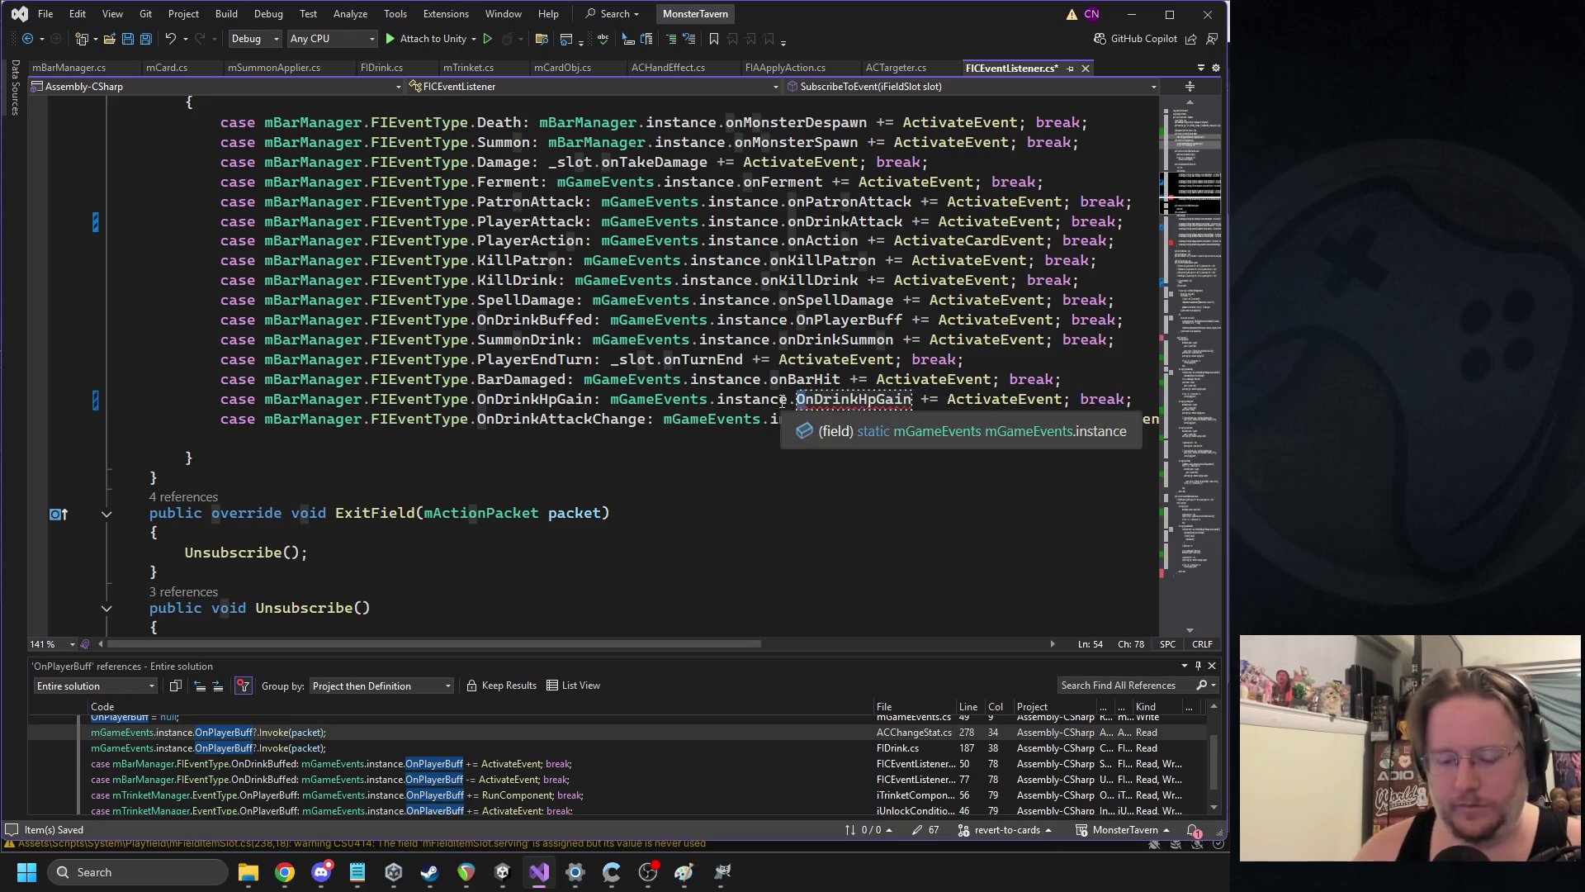
scroll(525, 398, down, 9)
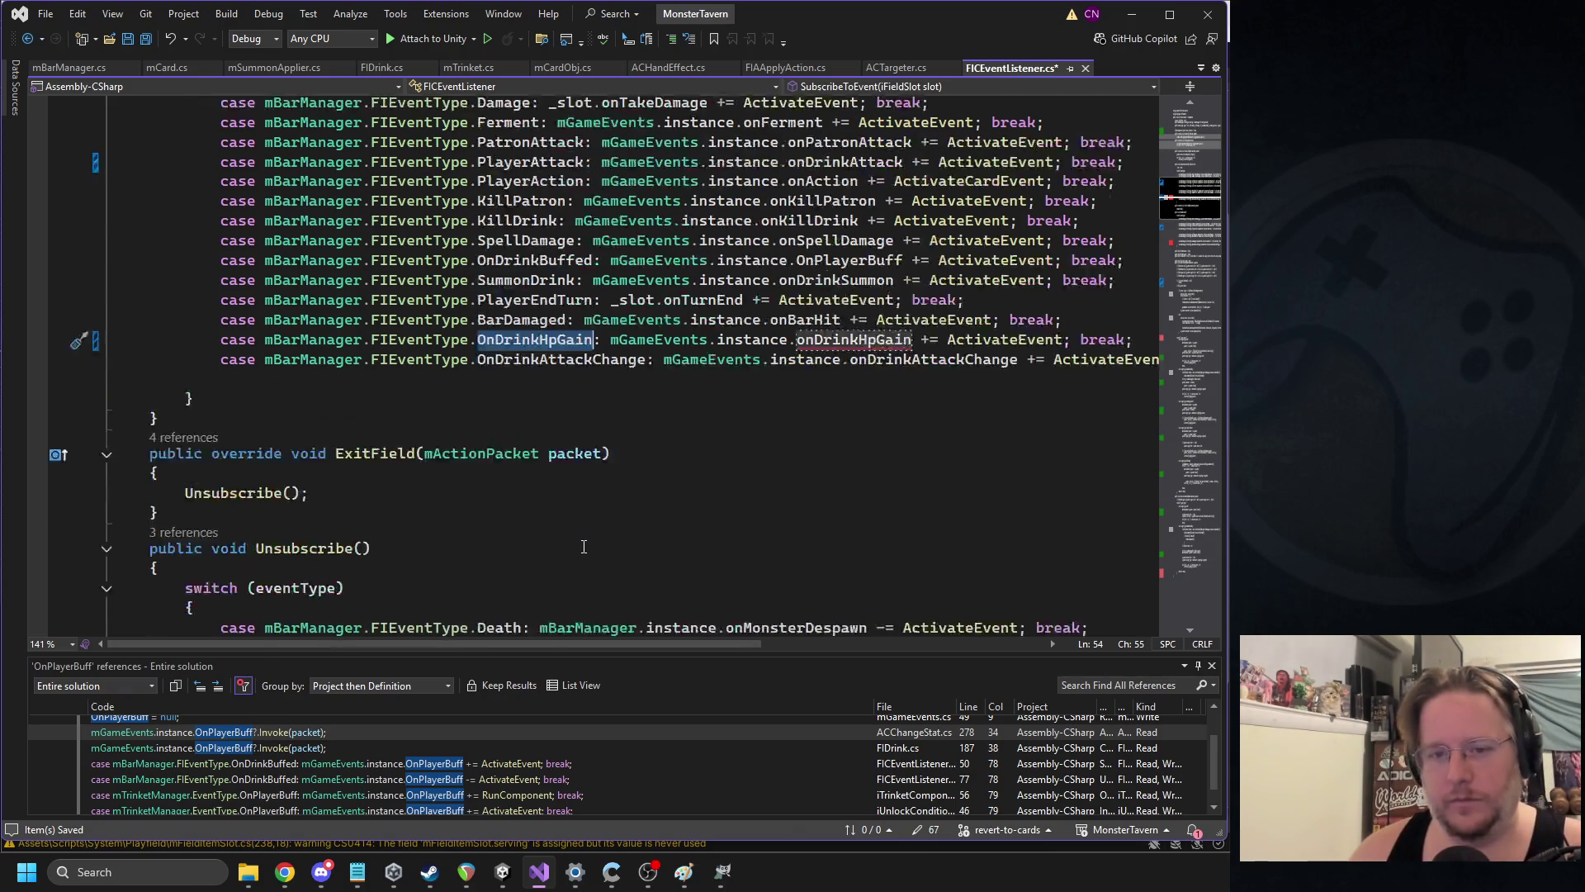
double_click(535, 371)
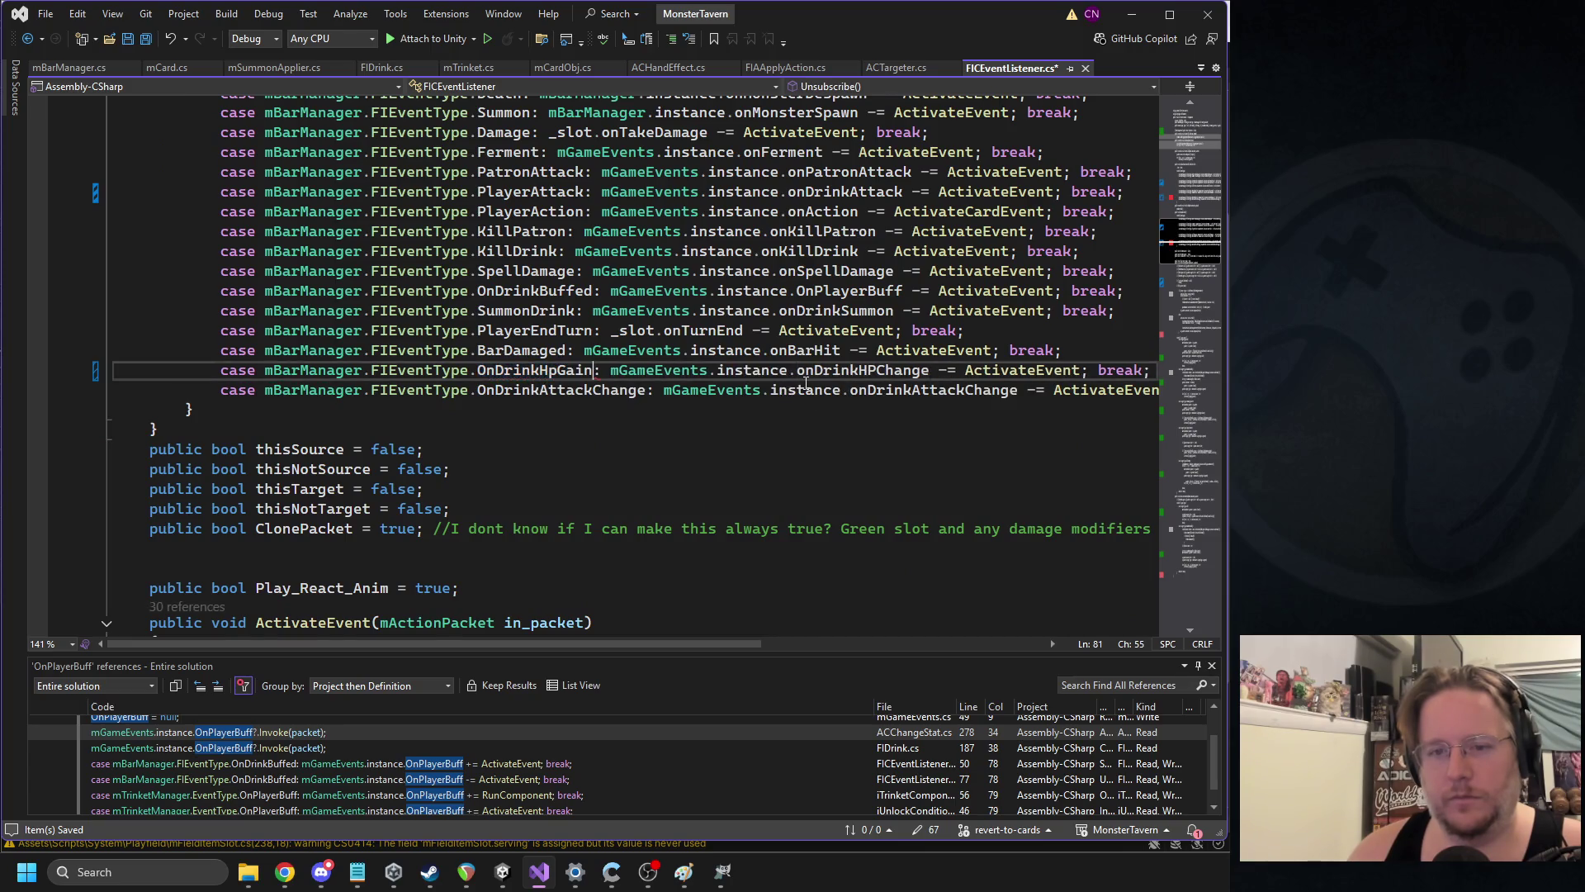
scroll(578, 372, up, 8)
click(805, 458)
double_click(825, 458)
key(ctrl+c)
scroll(825, 462, down, 9)
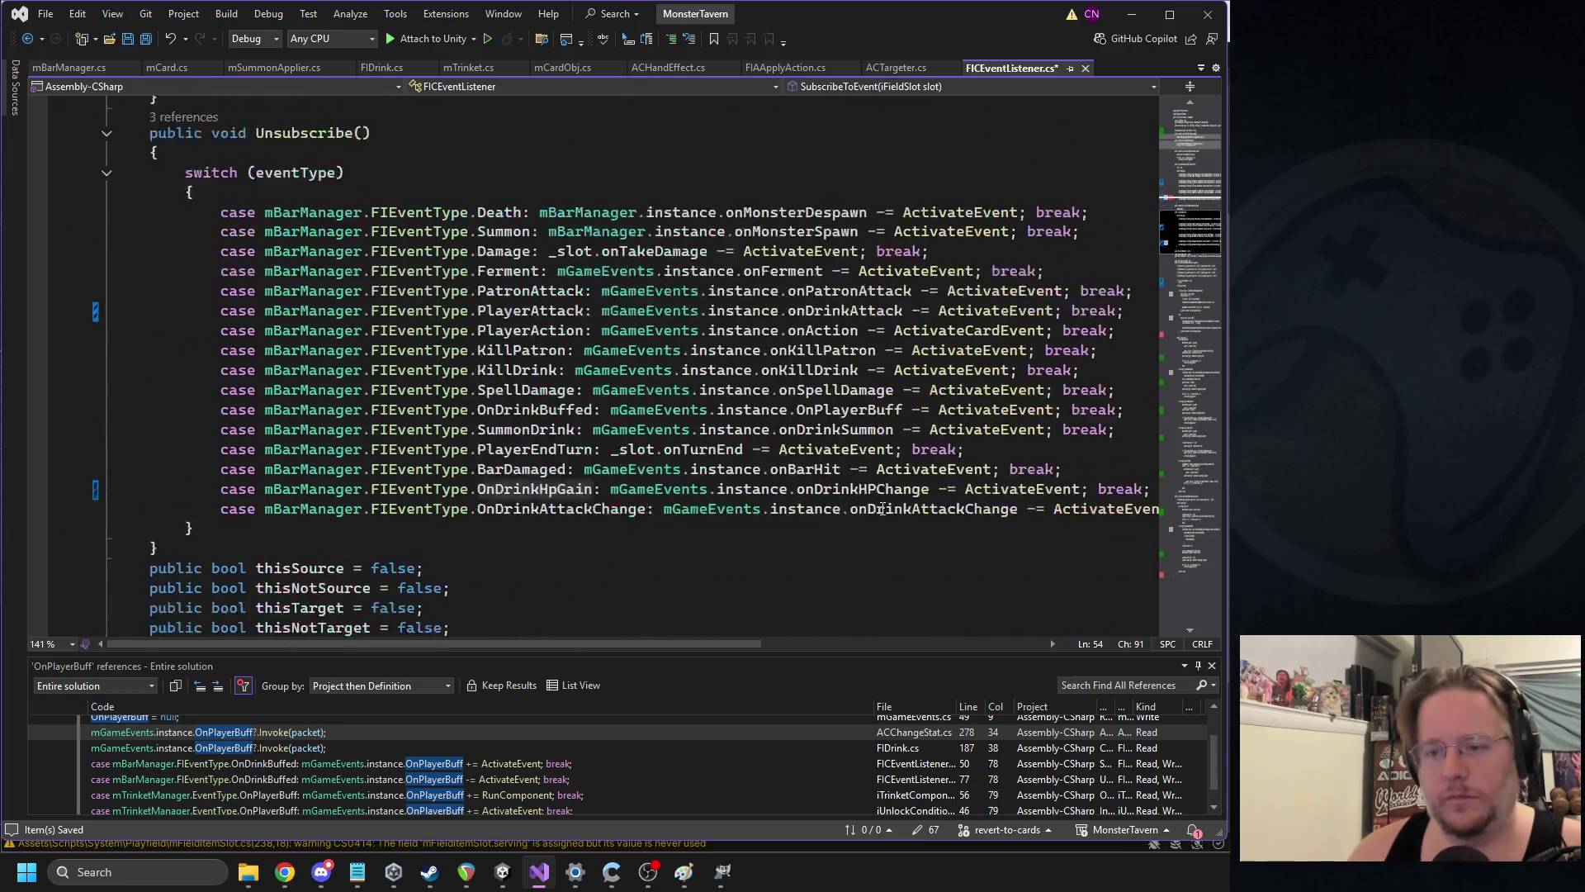
double_click(834, 429)
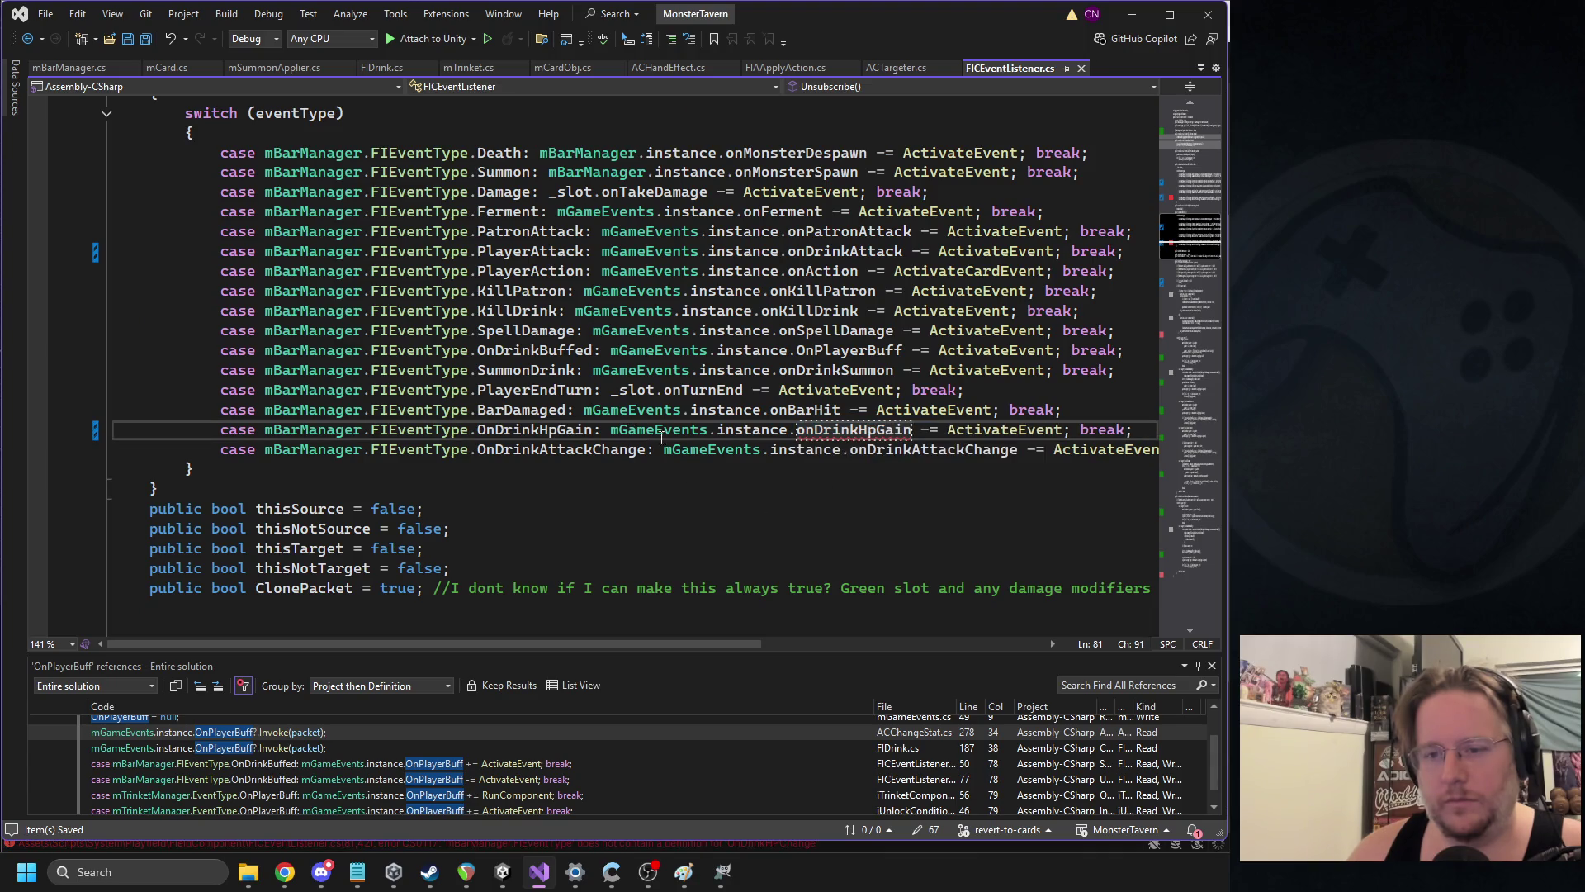
Rename mGameEvents' onDrinkHPChange field and ResetDailyEvents use to onDrinkHpGain, save, and open FIDrink.cs's compile error
ctrl+click(735, 451)
scroll(603, 419, down, 20)
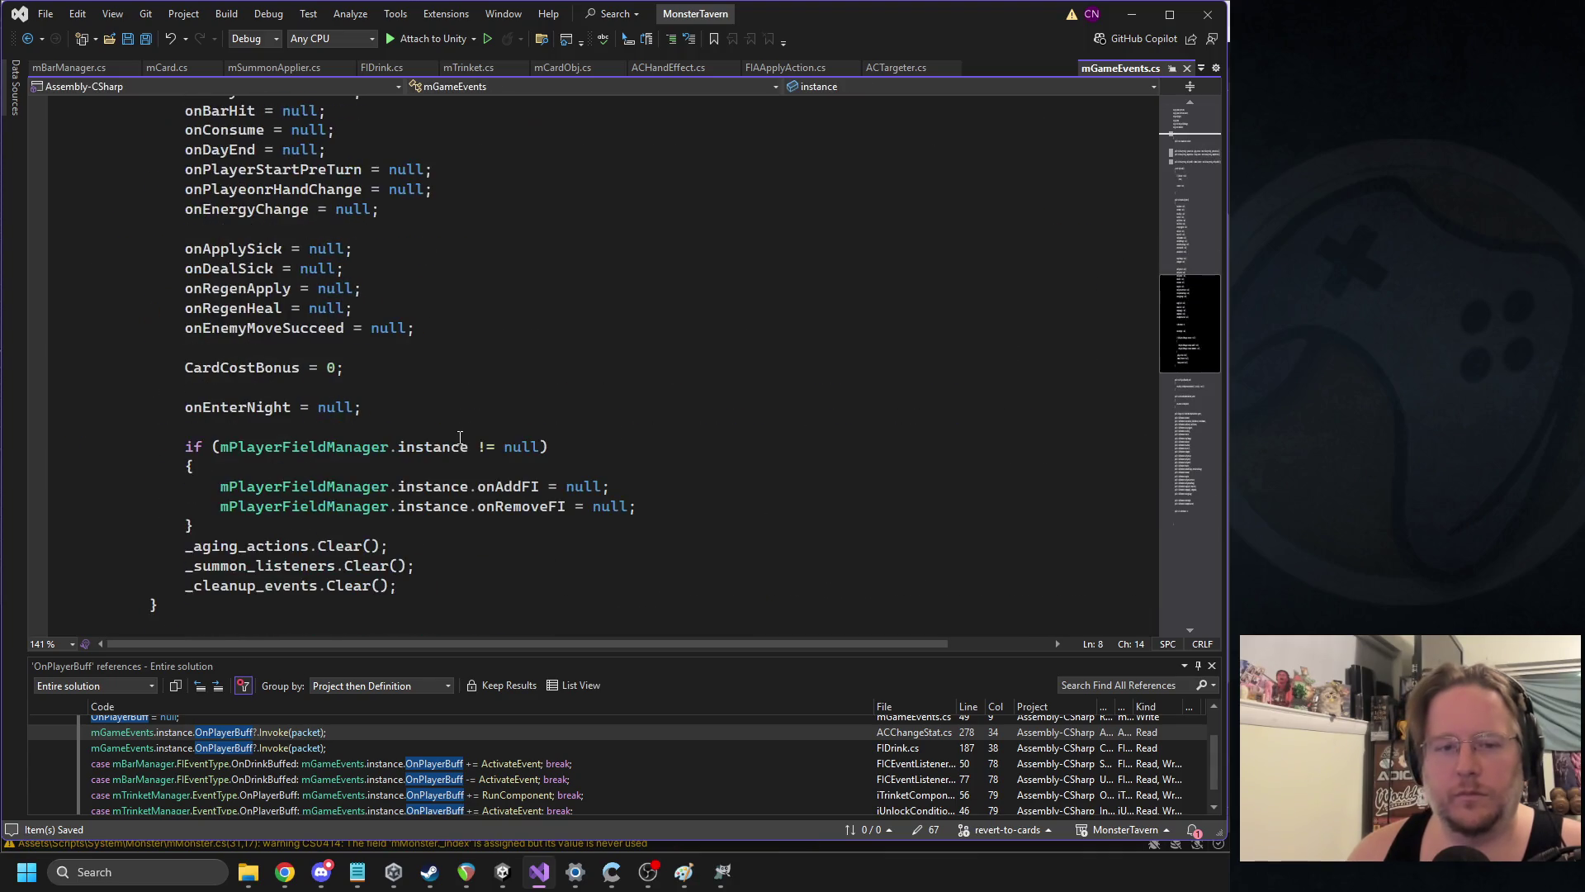
scroll(458, 418, down, 4)
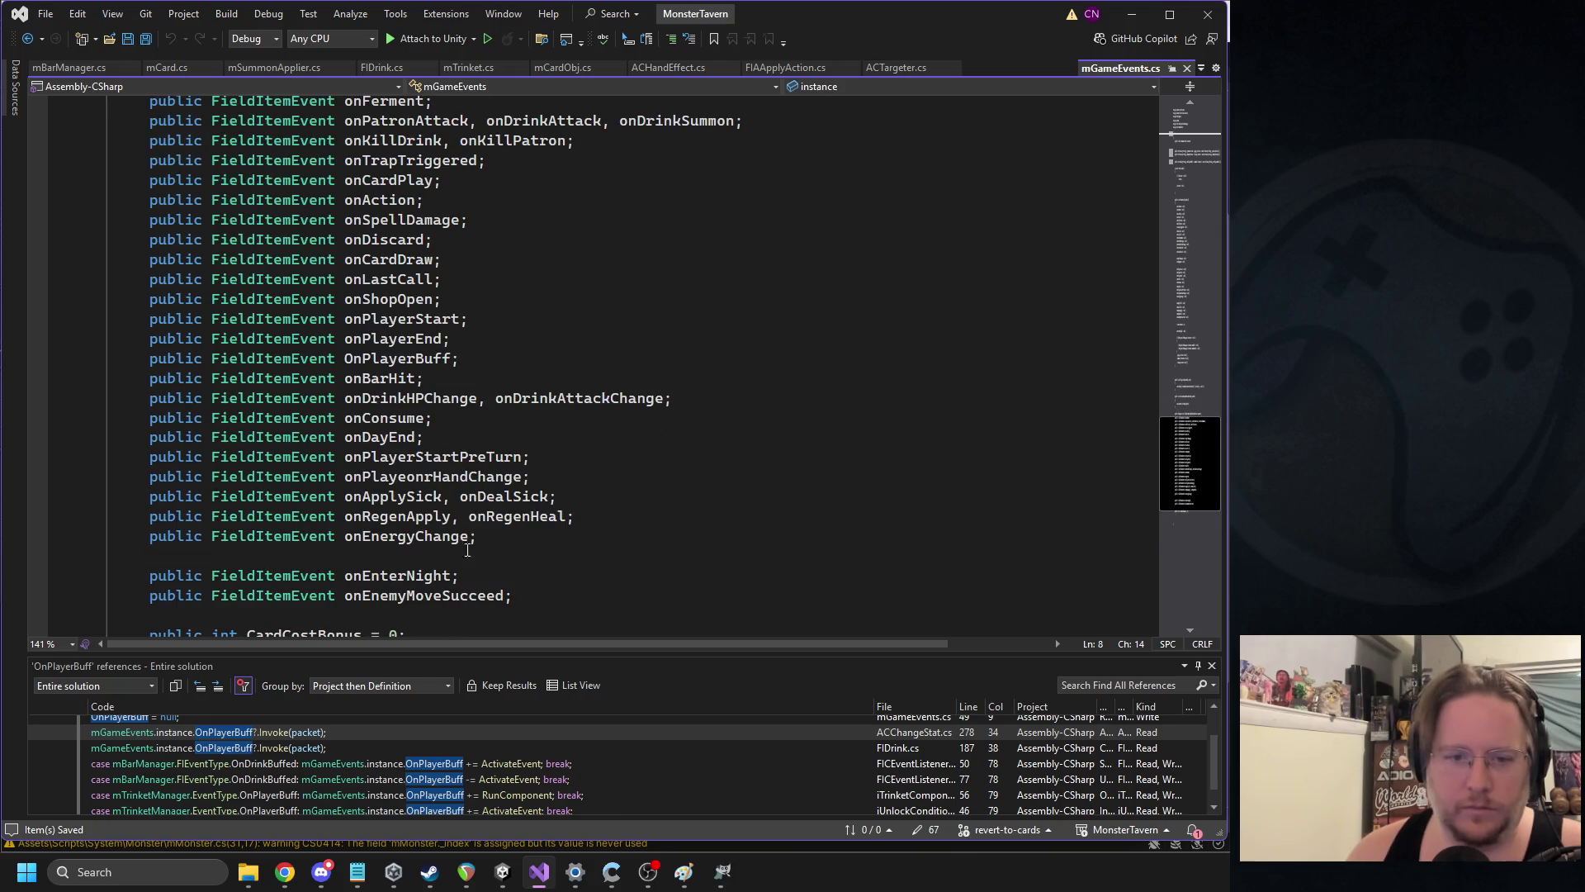
scroll(467, 549, down, 3)
scroll(528, 363, up, 2)
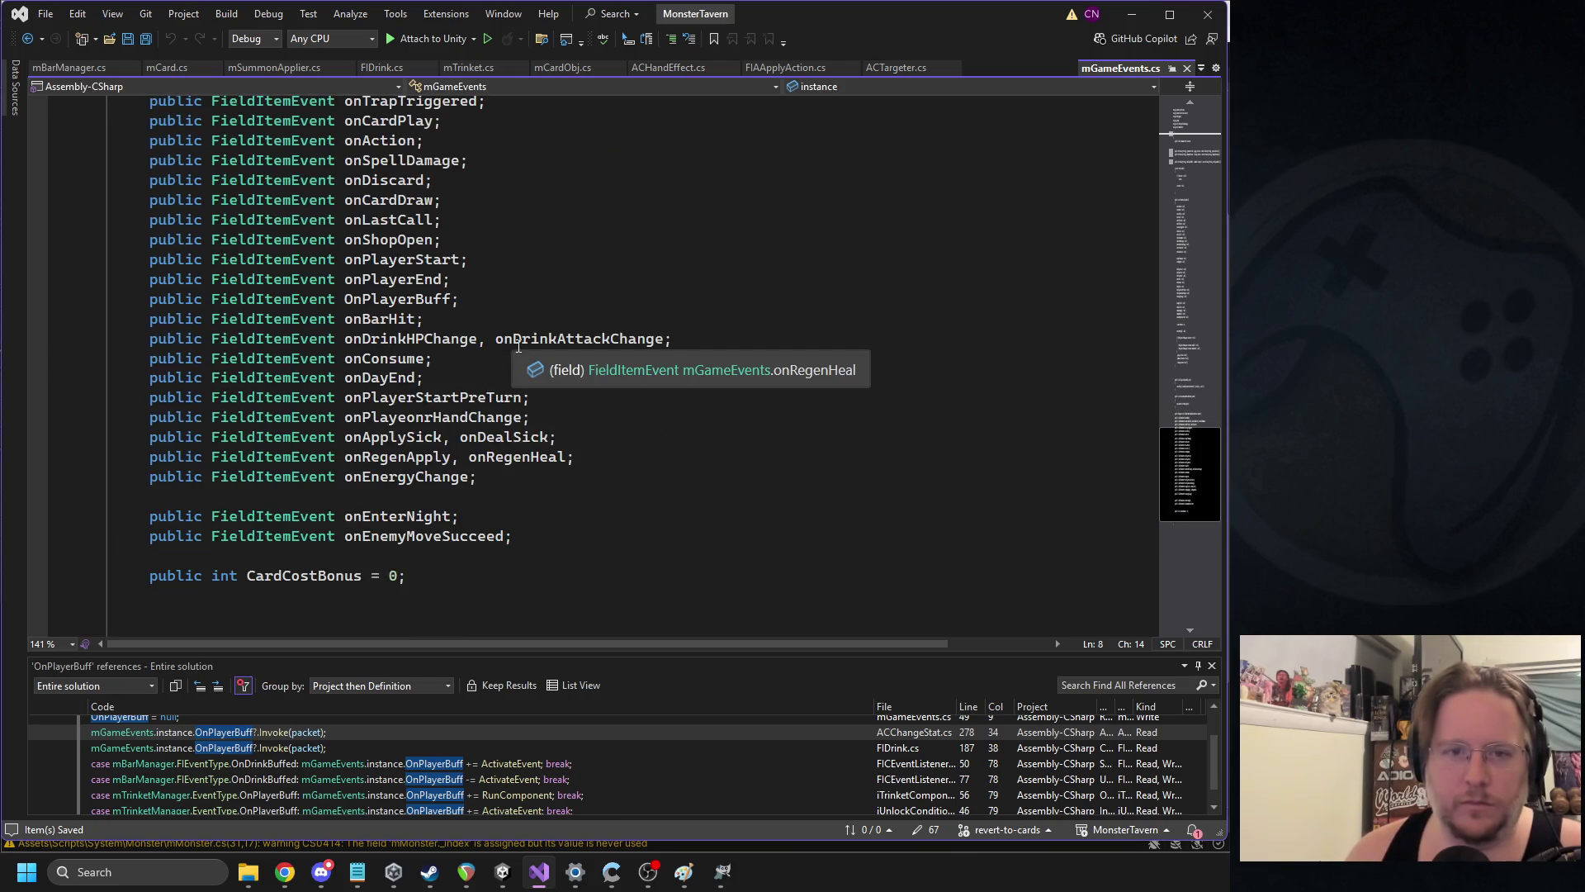
double_click(422, 334)
text(onDrinkHpGain)
scroll(496, 297, up, 20)
double_click(241, 367)
key(ctrl+v)
key(ctrl+s)
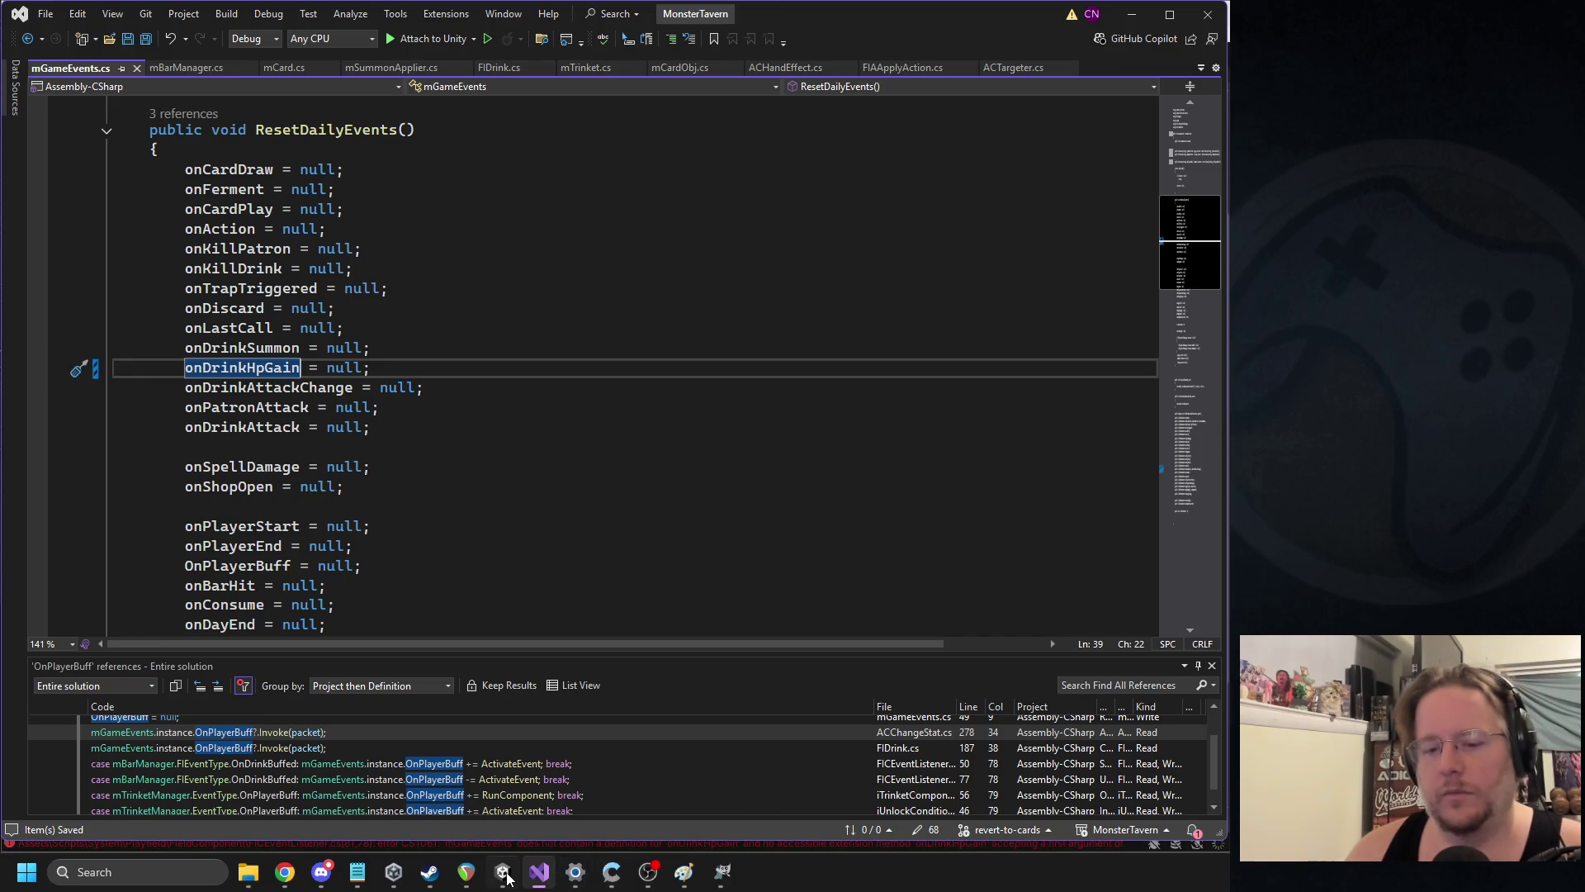
click(503, 873)
double_click(662, 475)
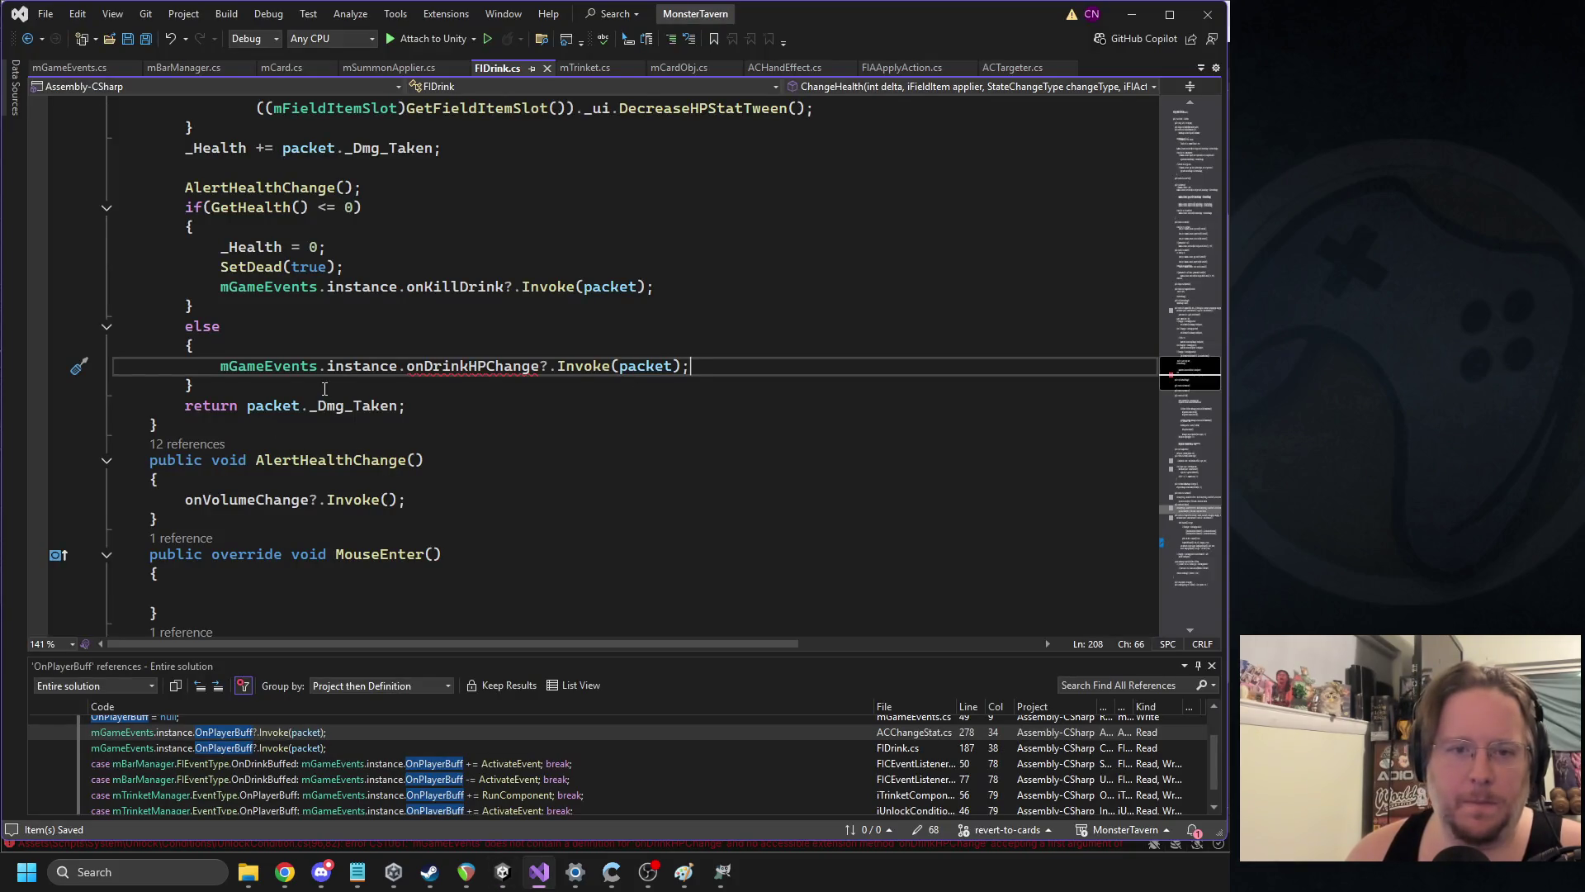
Draft an if (packet._Dmg_Taken > 0) check invoking onDrinkHpGain in FIDrink's else block
scroll(486, 346, up, 8)
scroll(504, 396, down, 4)
scroll(508, 422, down, 3)
click(289, 406)
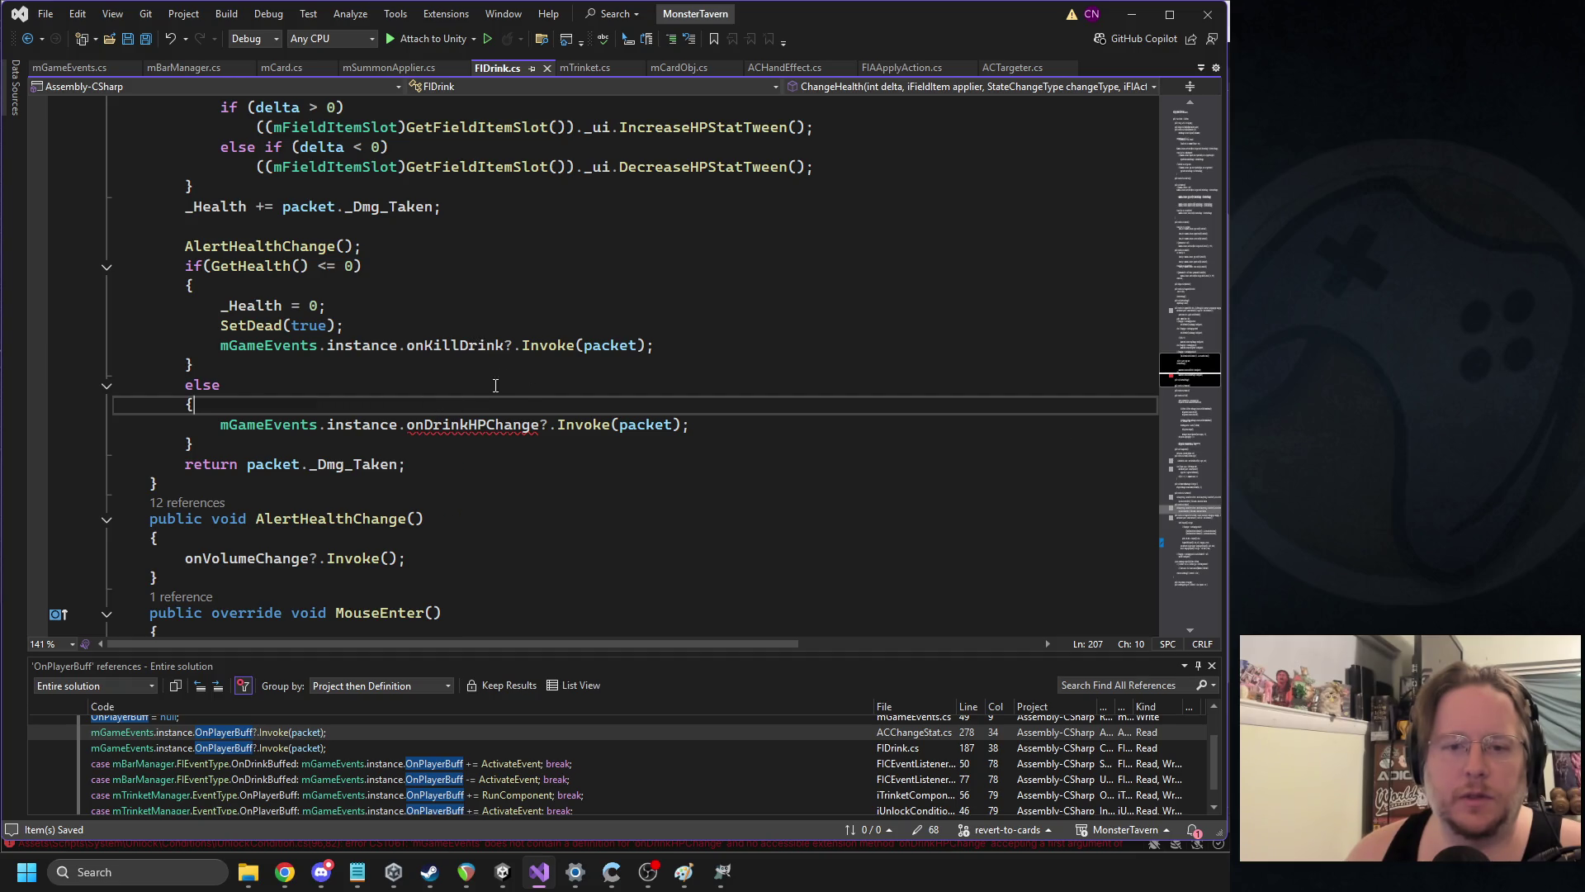
key(Return)
text(if()
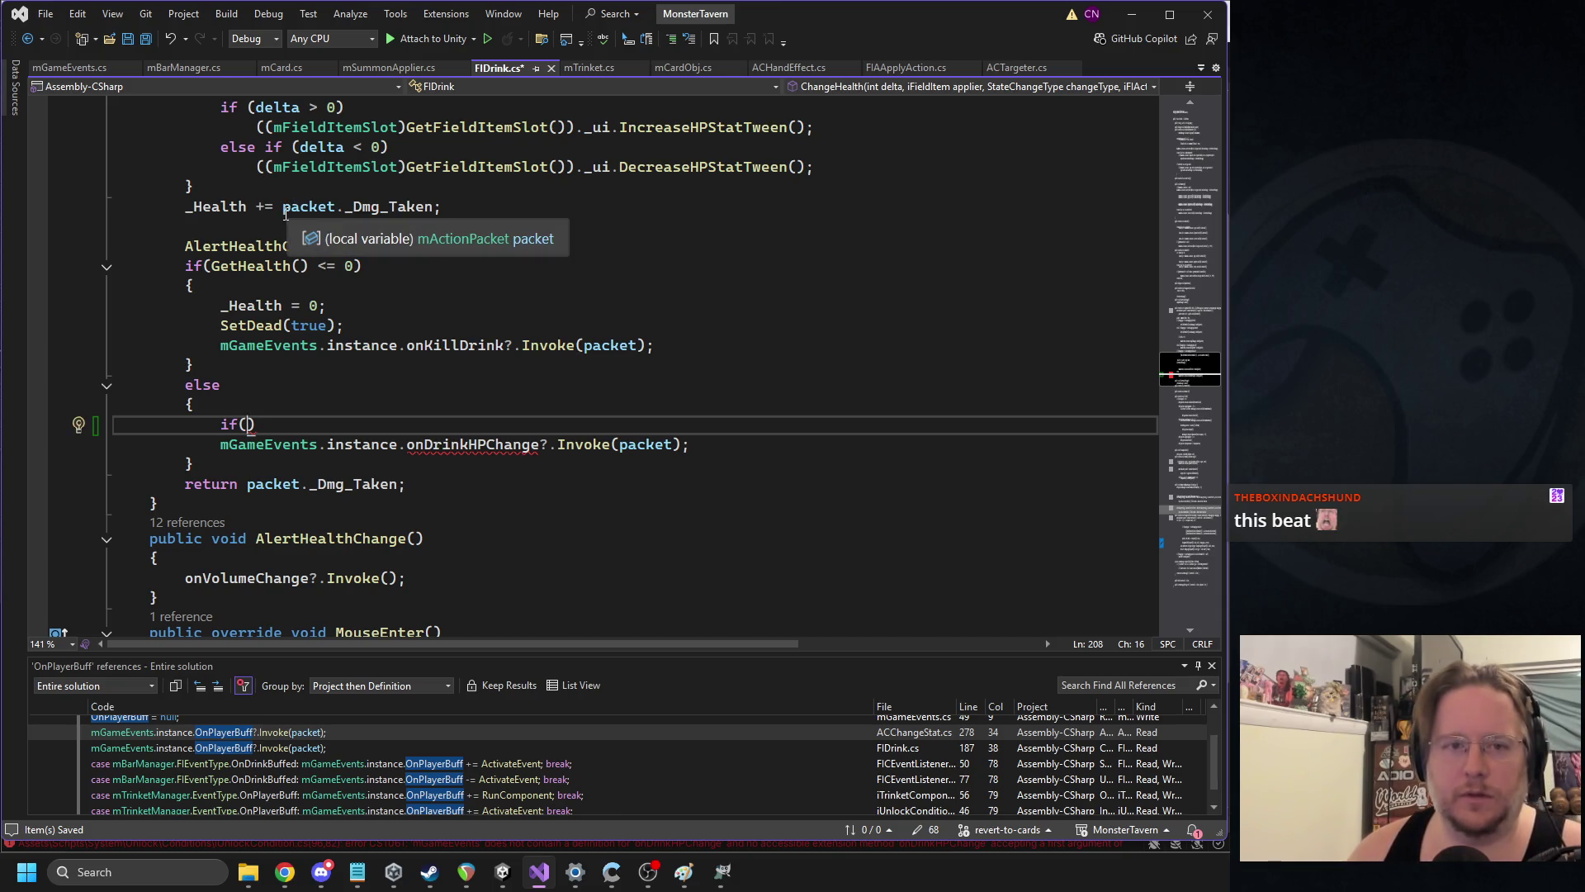
drag(283, 206, 432, 208)
key(ctrl+c)
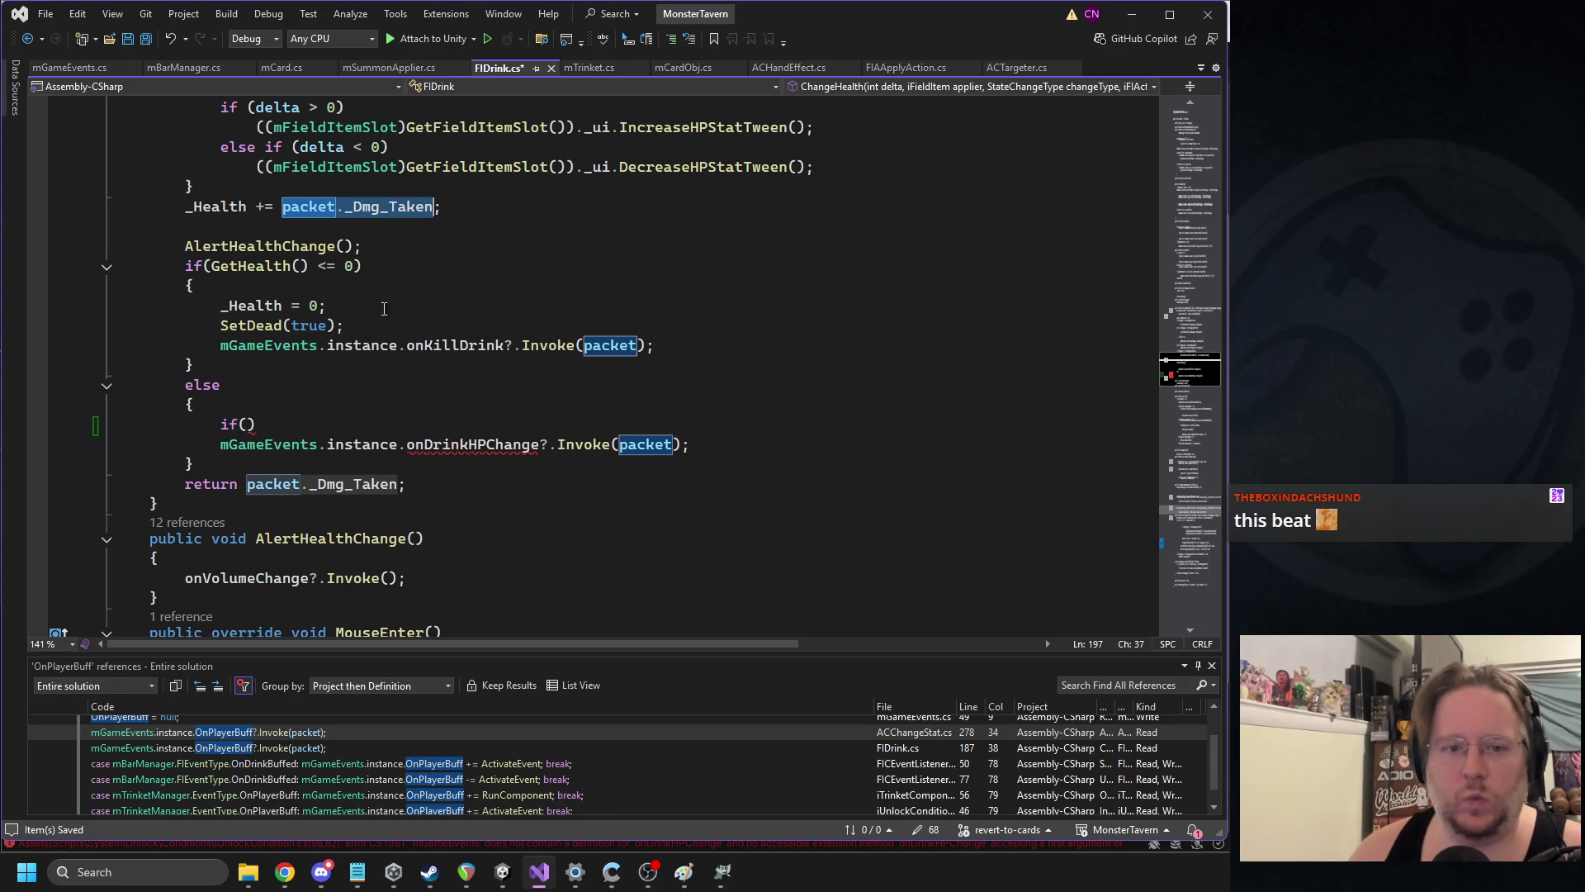
click(249, 424)
key(ctrl+v)
text(> 0)
double_click(435, 446)
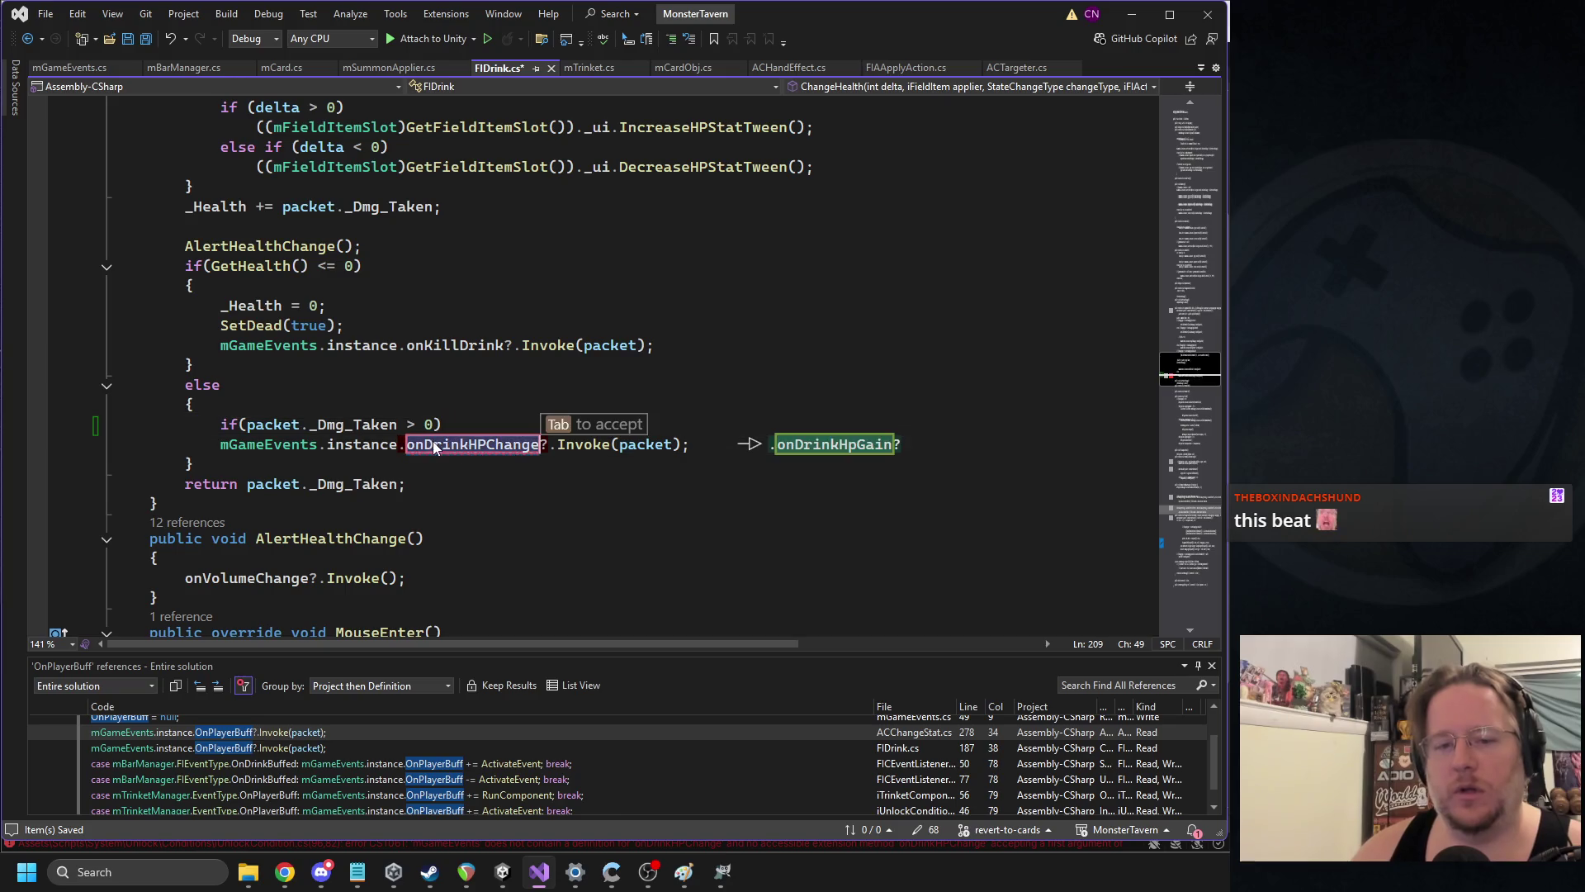
text(onDrinkH)
key(Tab)
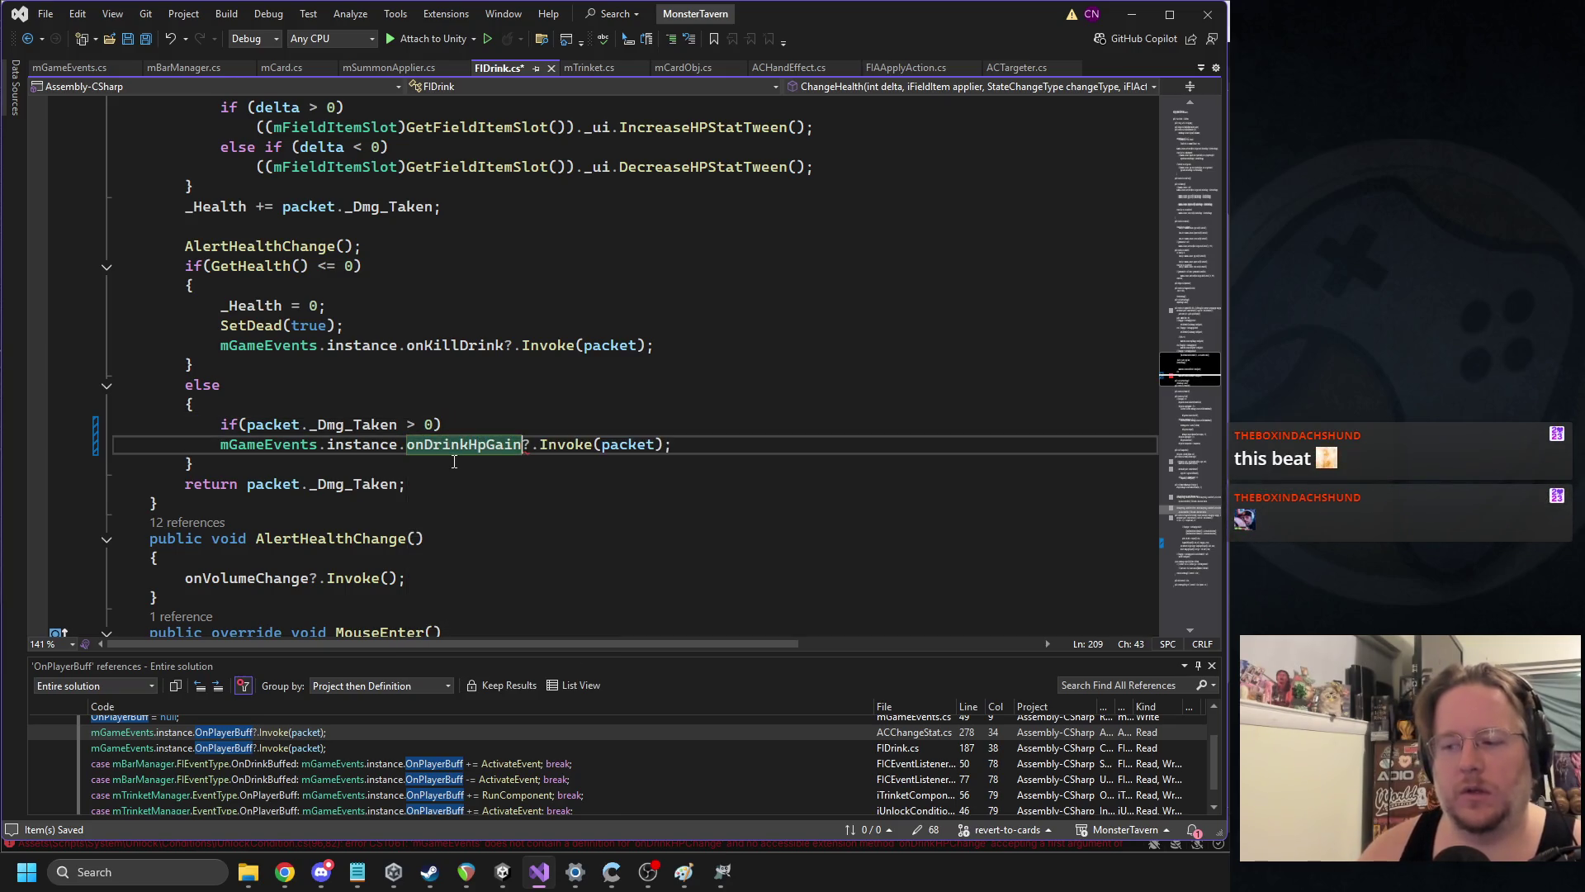
Delete the drafted check along with the now-empty else block
drag(712, 450, 116, 424)
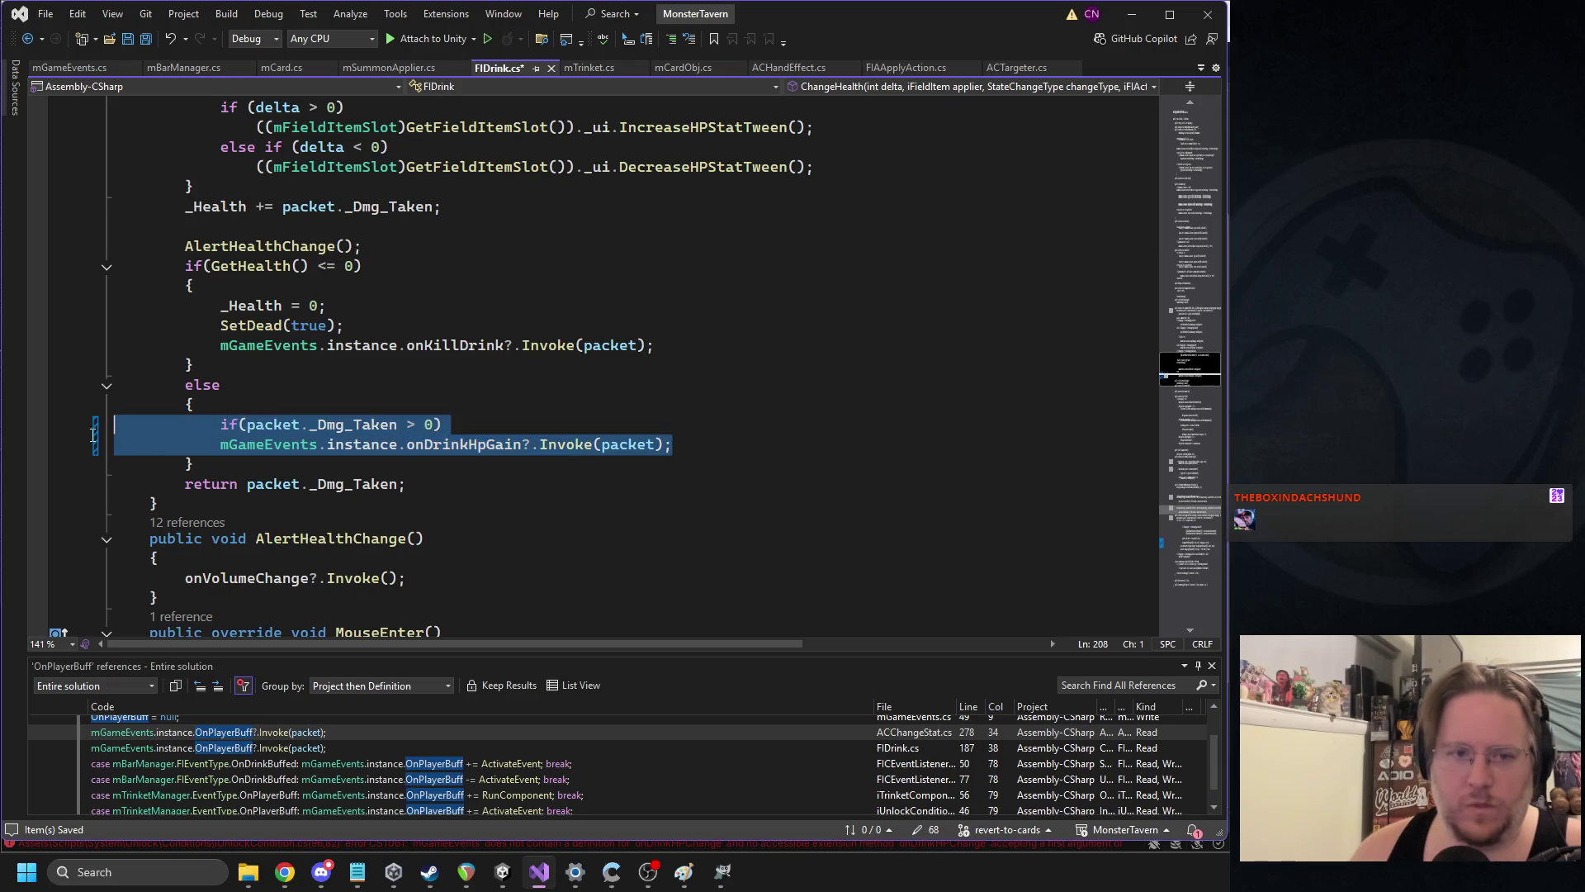
key(BackSpace)
key(shift+Up)
key(shift+Up)
key(BackSpace)
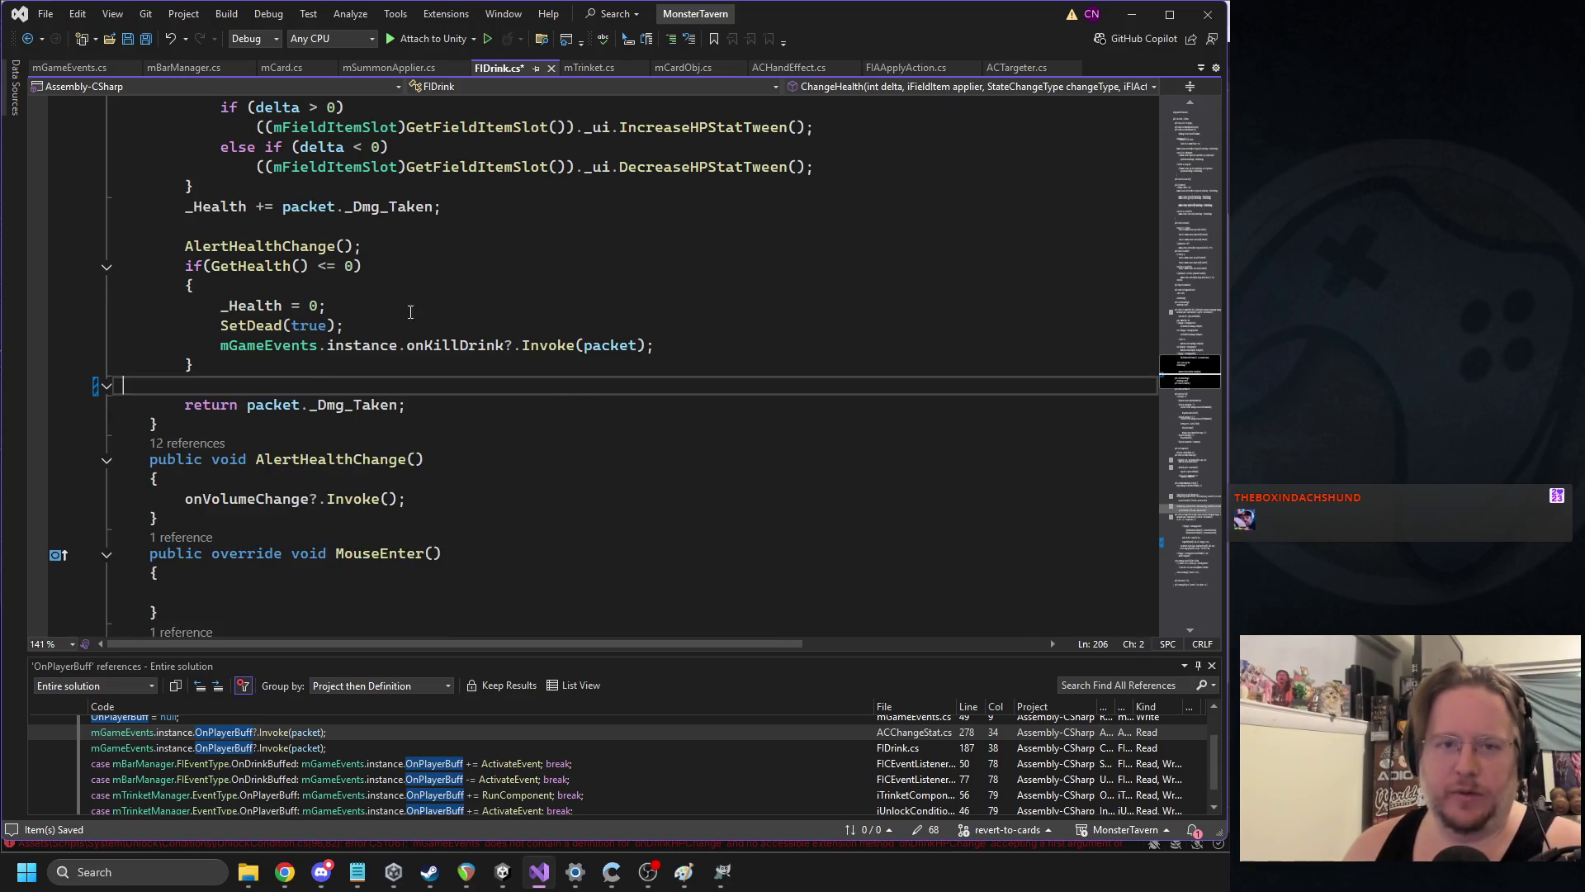
Insert the onDrinkHpGain check after the health update and save FIDrink.cs
scroll(514, 300, up, 4)
scroll(515, 300, up, 1)
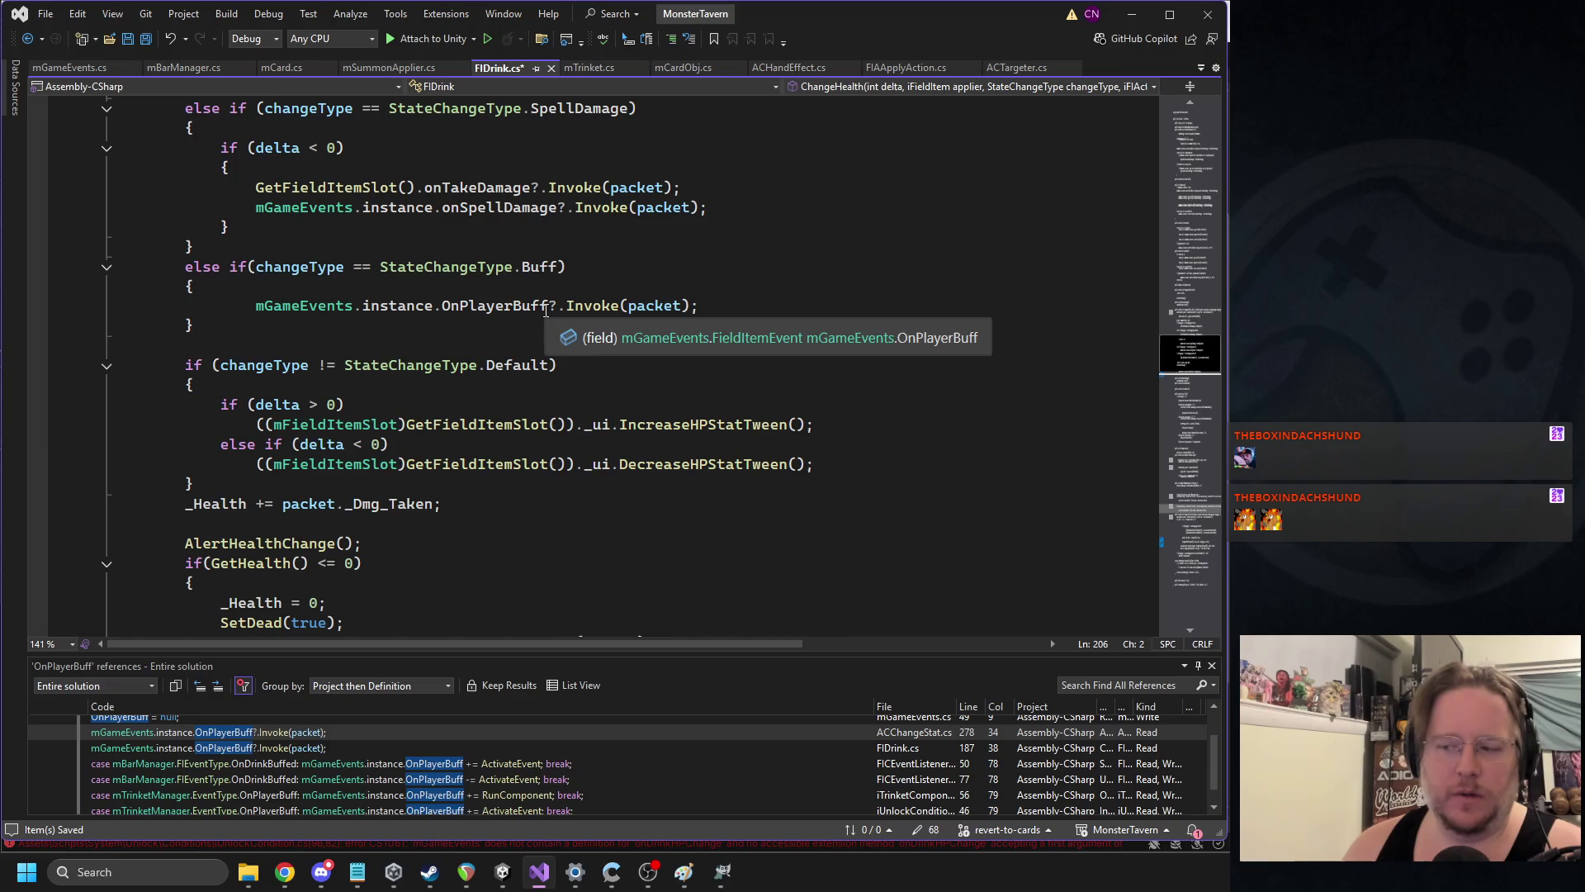
scroll(546, 312, up, 3)
key(alt+Tab)
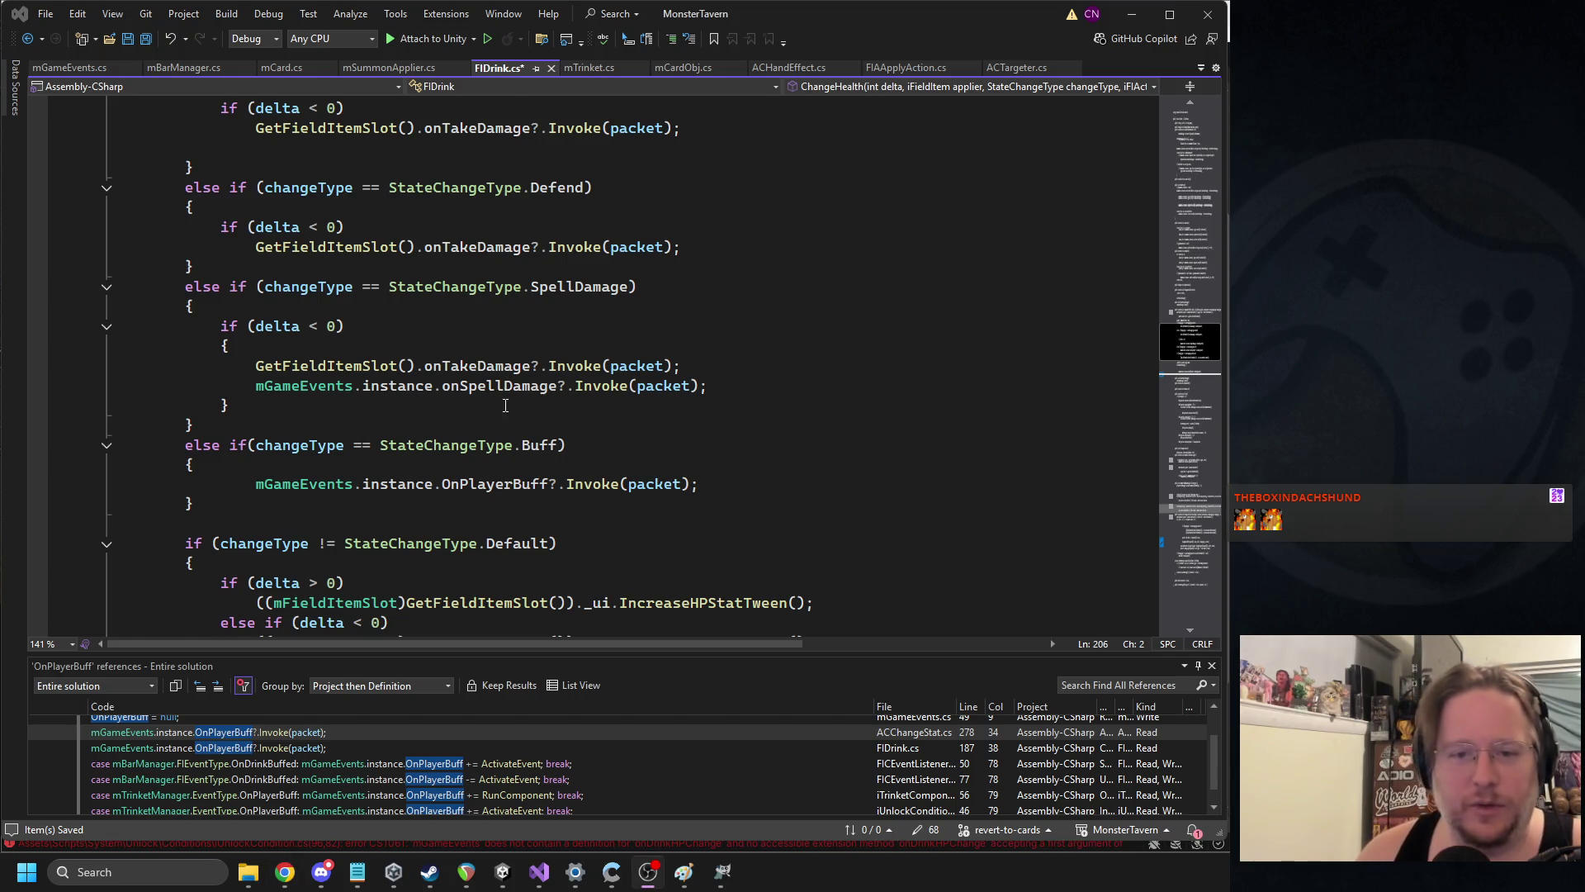
key(alt+Tab)
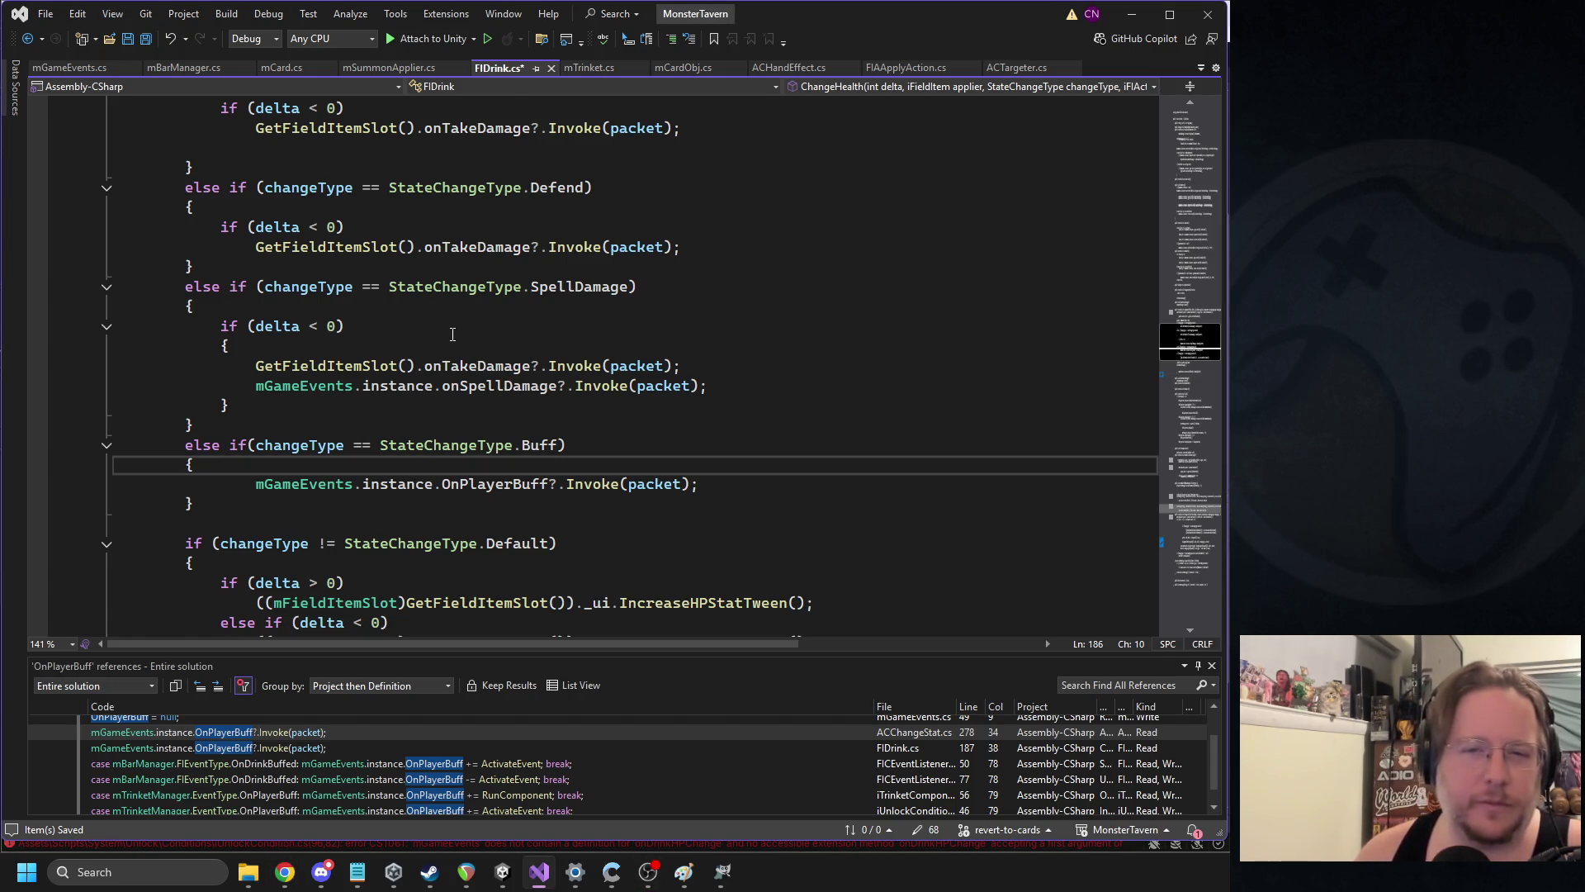
scroll(508, 299, up, 1)
scroll(398, 387, down, 5)
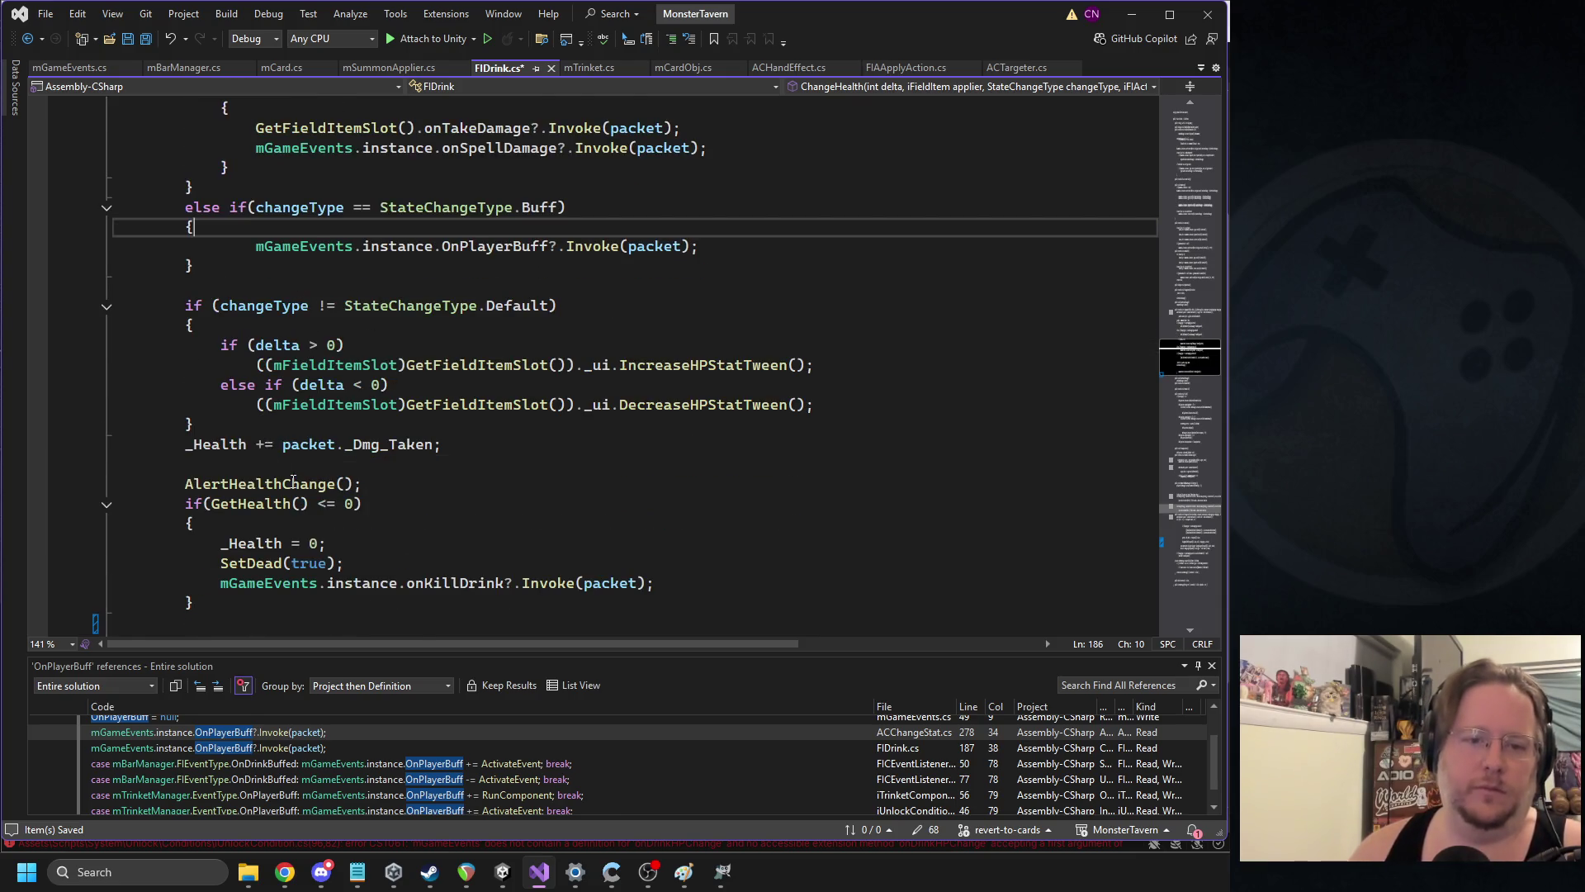
scroll(416, 428, down, 1)
click(347, 403)
key(Tab)
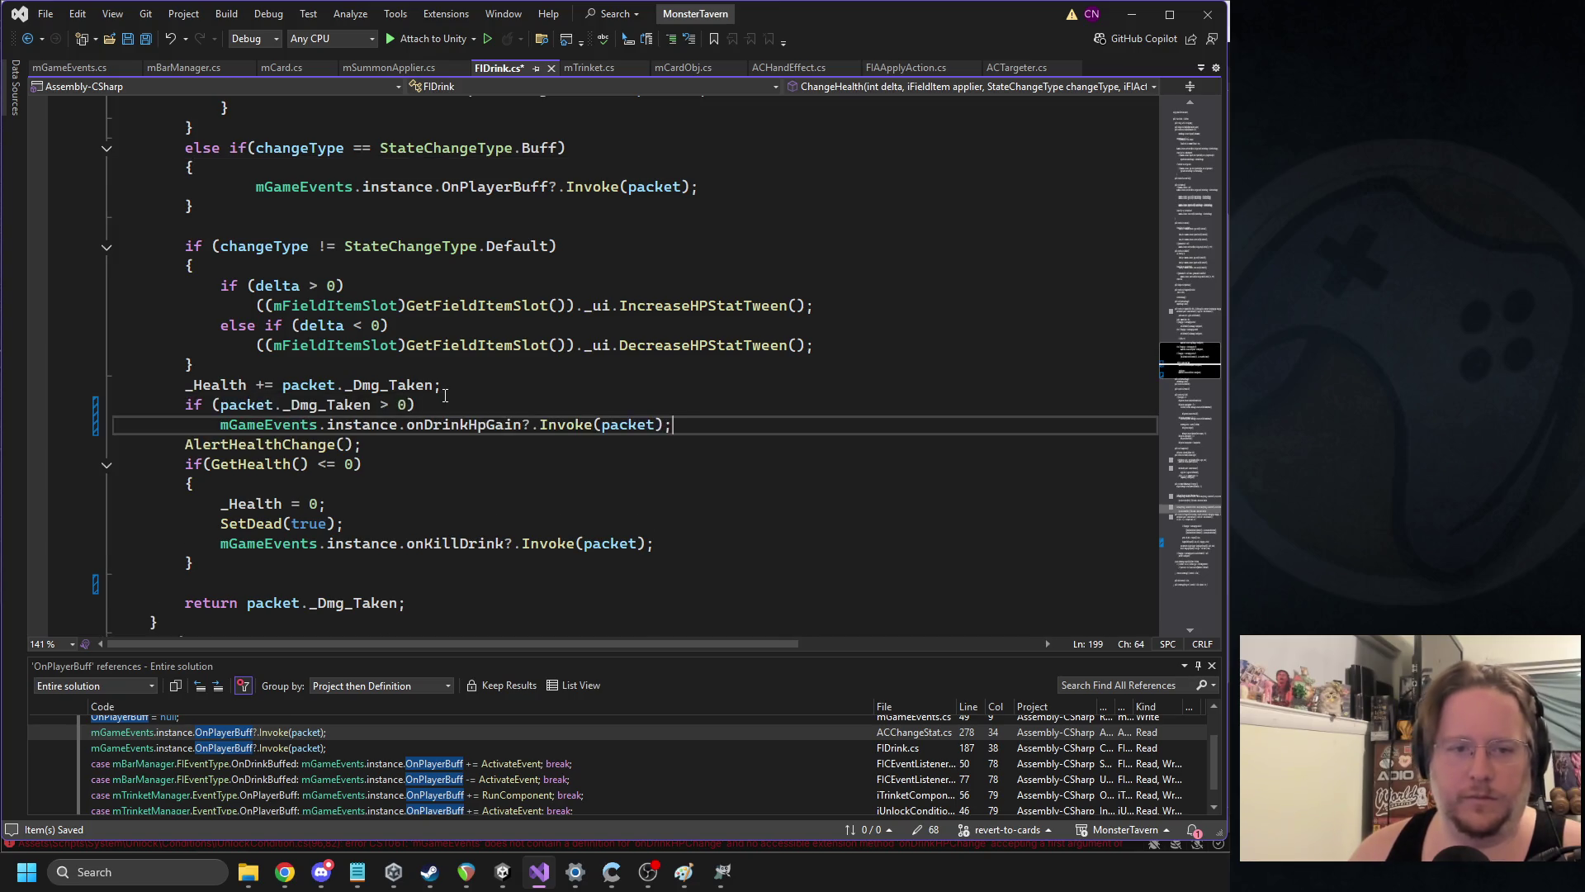
double_click(363, 403)
key(ctrl+s)
Find all references to onDrinkHpGain and jump to its FIDrink.cs usage
click(28, 39)
click(27, 39)
click(27, 39)
click(27, 39)
click(28, 38)
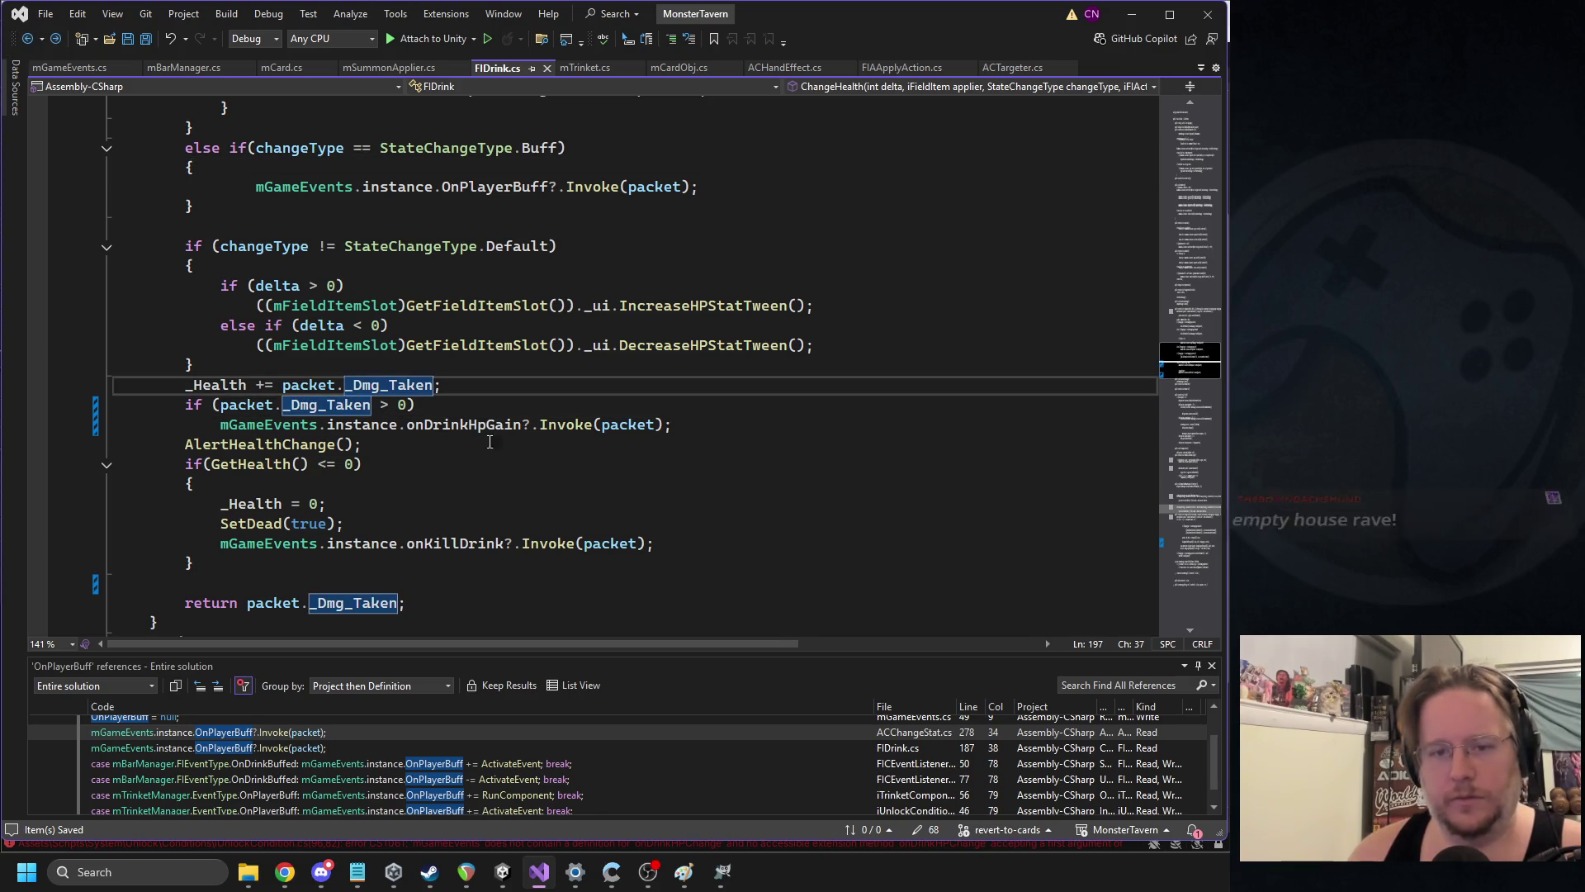
double_click(468, 428)
right_click(468, 429)
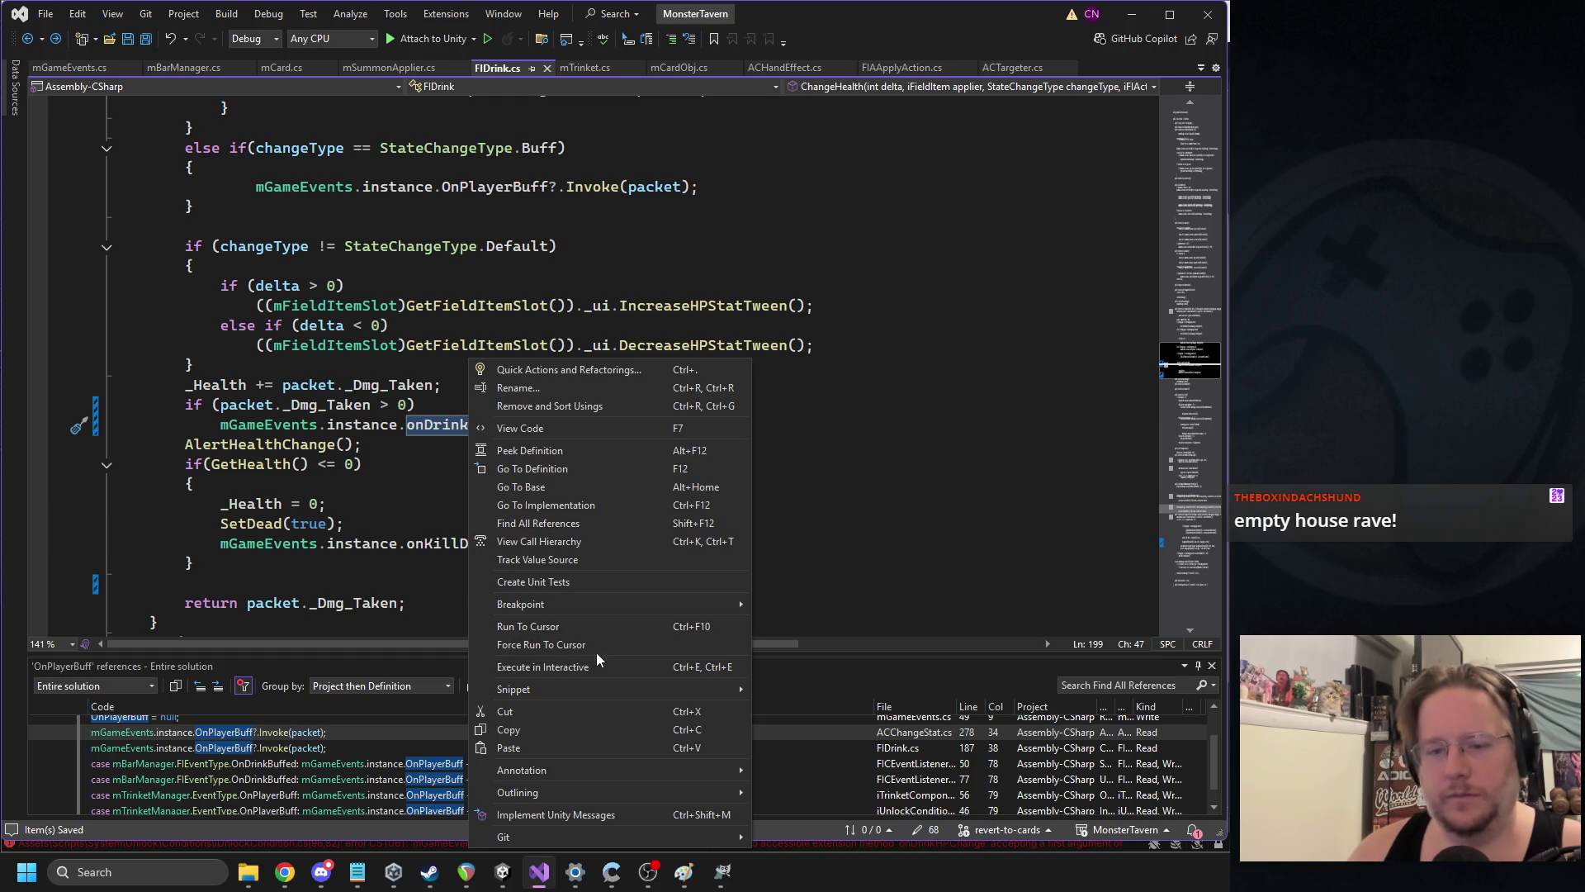
click(581, 525)
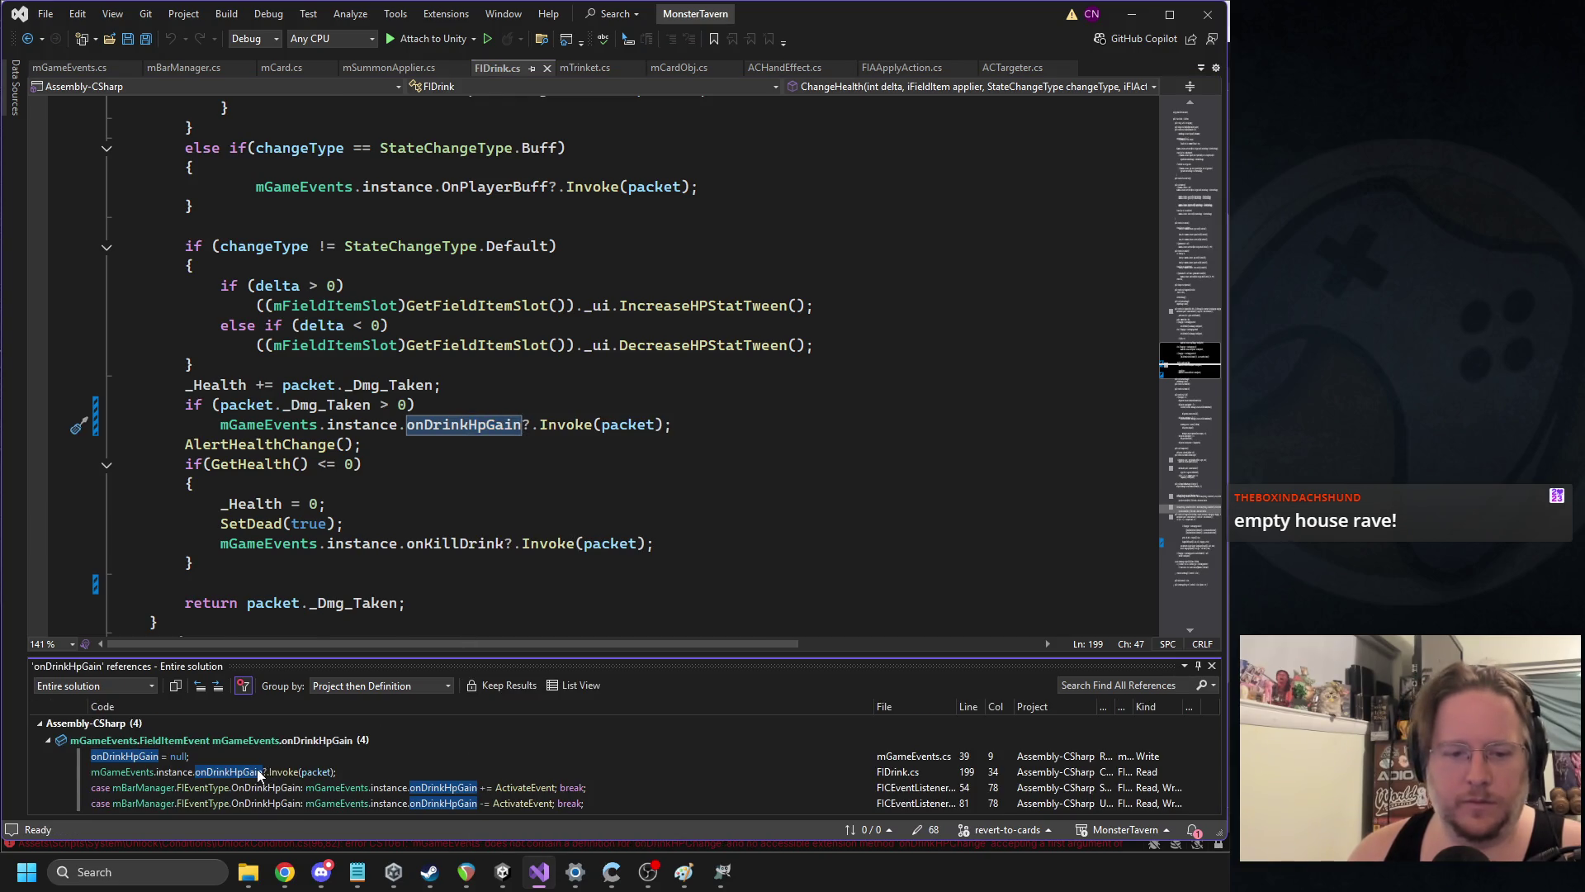
click(259, 772)
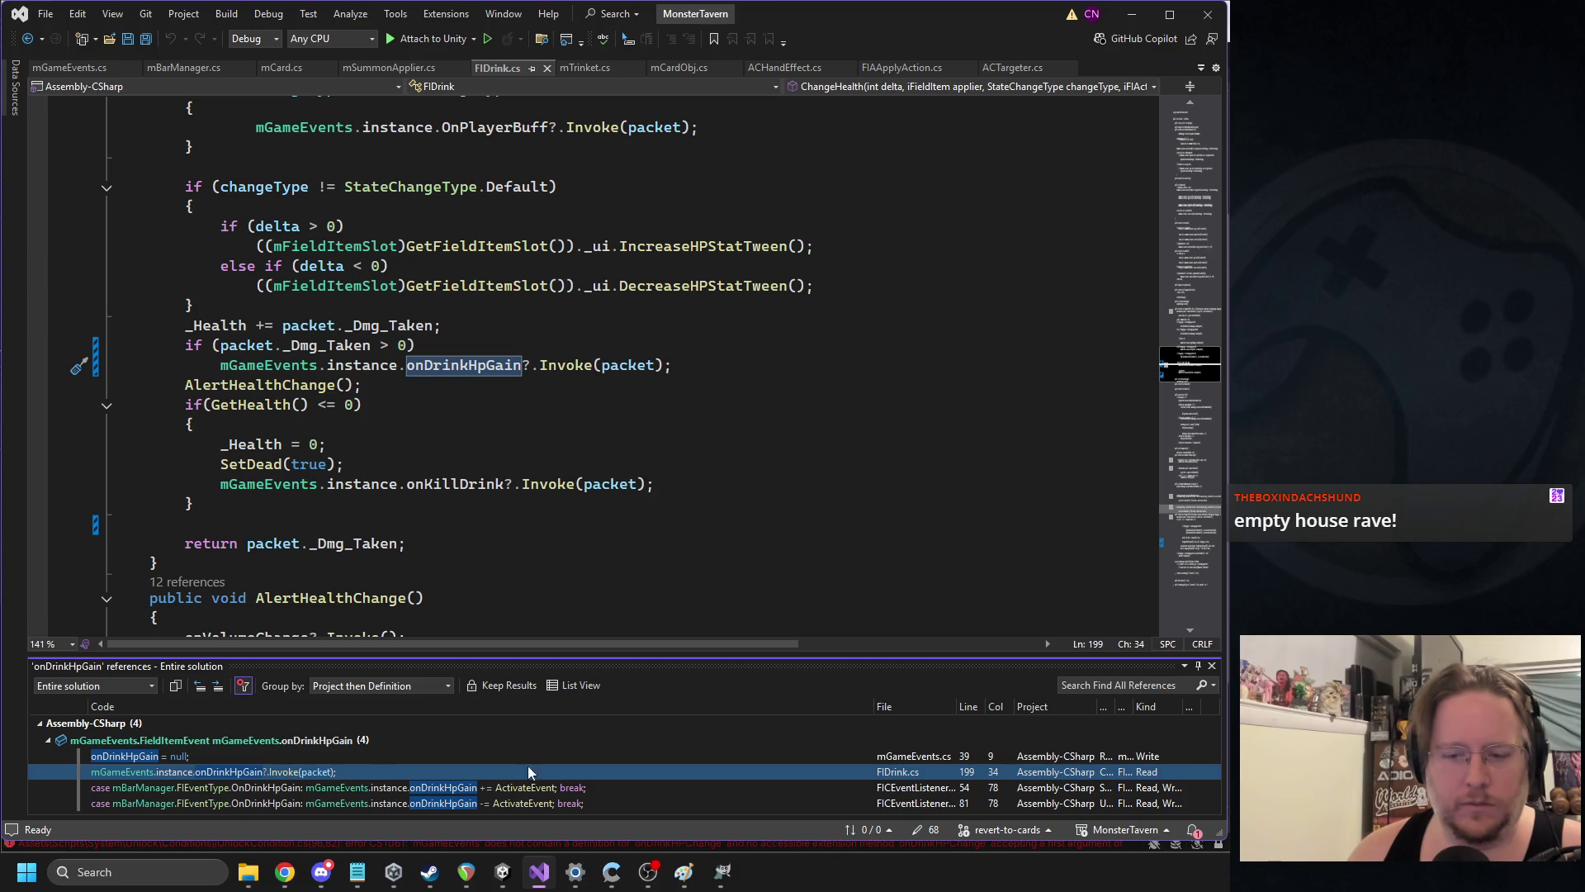
Recompile in Unity and open the failing onDrinkHPChange line in iUnlockCondition.cs
click(392, 872)
click(391, 873)
click(502, 871)
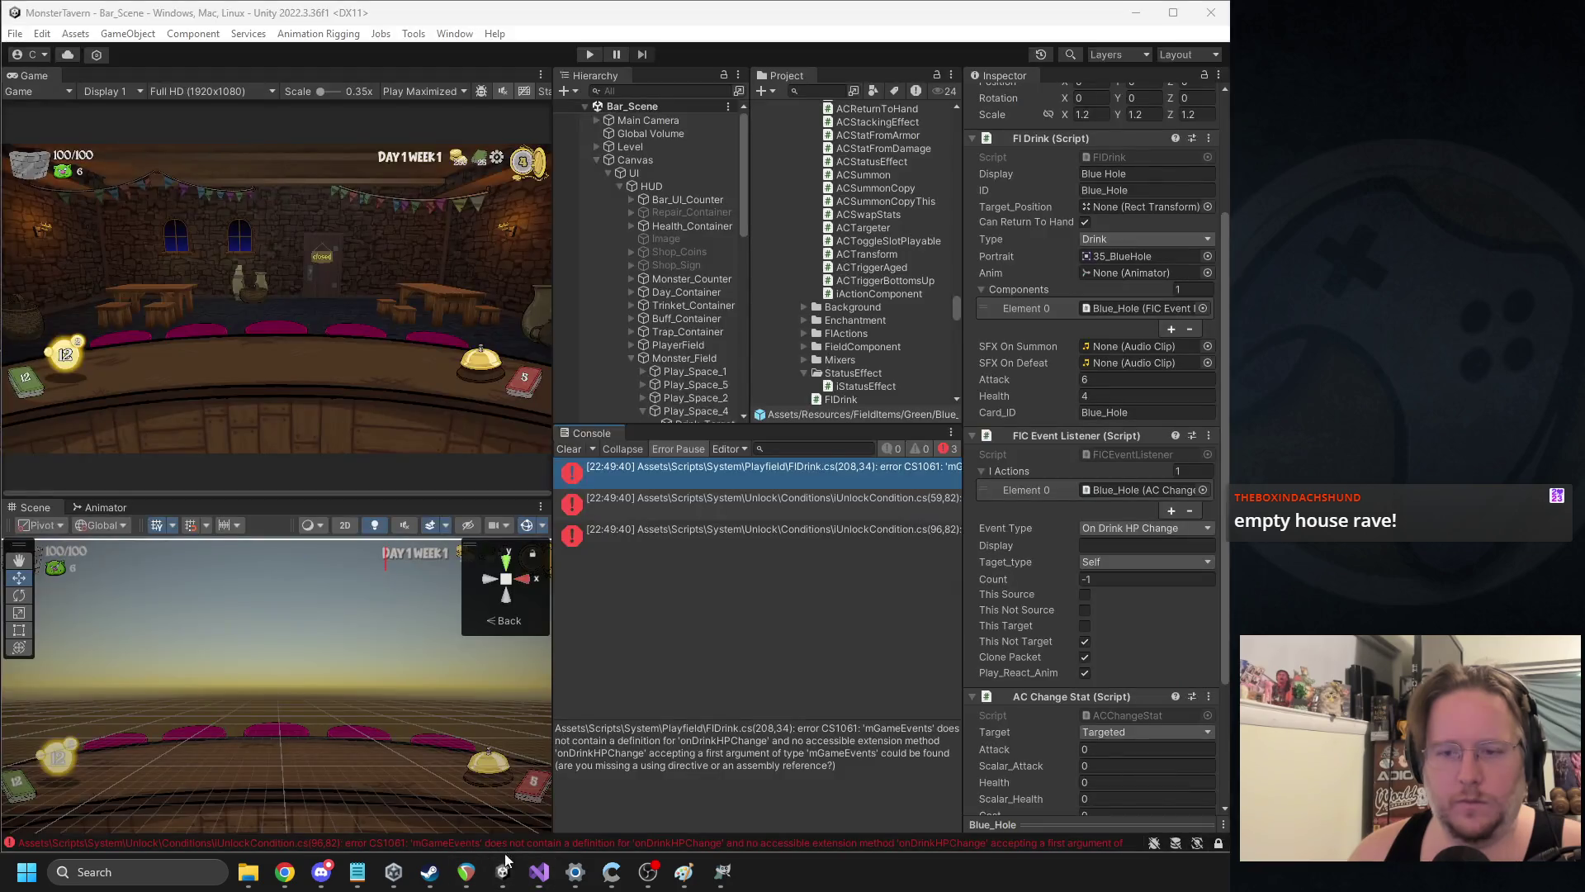
click(627, 472)
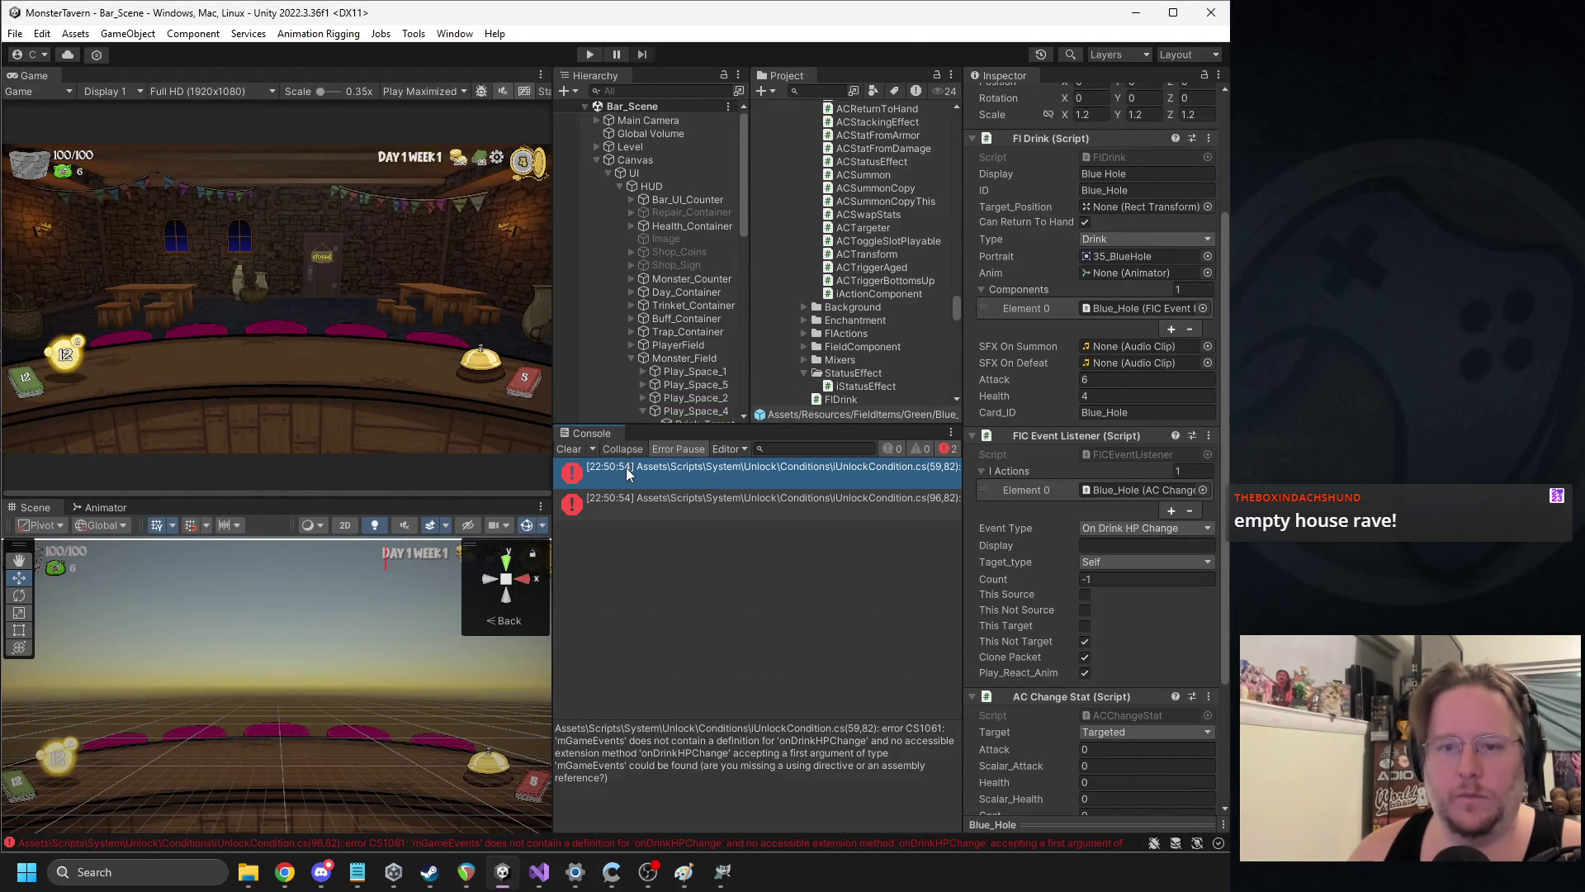
double_click(628, 472)
click(918, 365)
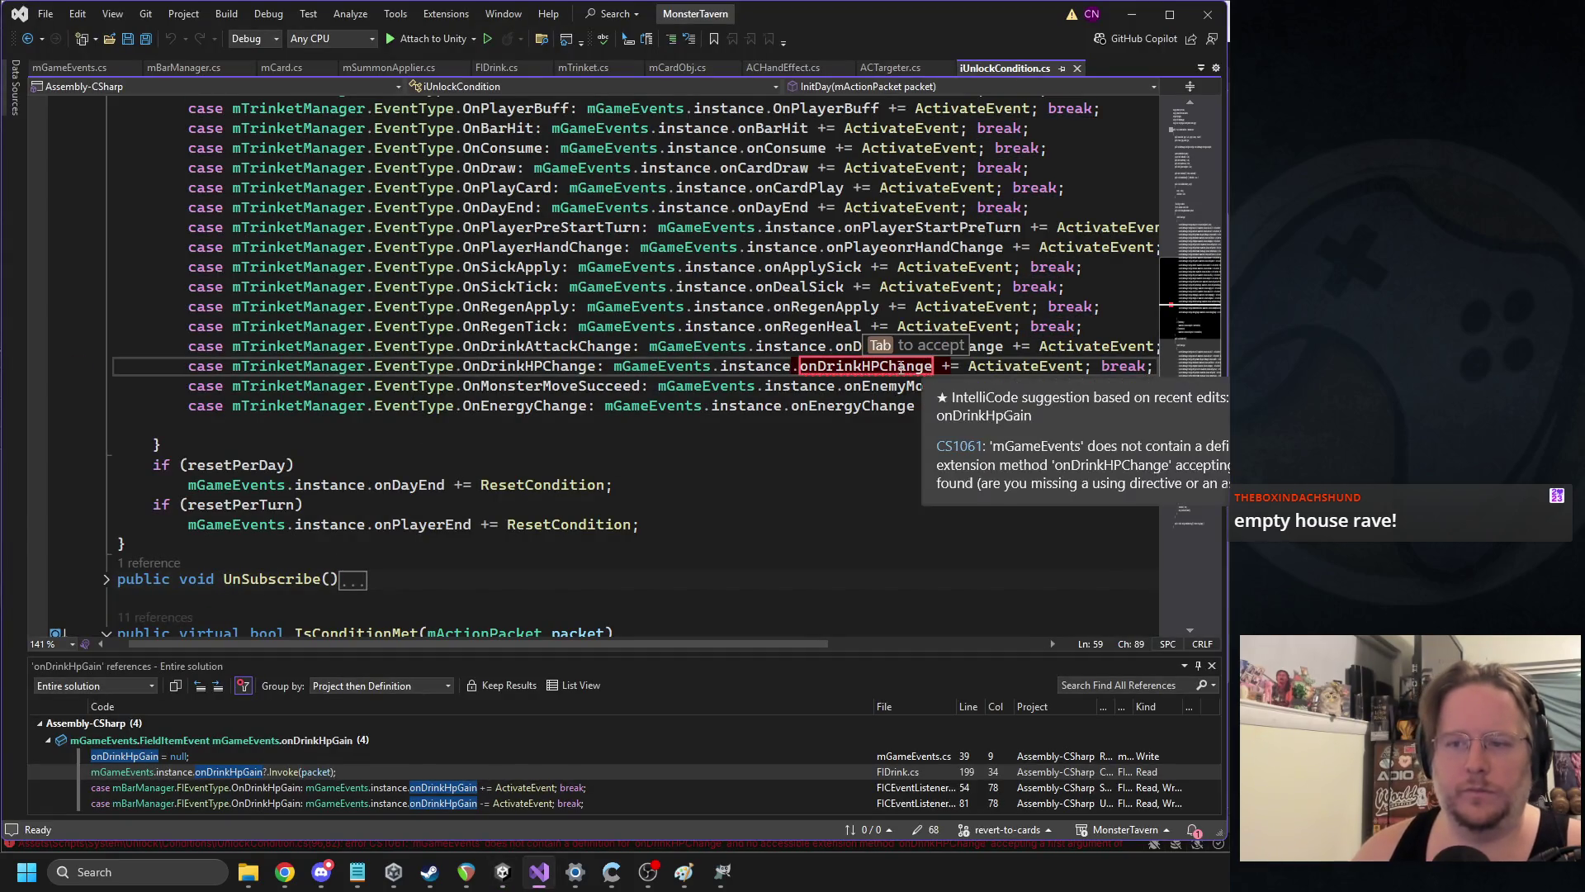
Replace the subscribe case's event name with onDrinkHpGain
text(ondrink)
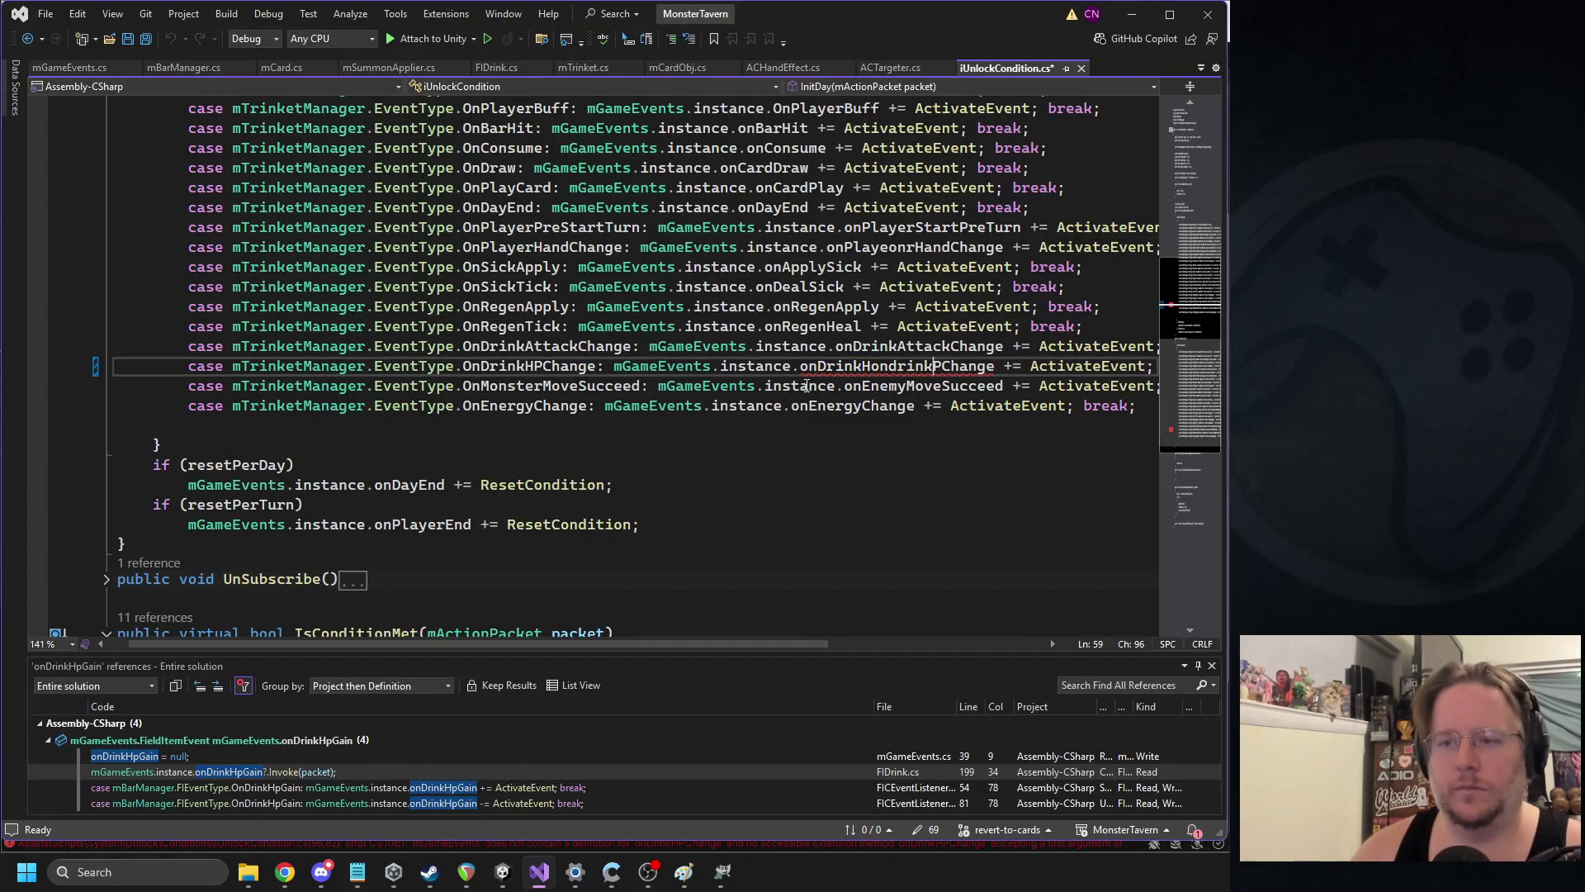
double_click(825, 365)
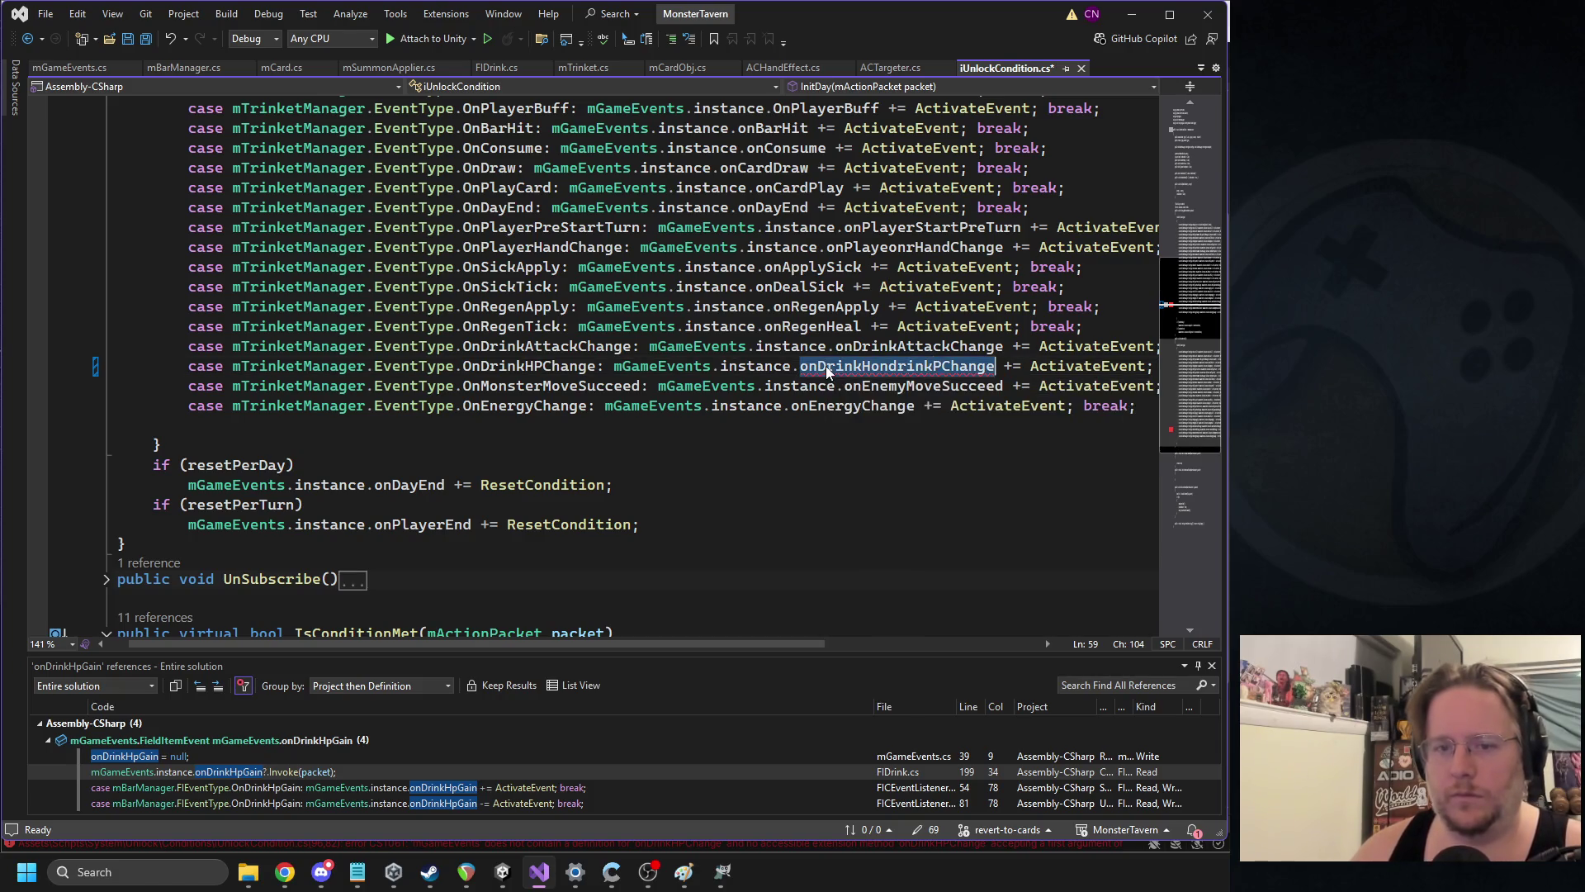
text(ondrink)
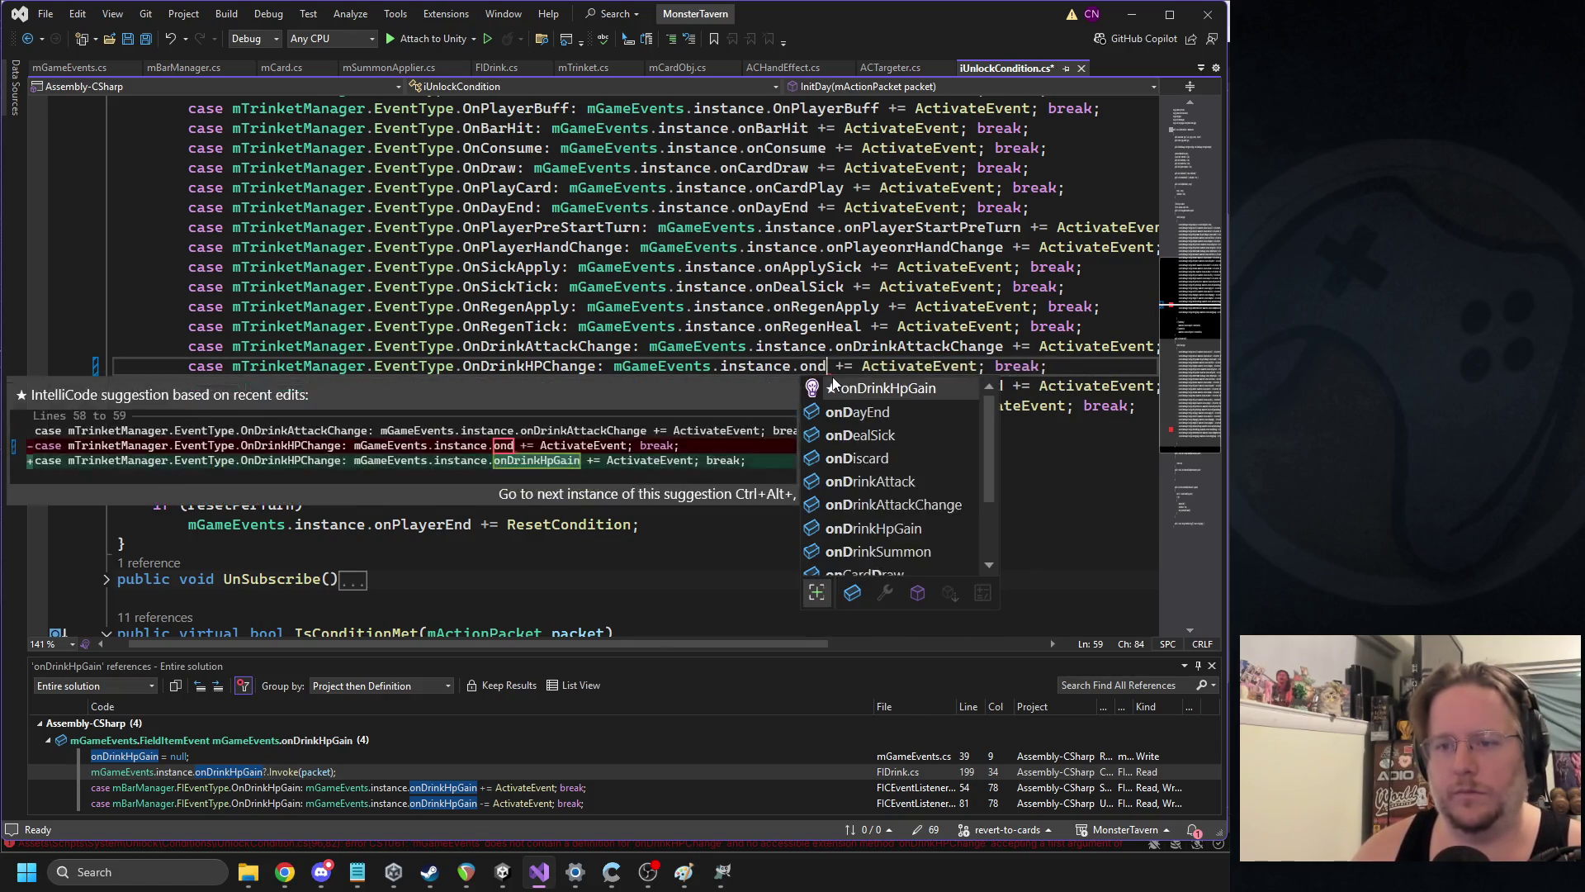
key(Tab)
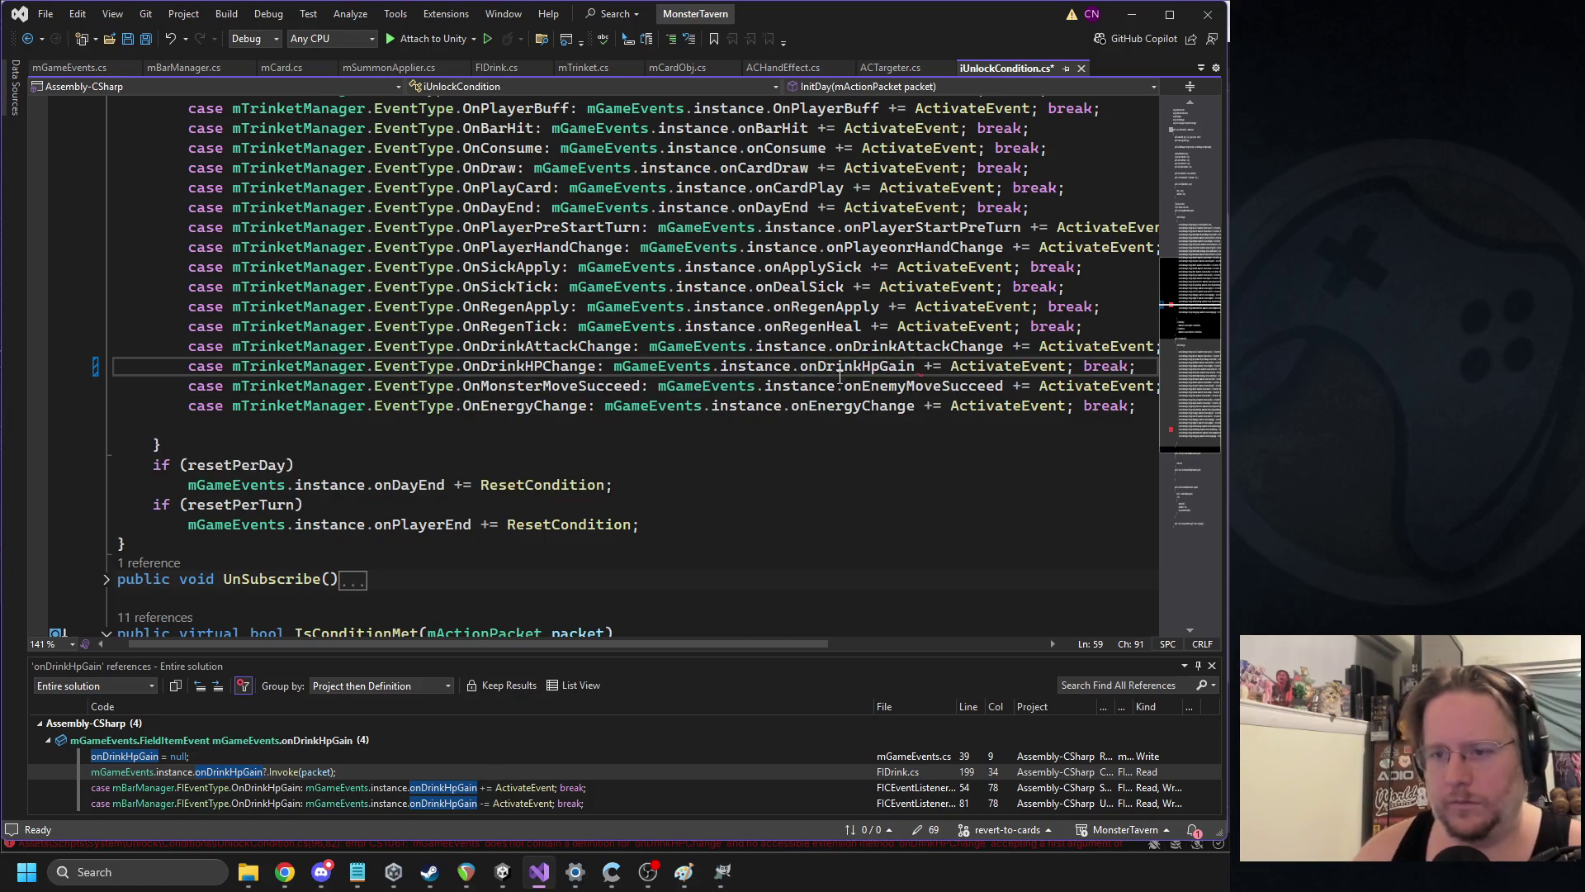
Rename the OnDrinkHPChange event type to OnDrinkHPGain at its definition and save
double_click(518, 370)
ctrl+click(518, 372)
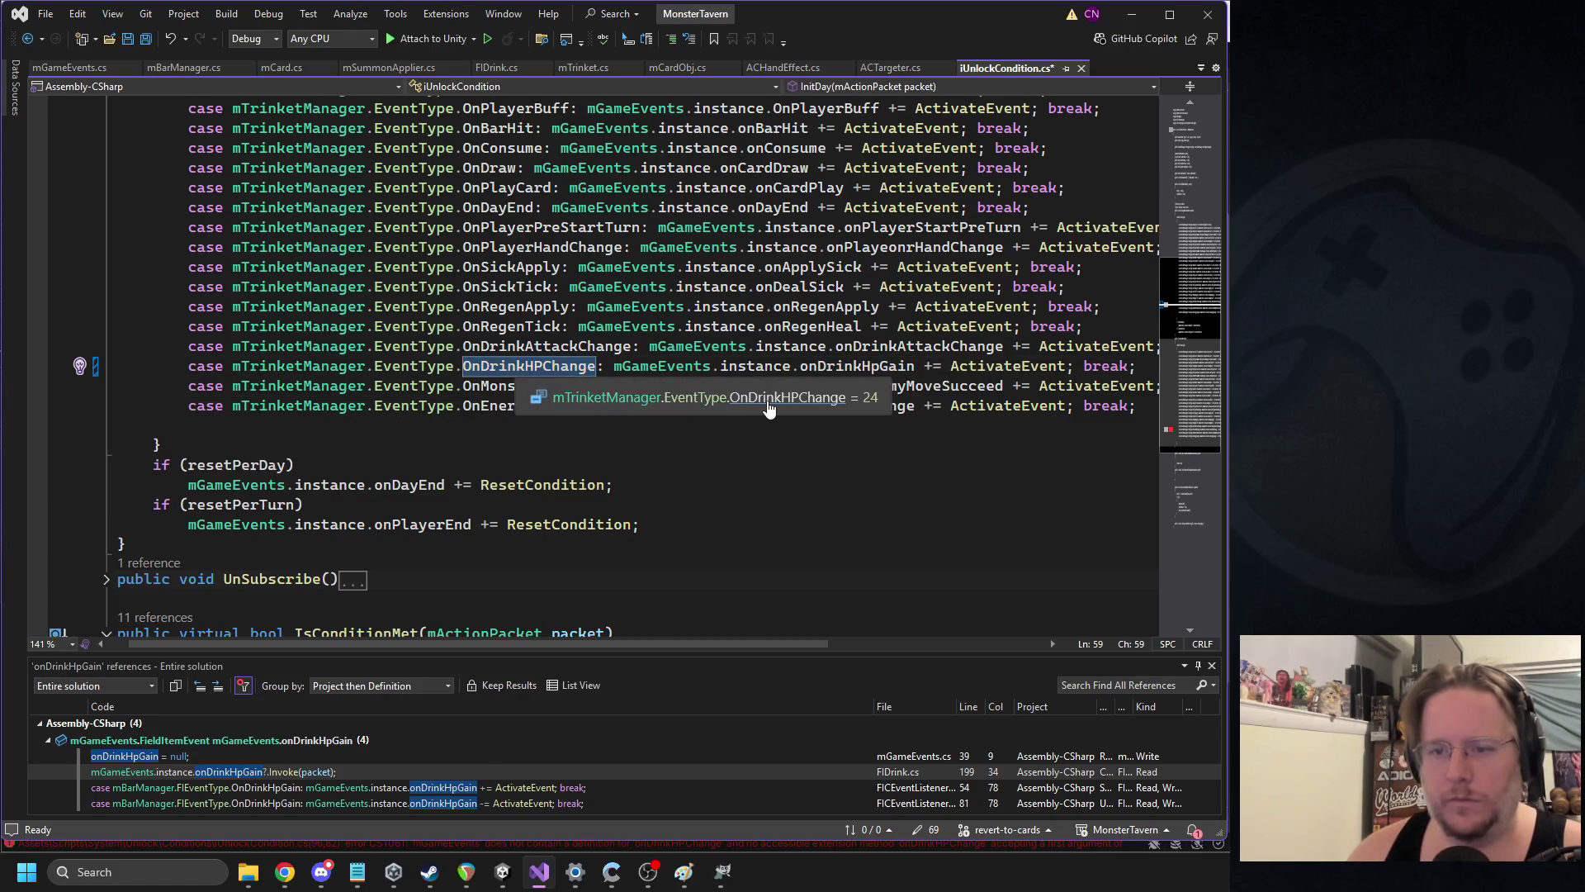
text(OnDrinkHPGa)
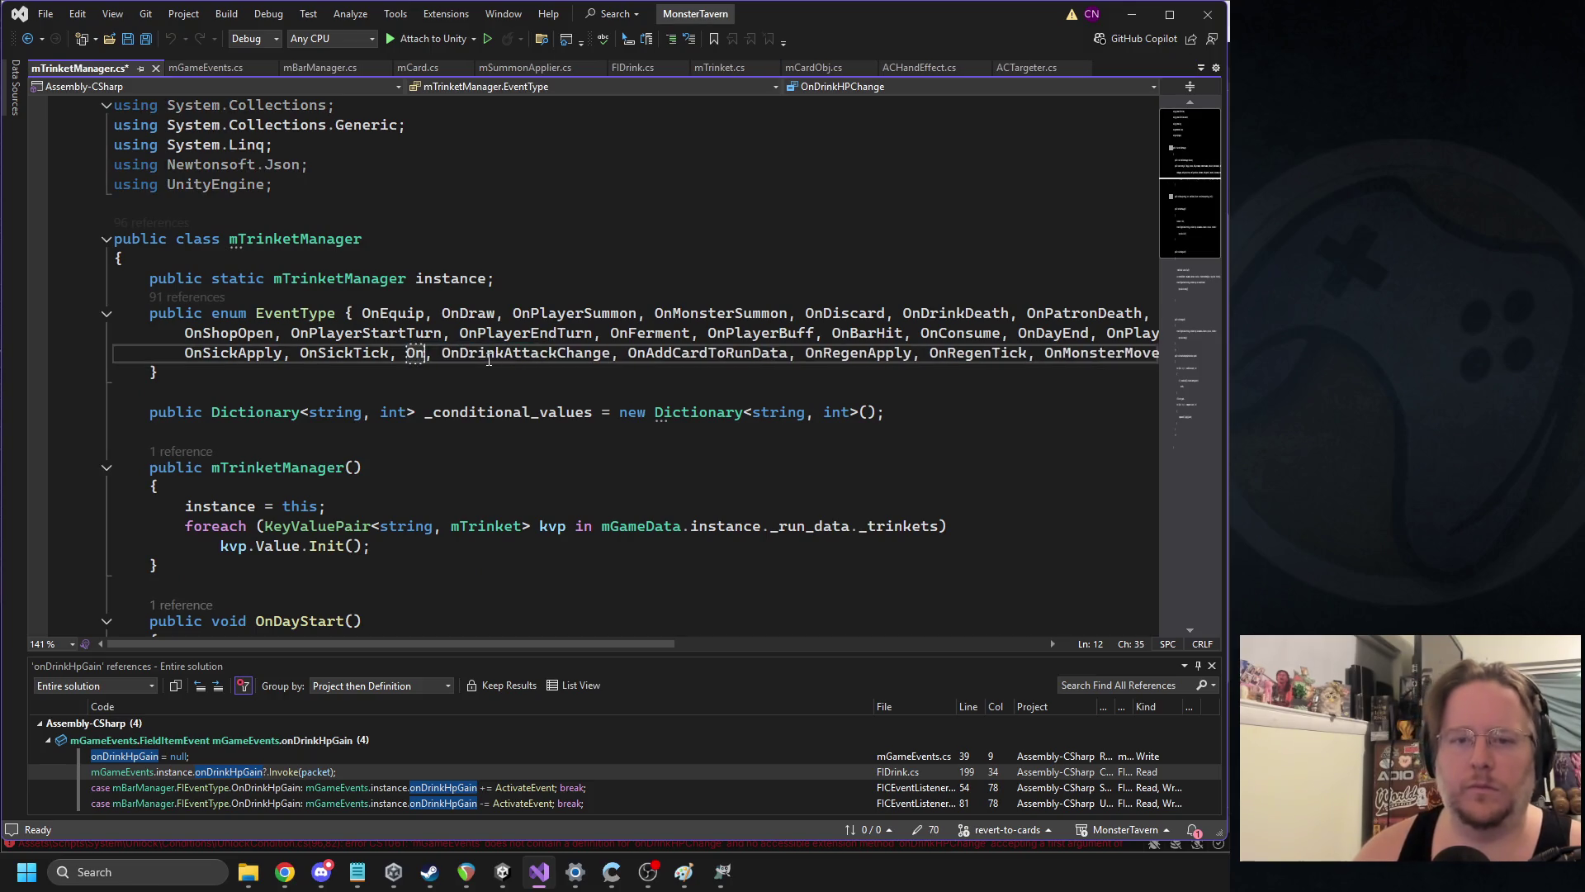
text(in)
key(ctrl+s)
Update the subscribe case type on line 59 to OnDrinkHPGain
click(33, 46)
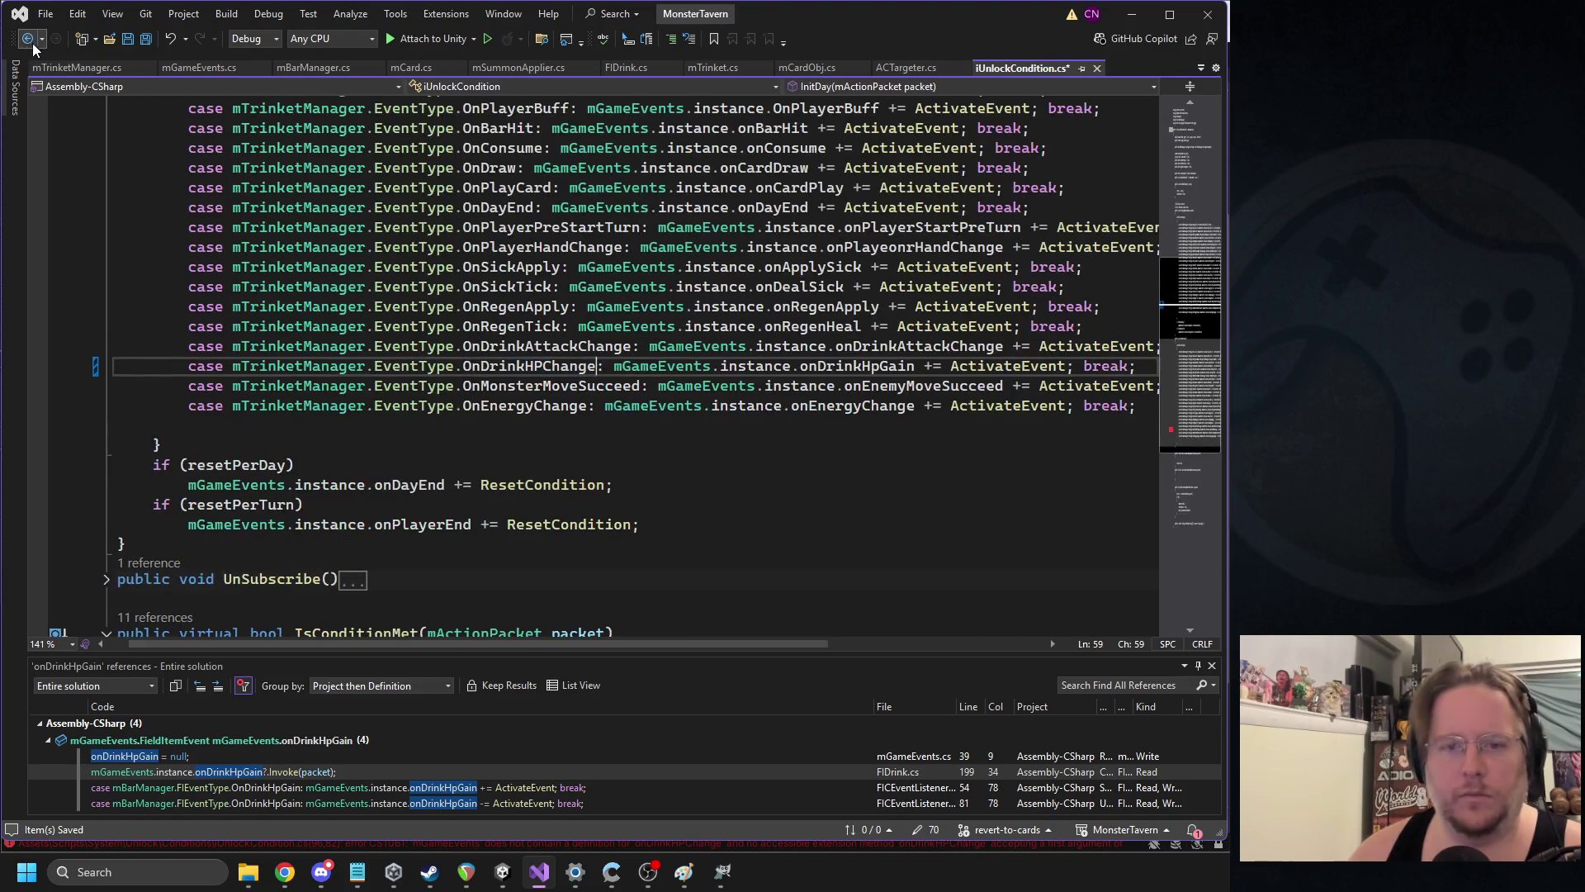
double_click(516, 365)
text(OnDrinkHP)
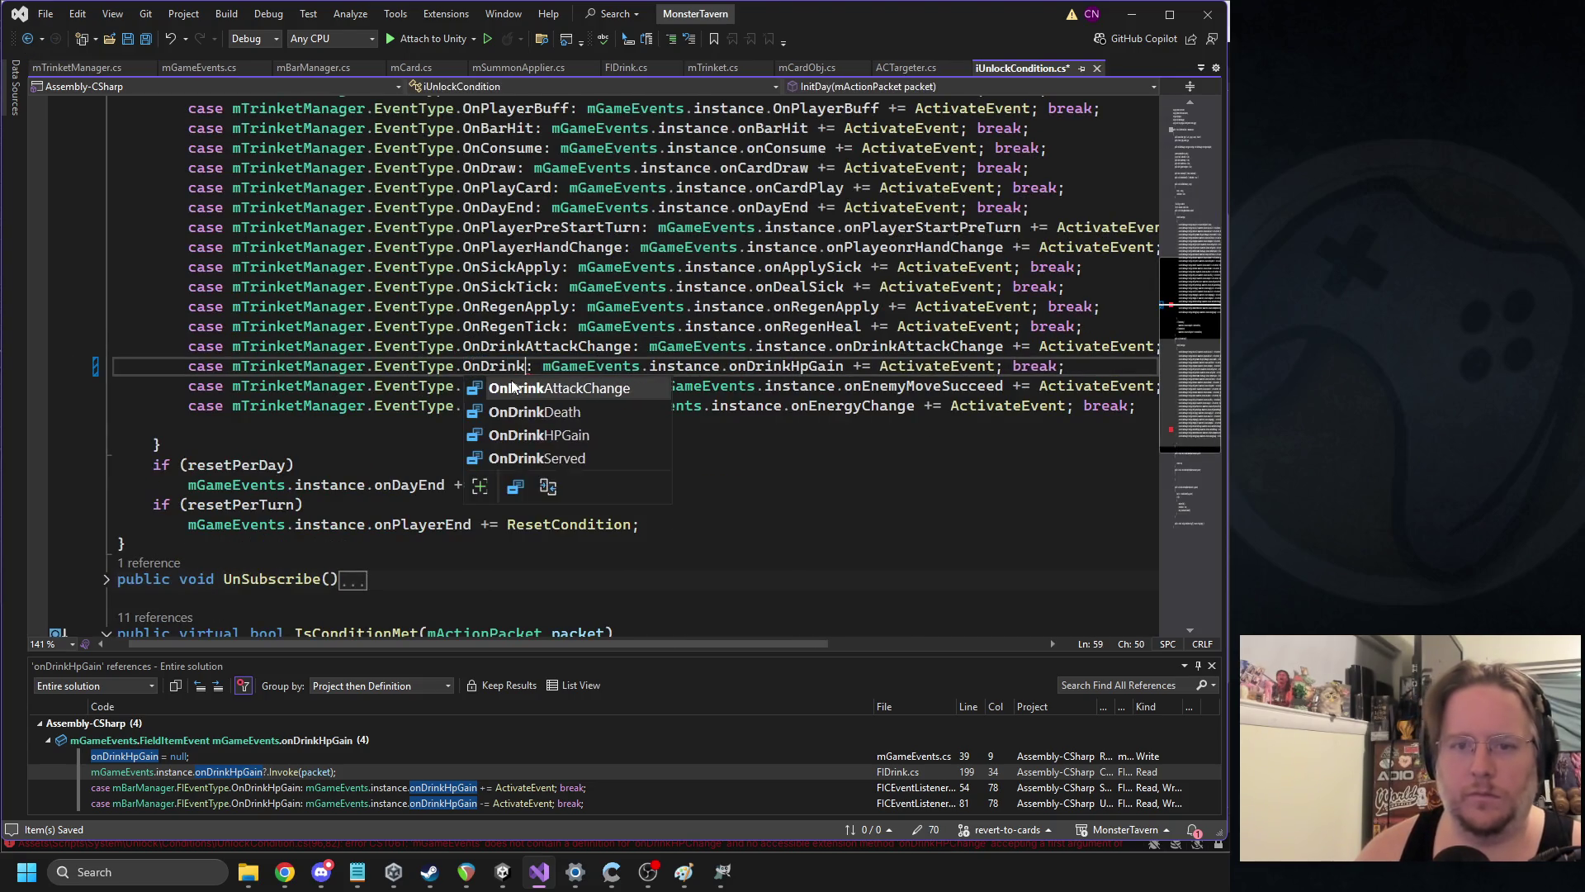
key(Tab)
scroll(509, 380, down, 2)
scroll(510, 381, down, 3)
key(ctrl+z)
Change the unsubscribe case to OnDrinkHPGain / onDrinkHpGain, then return to Unity
click(106, 460)
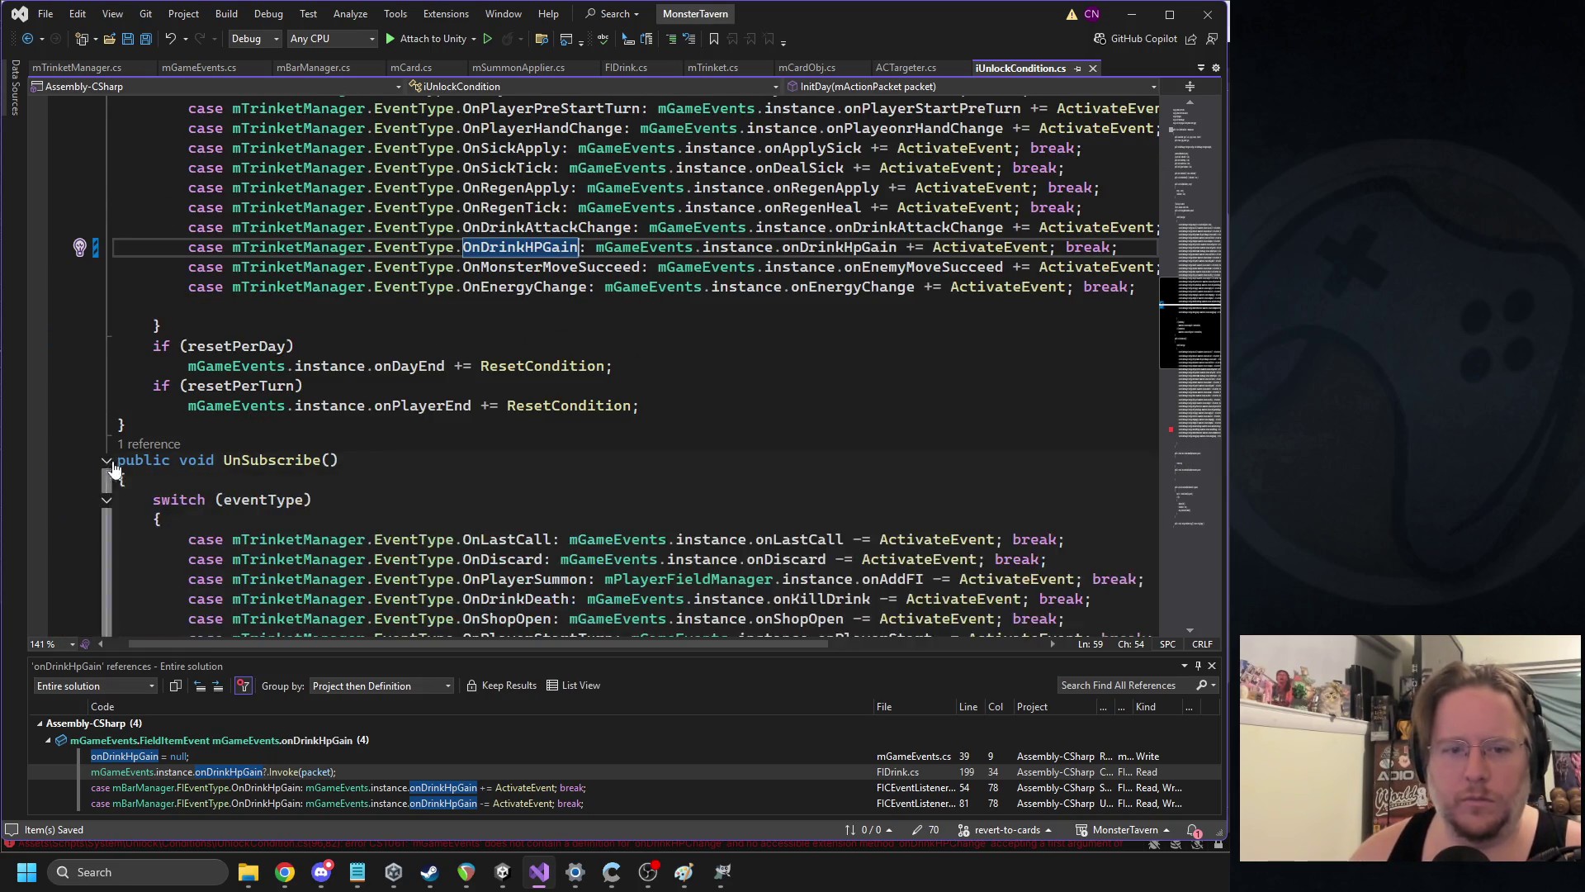
scroll(495, 371, down, 10)
click(509, 341)
double_click(509, 340)
text(ondrinkh)
key(Tab)
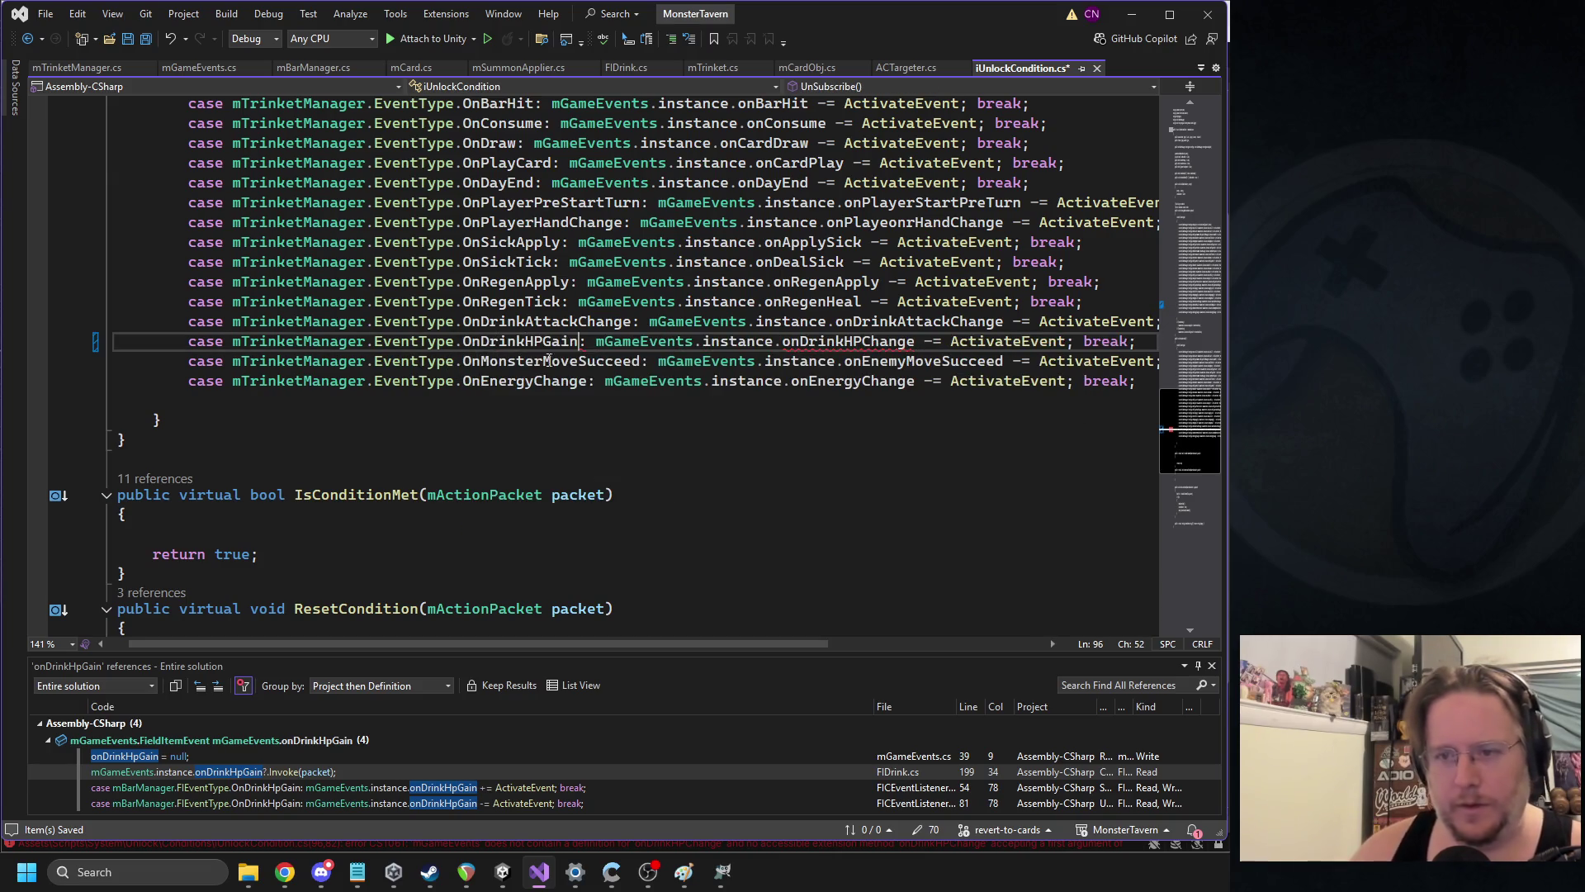
double_click(792, 341)
text(ondrinkh)
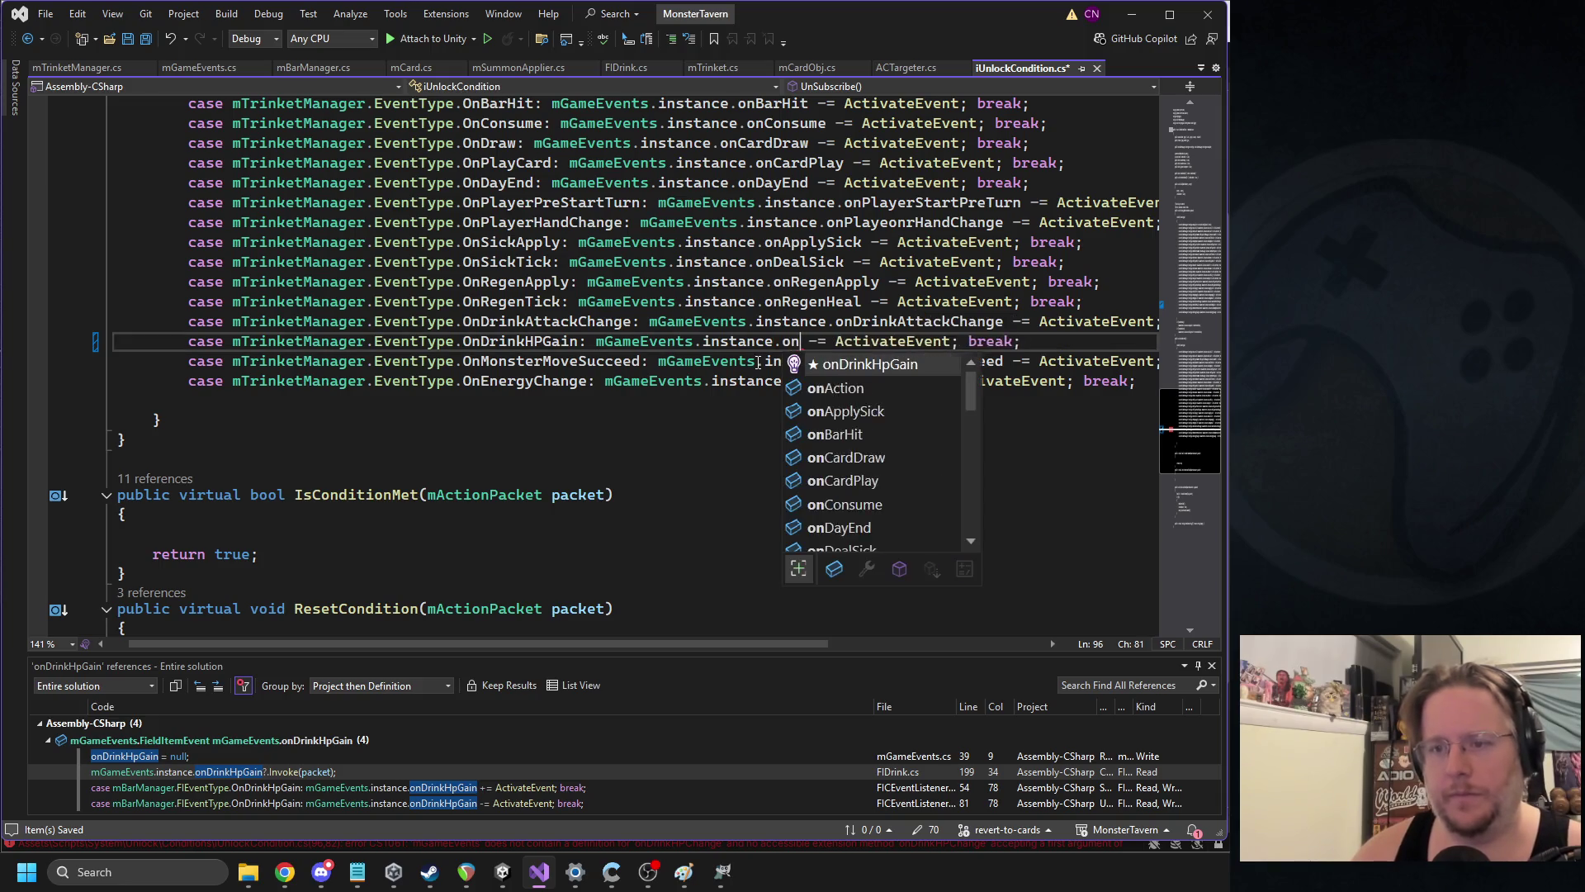
key(Tab)
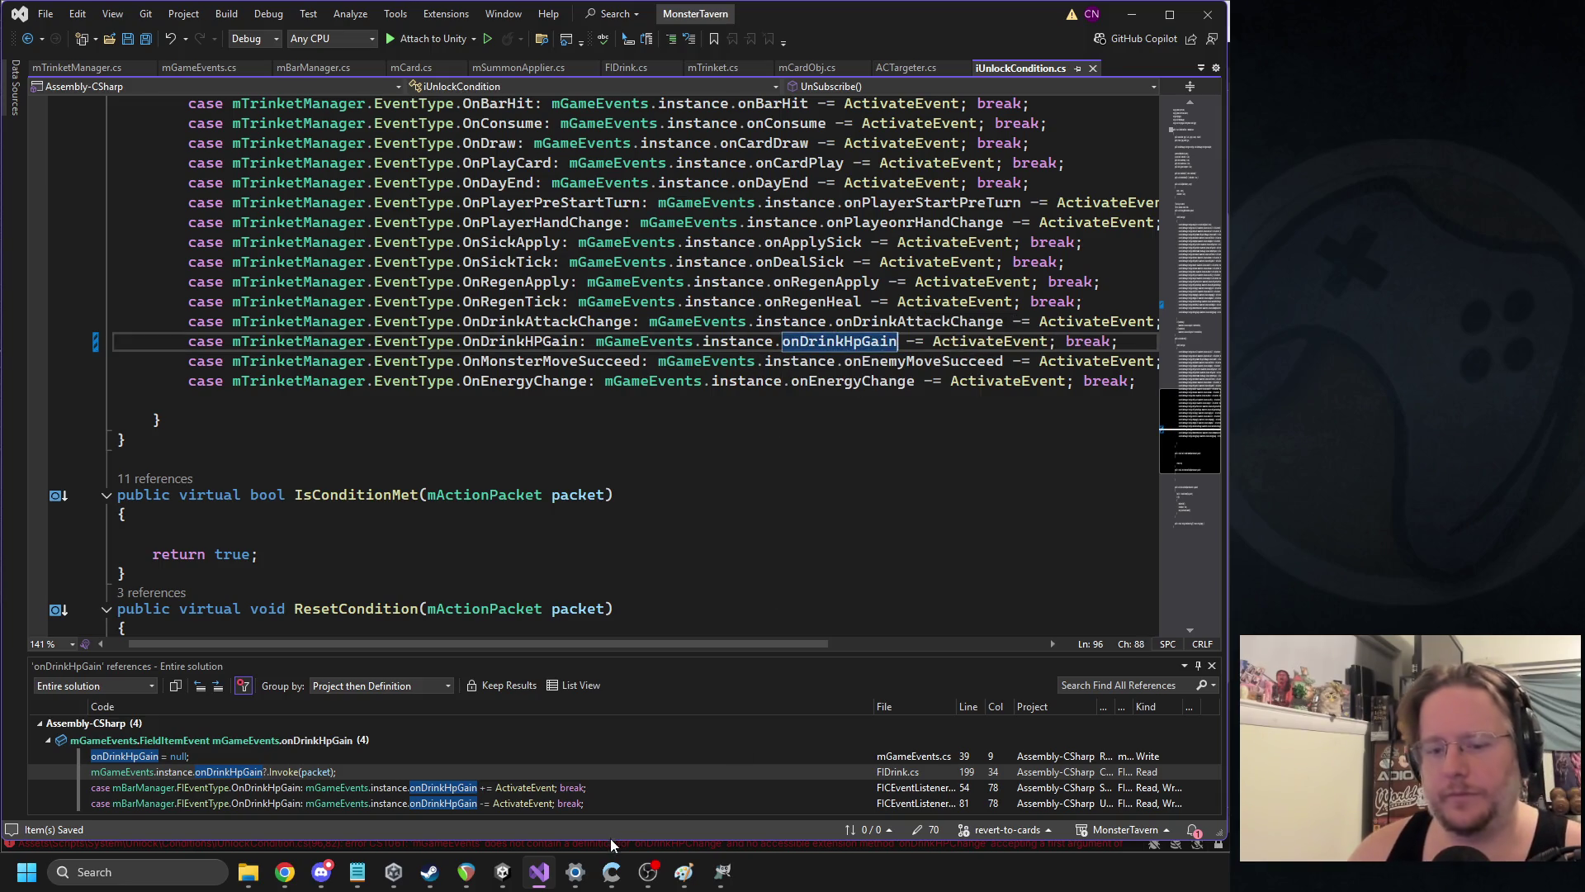
click(502, 872)
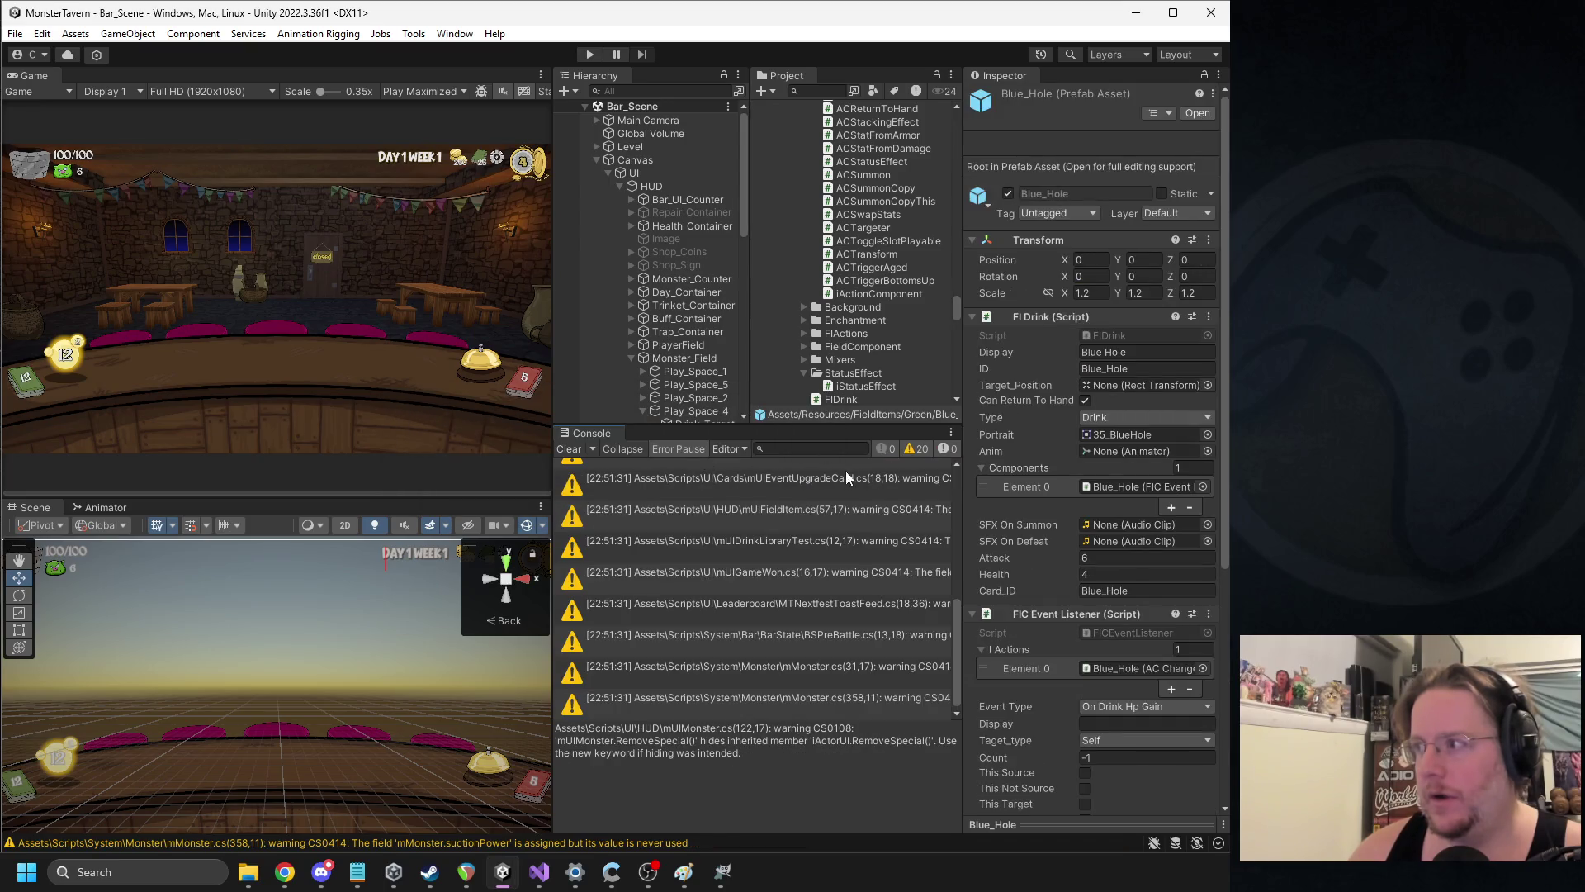
Clear console warnings, inspect the TU_Nitro_Kegs unlock (On Drink HP Gain, HP_Req 30), and start play mode
click(568, 449)
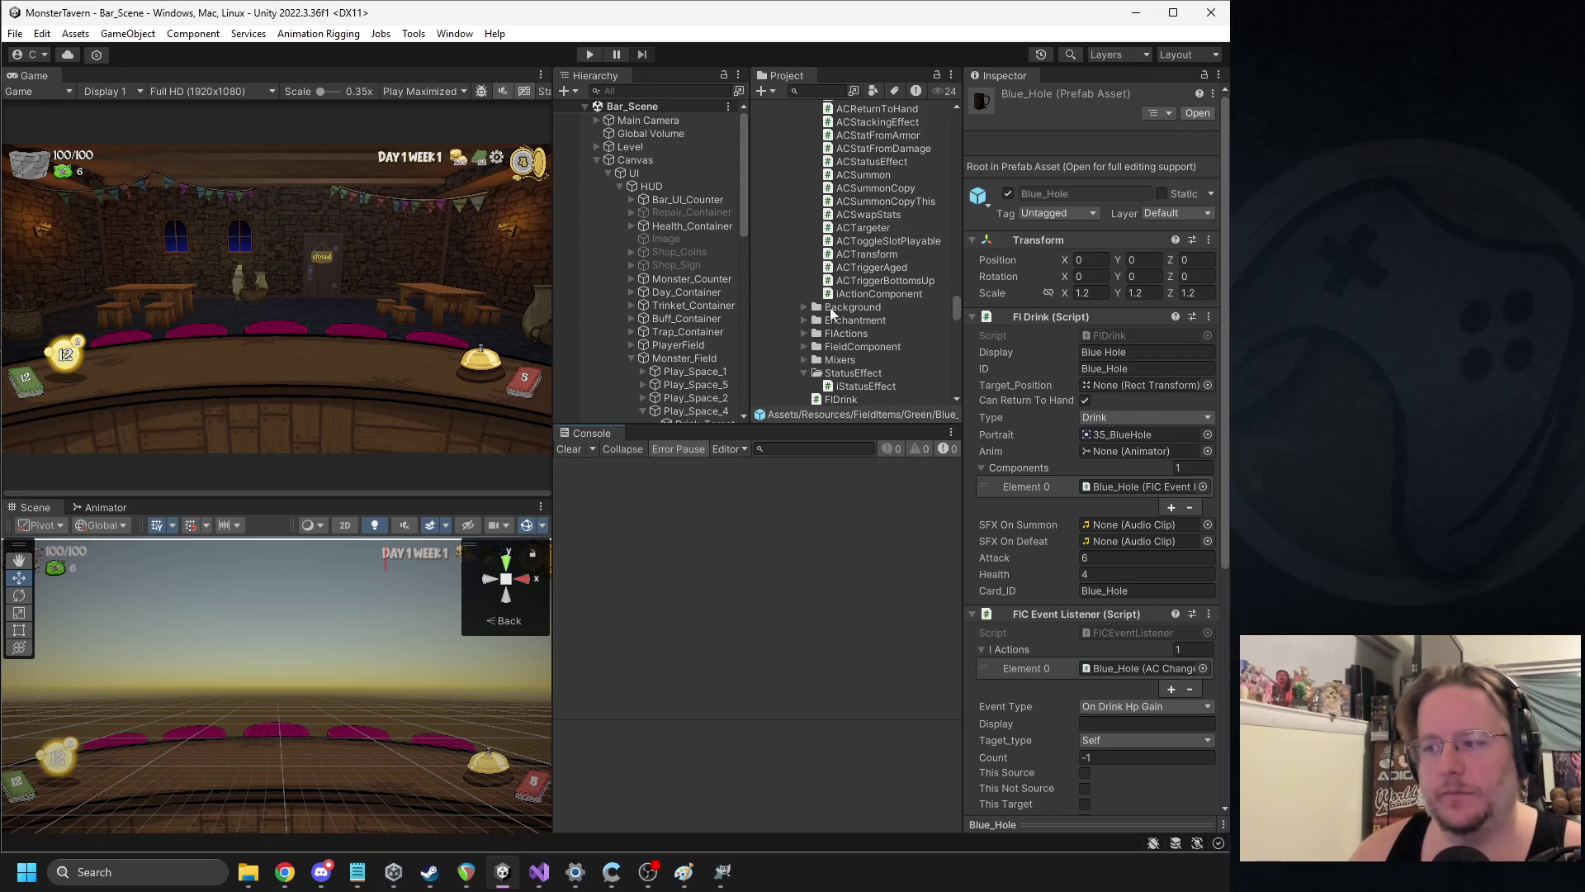
scroll(860, 260, down, 10)
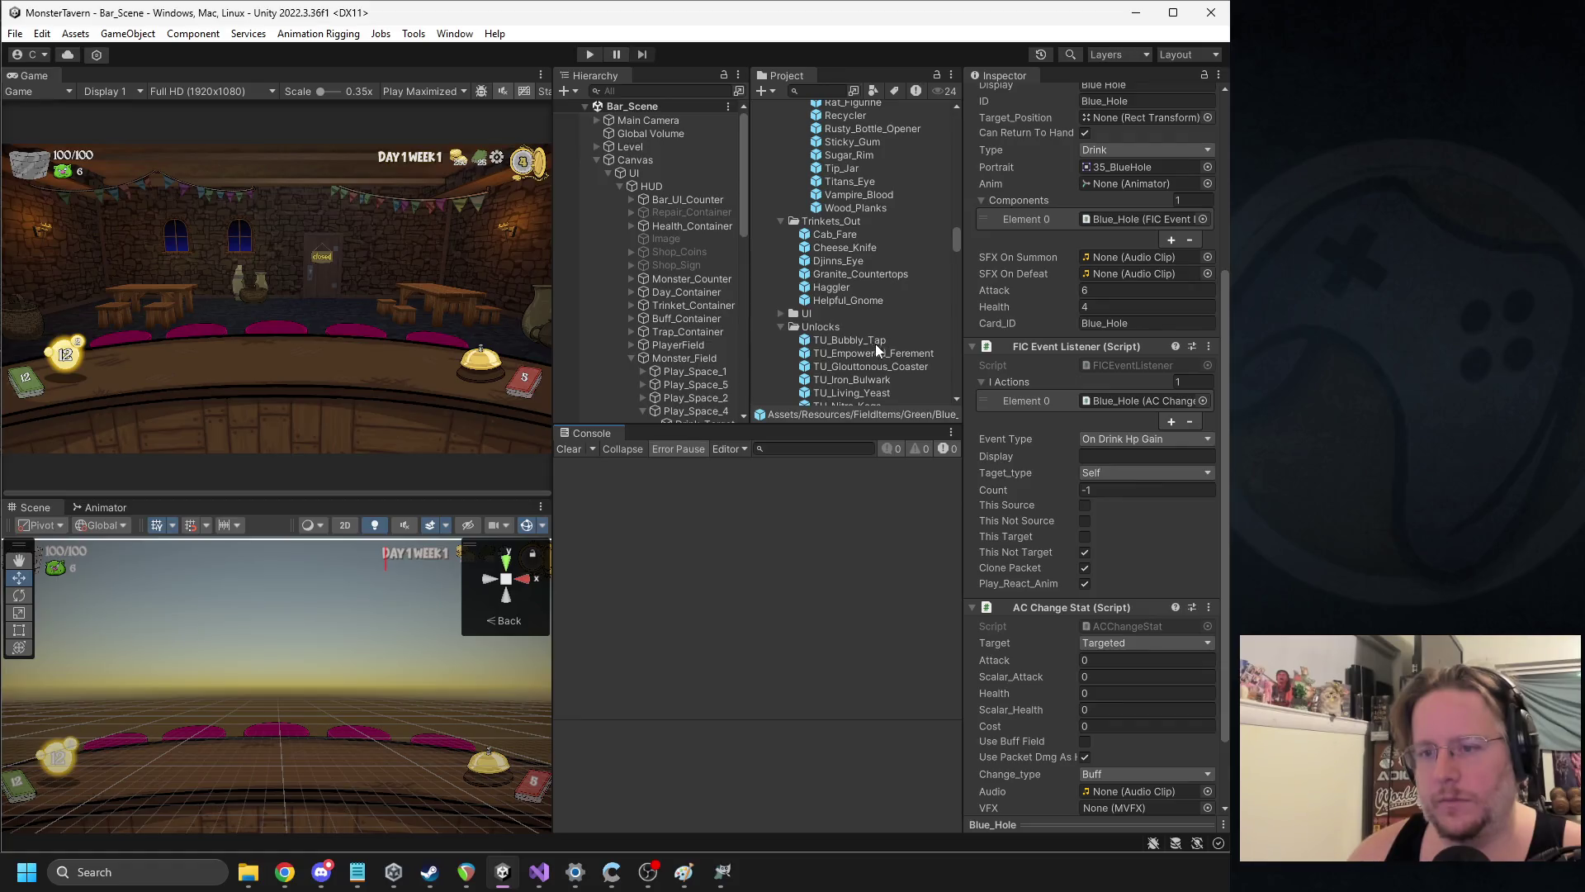
click(870, 345)
key(Down)
key(Down)
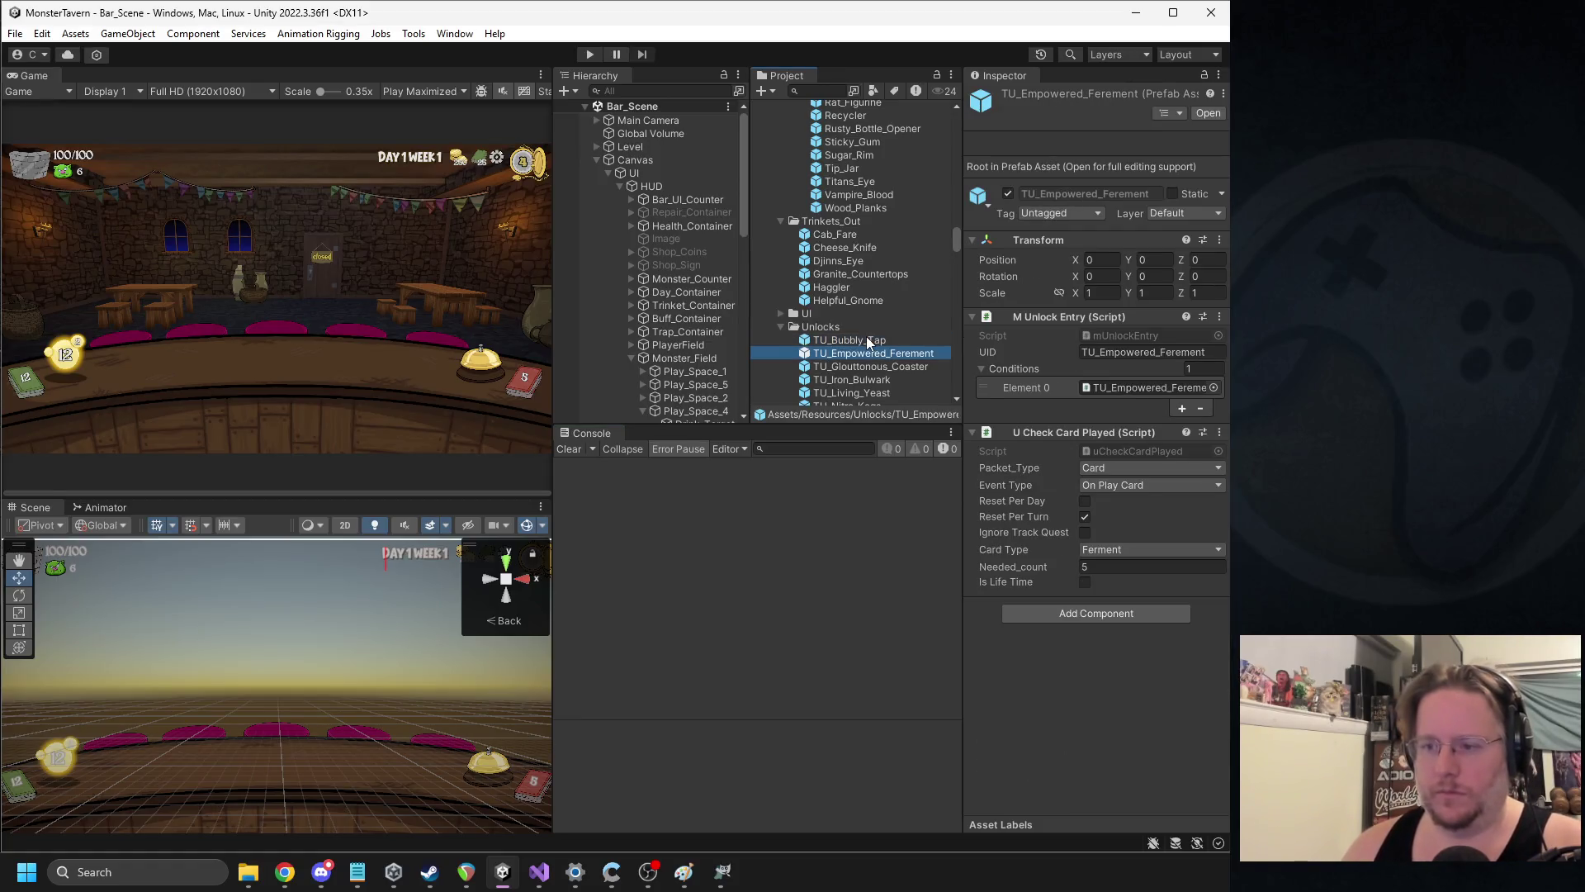
key(Up)
key(Down)
key(Down)
key(Down)
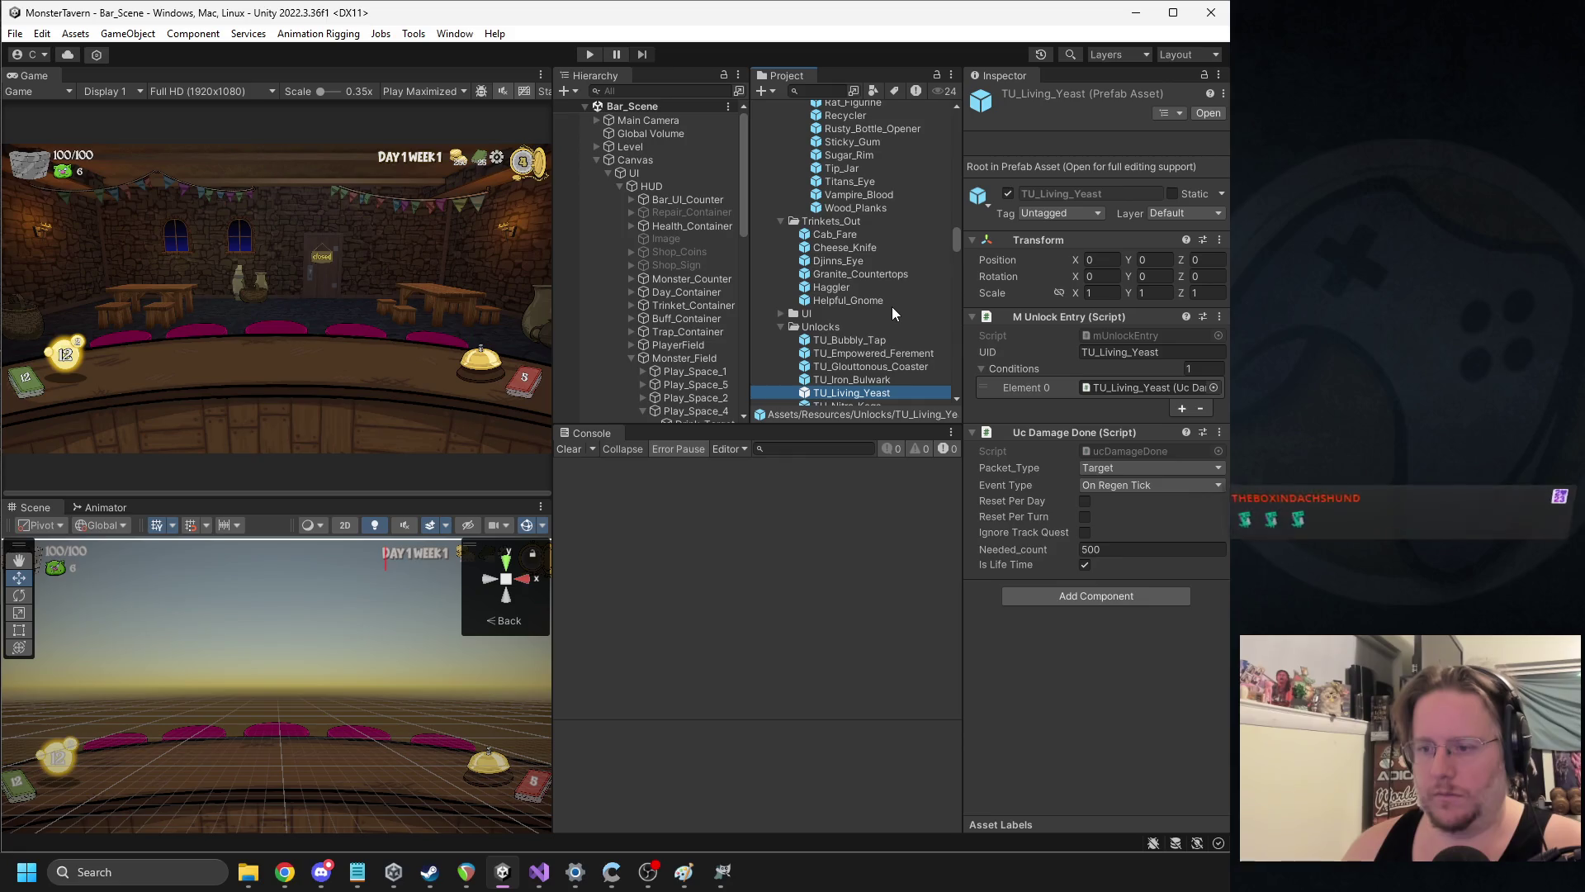
key(Down)
scroll(893, 312, down, 3)
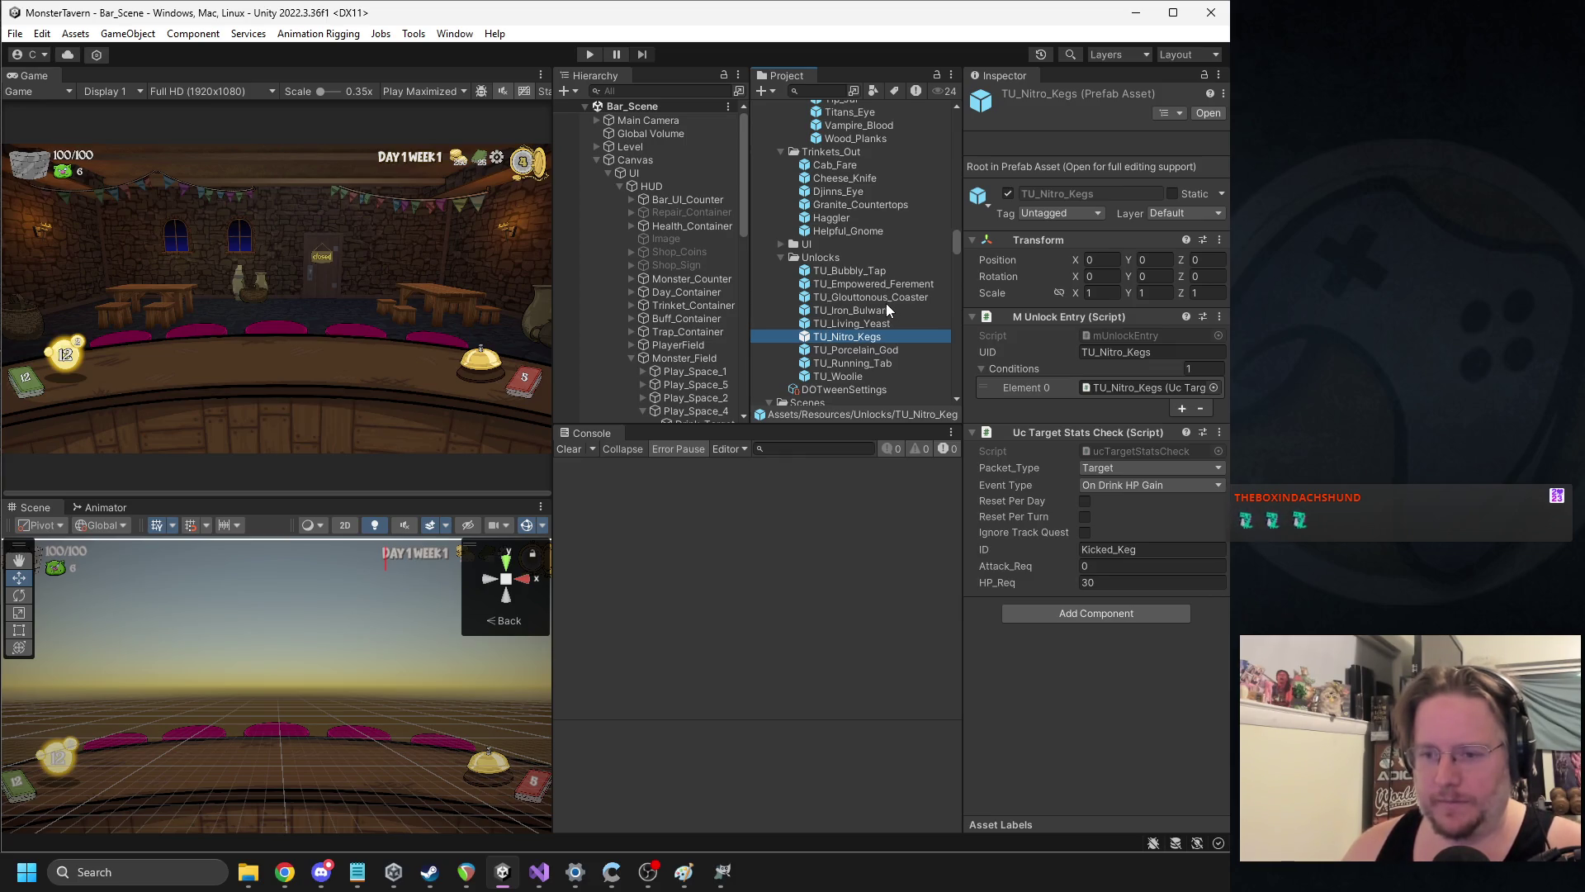
click(565, 424)
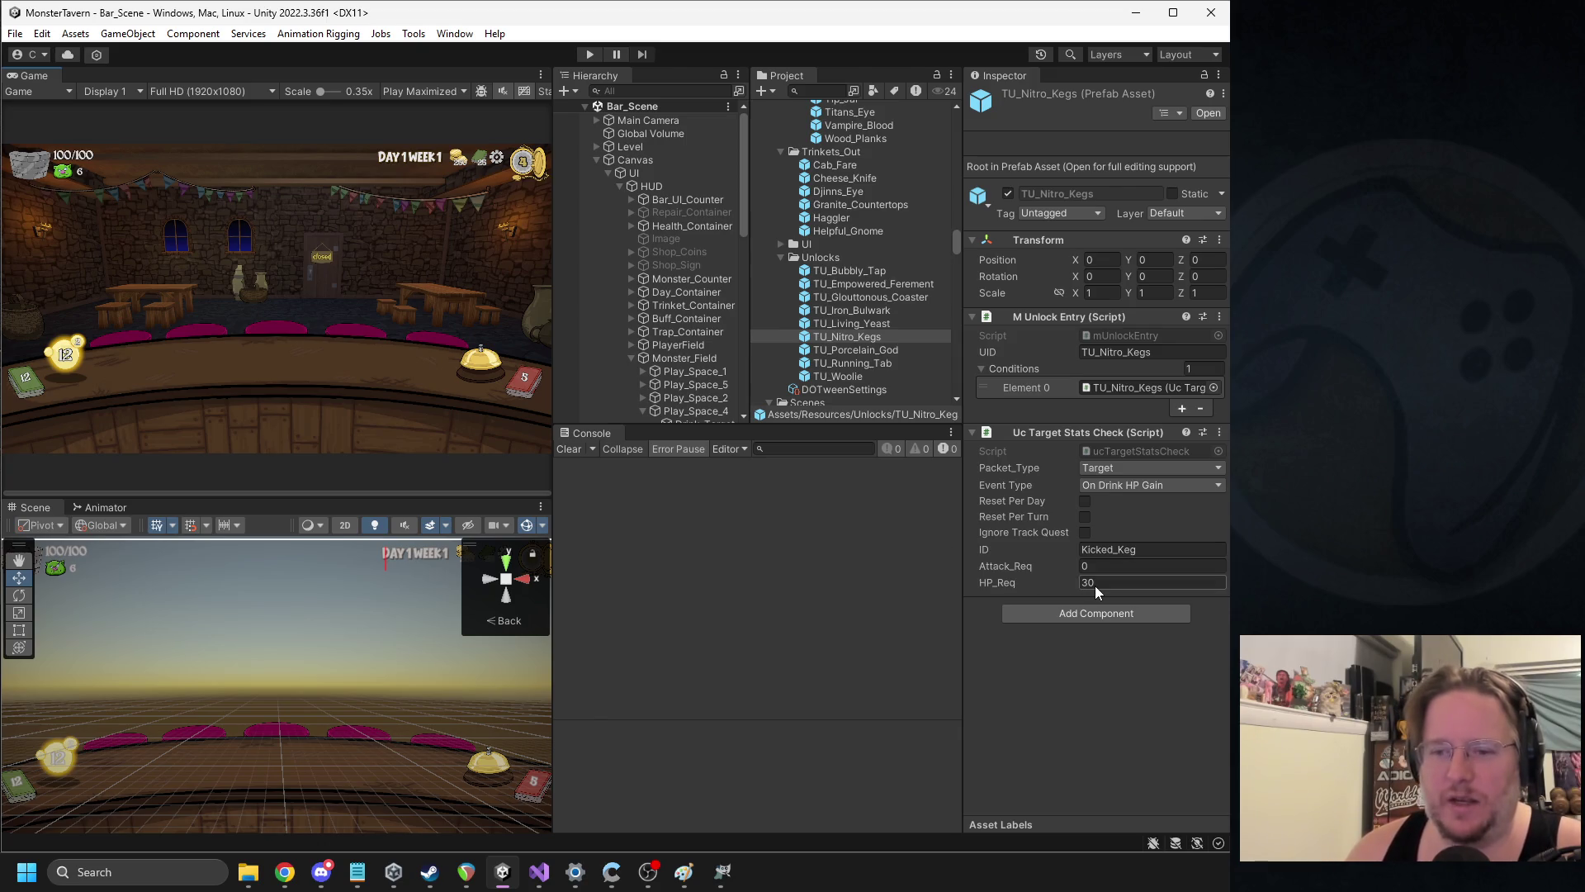
click(590, 54)
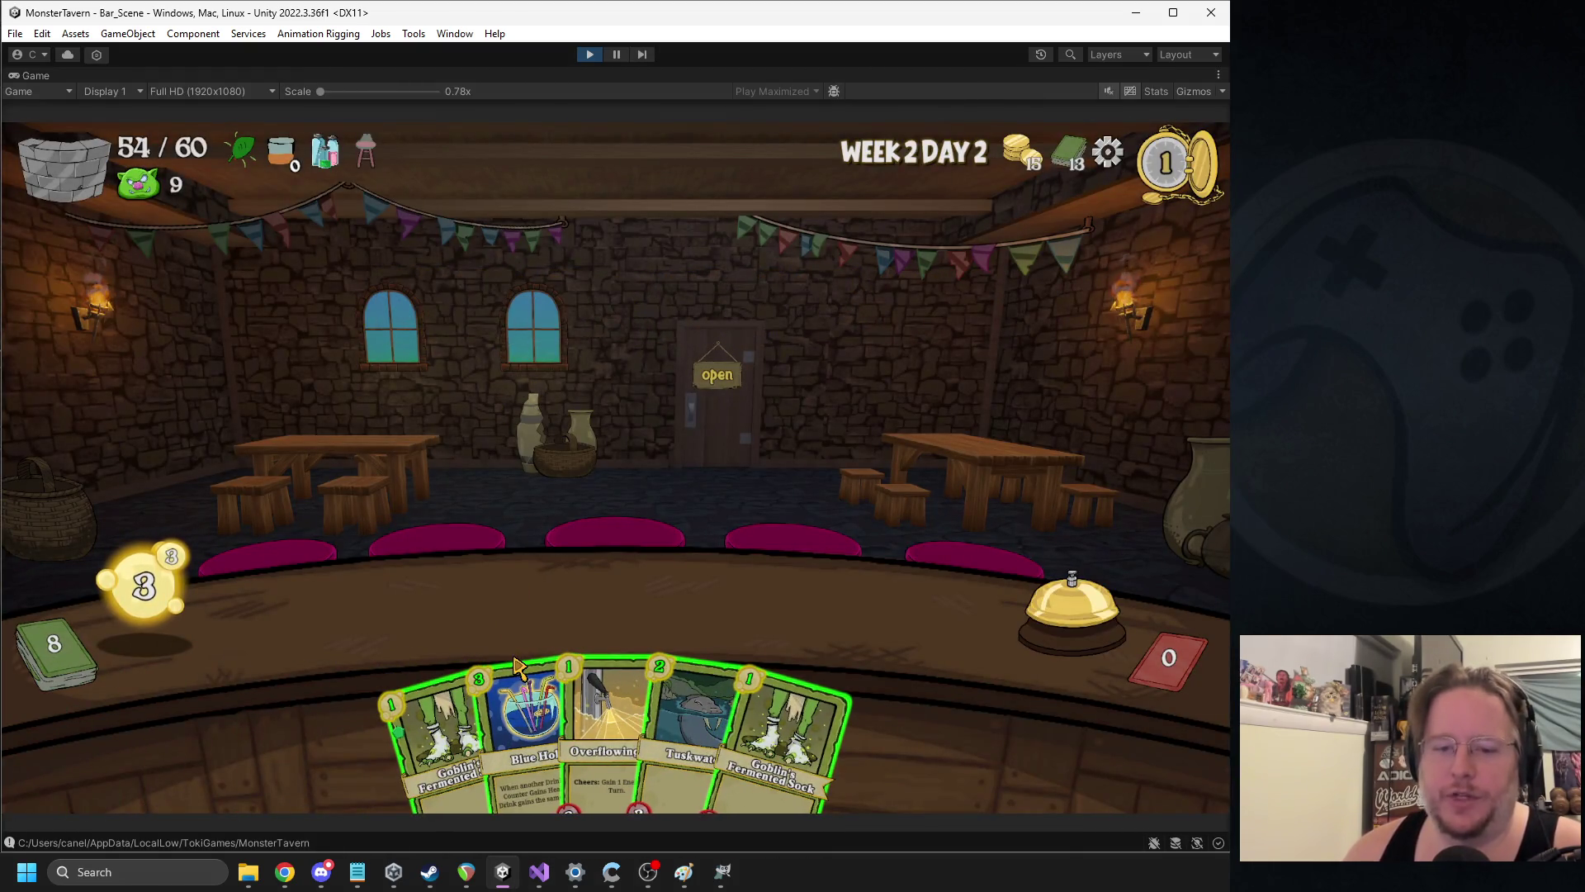
Play Blue Hole and Kicked Keg onto the bar, end the turn, then stop the playtest
mouse_move(514, 665)
mouse_down()
mouse_move(856, 570)
mouse_move(867, 603)
mouse_up()
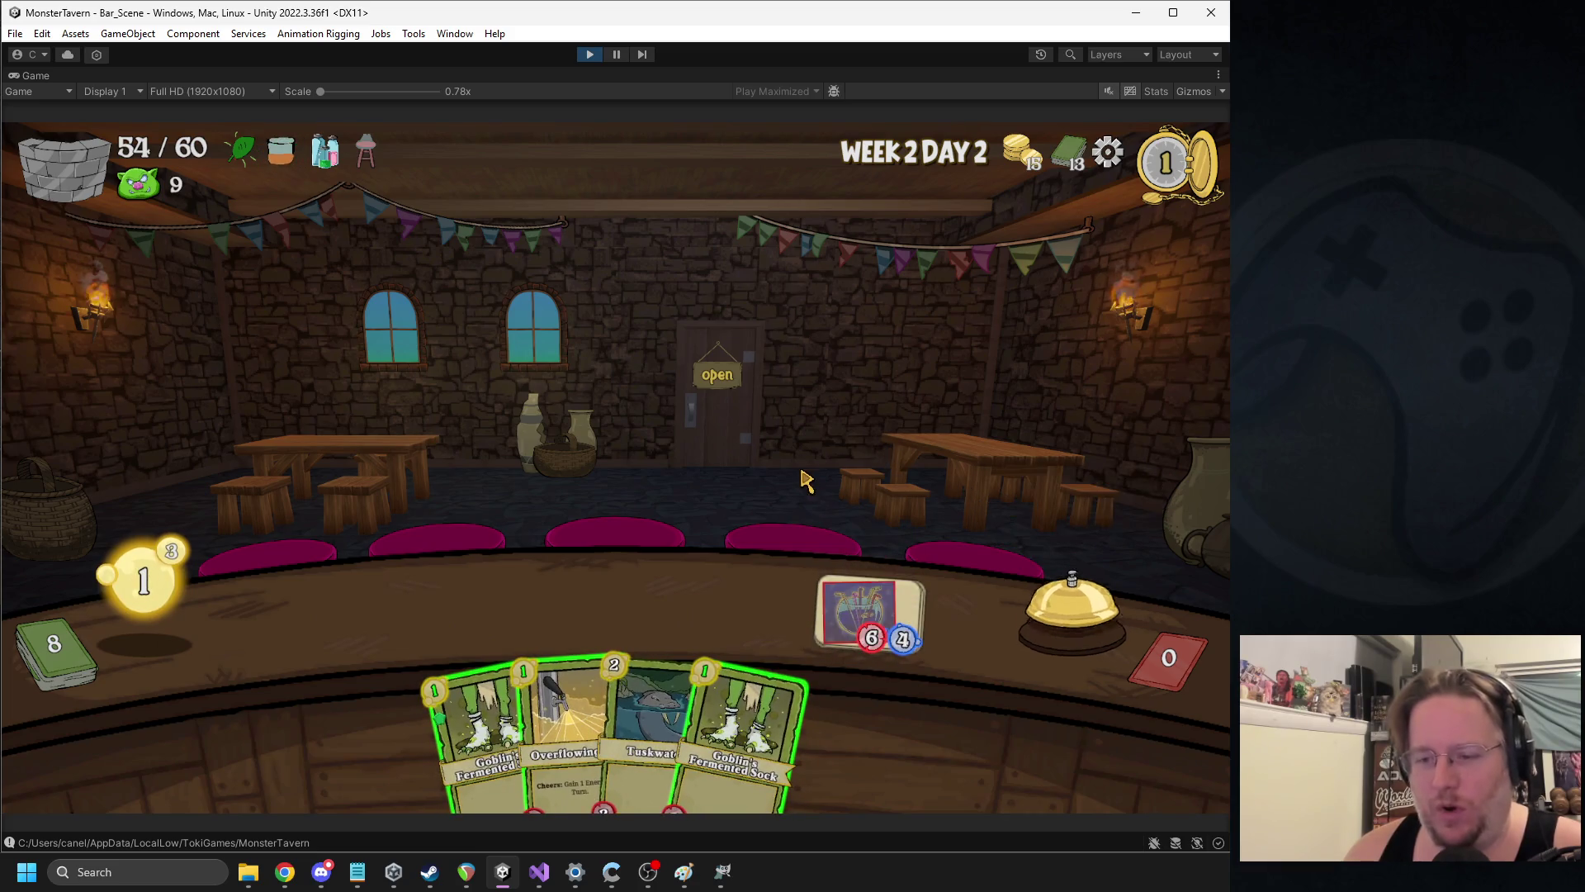
key(space)
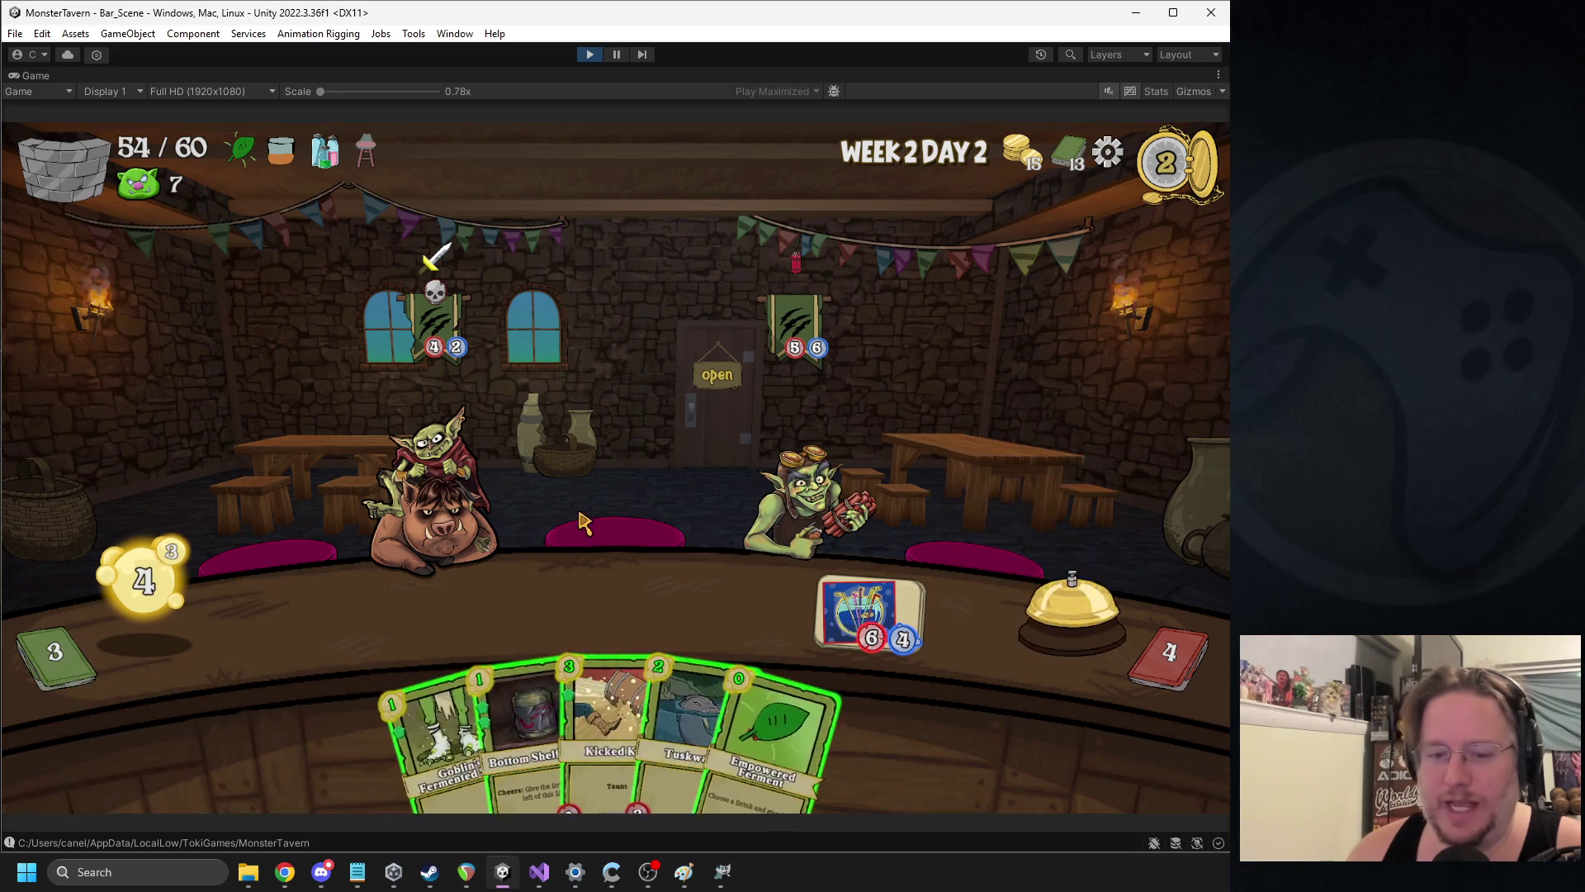
drag(607, 726, 376, 615)
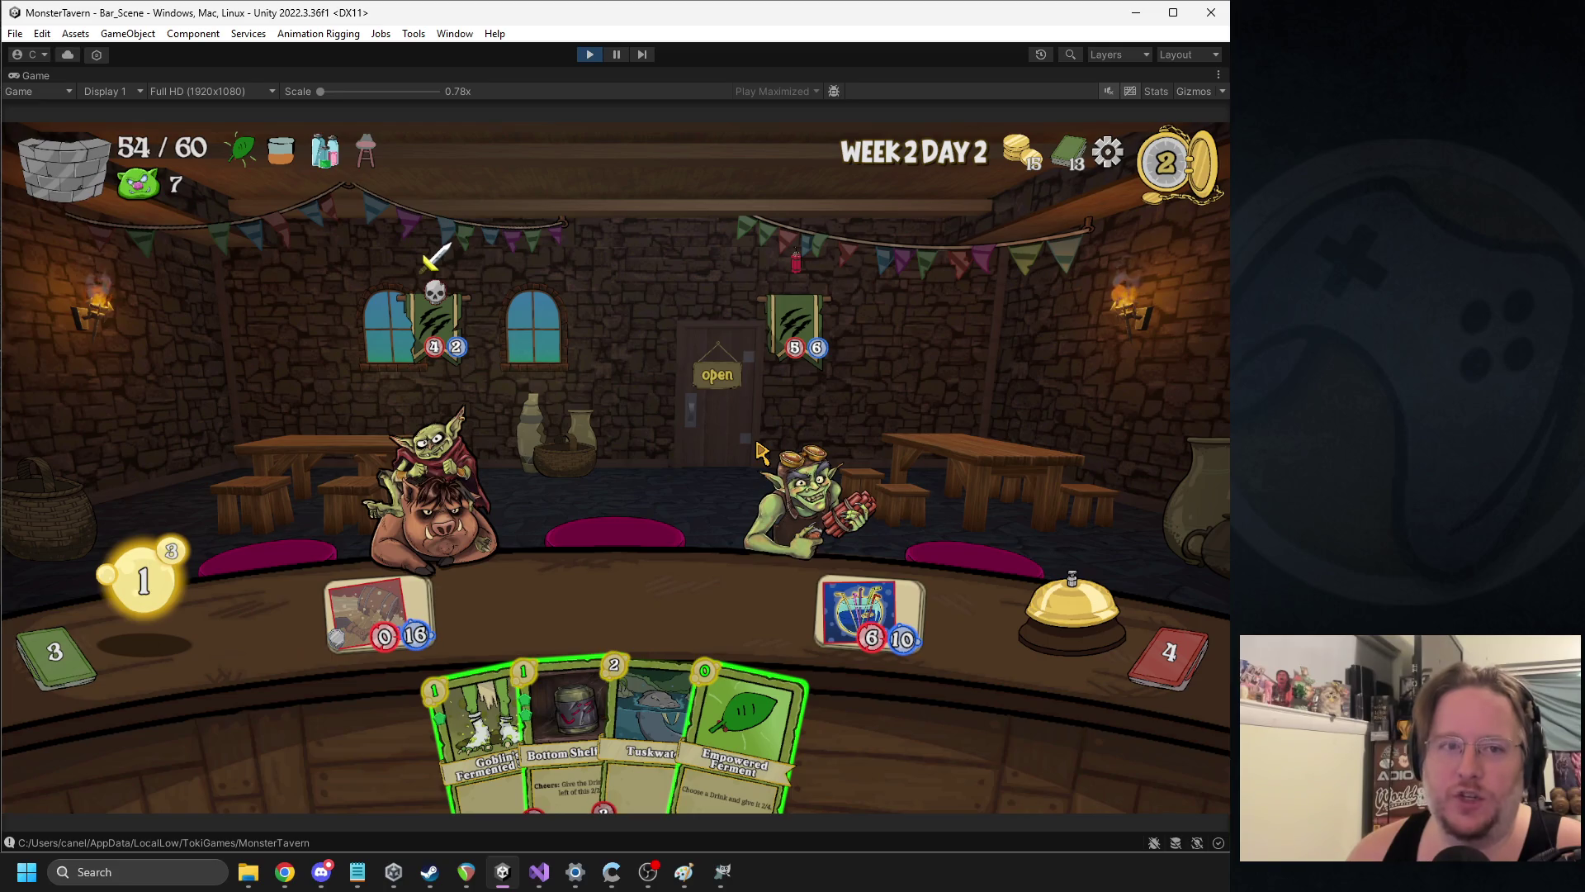
mouse_move(882, 629)
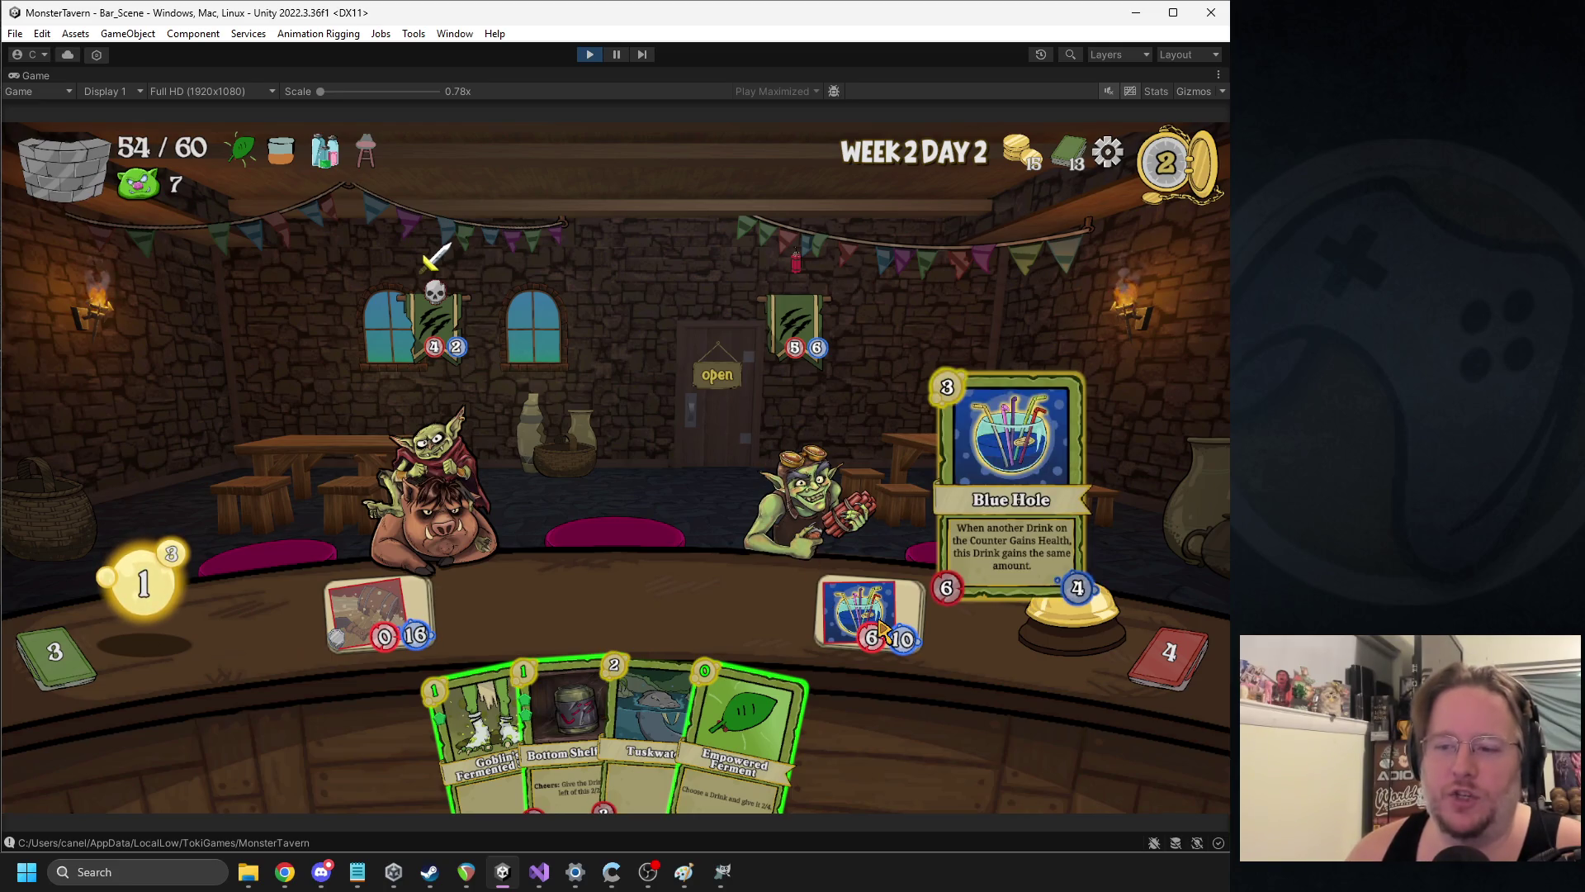
mouse_move(361, 635)
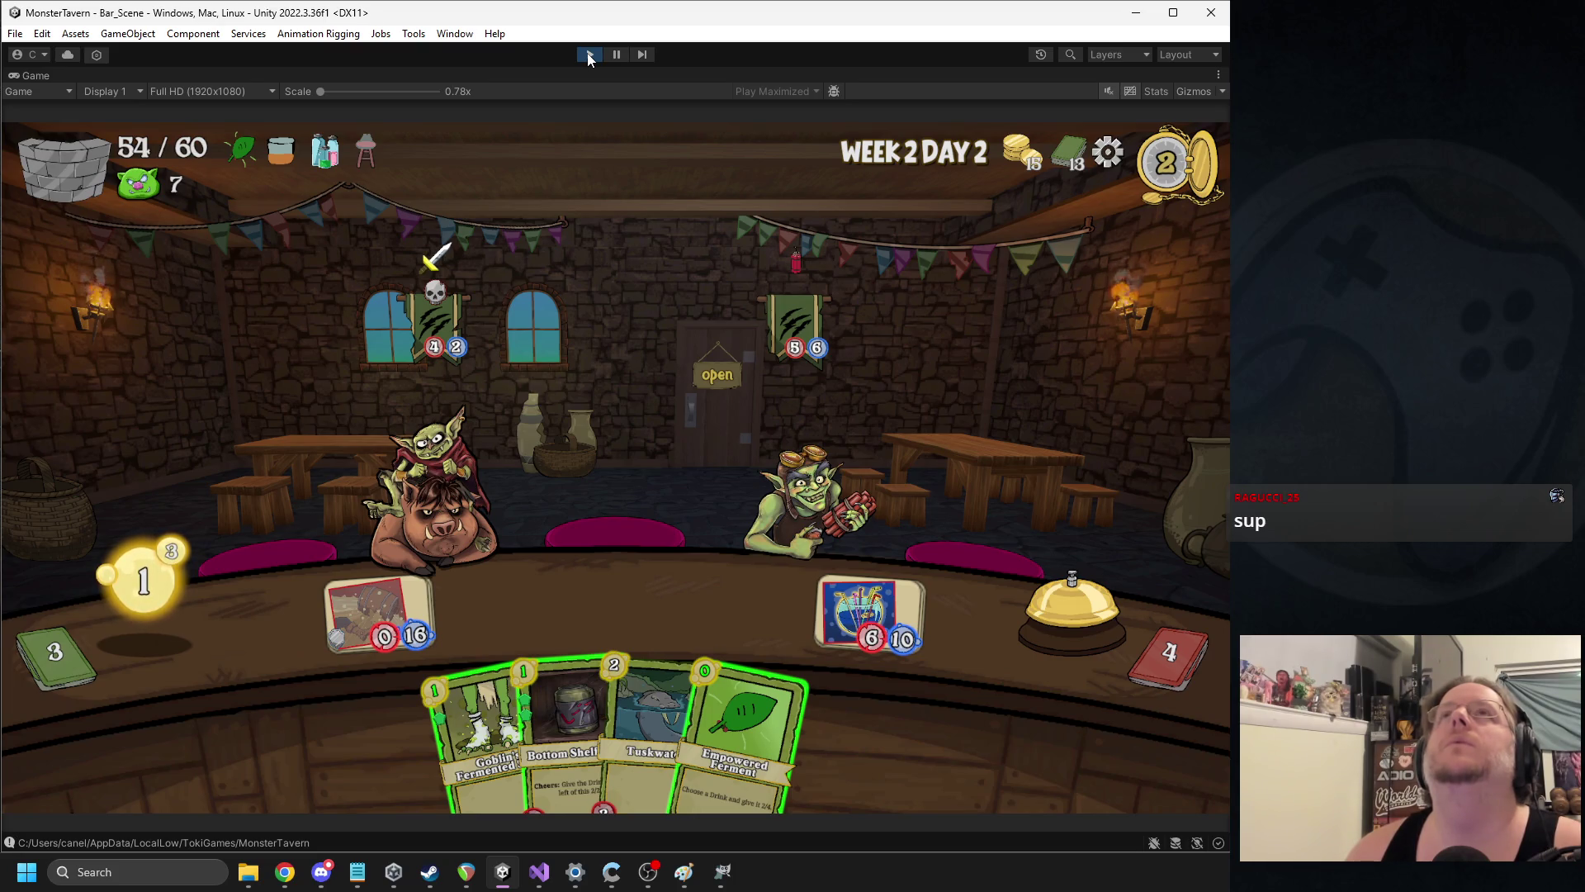
click(588, 55)
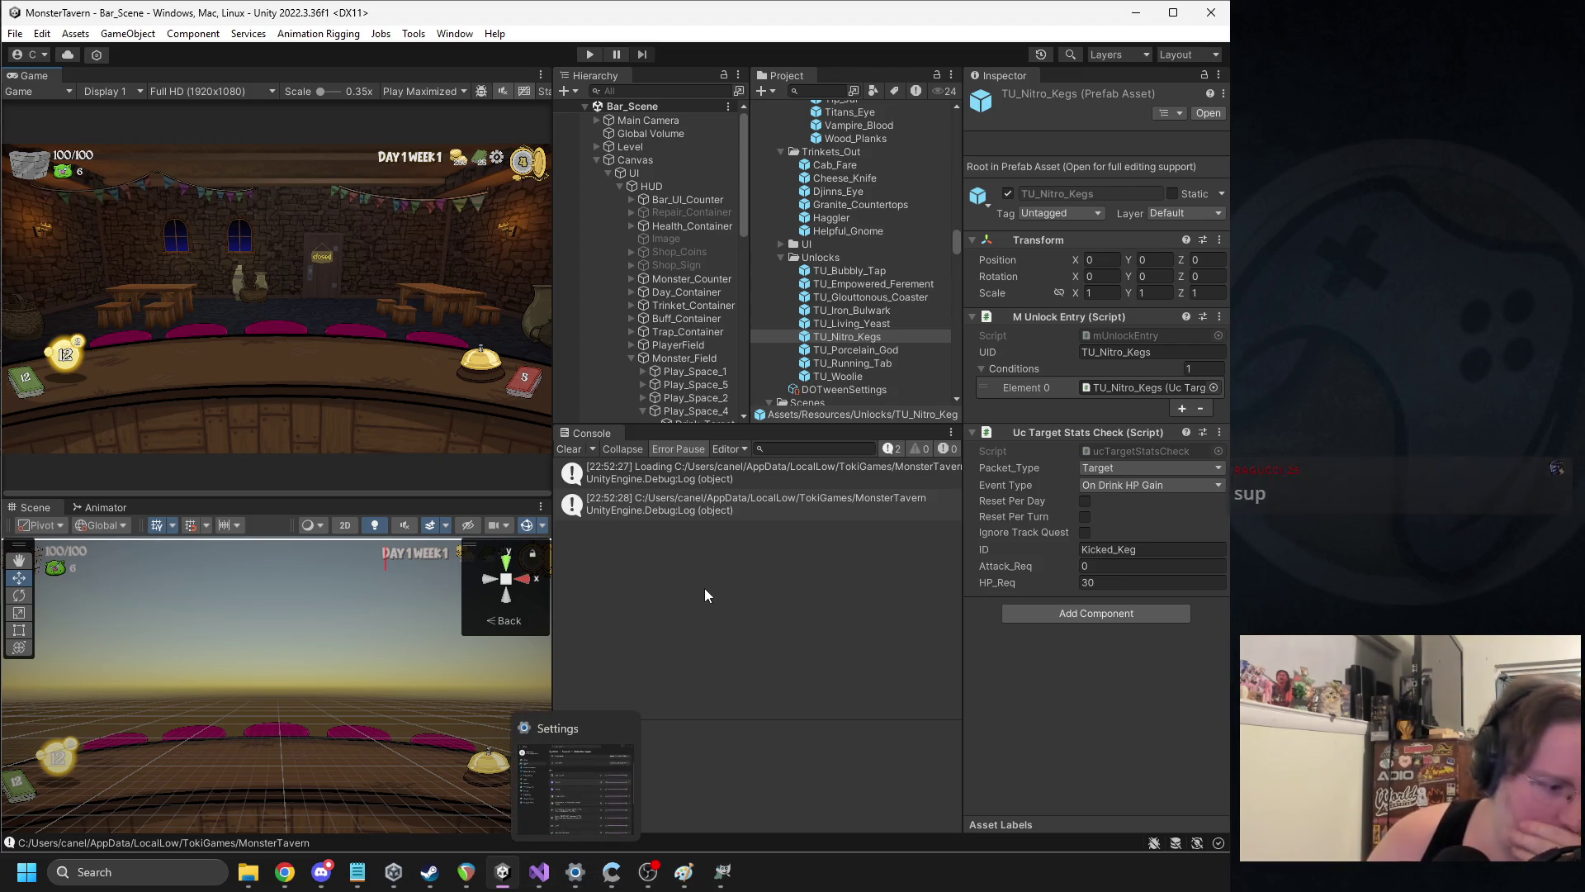
Remove the onDrinkHpGain if-block from after the health update in FIDrink.cs and save
click(538, 870)
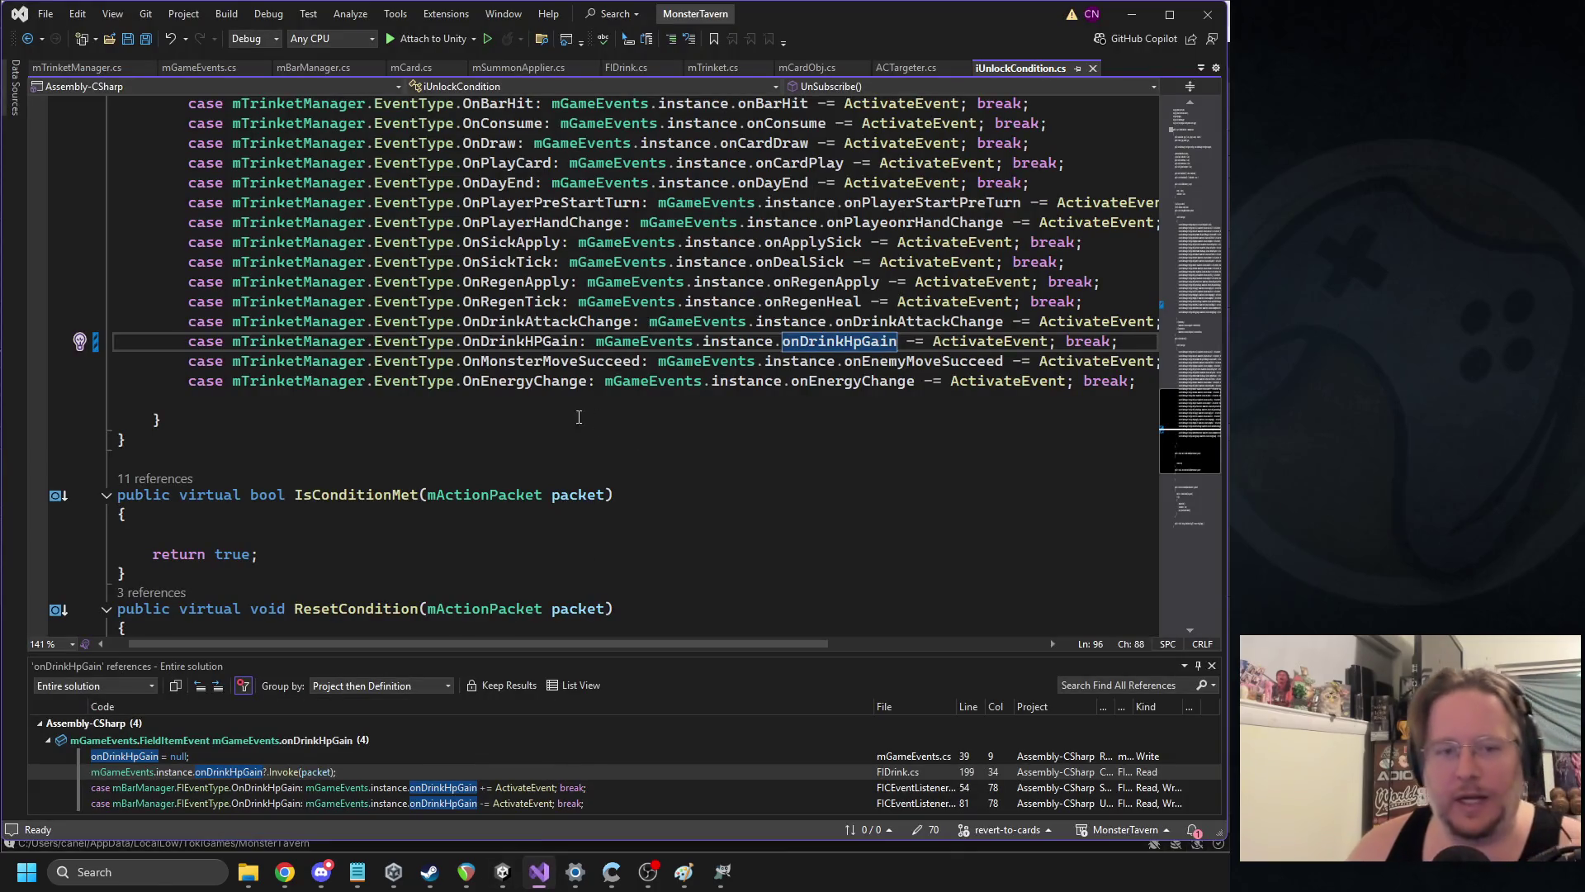
mouse_move(527, 388)
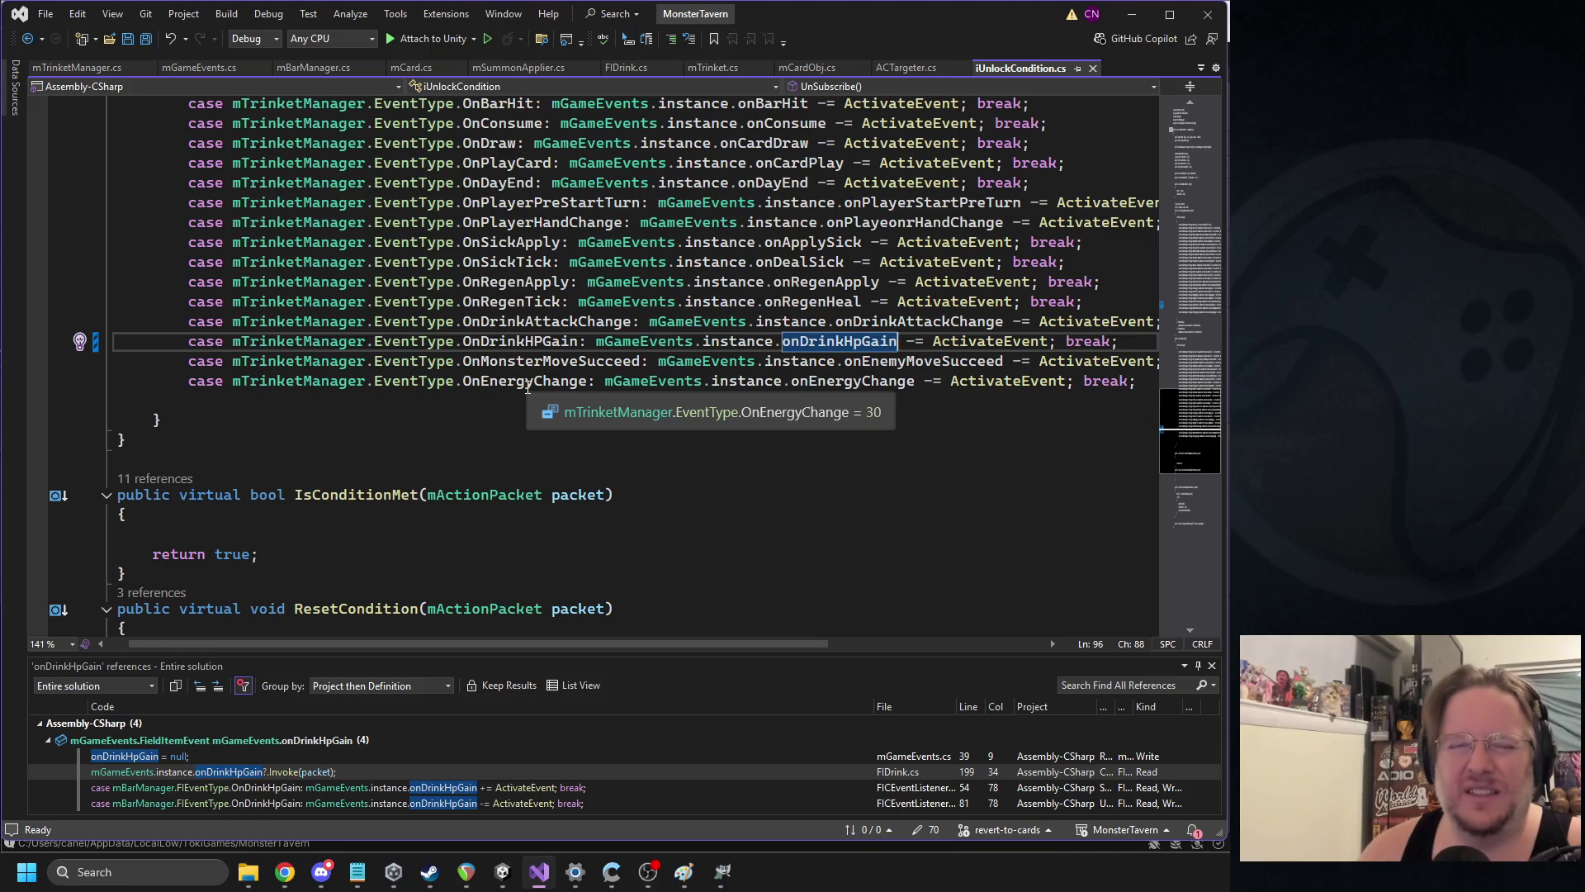
click(27, 41)
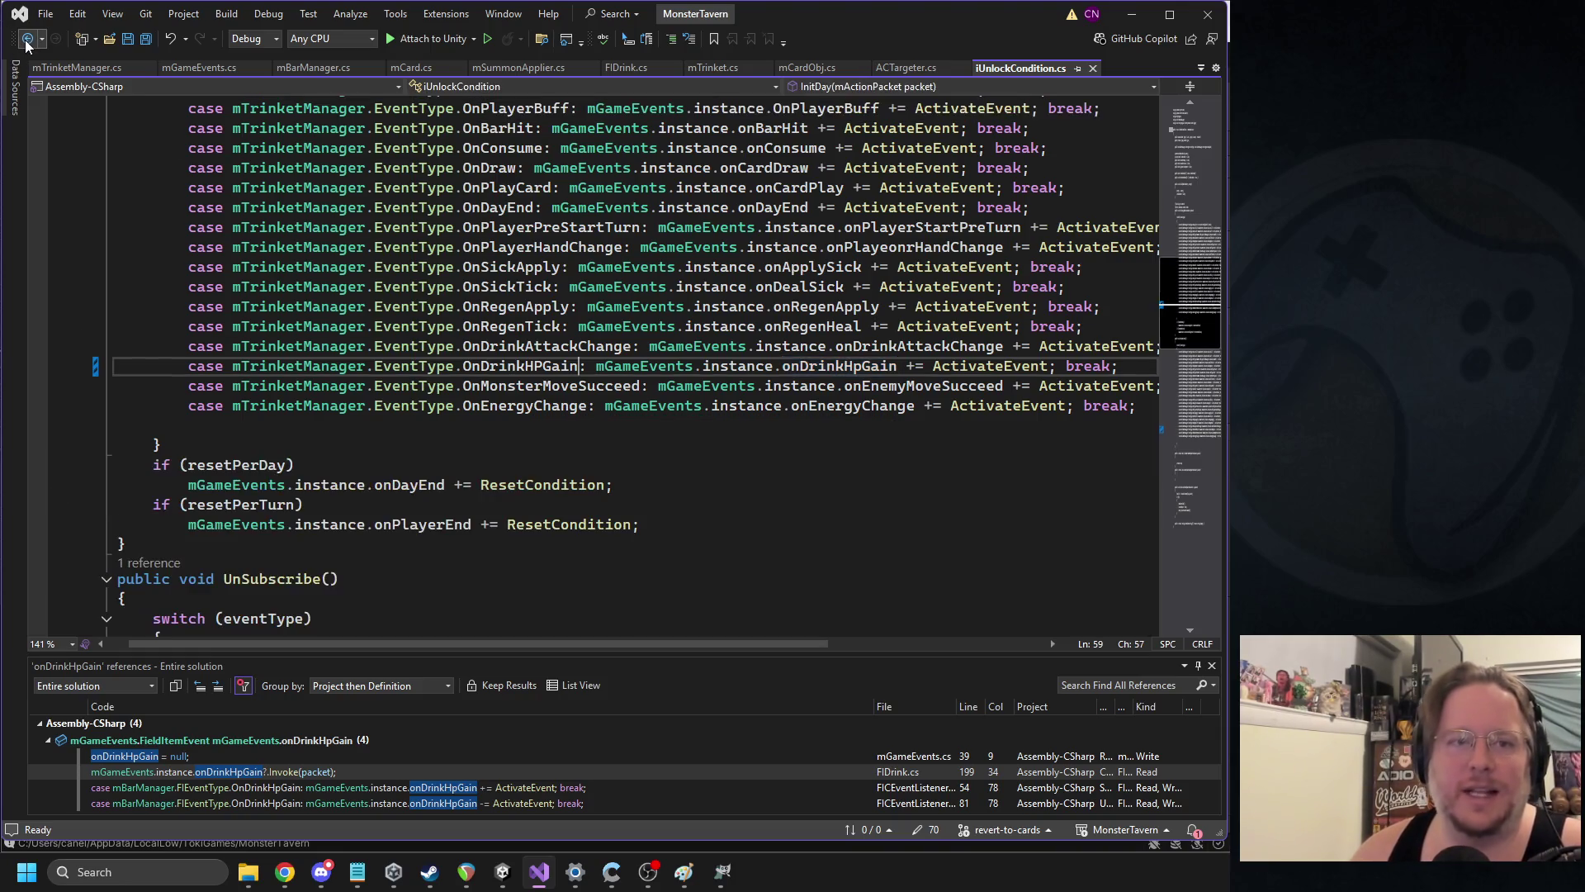
click(27, 43)
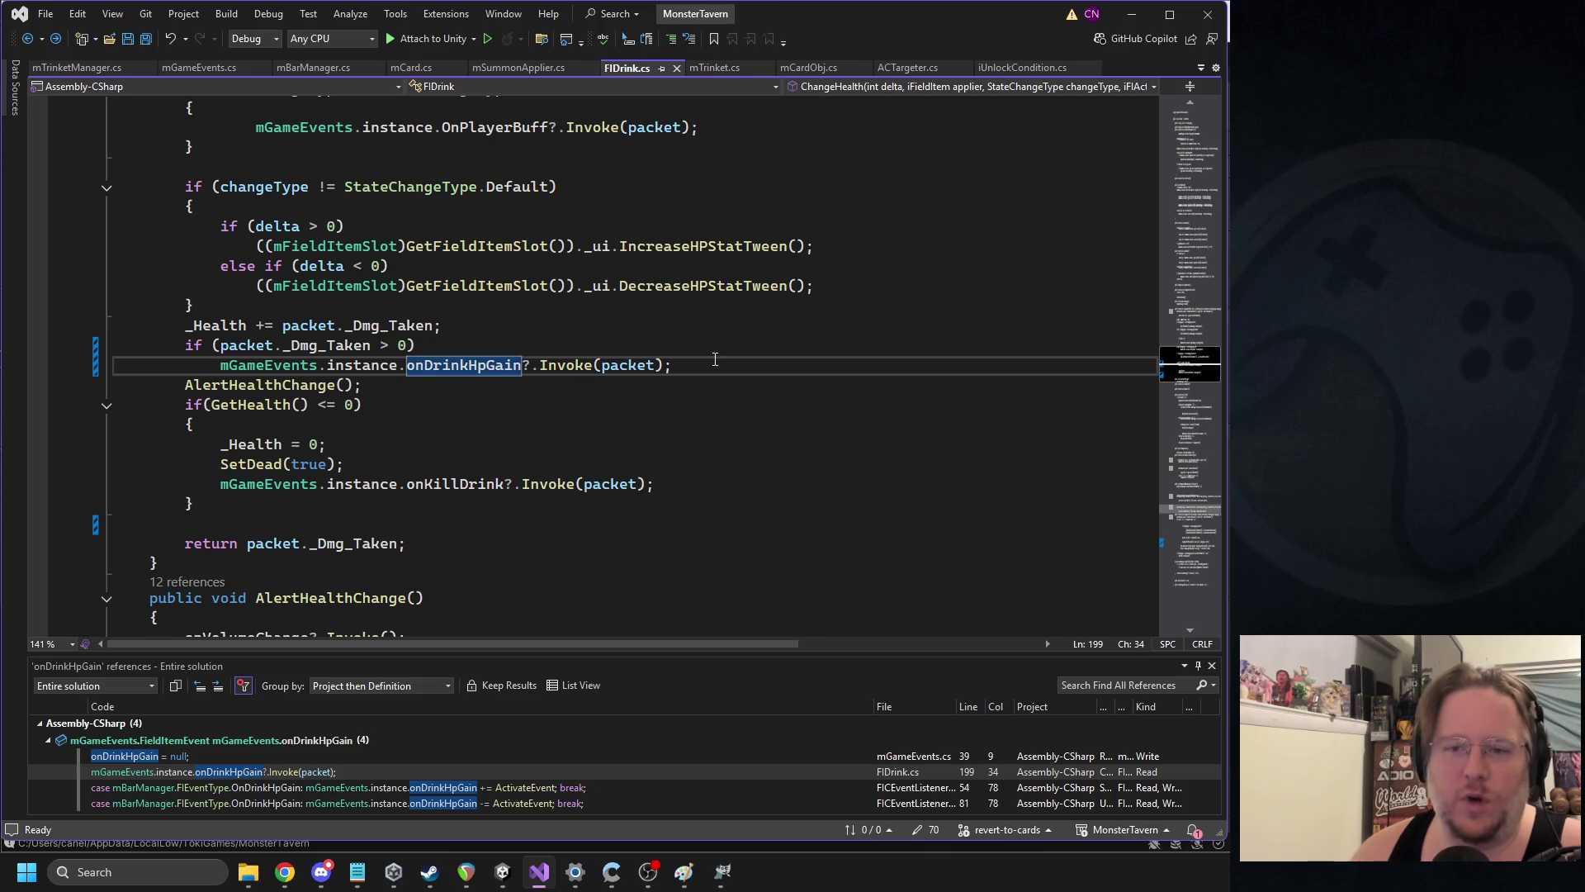
drag(715, 365, 116, 345)
key(ctrl+c)
key(Delete)
key(ctrl+s)
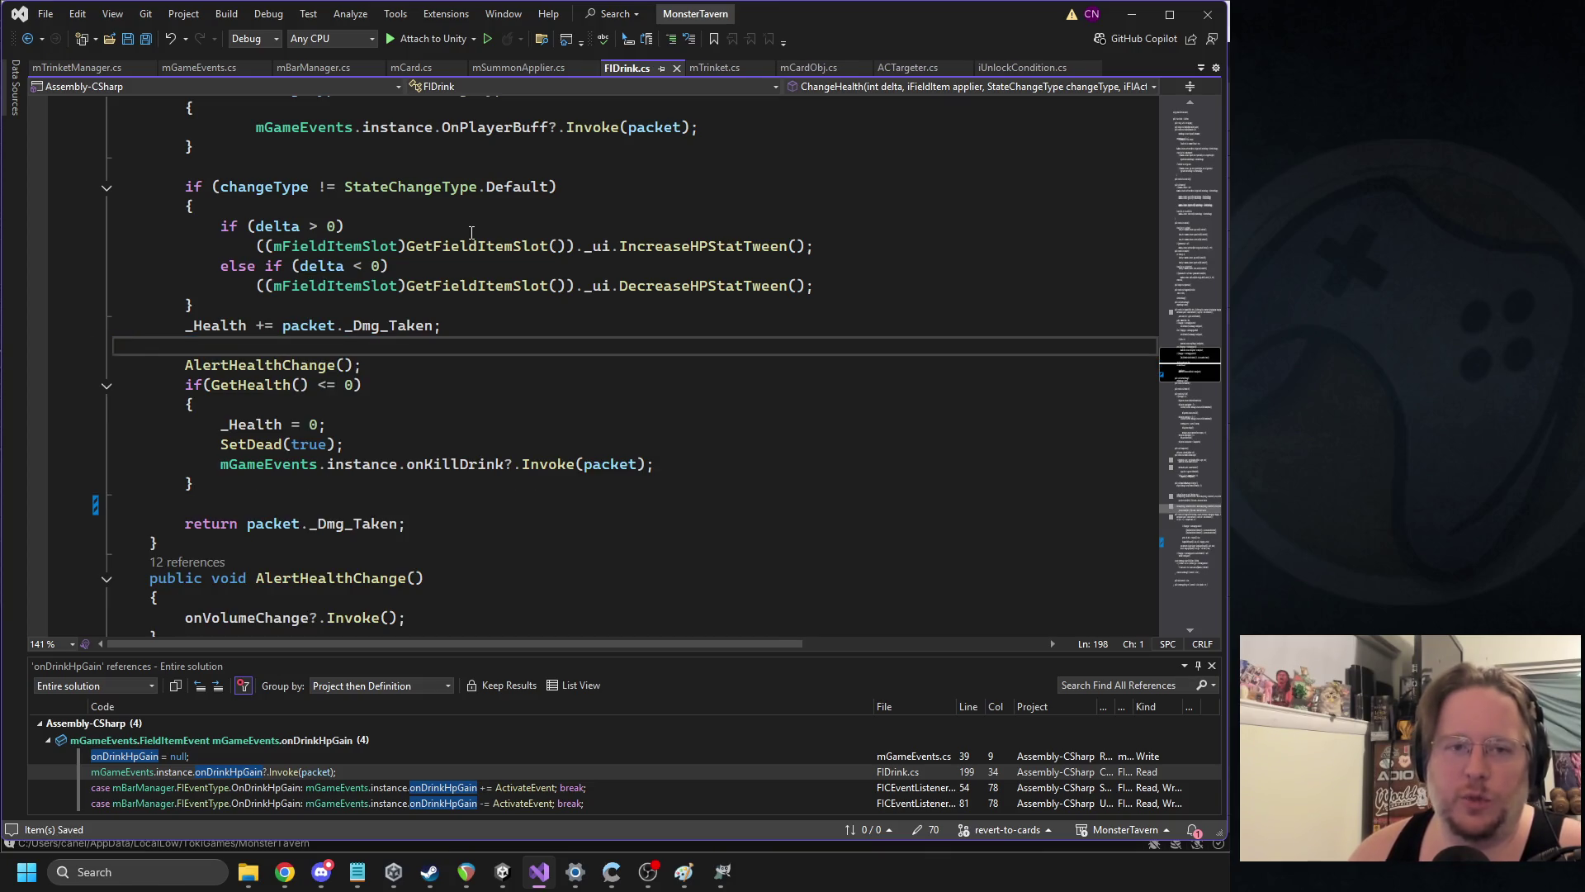
Paste the onDrinkHpGain check beneath the OnPlayerBuff invoke in the Buff branch
scroll(471, 232, up, 7)
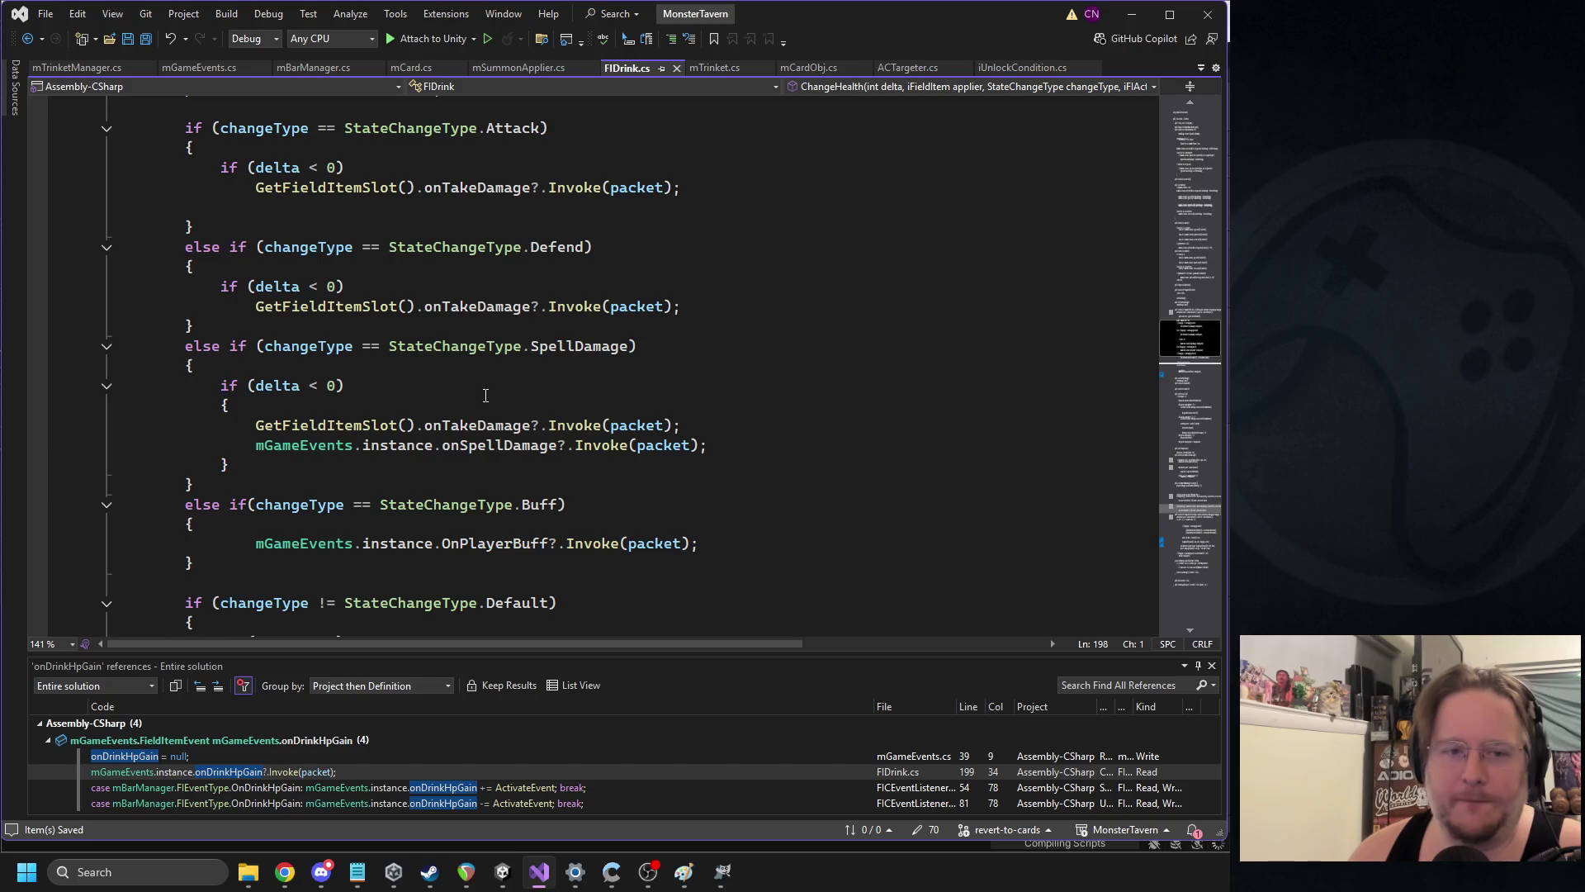
click(732, 543)
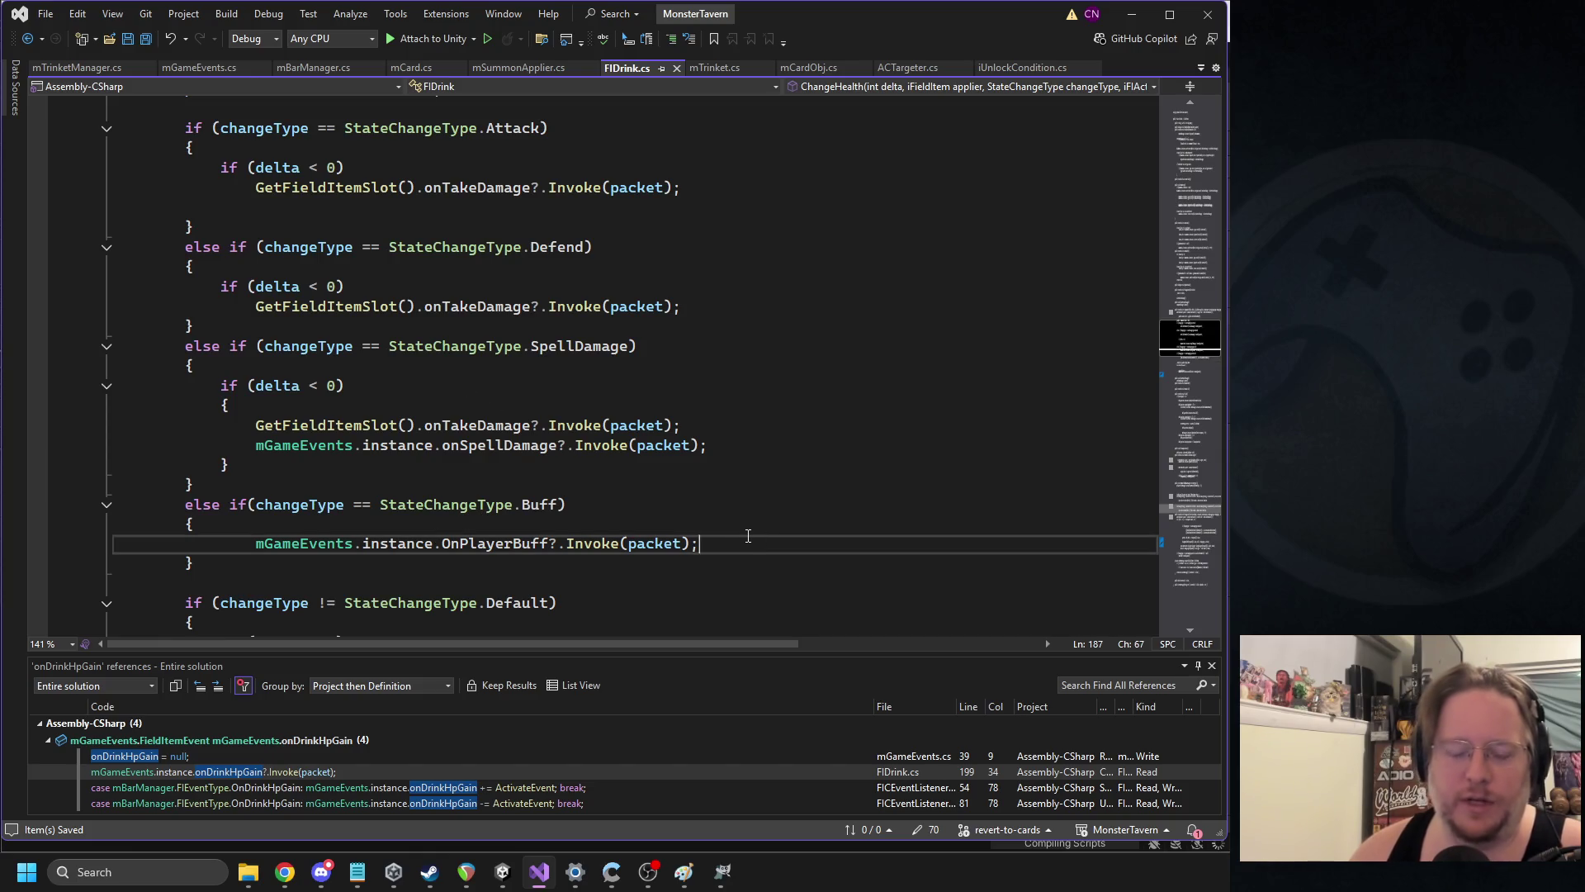
key(Return)
key(ctrl+v)
scroll(662, 348, up, 1)
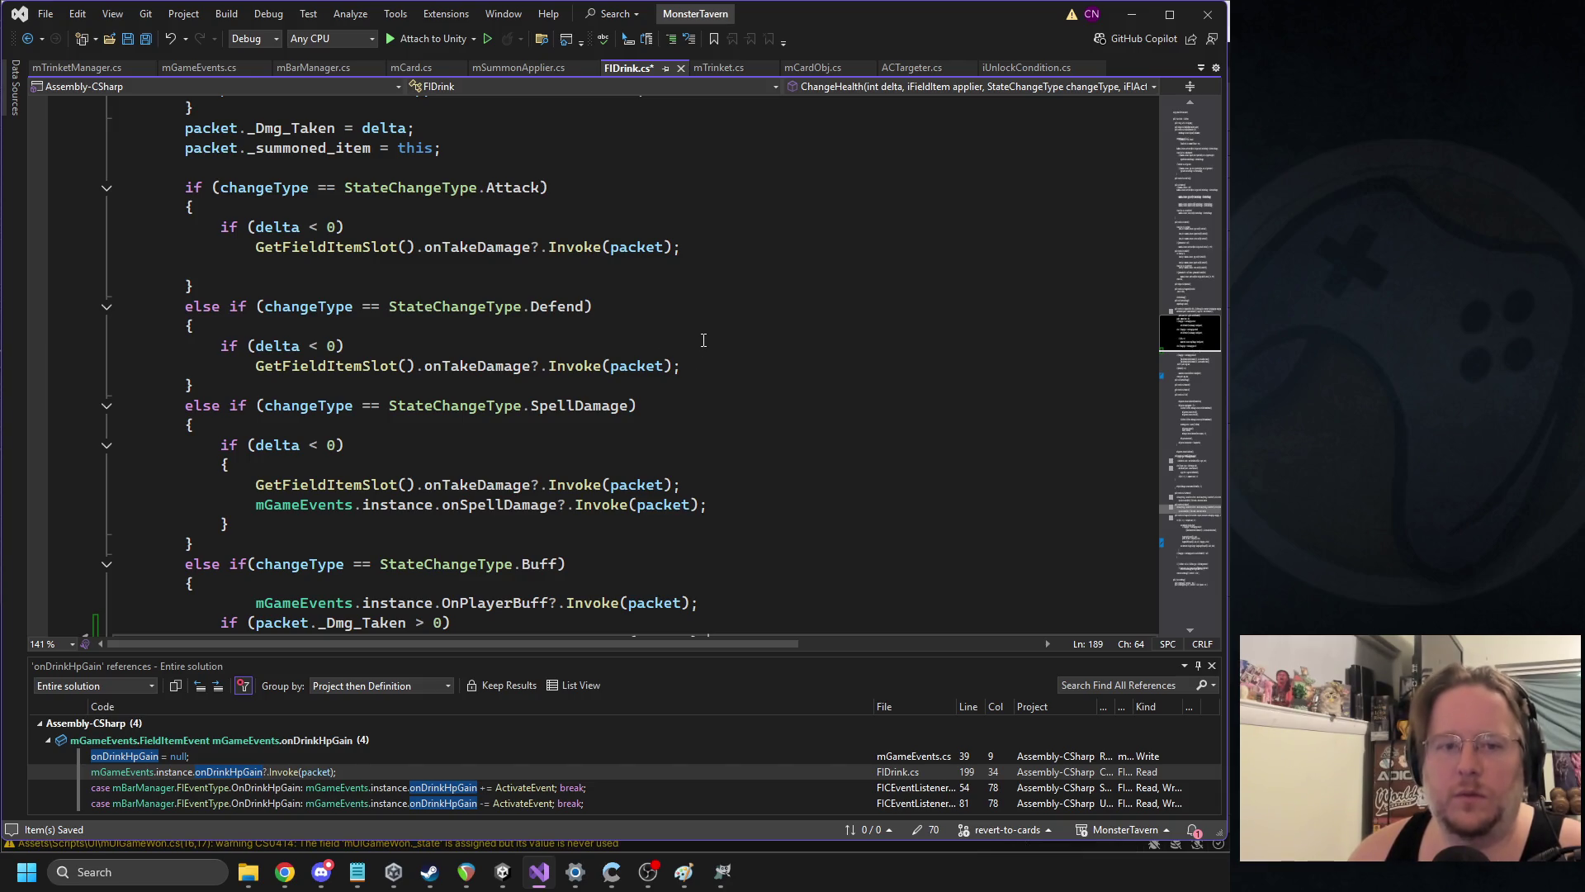
scroll(703, 332, down, 4)
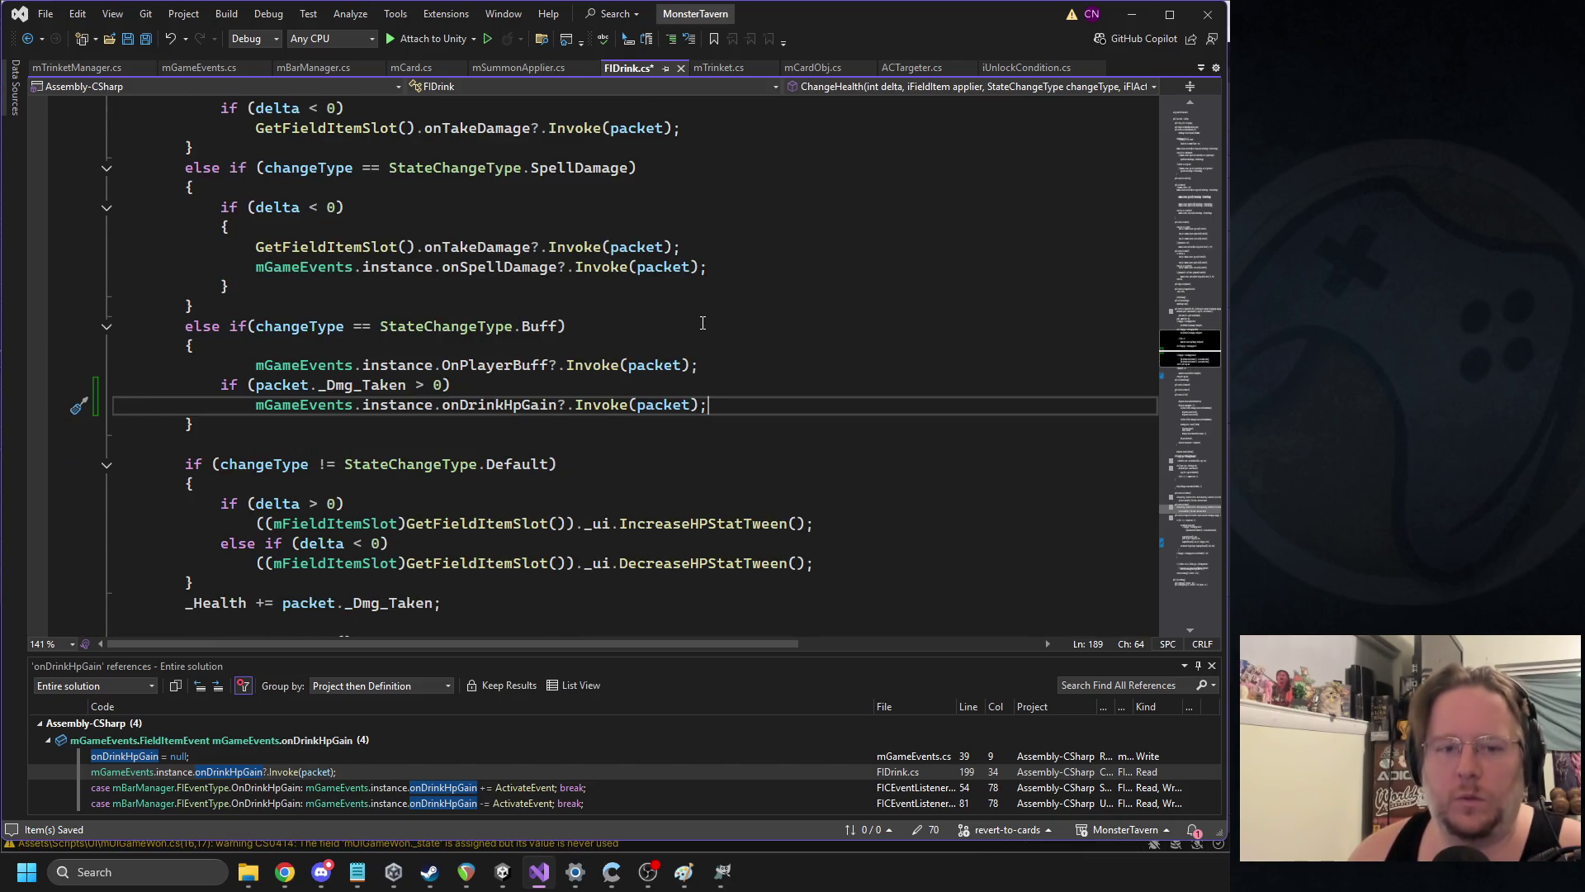
key(Up)
key(Up)
key(Up)
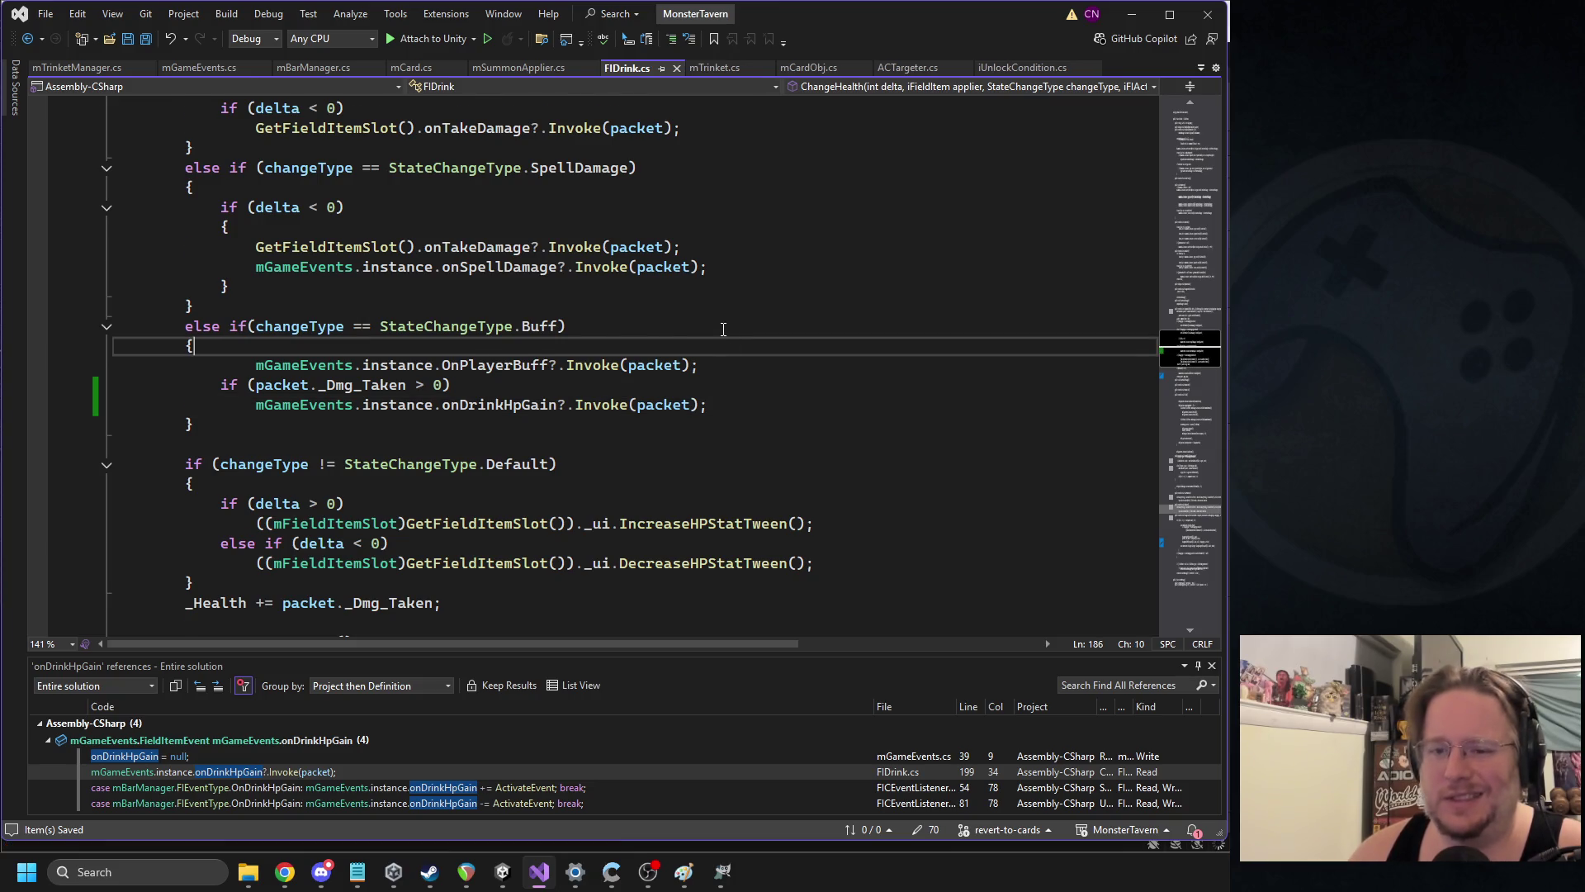
scroll(723, 329, down, 1)
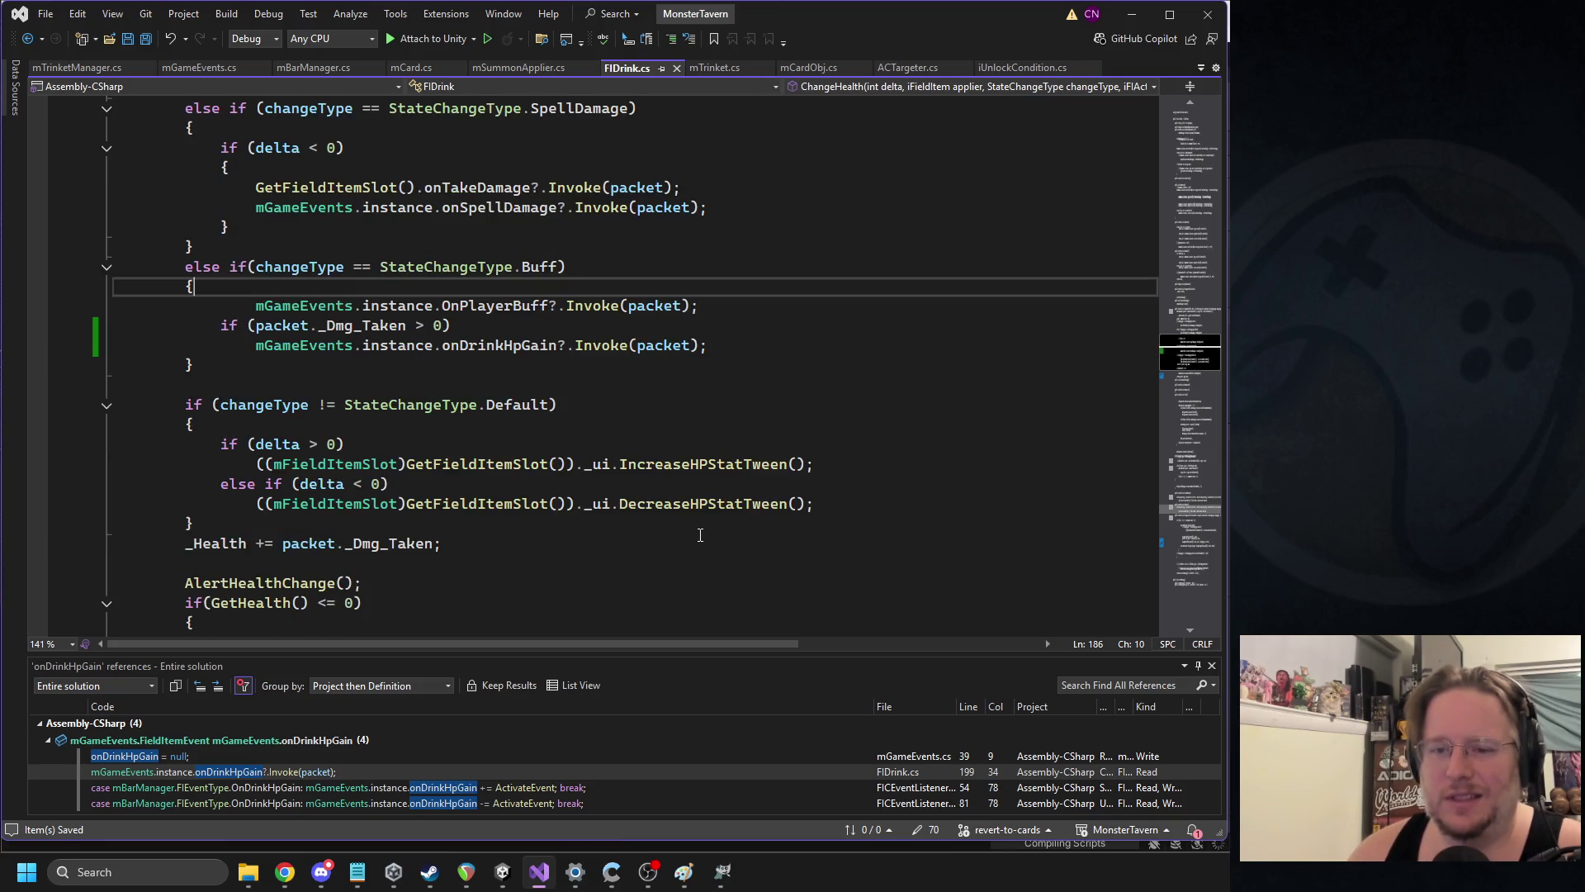
mouse_move(500, 870)
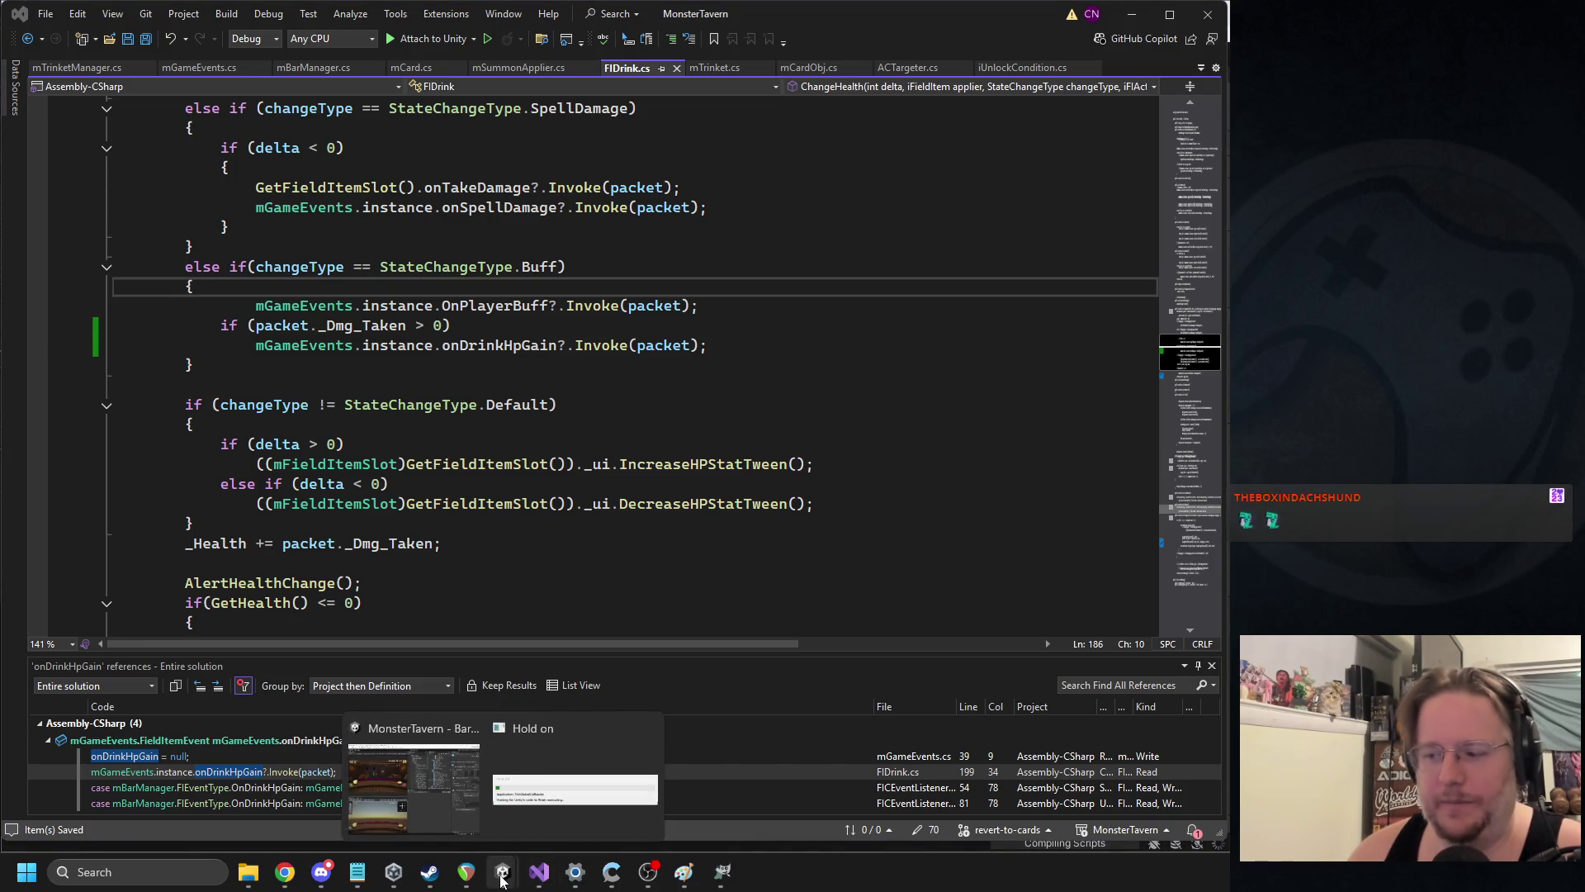
Restart play mode, put Blue Hole, Overflowing Tap and Tuskwater on the bar, target the troll, end turn
click(447, 791)
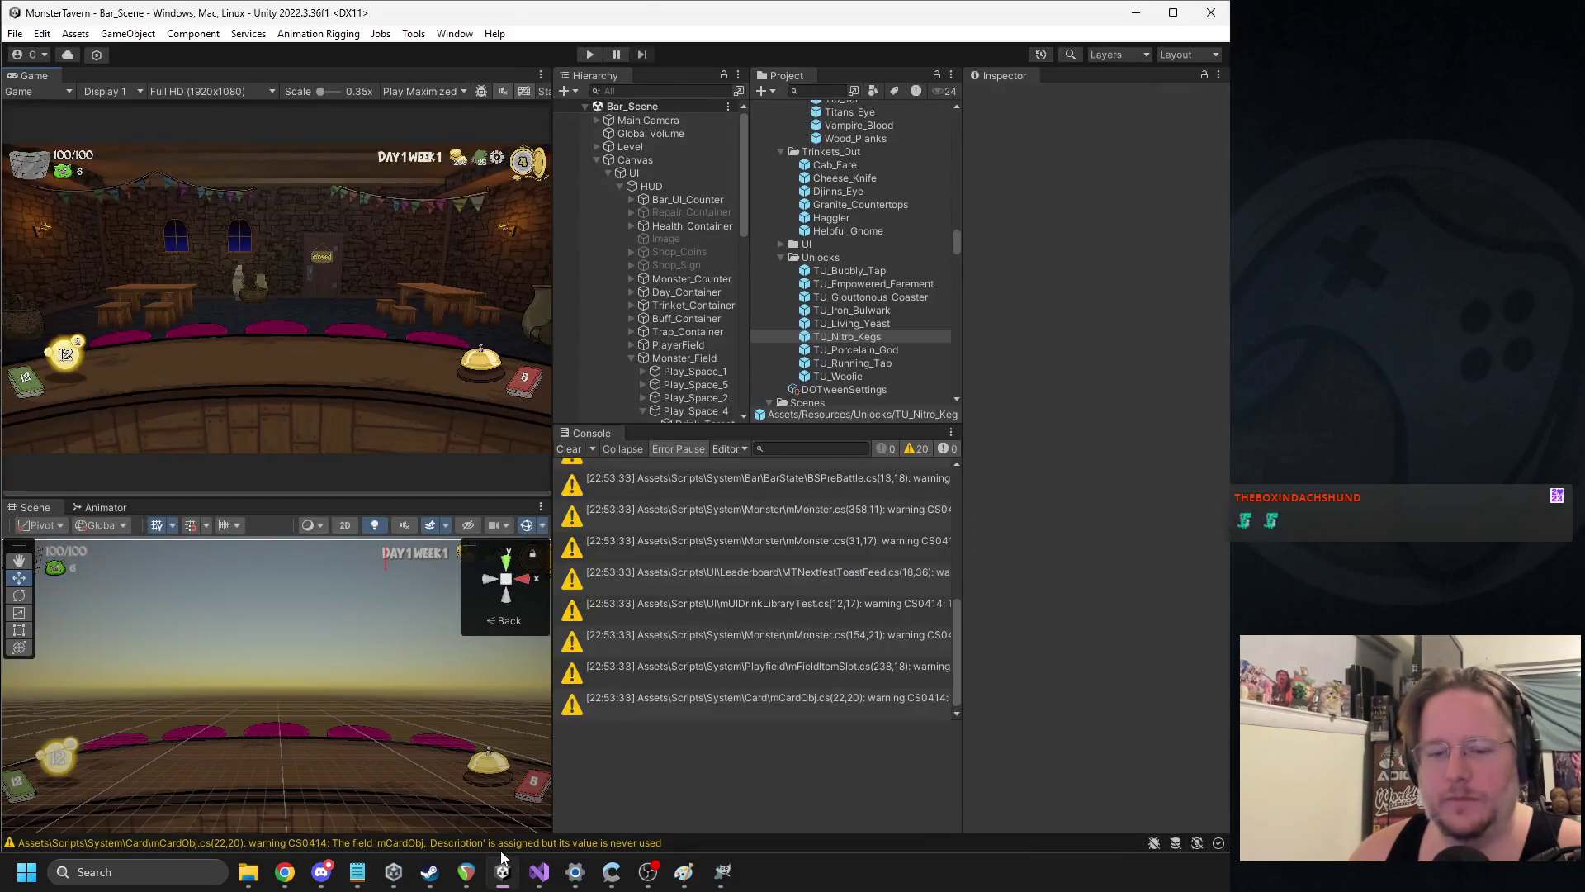
click(588, 54)
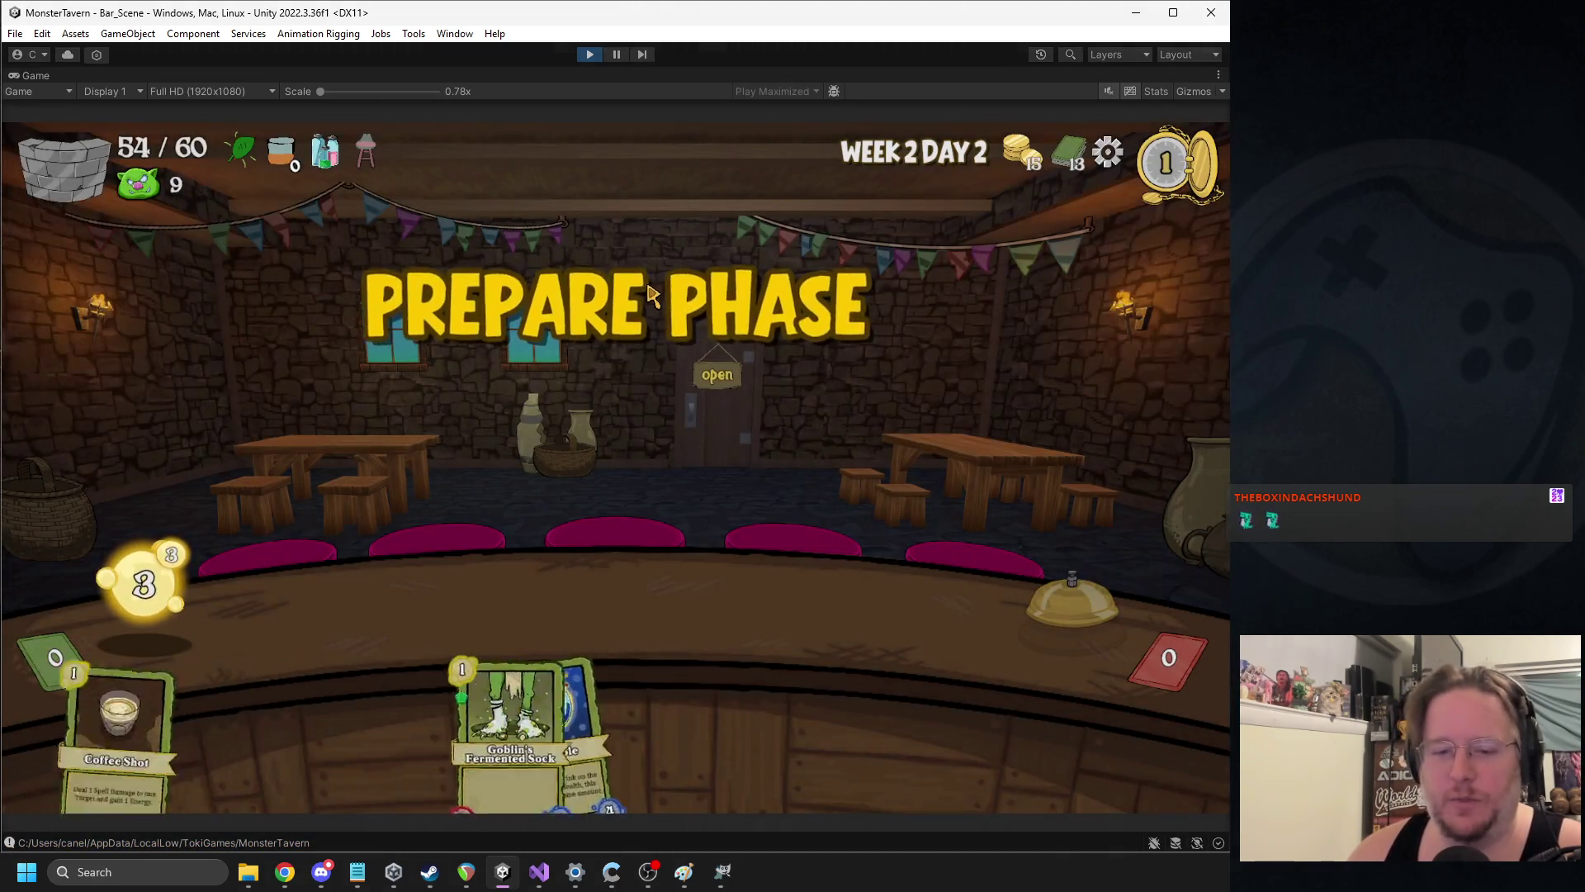
mouse_move(442, 726)
mouse_down()
mouse_move(884, 582)
mouse_move(867, 607)
mouse_up()
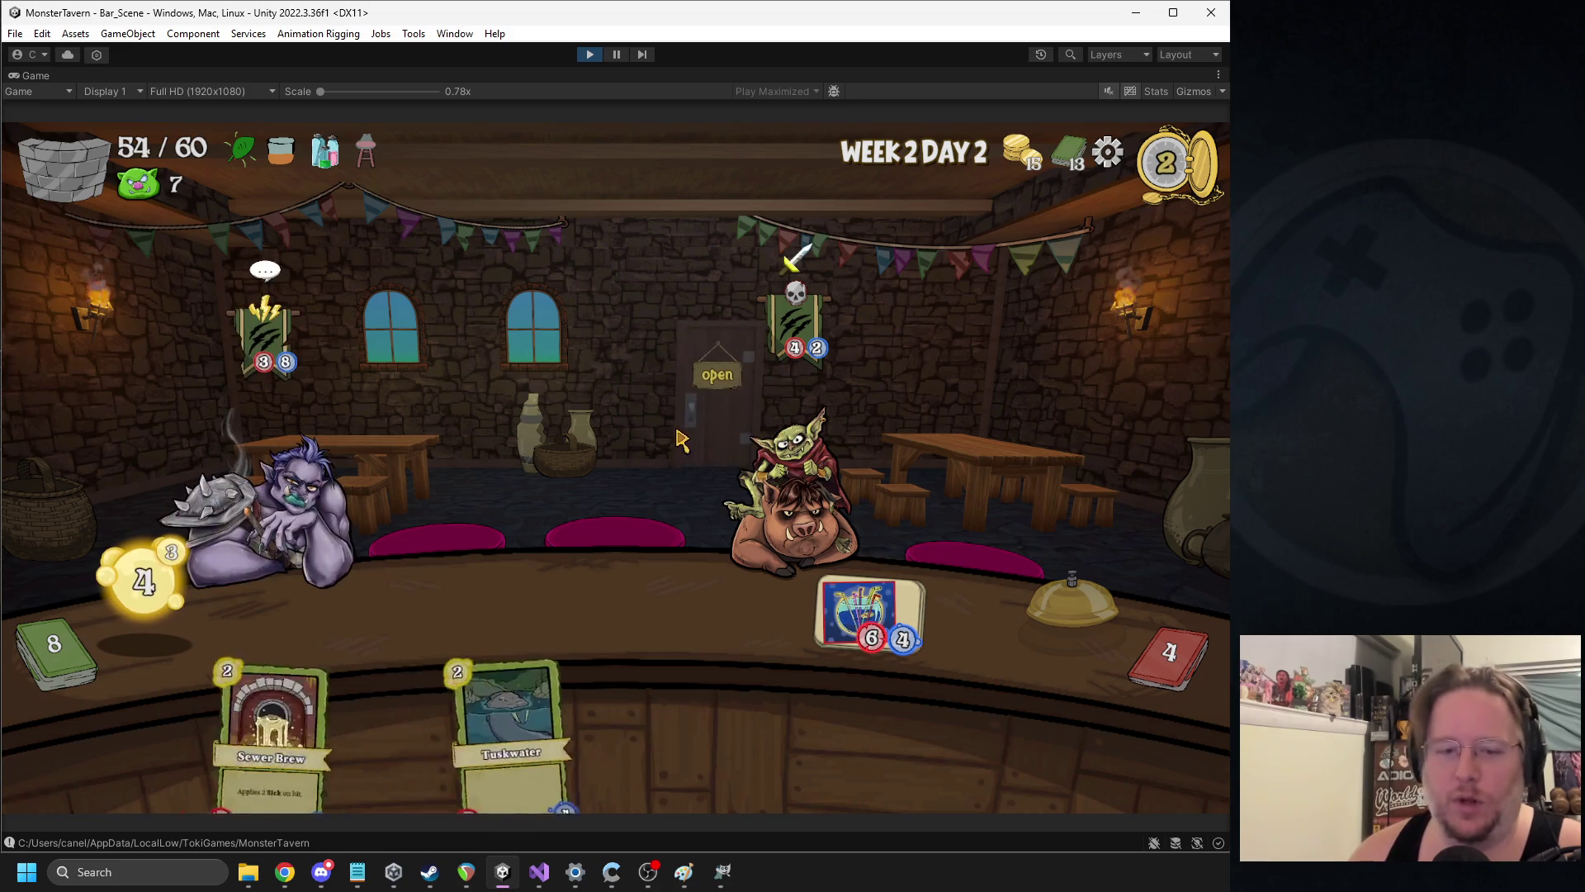
mouse_move(690, 706)
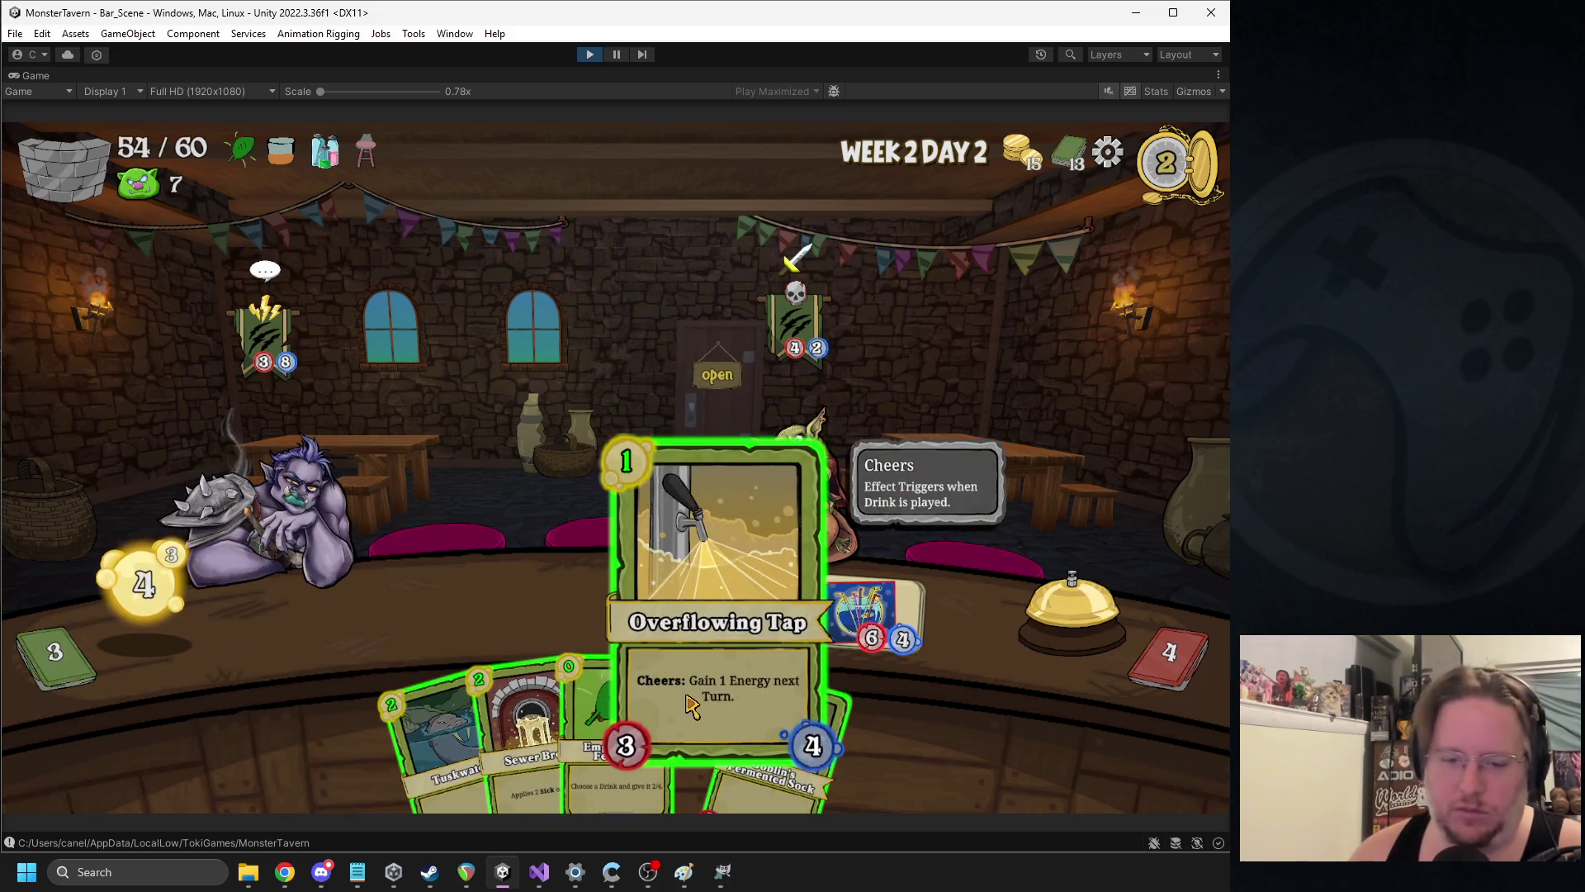
drag(690, 697, 380, 615)
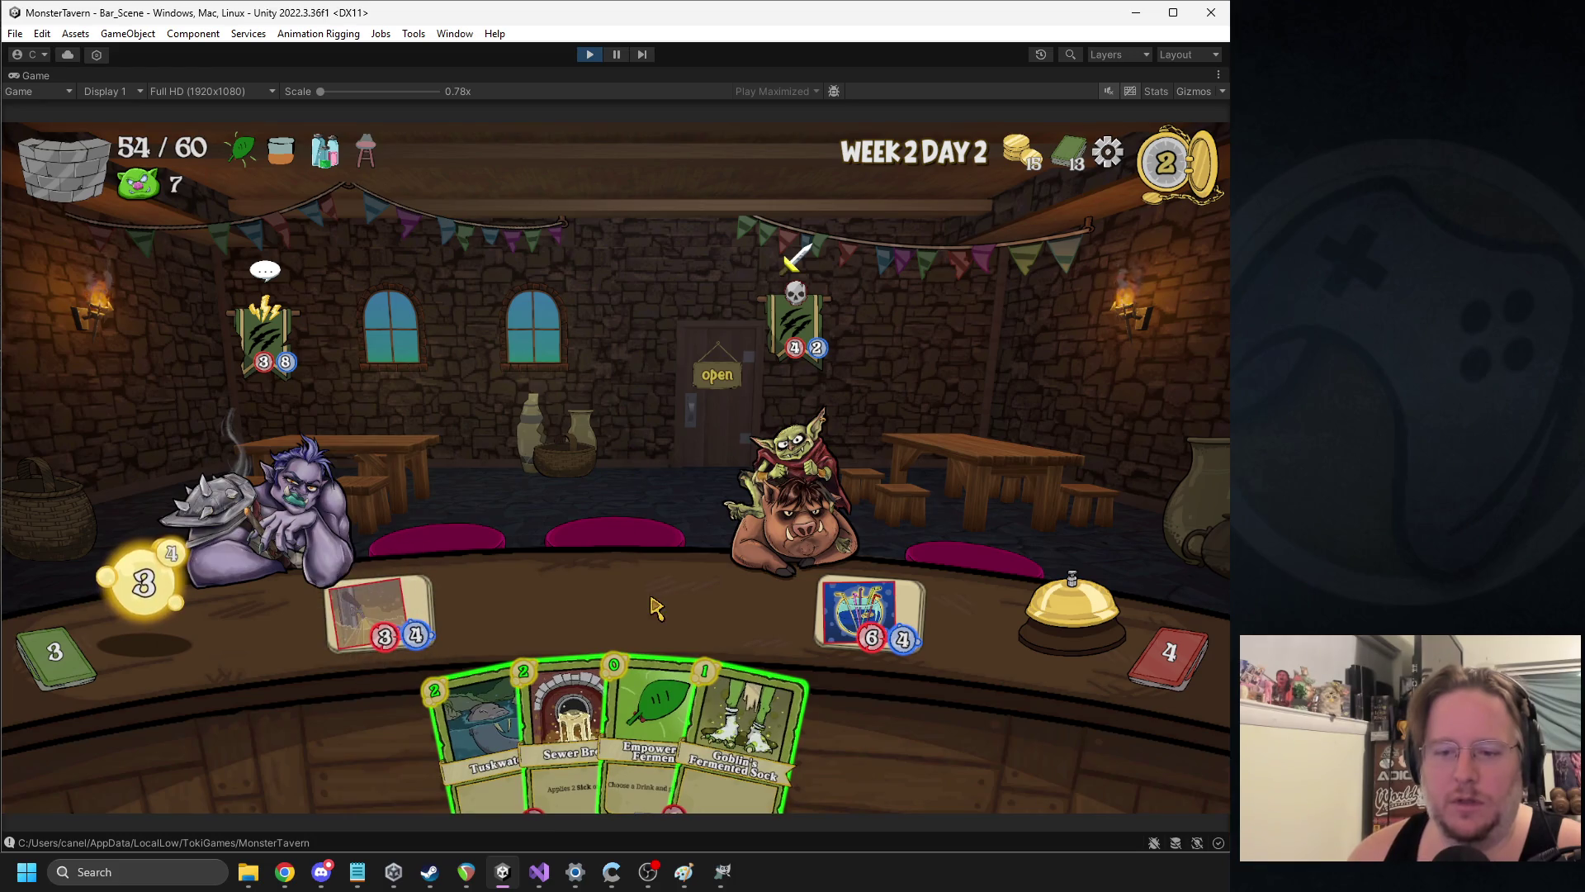
drag(483, 727, 500, 607)
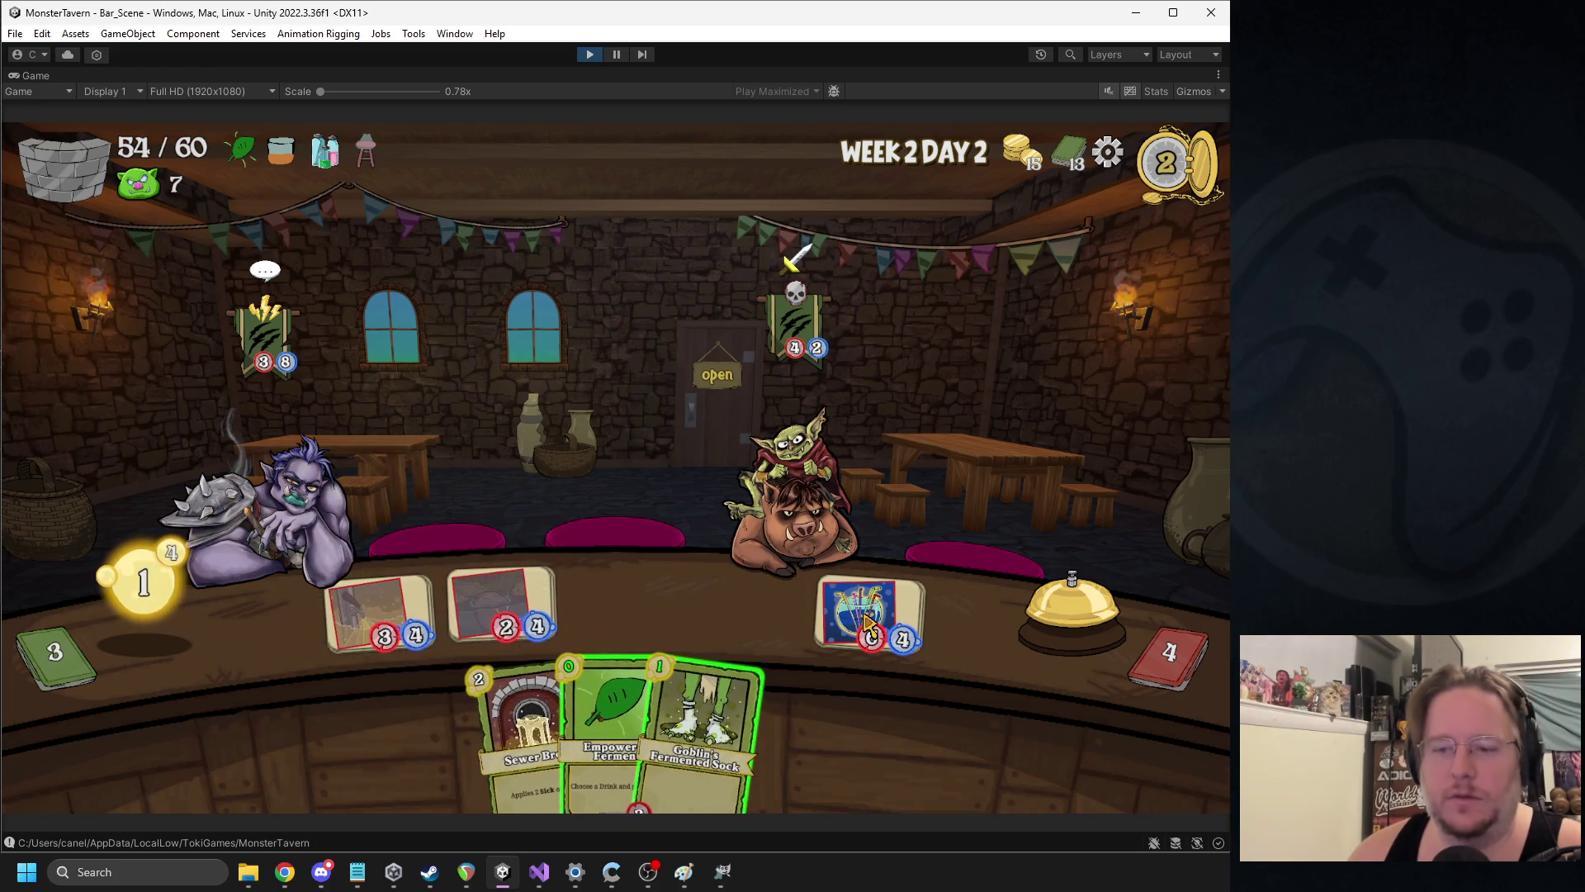
drag(536, 545, 297, 501)
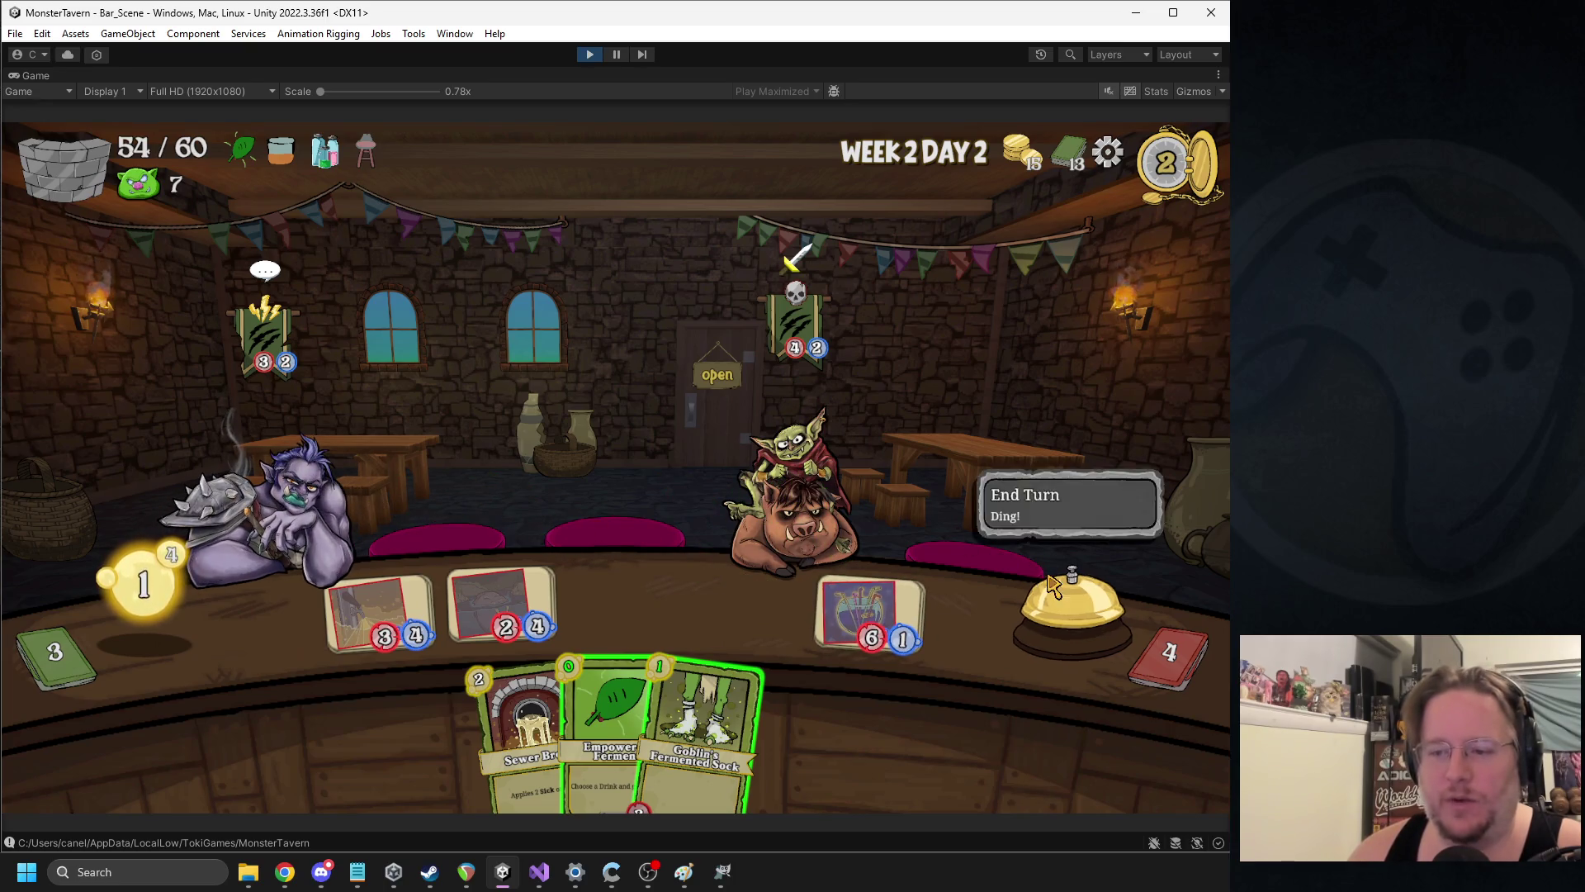
click(1006, 555)
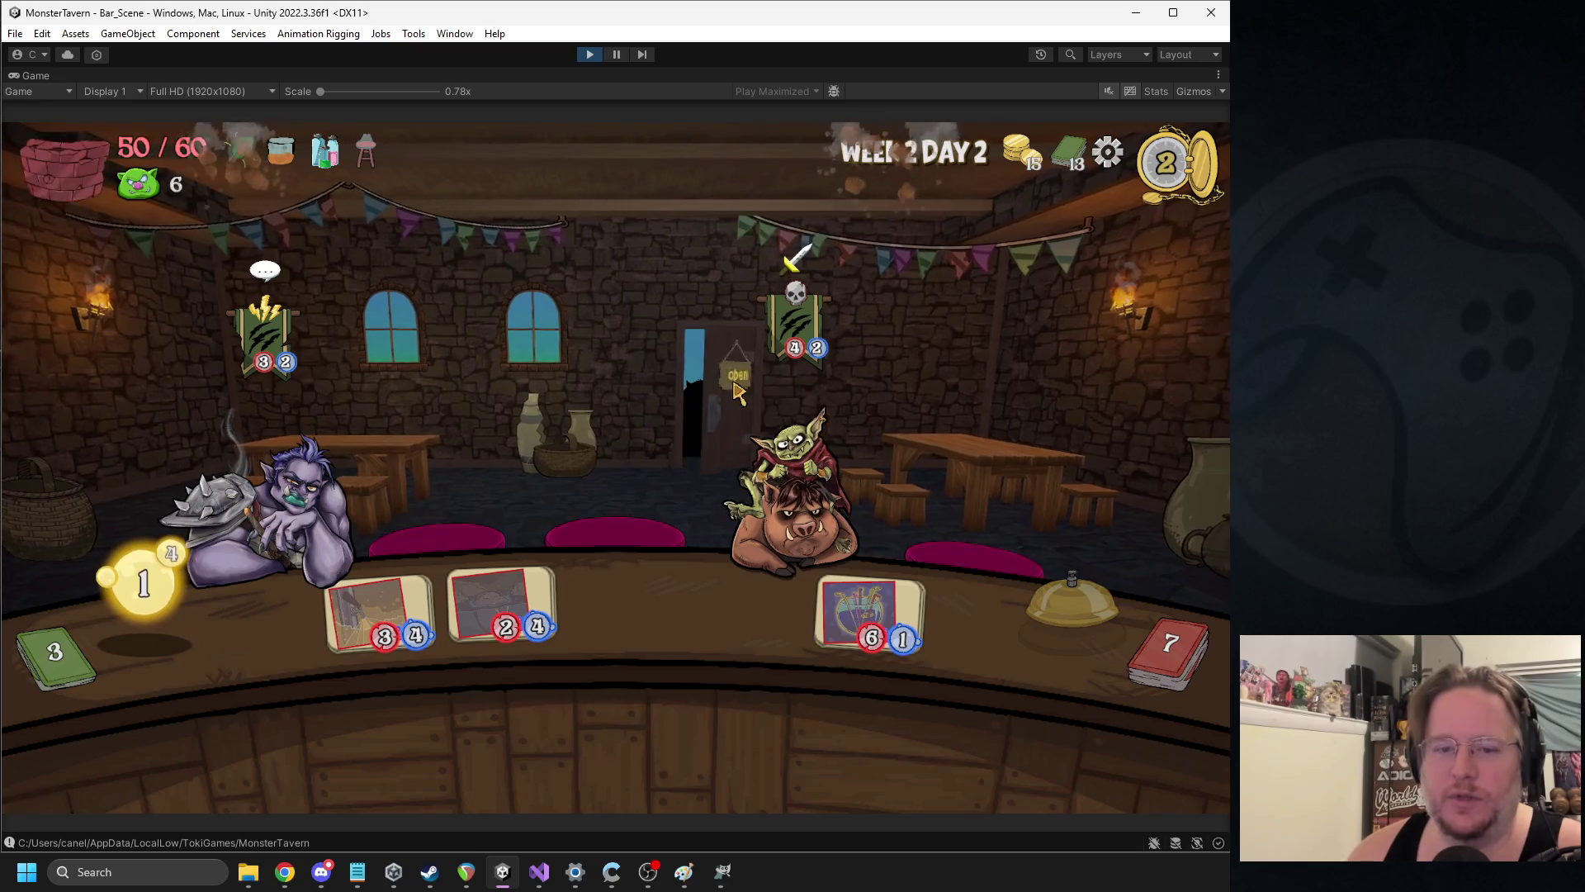
Serve counter drinks to the troll and goblin, play Bottom Shelf and Goblin's Fermented Sock, end turn
drag(404, 578, 281, 519)
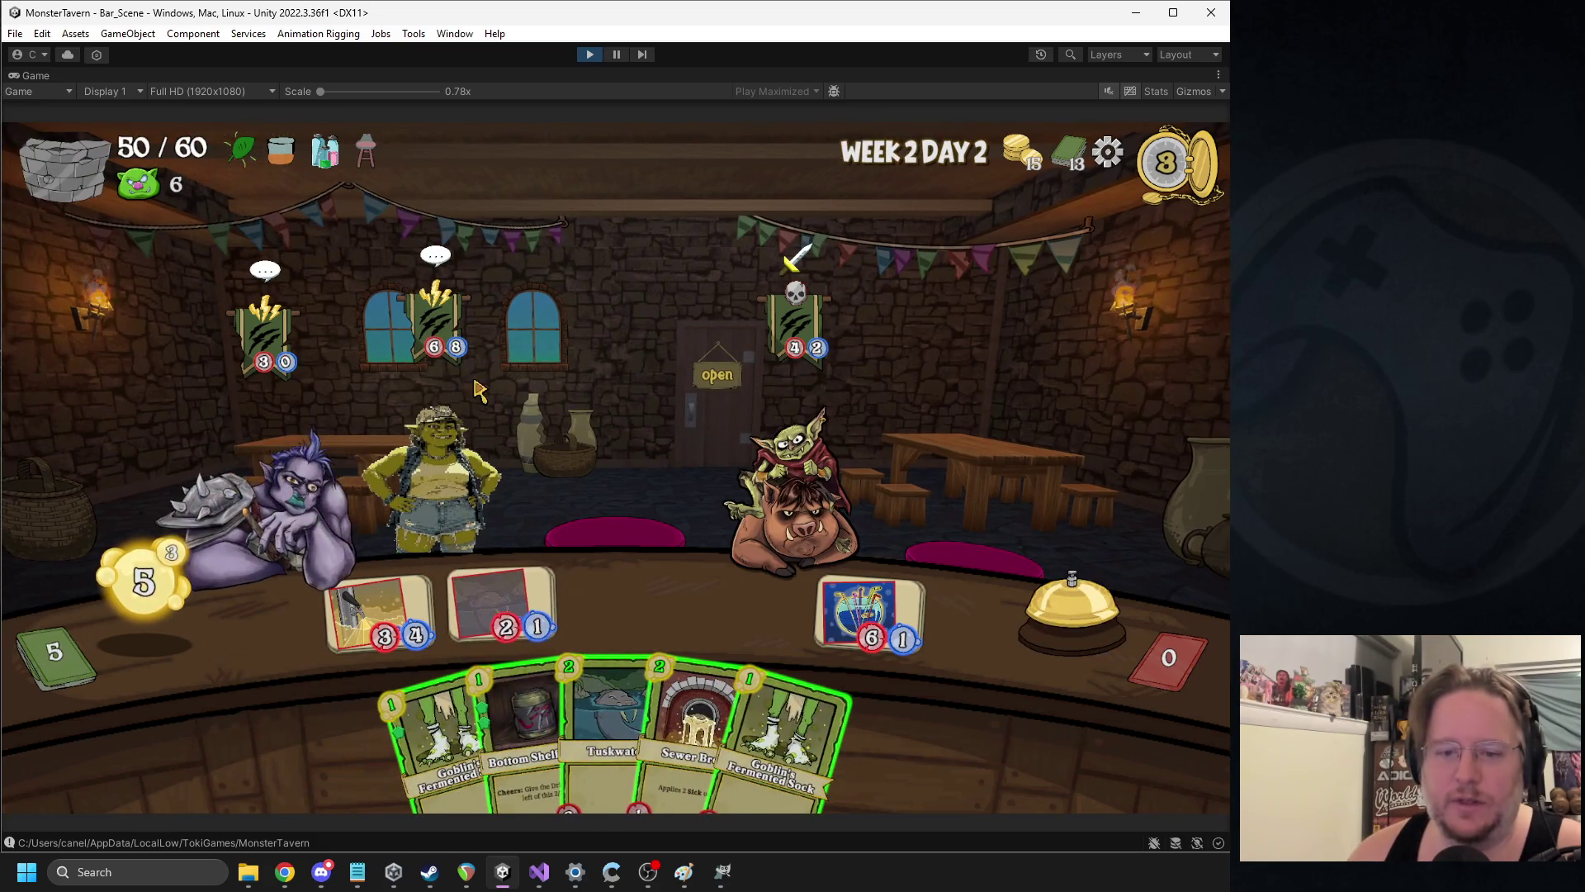
drag(525, 734, 636, 466)
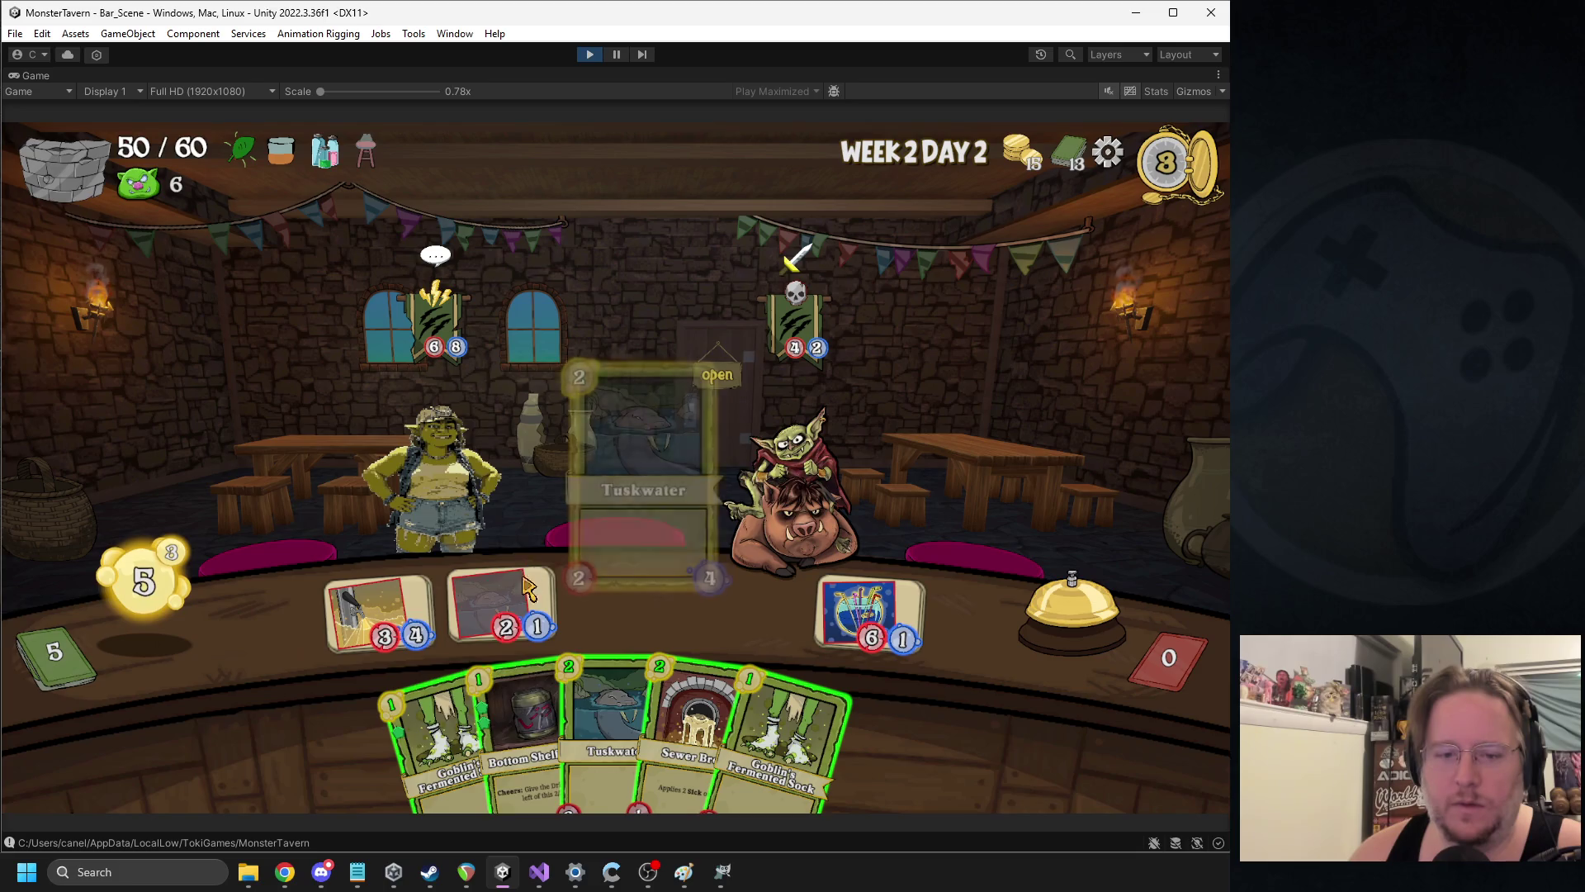
drag(381, 617, 784, 456)
mouse_move(727, 693)
mouse_down()
mouse_move(708, 594)
mouse_move(743, 554)
mouse_up()
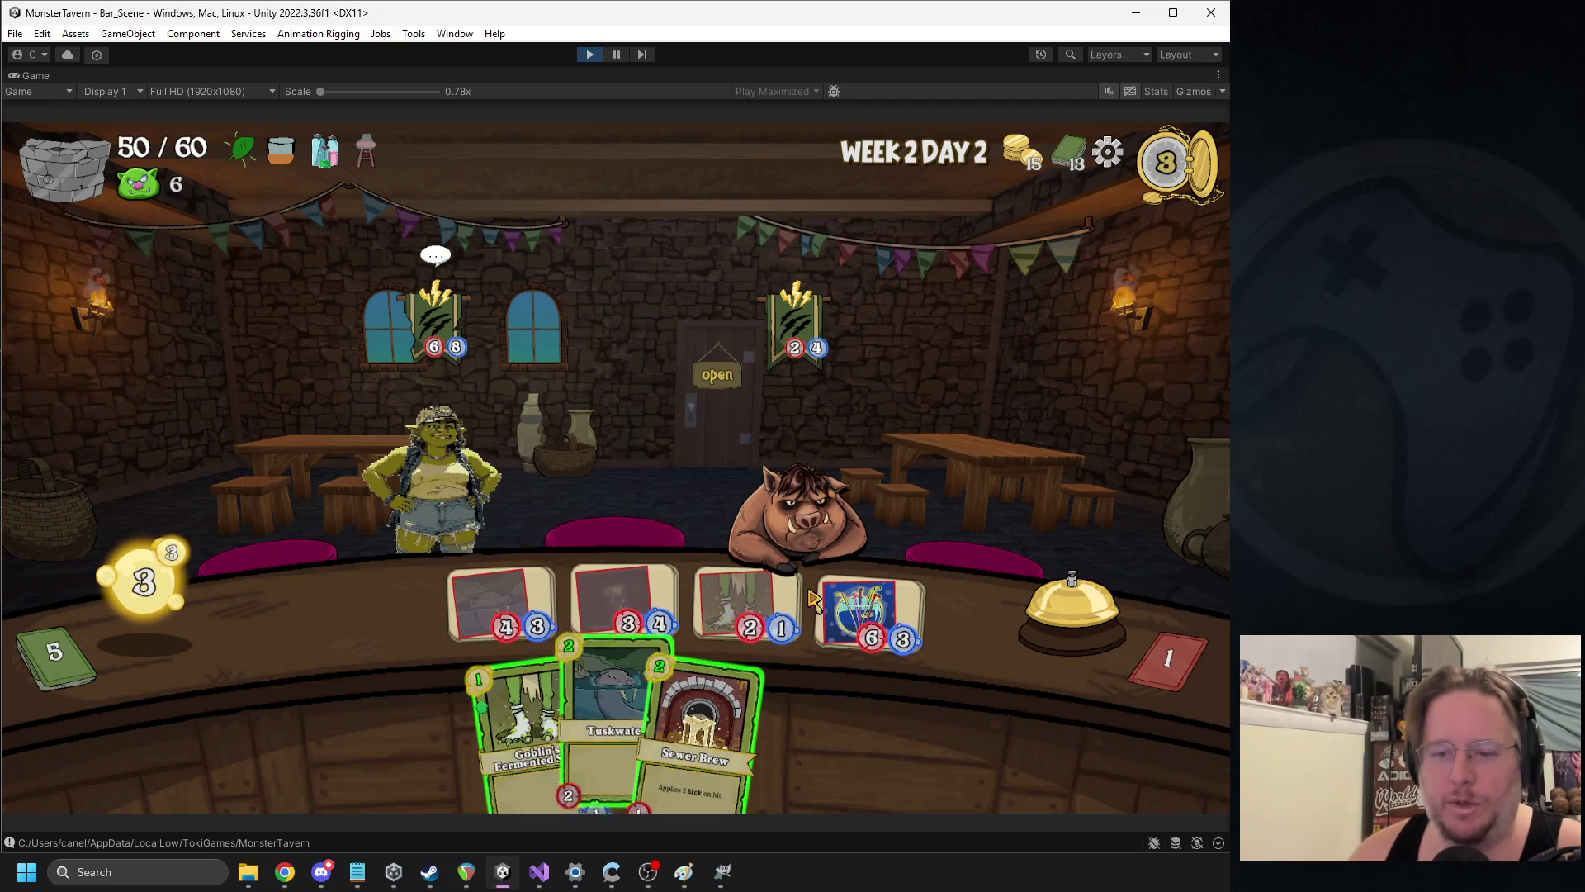
click(1024, 615)
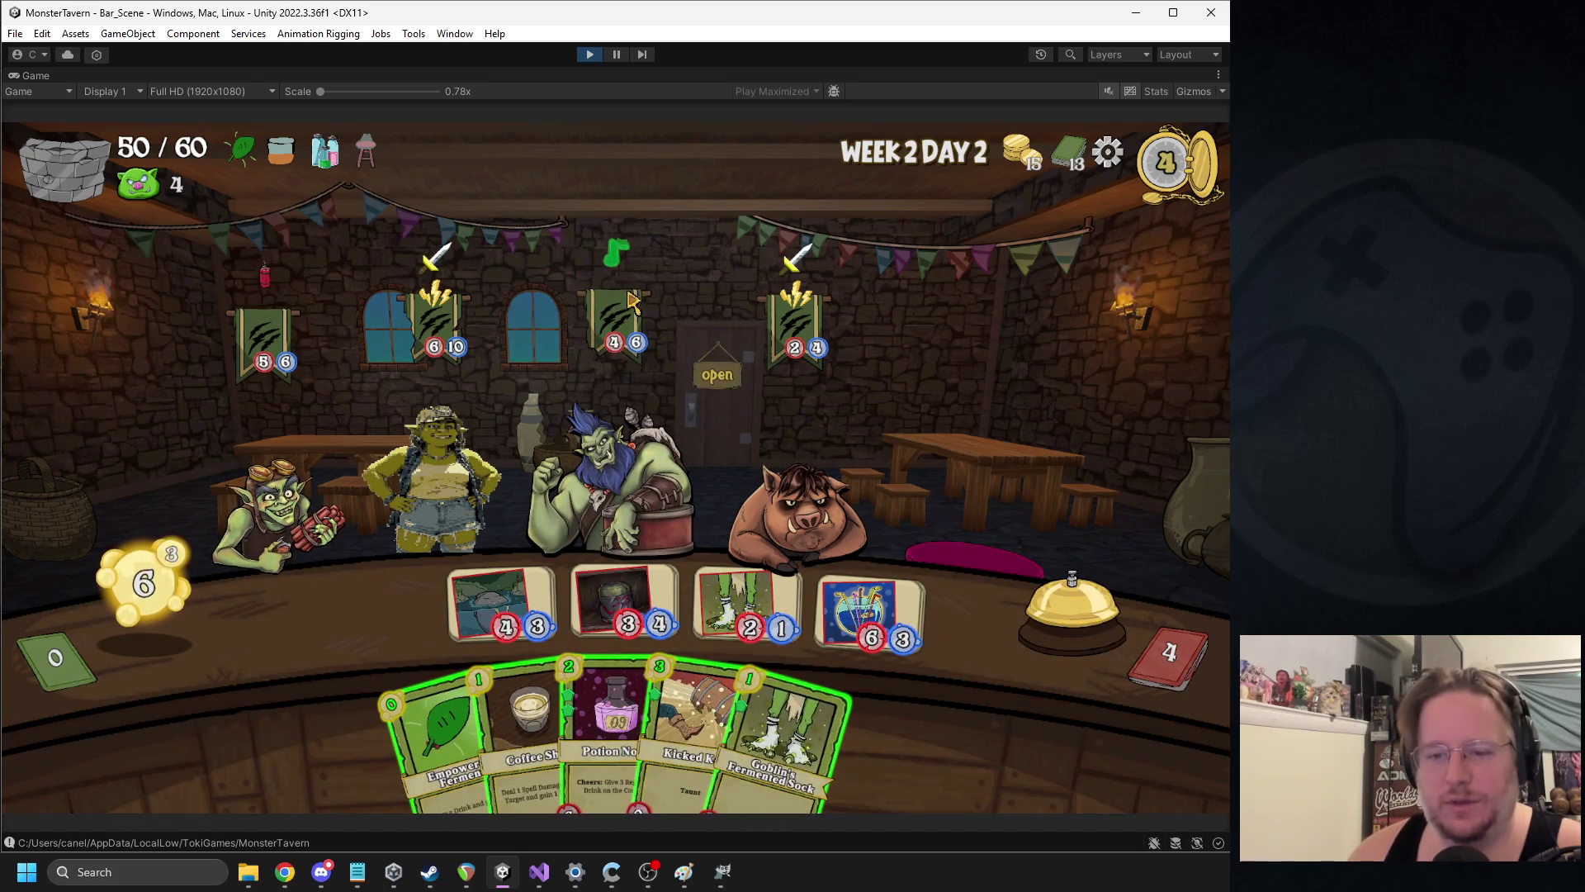
Play a cost-3 drink with Empowered Ferment, Coffee Shot the goblin, add Potion, serve sock to orc, end turn
drag(656, 718, 379, 611)
drag(445, 706, 376, 611)
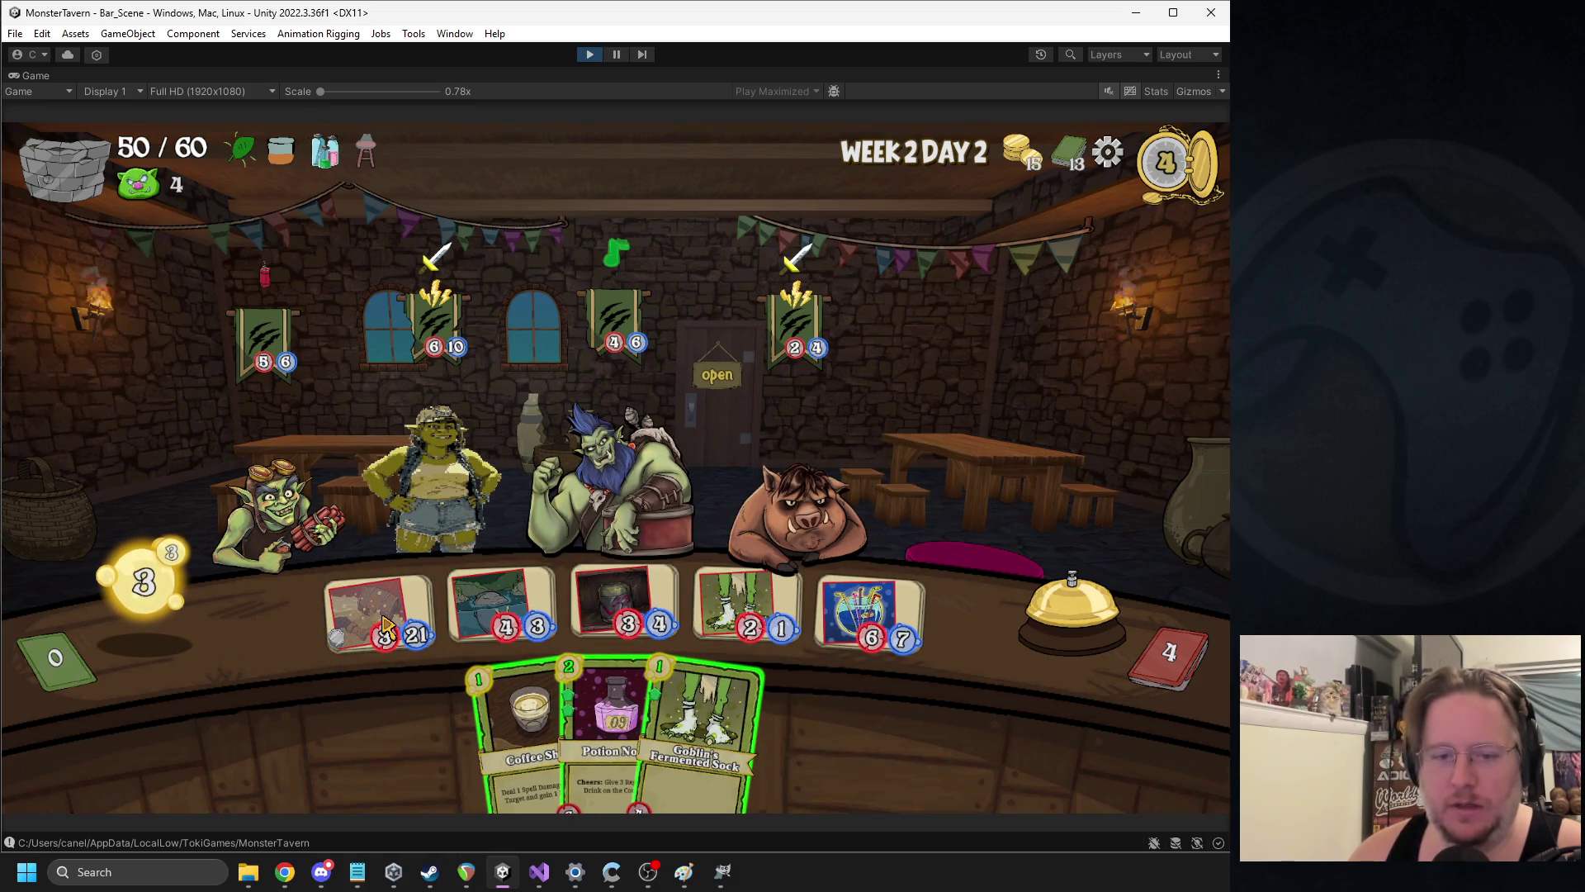
mouse_move(384, 625)
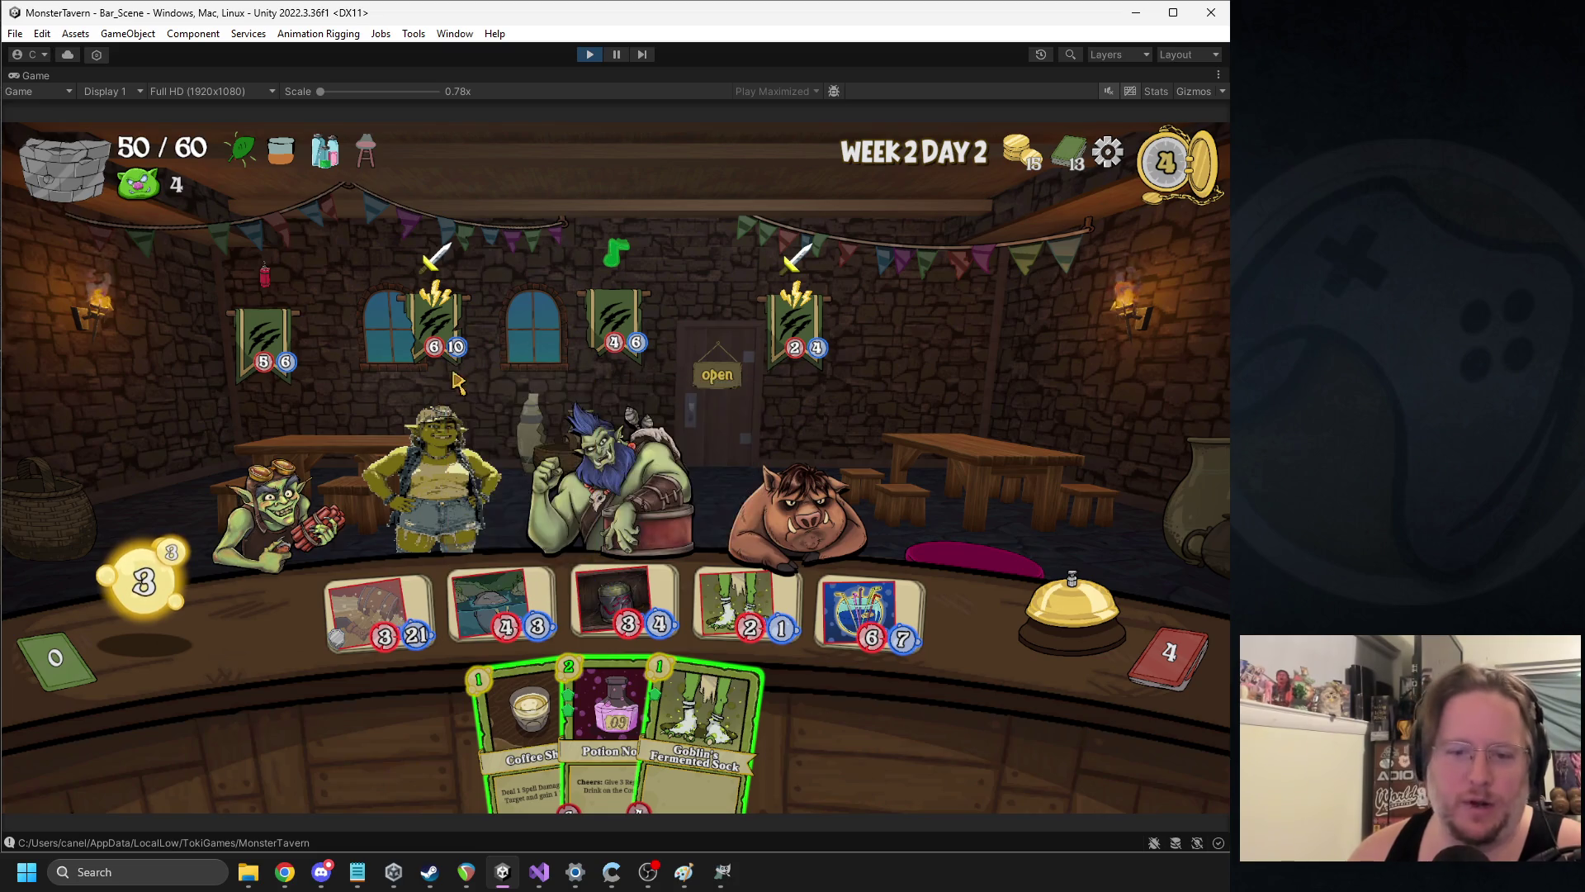
mouse_move(505, 587)
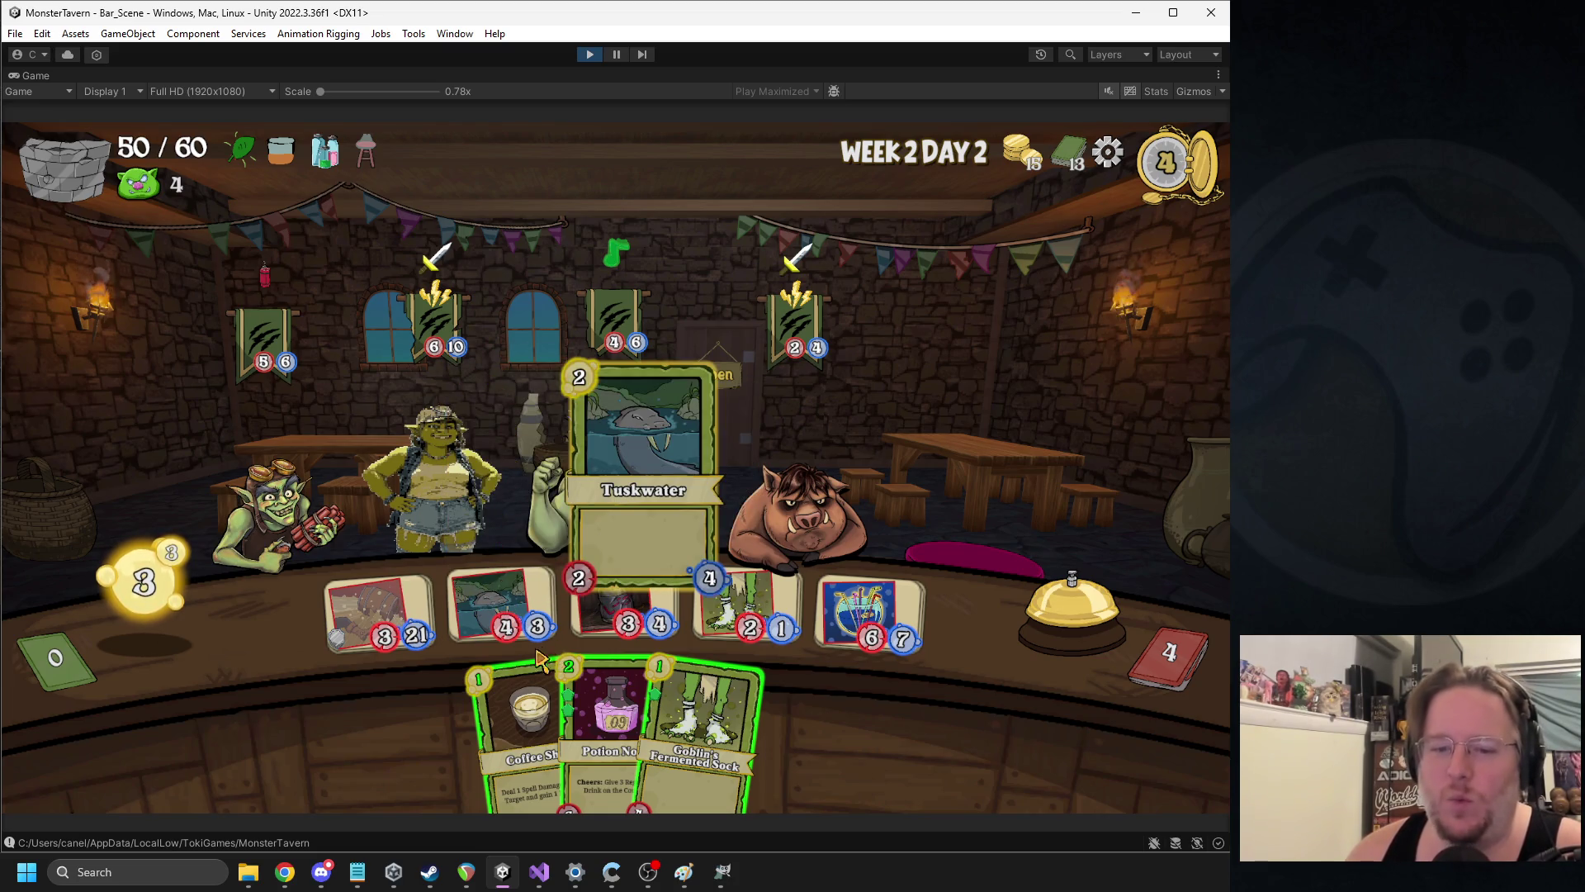
drag(541, 673, 272, 467)
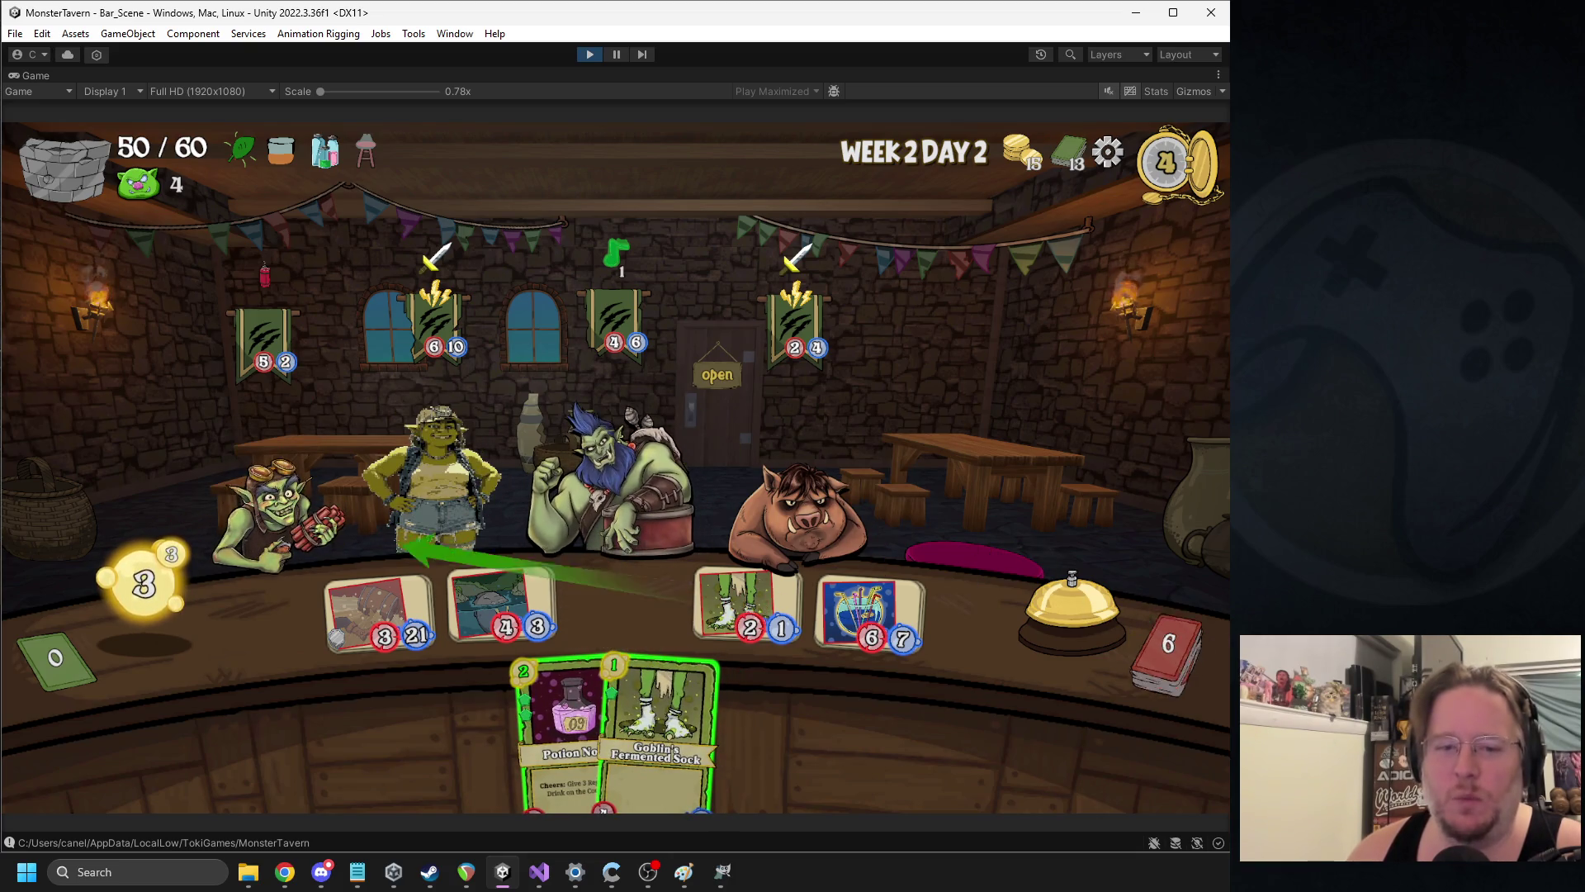
drag(566, 719, 631, 610)
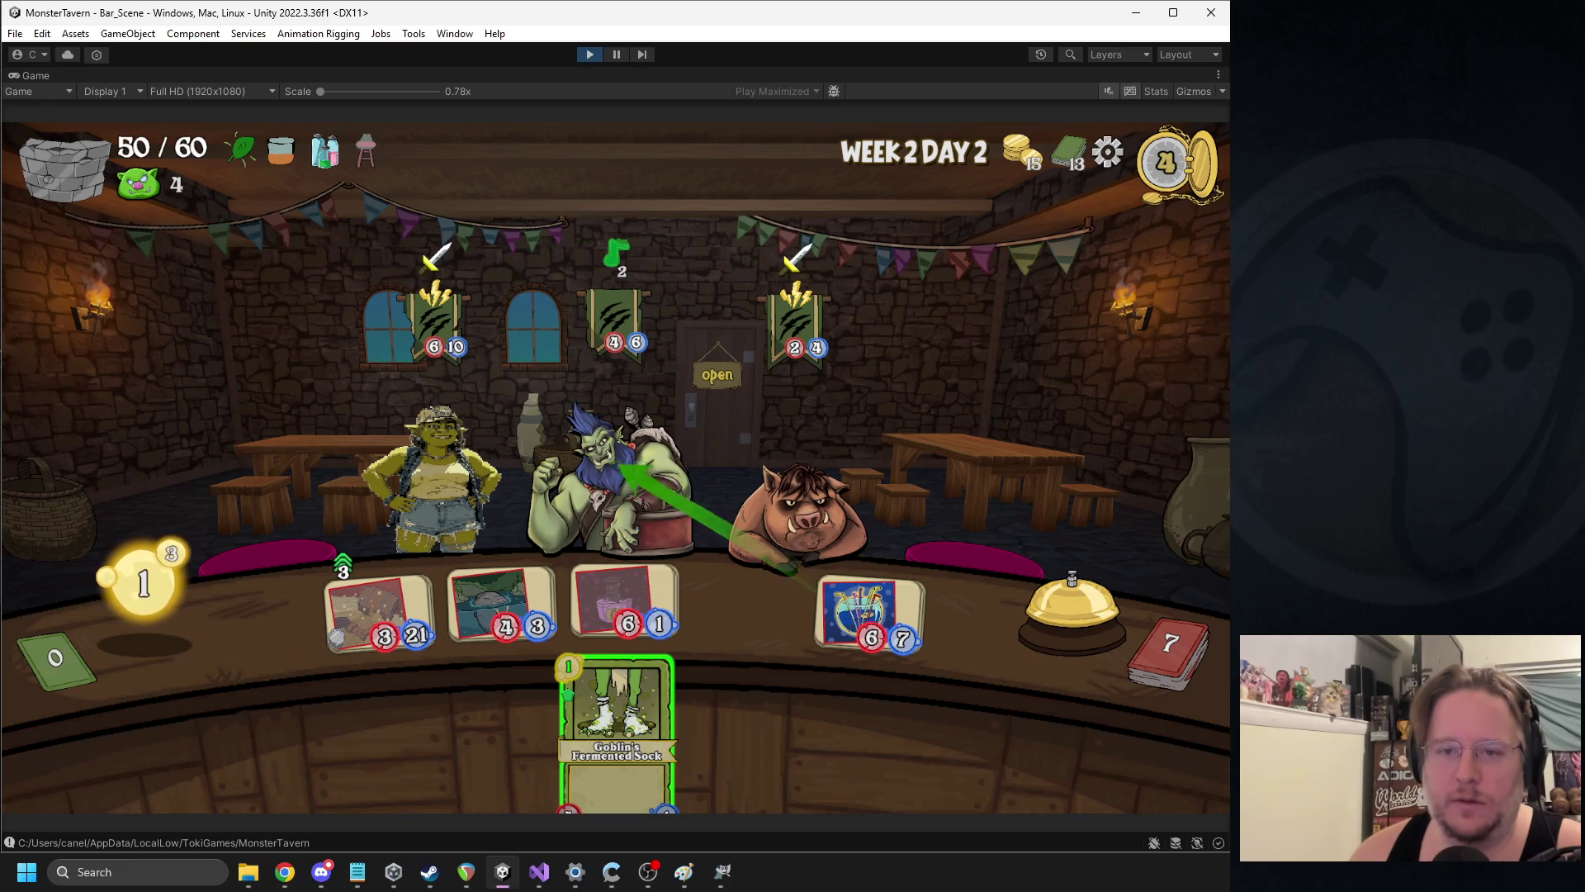
drag(652, 697, 697, 446)
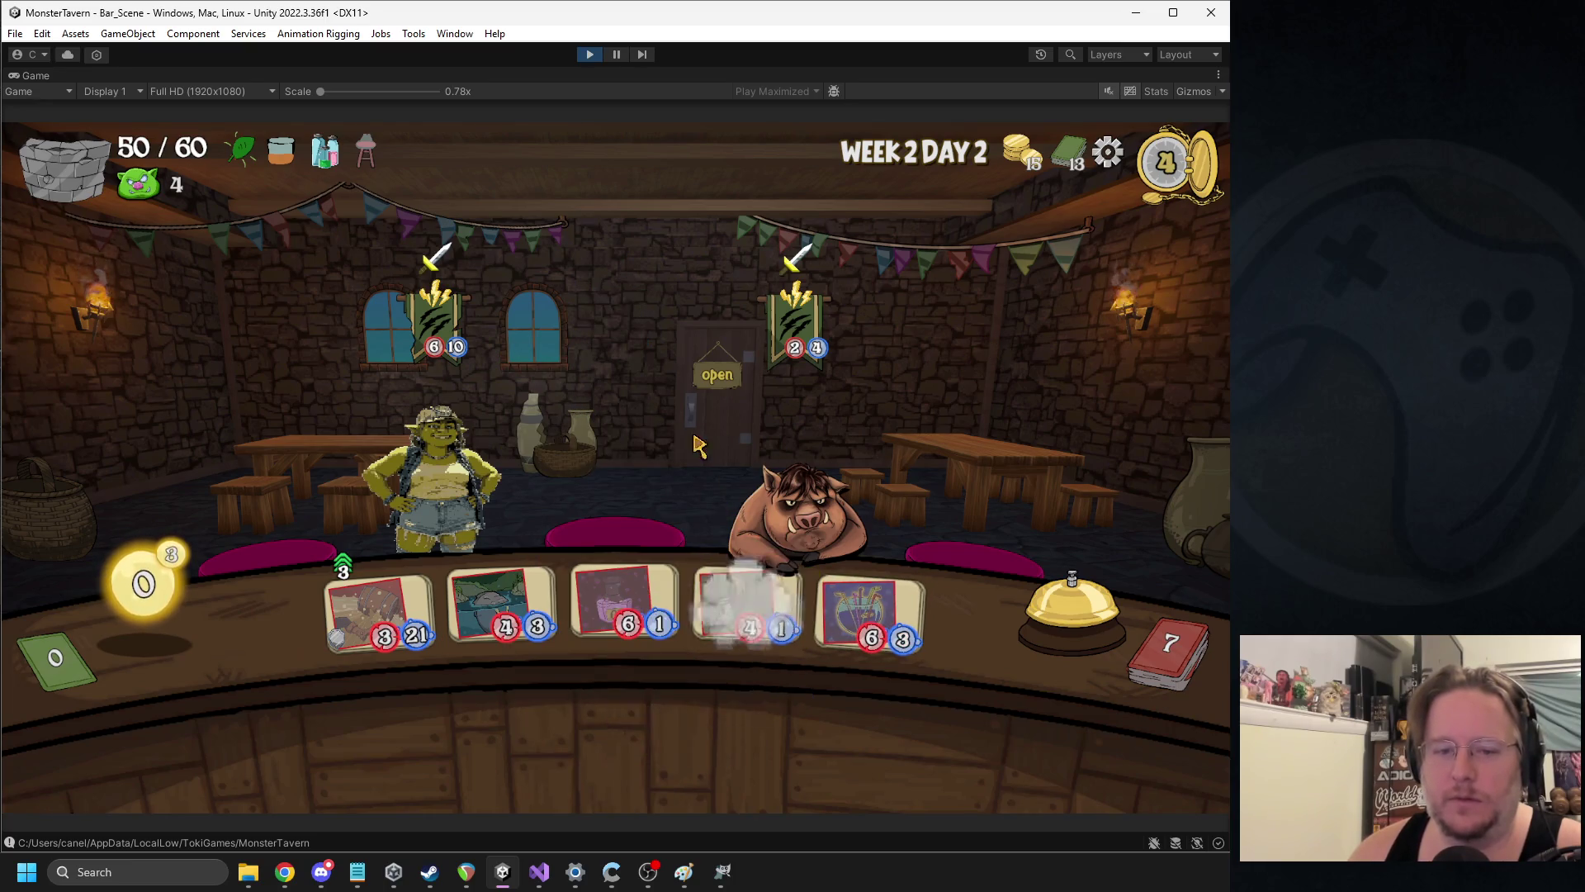
click(1072, 599)
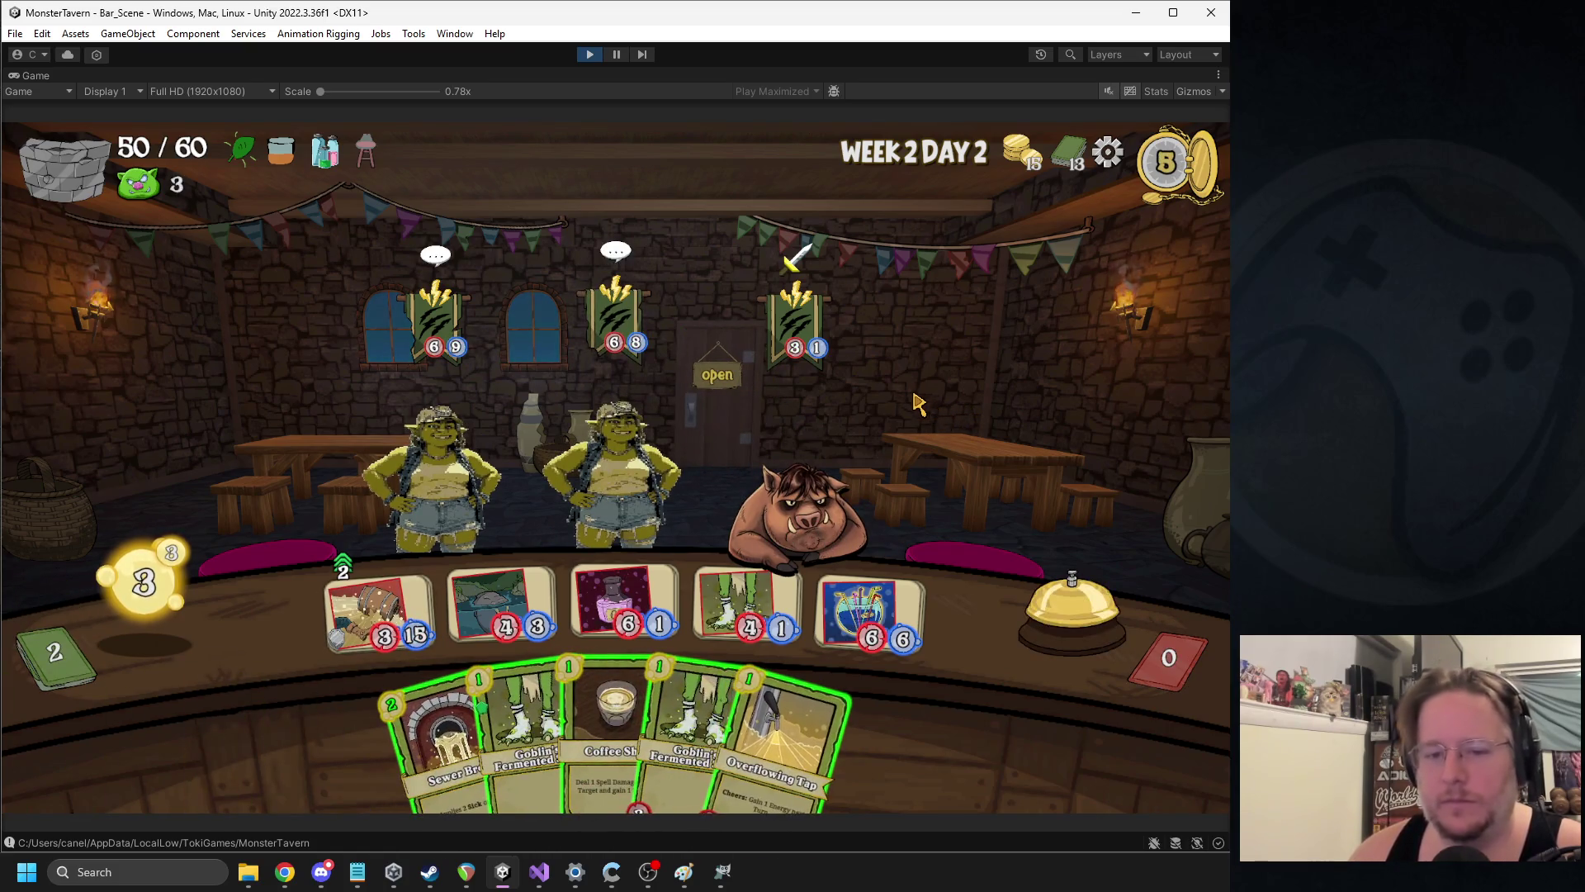
Coffee Shot the boar, play Sewer Brew and Overflowing Tap onto the bar, and end the turn
drag(615, 726, 805, 495)
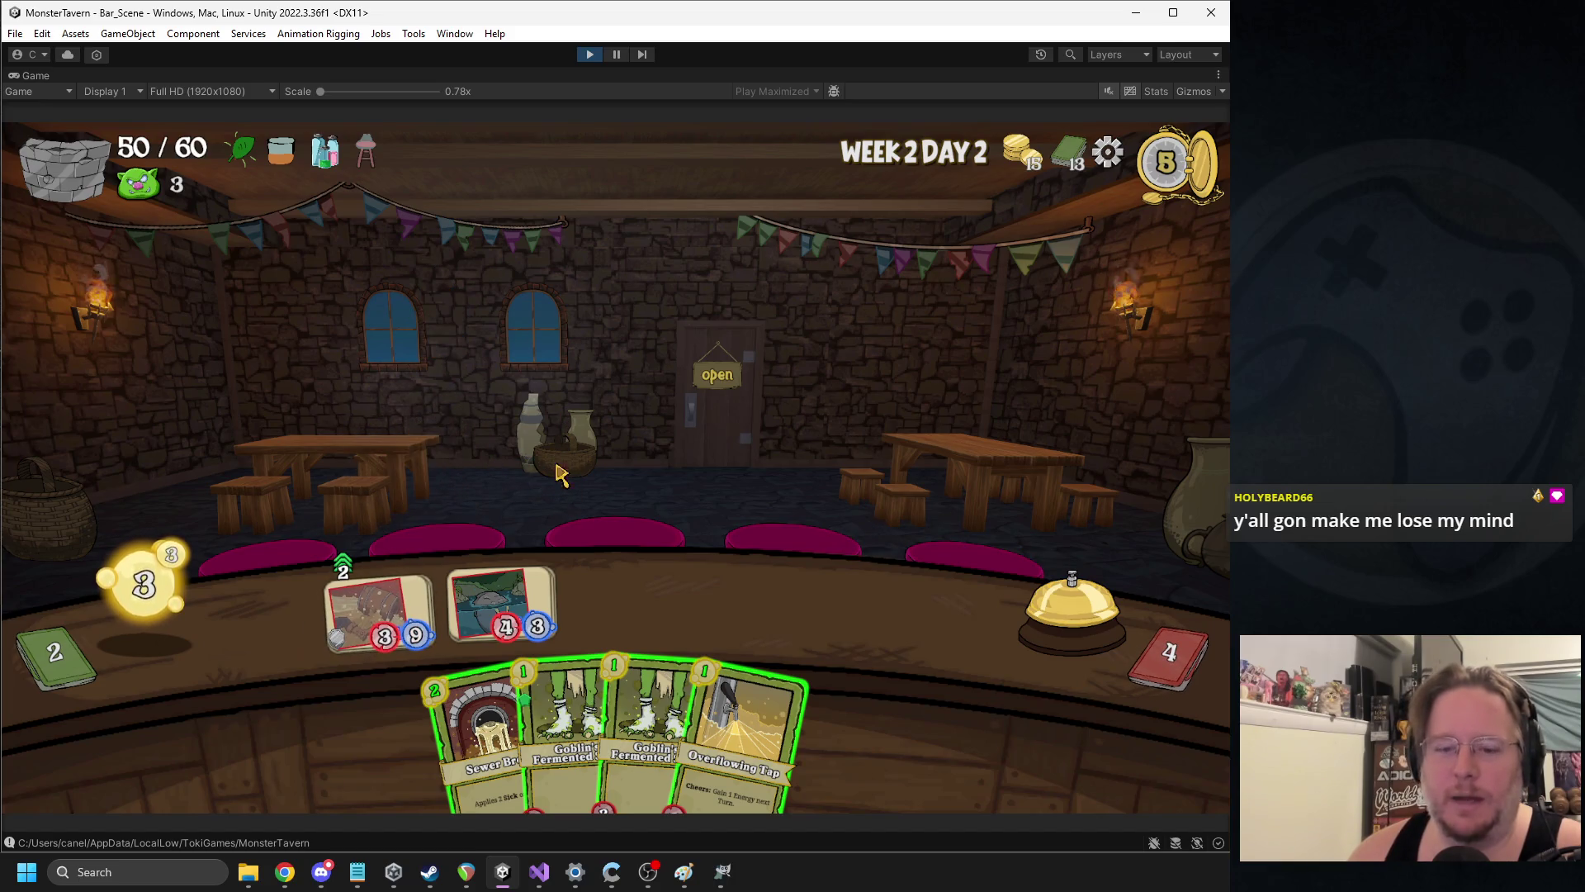
click(479, 722)
click(714, 718)
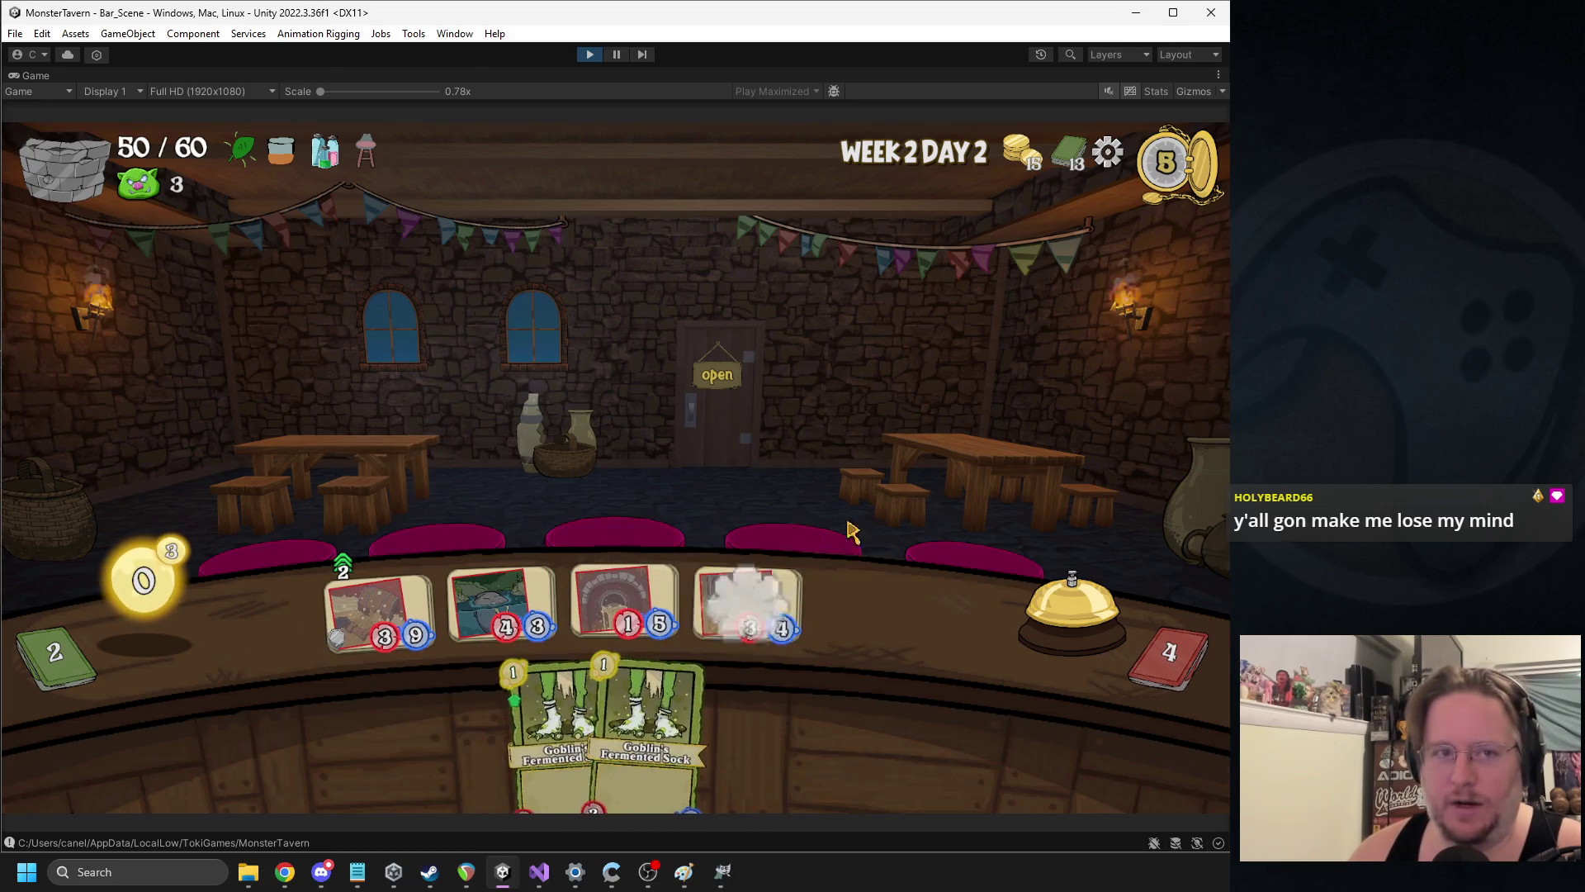
click(1019, 608)
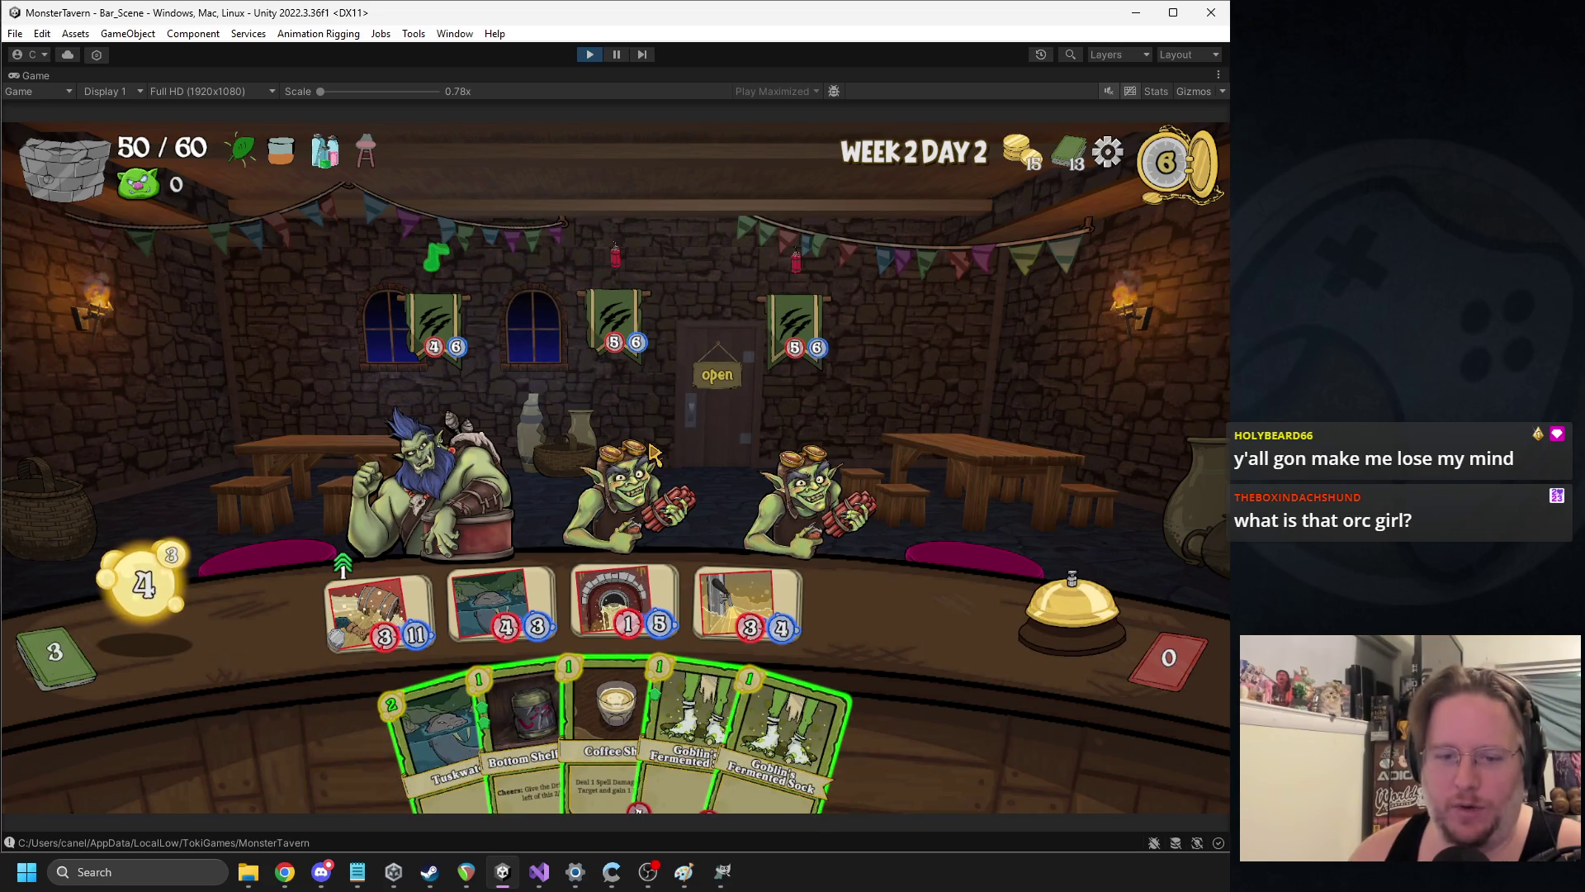
Serve Tuskwater to the orc and furnace drink to a goblin, play Bottom Shelf, two Socks, Blue Hole
mouse_move(505, 603)
mouse_down()
mouse_move(545, 528)
mouse_move(487, 479)
mouse_move(500, 458)
mouse_up()
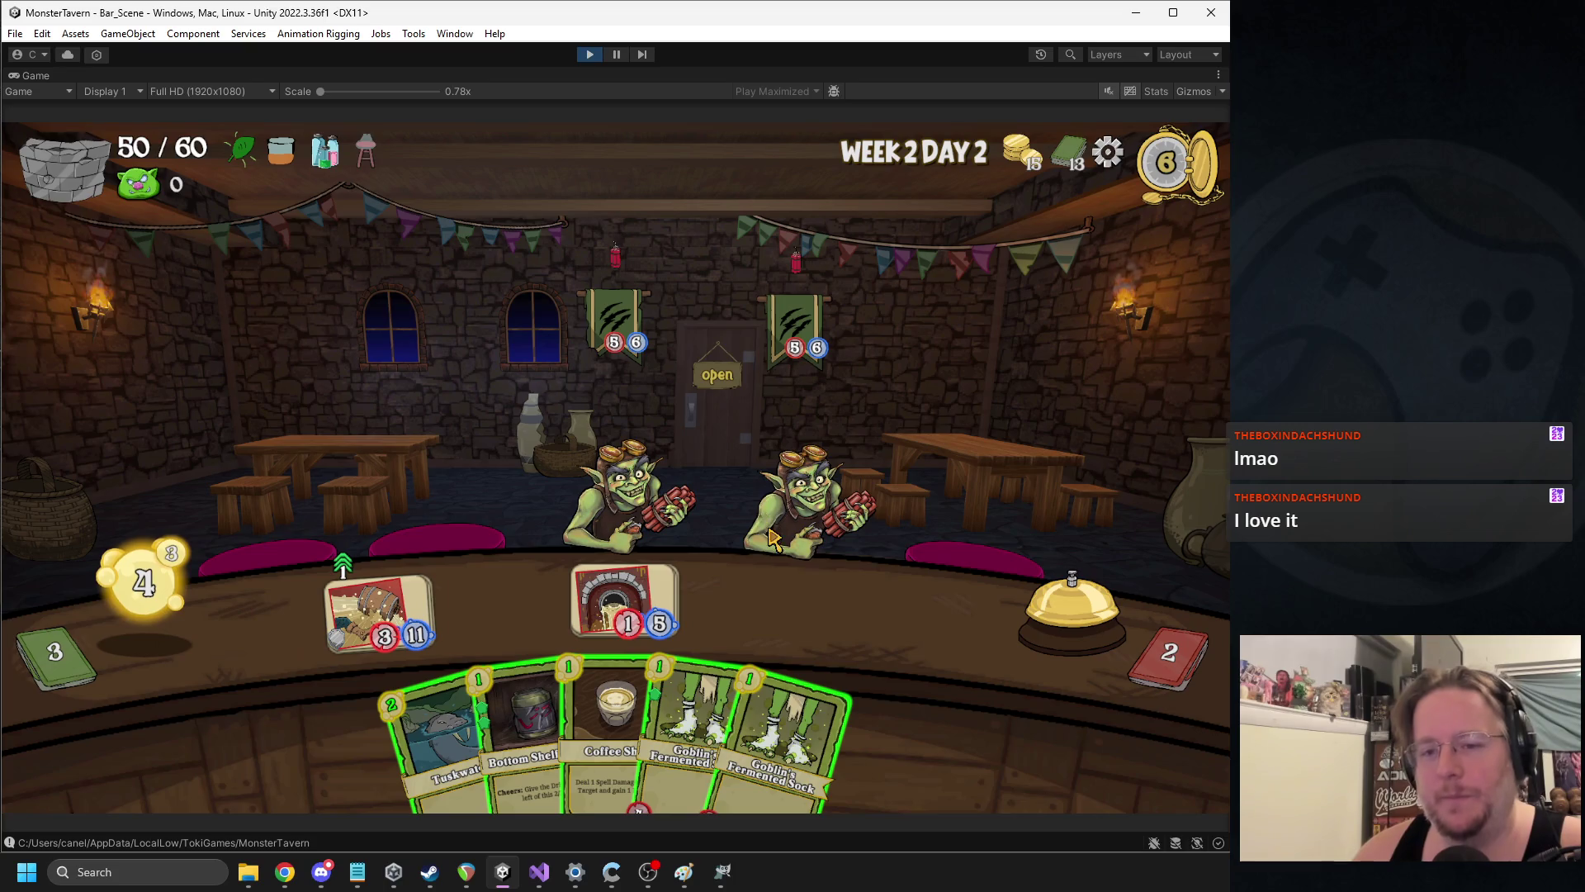
mouse_move(520, 727)
mouse_down()
mouse_move(528, 611)
mouse_move(504, 607)
mouse_up()
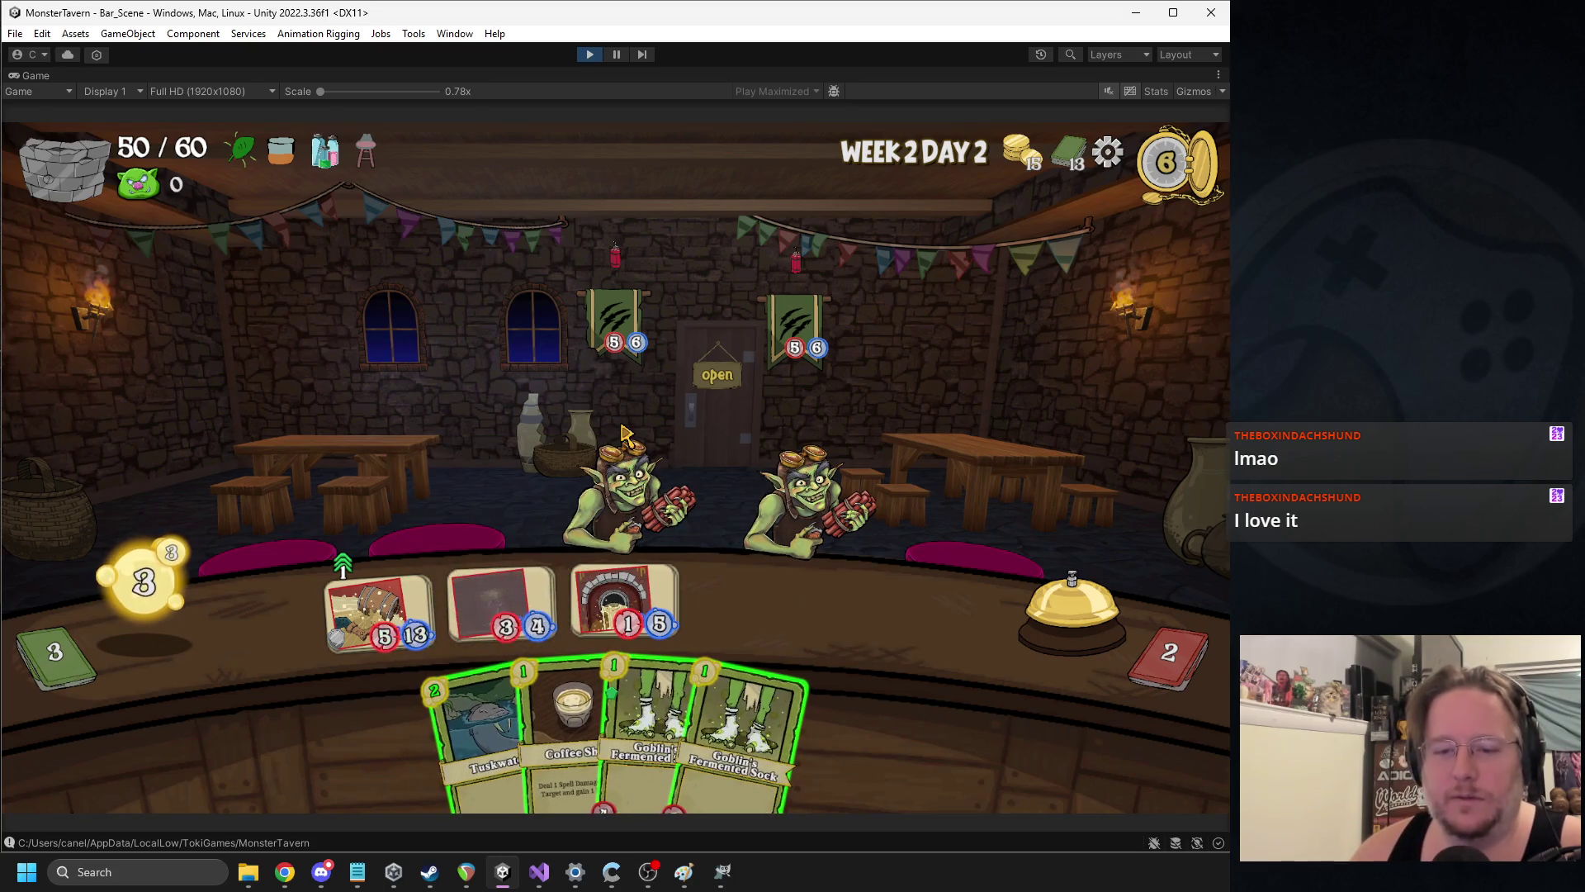
drag(625, 598, 621, 493)
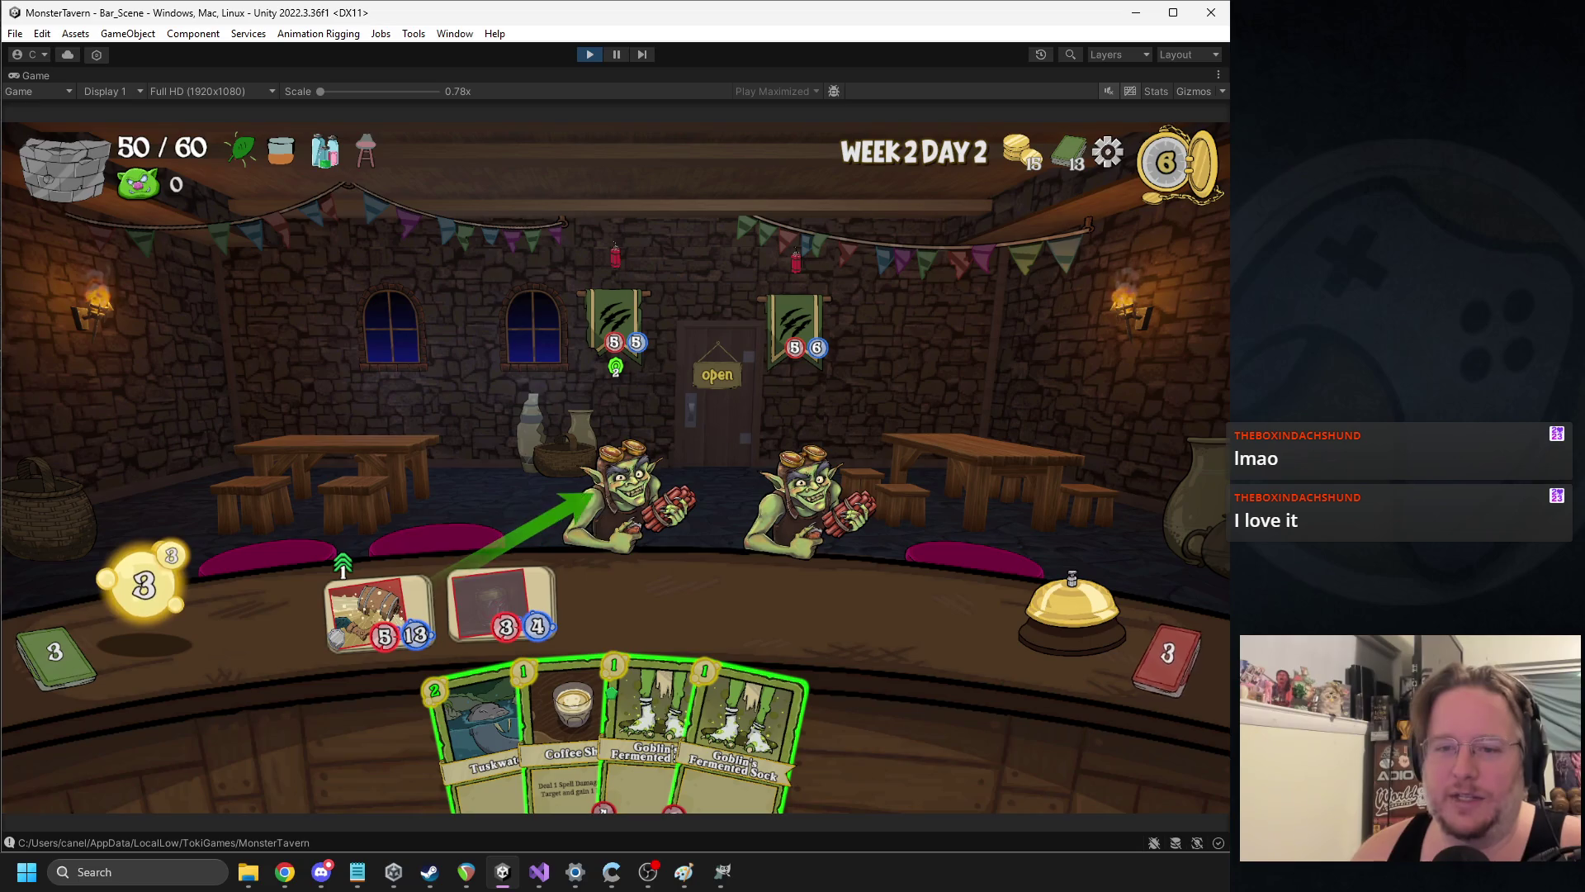
drag(648, 726, 625, 603)
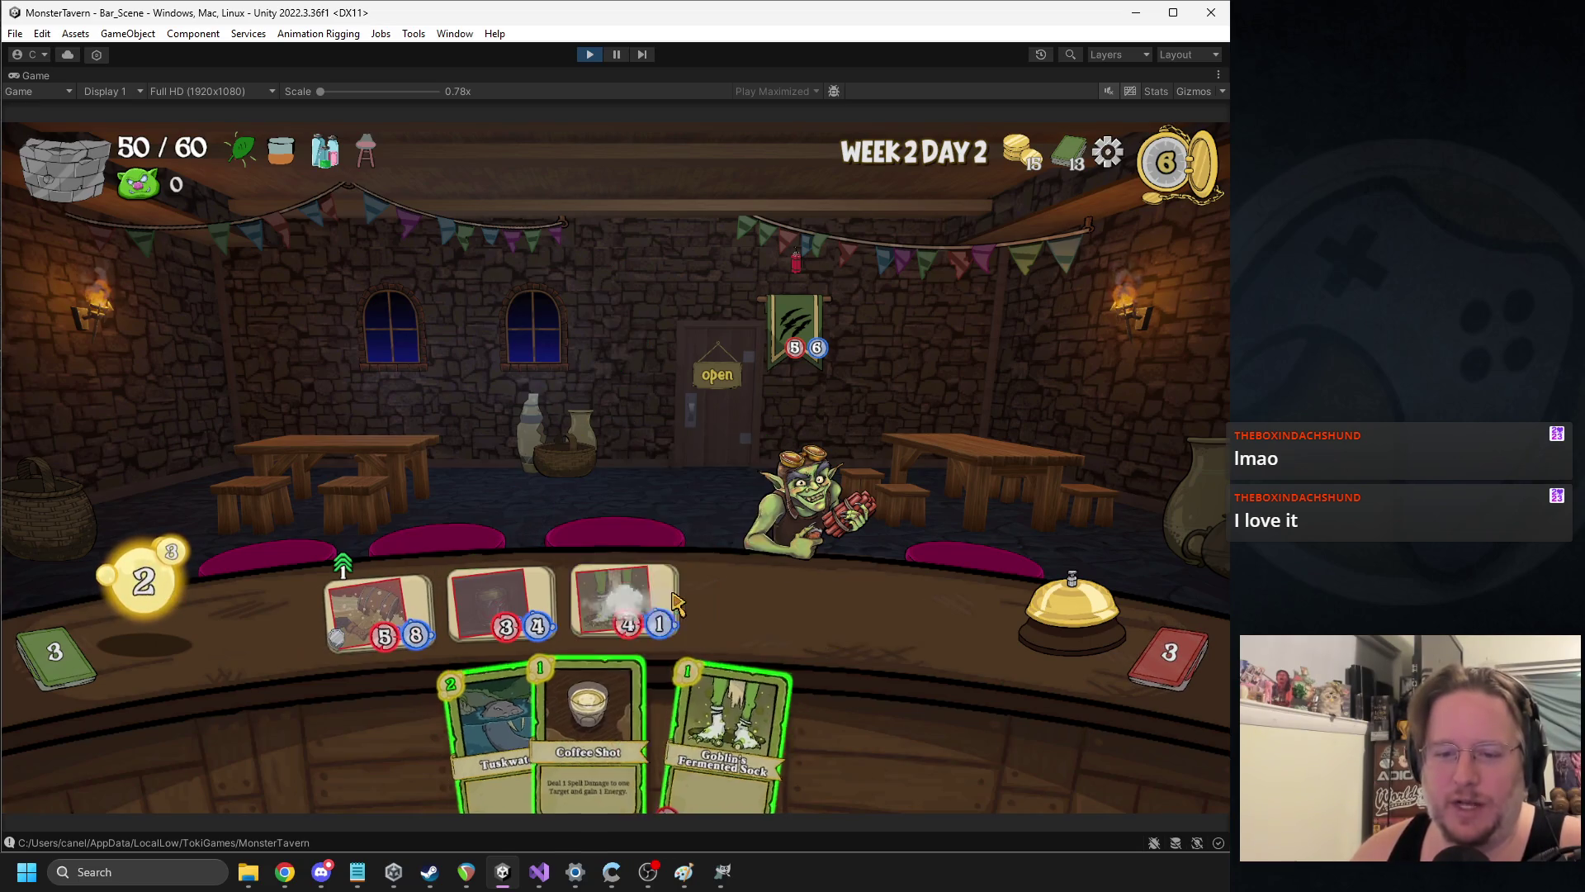
drag(739, 727, 751, 545)
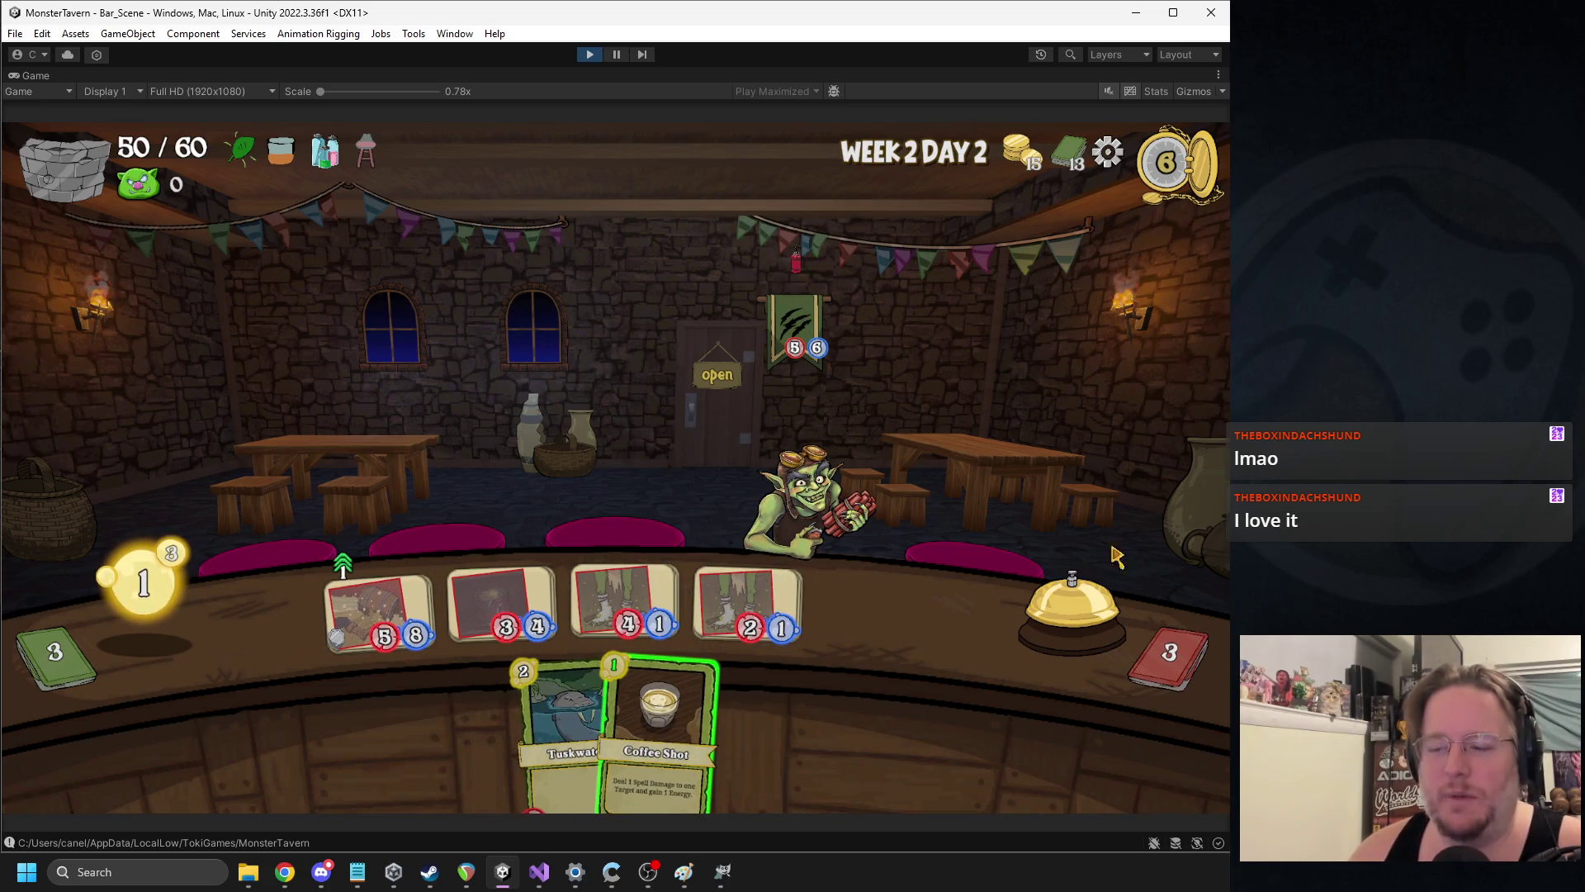
key(space)
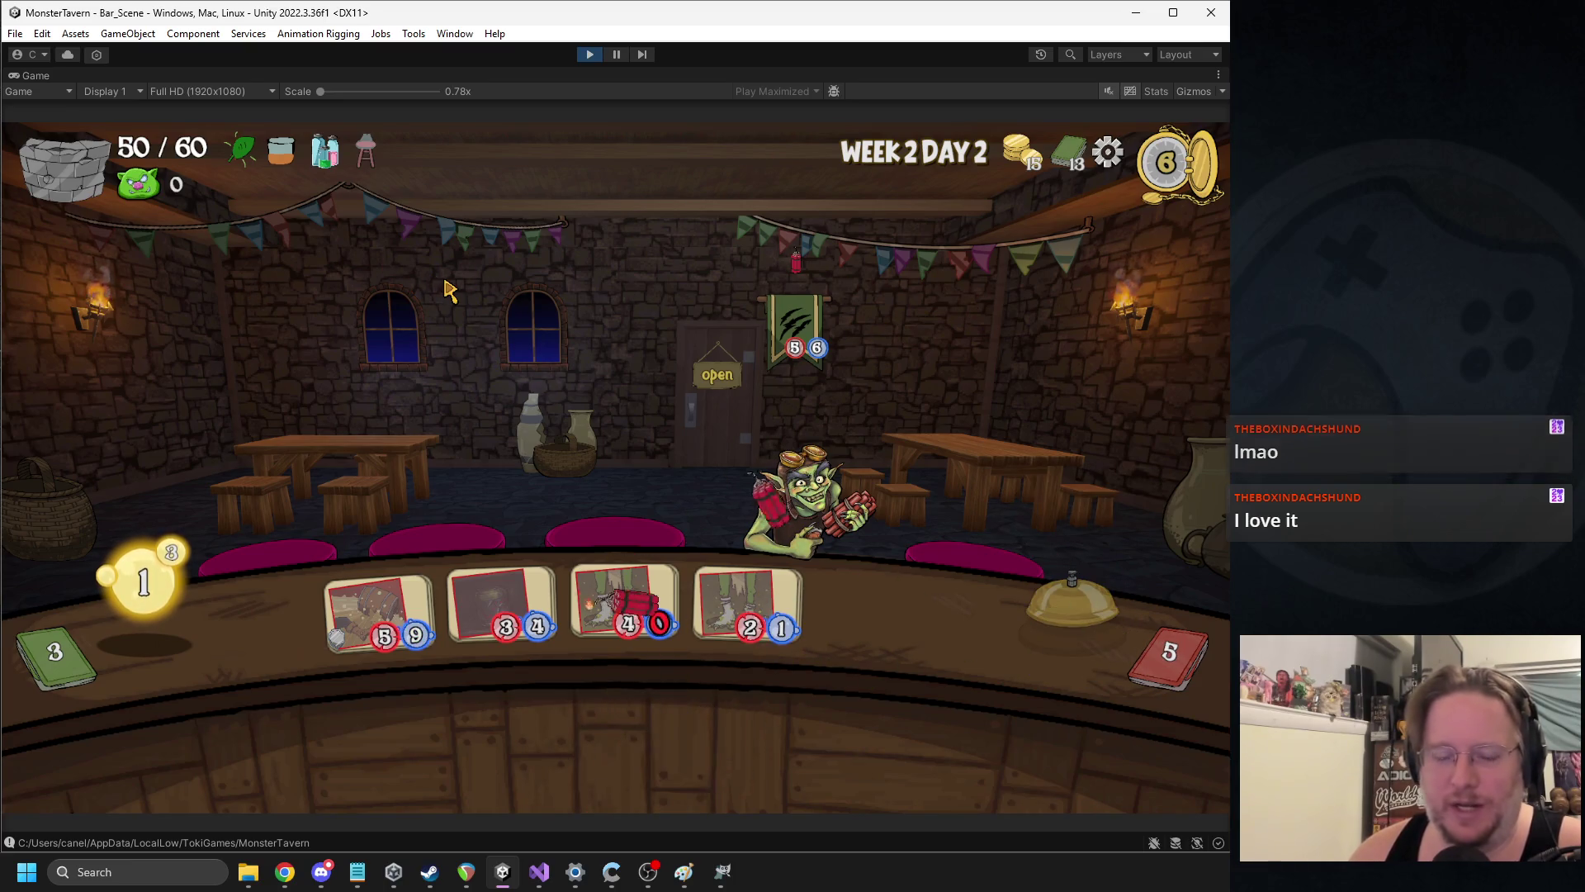
mouse_move(417, 727)
mouse_down()
mouse_move(768, 594)
mouse_move(809, 607)
mouse_up()
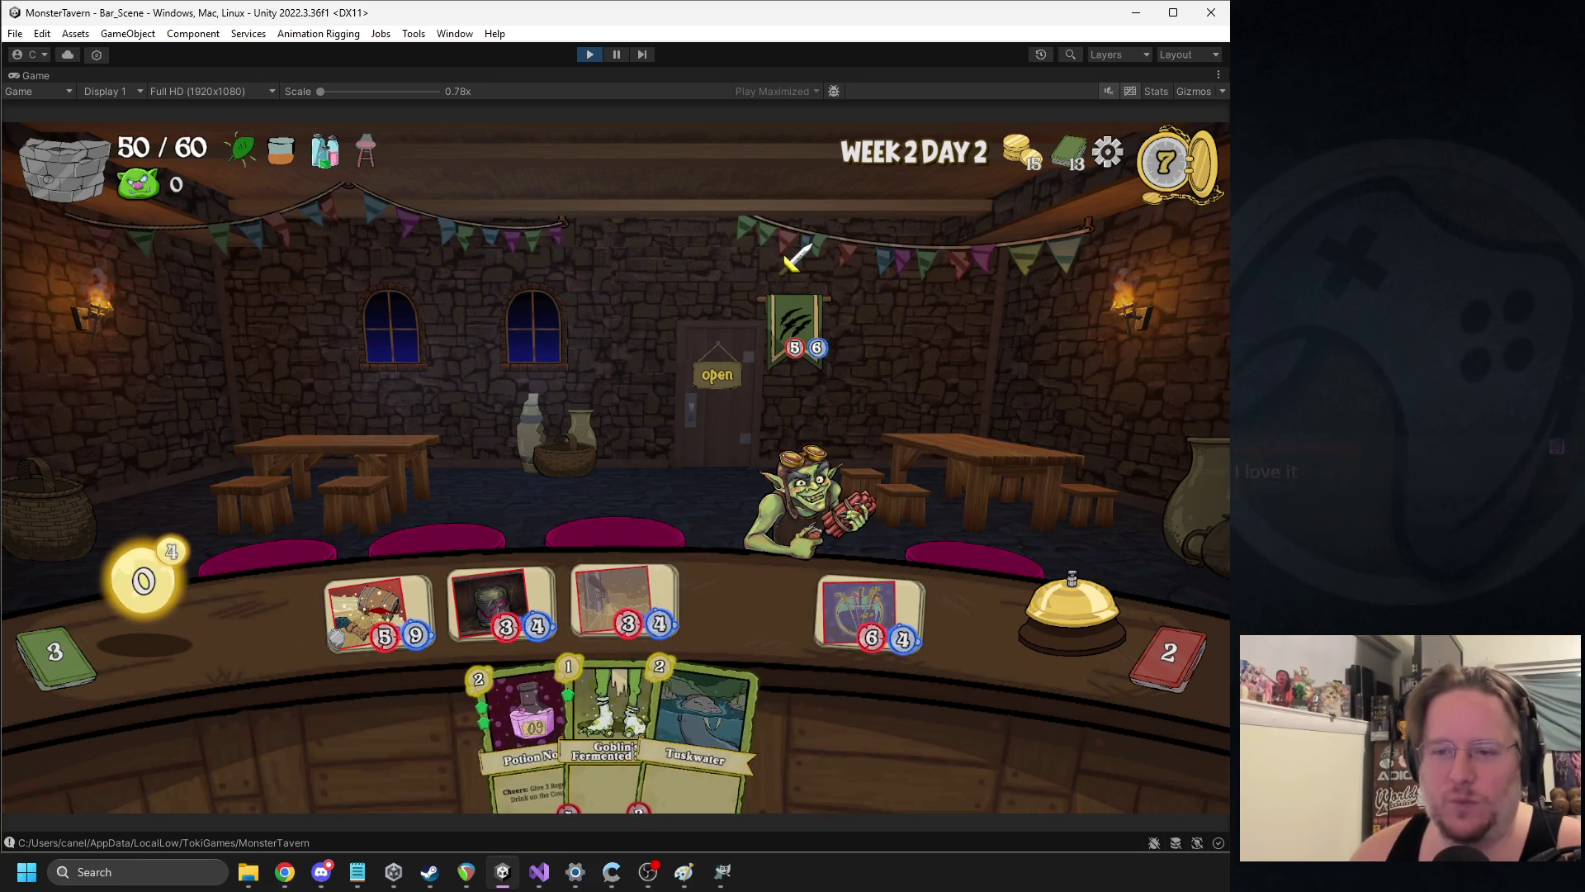
click(1065, 606)
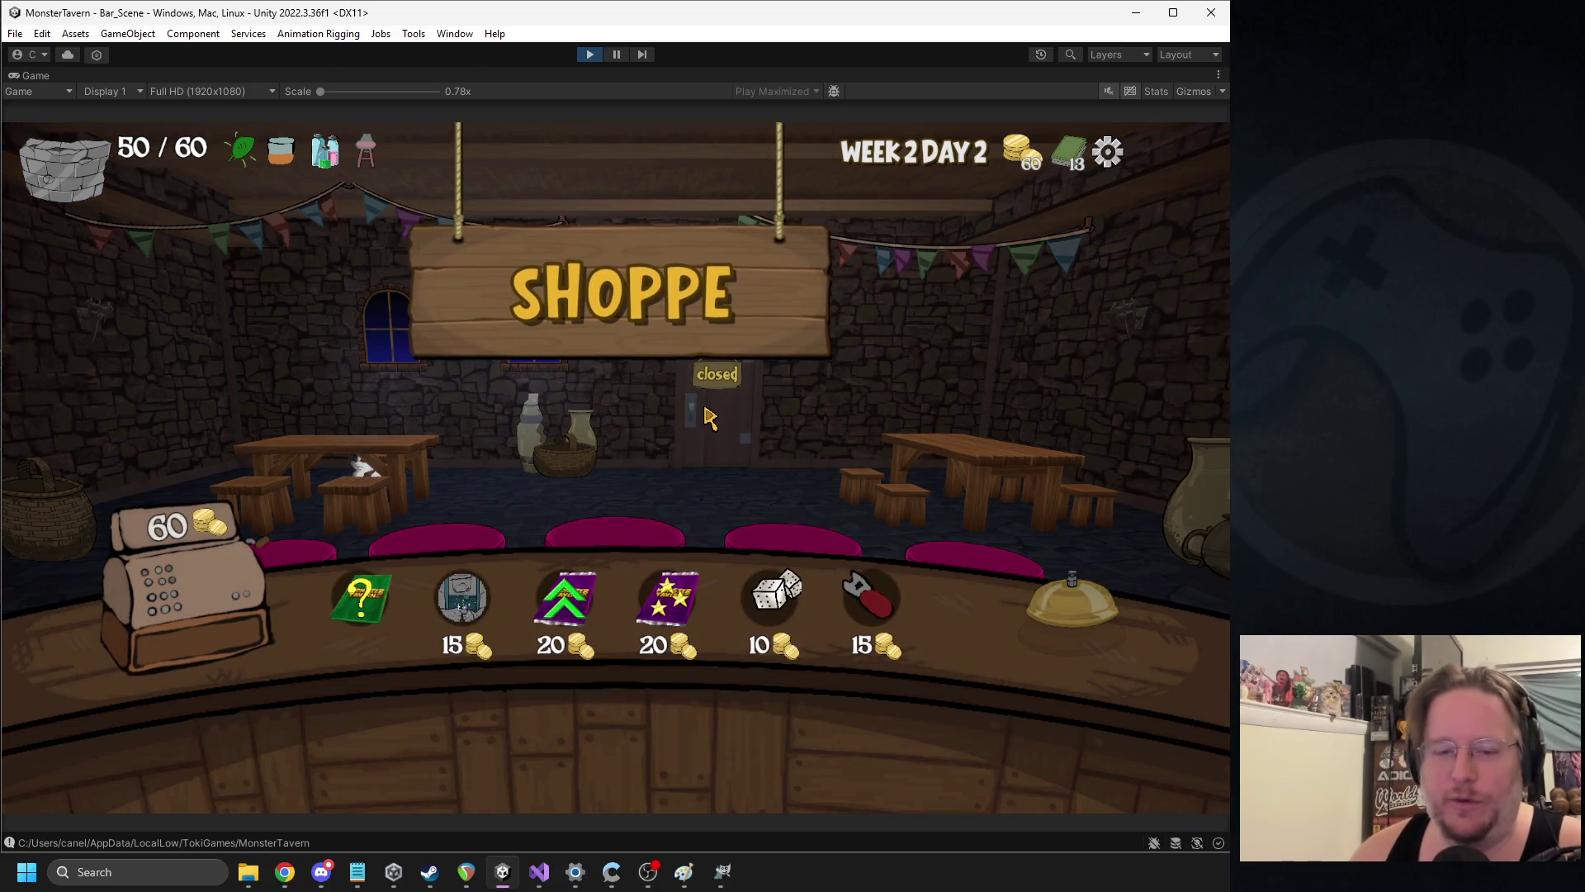
Buy Rusty Bottle Opener and the Special Power Pack, enhance Coffee Shot, boost Blue Hole, take Warbringer's Horn
mouse_move(861, 626)
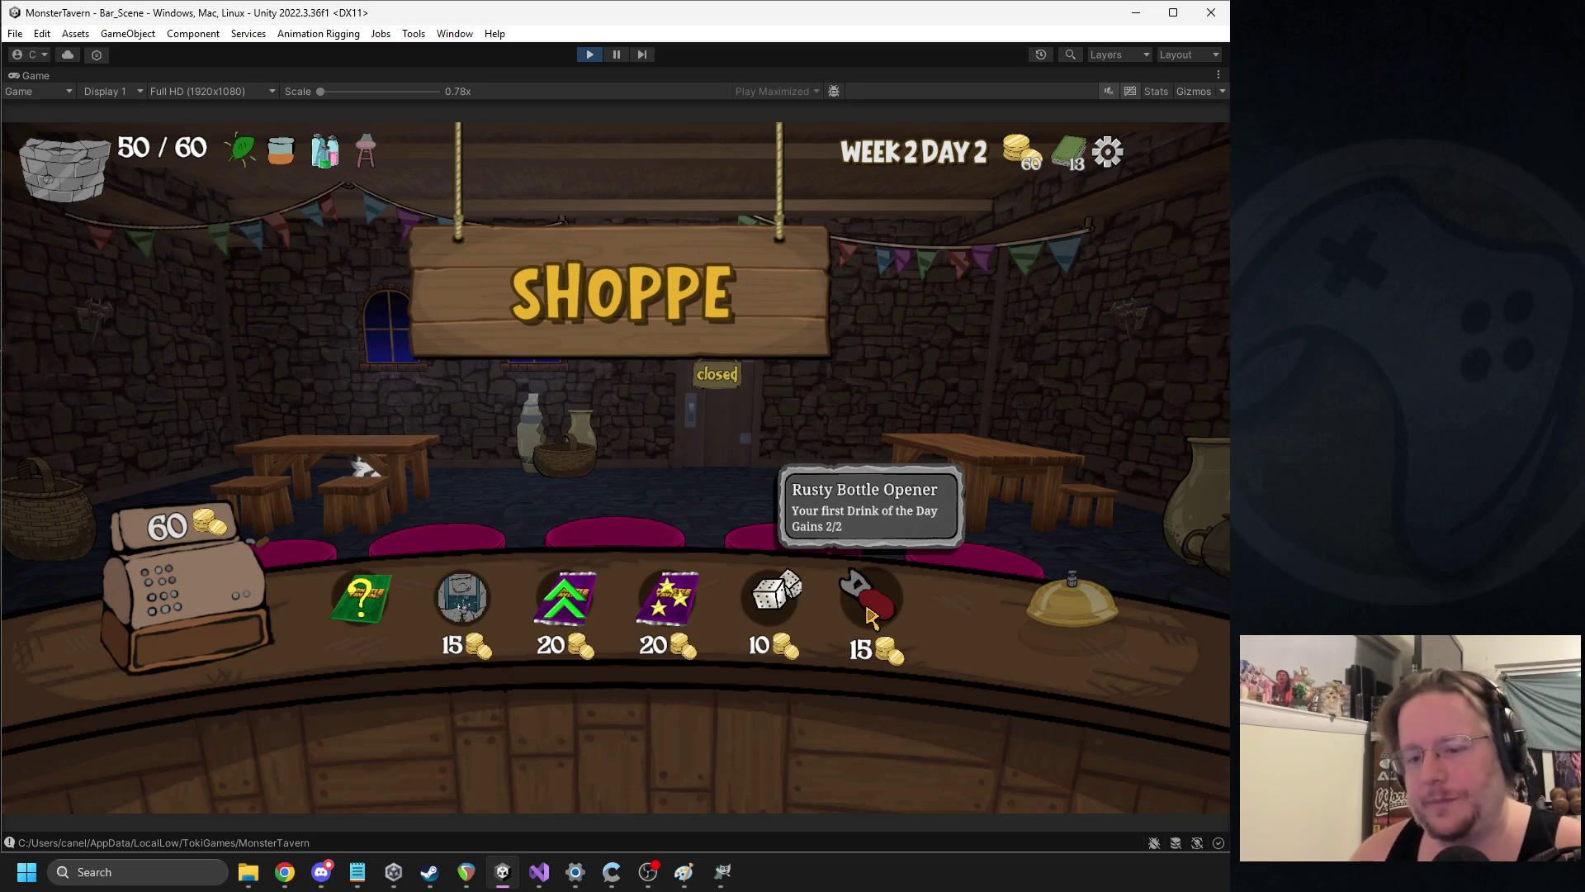
click(867, 615)
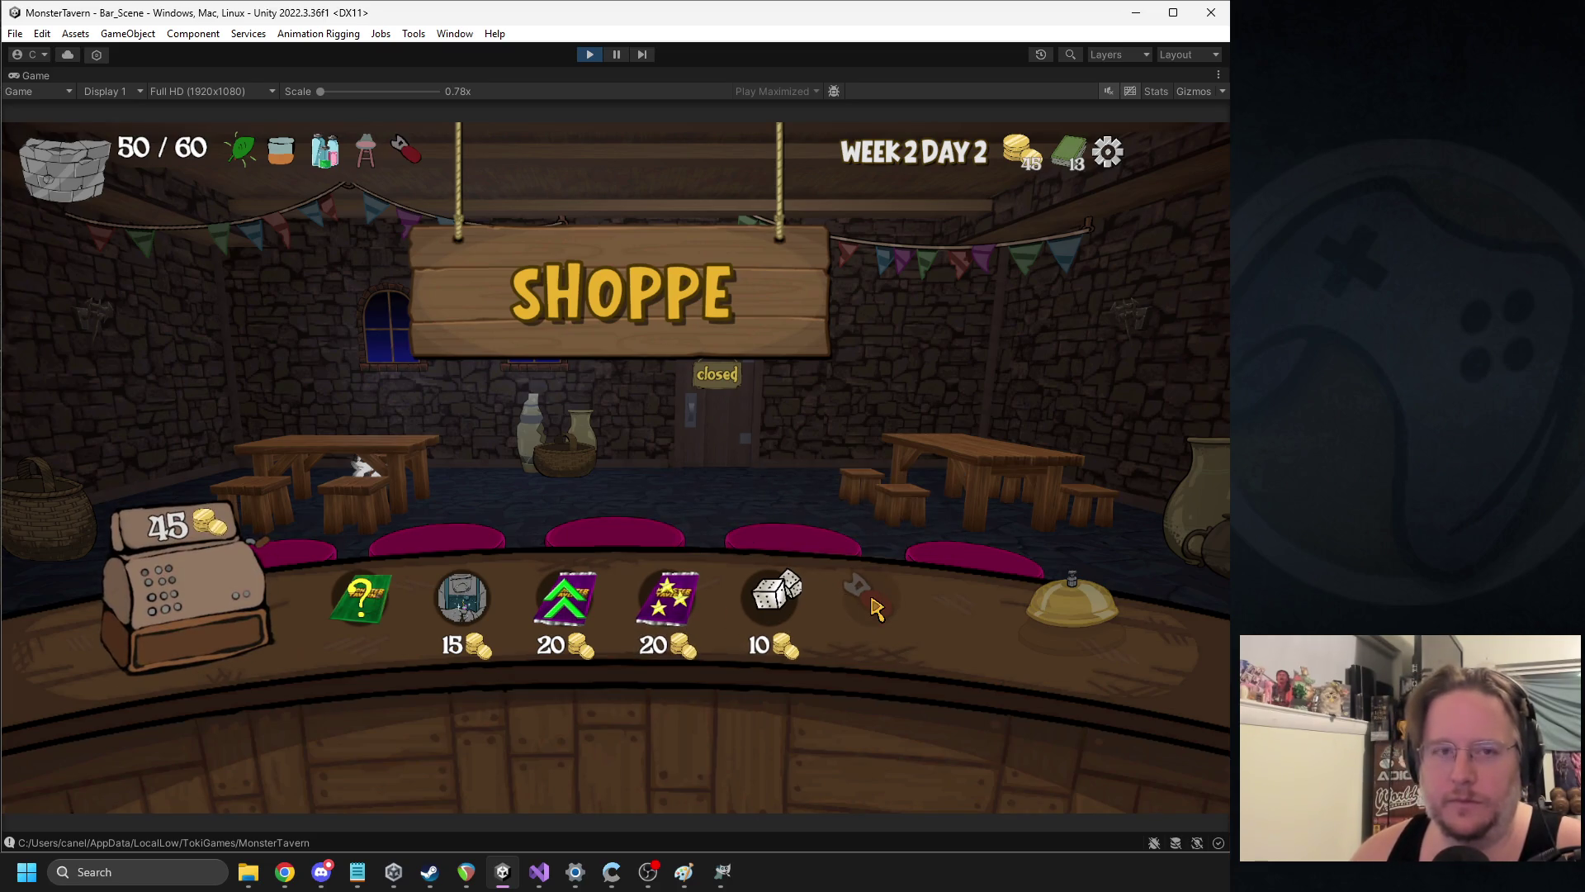
click(660, 584)
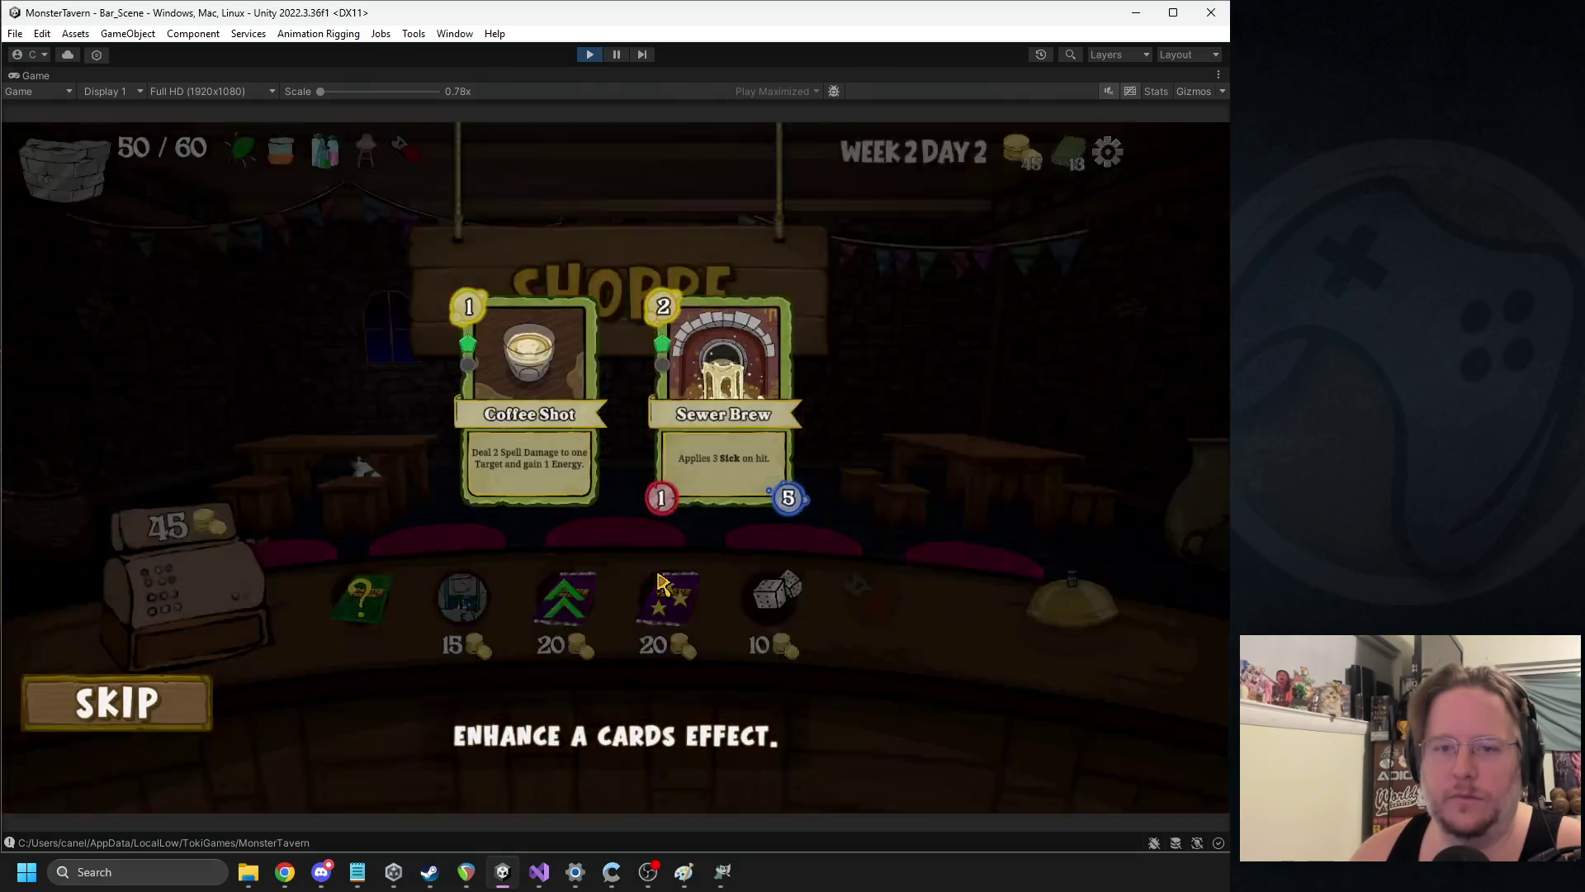
click(567, 471)
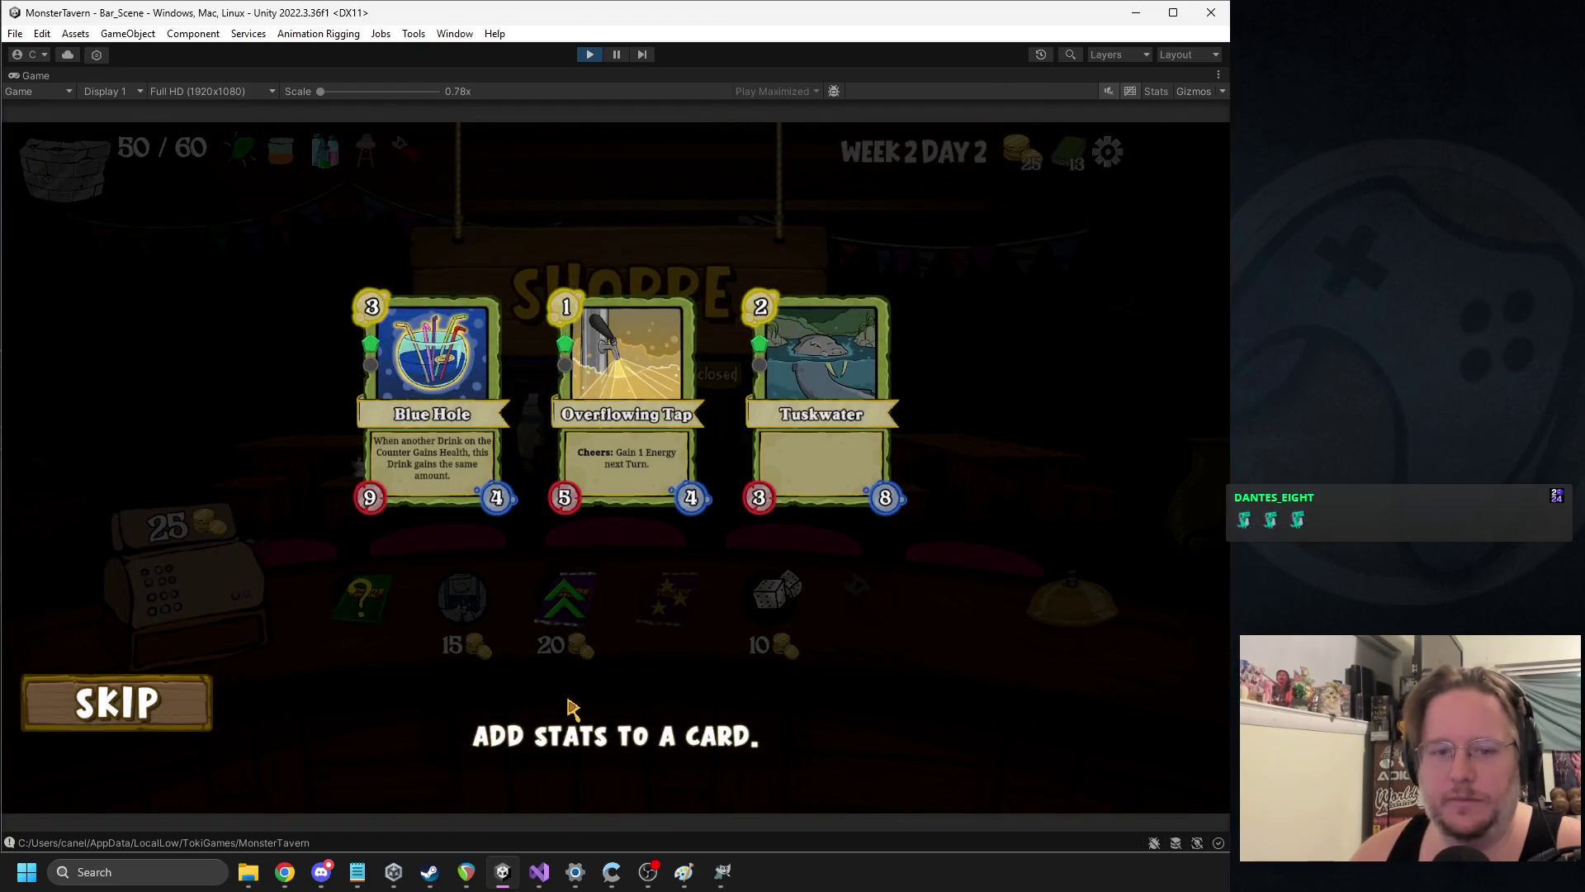
click(432, 388)
click(369, 615)
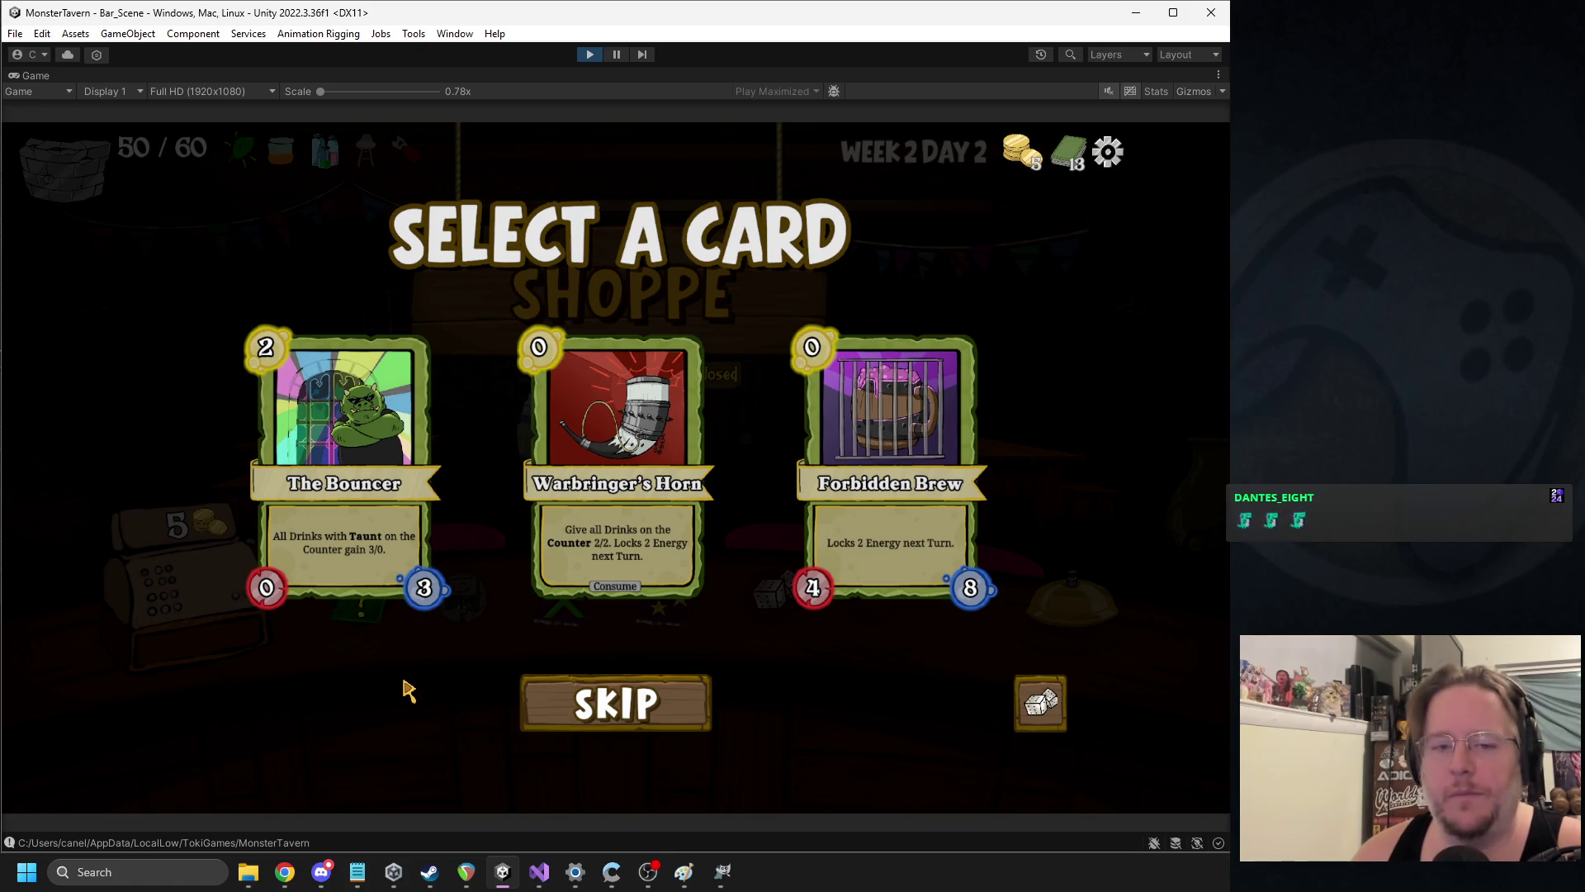
click(615, 430)
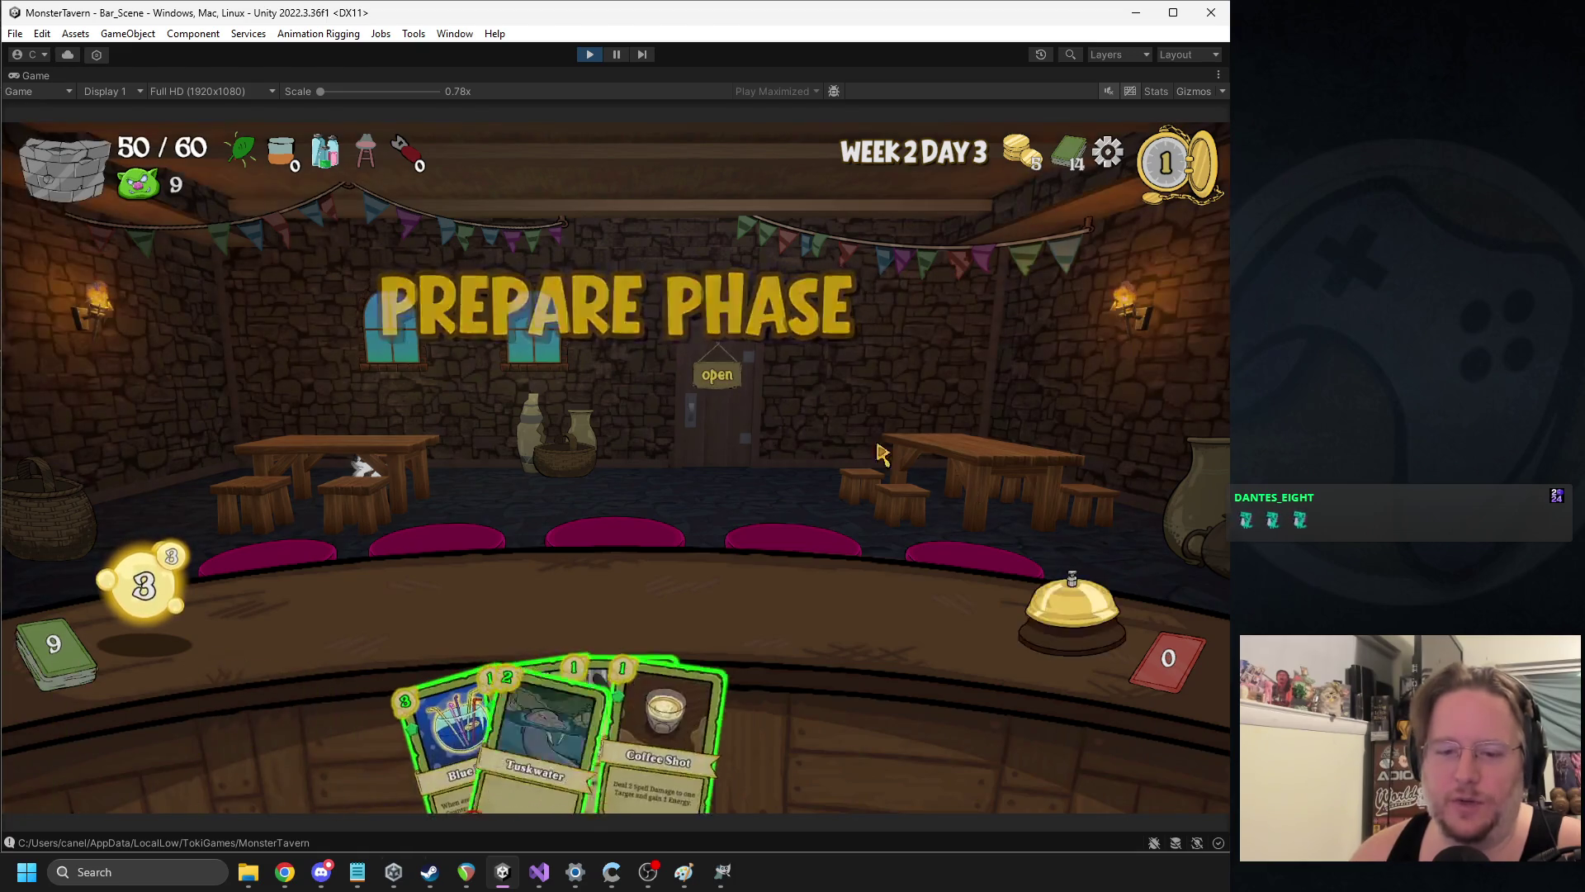
Put Blue Hole on the right slot and Overflowing Tap on the left, aim it at the goblin, start a snip
mouse_move(477, 706)
mouse_down()
mouse_move(825, 582)
mouse_move(863, 599)
mouse_up()
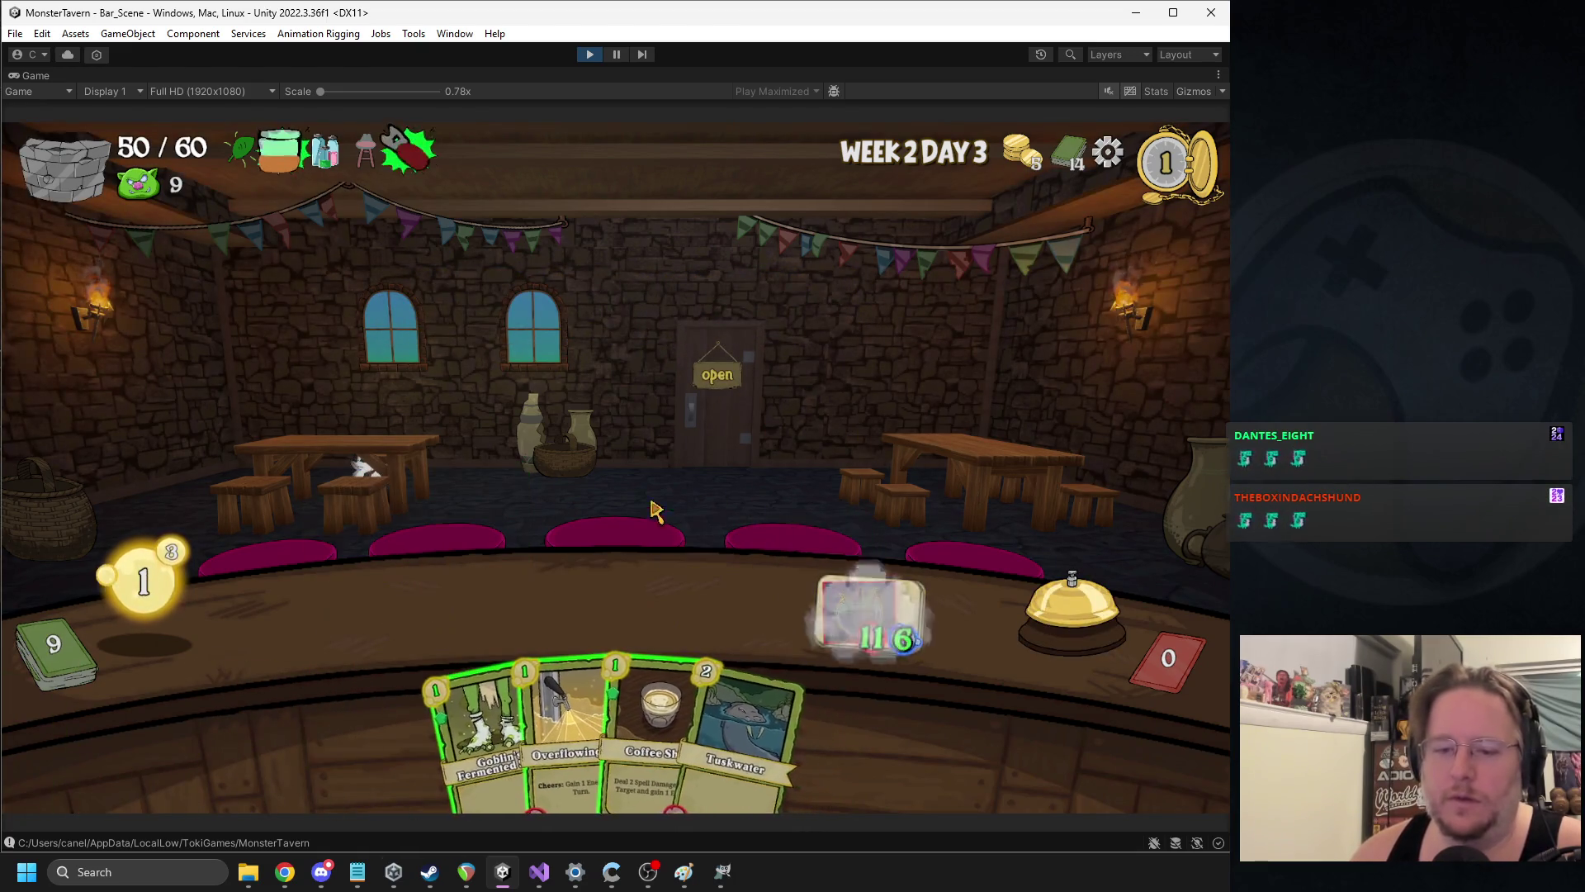
mouse_move(551, 685)
mouse_down()
mouse_move(495, 569)
mouse_move(380, 611)
mouse_up()
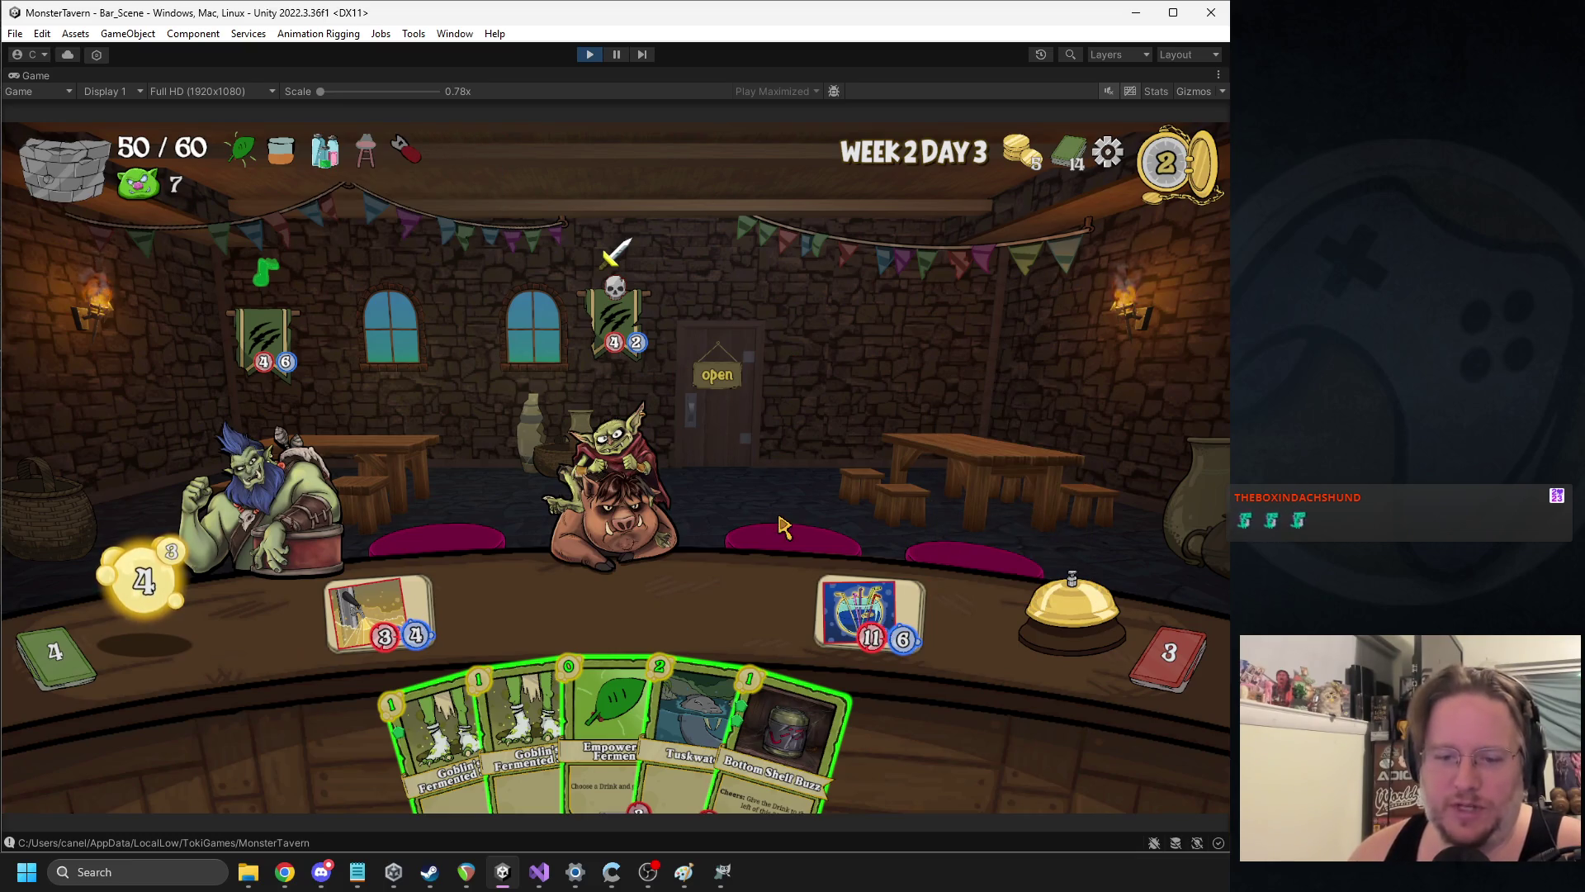
drag(379, 615, 602, 474)
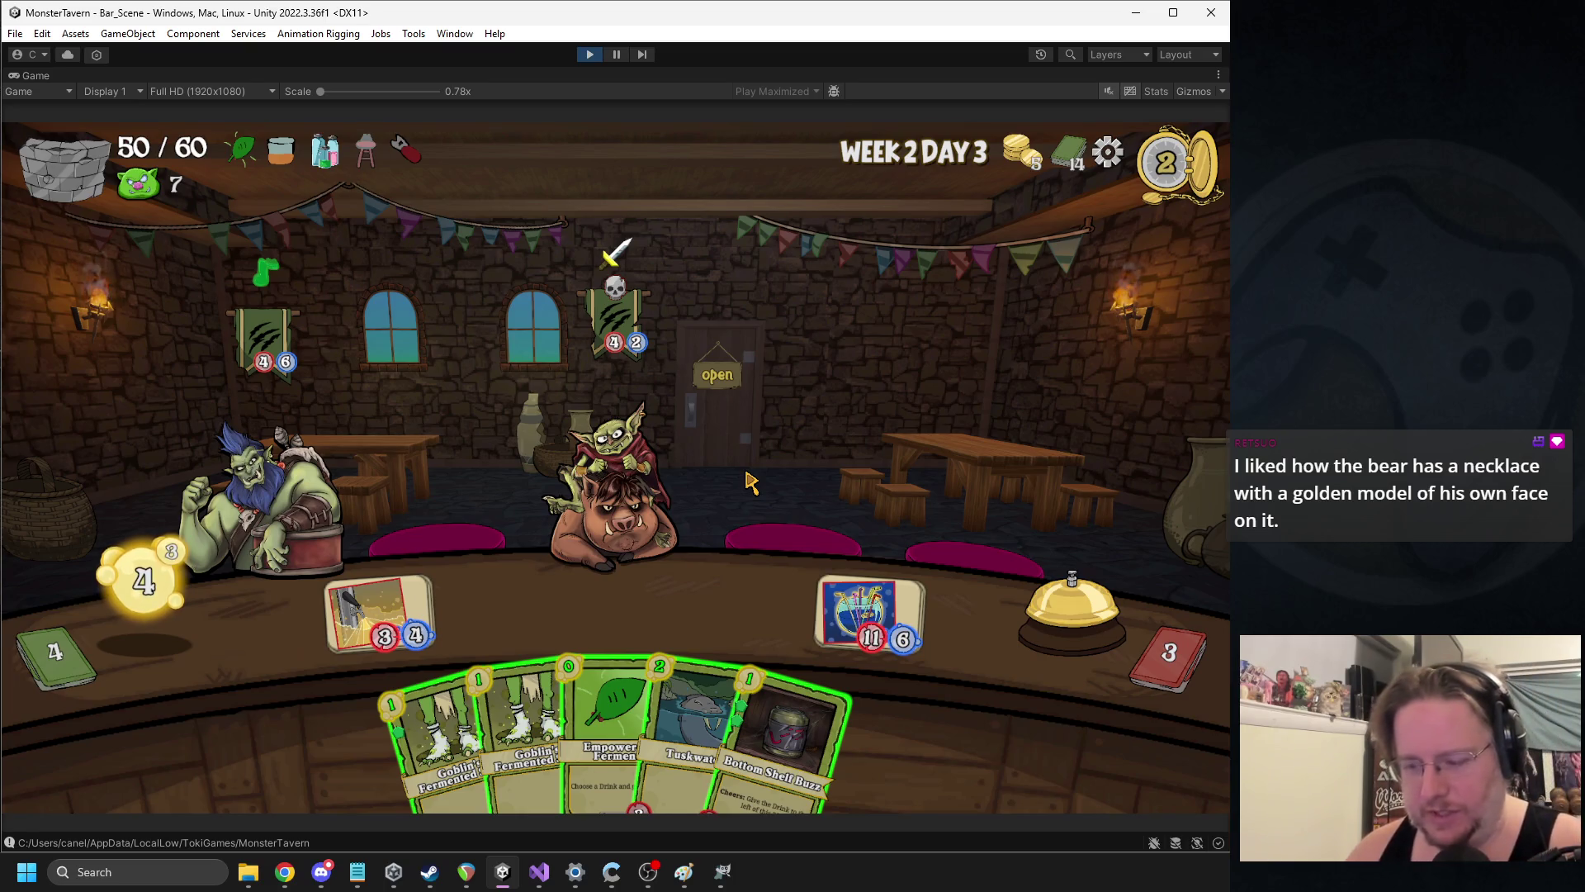
key(super+shift+s)
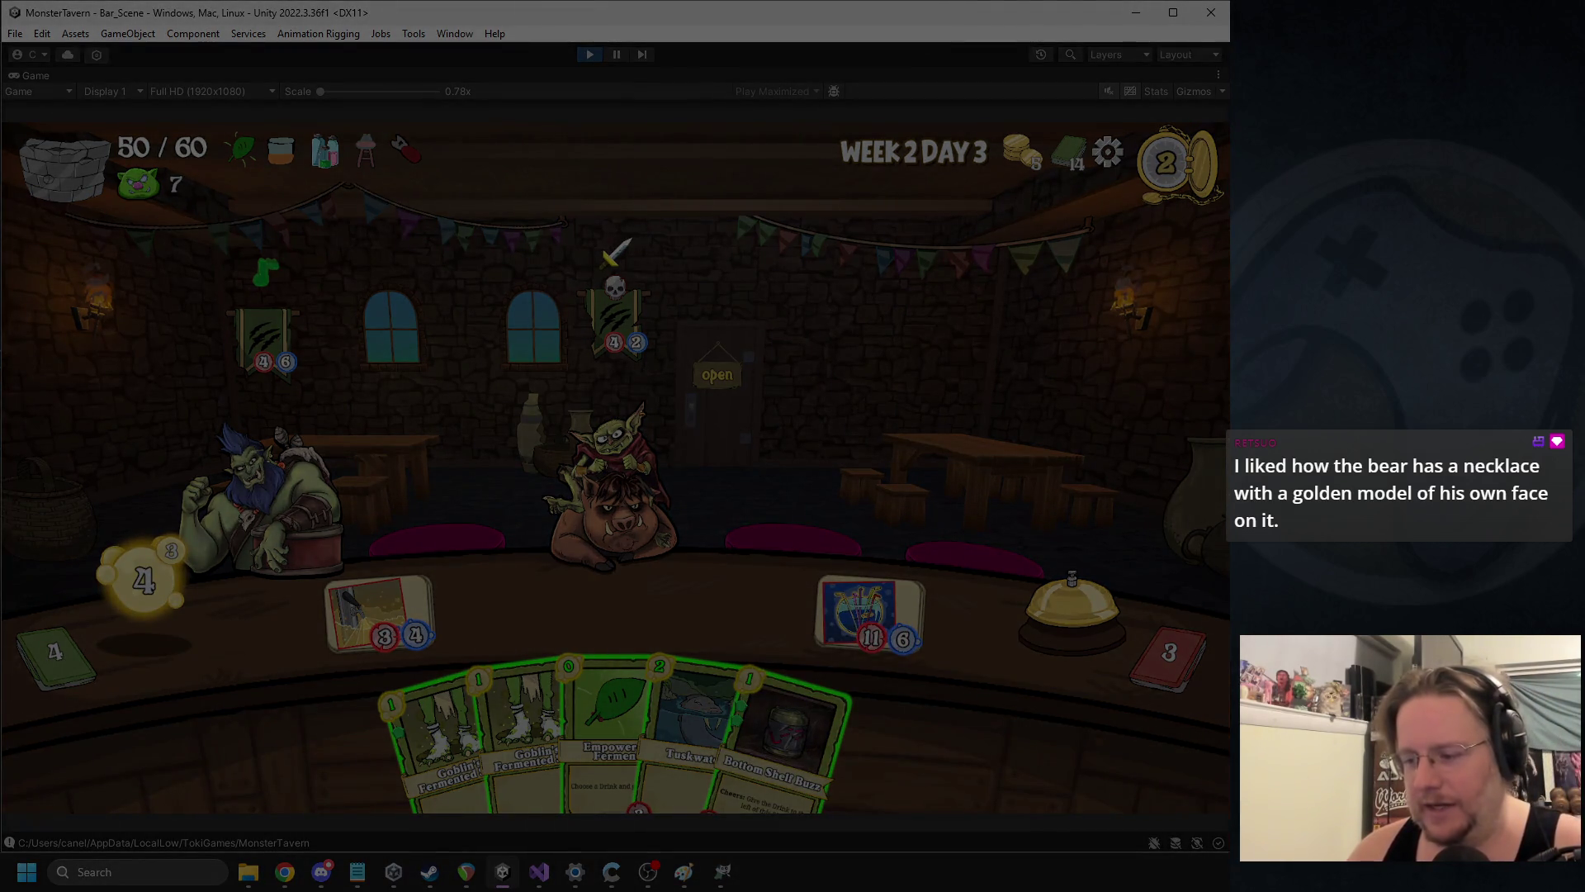
key(Escape)
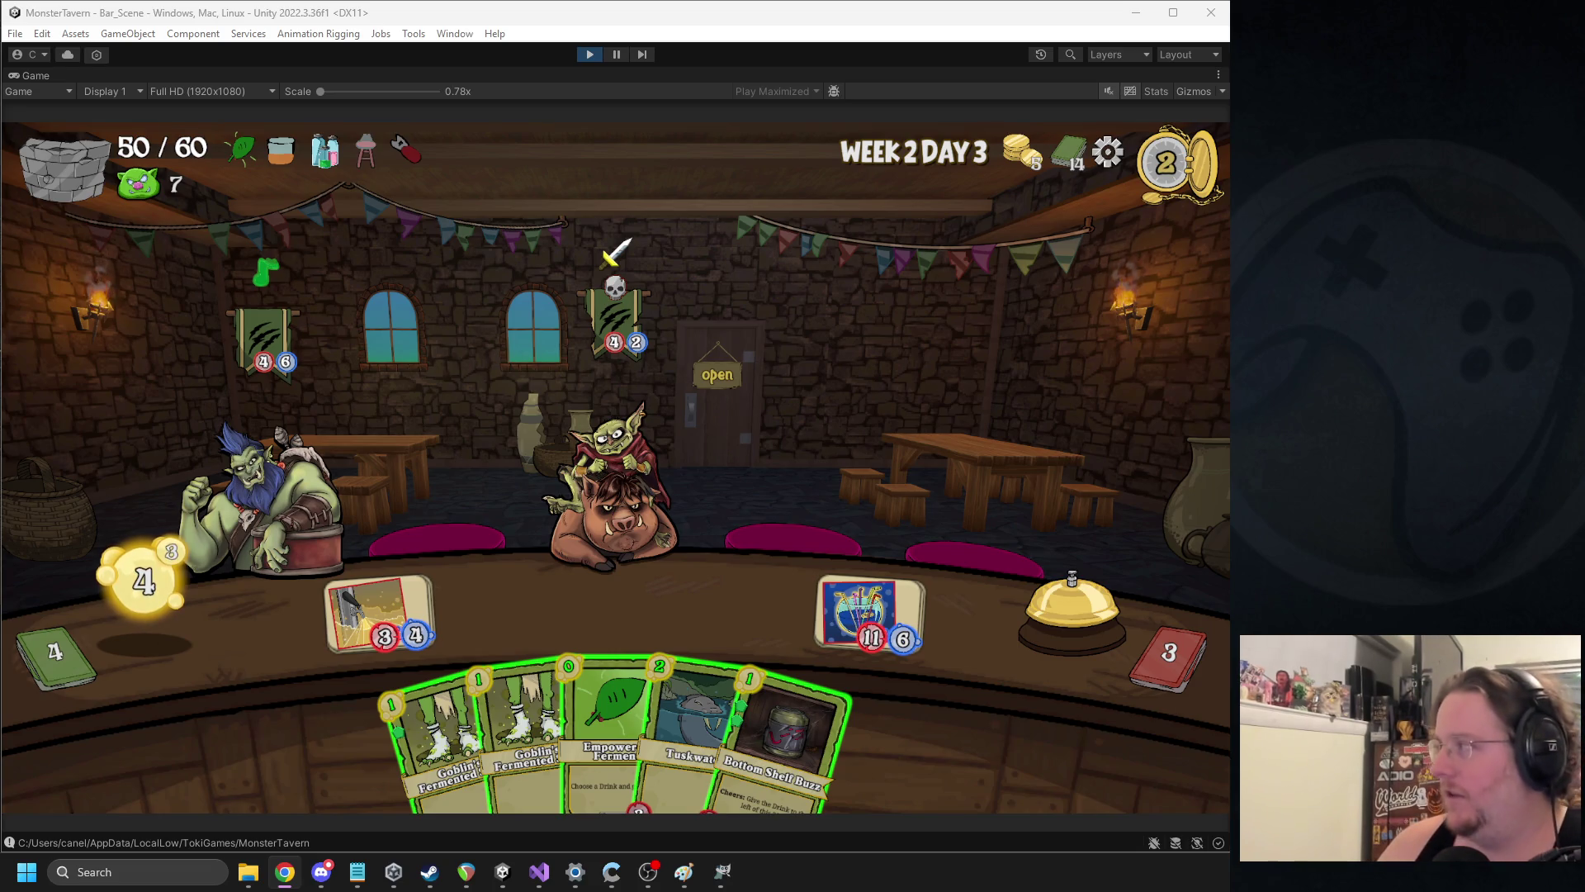
key(alt+Tab)
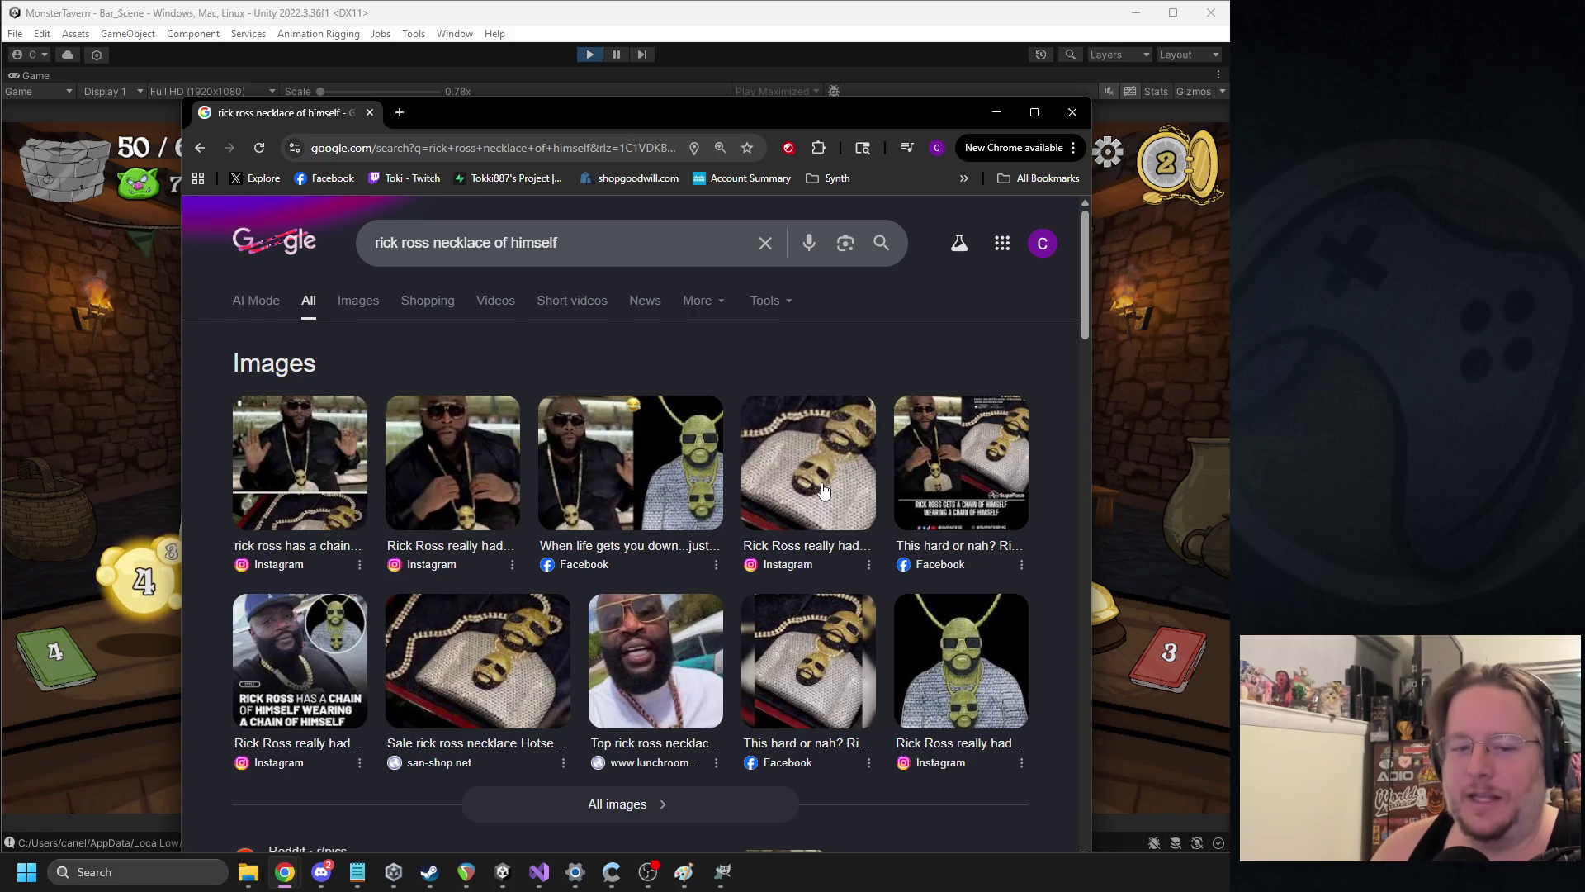
click(1072, 112)
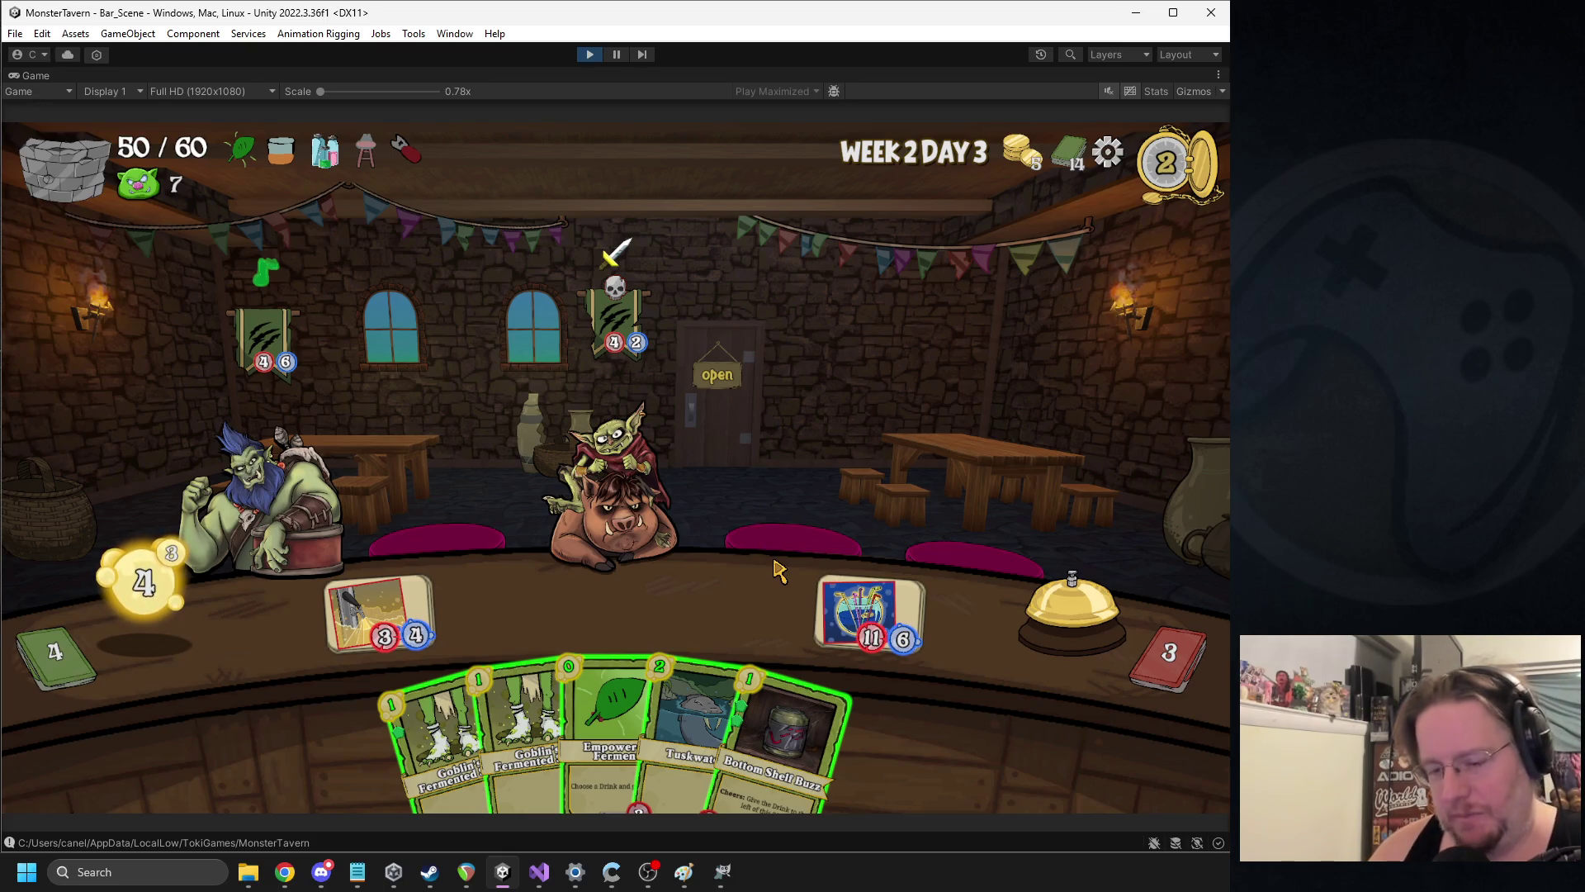
Place Bottom Shelf Buzz, empower the left drink, add two Goblin's Fermented Socks, and buff with Warbringer
mouse_move(797, 702)
mouse_down()
mouse_move(529, 577)
mouse_move(503, 598)
mouse_up()
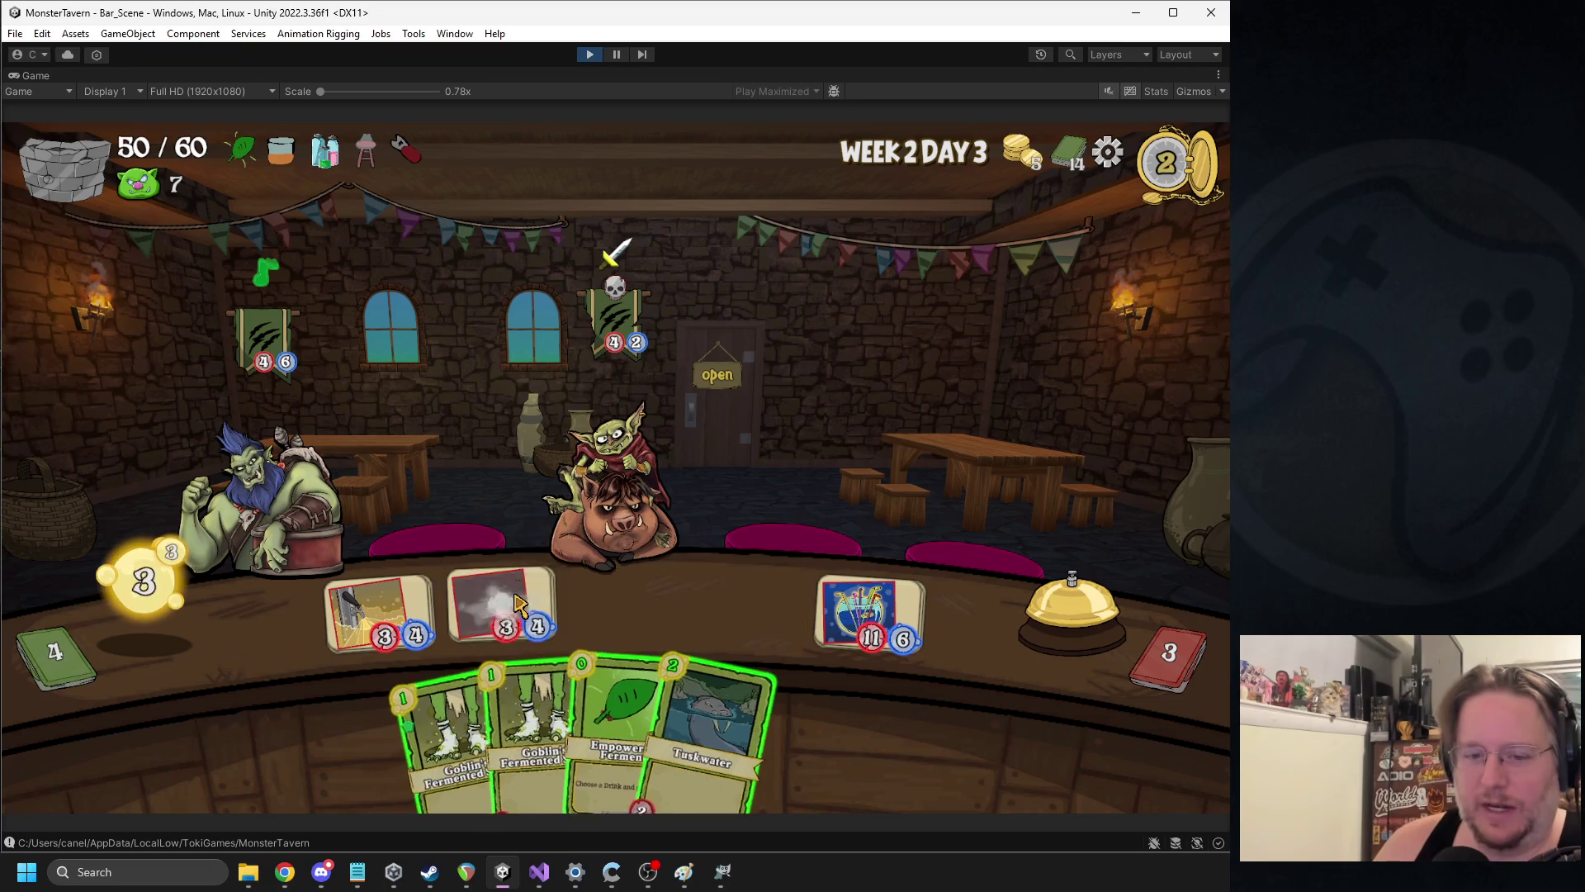
drag(653, 718, 384, 607)
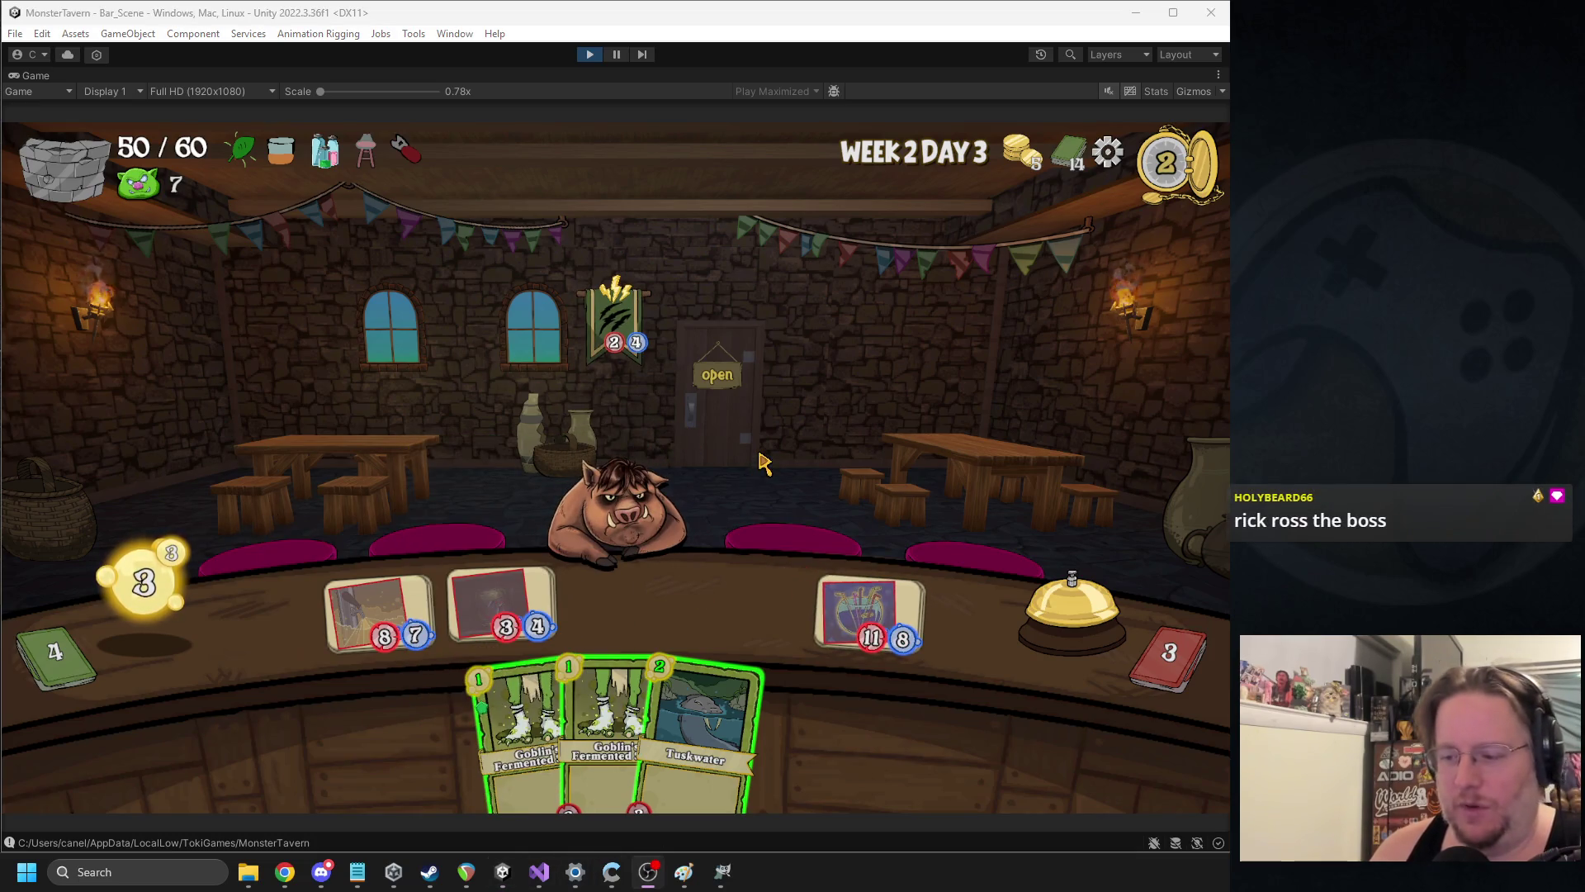
mouse_move(594, 726)
mouse_down()
mouse_move(603, 584)
mouse_move(627, 594)
mouse_up()
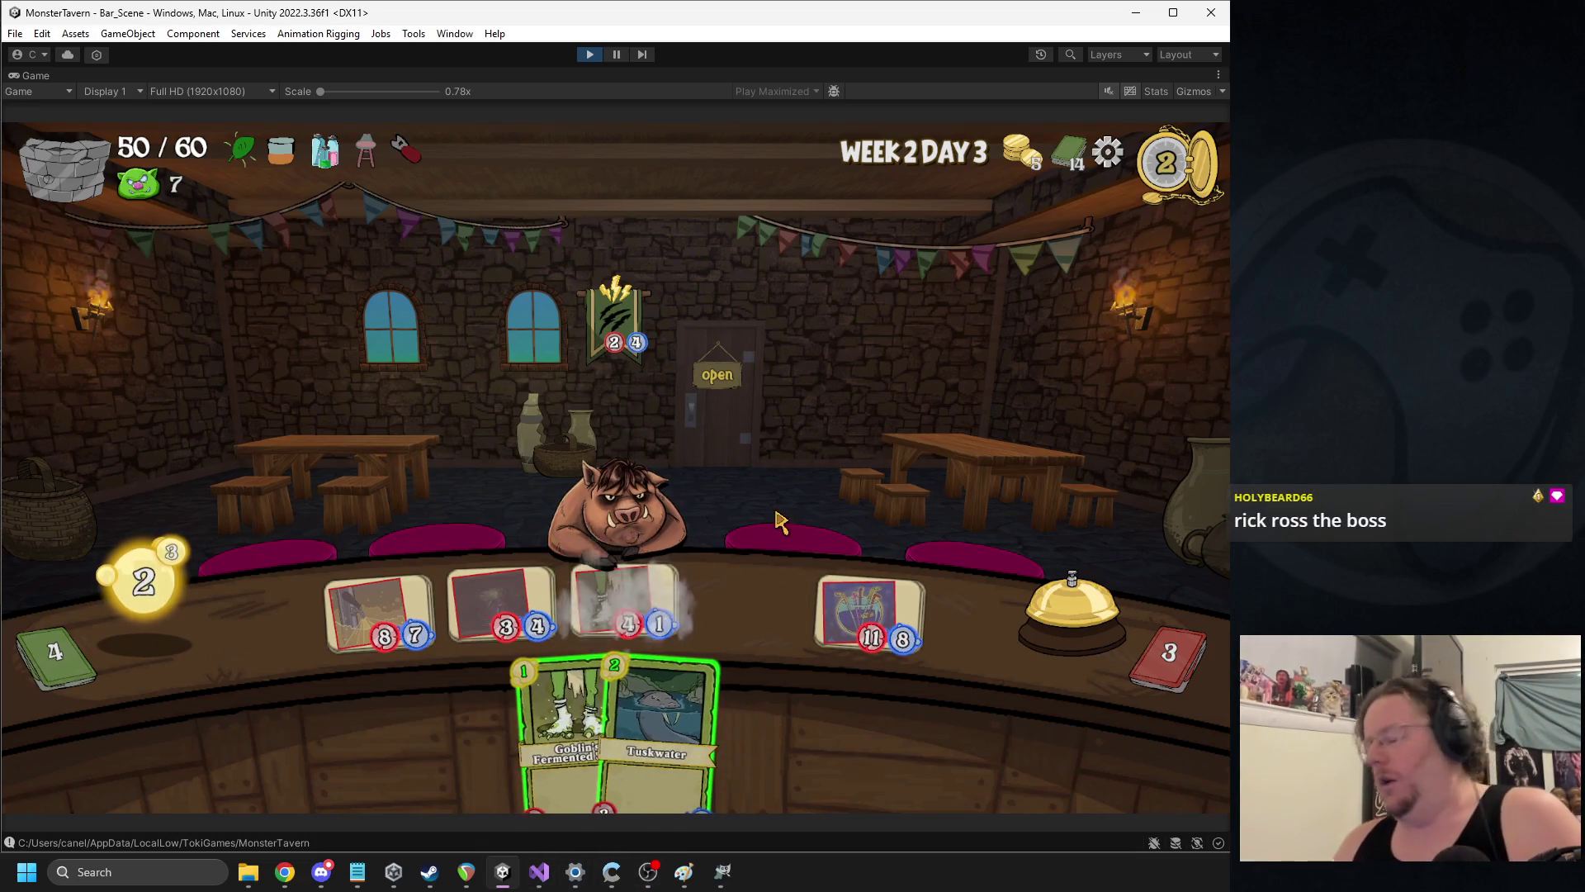
drag(578, 700, 776, 610)
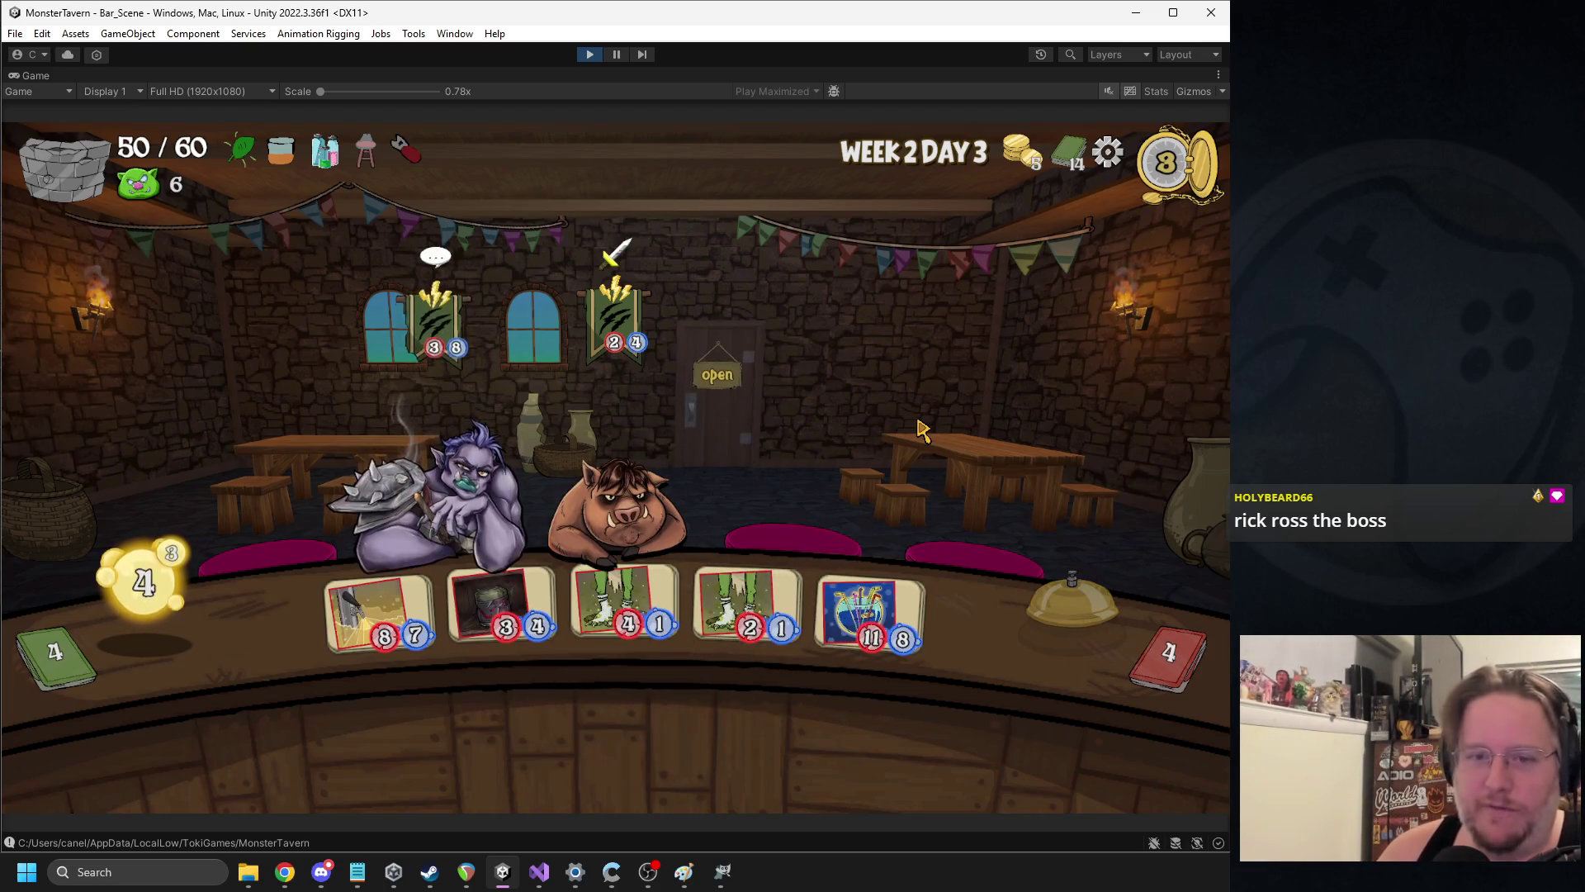
mouse_move(607, 726)
mouse_down()
mouse_move(644, 595)
mouse_move(795, 361)
mouse_up()
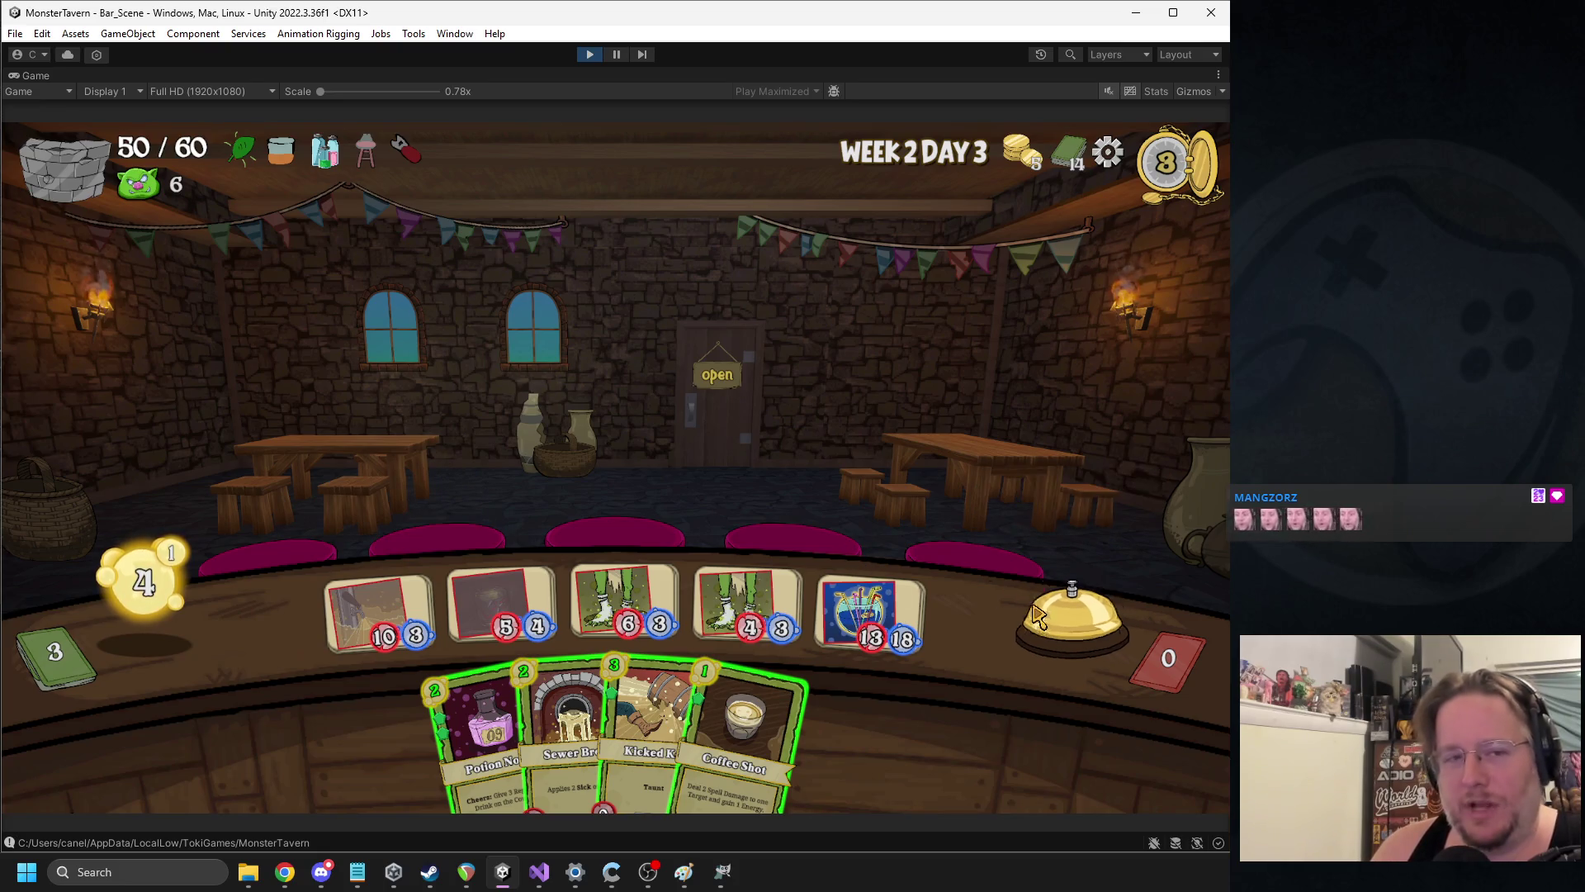
Play Potion and Kicked Keg, end the turn, place another Potion, then open the pause menu
drag(479, 734, 747, 483)
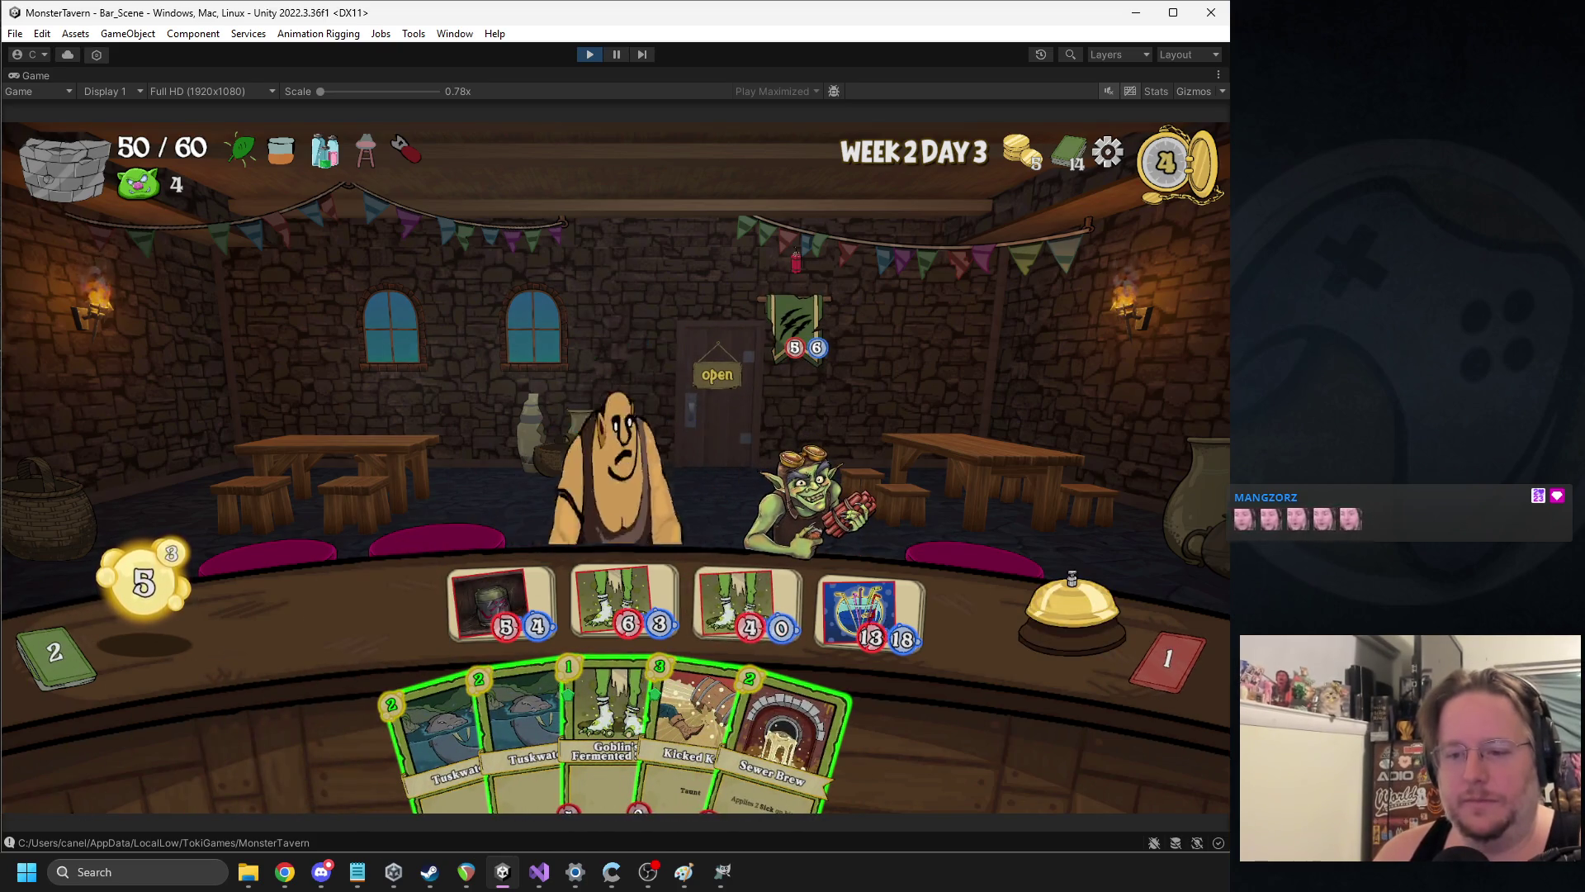
mouse_move(665, 657)
mouse_down()
mouse_move(371, 549)
mouse_move(375, 586)
mouse_up()
click(1069, 603)
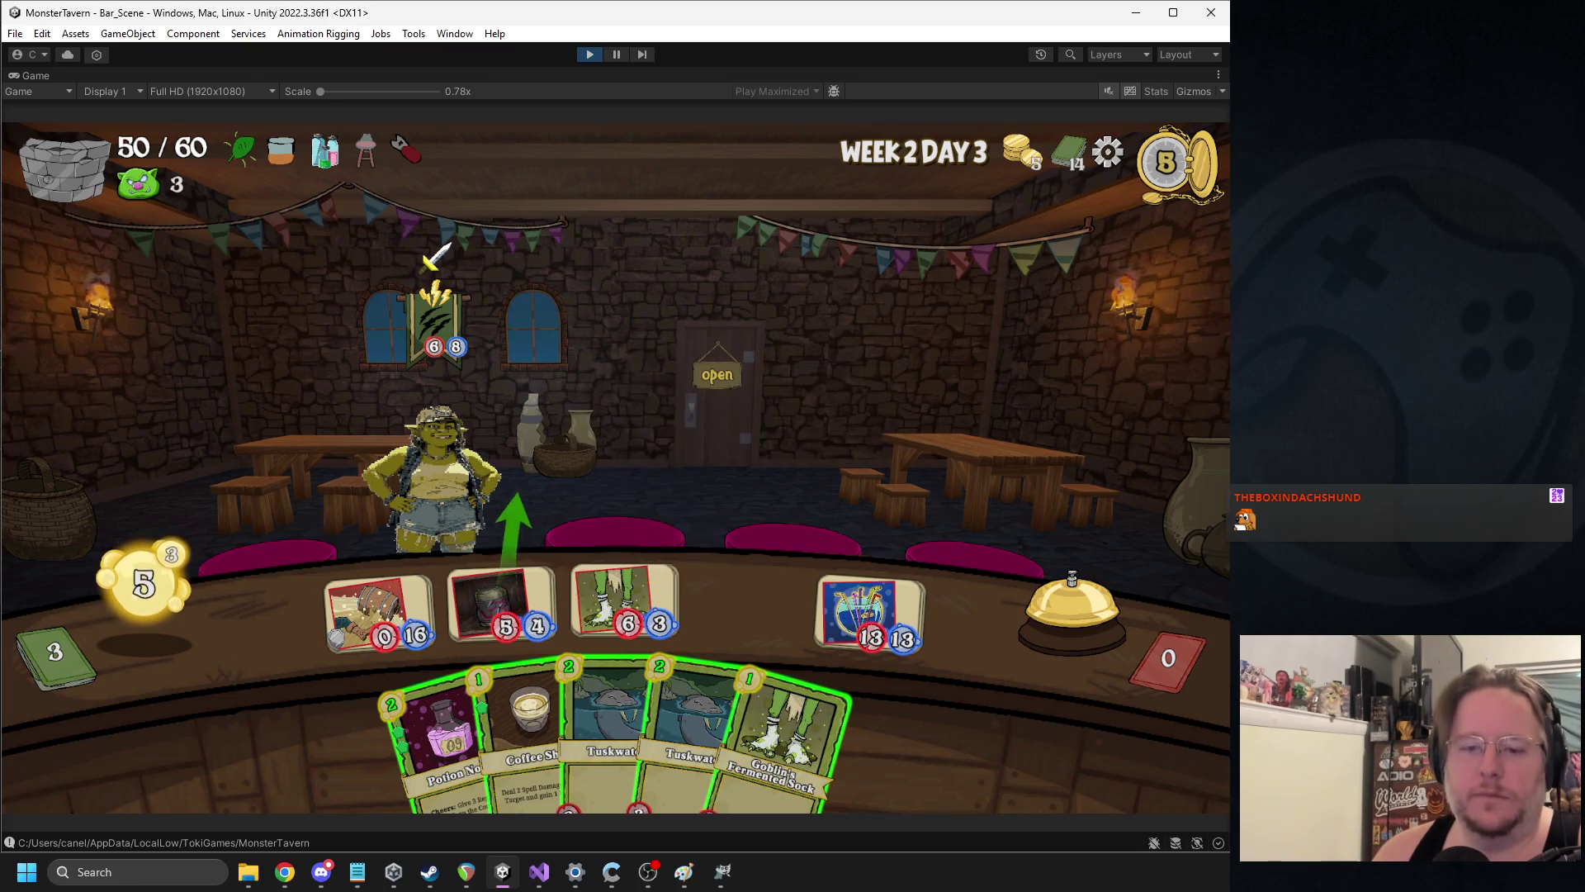
mouse_move(437, 743)
mouse_down()
mouse_move(764, 577)
mouse_move(747, 606)
mouse_up()
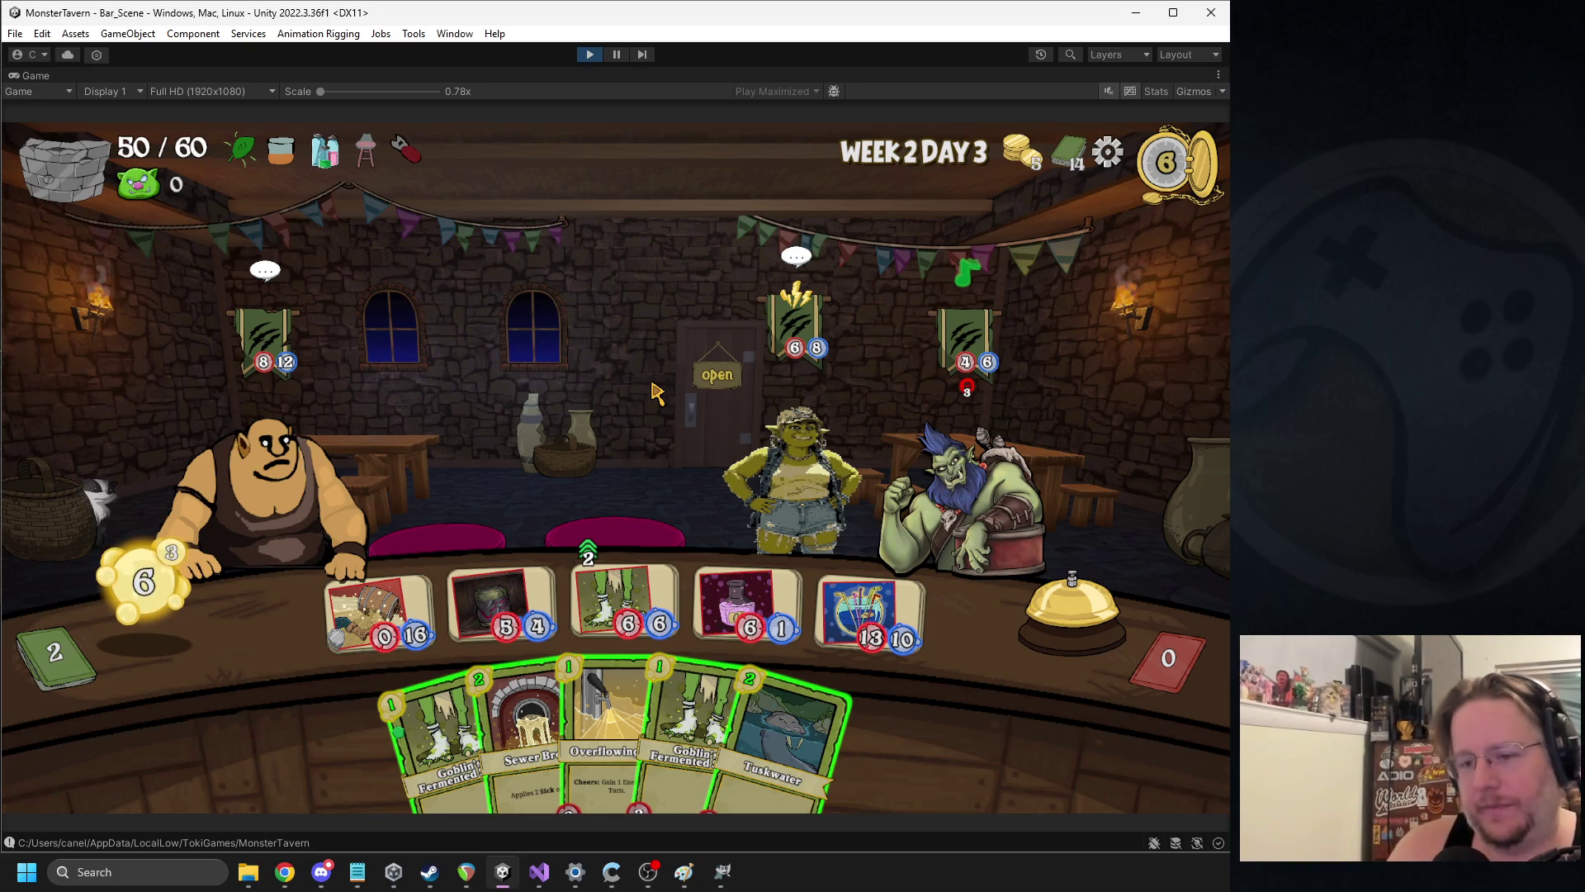
key(Escape)
key(Escape)
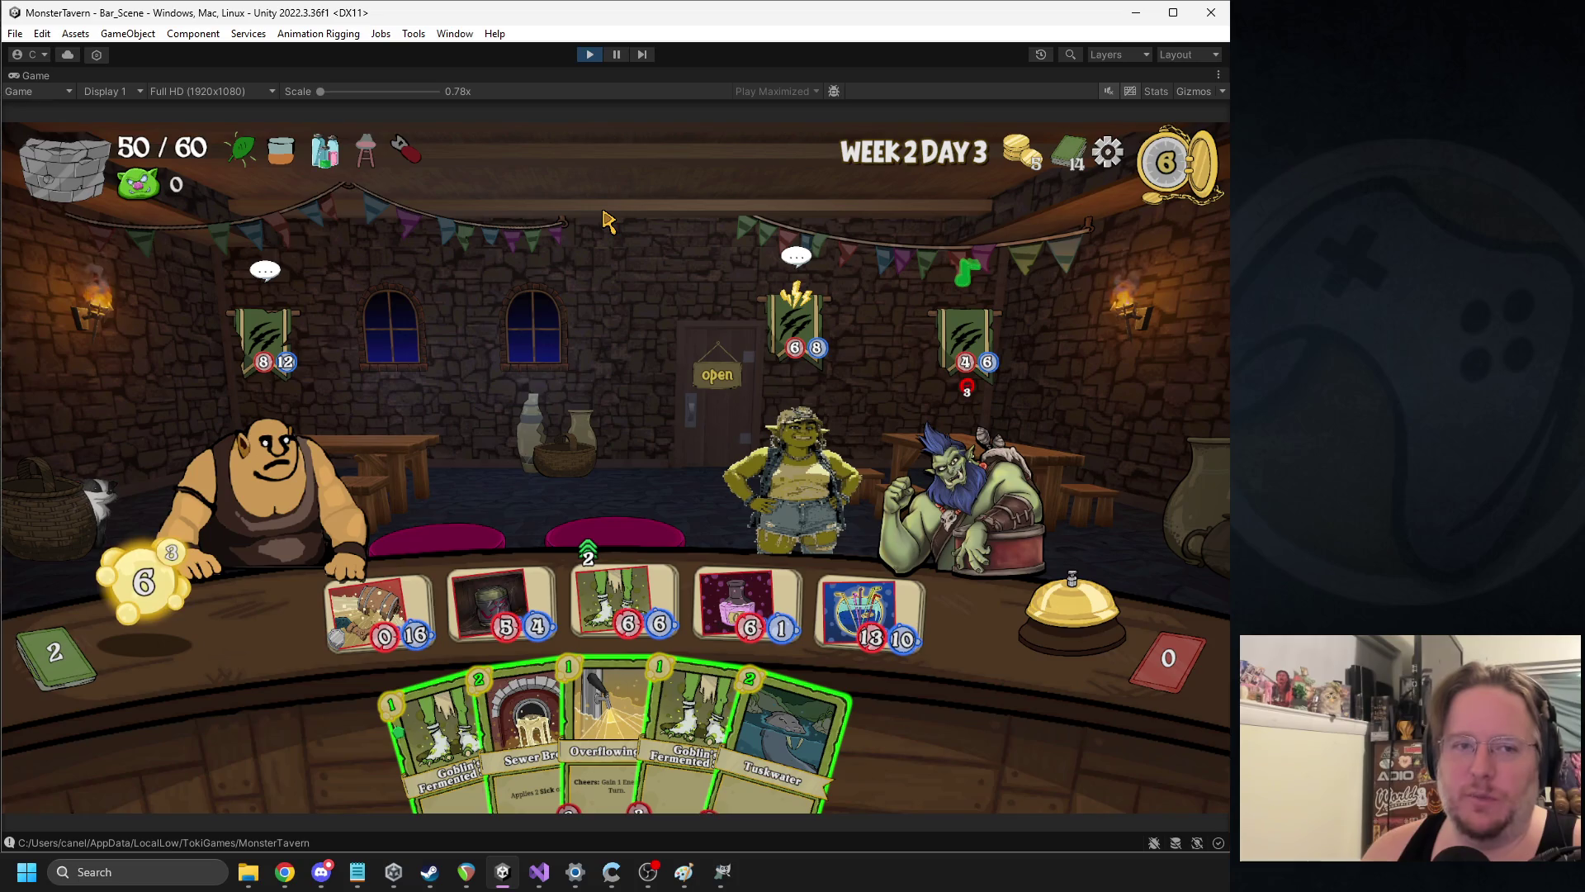
key(Escape)
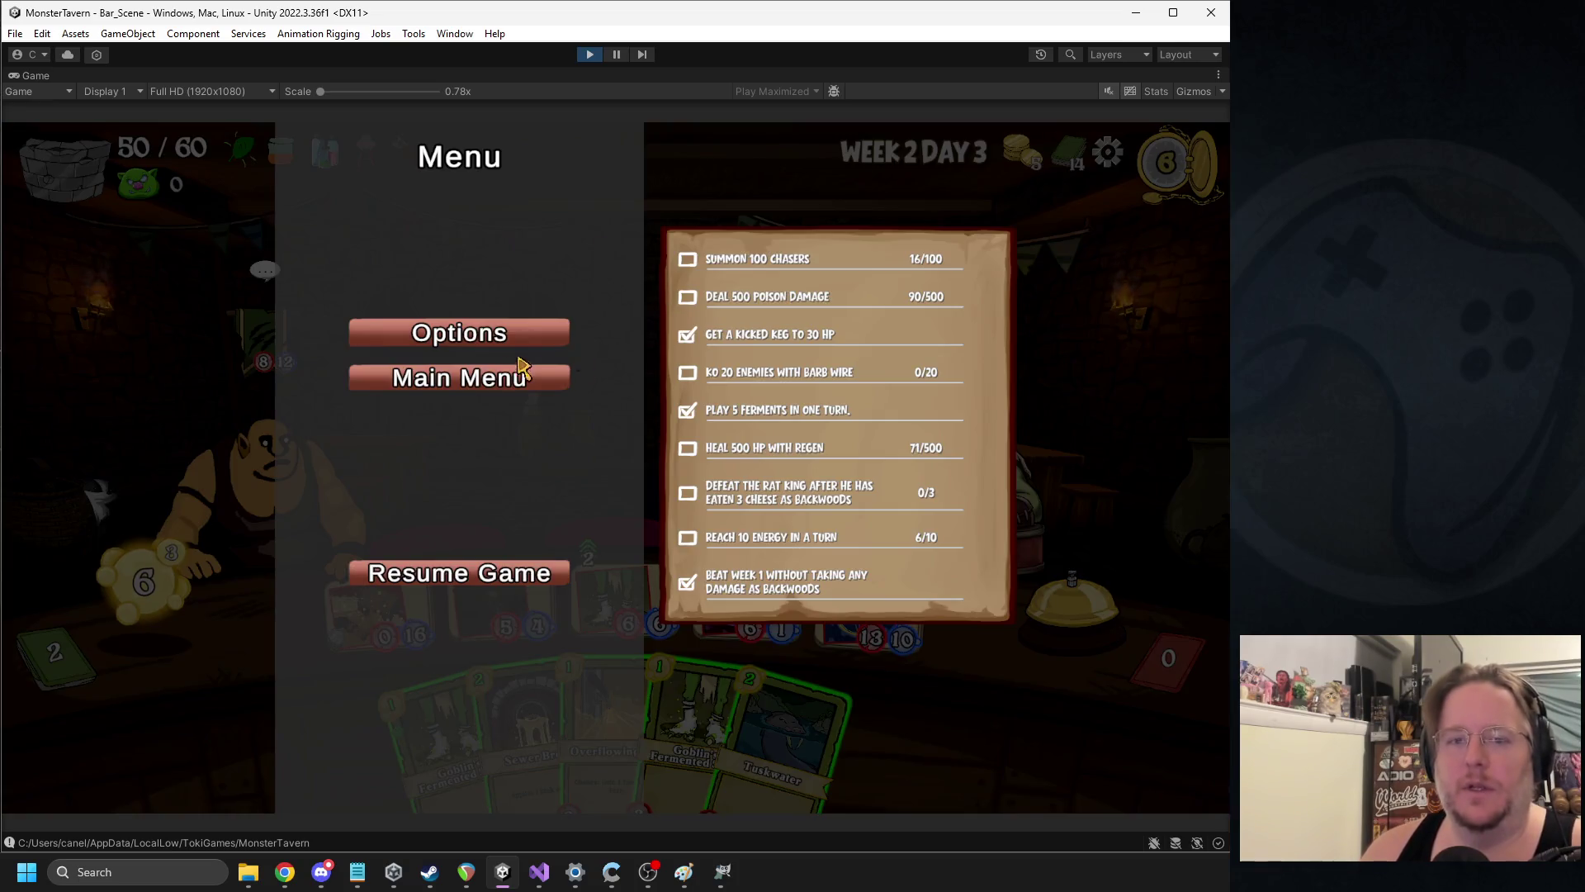
Go to the main menu and end the old run, confirming with Yes
click(475, 380)
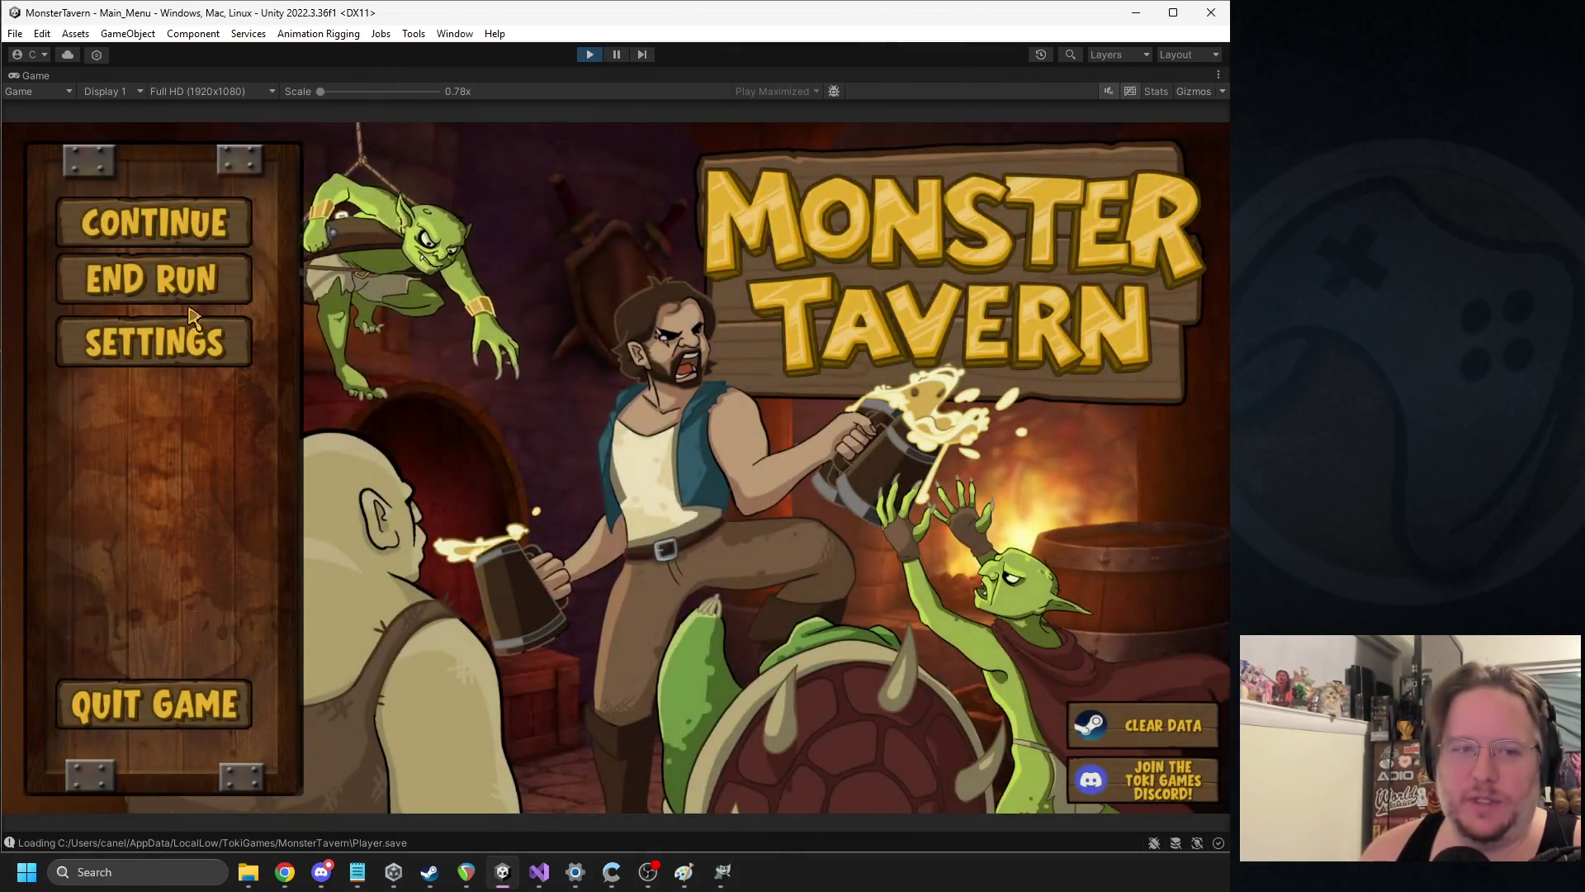
click(149, 289)
click(520, 544)
Begin a new Backwoods run, take two Shoppe reward cards, and open the tavern for Week 1 Day 1
mouse_move(772, 265)
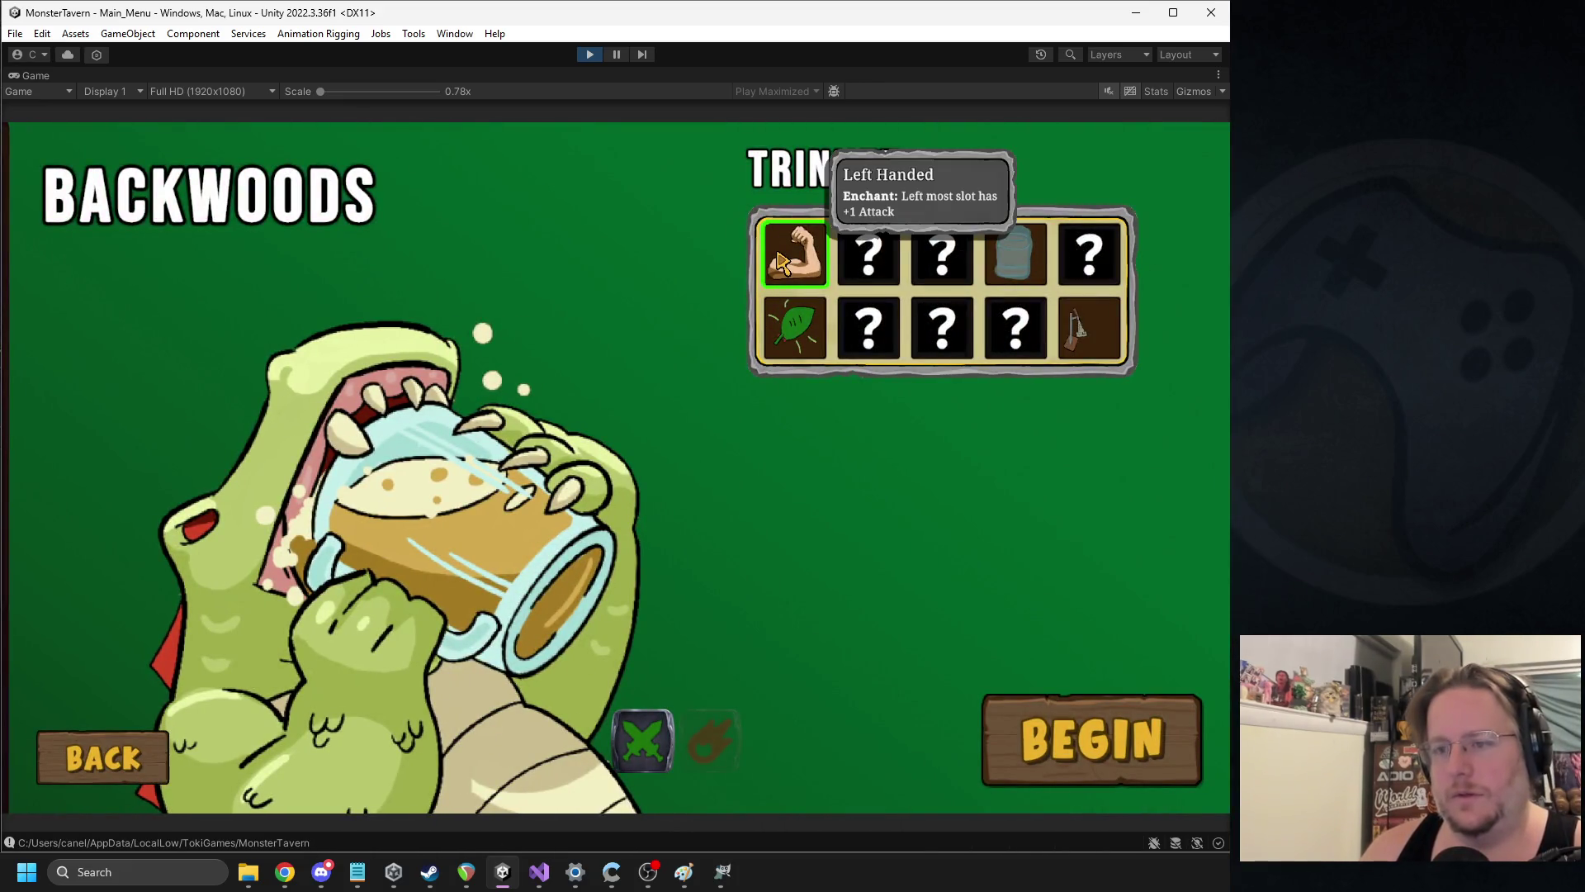
click(1089, 739)
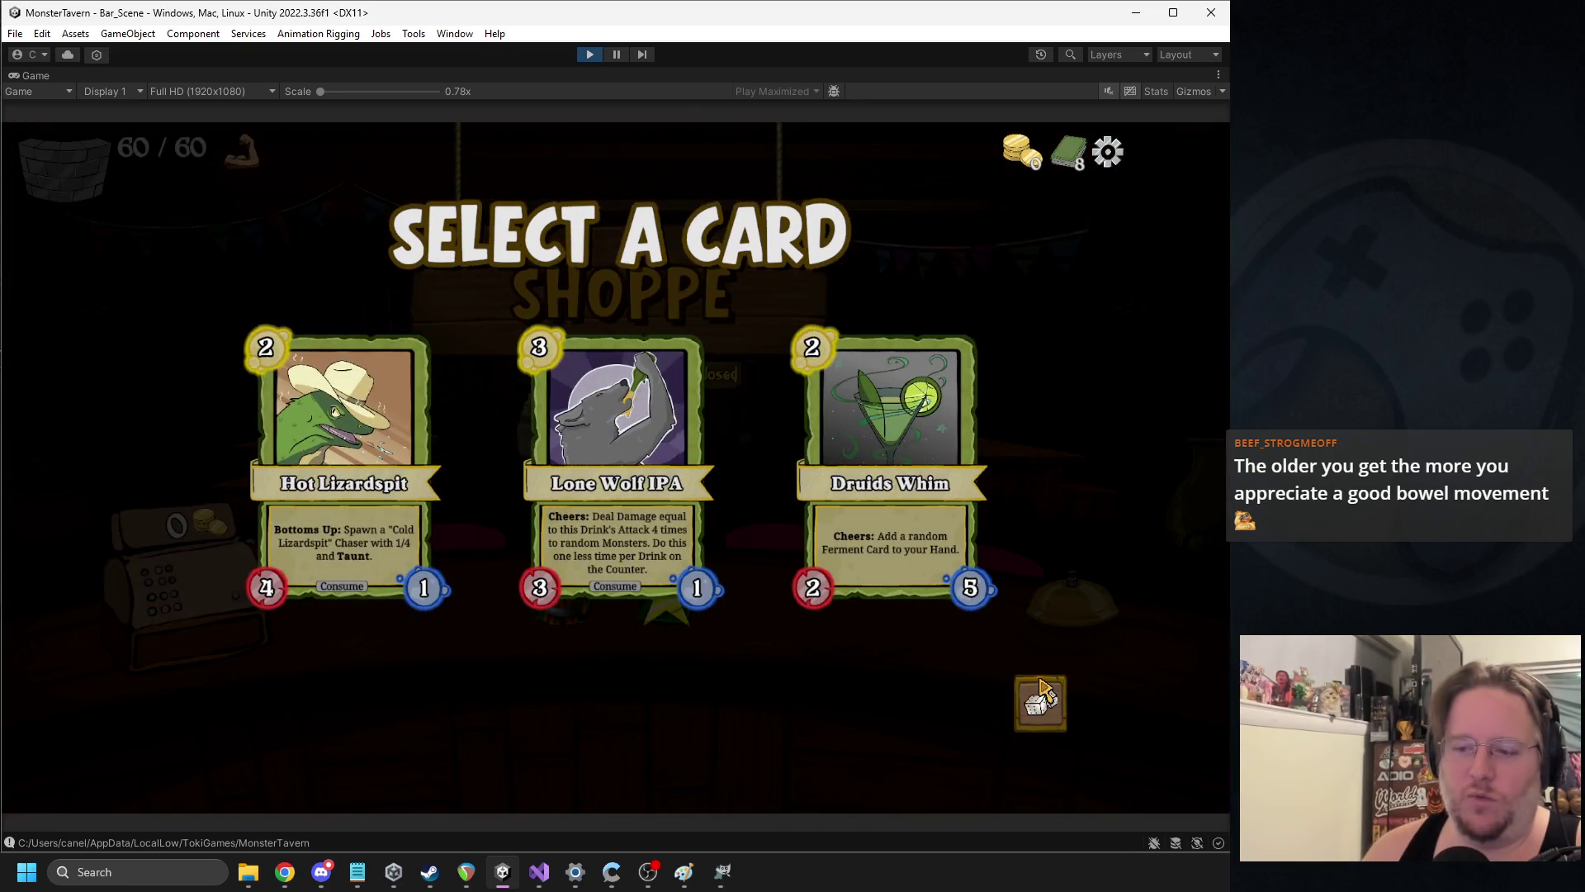
click(889, 537)
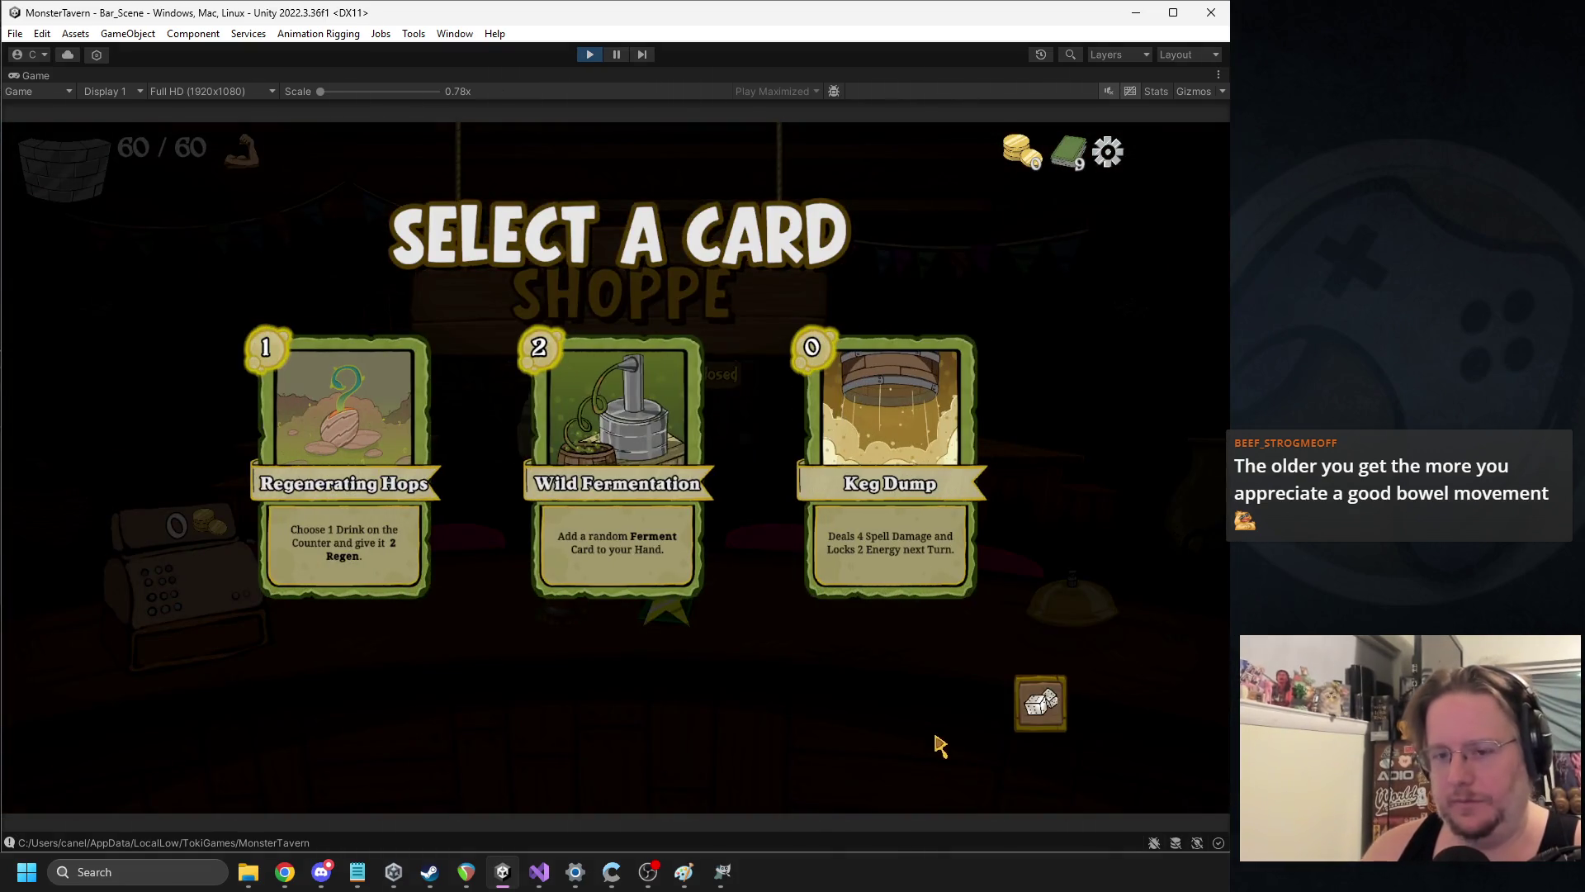
click(1040, 706)
click(1001, 634)
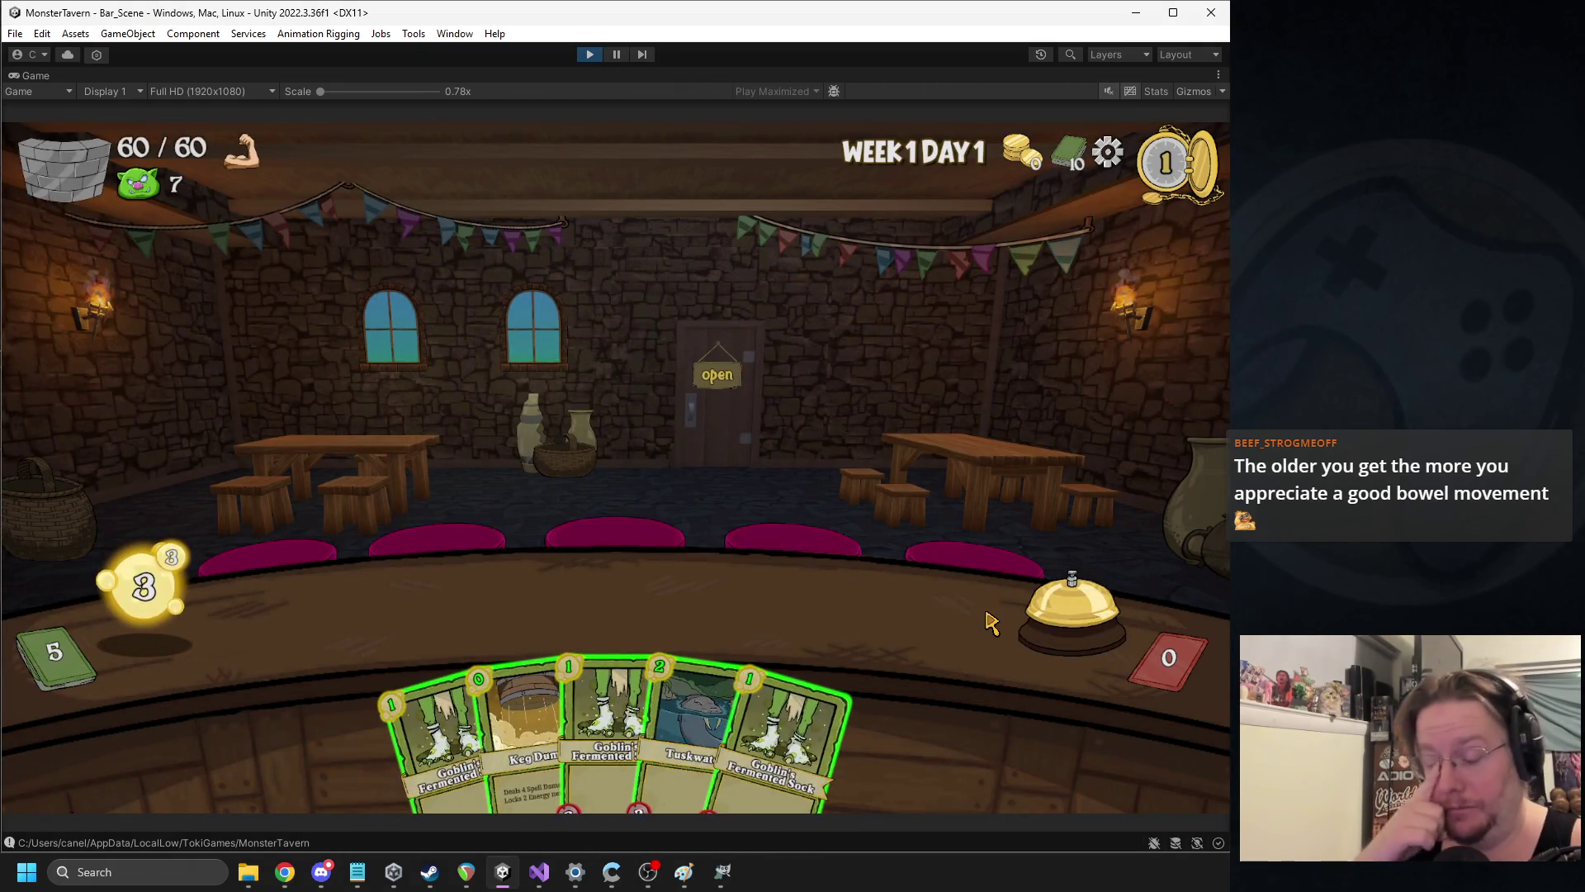
Prepare Tuskwater and Goblin's Fermented, add Druids Whisper, serve Socks to the pig, end turn
drag(689, 727, 380, 611)
mouse_move(424, 727)
mouse_down()
mouse_move(438, 679)
mouse_move(499, 611)
mouse_up()
click(1045, 635)
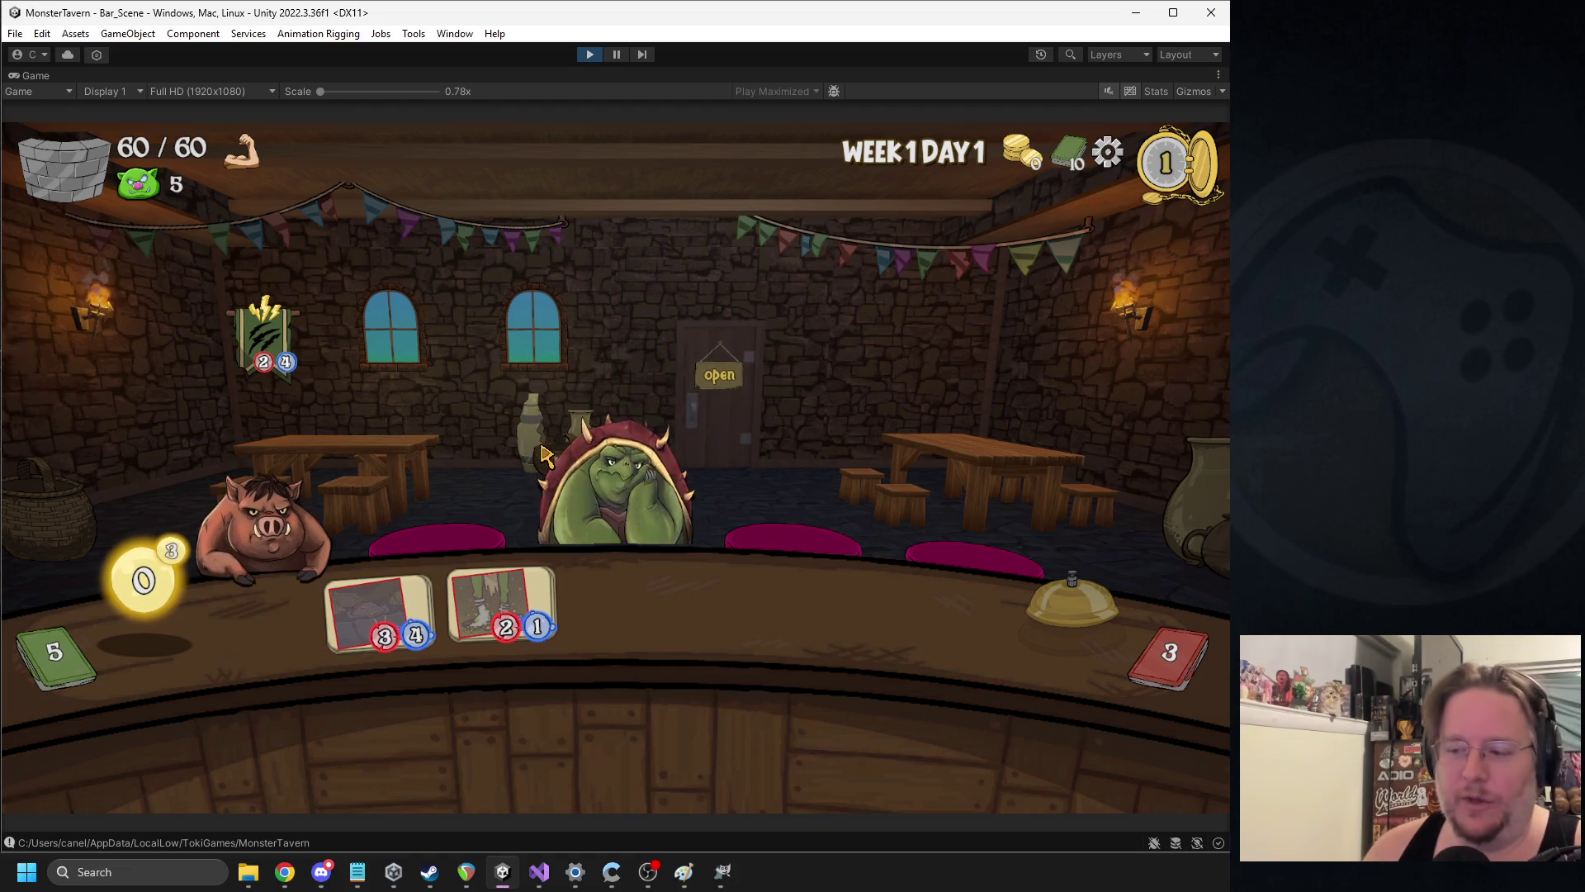
drag(607, 726, 628, 607)
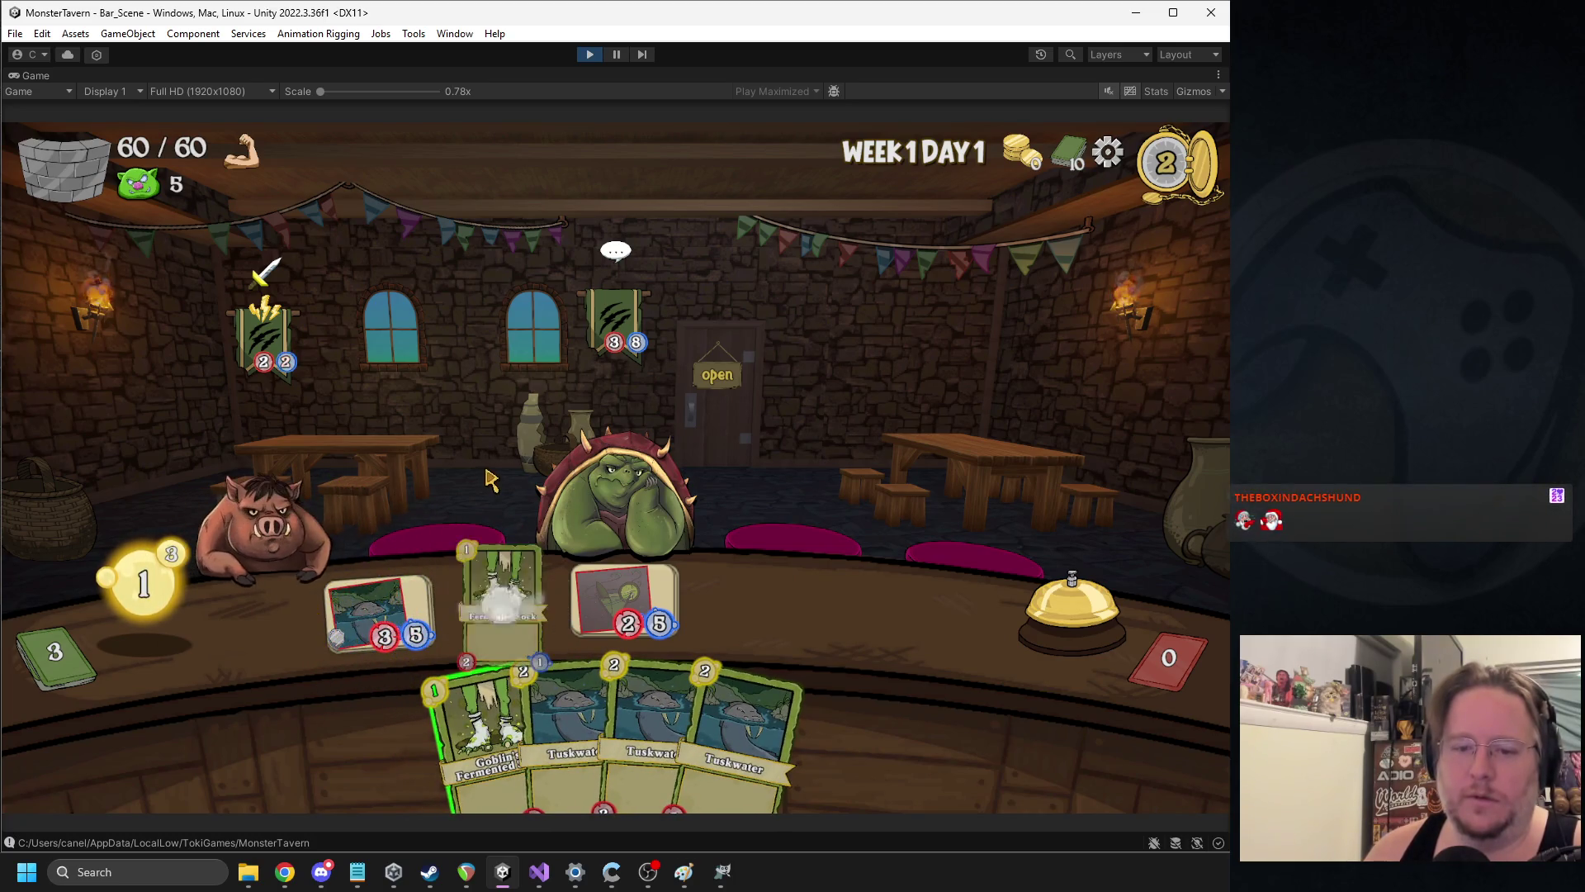
drag(477, 707, 501, 607)
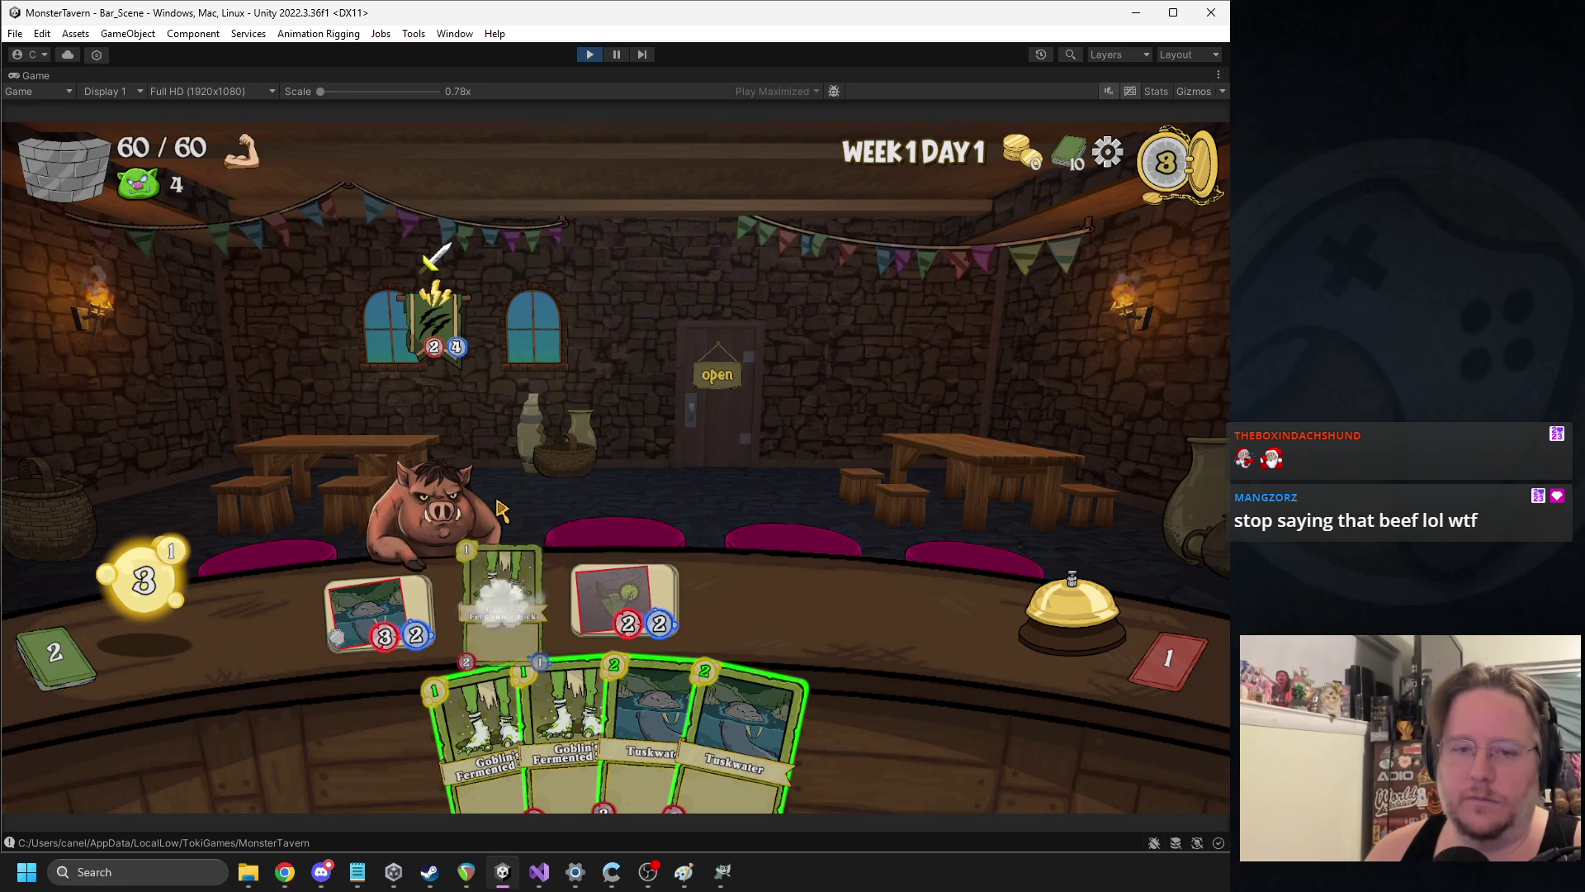
mouse_move(479, 718)
mouse_down()
mouse_move(652, 584)
mouse_move(747, 603)
mouse_up()
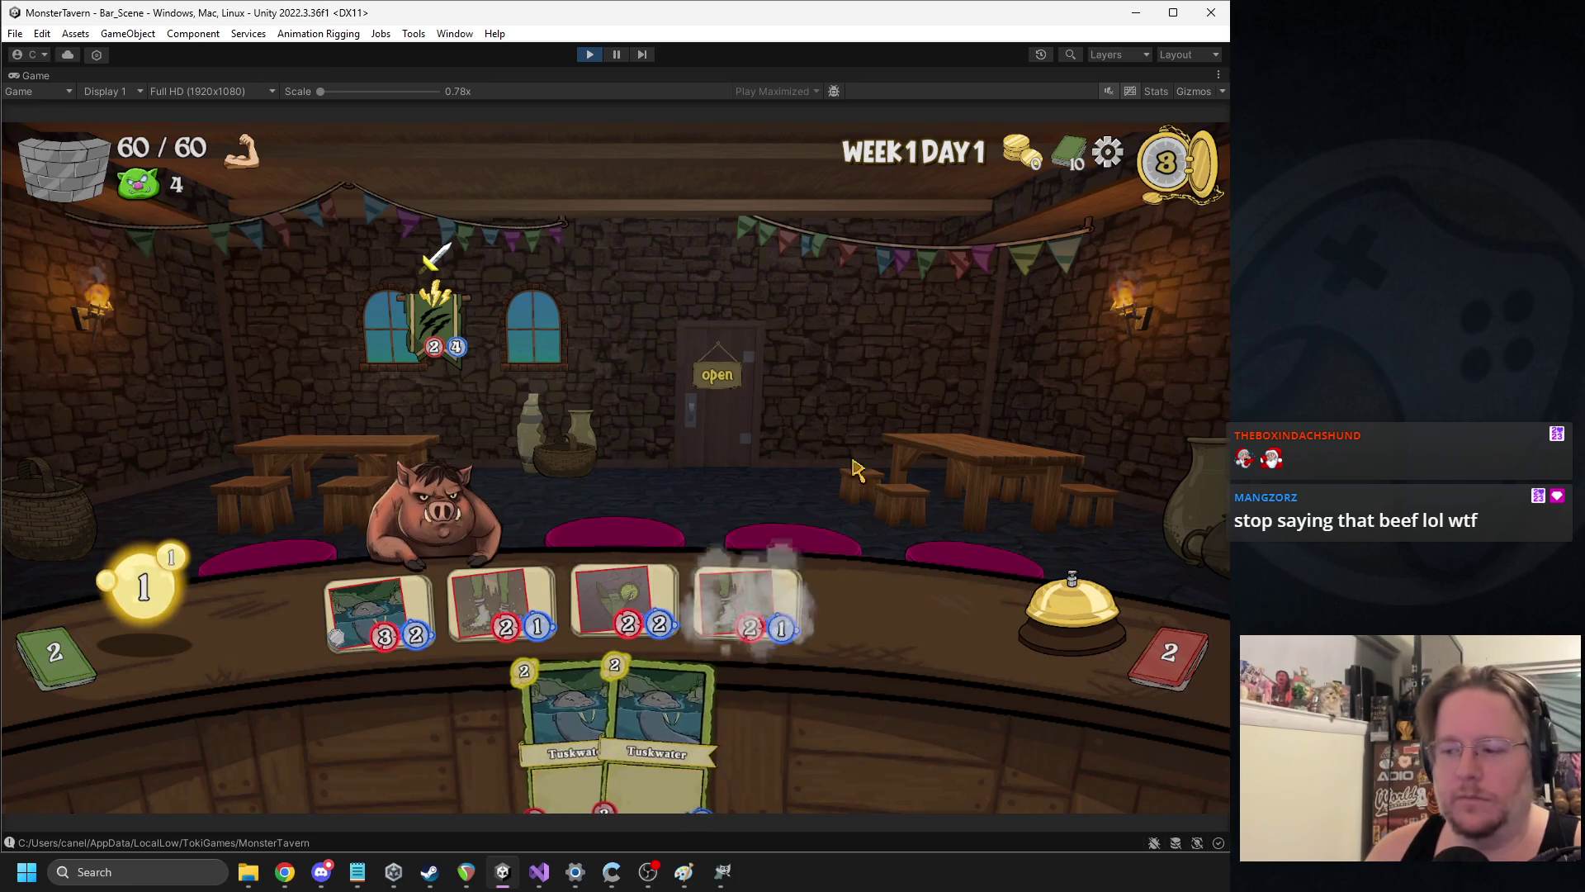
click(1044, 610)
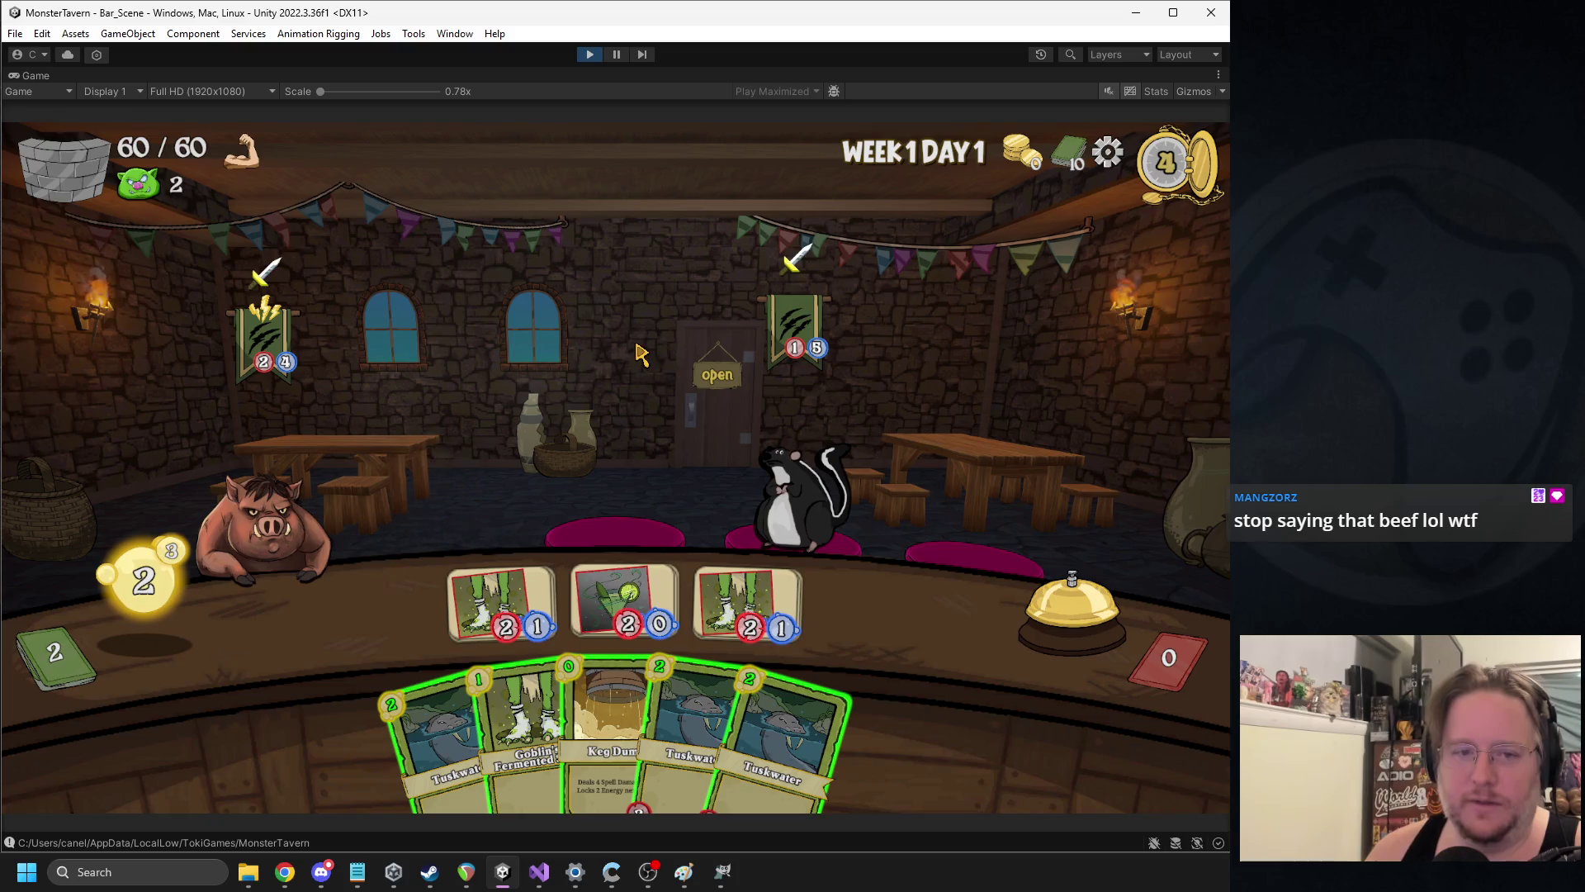
Hit the pig with Keg Dump, serve the right sock drink to the skunk, add Tuskwater, end turn
mouse_move(615, 710)
mouse_down()
mouse_move(322, 518)
mouse_move(560, 621)
mouse_move(669, 731)
mouse_move(710, 604)
mouse_move(302, 514)
mouse_up()
mouse_move(502, 599)
mouse_down()
mouse_move(760, 453)
mouse_move(784, 495)
mouse_up()
drag(776, 582, 731, 462)
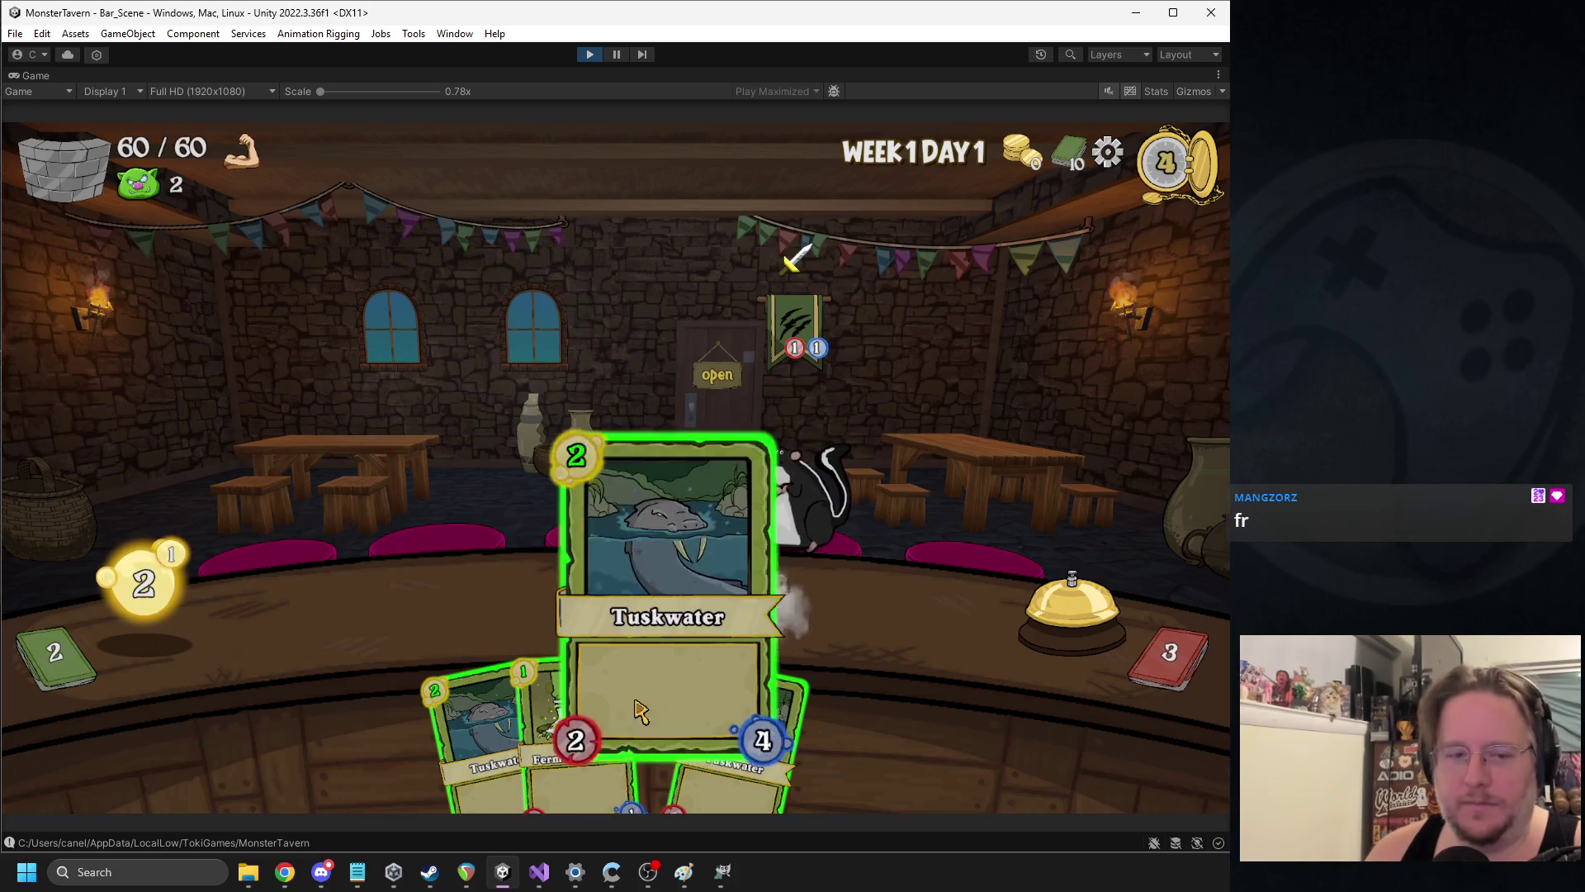
drag(640, 718, 378, 611)
click(1059, 608)
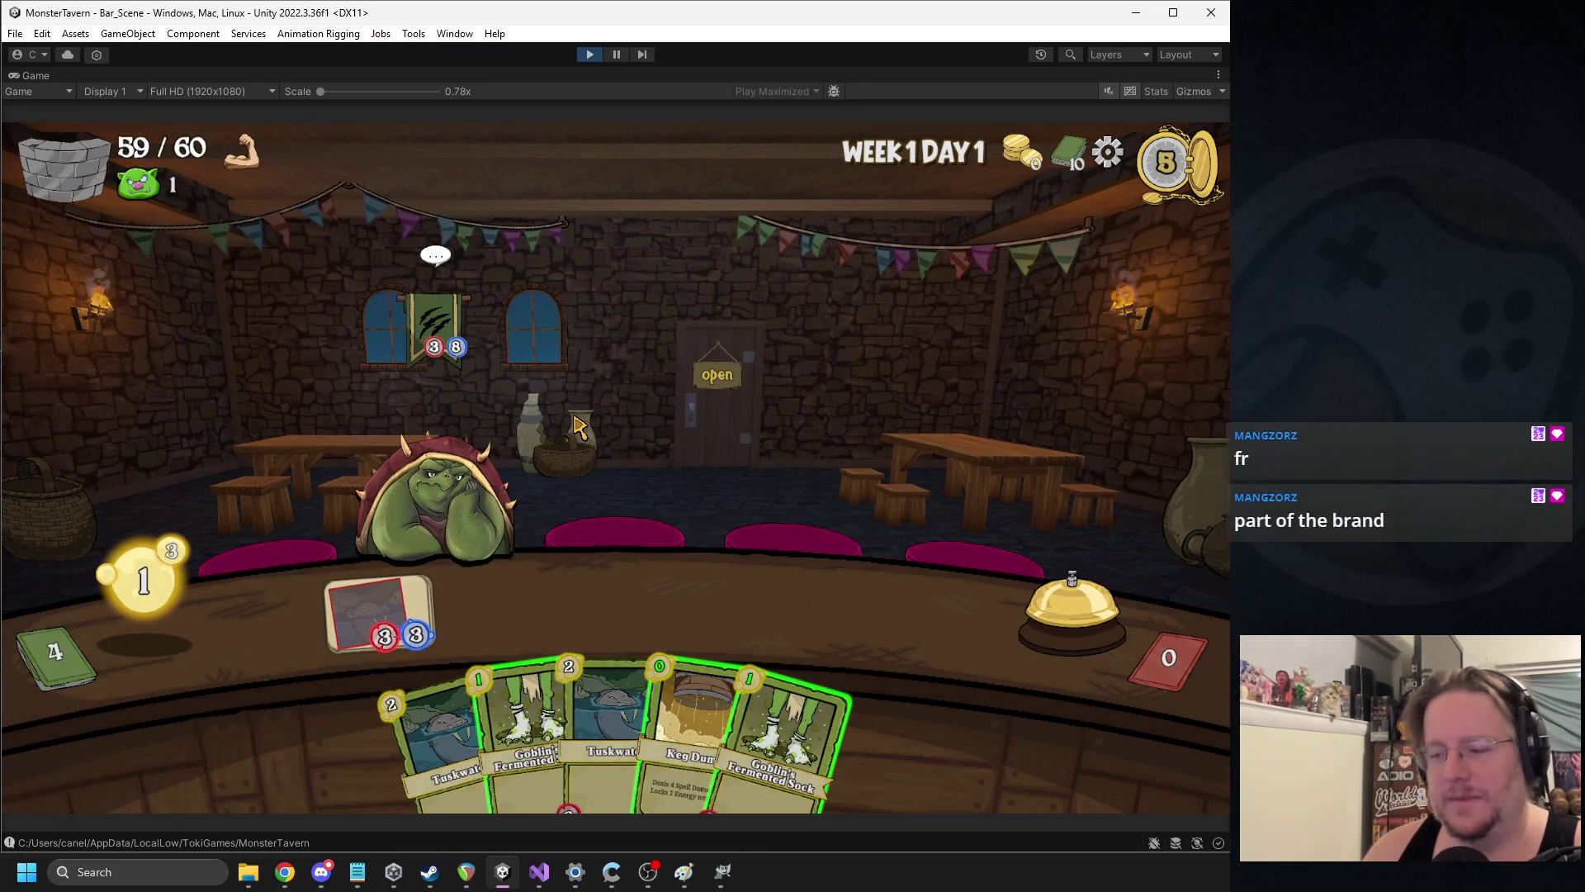
Play Socks and serve Keg Dump to the goblin and skunk over the last two turns
drag(528, 726, 501, 609)
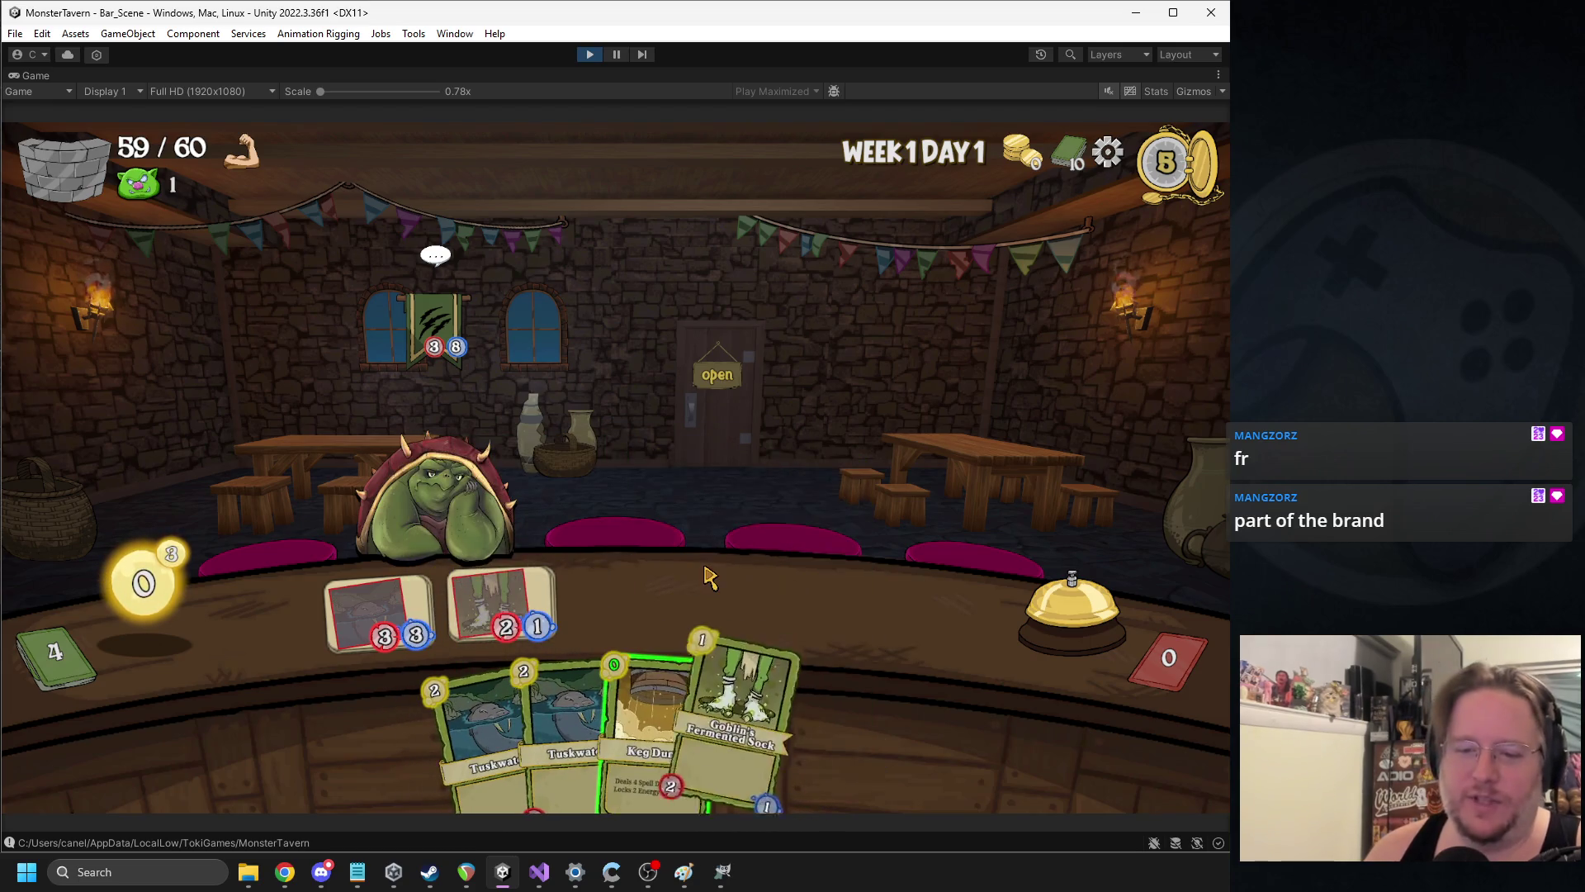
mouse_move(658, 685)
mouse_down()
mouse_move(601, 570)
mouse_move(452, 446)
mouse_up()
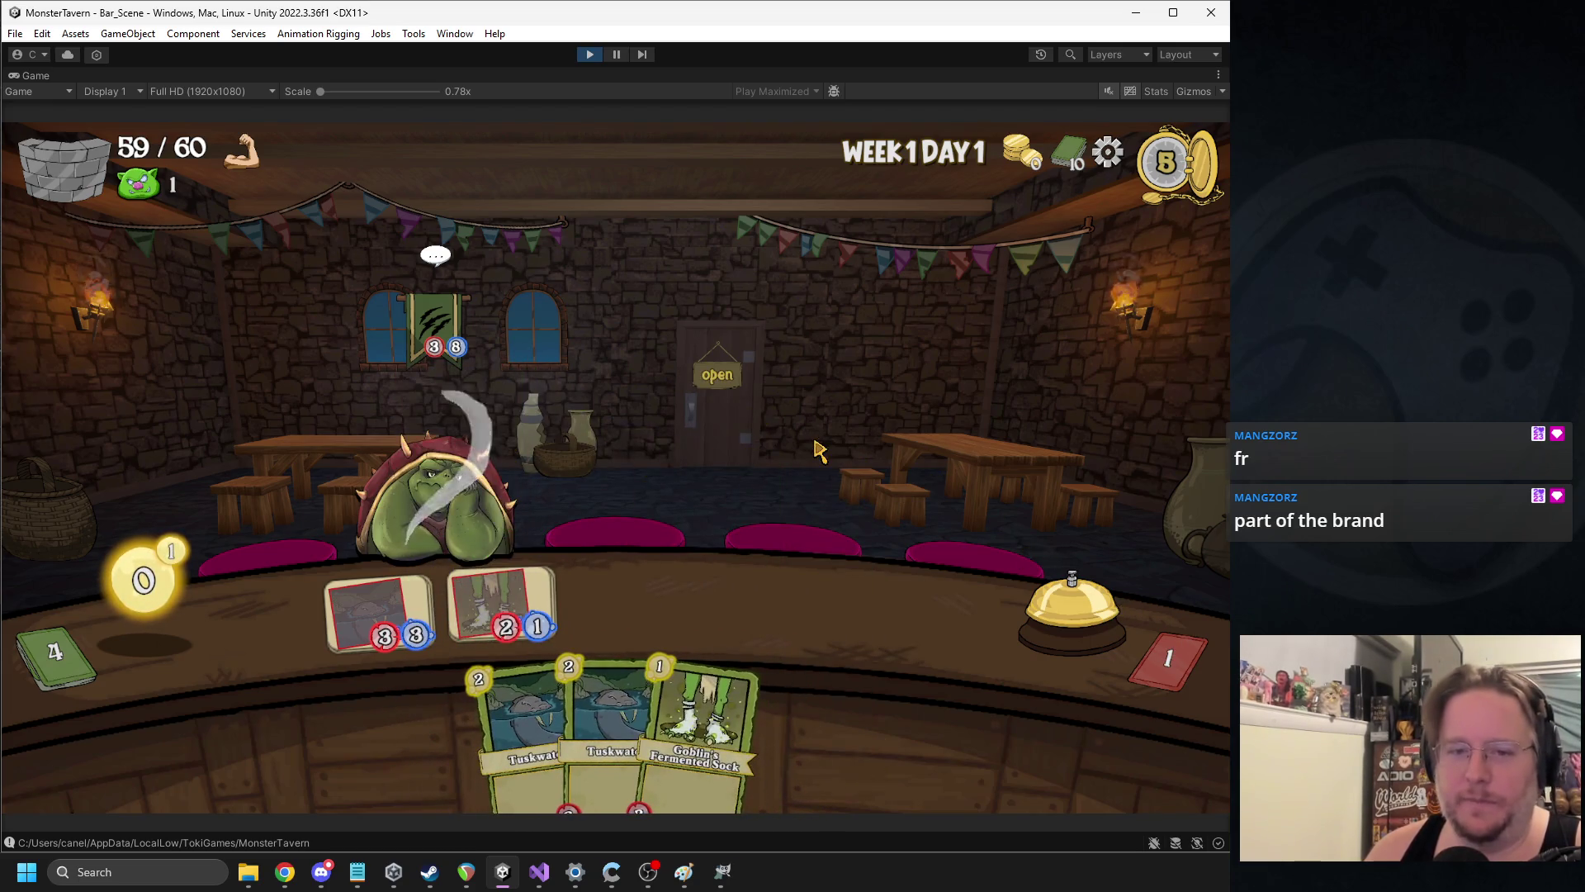
click(950, 583)
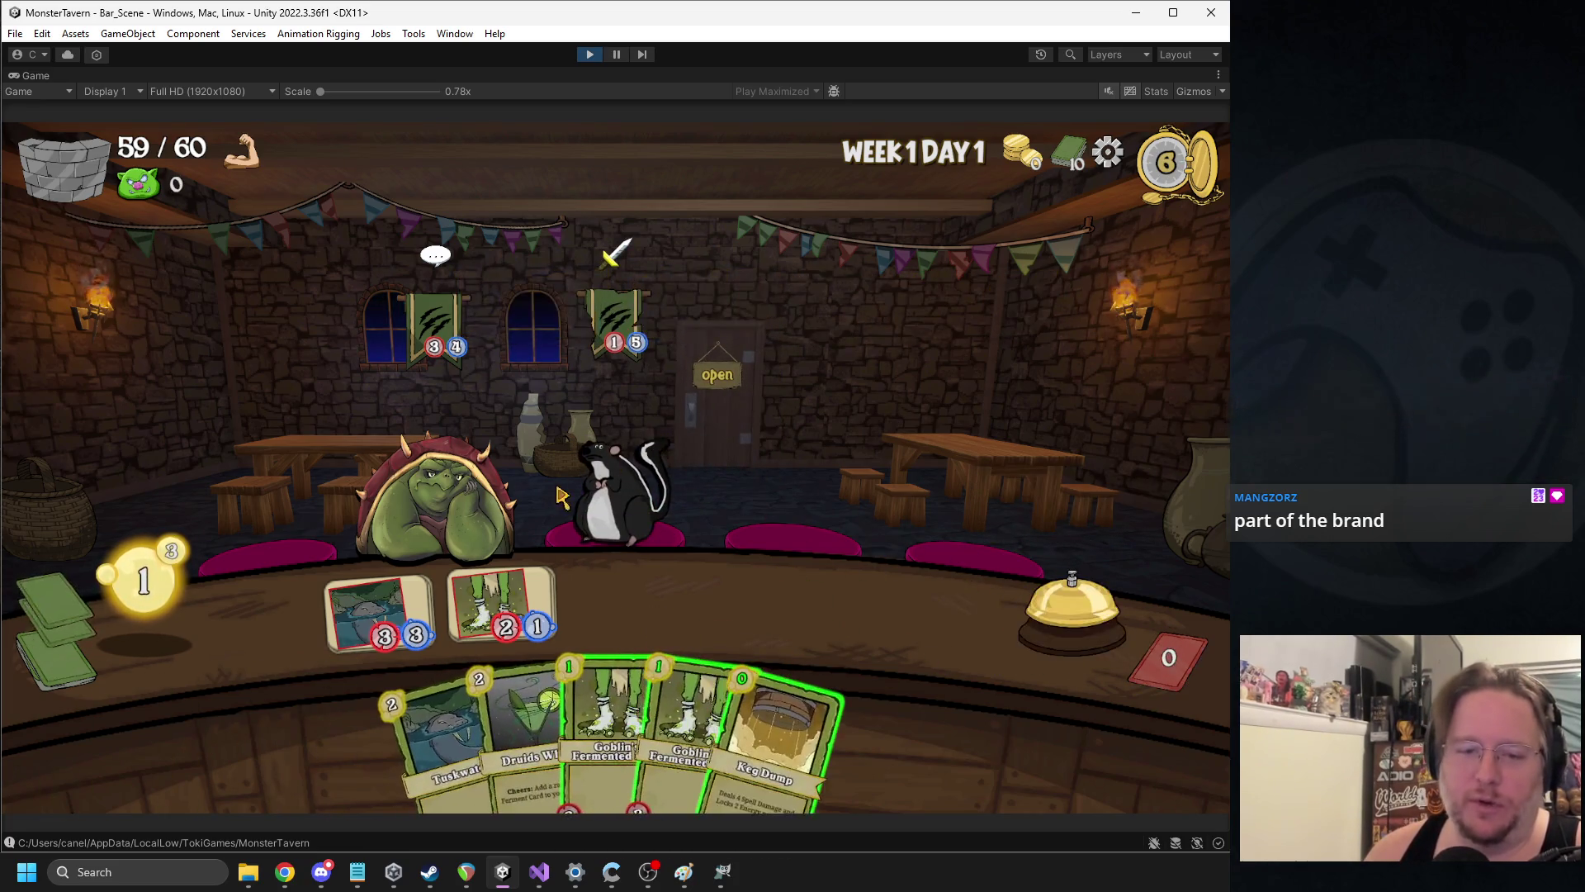
drag(785, 726, 615, 537)
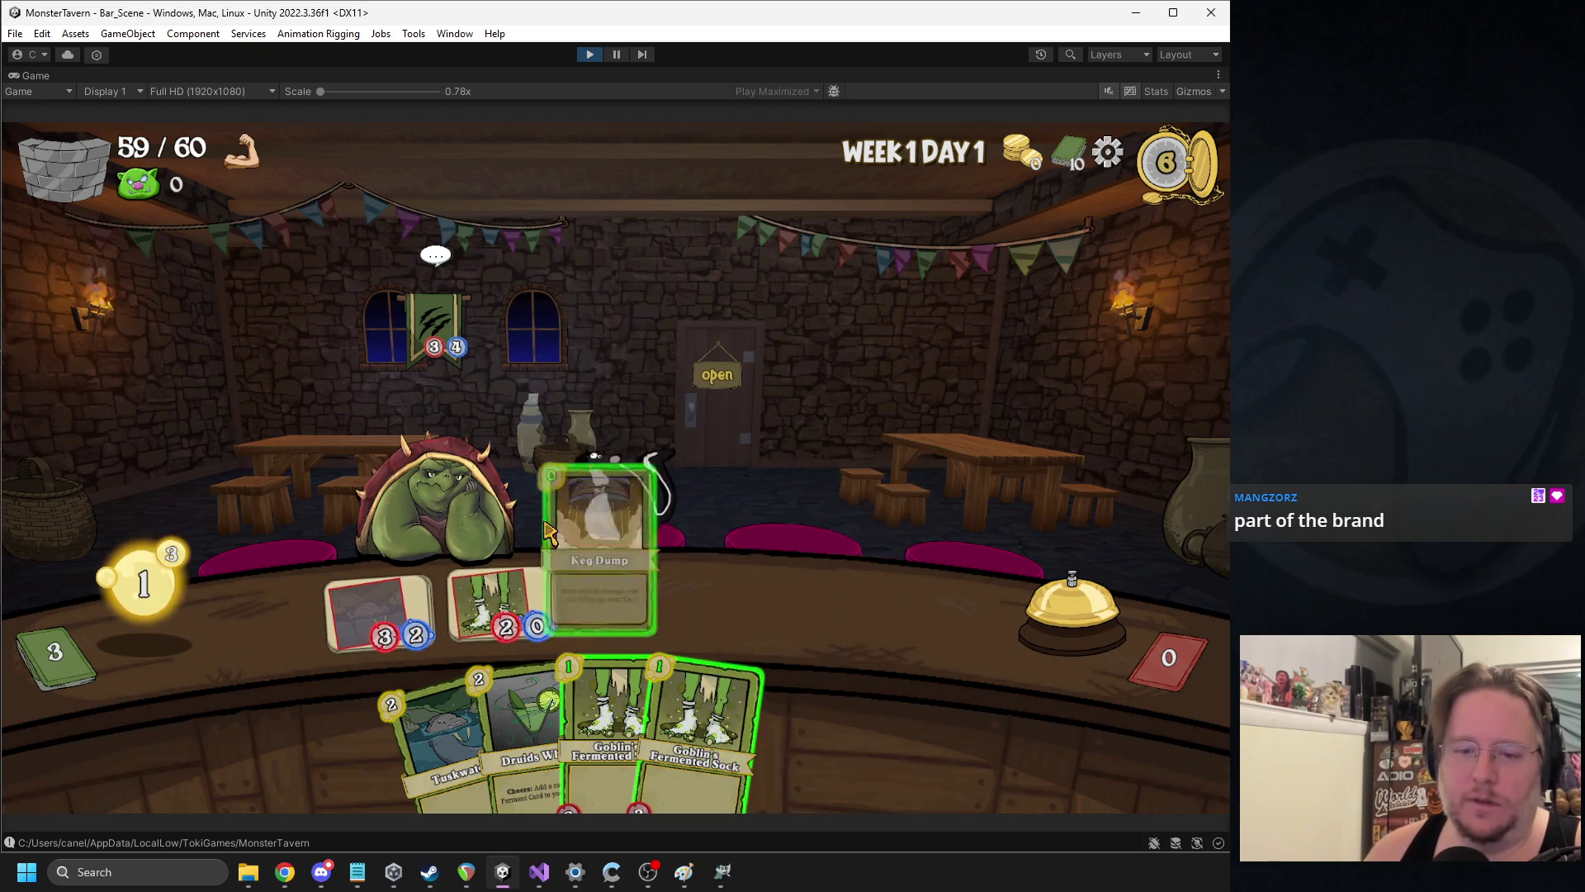
drag(652, 726, 615, 569)
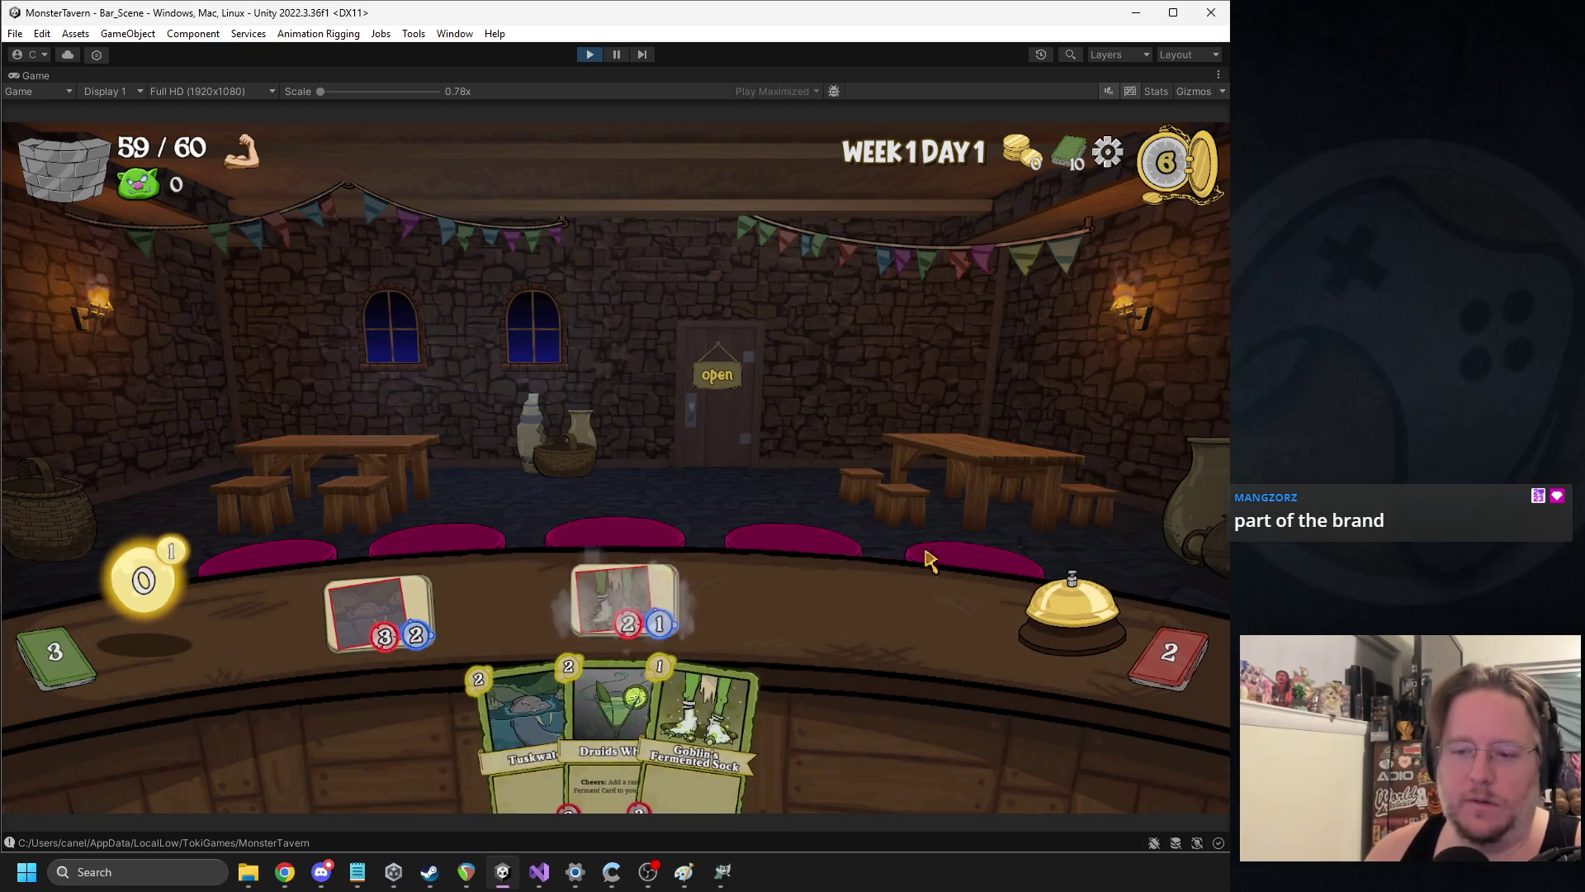
click(1042, 615)
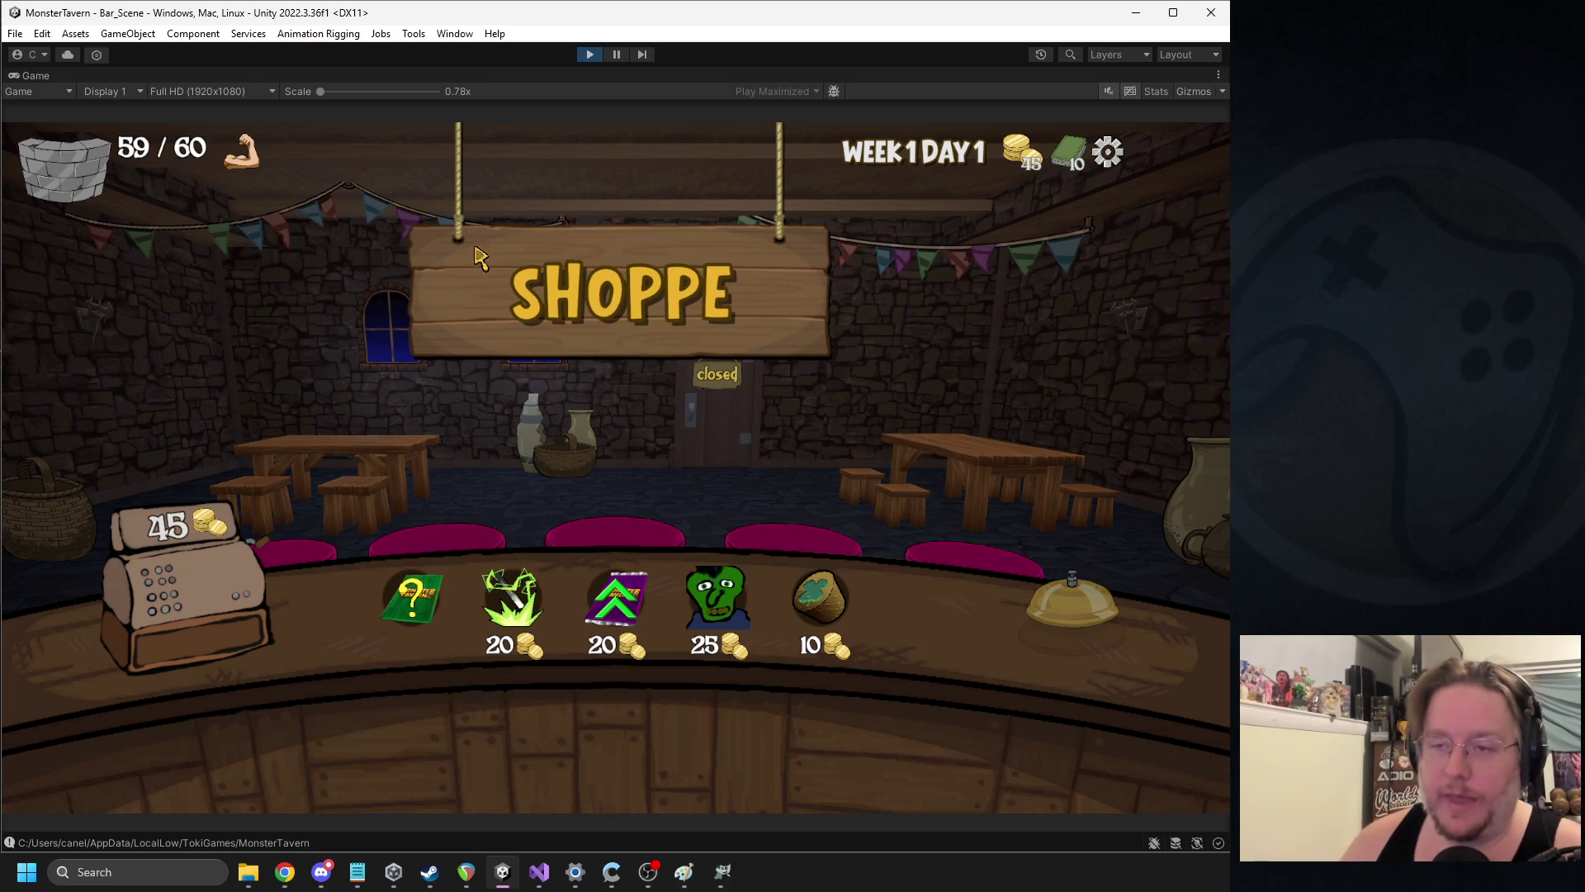
Stop the playtest, search the Project for 'summon', and open FIADrinkUnSummon in Visual Studio
click(590, 55)
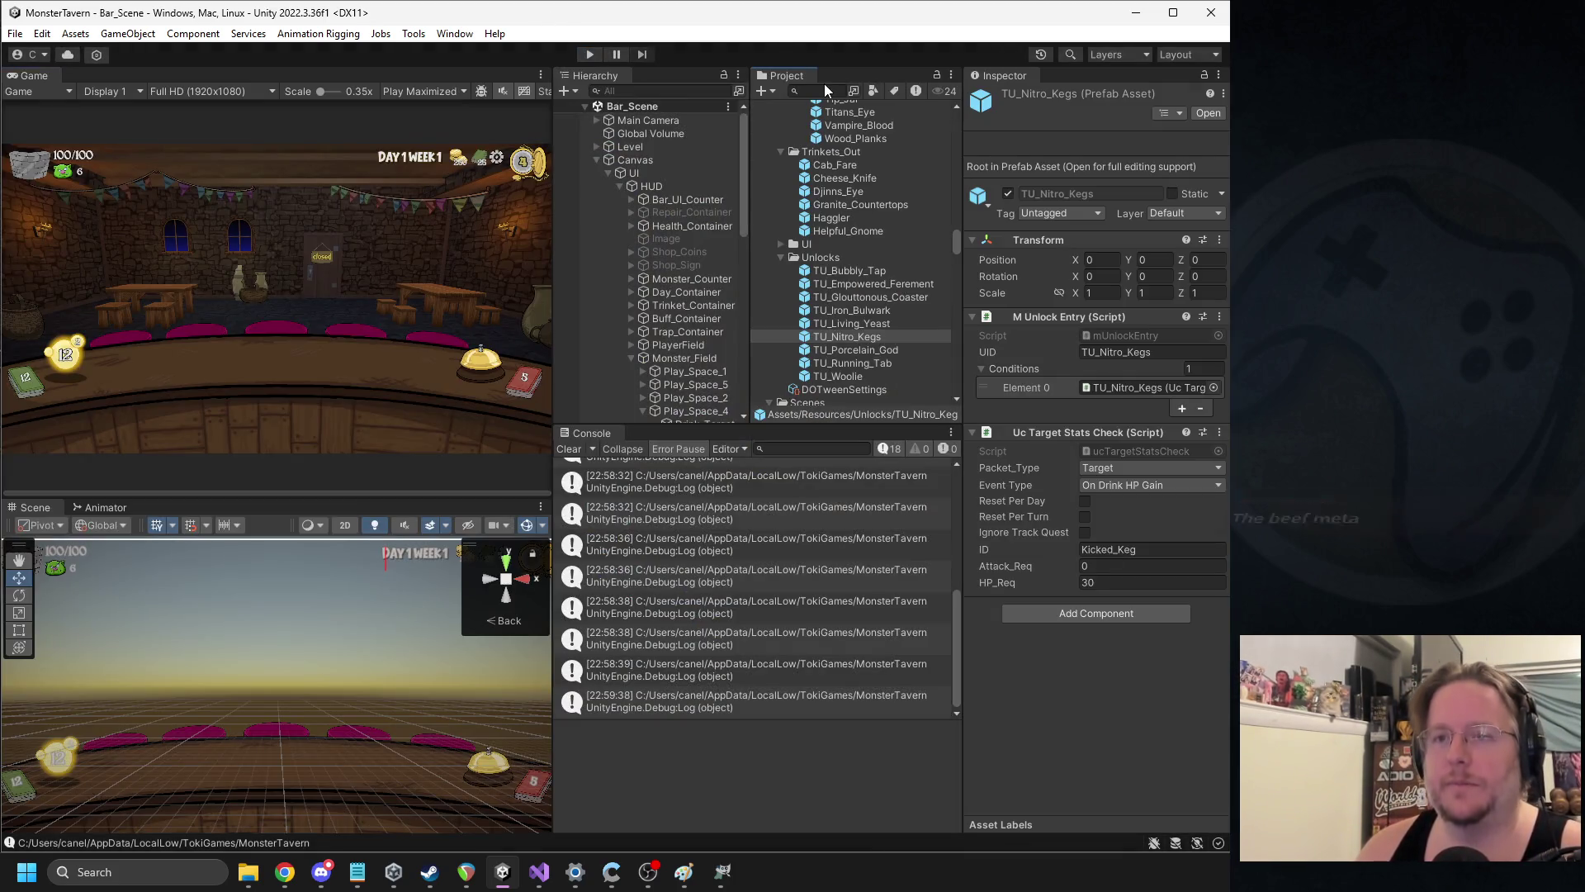
click(823, 89)
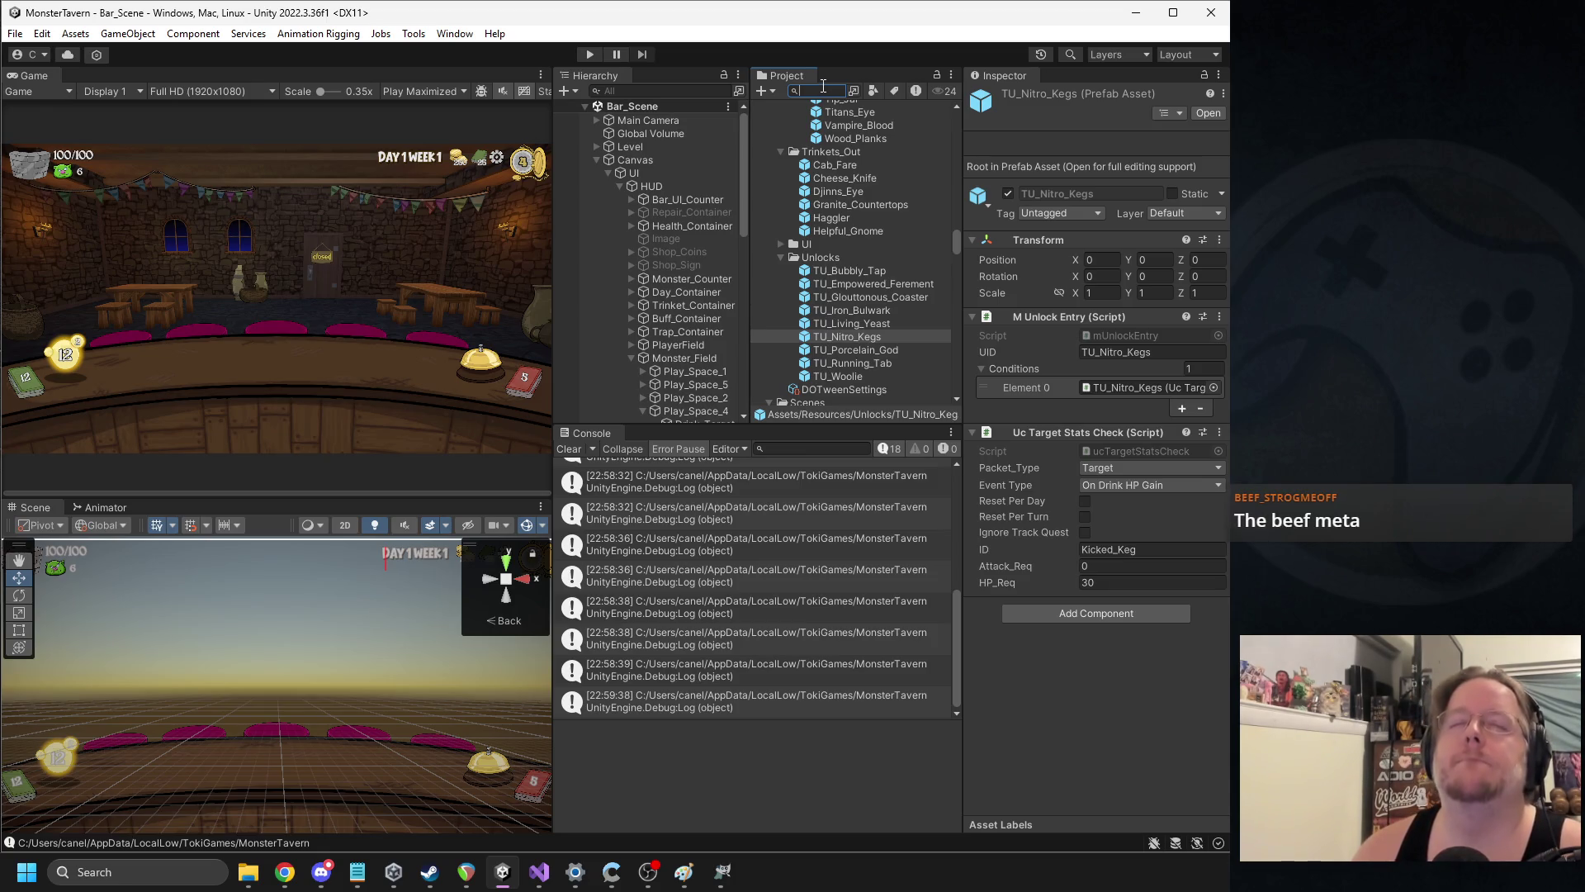
text(summon)
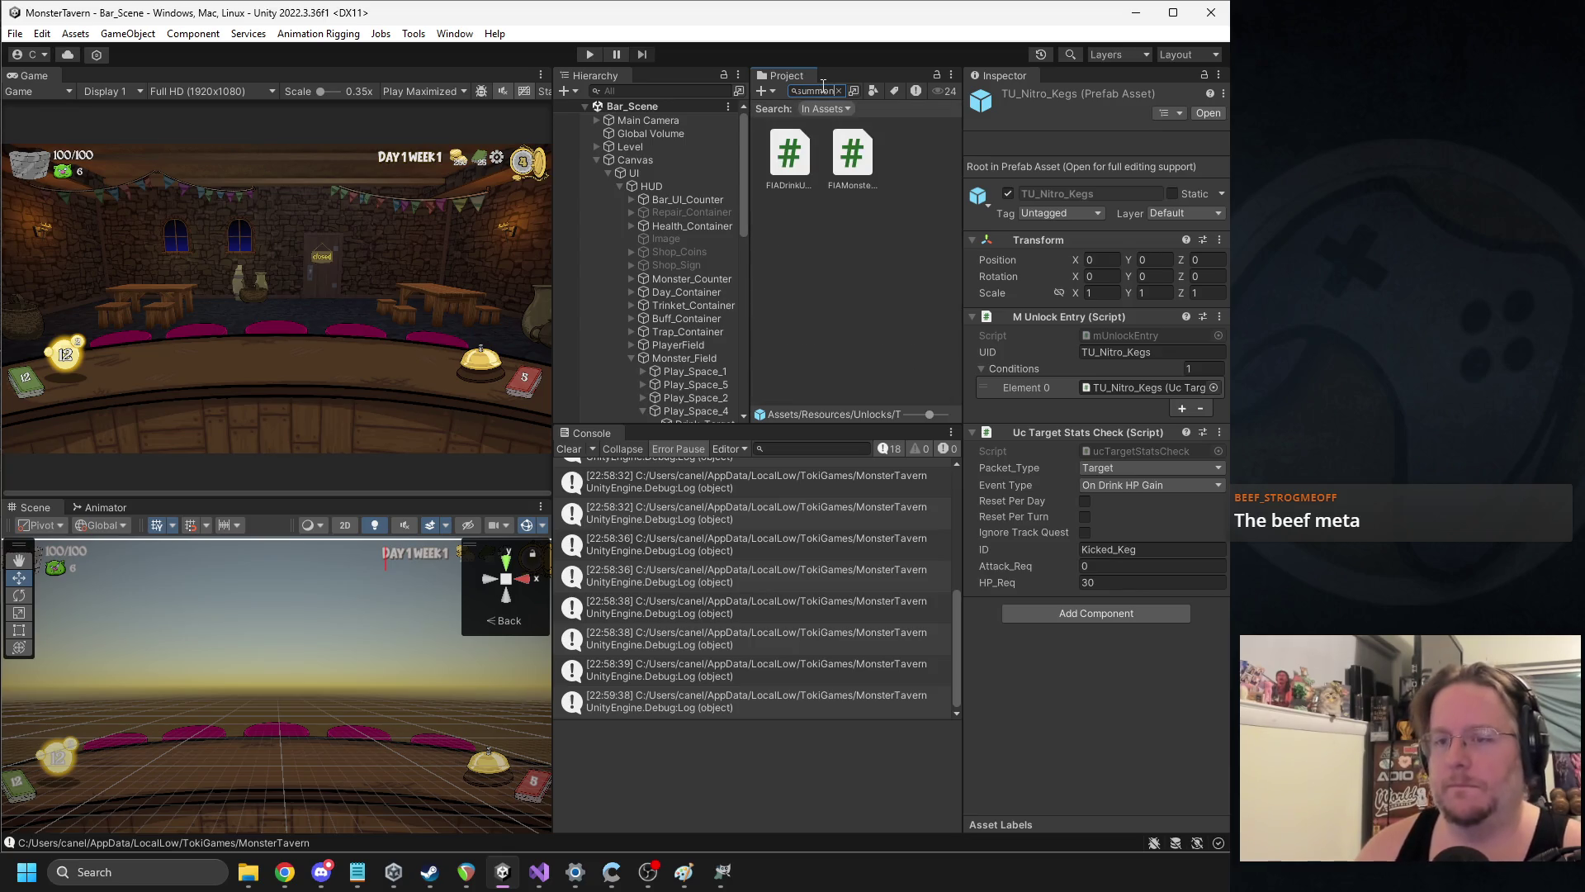
click(792, 145)
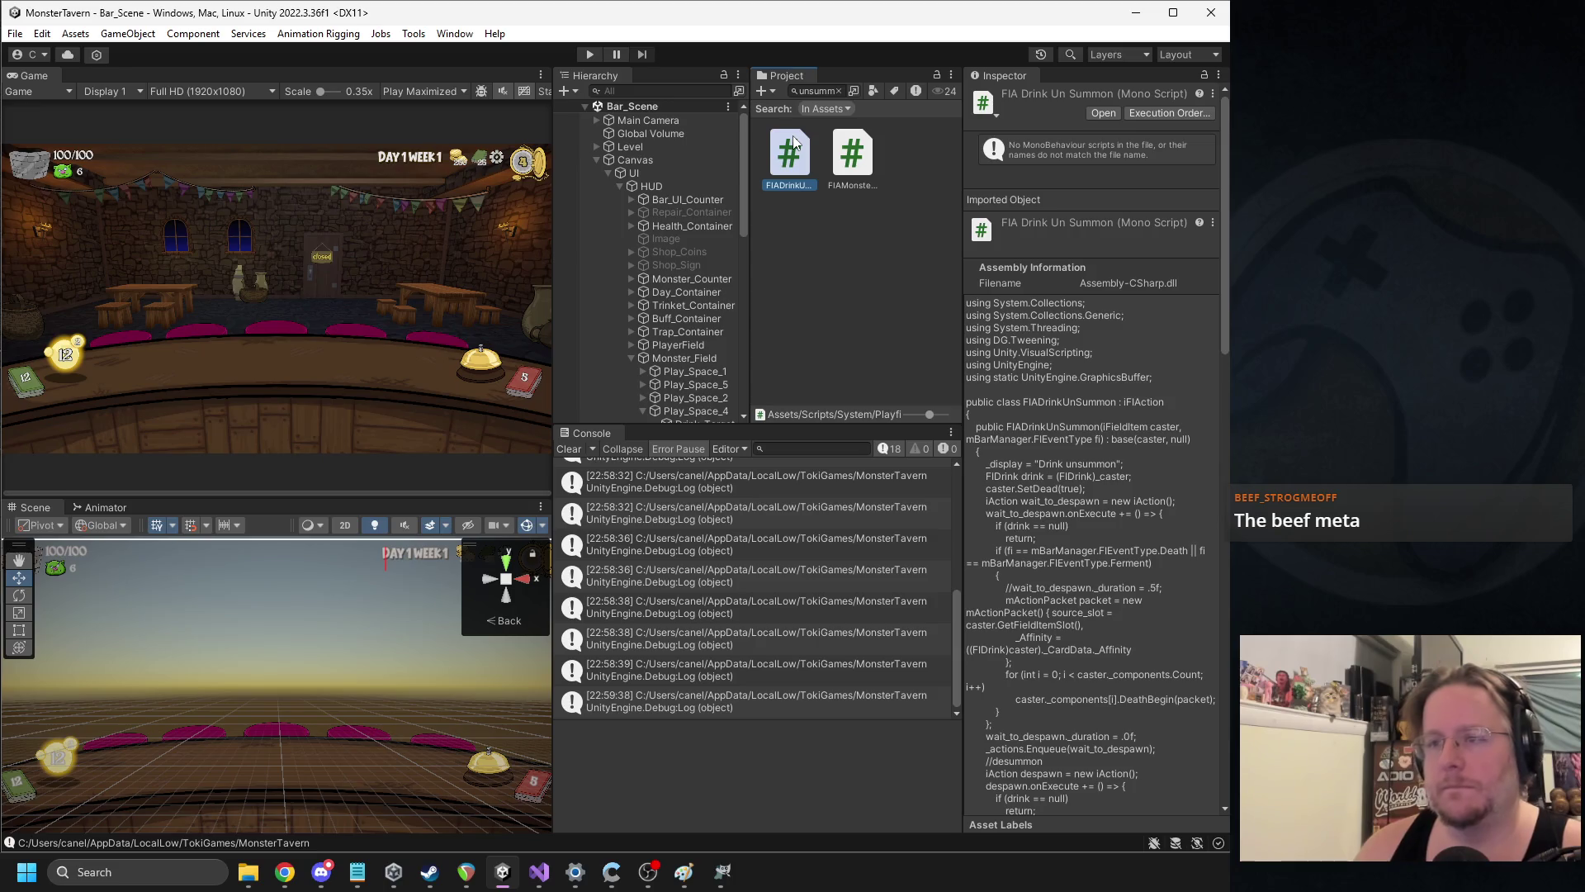
double_click(792, 145)
scroll(579, 329, down, 15)
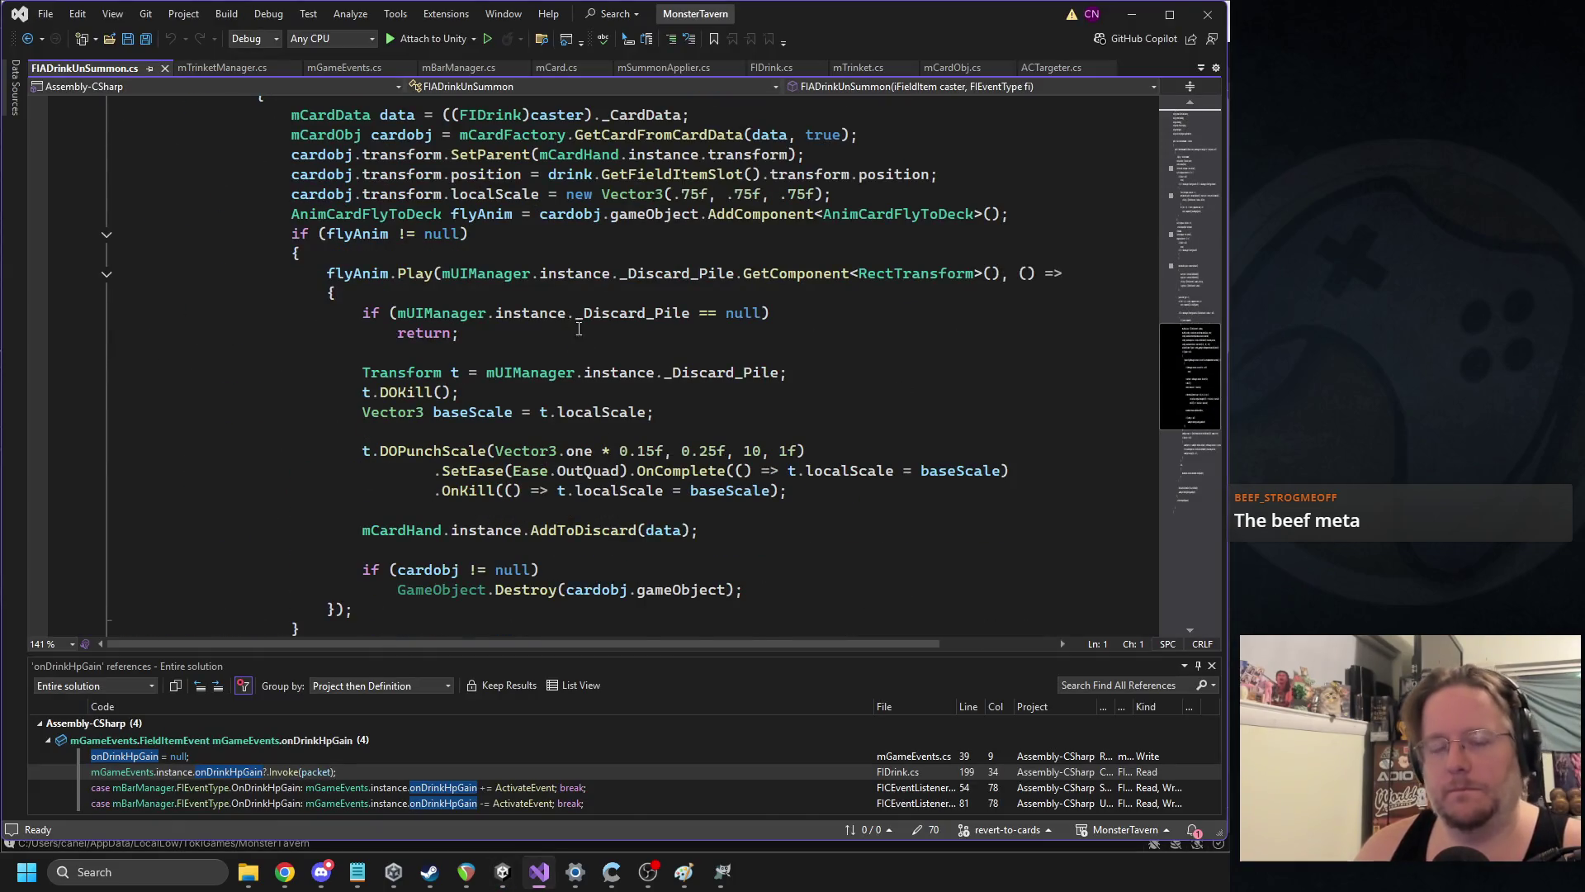
Review cardobj's declaration and uses, and collapse the flyAnim null-check block
scroll(579, 329, up, 3)
click(364, 378)
click(408, 314)
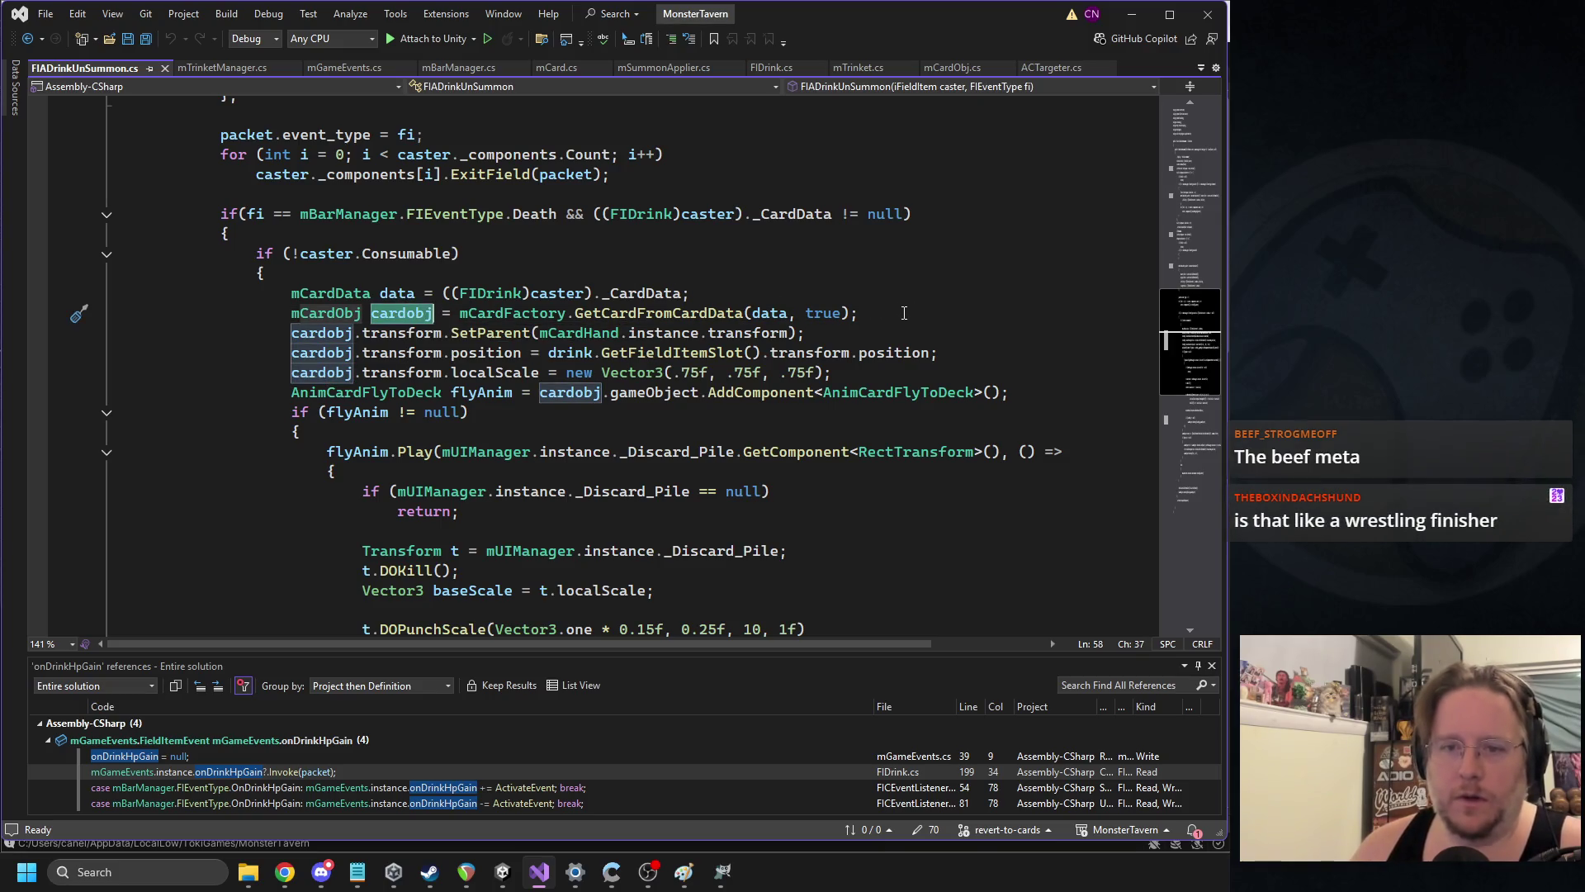
scroll(904, 313, down, 7)
scroll(220, 377, up, 5)
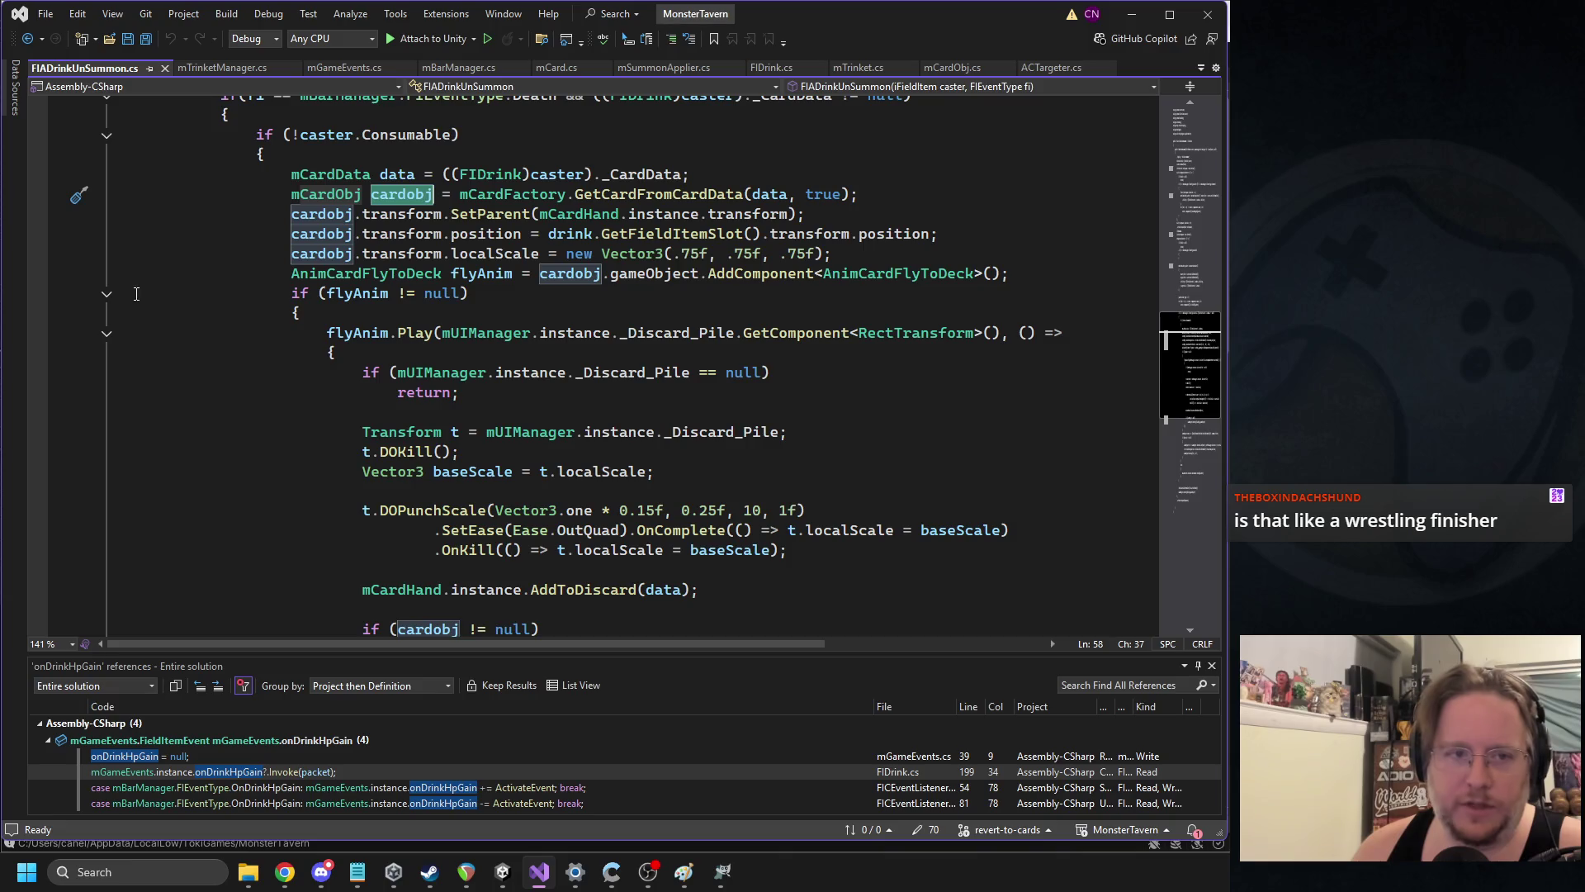
scroll(111, 301, up, 1)
click(102, 298)
click(107, 359)
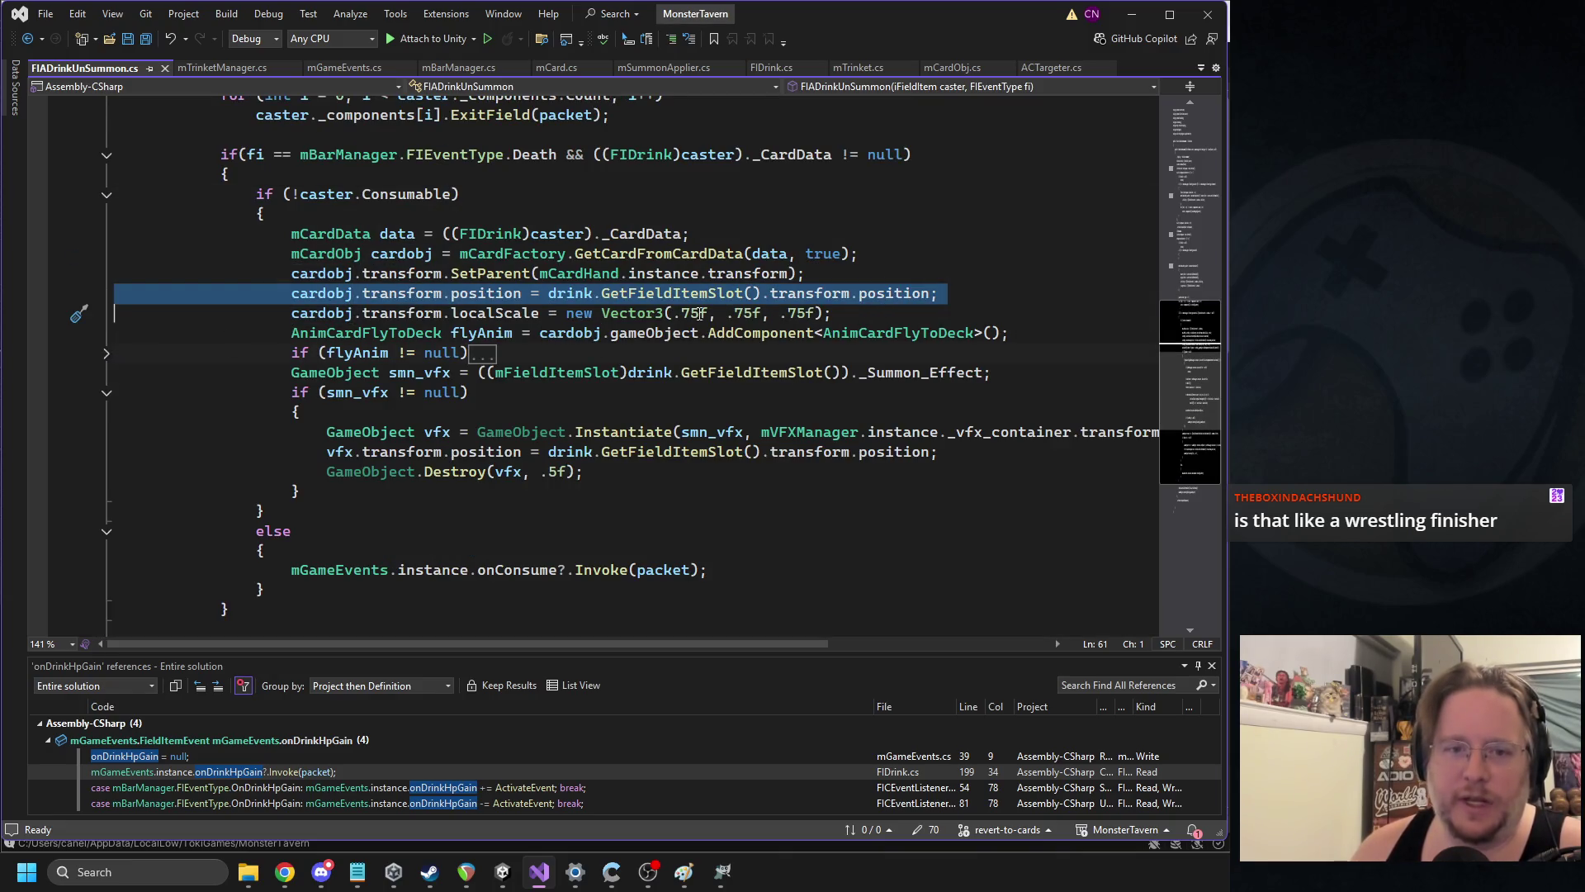
Add 'cardobj.canDrag = false;' below the localScale line
double_click(388, 254)
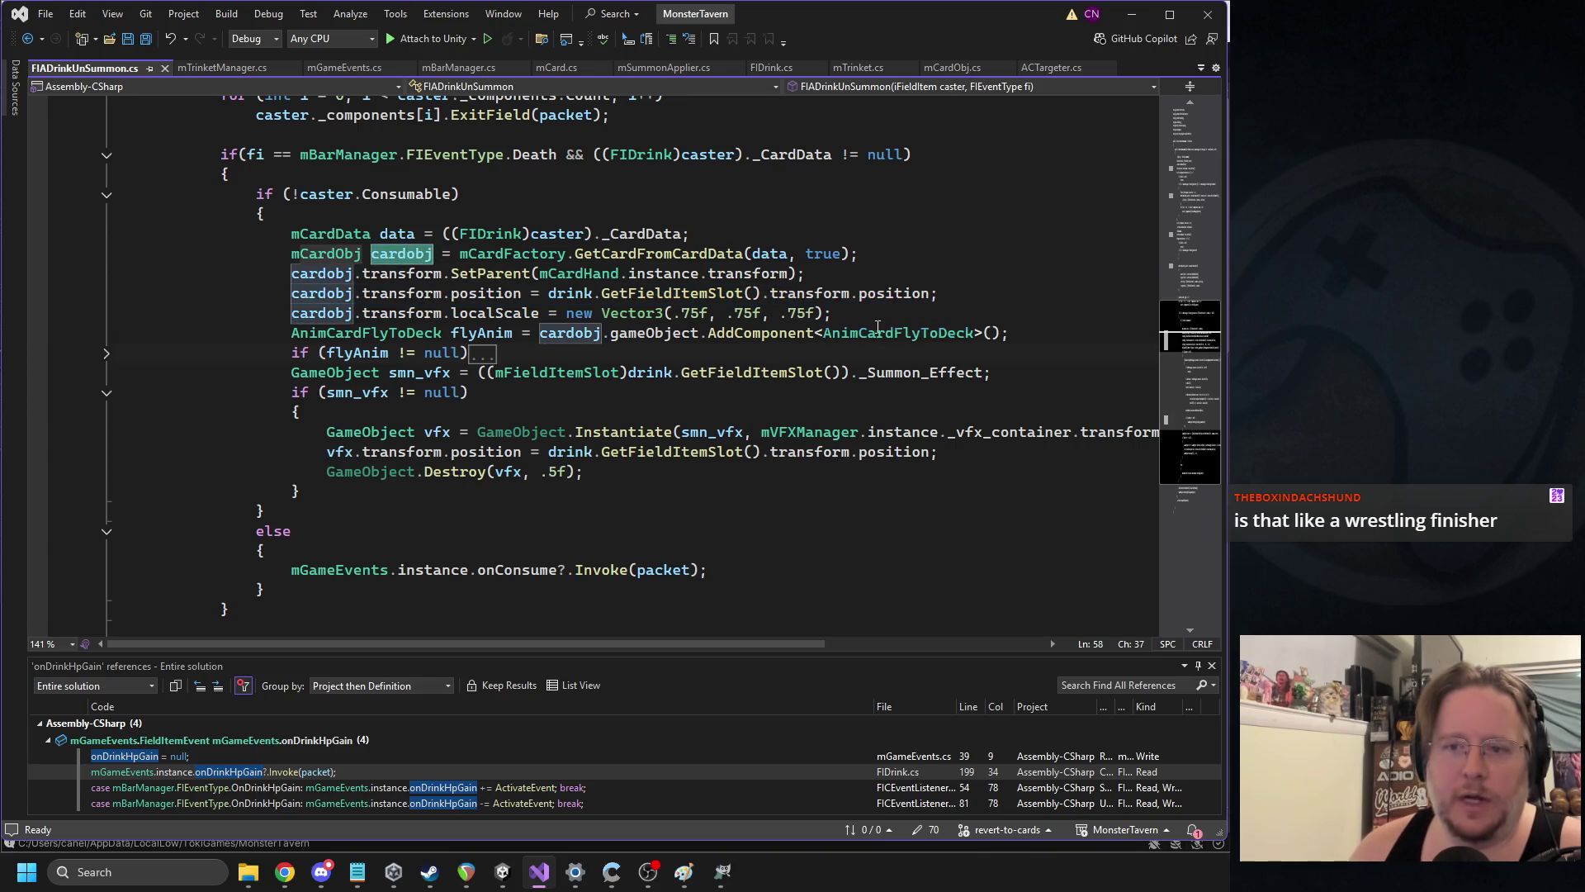
key(ctrl+c)
click(825, 306)
key(Return)
key(ctrl+v)
text(.)
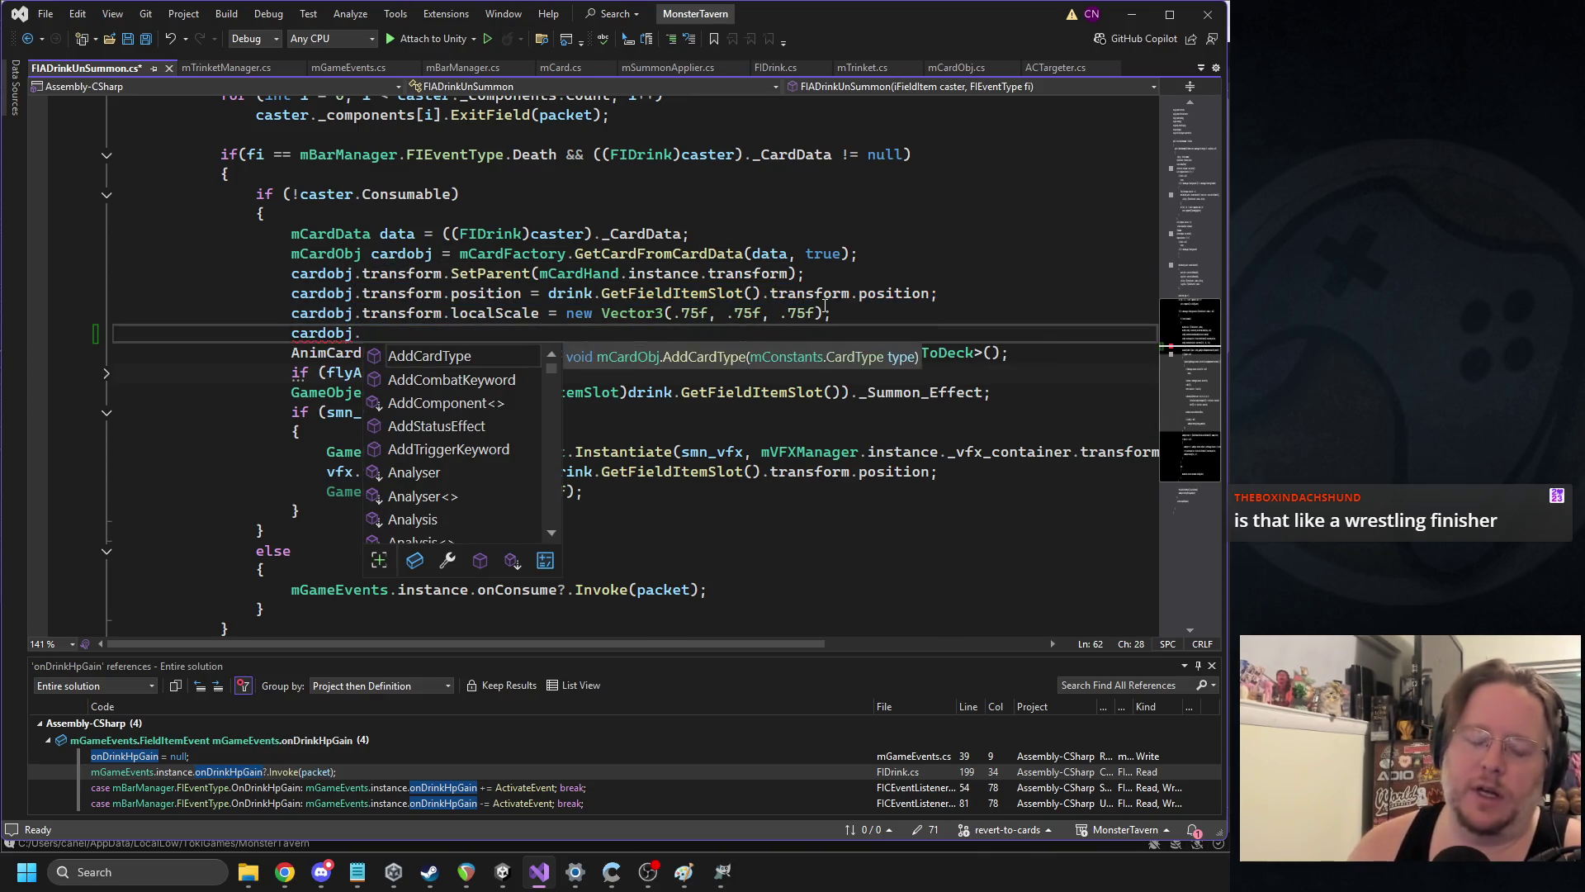
text(drag)
key(Down)
text(f)
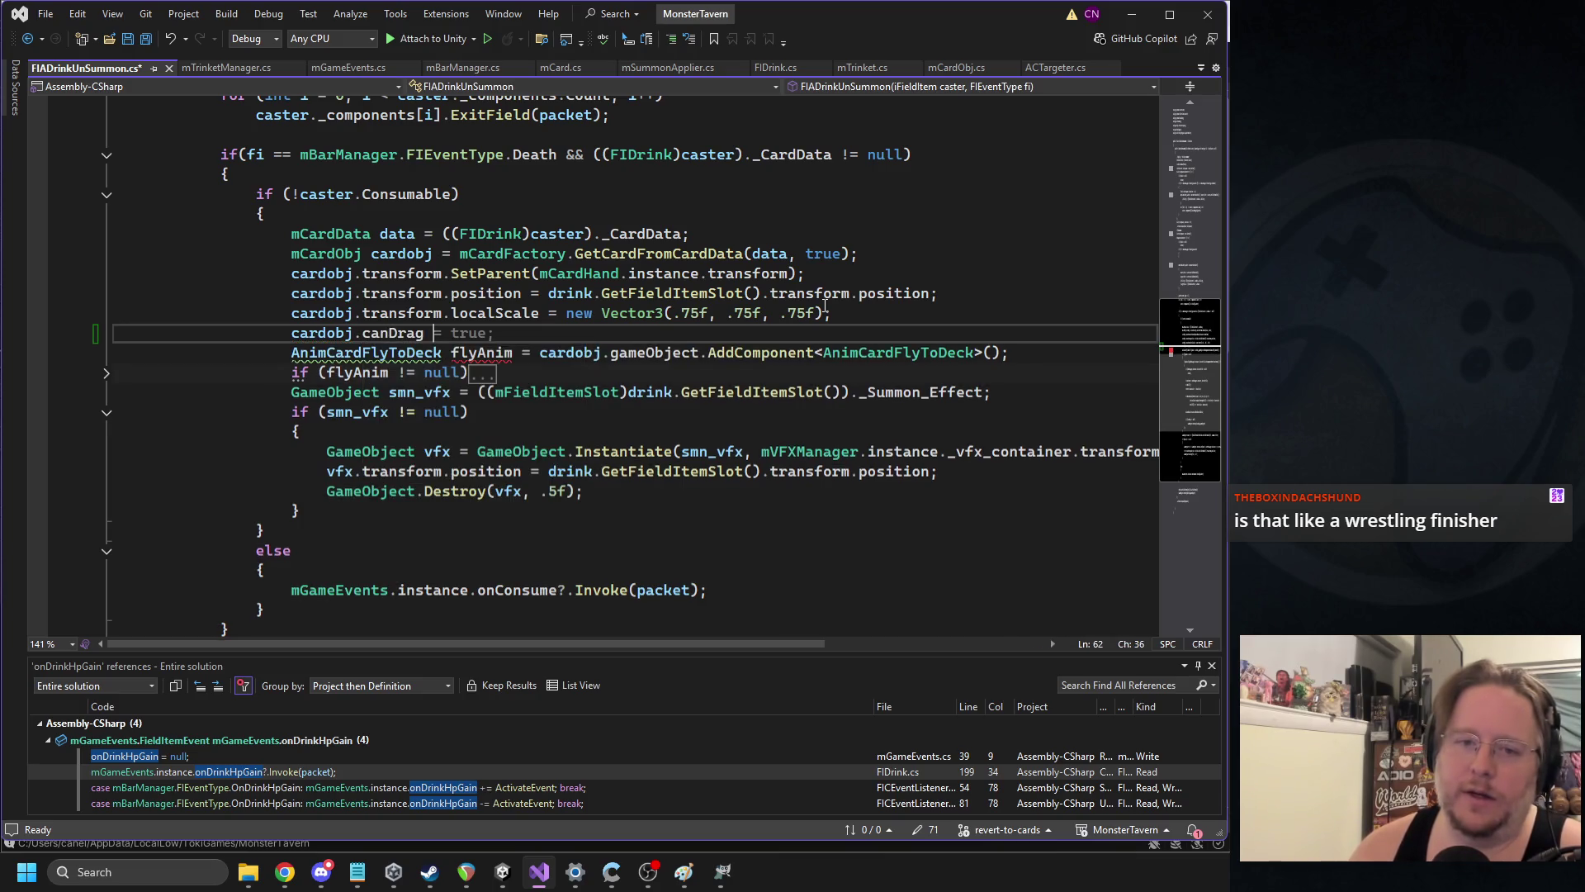
text(alse;)
key(Return)
Add 'cardobj._Collider.enabled = false;', close the file, and switch back to Unity
key(ctrl+v)
text(.)
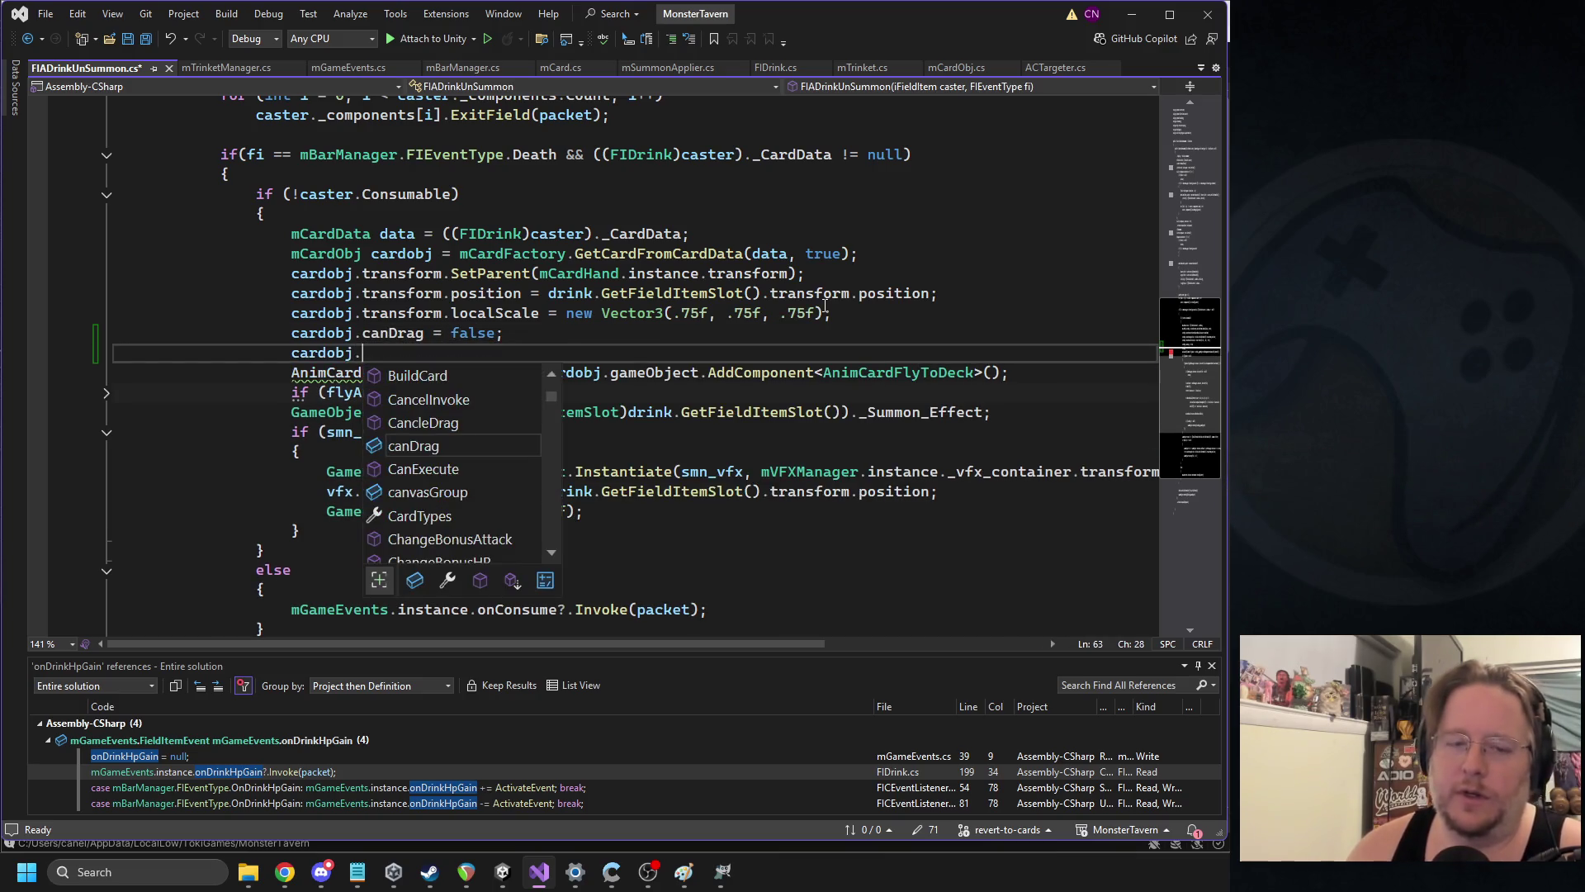
text(col)
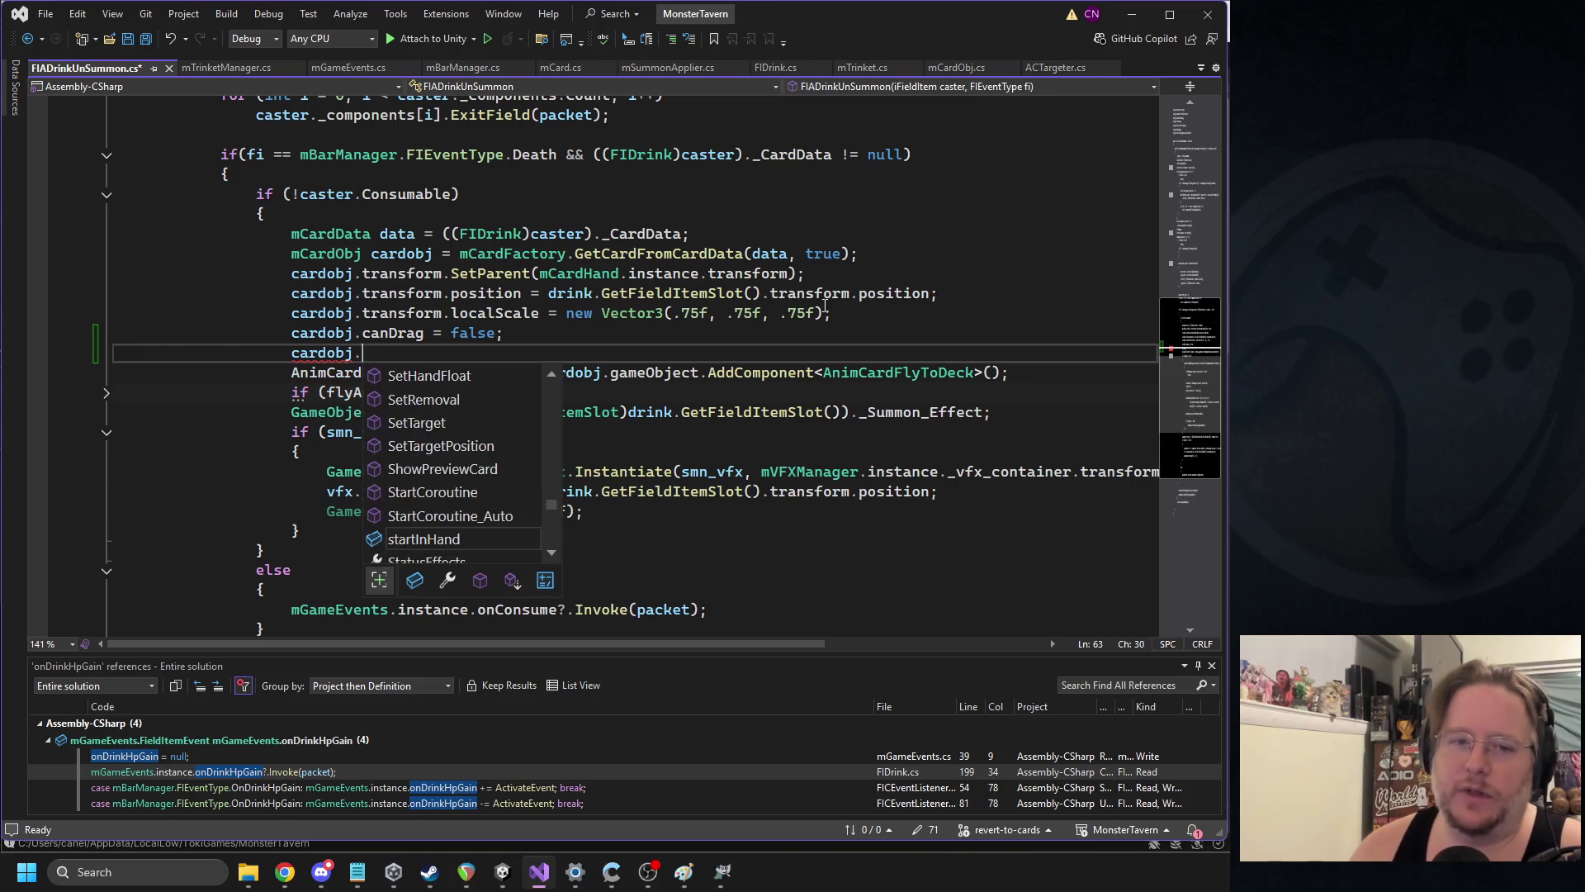
key(Down)
text(.en)
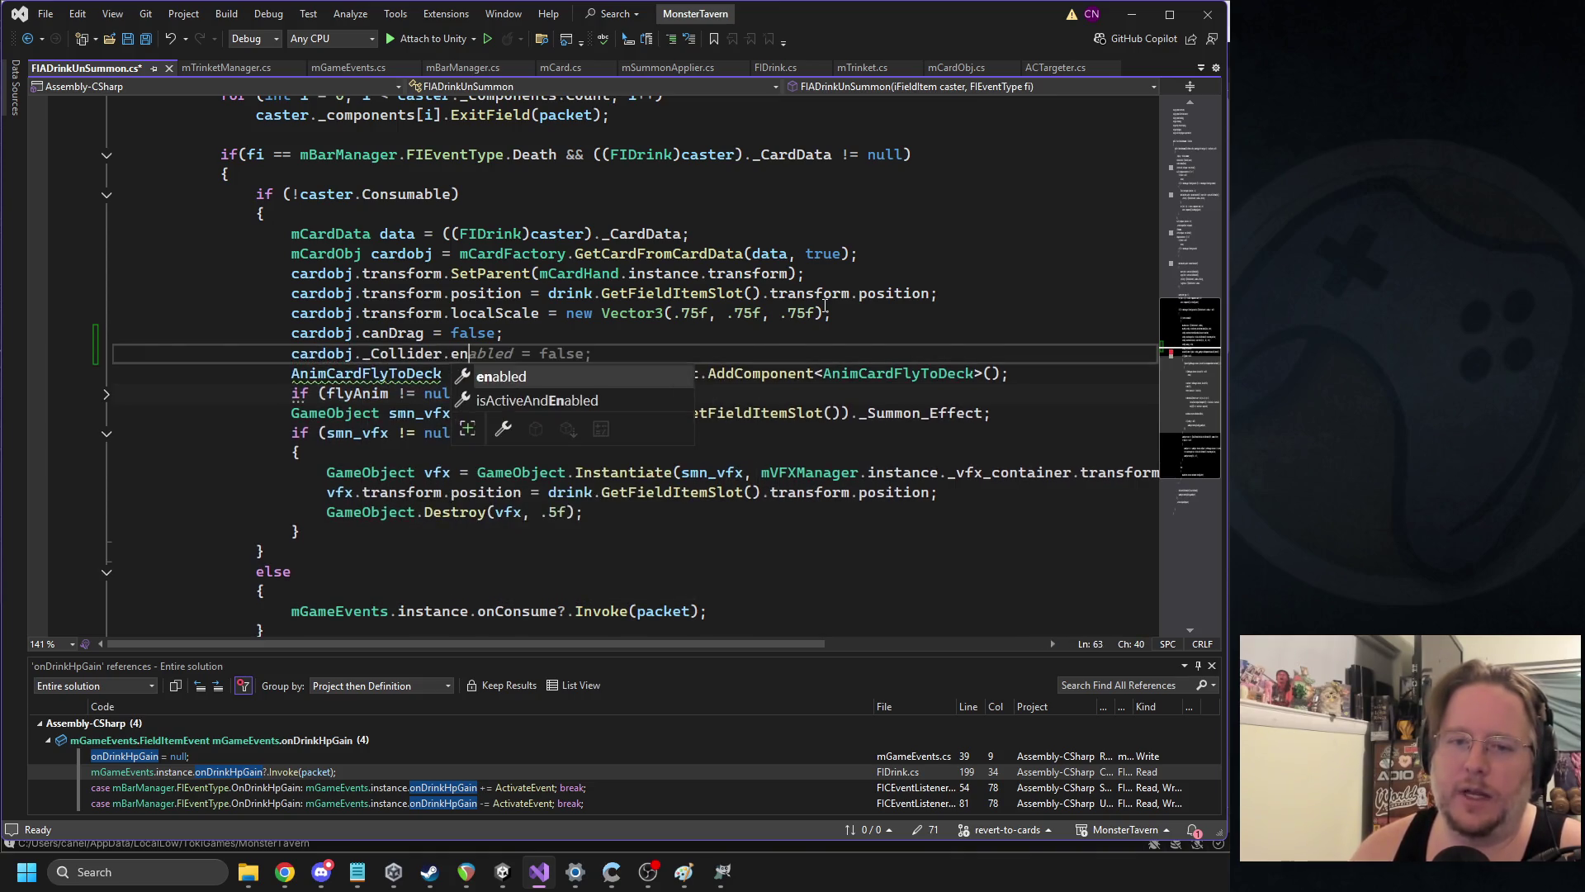
text(abled = f)
key(Tab)
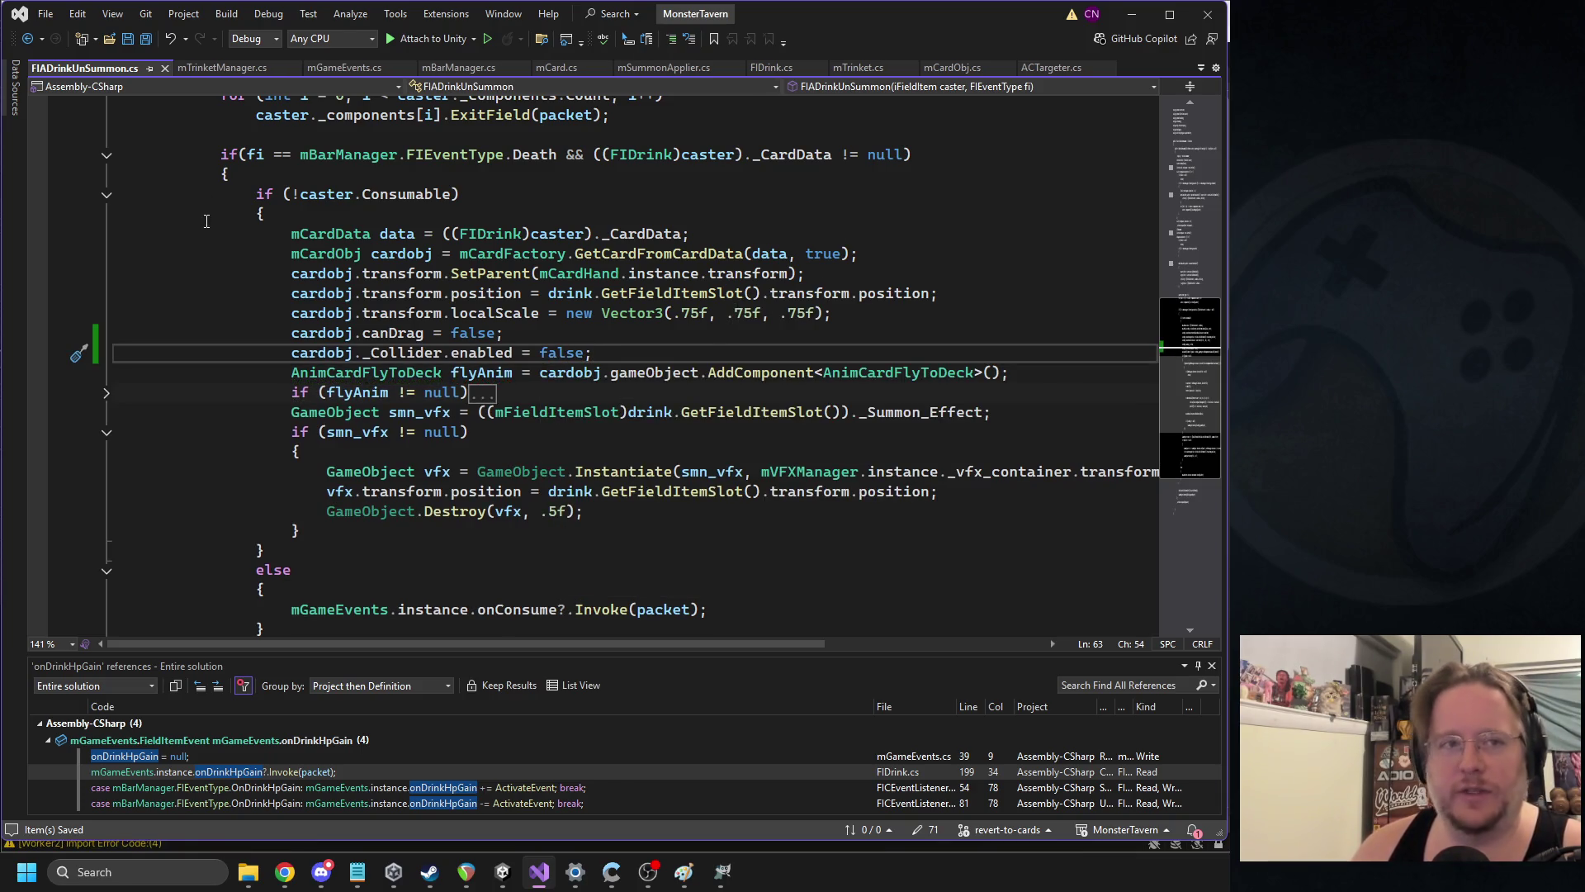
click(164, 69)
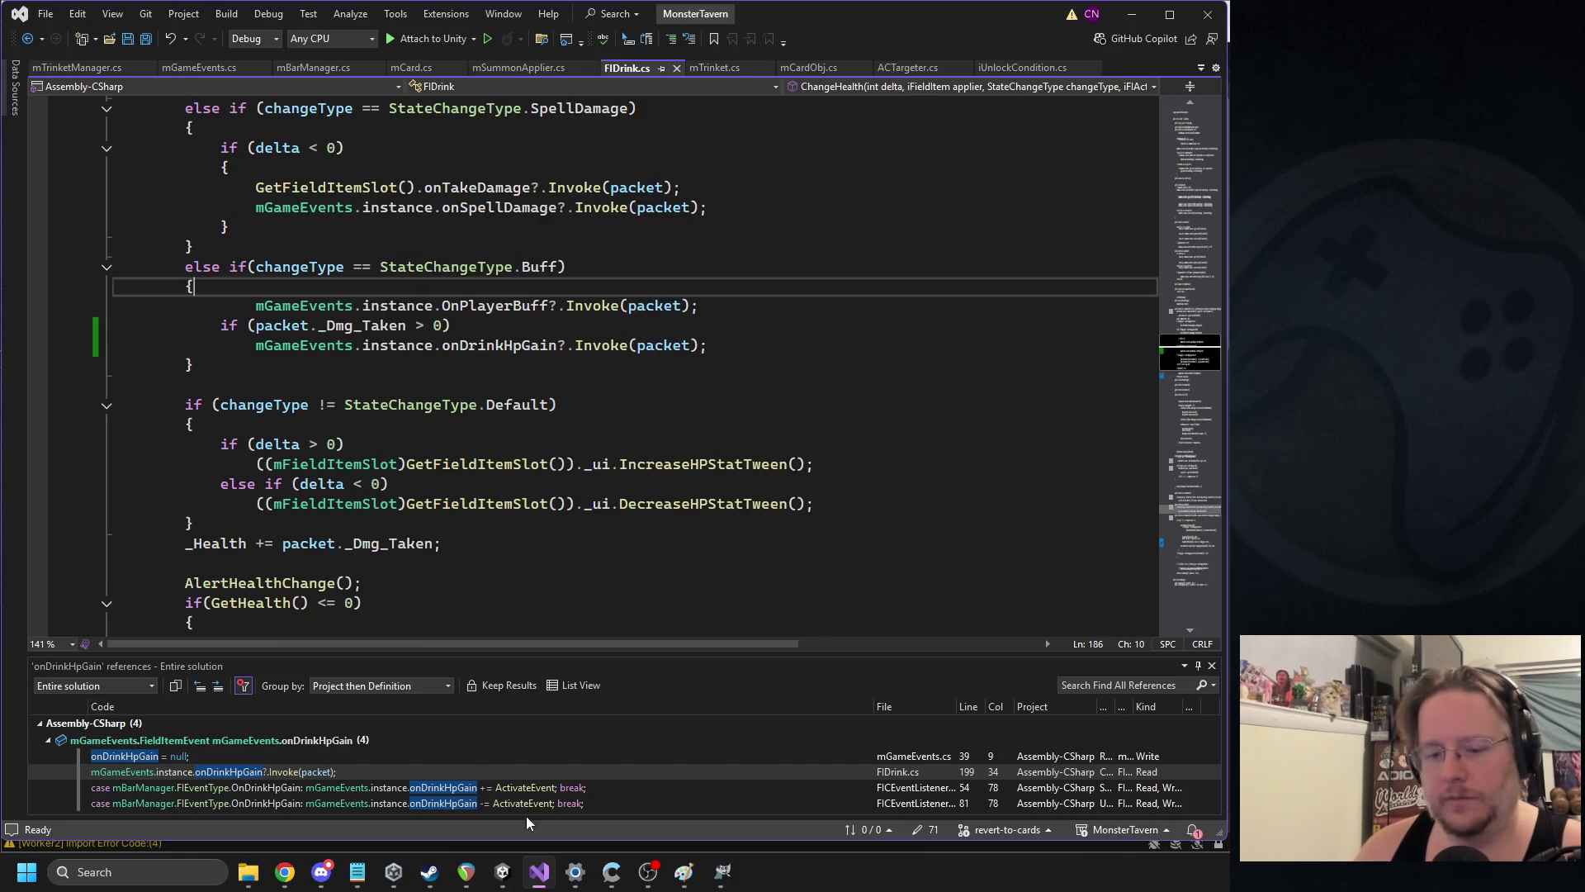
click(502, 870)
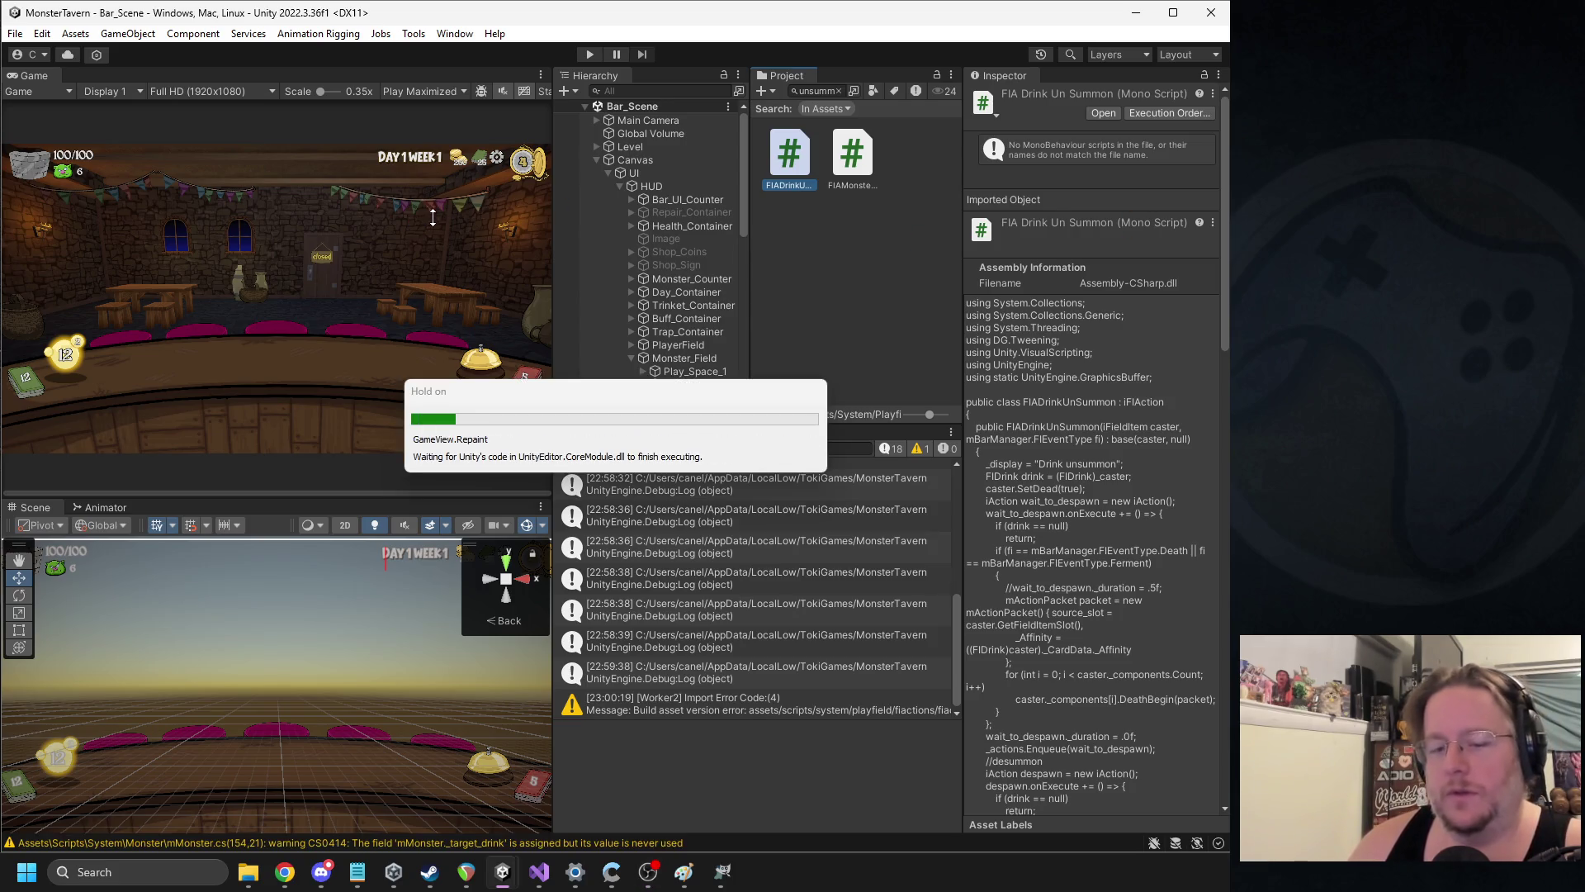
Run the recompiled game and open the mystery card pack in the Shoppe
click(590, 55)
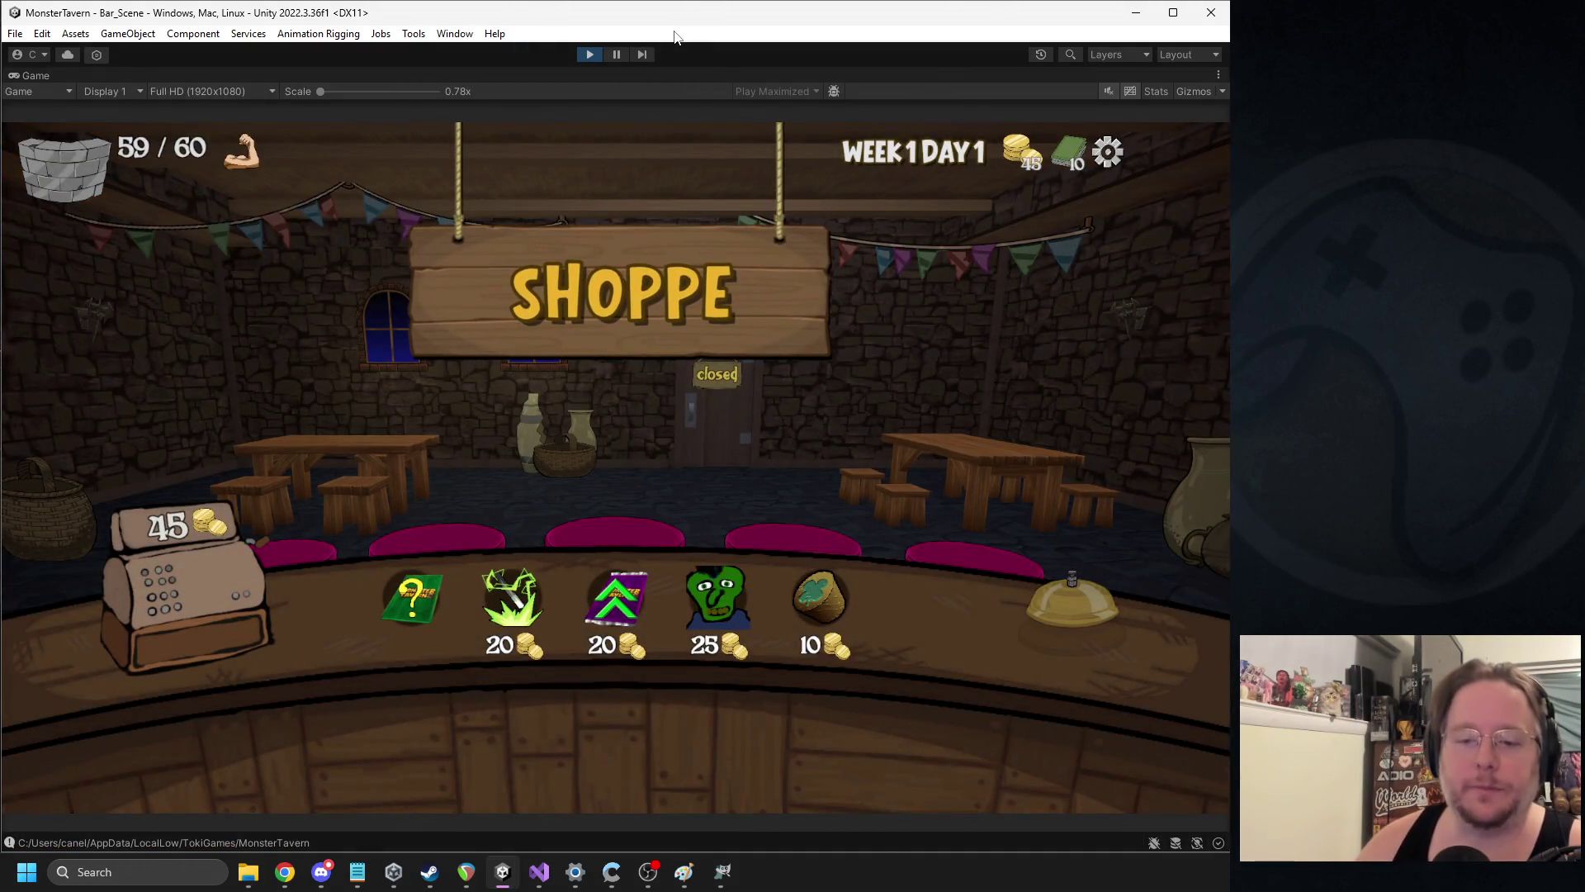
click(436, 586)
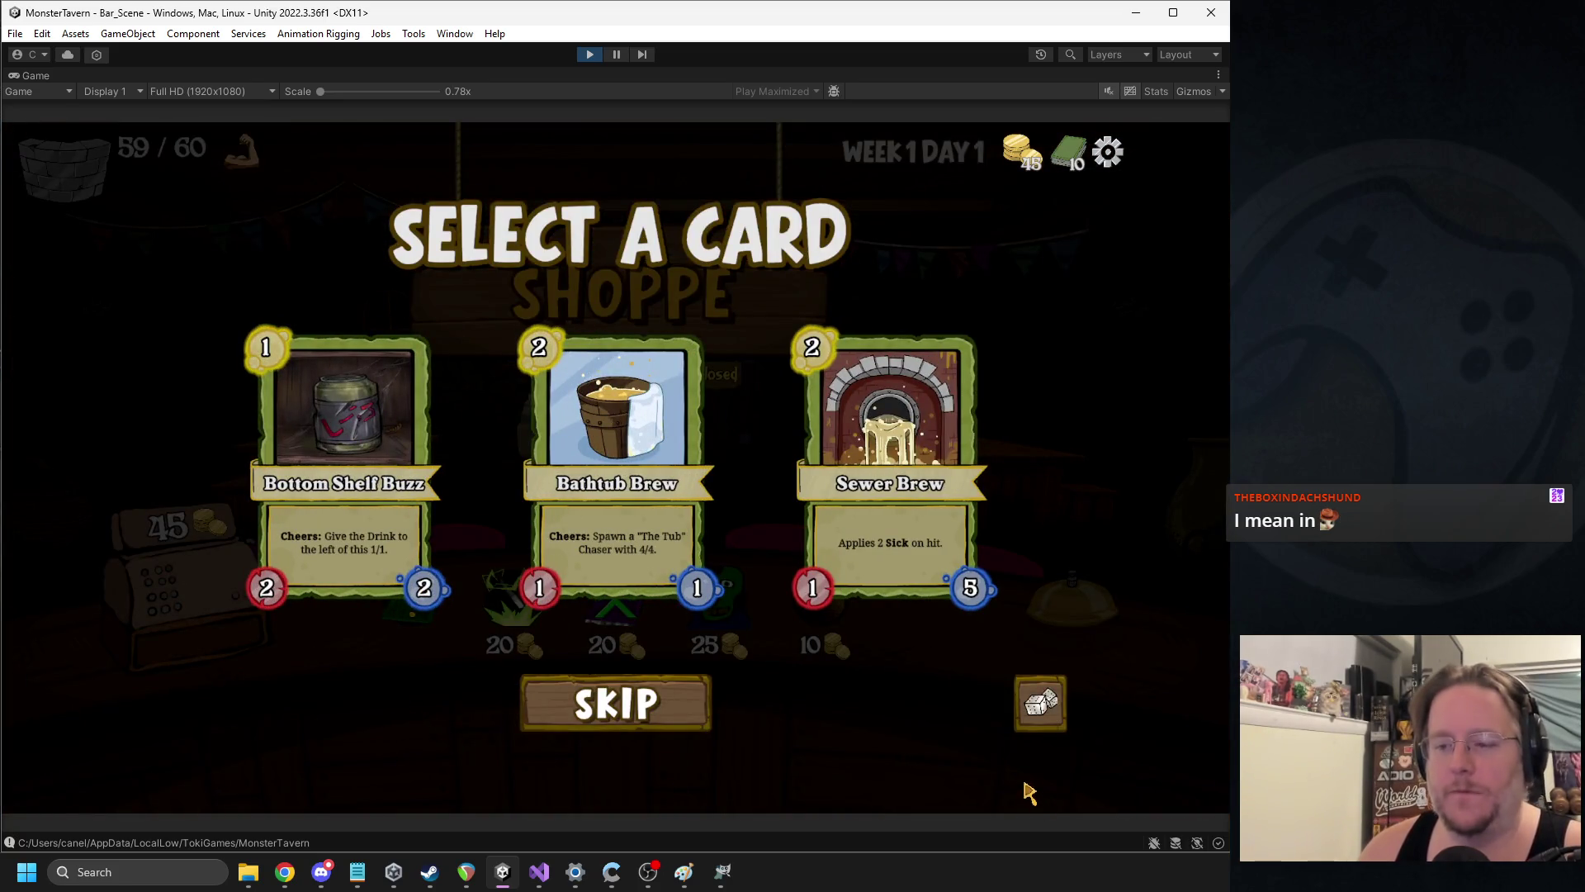
Take a random card from the Shoppe, then transform Goblin's Fermented Sock and give it the add-stats reward
click(1042, 716)
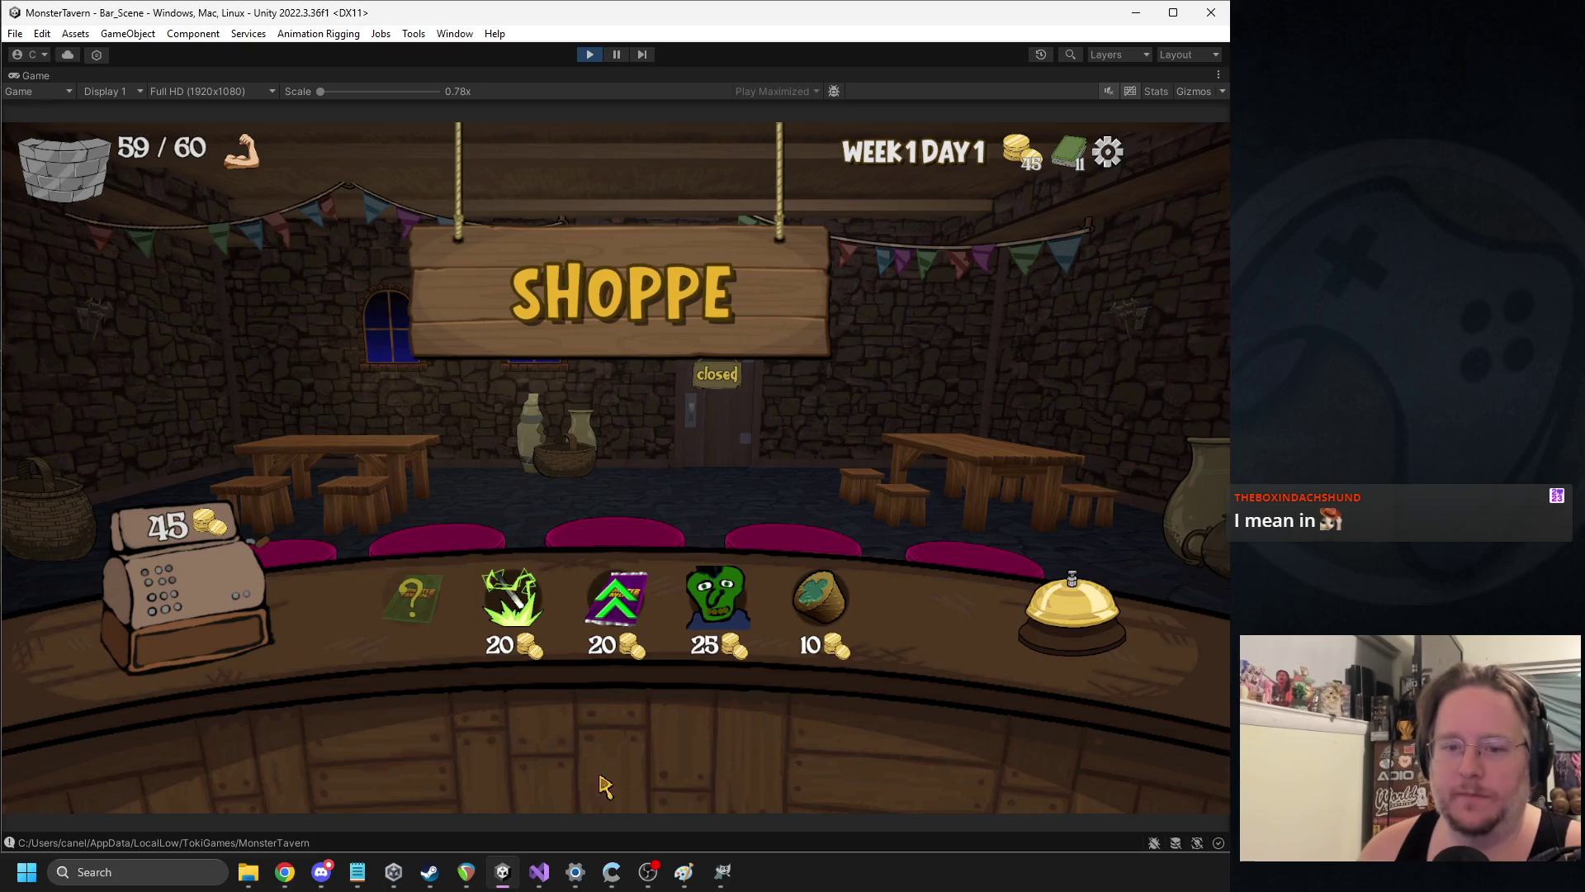
click(512, 601)
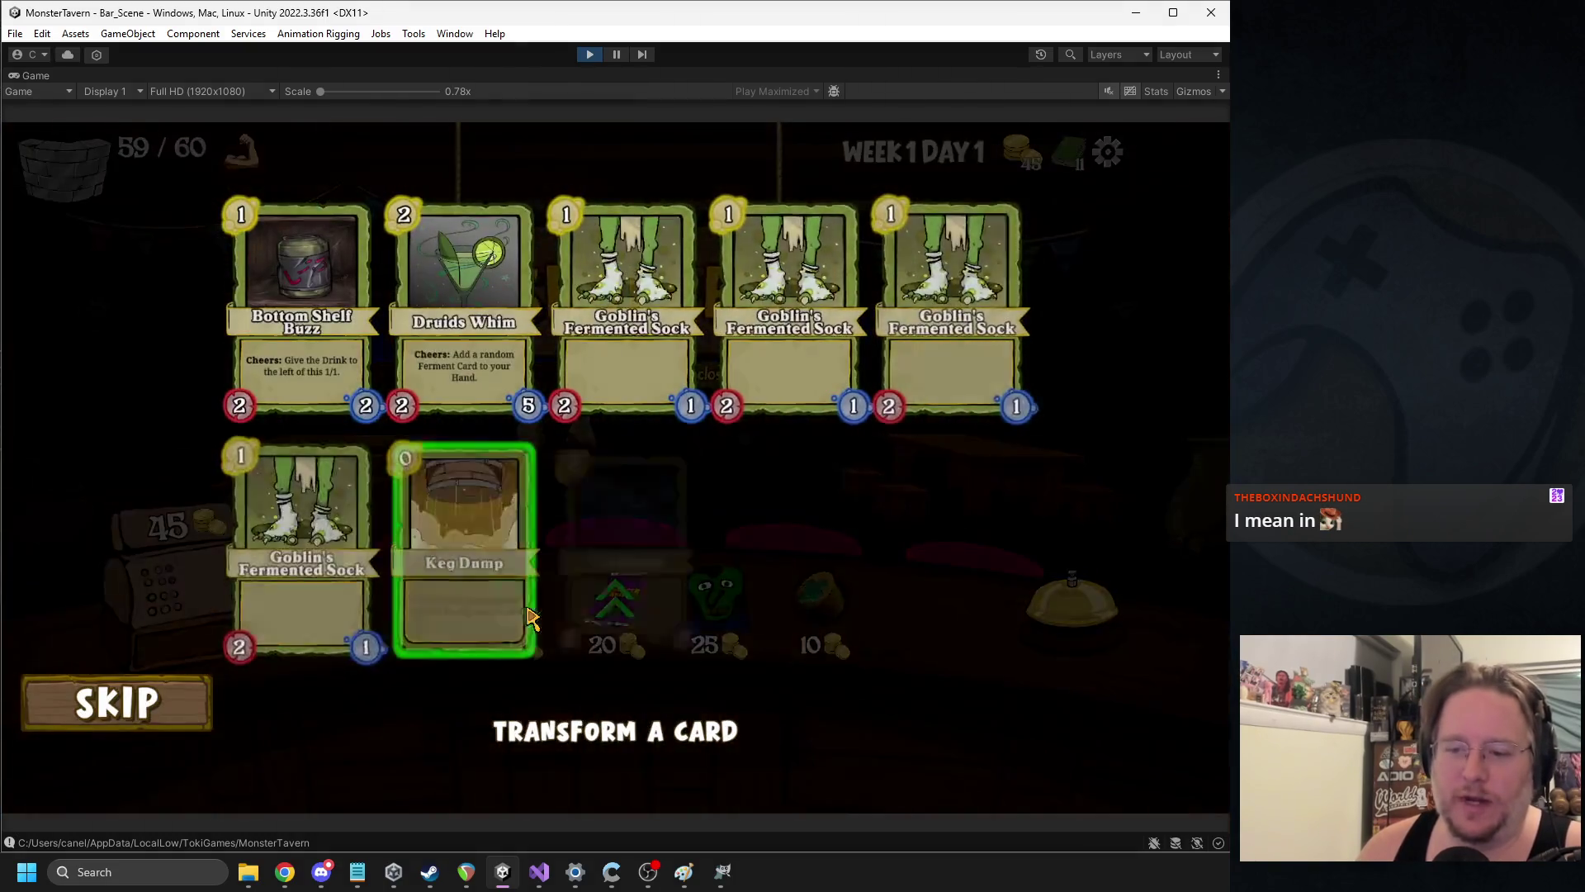
click(750, 358)
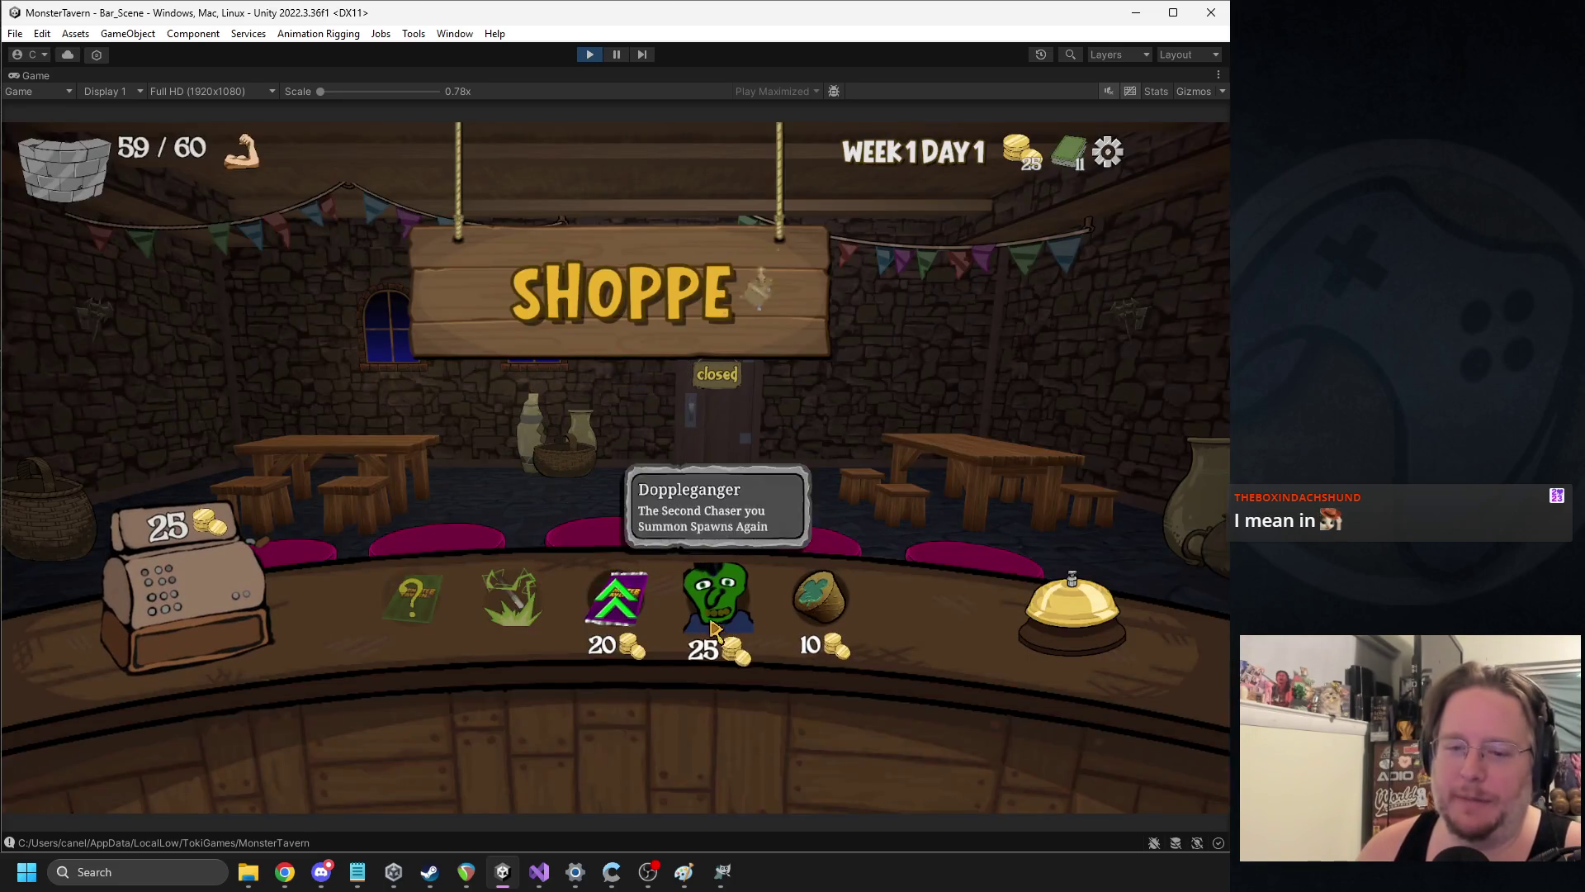
click(619, 607)
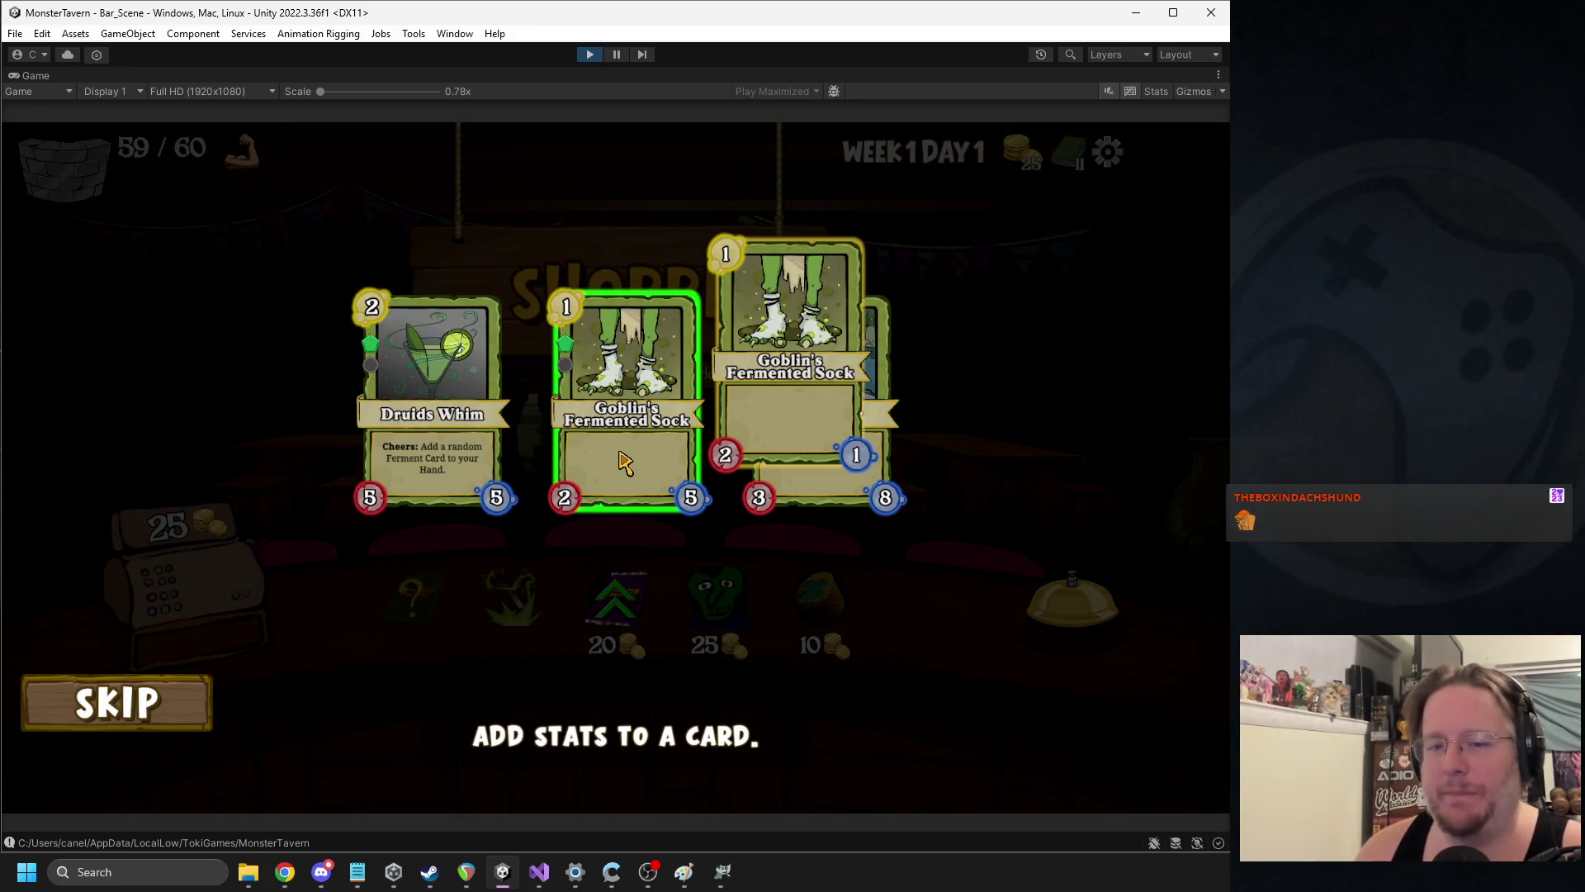
click(627, 376)
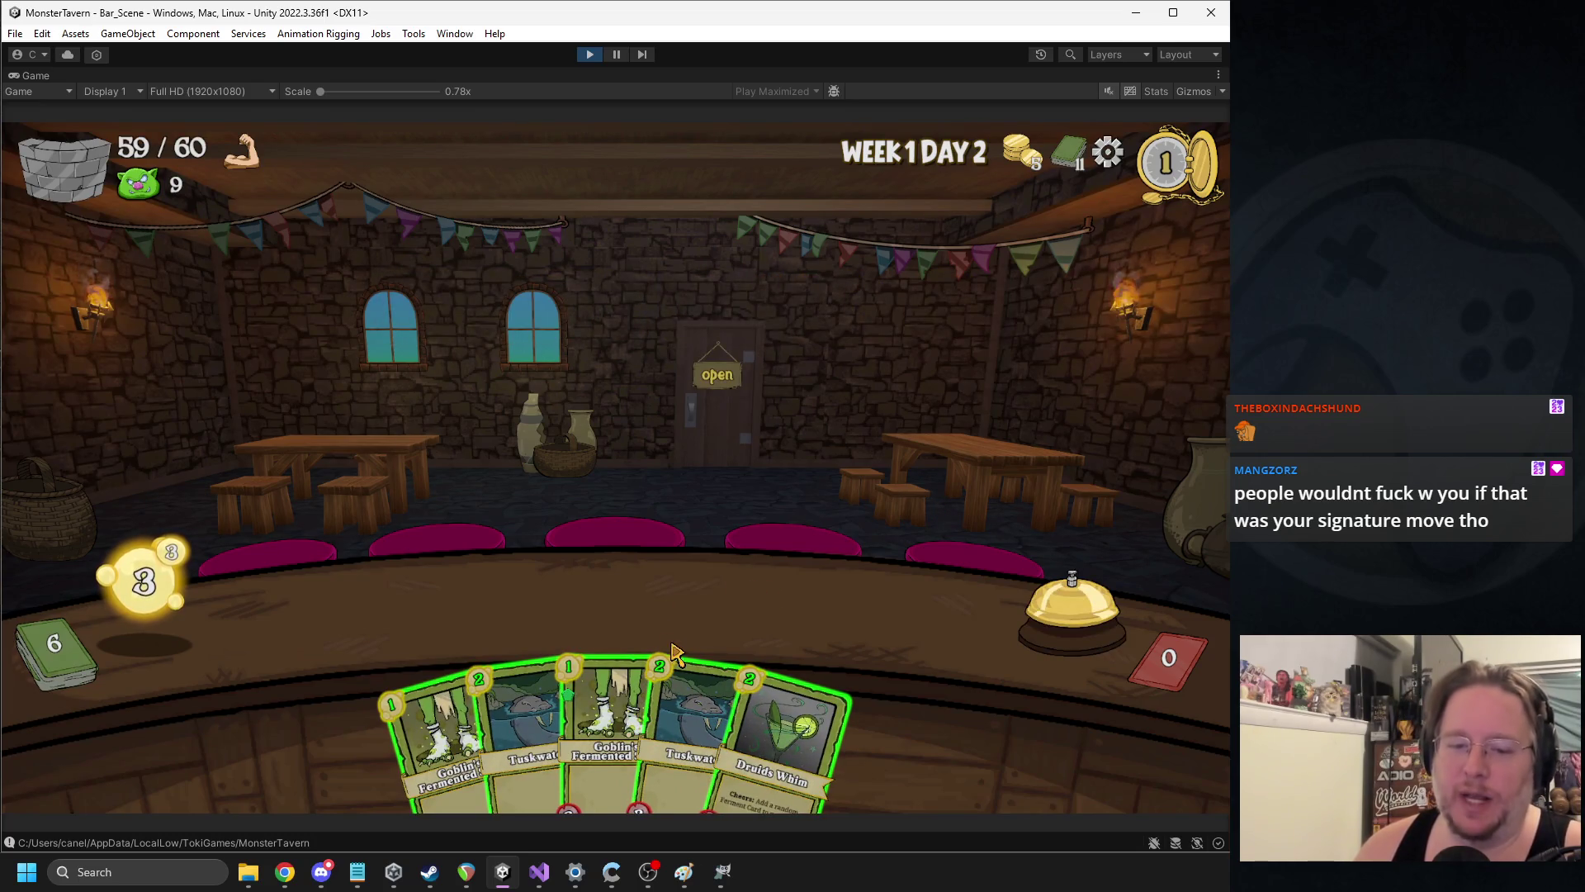
Stock the bar with Druids Whim, Goblin's Fermented Sock, Tuskwater and Bottom Shelf, serve the rat, and end the turn
mouse_move(776, 734)
mouse_down()
mouse_move(754, 655)
mouse_move(371, 595)
mouse_move(376, 541)
mouse_move(375, 609)
mouse_up()
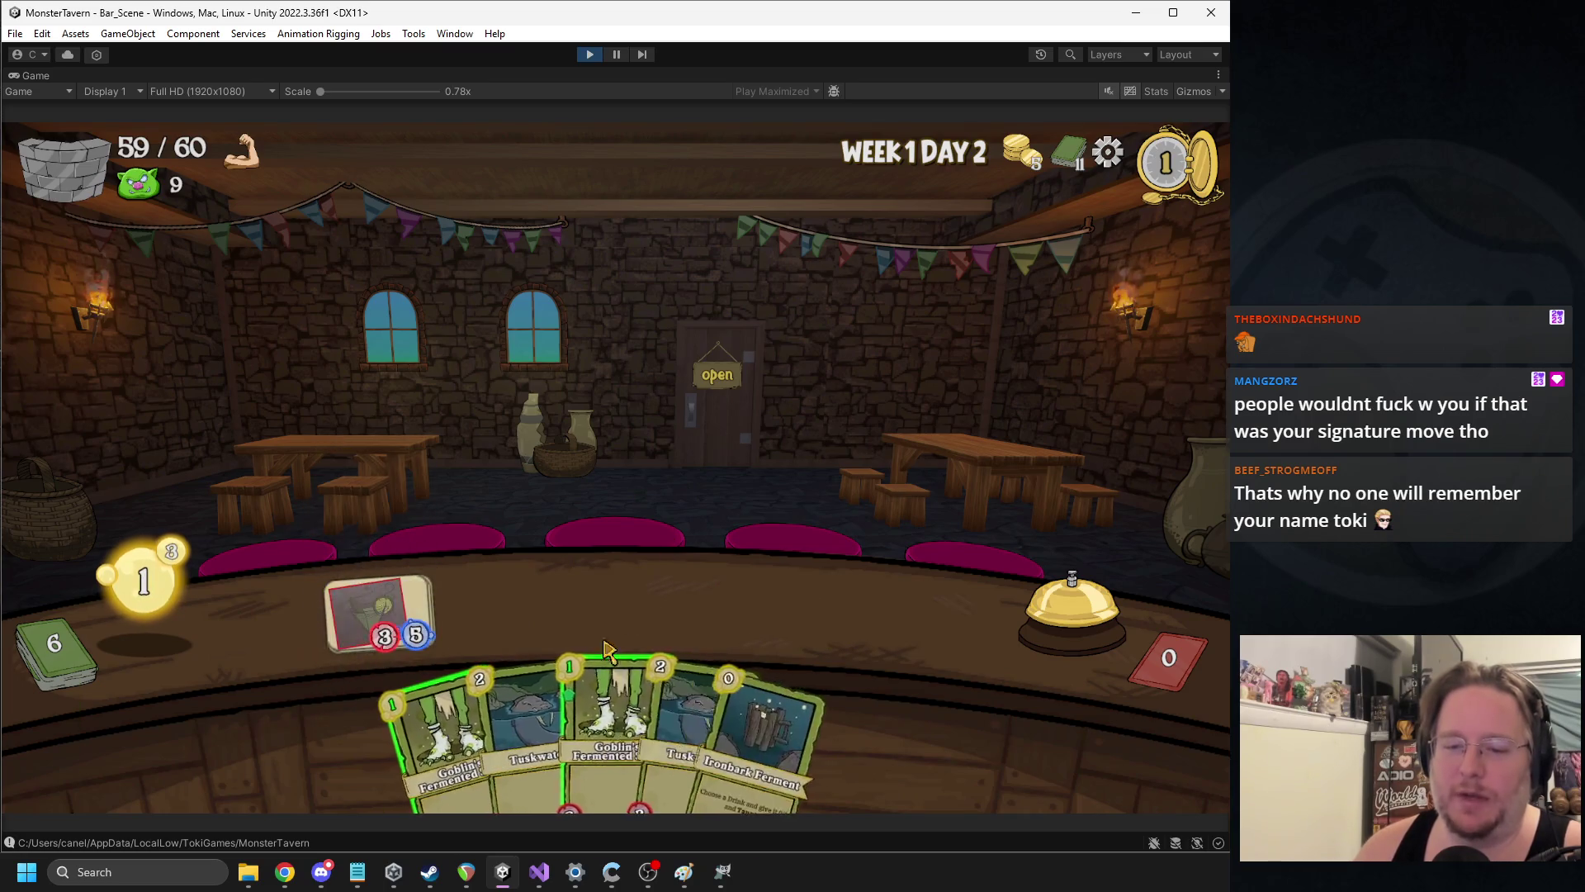
drag(602, 726, 501, 602)
drag(761, 739, 372, 603)
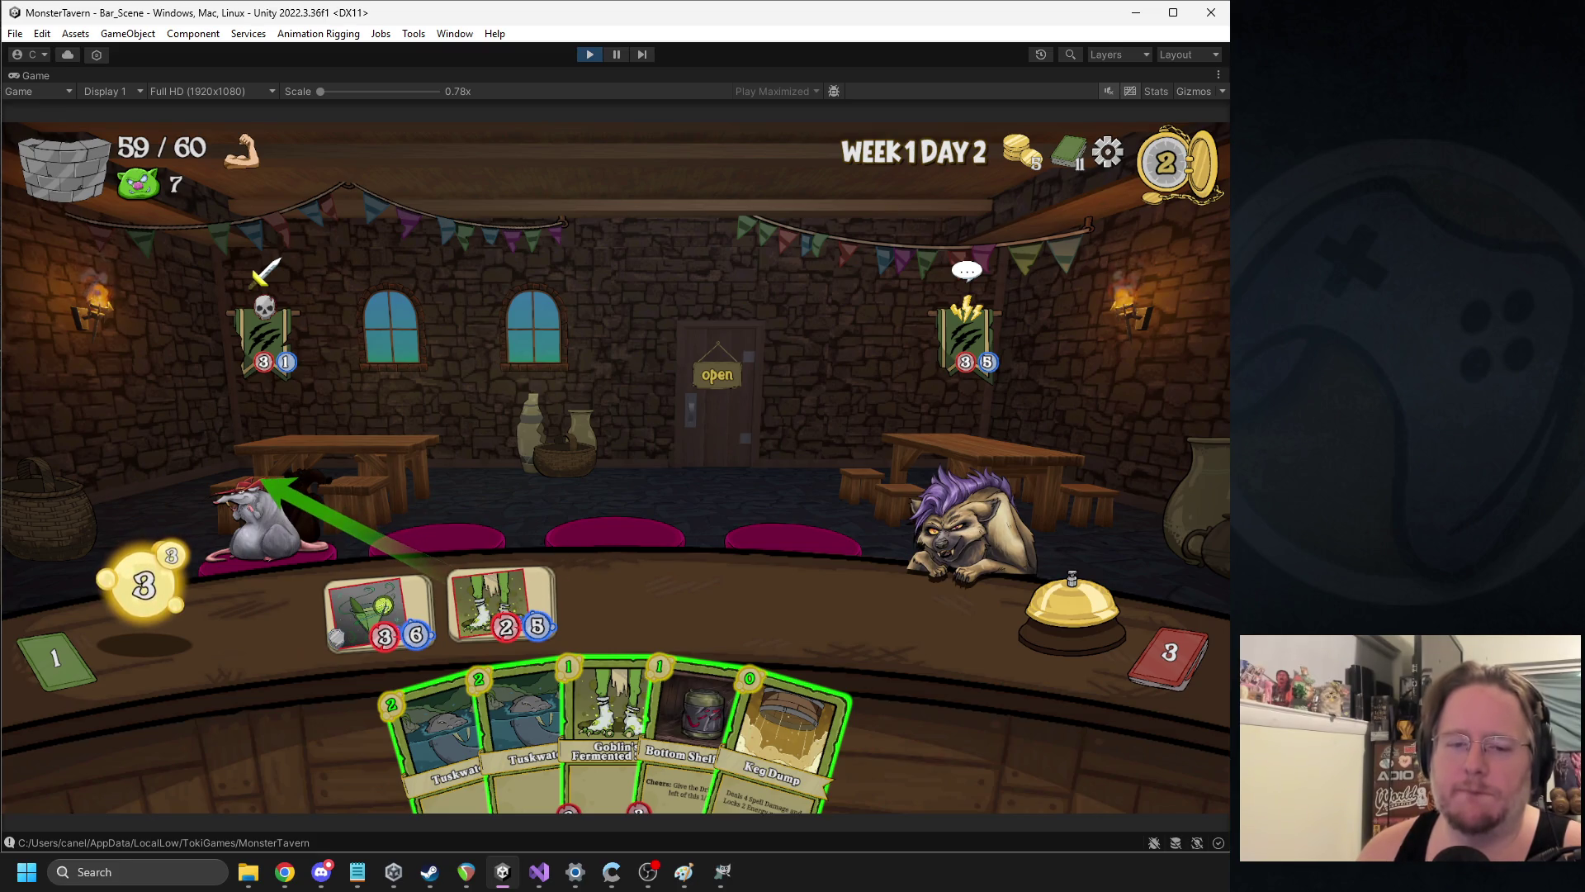
drag(268, 486, 268, 489)
mouse_move(520, 727)
mouse_down()
mouse_move(690, 570)
mouse_move(625, 607)
mouse_up()
drag(672, 710, 740, 615)
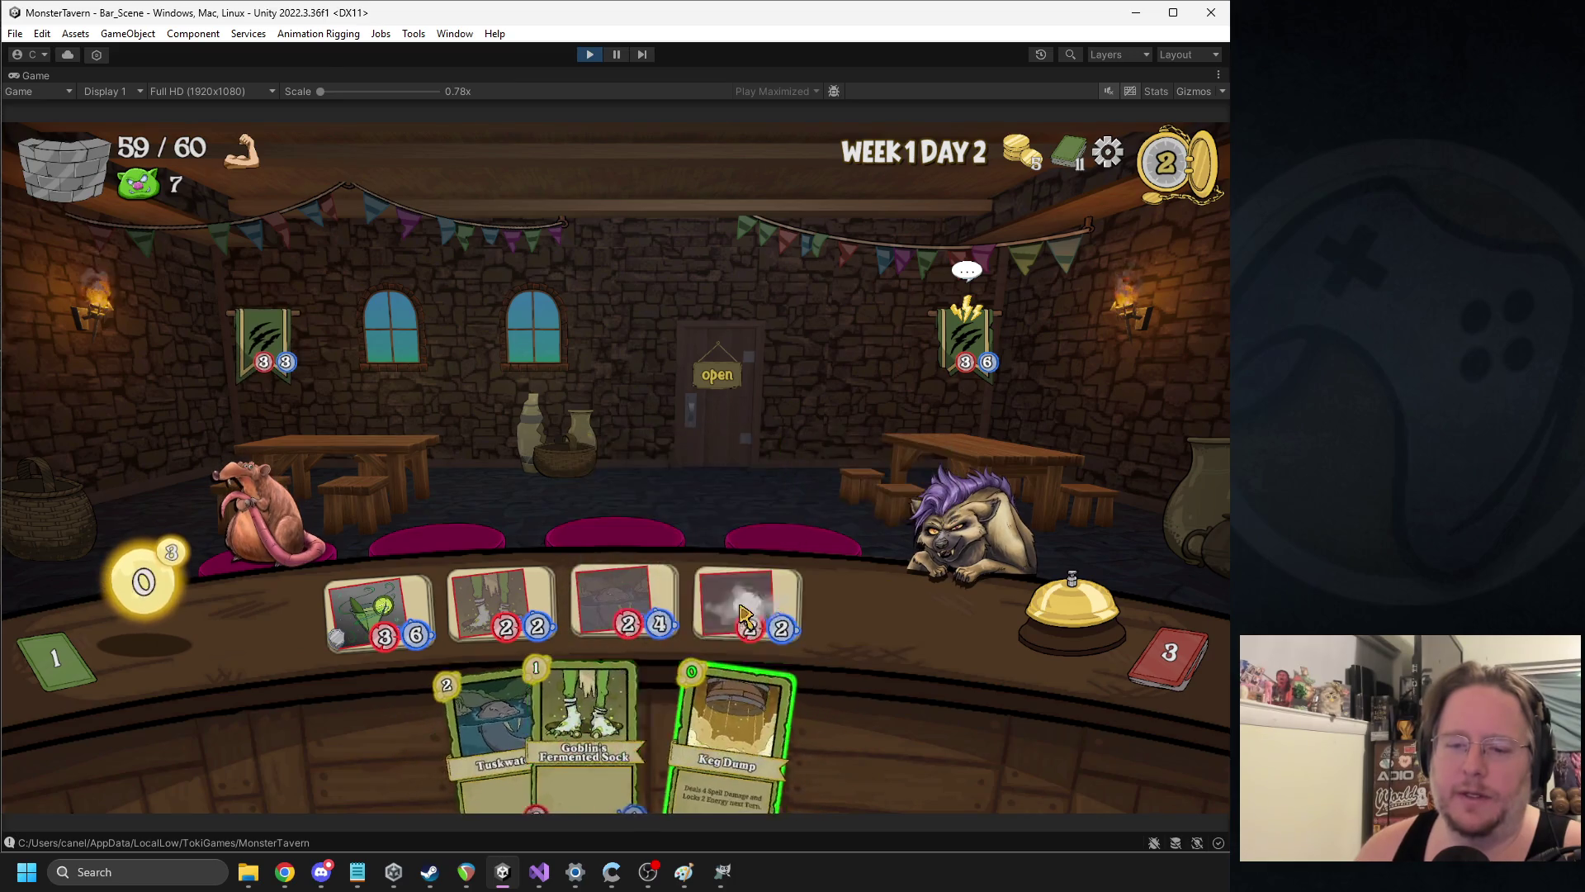
mouse_move(730, 722)
mouse_down()
mouse_move(892, 561)
mouse_move(966, 570)
mouse_move(904, 624)
mouse_move(966, 512)
mouse_up()
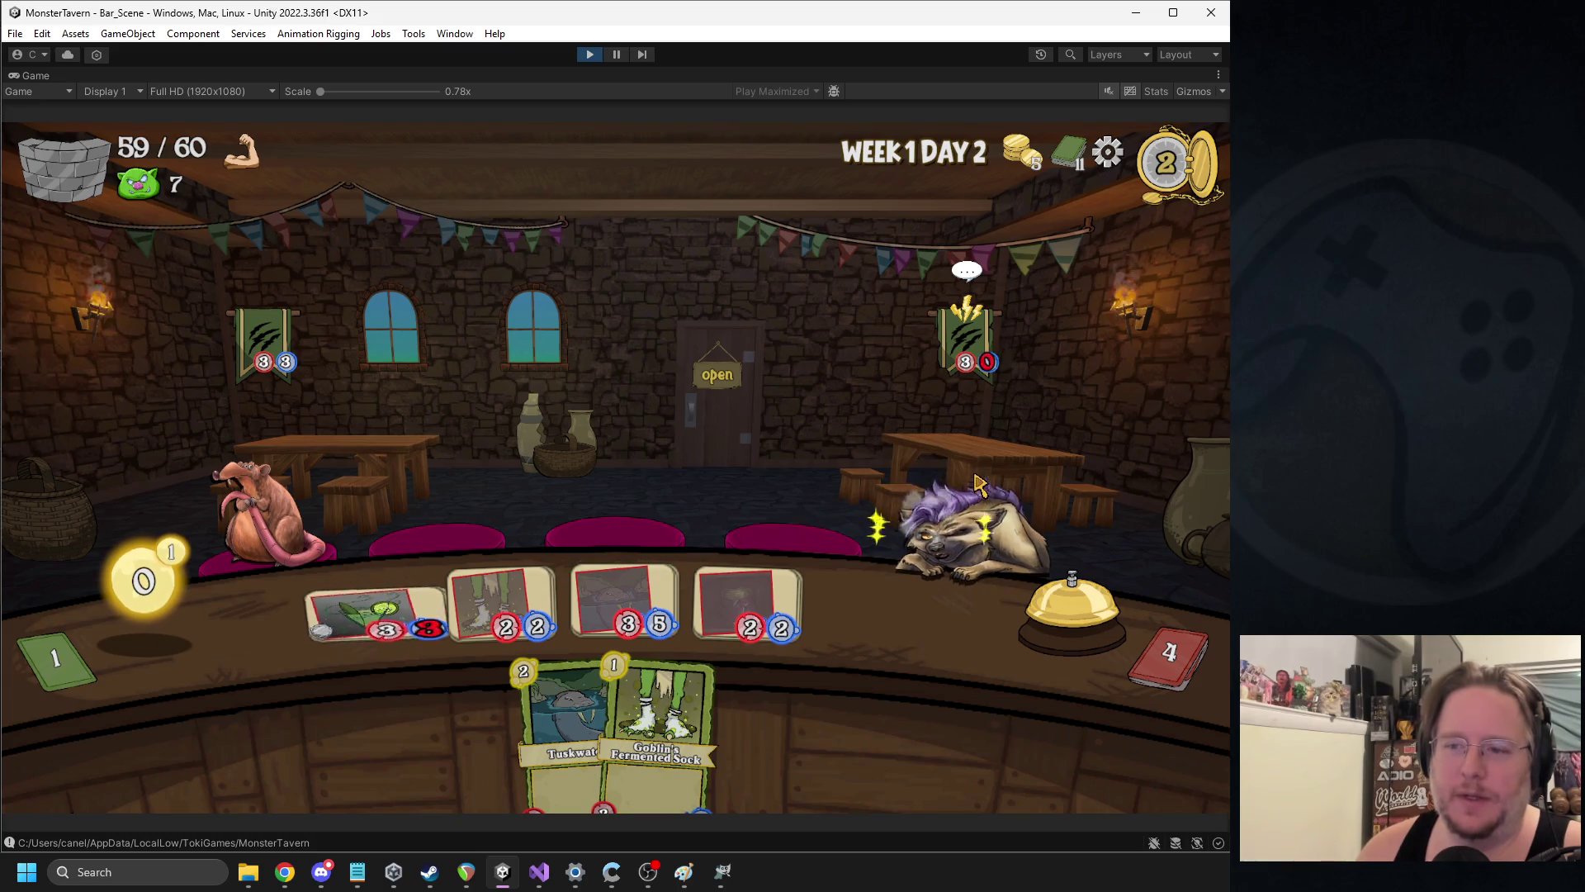
click(1072, 610)
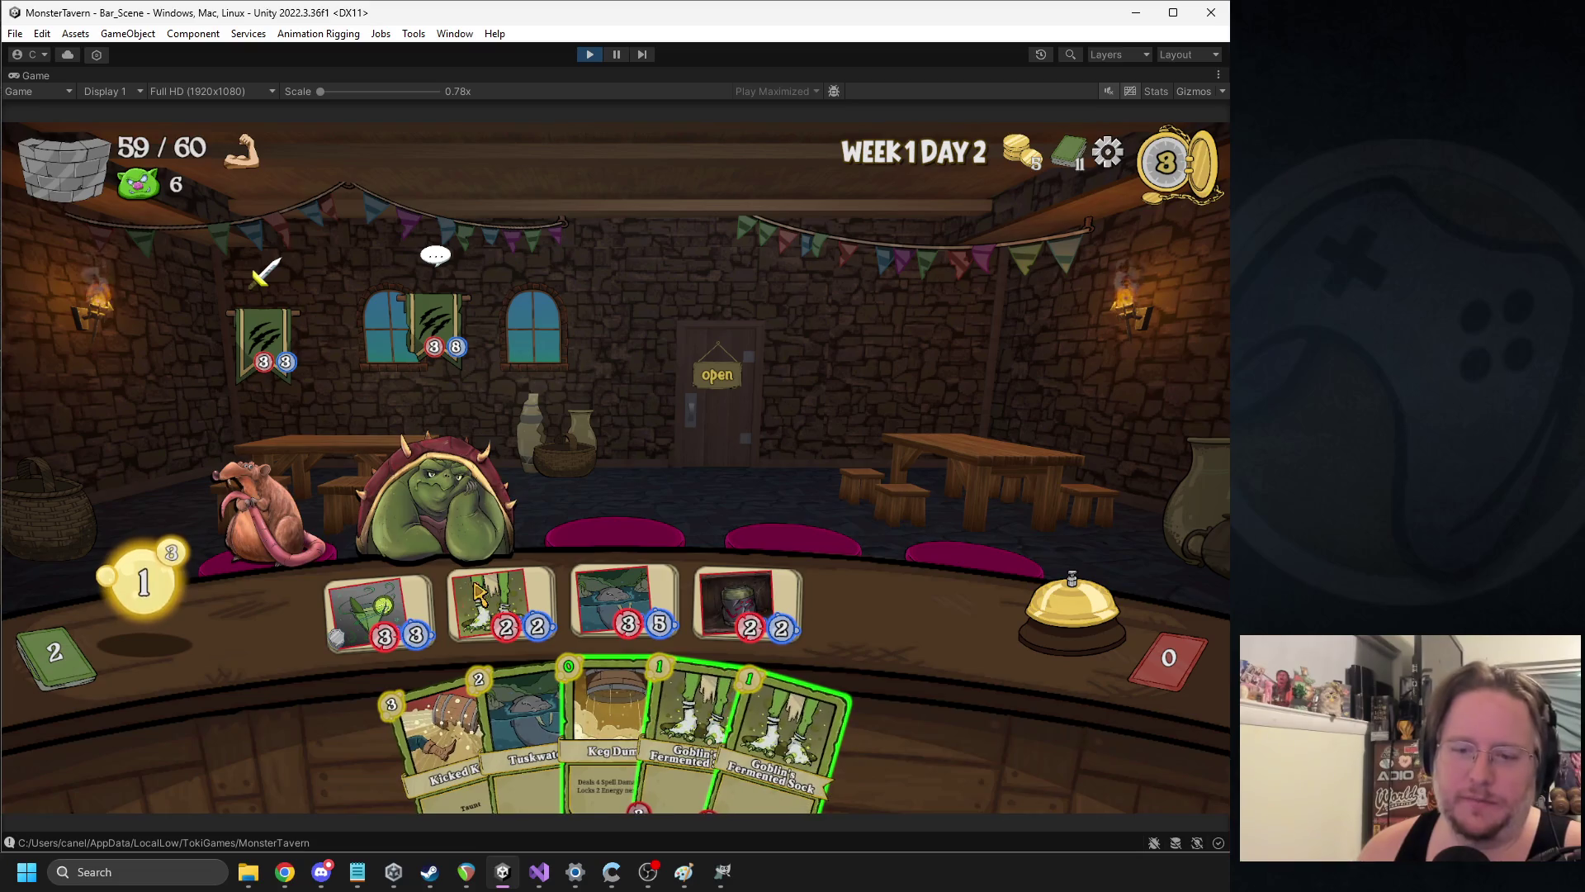
Keg Dump the rat, stack a sock, end the turn, then serve the skunk and Keg Dump the pig
drag(615, 710, 248, 499)
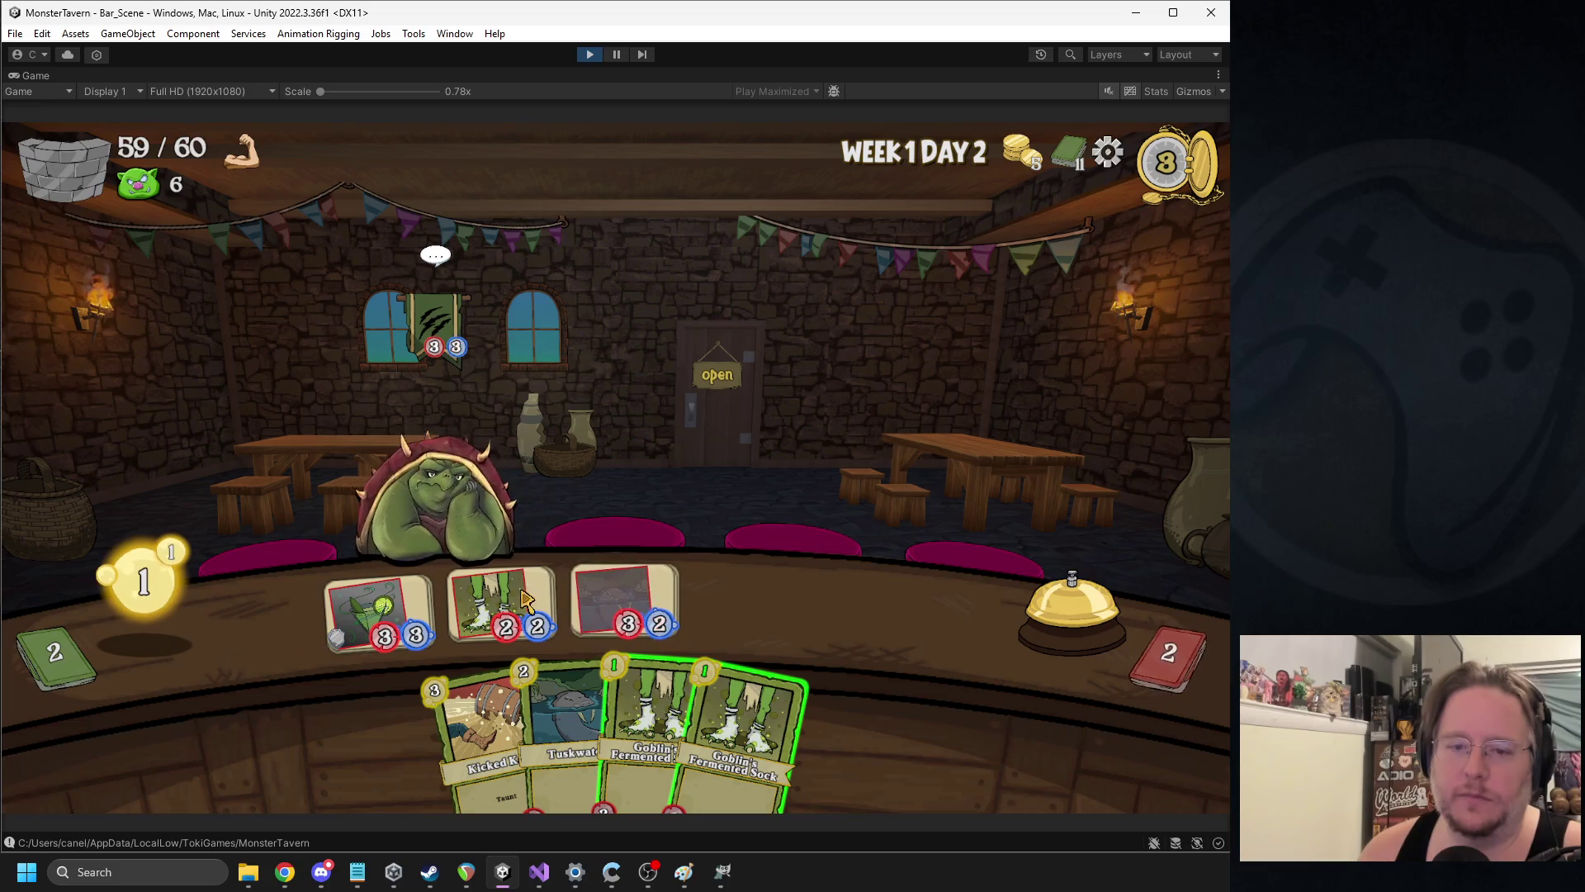
drag(747, 718, 725, 555)
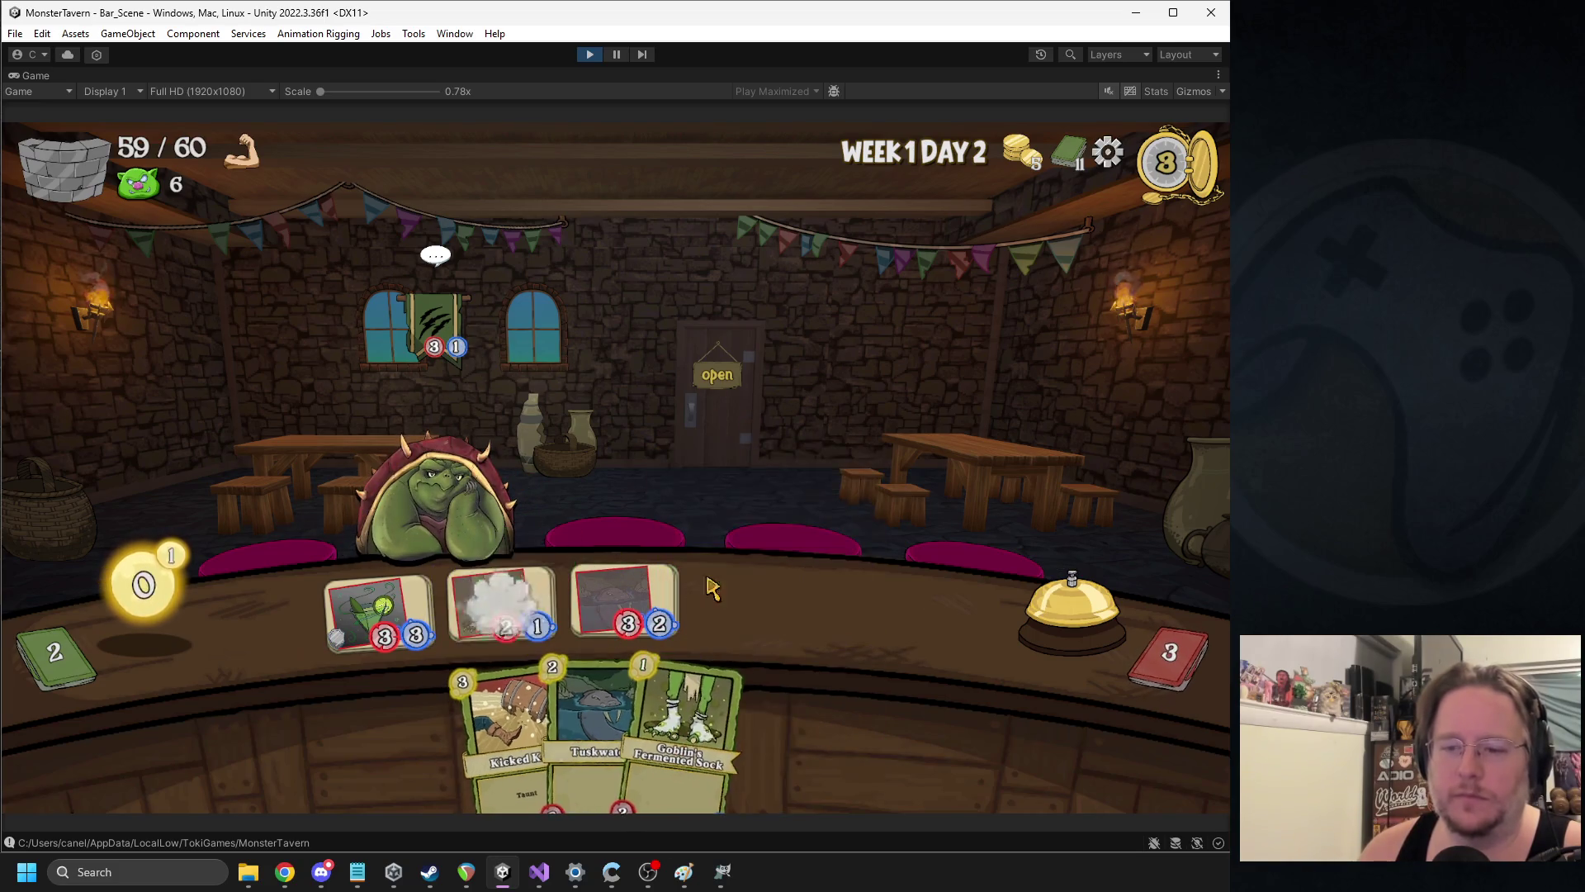
click(1032, 615)
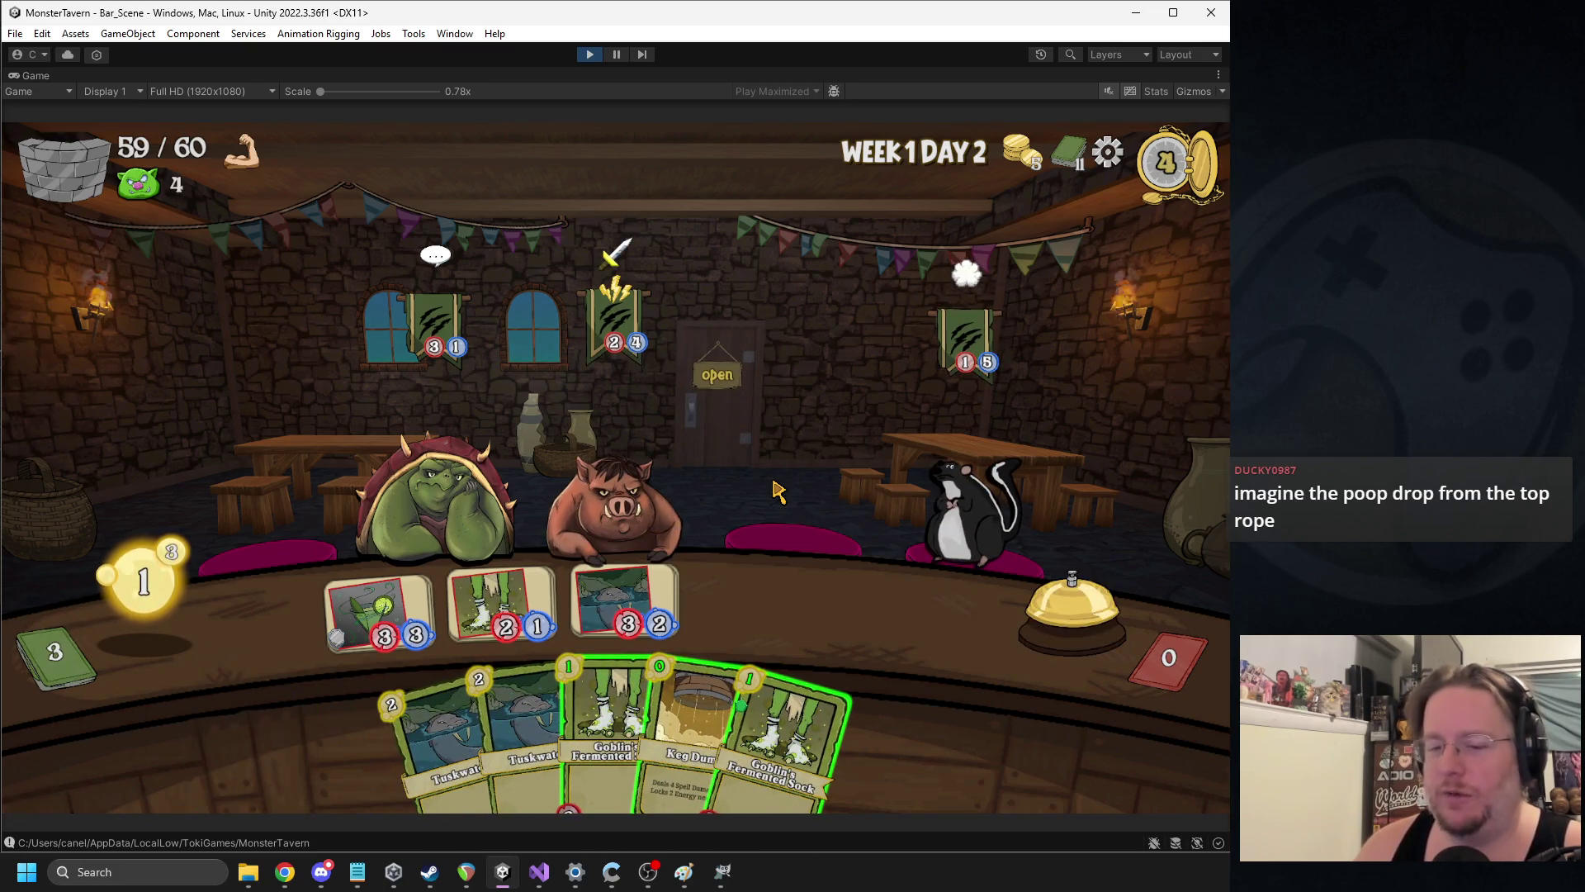
mouse_move(654, 587)
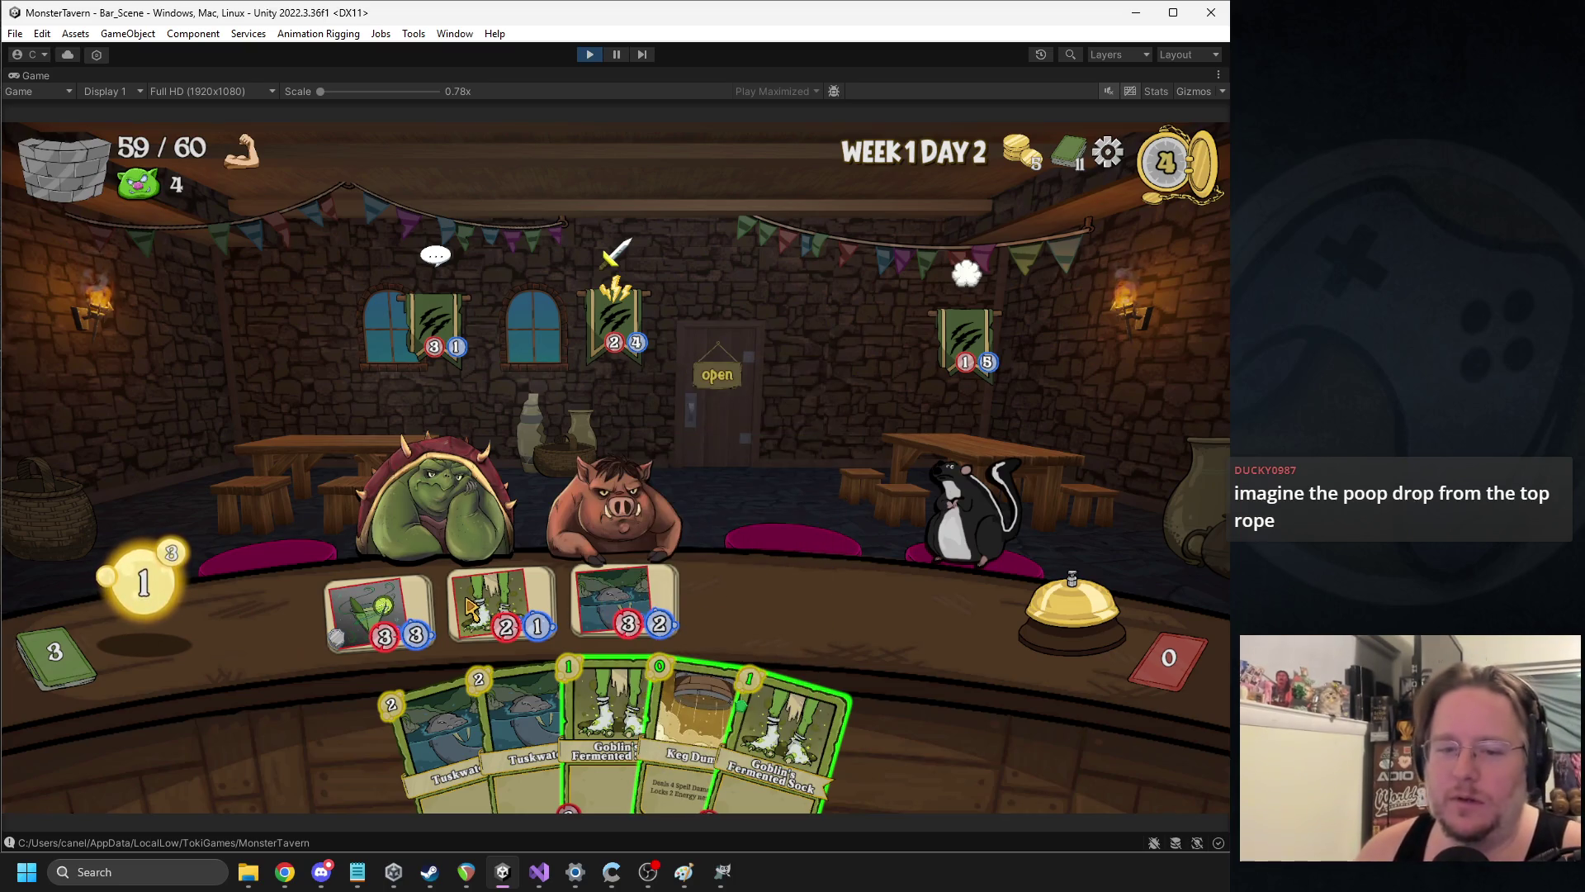
drag(469, 608, 999, 493)
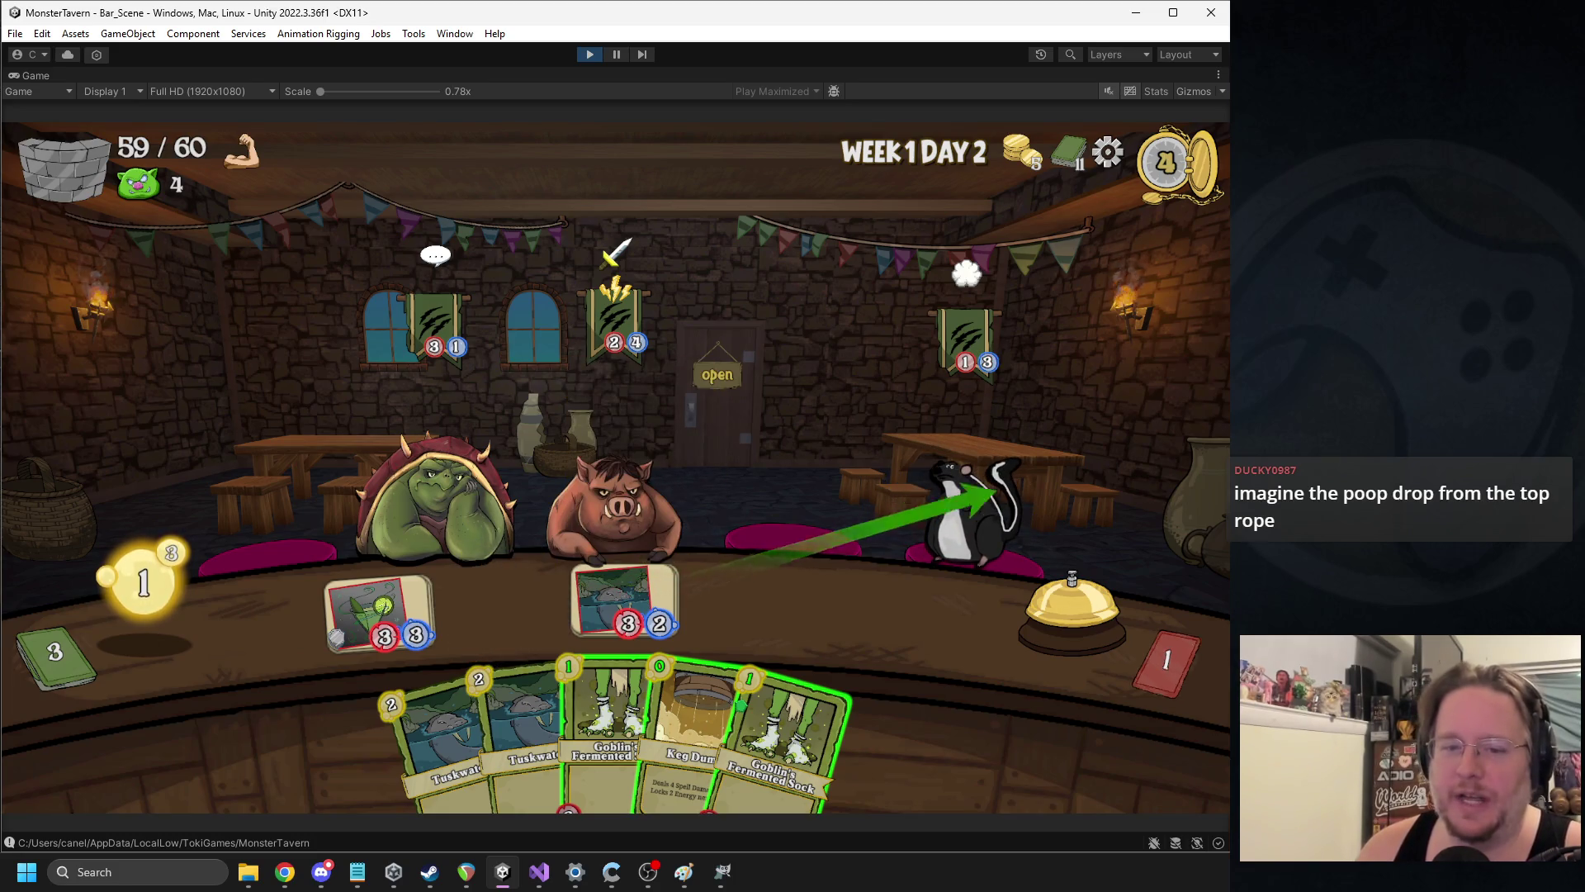
drag(690, 726, 660, 496)
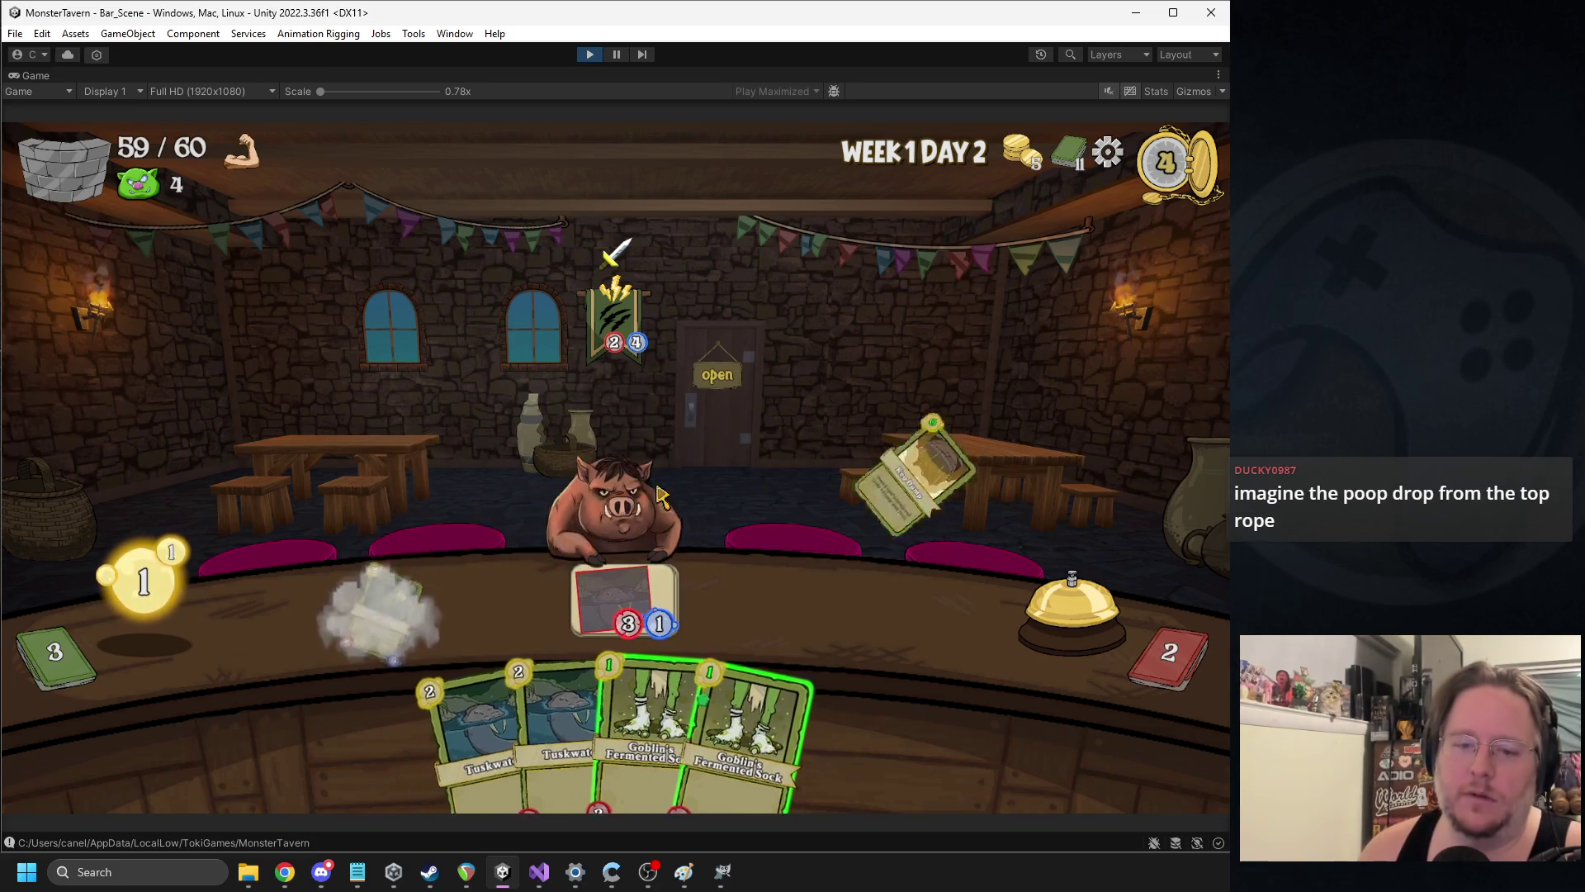
Add Goblin's Fermented Sock, Tuskwater and Bottom Shelf to the bar, Keg Dump the turtle, and end the turn
mouse_move(743, 726)
mouse_down()
mouse_move(417, 584)
mouse_move(380, 611)
mouse_up()
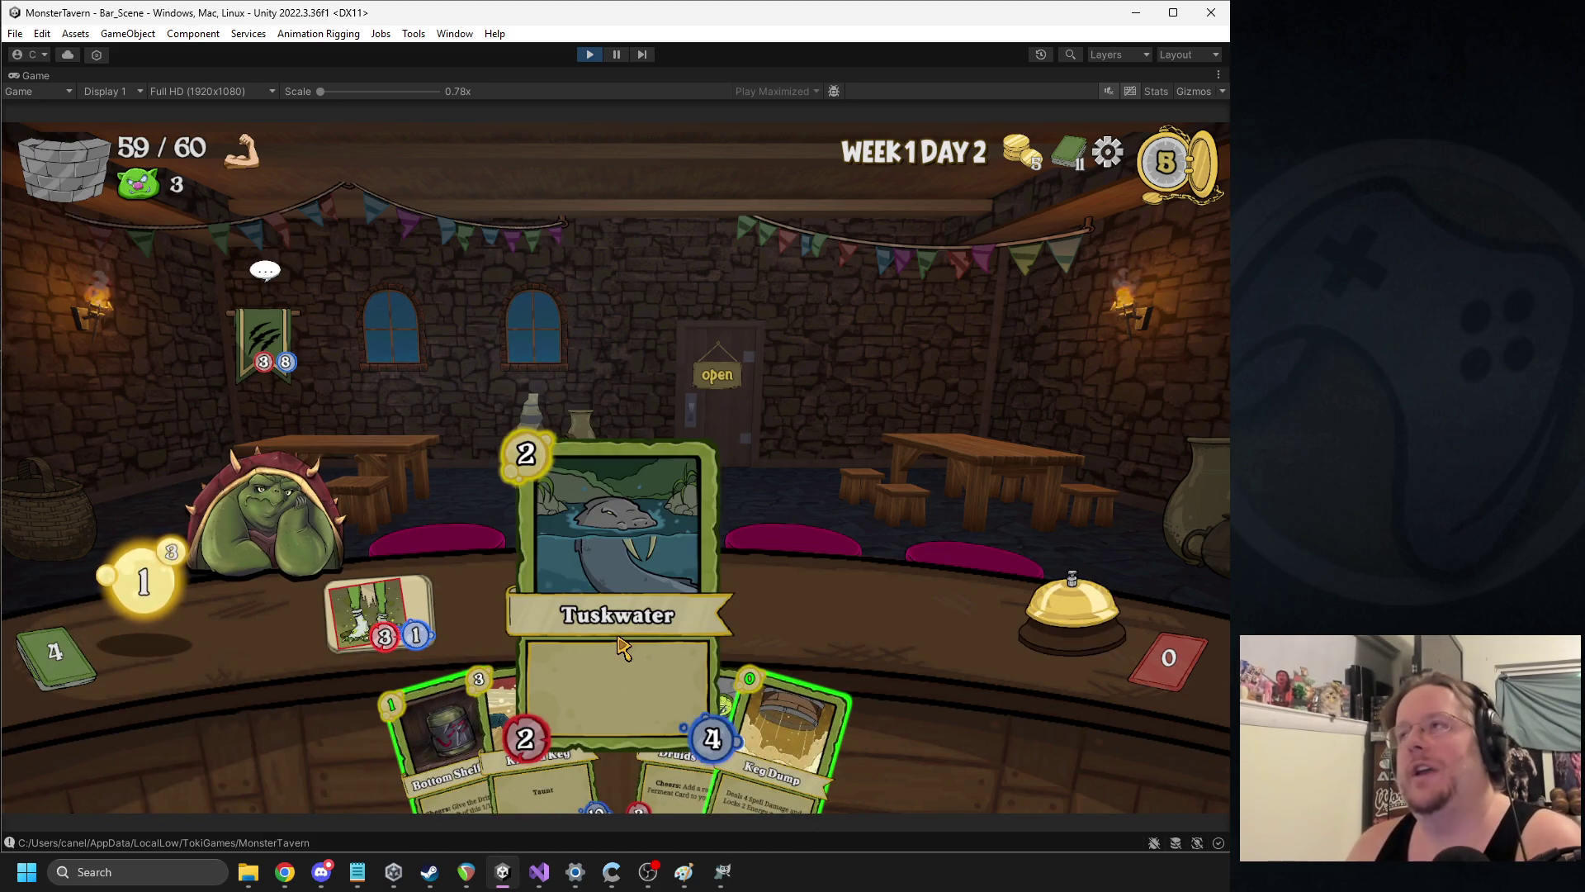
click(623, 648)
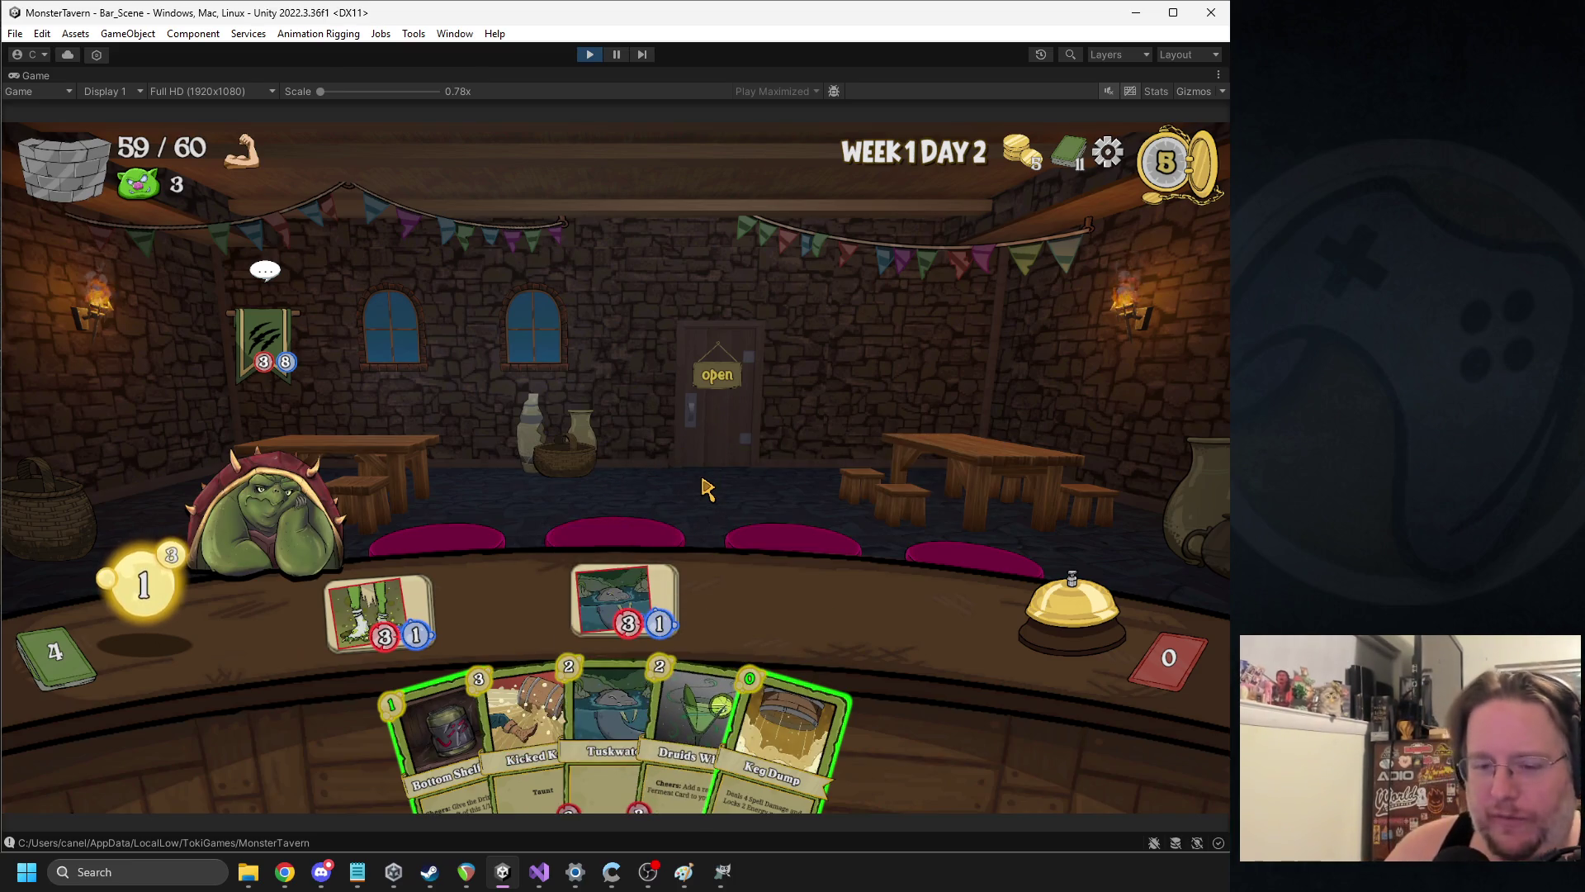
drag(784, 735, 272, 347)
drag(437, 734, 486, 576)
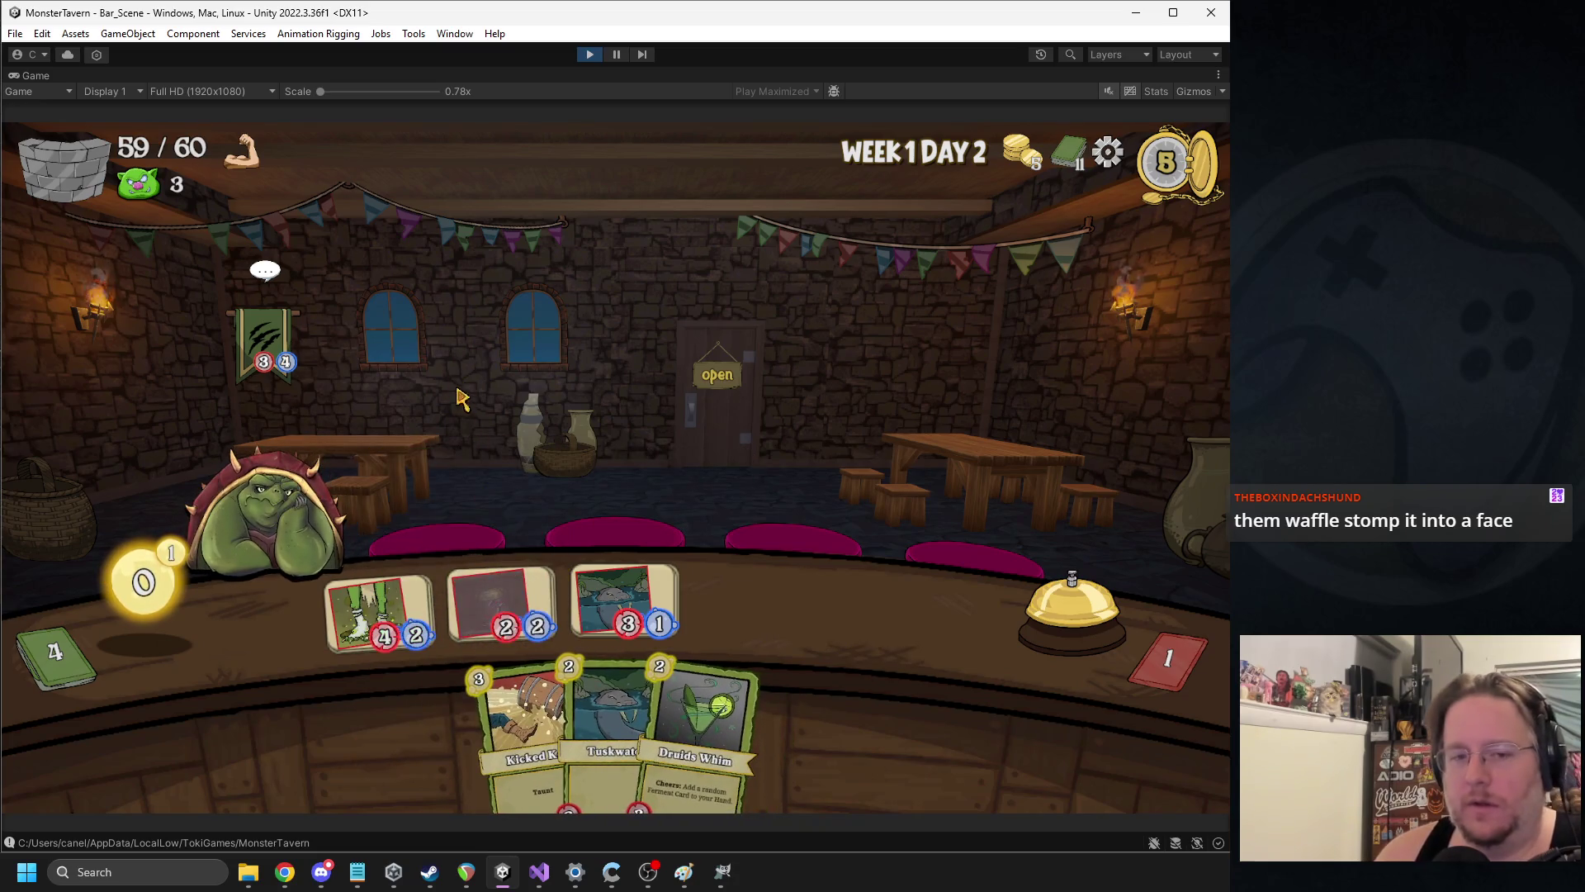
click(1069, 601)
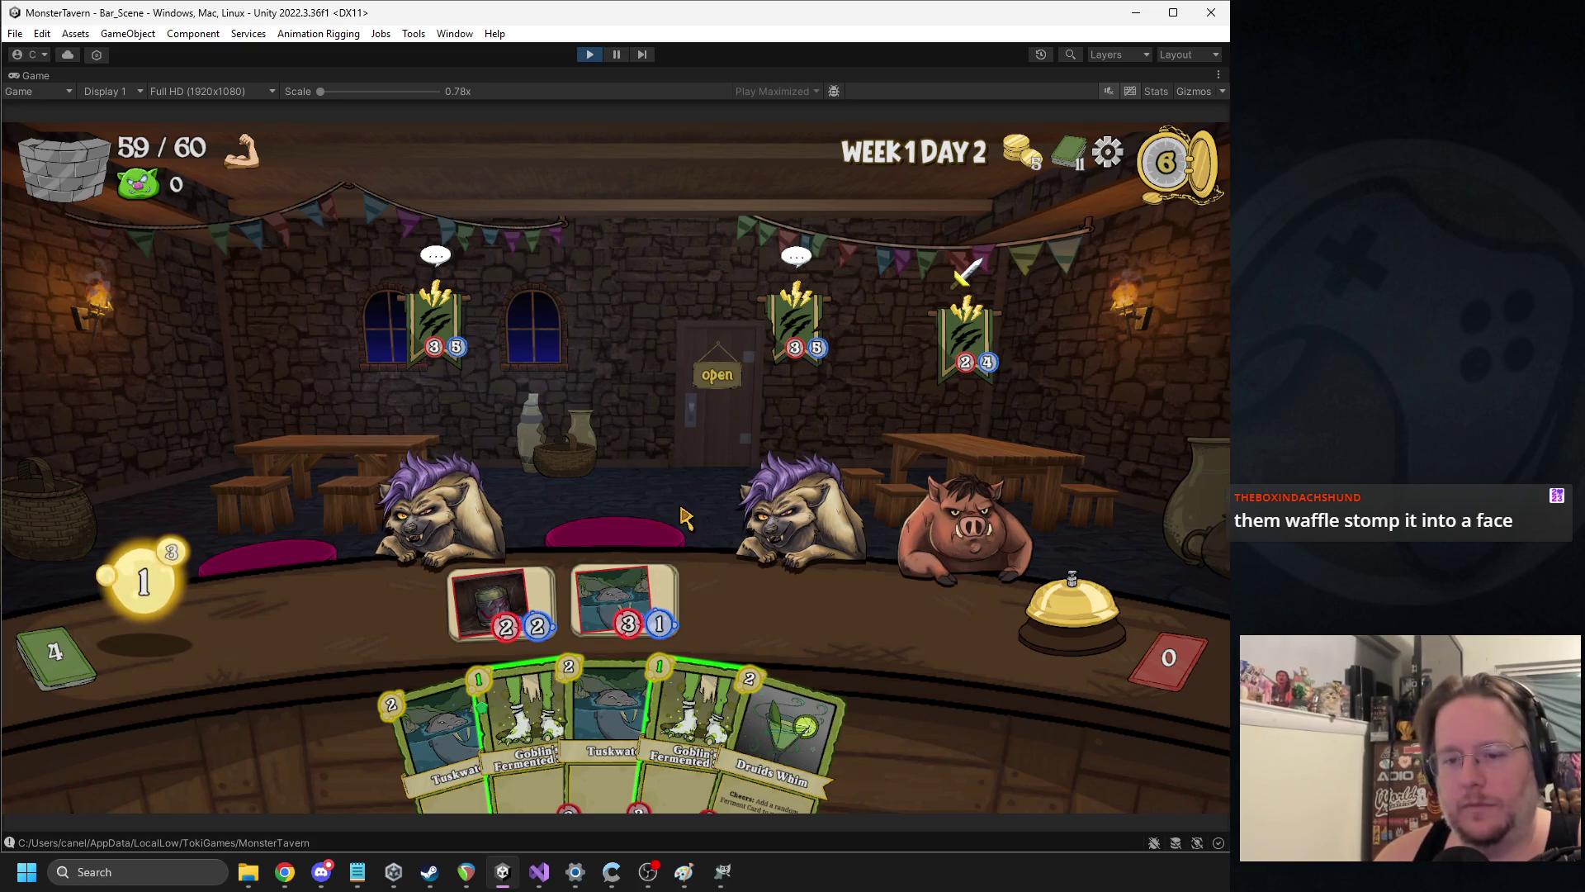
Place a Goblin's Fermented drink, Keg Dump the pig, add Bottom Shelf Buzz and another Goblin's Fermented, ending two turns
click(531, 649)
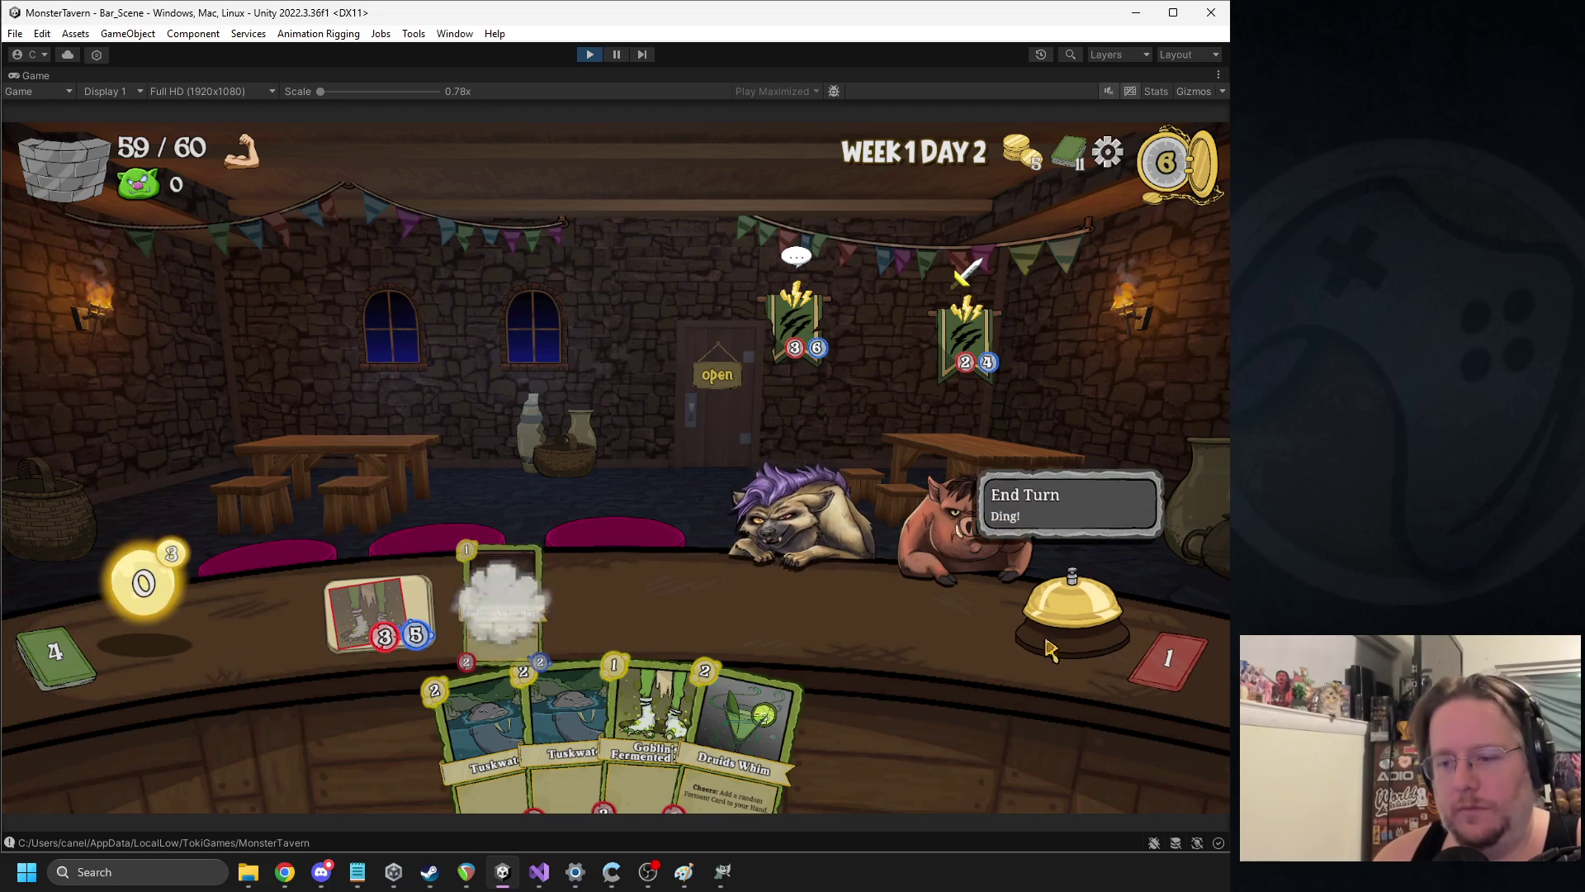
click(1047, 648)
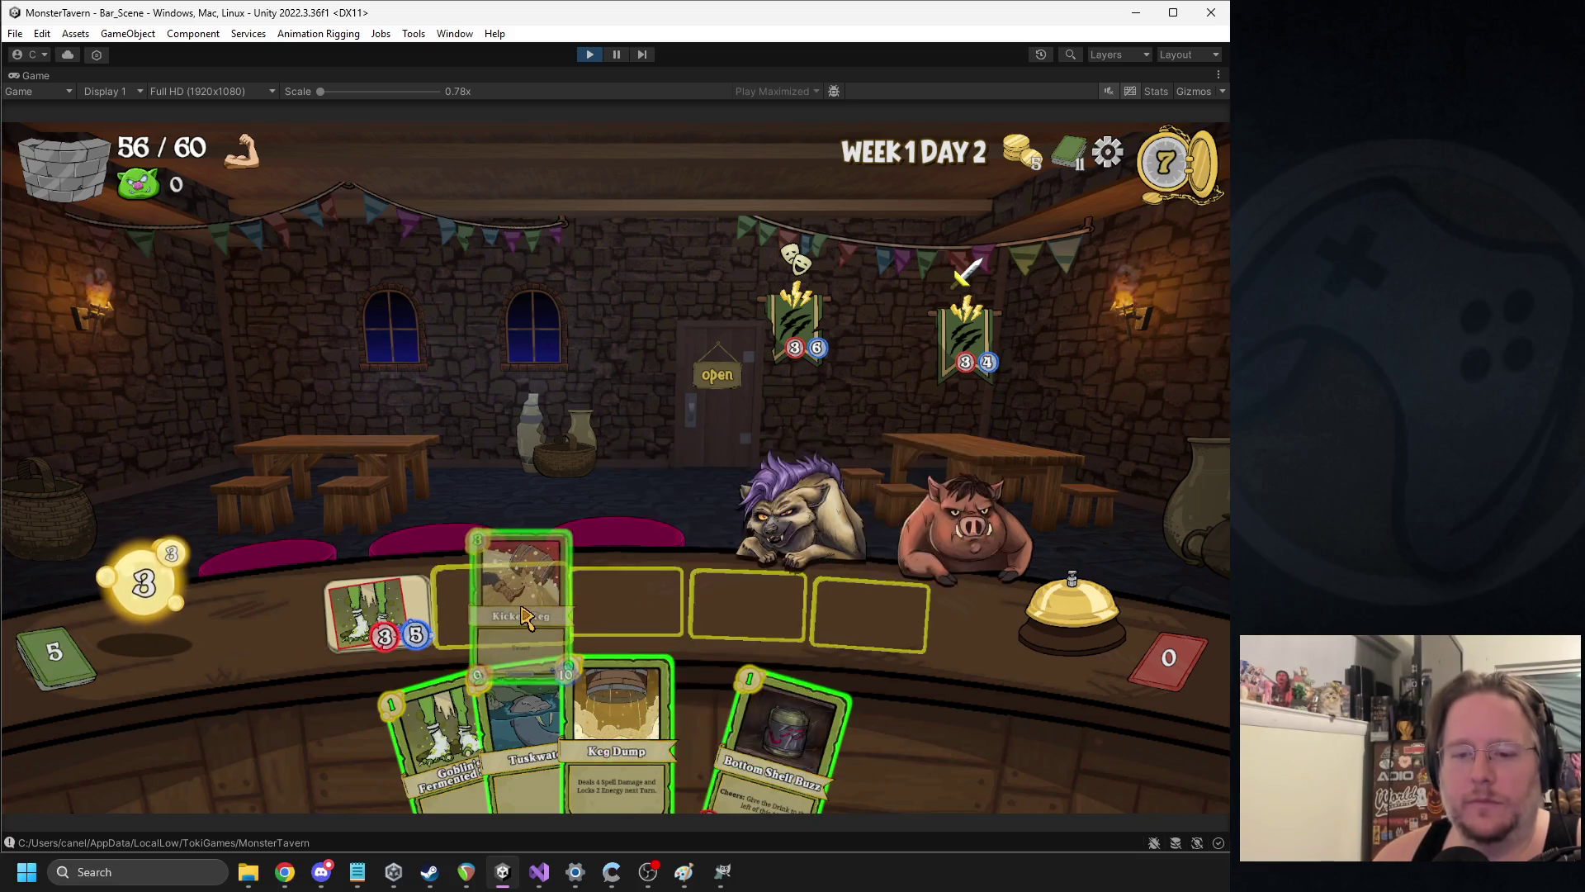
mouse_move(637, 621)
mouse_down()
mouse_move(623, 522)
mouse_move(923, 578)
mouse_move(941, 524)
mouse_up()
mouse_move(725, 695)
mouse_down()
mouse_move(487, 603)
mouse_move(502, 603)
mouse_up()
drag(578, 727, 627, 602)
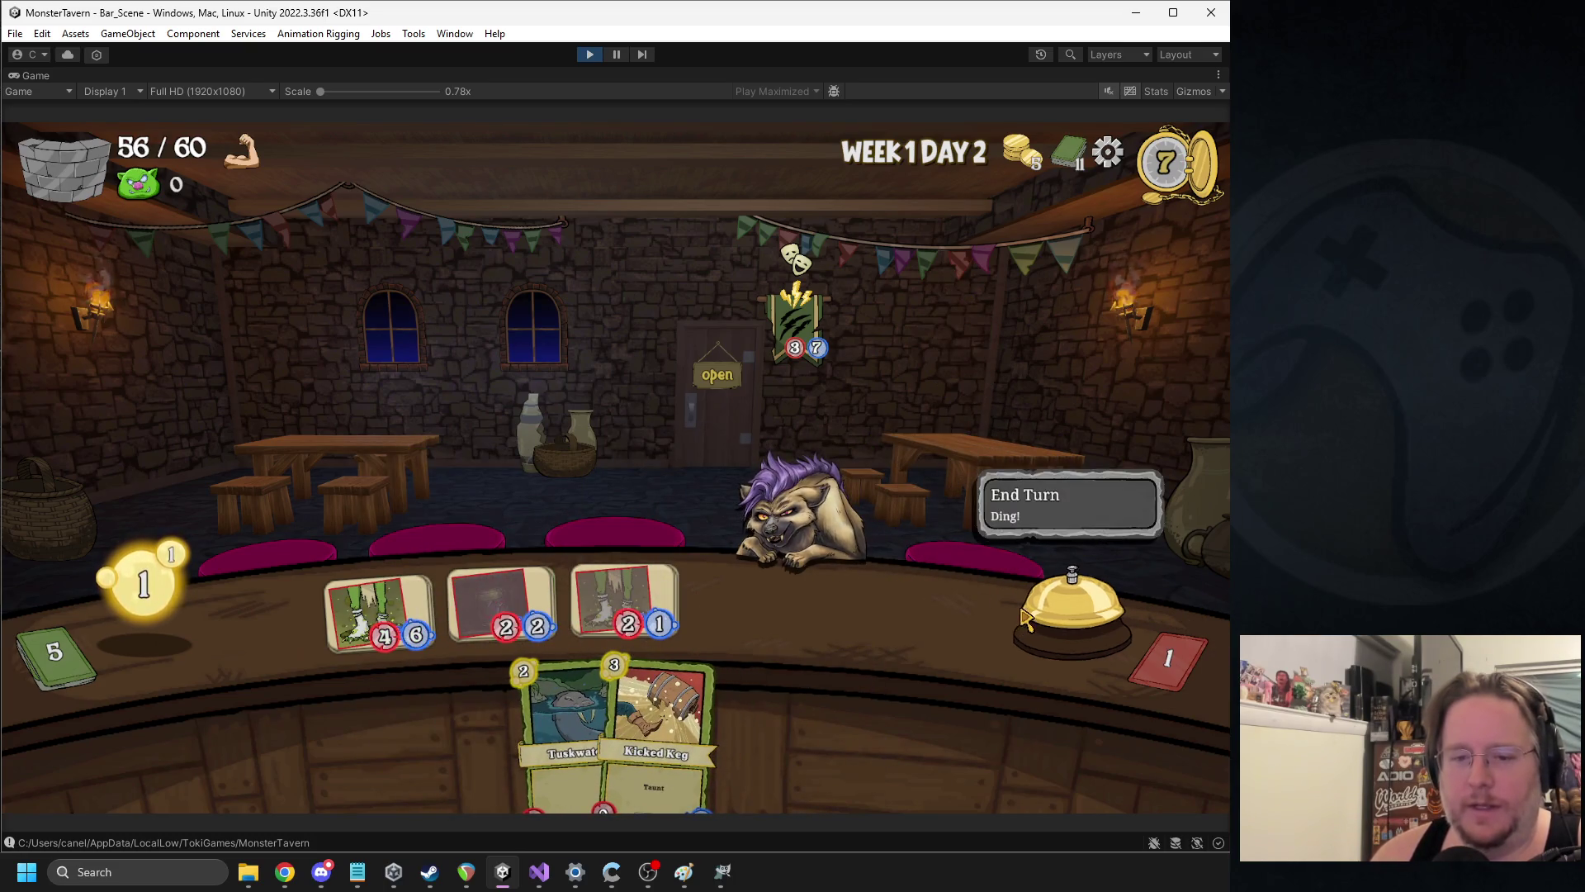
click(1071, 603)
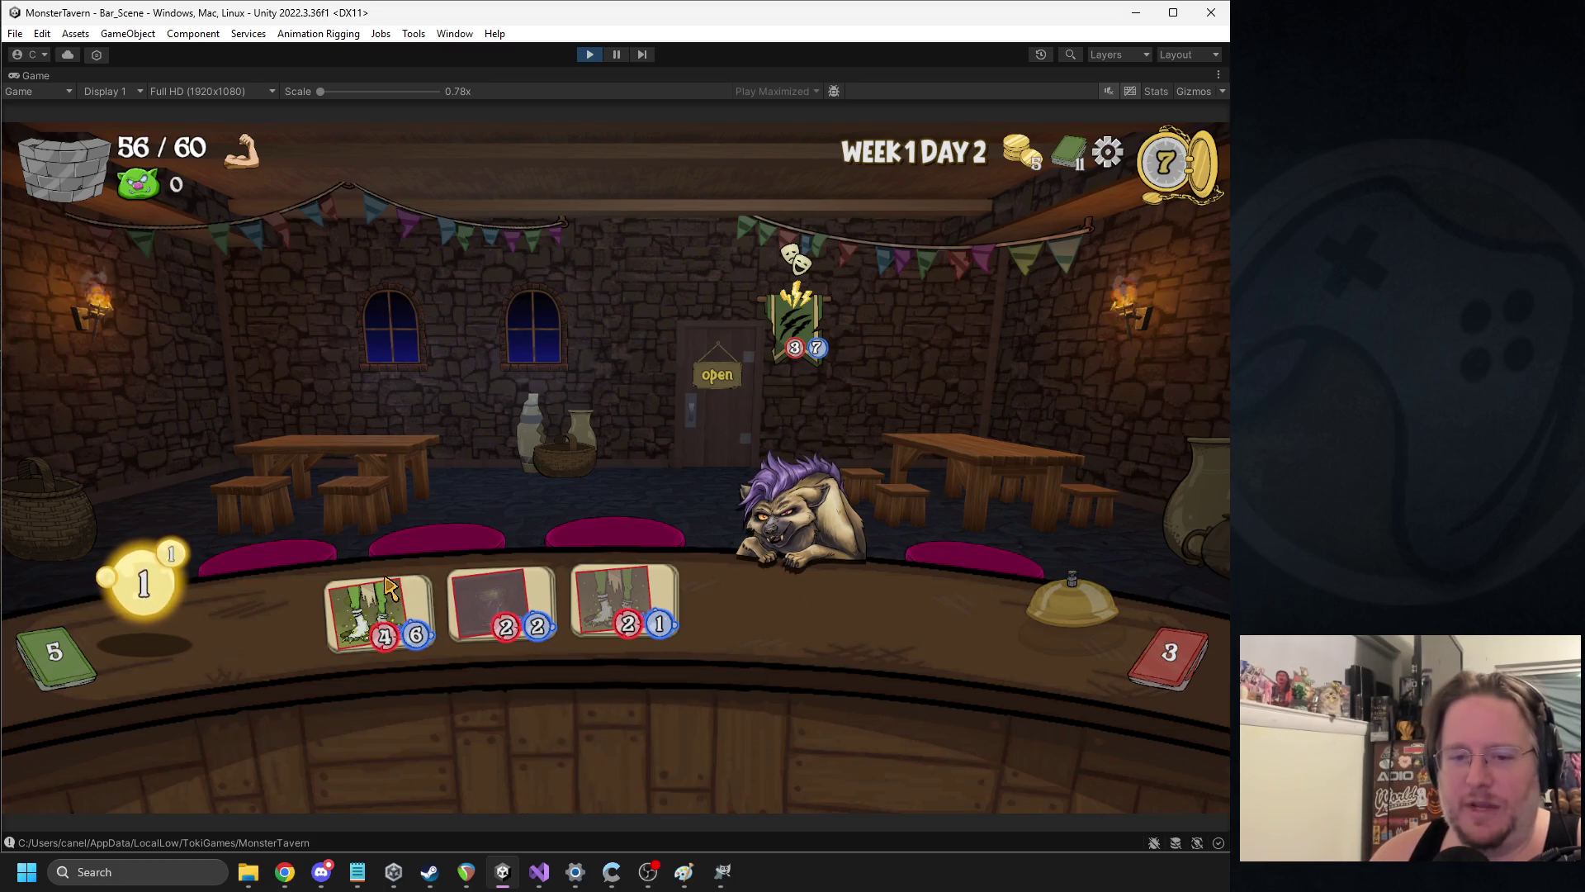
Put Druids Whim on the bar, apply Elderwood Ferment to the first drink, and end the turn
drag(689, 726, 743, 594)
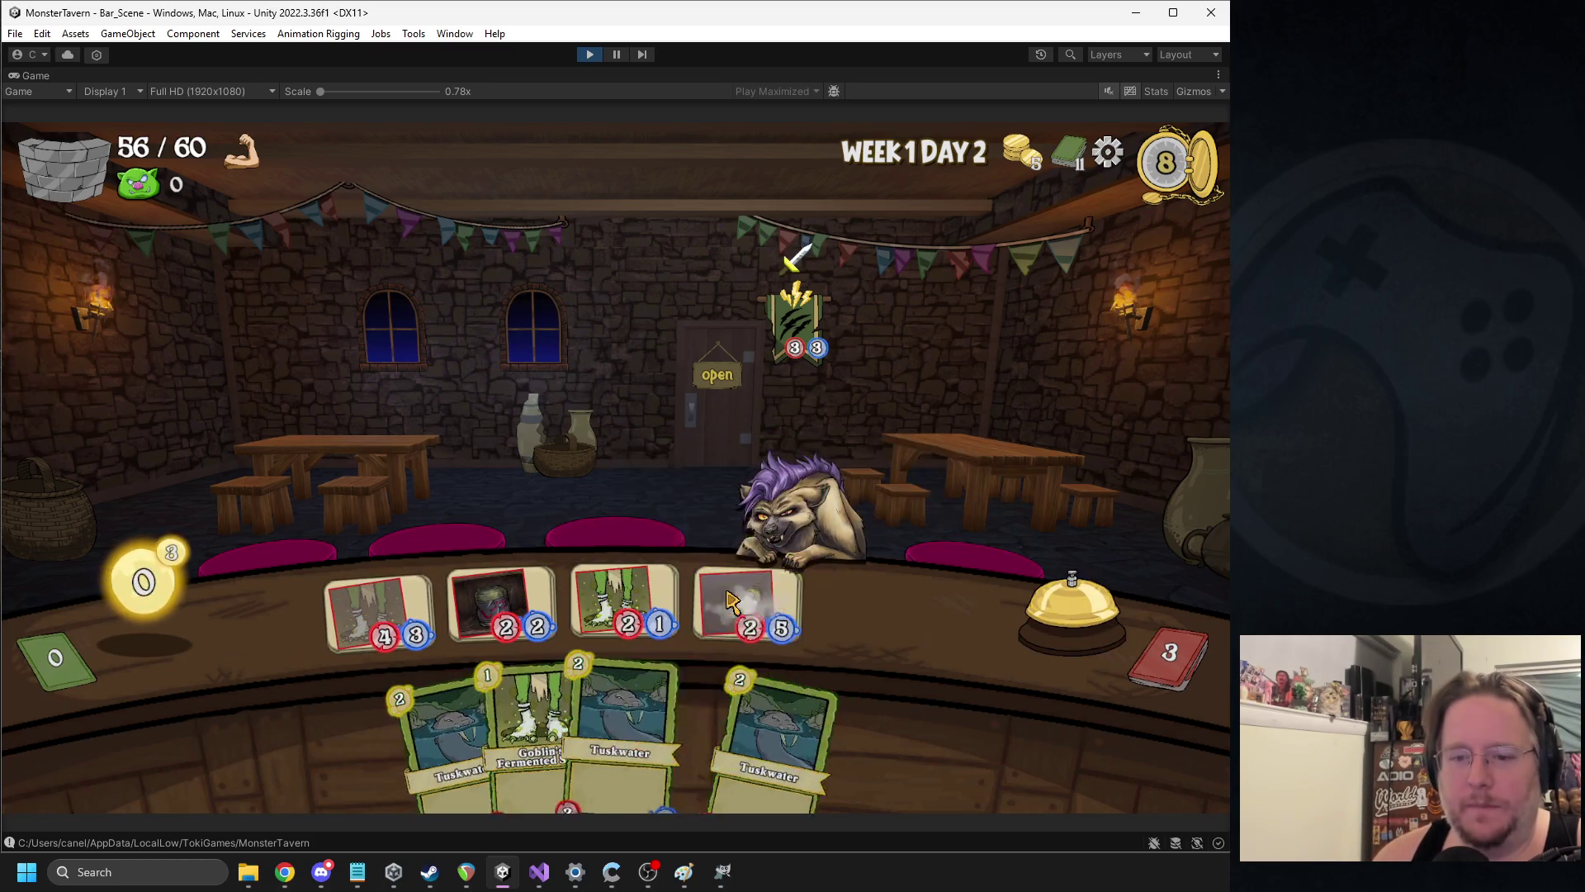
drag(809, 710, 384, 615)
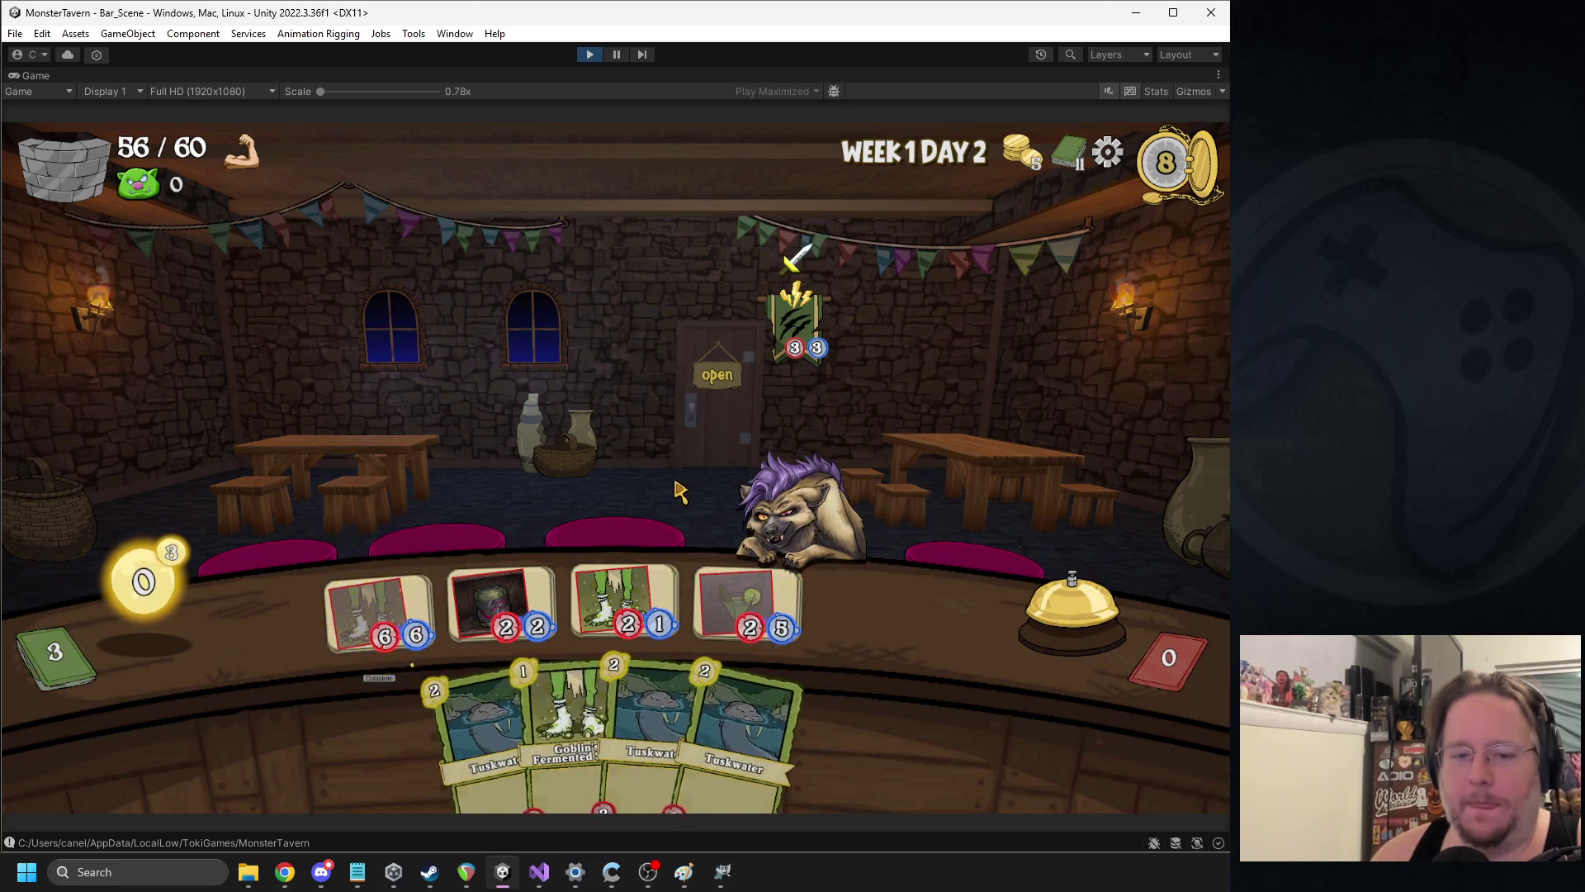
click(1057, 599)
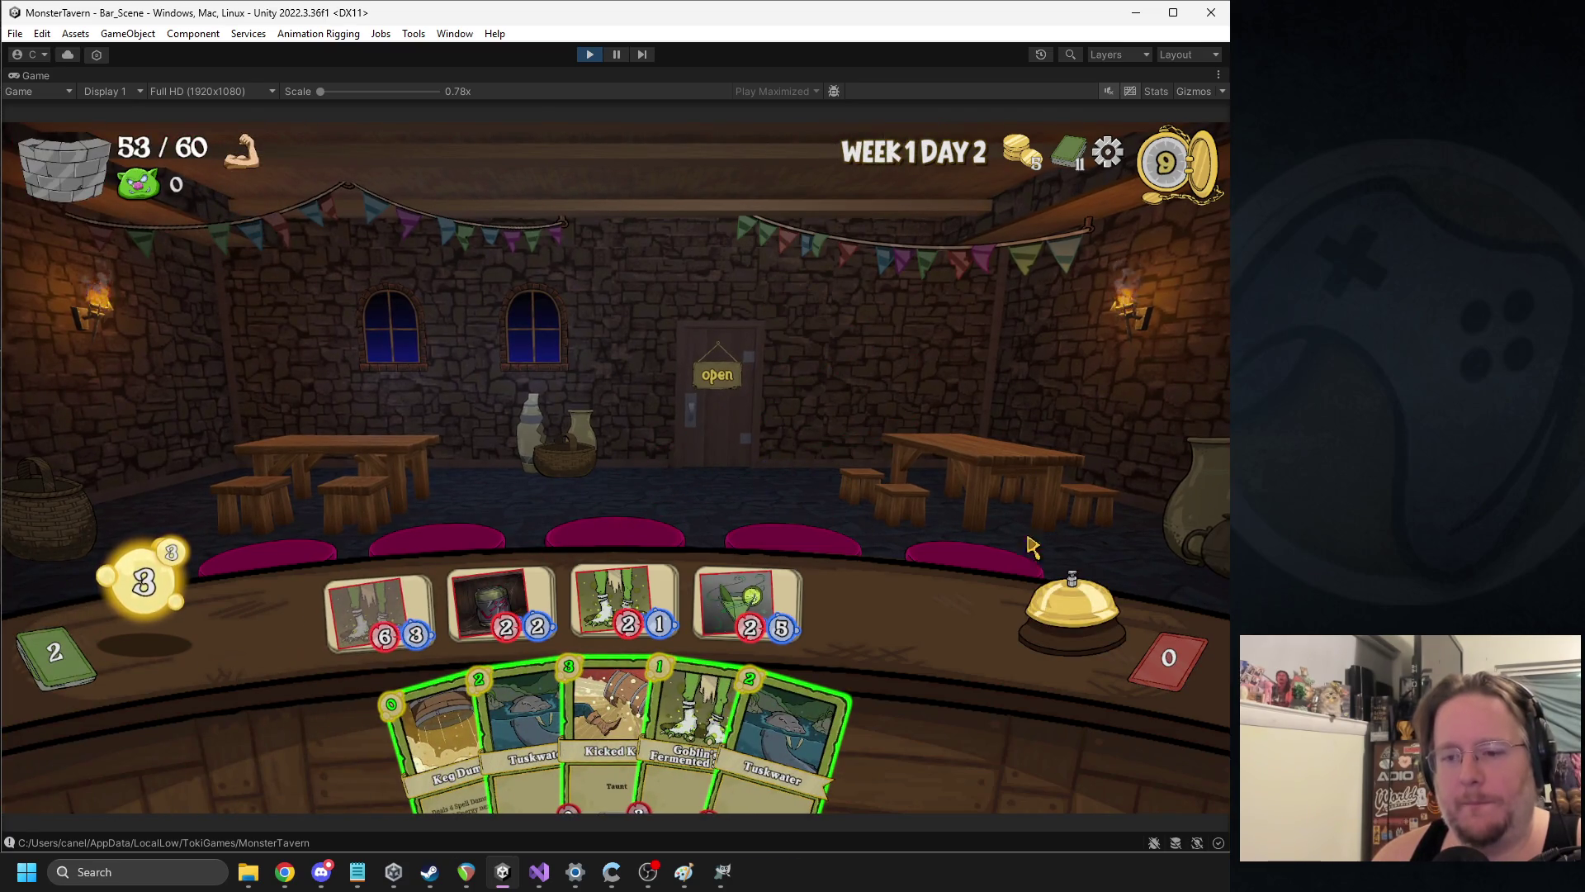
End the final turn to clear Week 1 Day 2, then stop play mode
click(1071, 603)
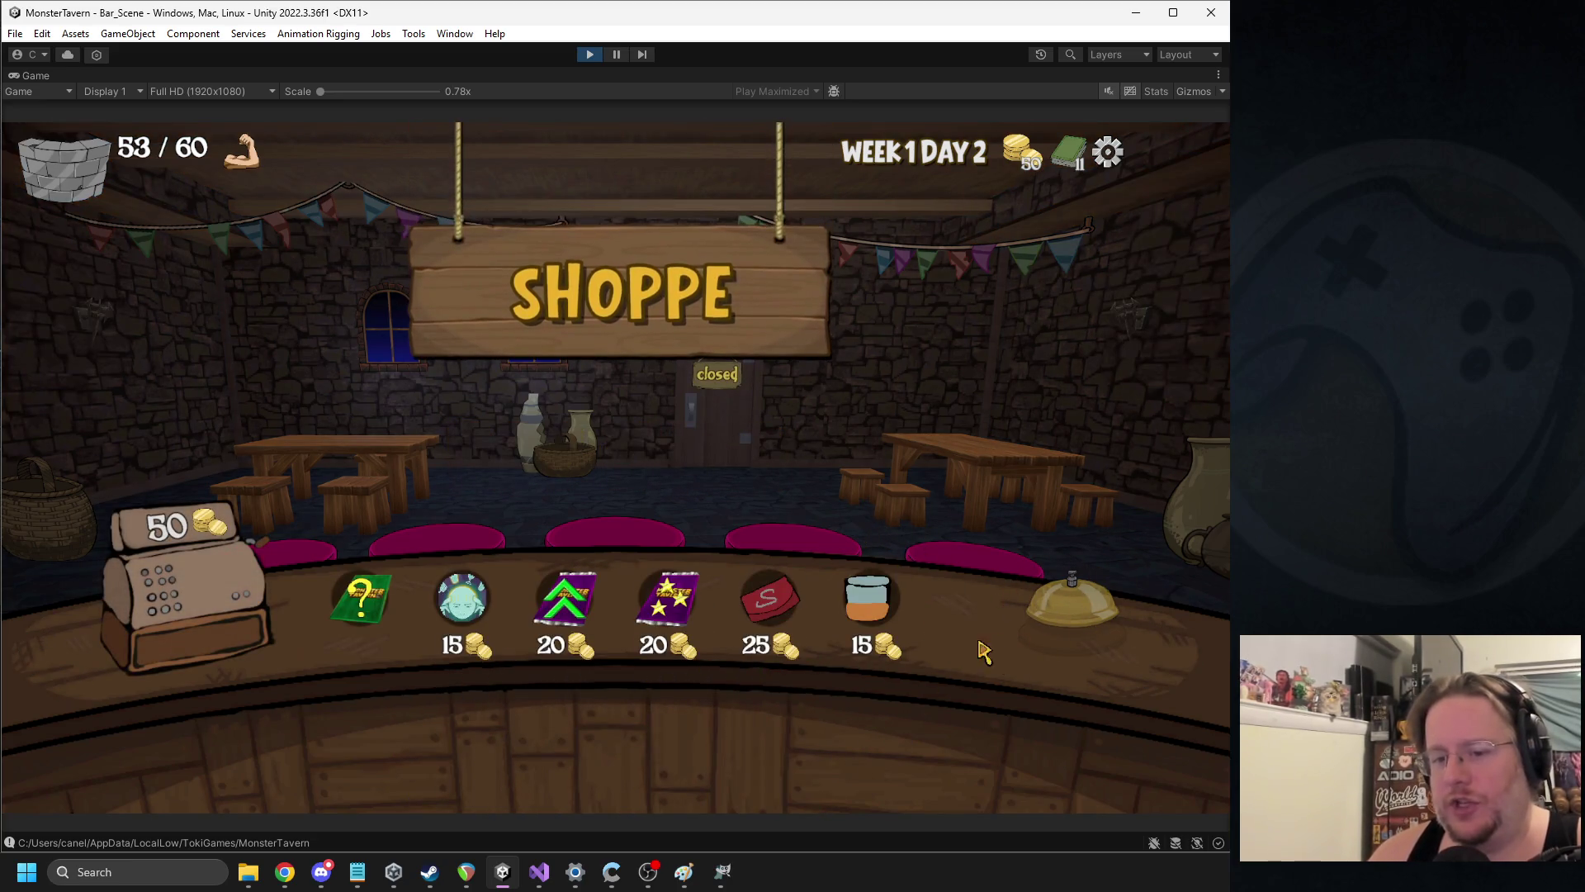
click(586, 55)
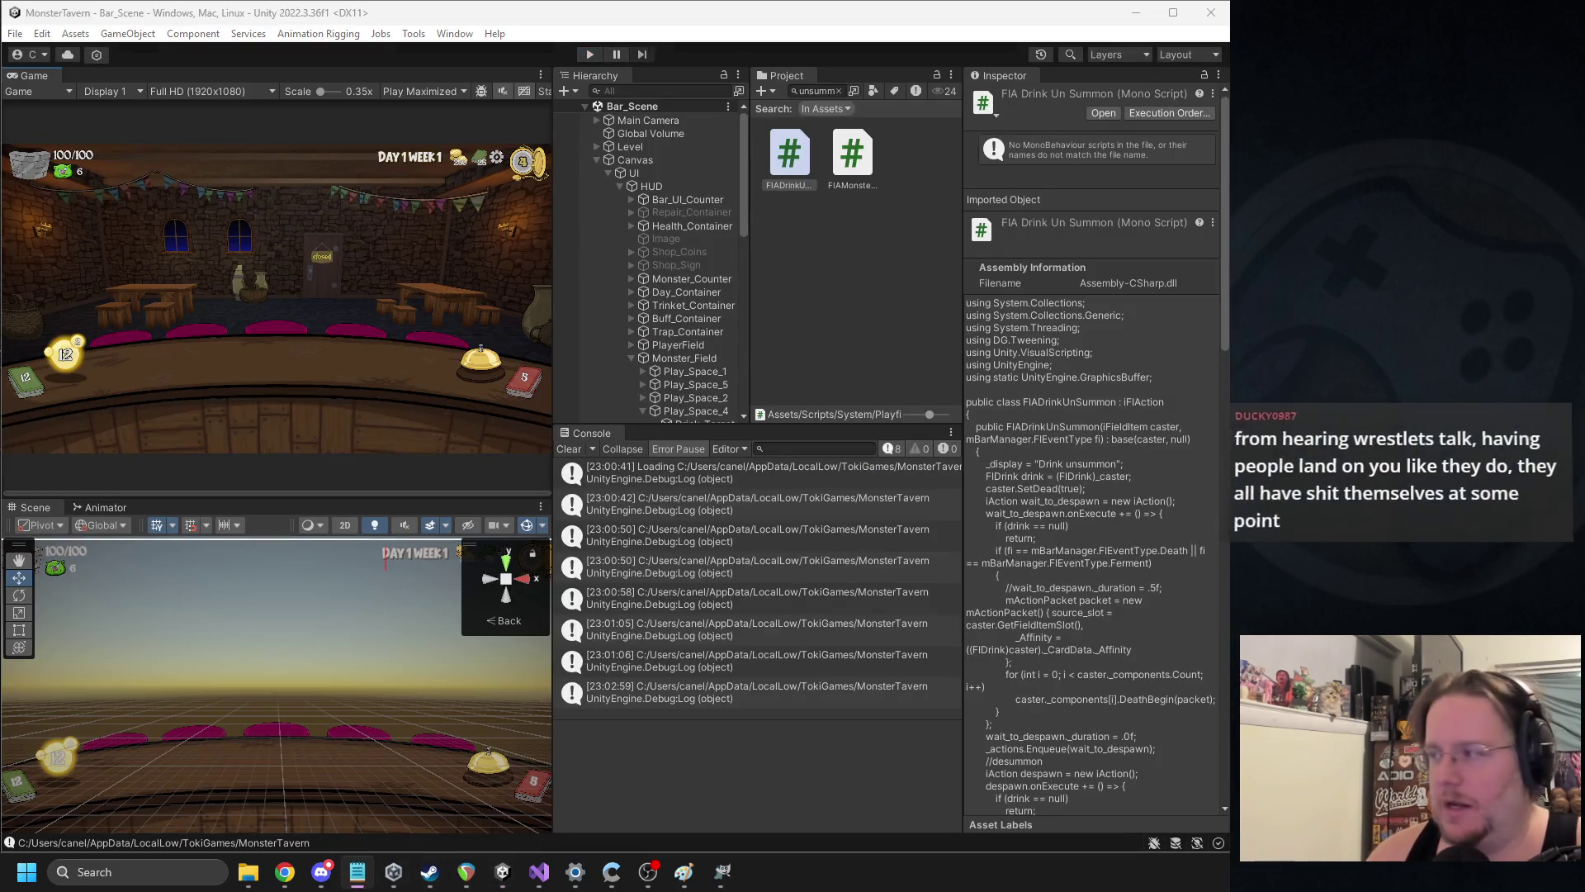